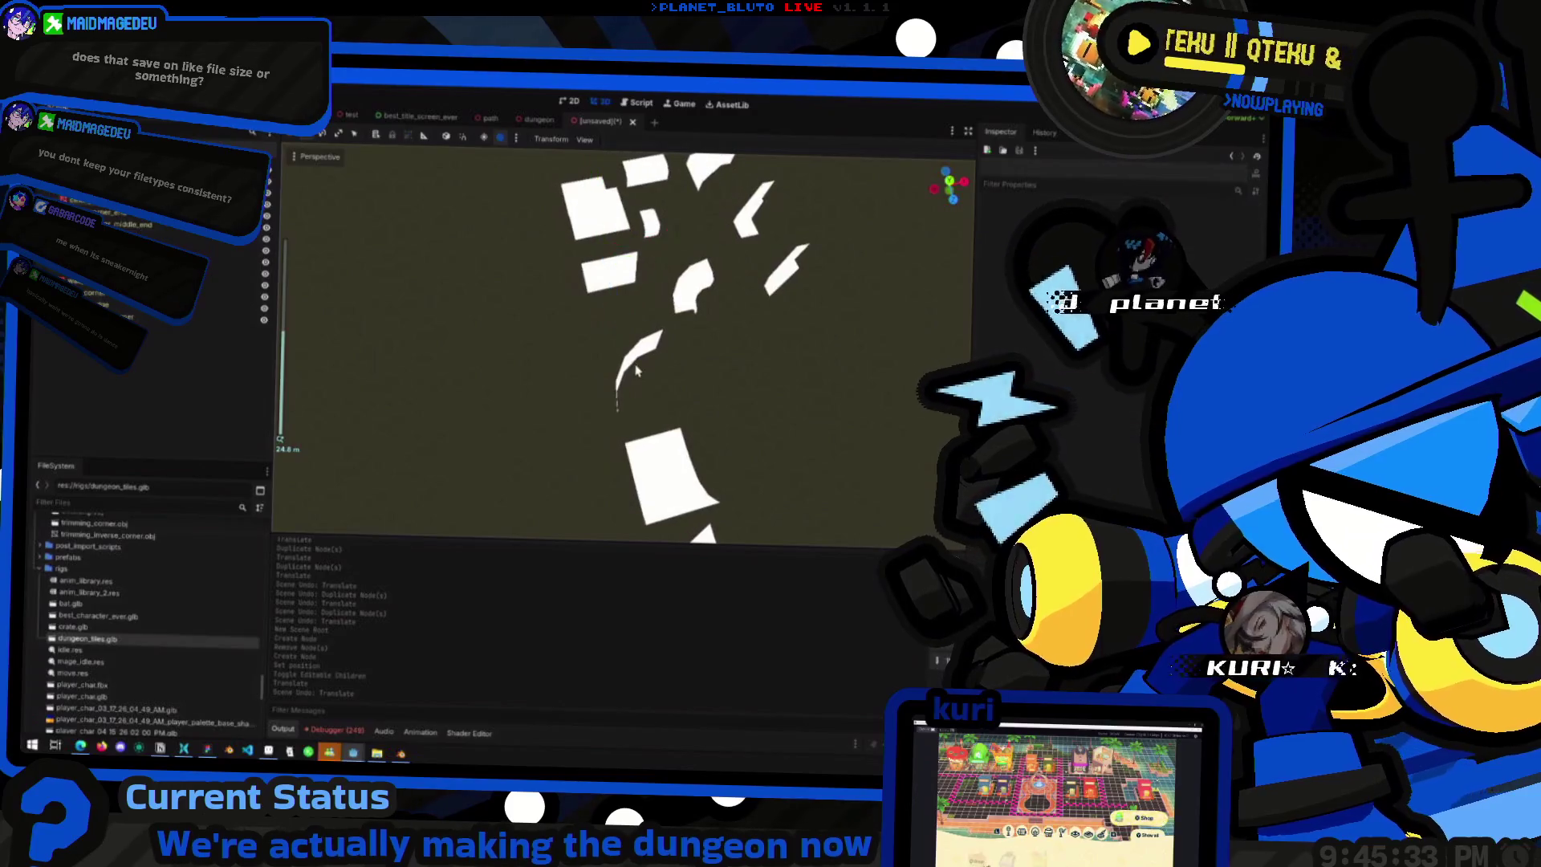
- Inspect the ceiling_edge, ceiling_edge_corner and curved wall_trimming pieces in the Inspector
left_click(616, 351)
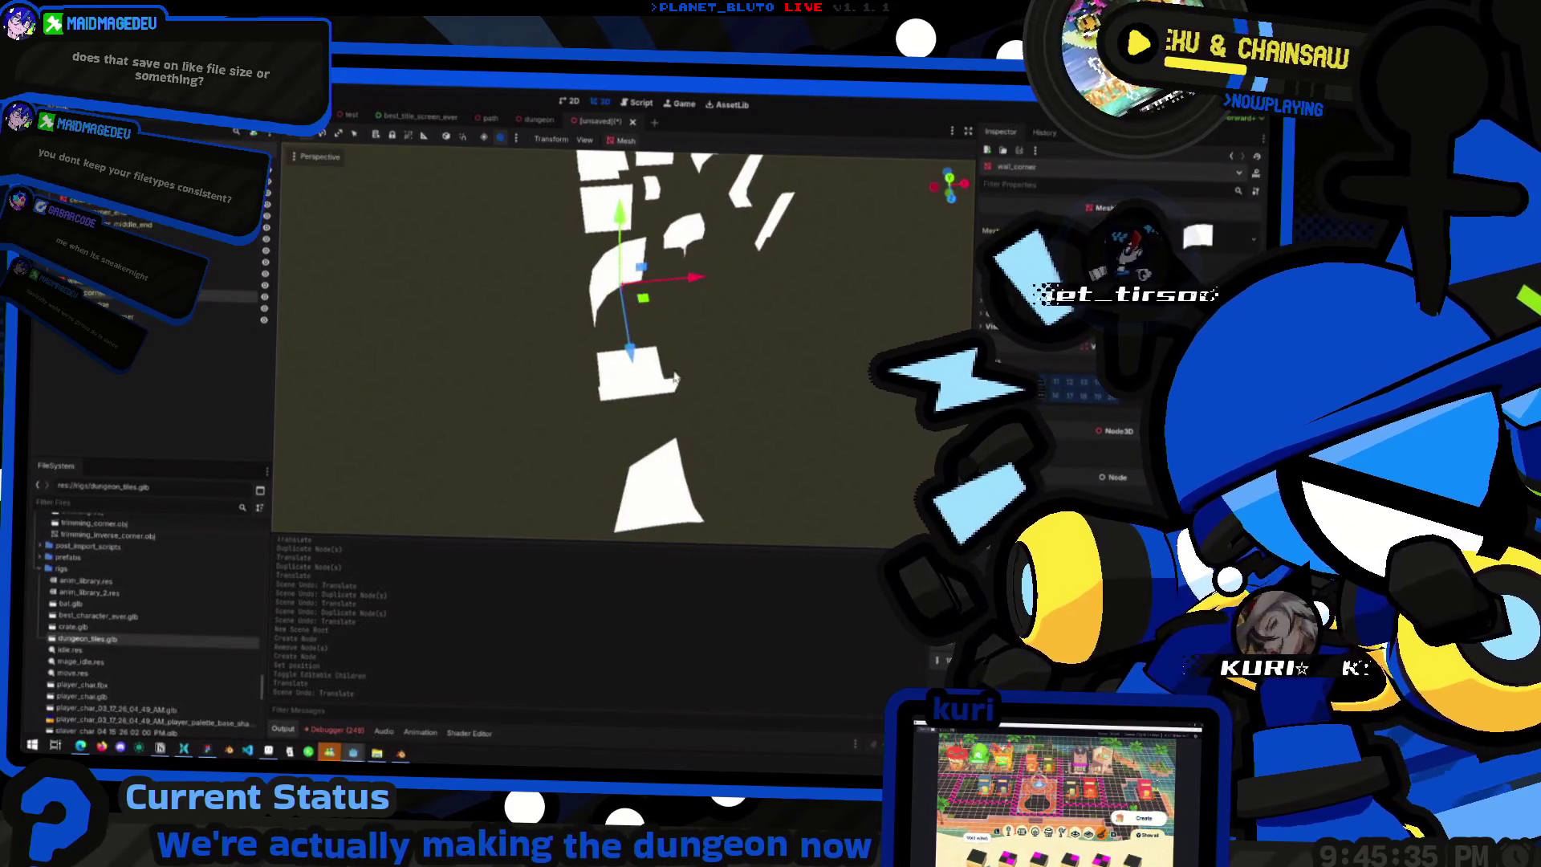
scroll(645, 396, "down", 5)
left_click(619, 437)
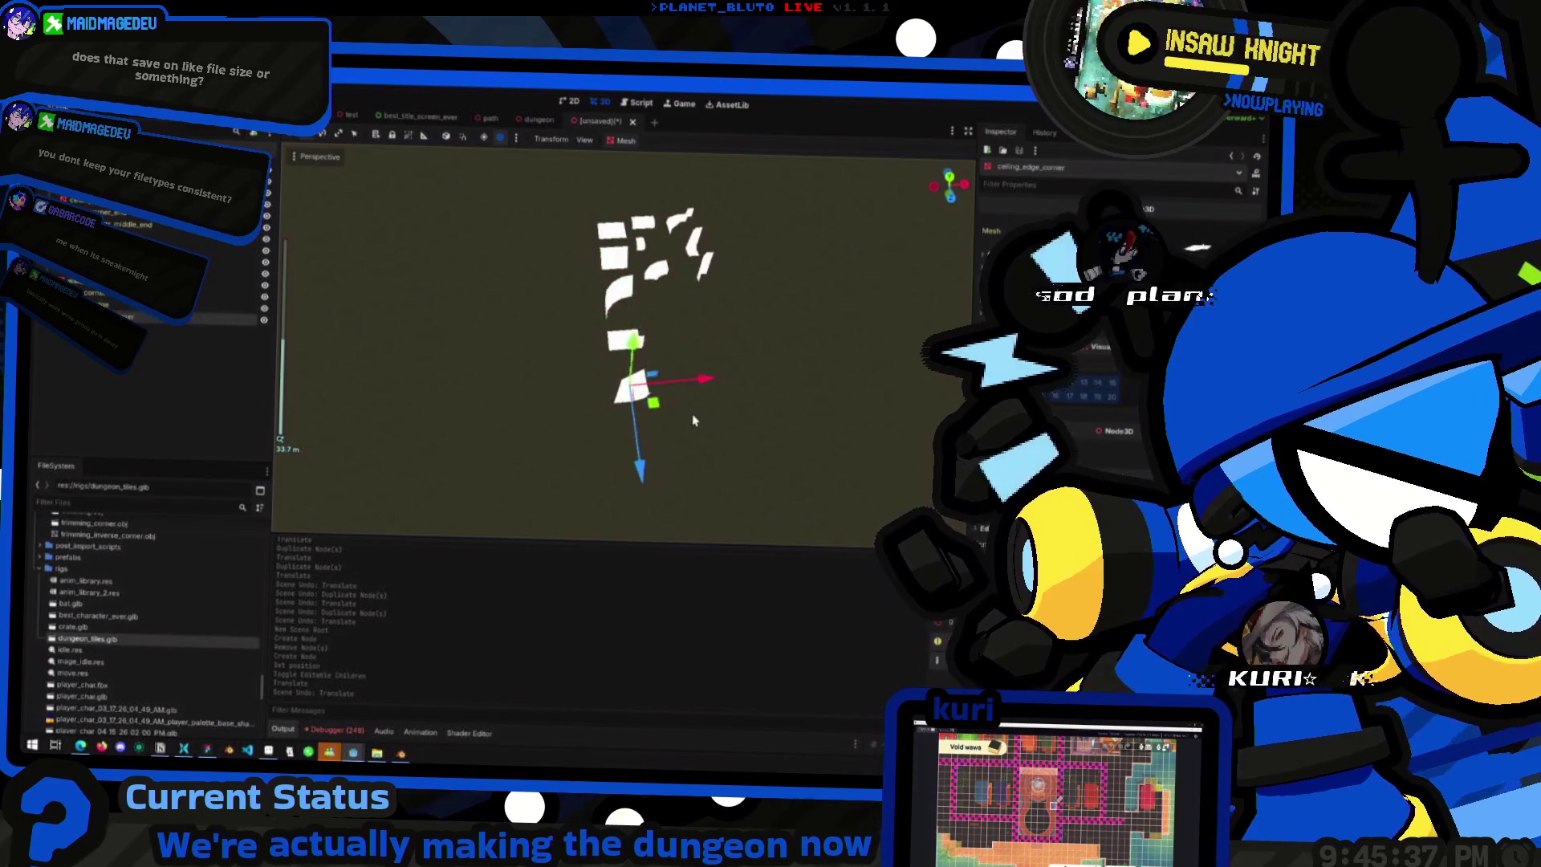
left_click(655, 309)
scroll(650, 337, "up", 2)
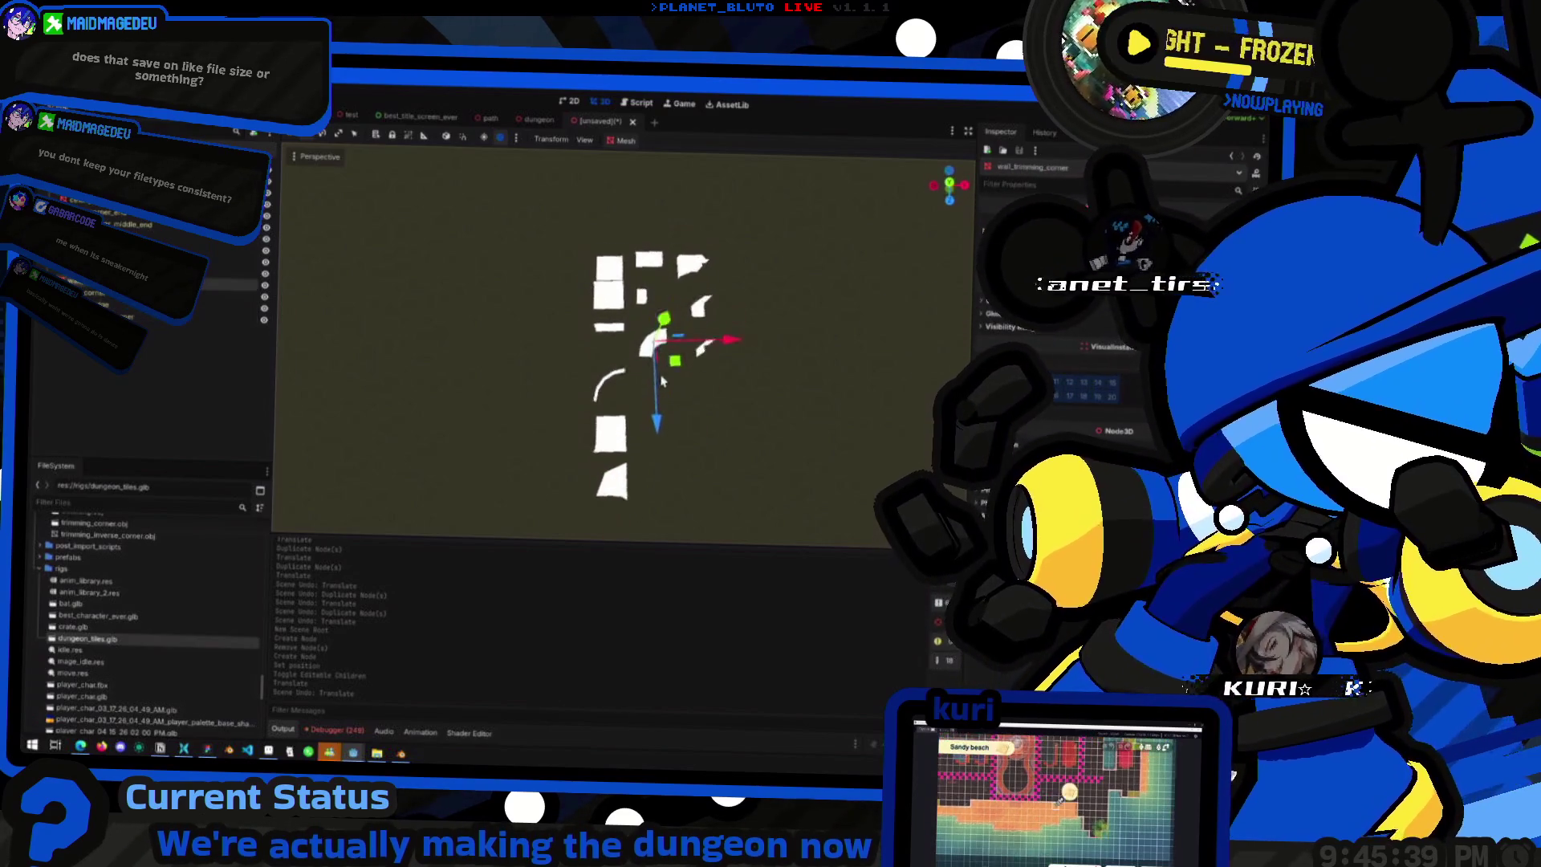
- Check the remaining tiles' materials, including the pillar corner piece, then switch to Blender
left_click(650, 337)
mouse_move(650, 336)
left_mouse_down()
mouse_move(618, 341)
mouse_move(681, 323)
mouse_move(660, 320)
mouse_move(685, 386)
left_mouse_up()
left_click(671, 300)
left_click(702, 325)
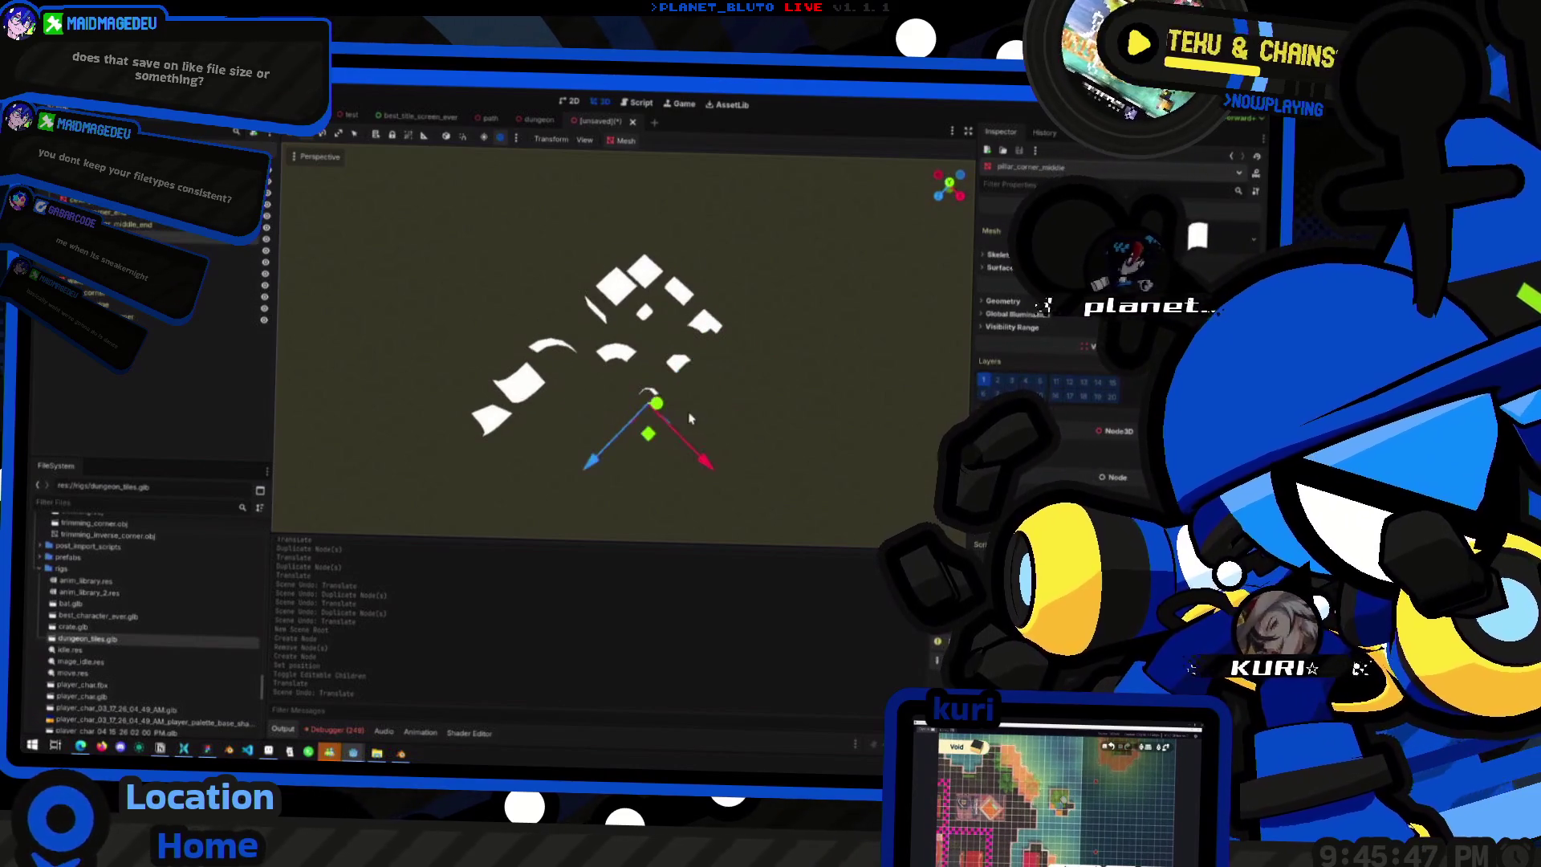
key("alt+Tab")
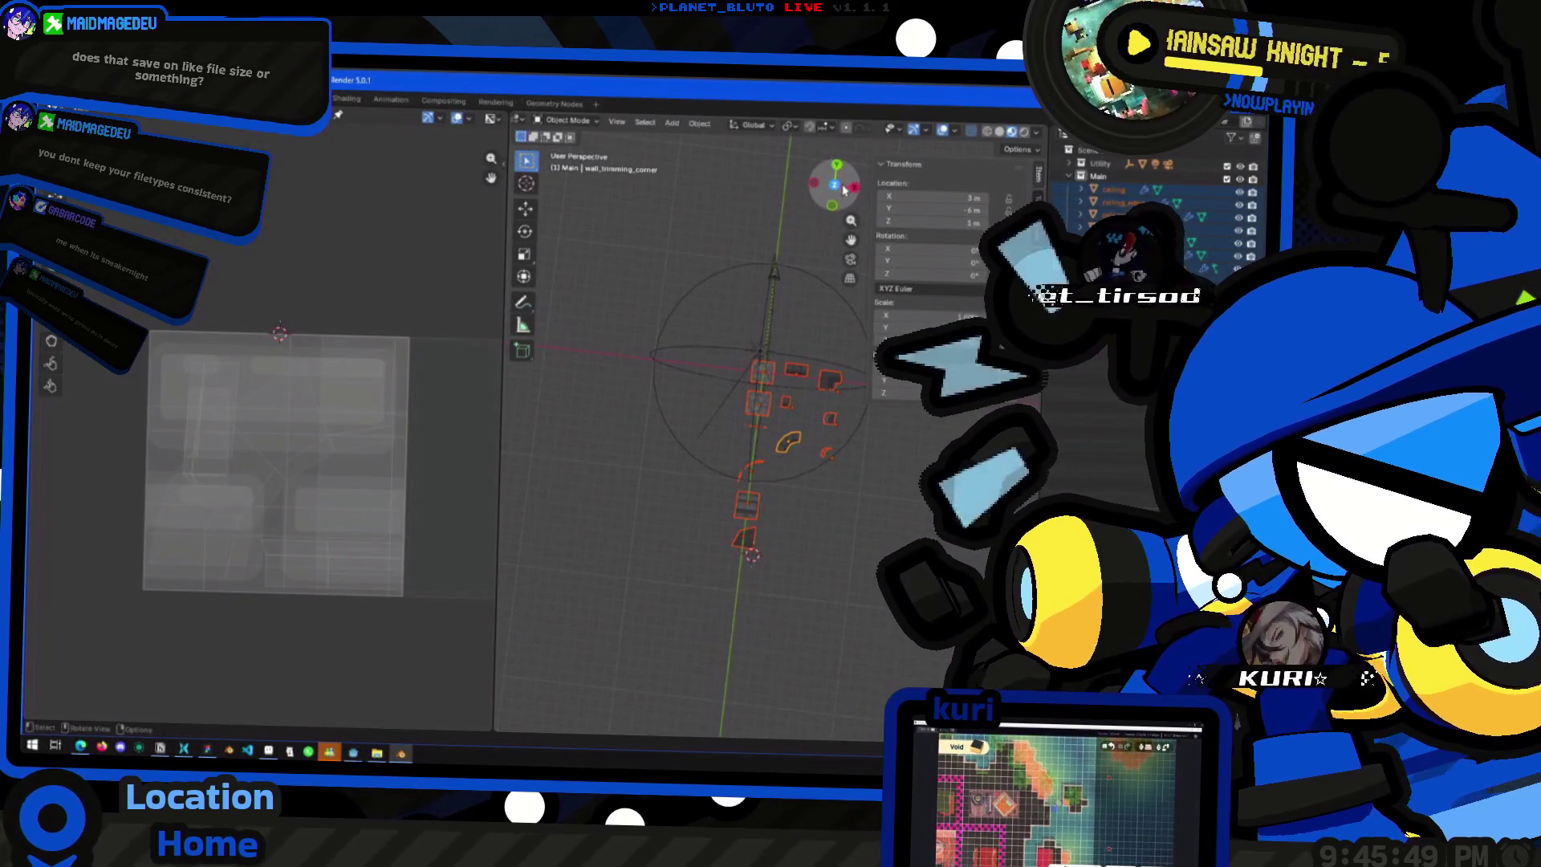
- In top view, move an edge of the wall piece's mesh downward
key("KP_7")
left_click_drag(785, 448, 836, 459)
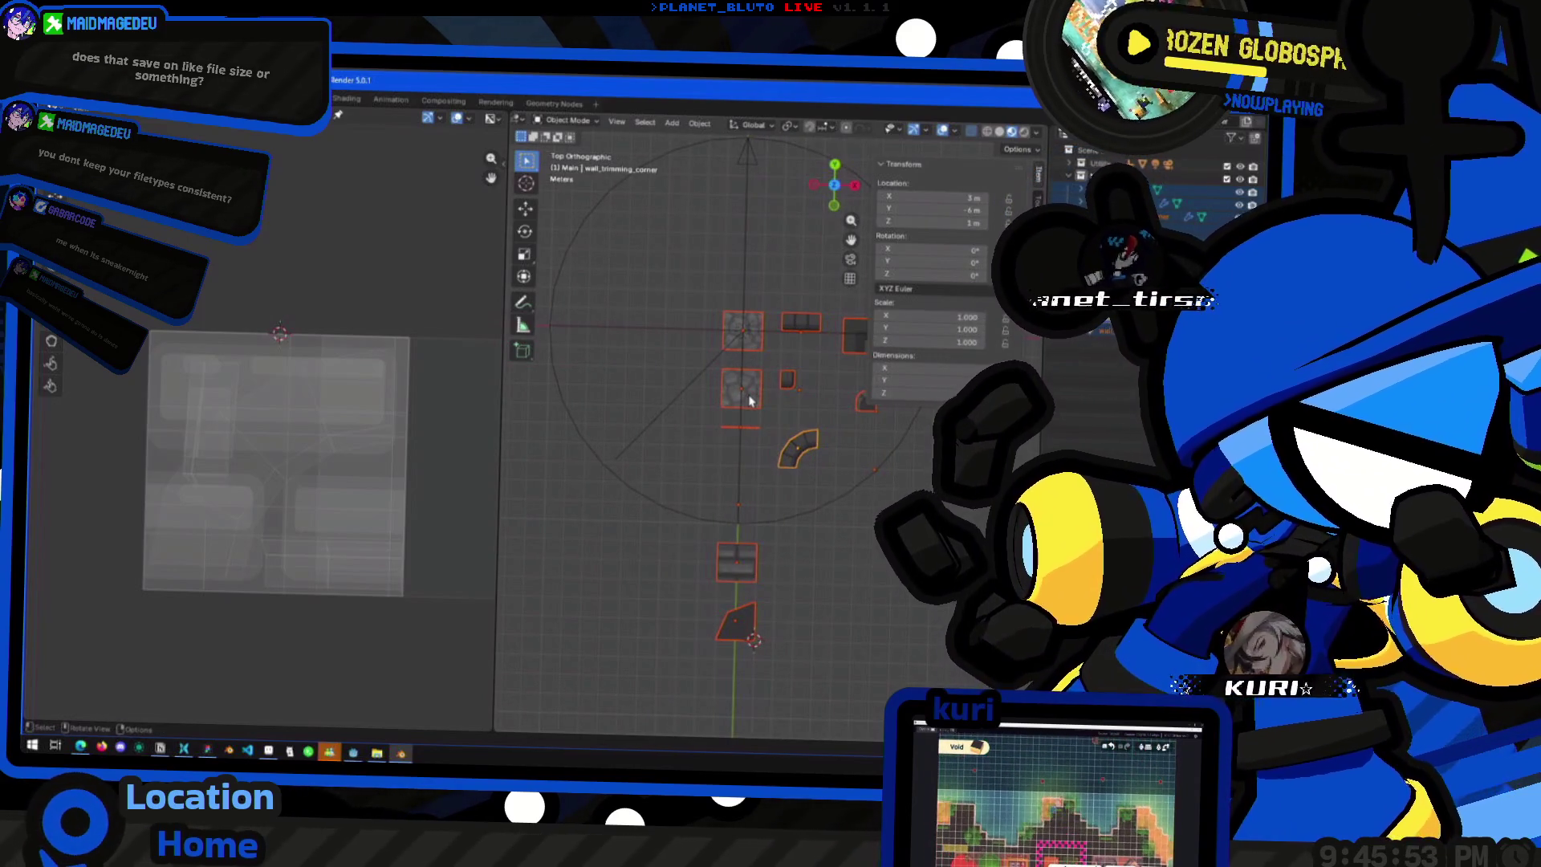
left_click(742, 438)
left_click(742, 436)
key("Tab")
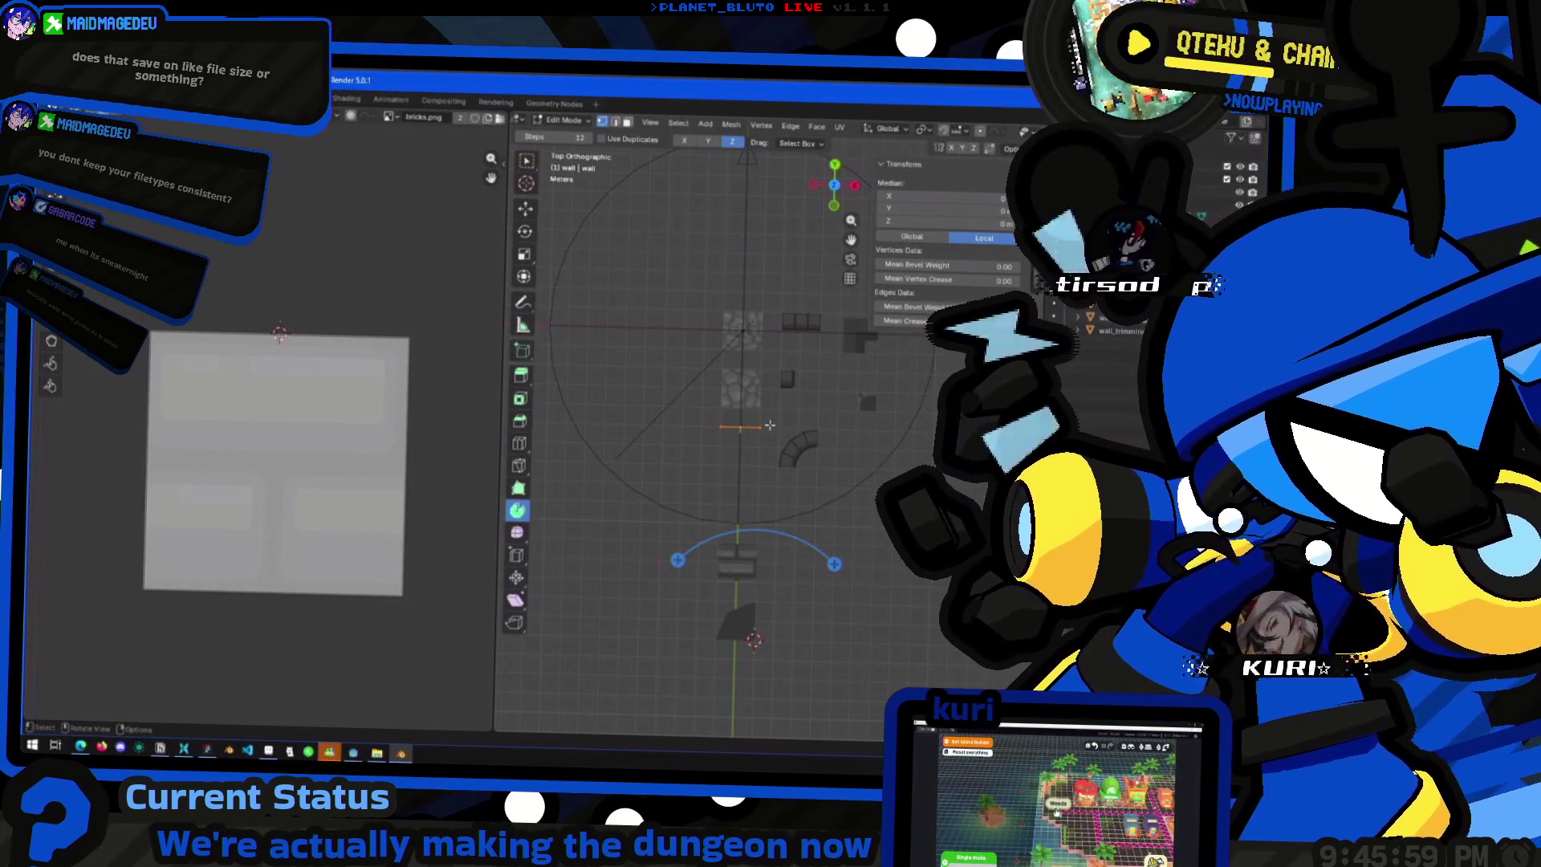
key("g")
left_click(771, 433)
- Shift the selected wall geometry 1 m along the Y axis
mouse_move(770, 434)
left_mouse_down()
mouse_move(786, 367)
mouse_move(784, 416)
left_mouse_up()
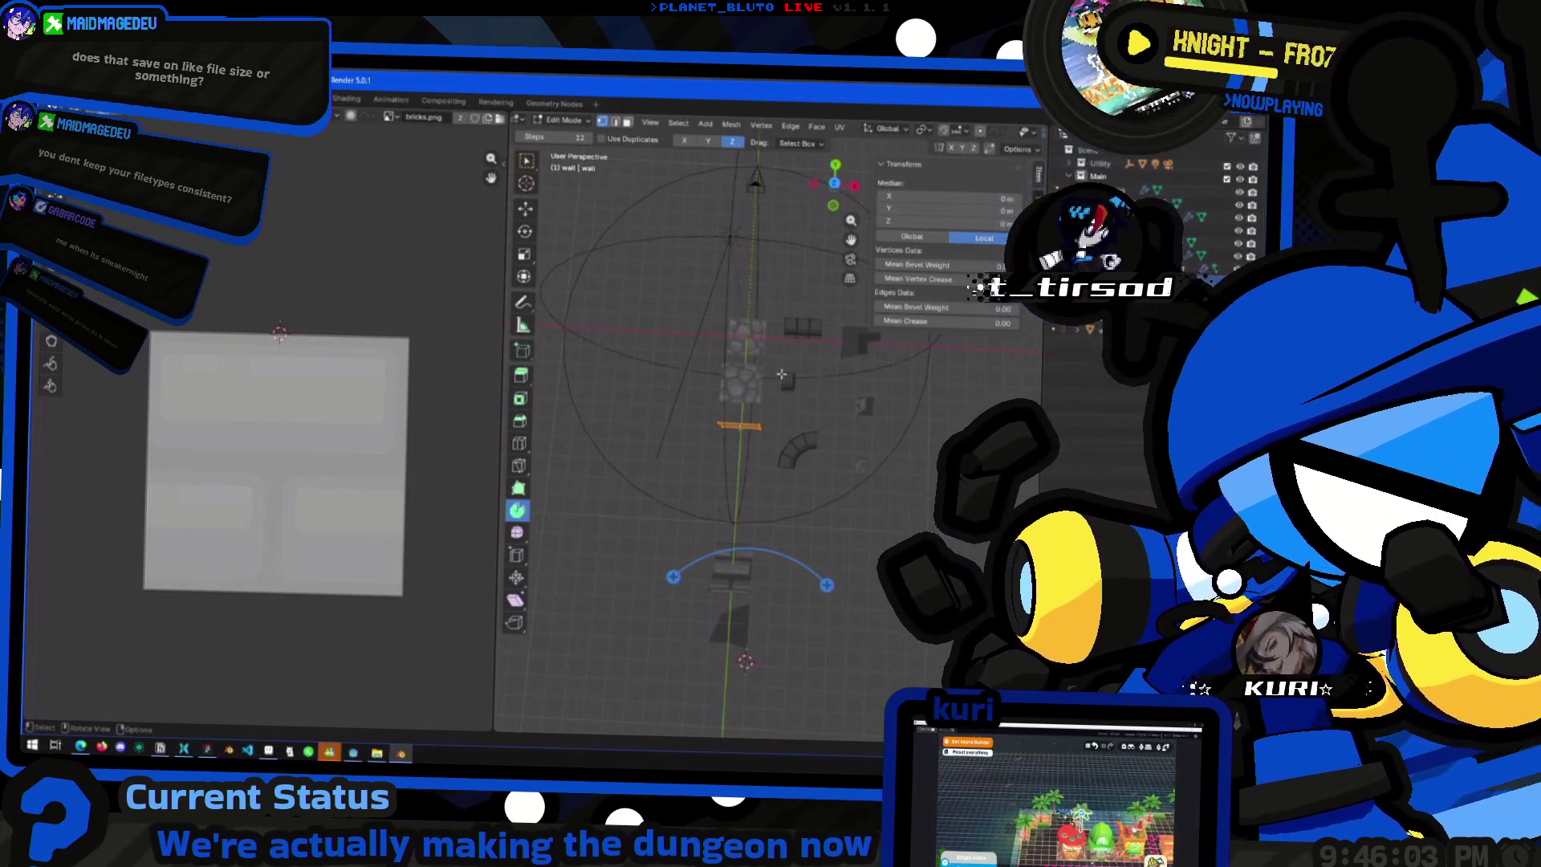
key("KP_7")
key("g")
key("y")
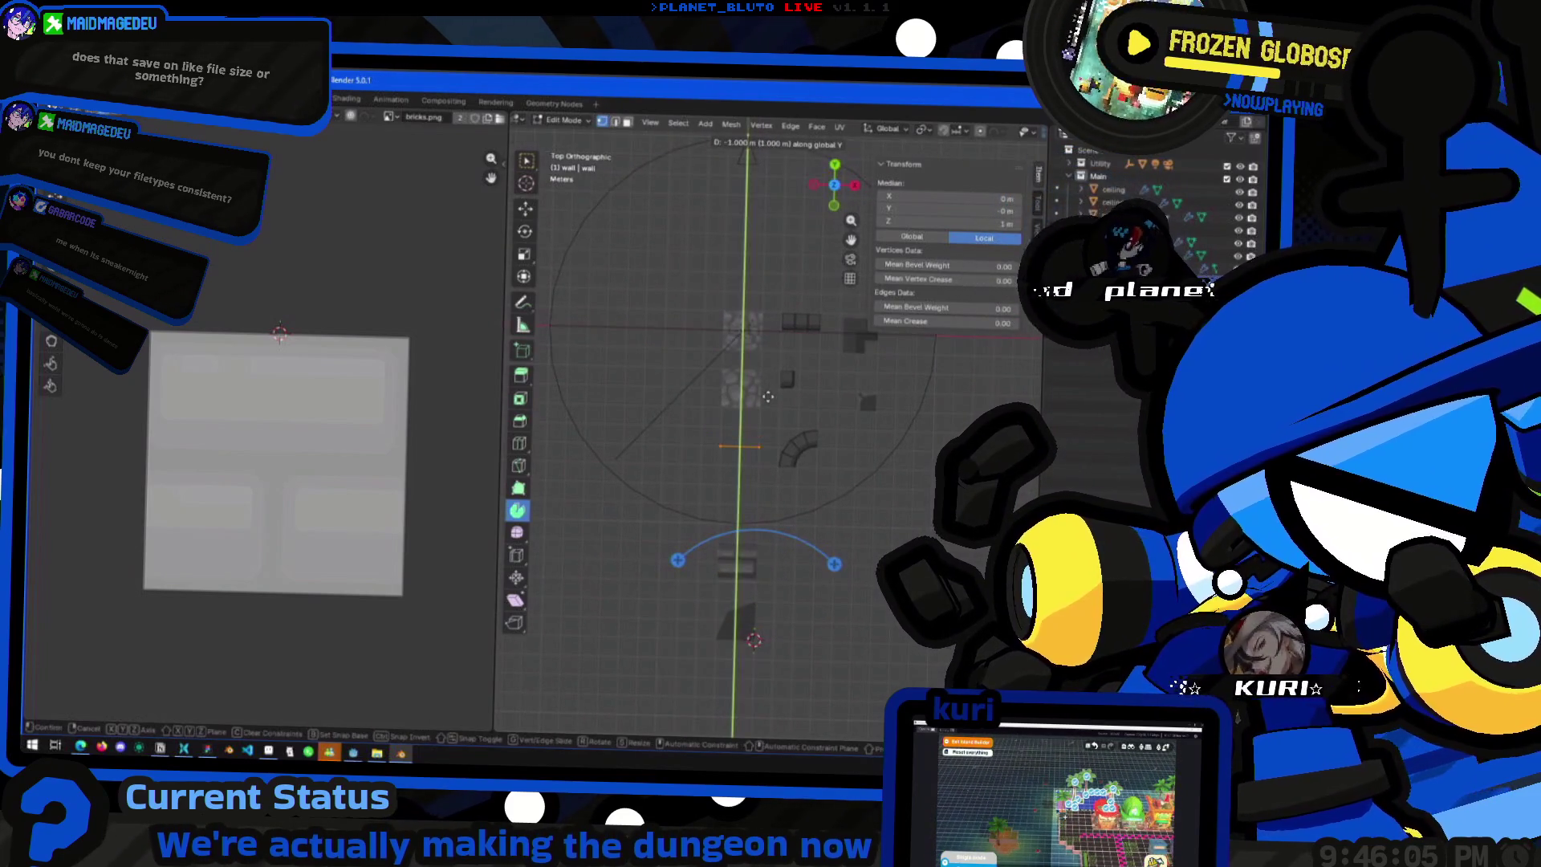
left_click(769, 393)
key("Tab")
- Raise the selected part of the wall mesh slightly higher
left_click_drag(769, 398, 775, 456)
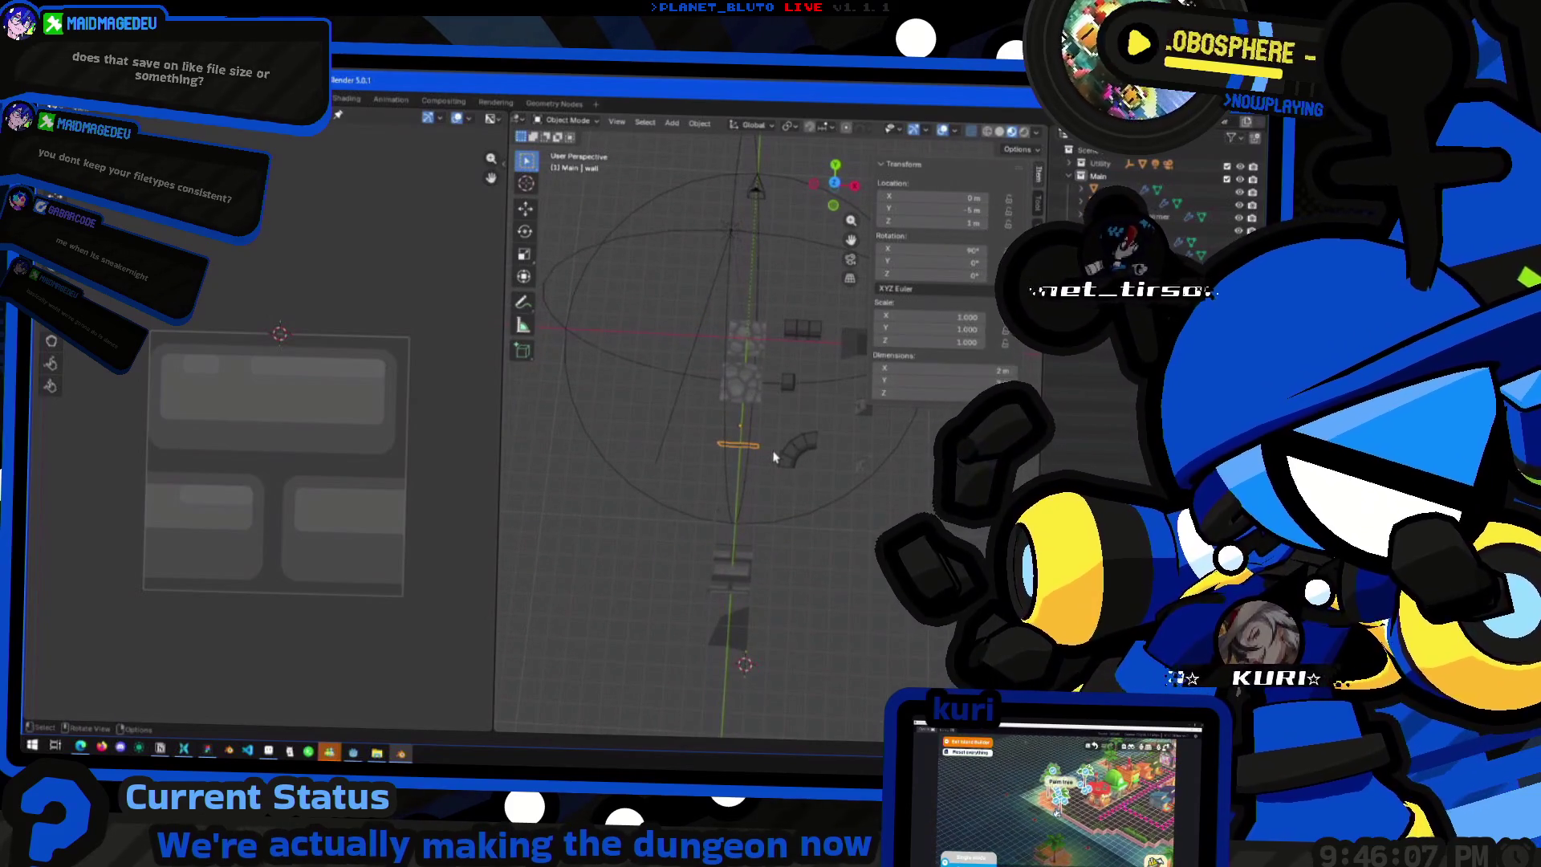
key("Tab")
key("g")
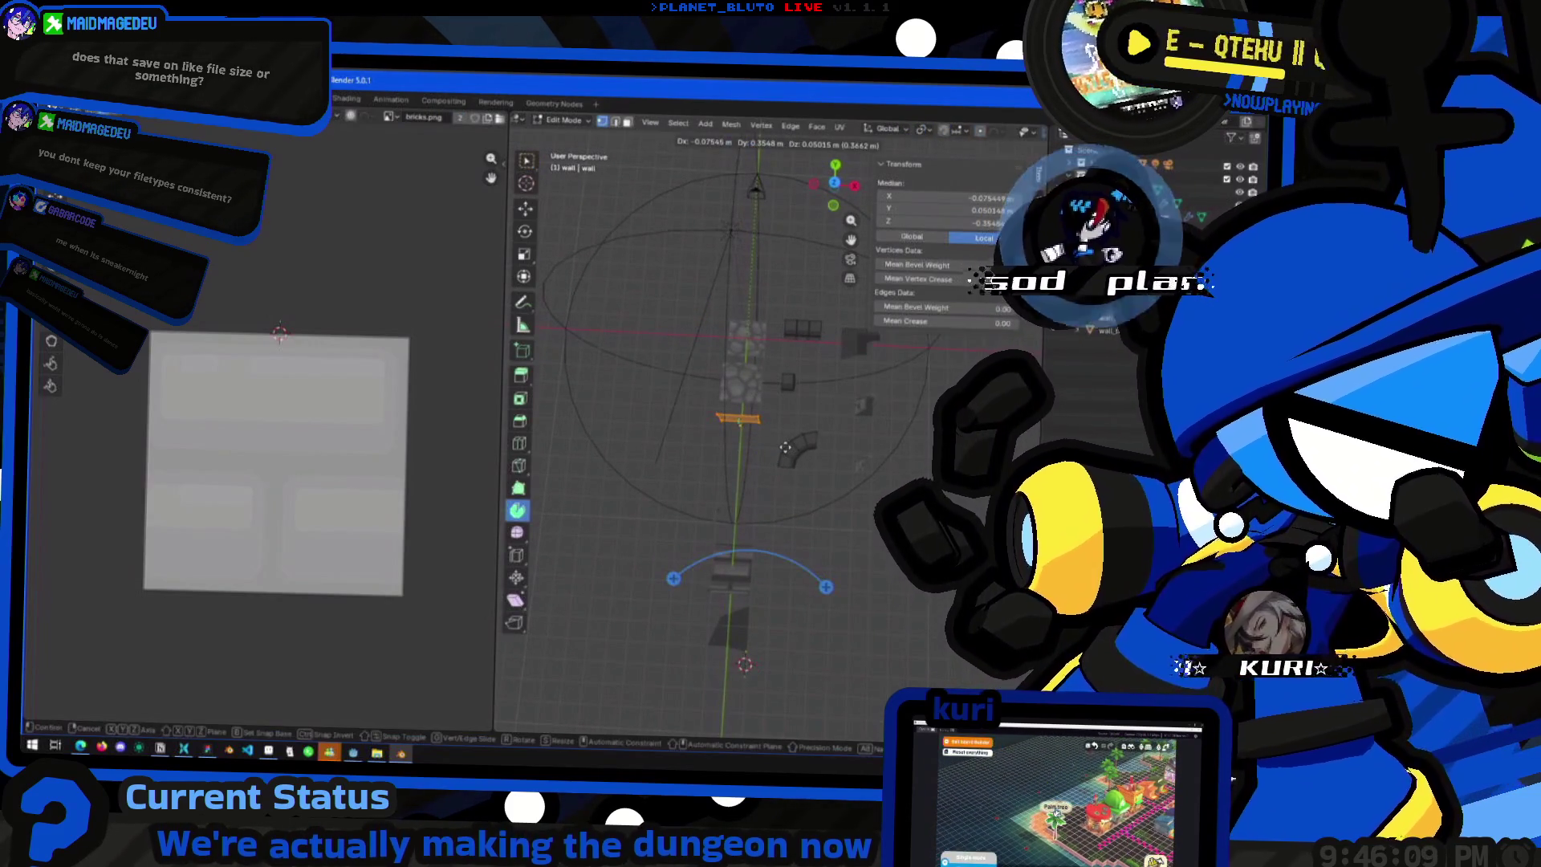
left_click(770, 377)
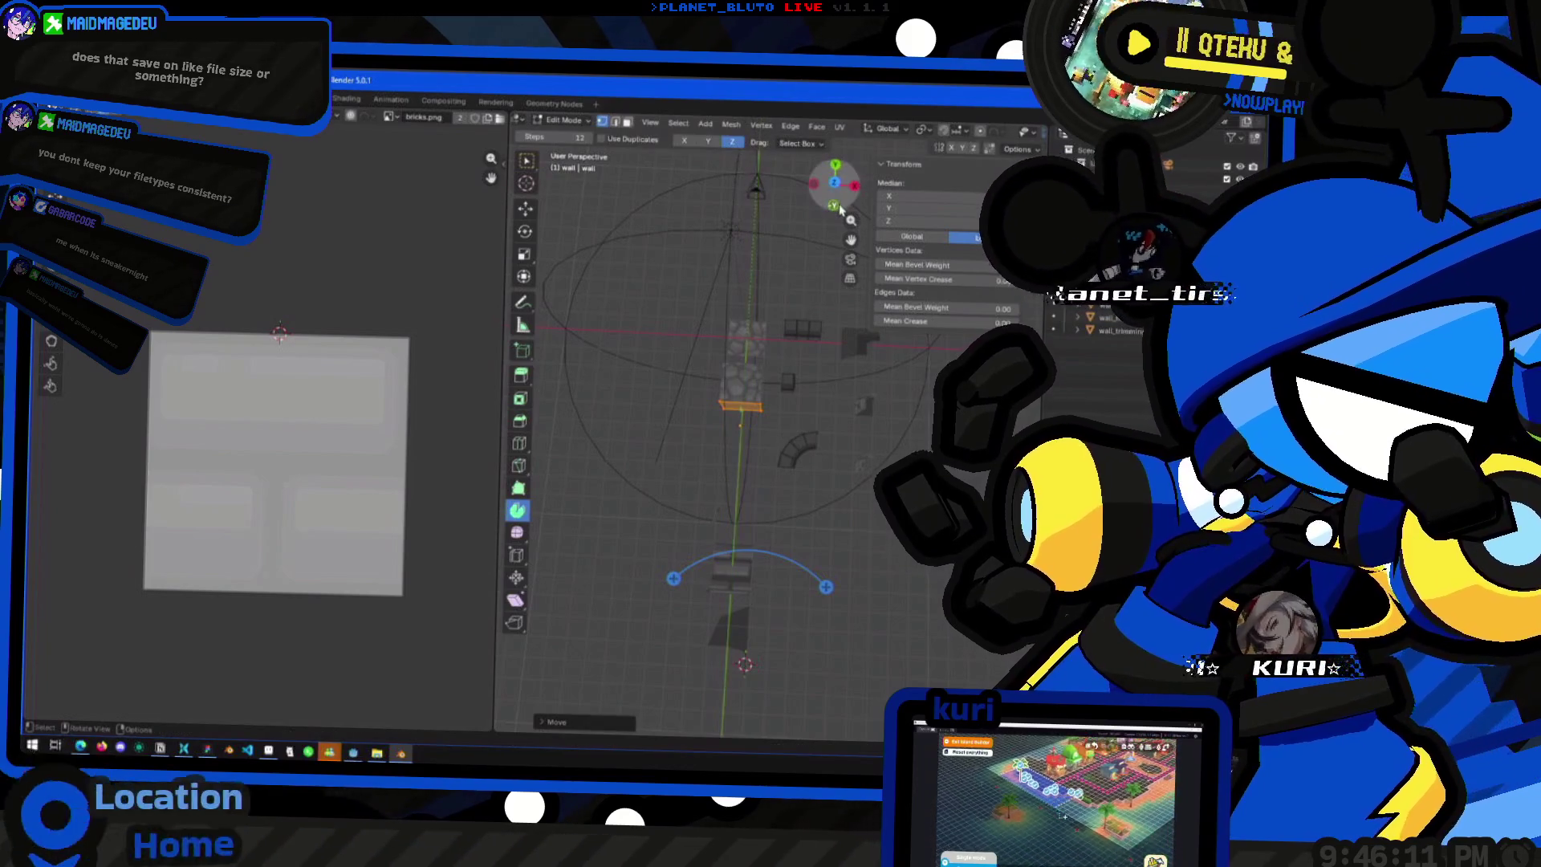
key("Tab")
- Move the whole wall object 1 m along the Y axis in top view
left_click(835, 184)
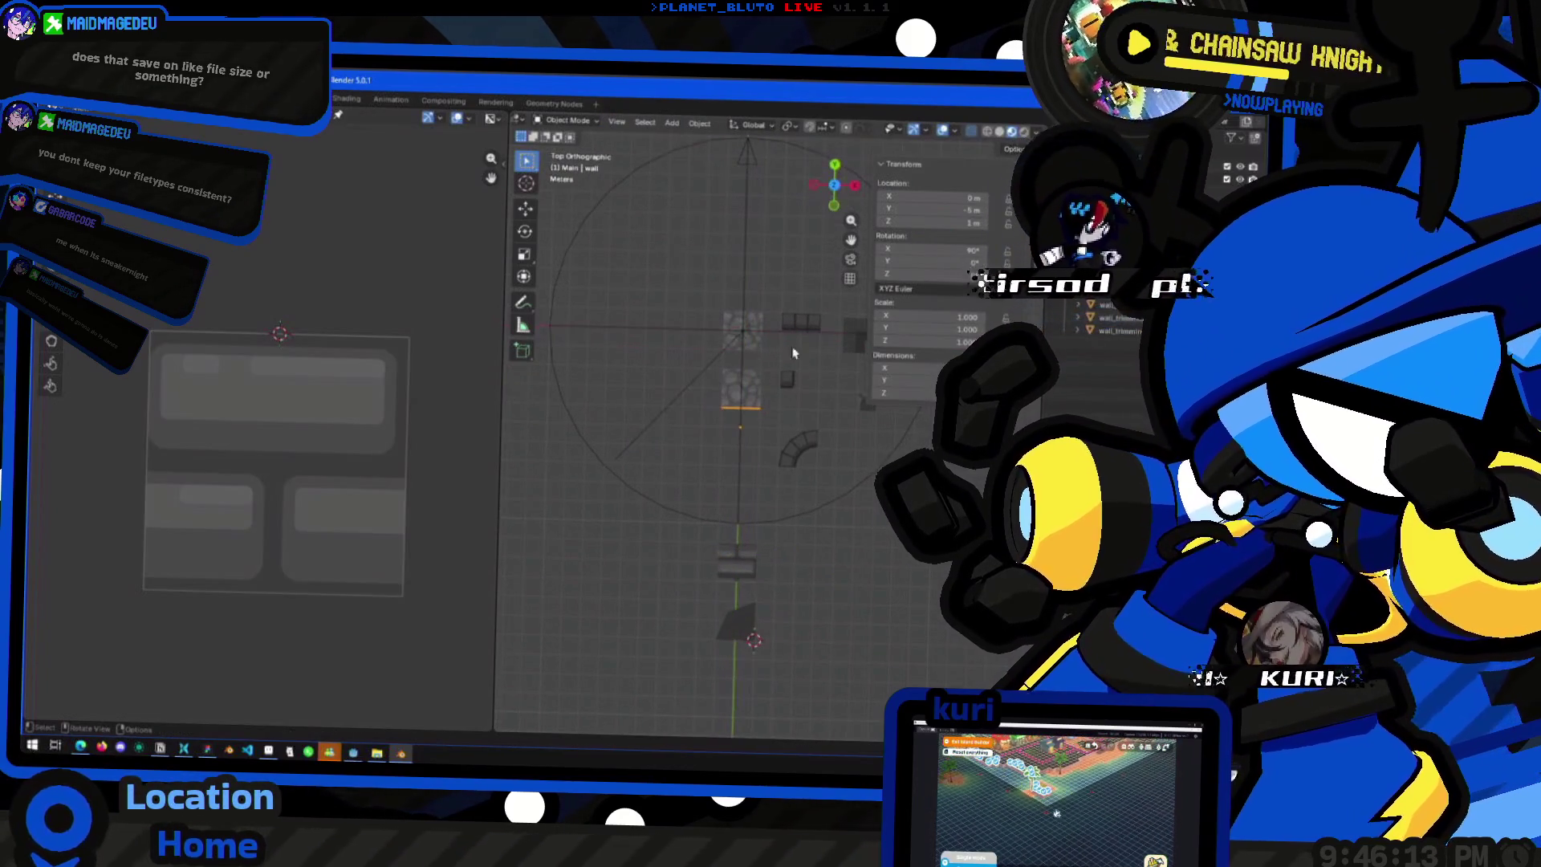
key("g")
key("y")
left_click(796, 392)
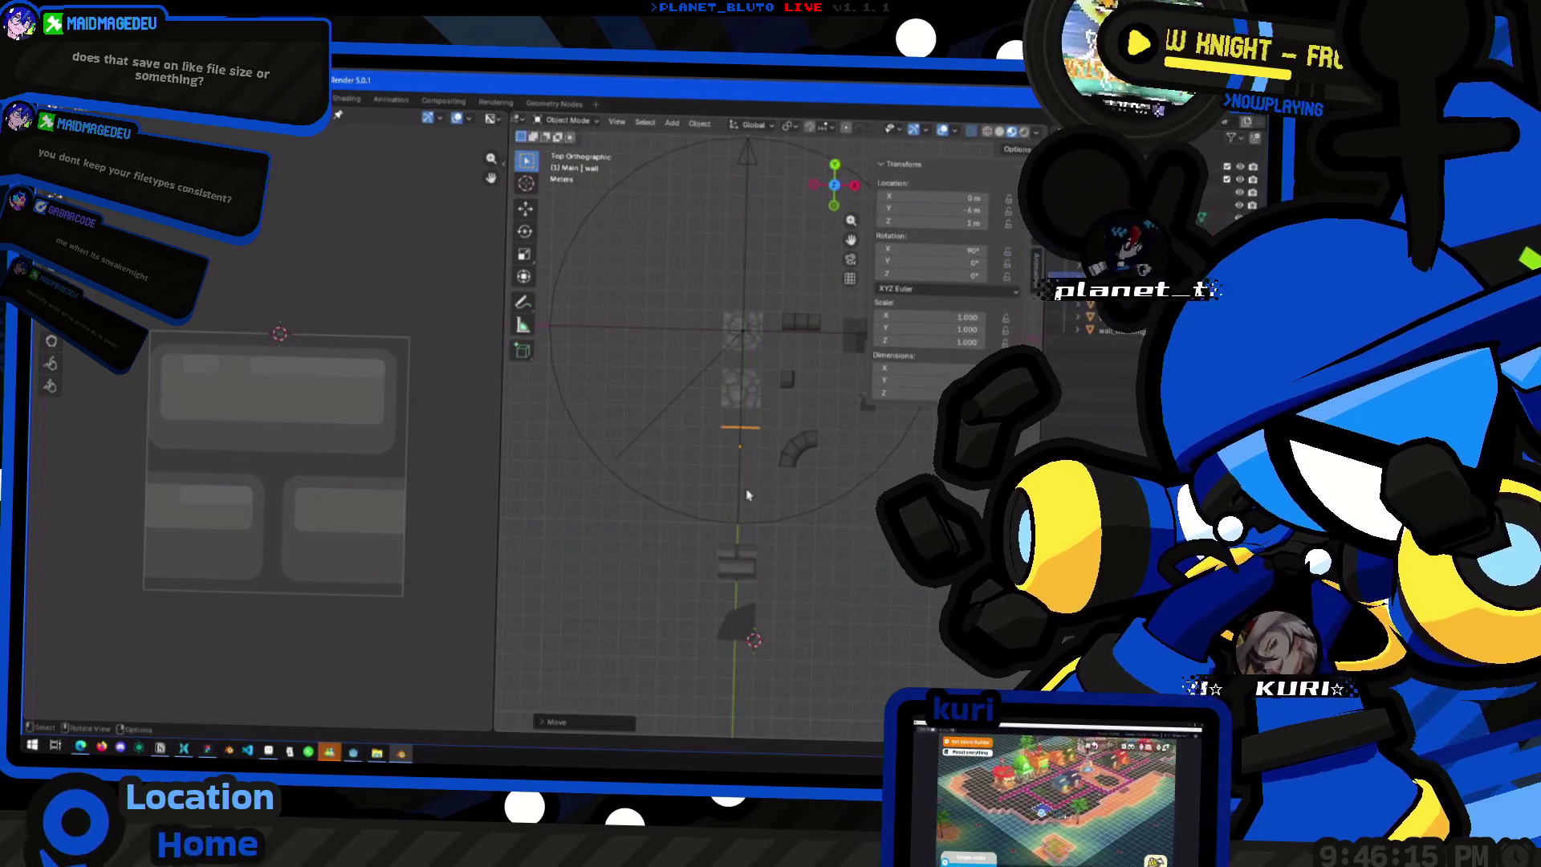
left_click(733, 502)
mouse_move(733, 502)
left_mouse_down()
mouse_move(743, 414)
mouse_move(740, 501)
left_mouse_up()
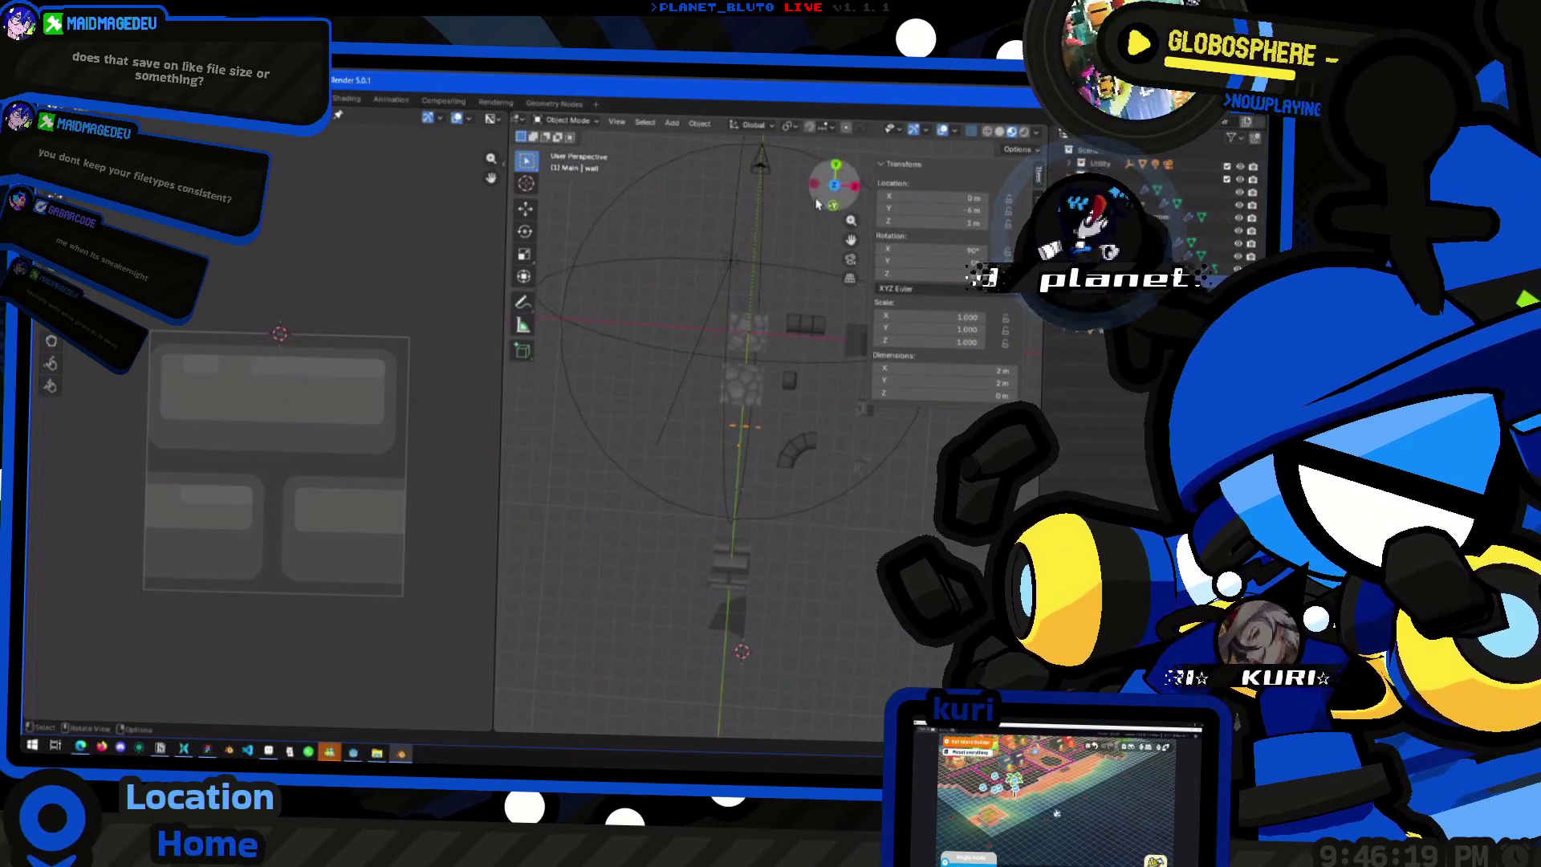
left_click(738, 504)
left_click(749, 493)
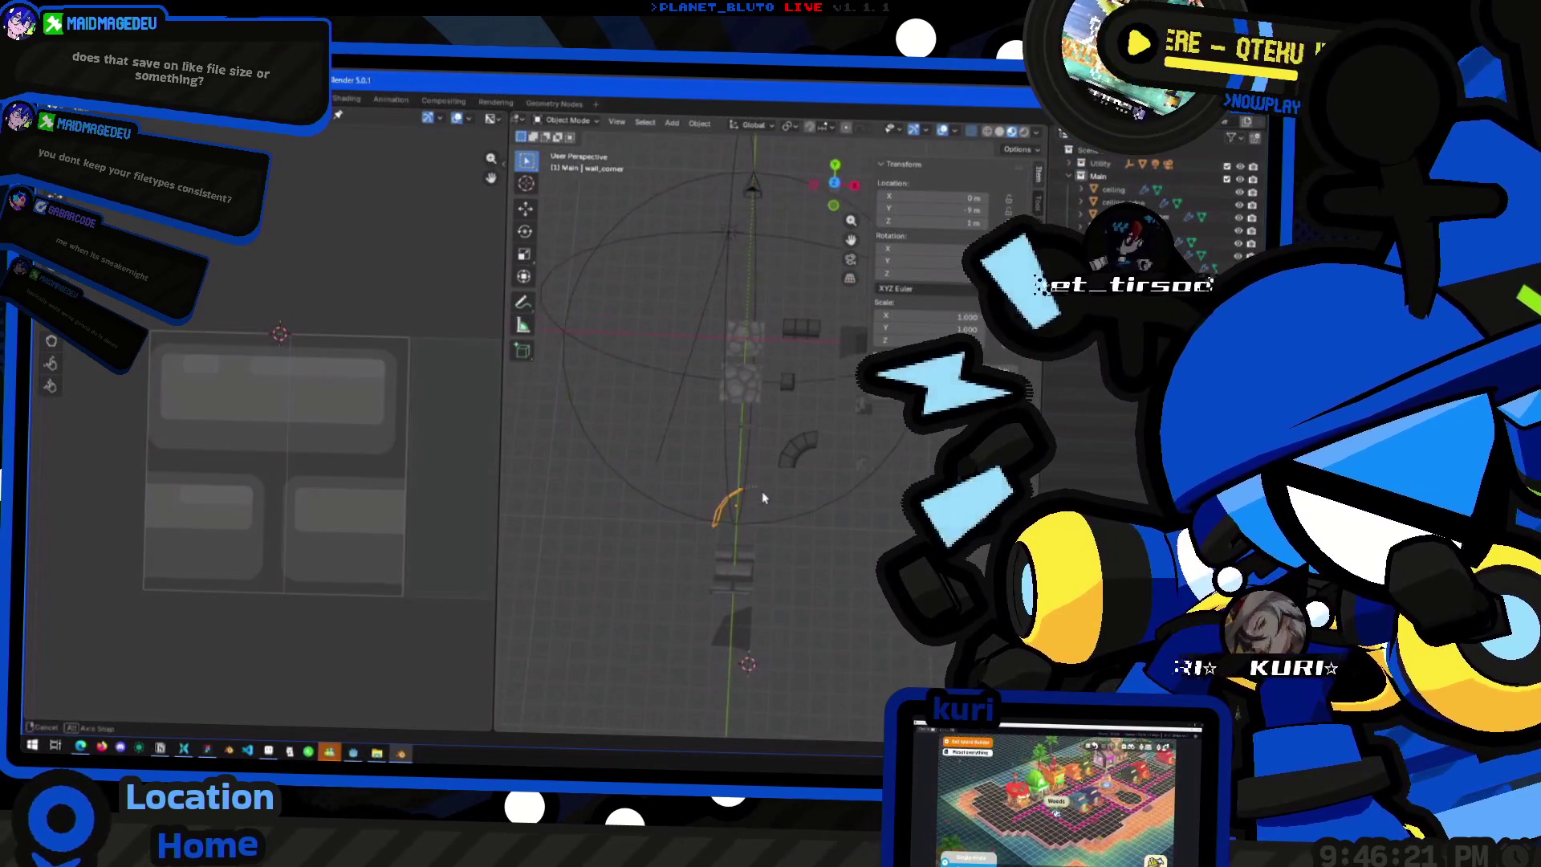
left_click(837, 184)
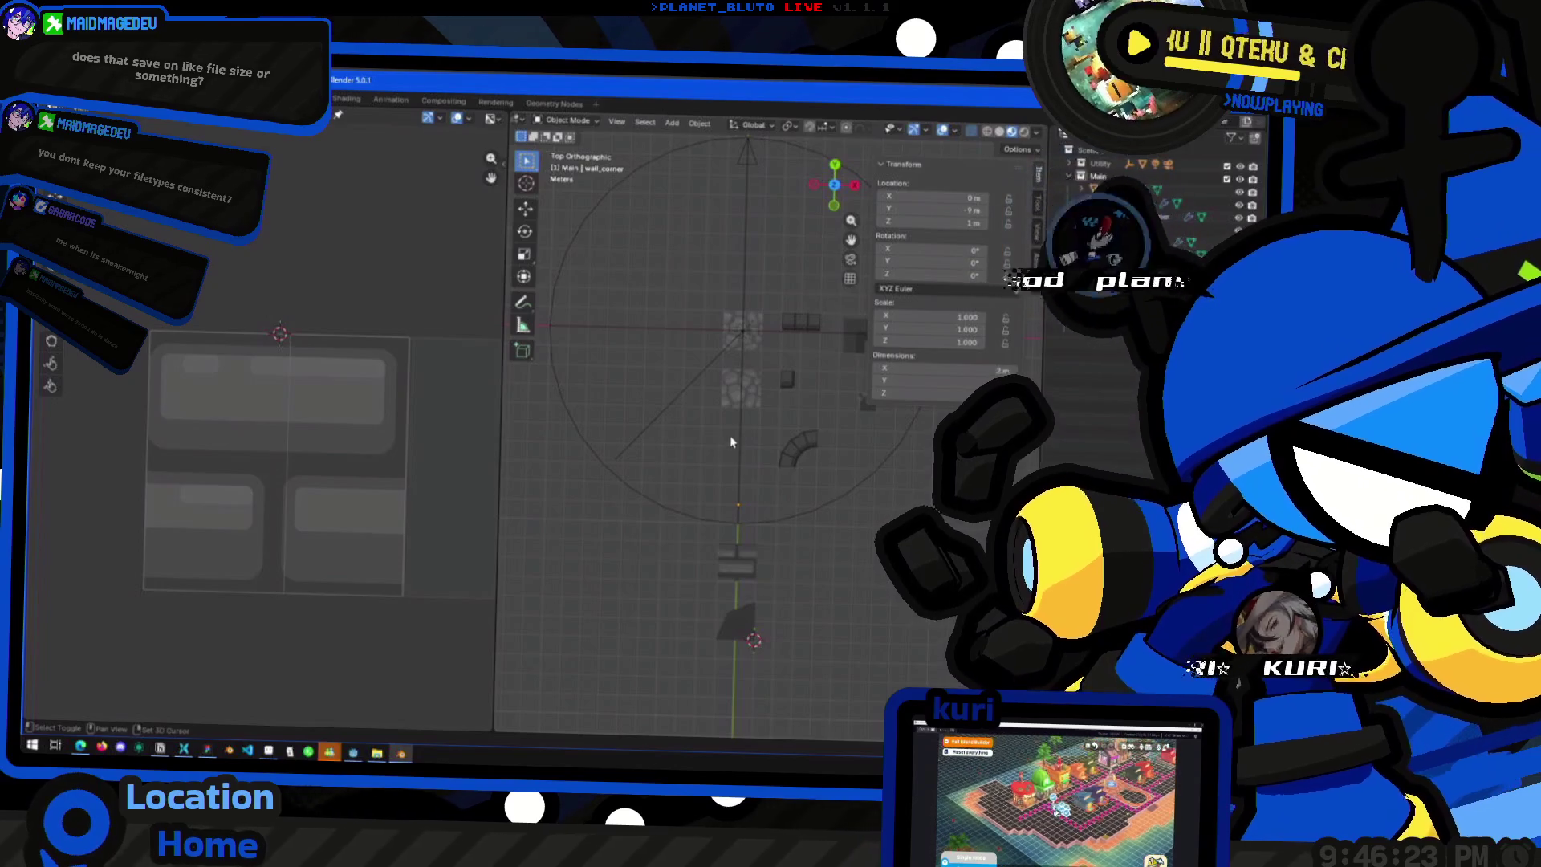
left_click(743, 385)
left_click(743, 386)
left_click(752, 432)
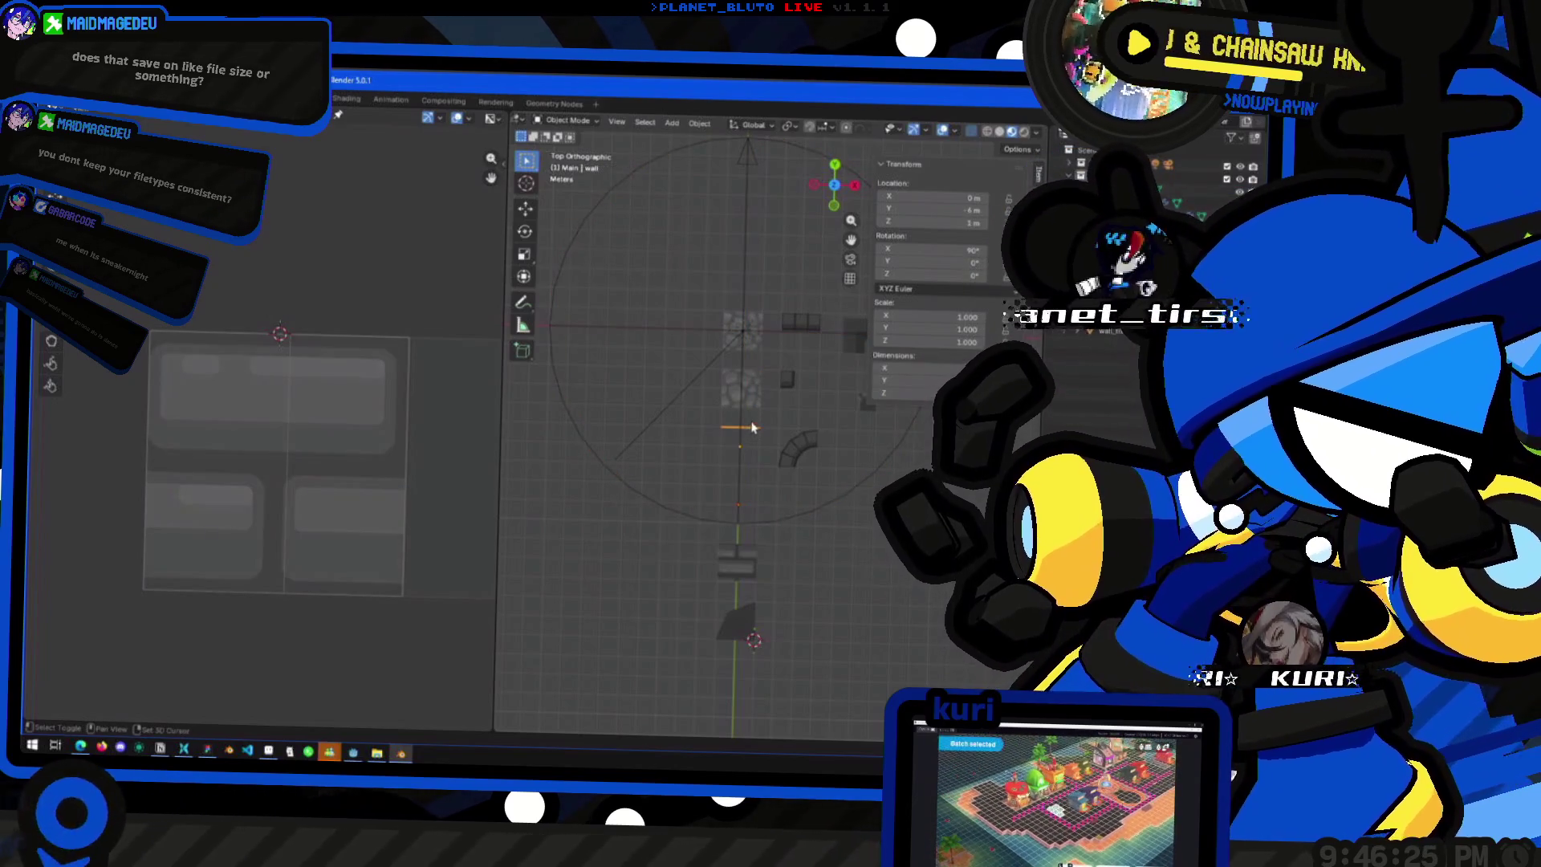
left_click(743, 332, "shift")
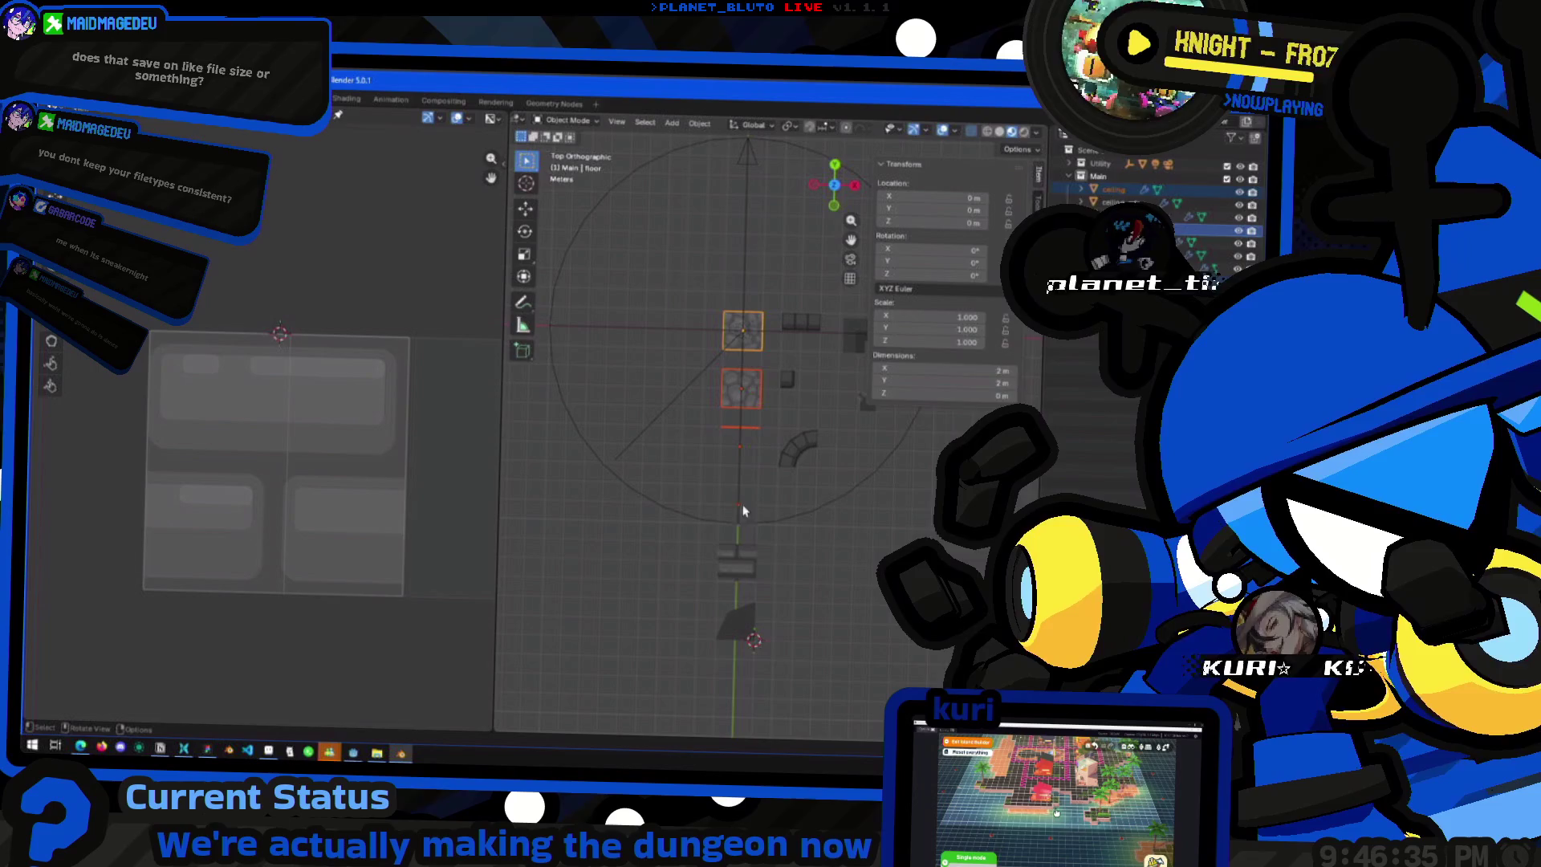
left_click(746, 566, "shift")
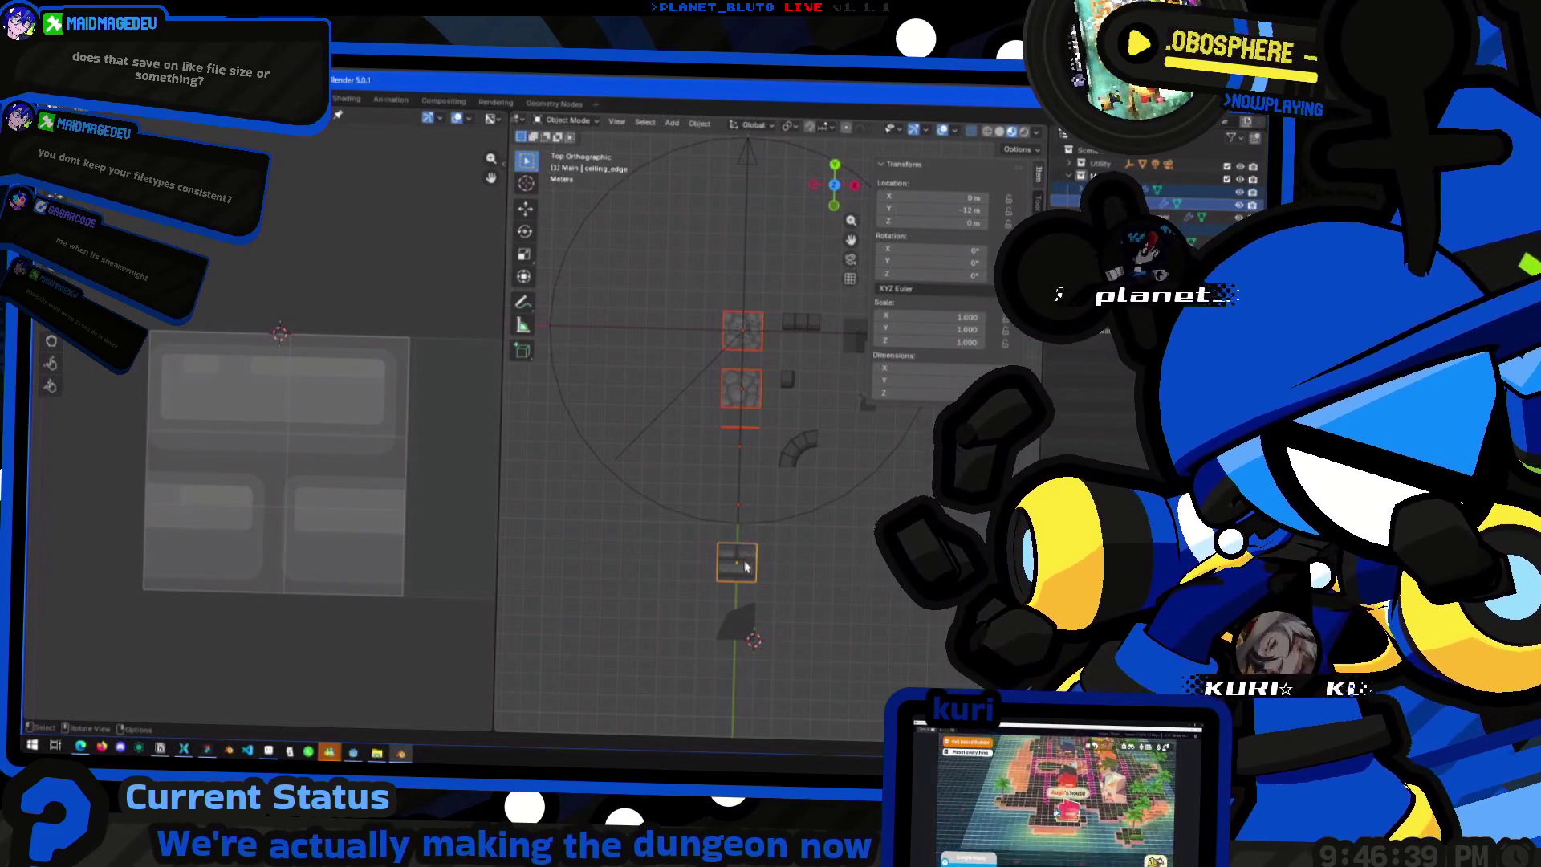
left_click(746, 620, "shift")
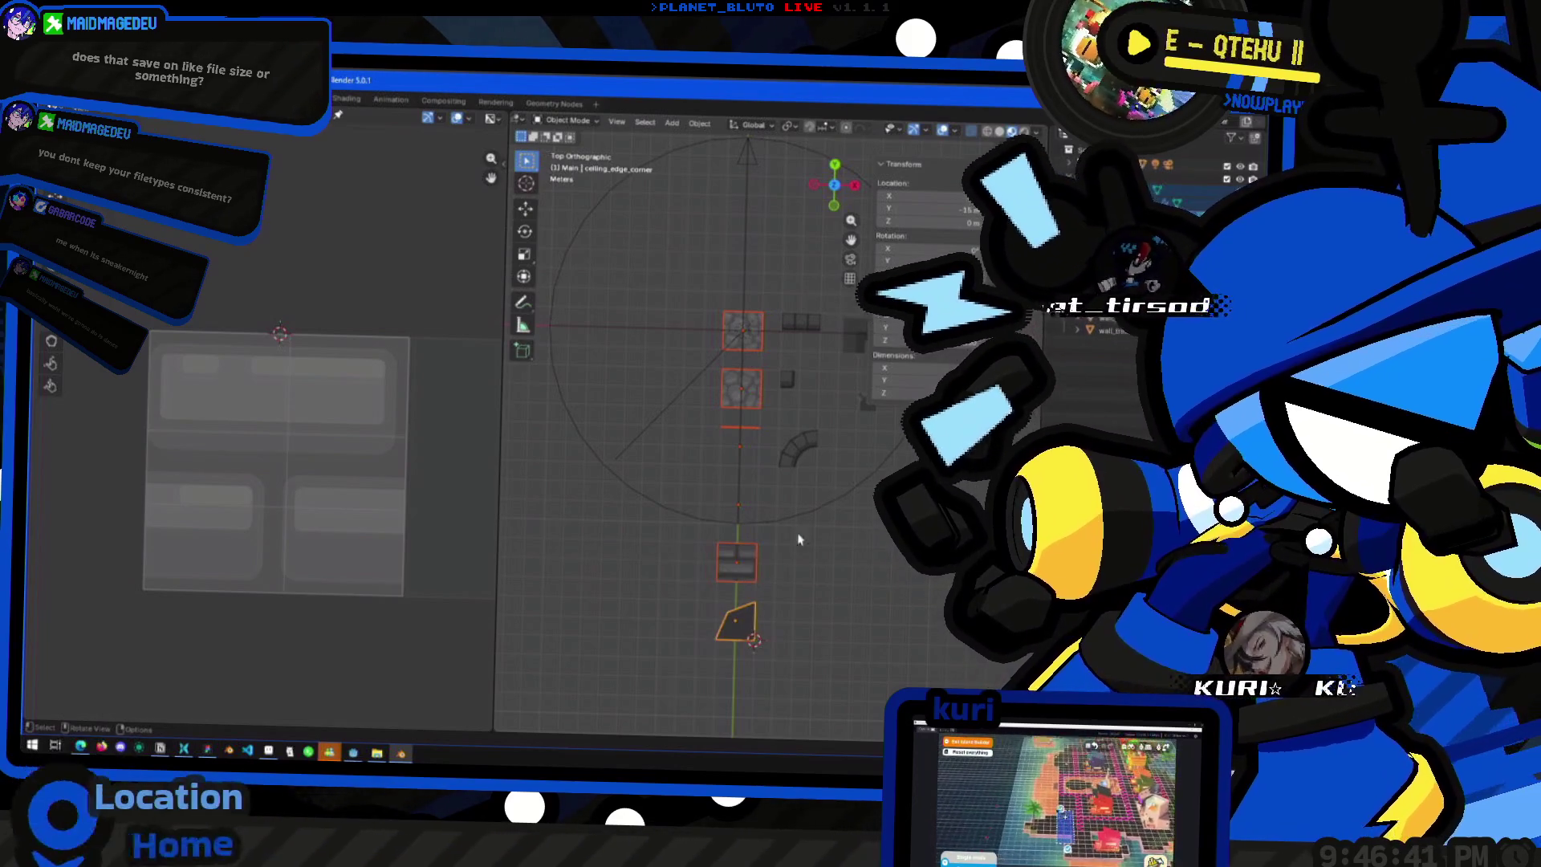
left_click(798, 447)
left_click(787, 379, "shift")
left_click(787, 332, "shift")
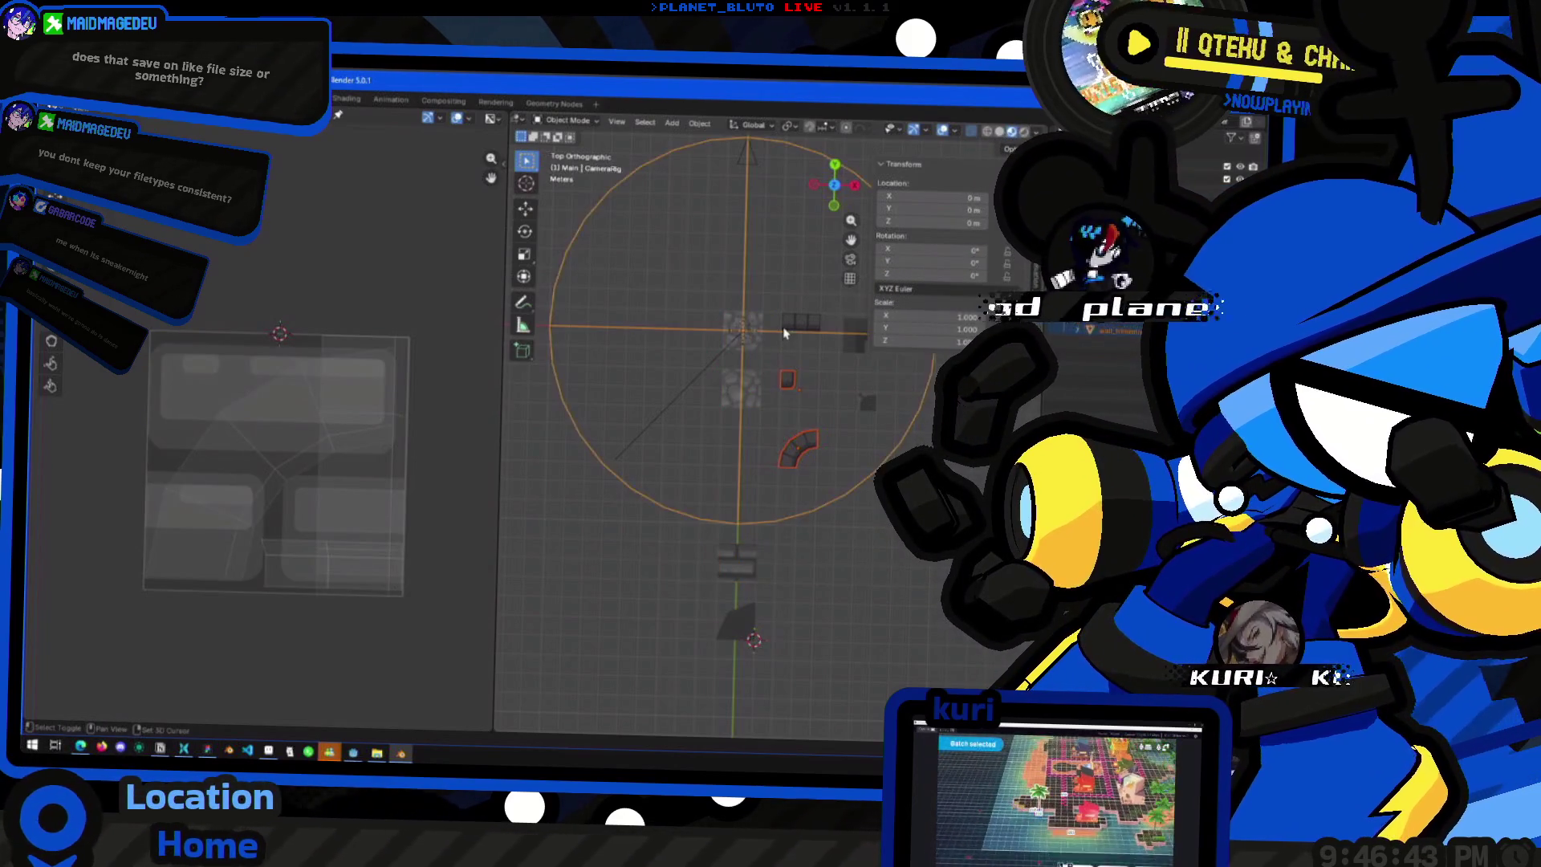
left_click(796, 328, "shift")
left_click(801, 319, "shift")
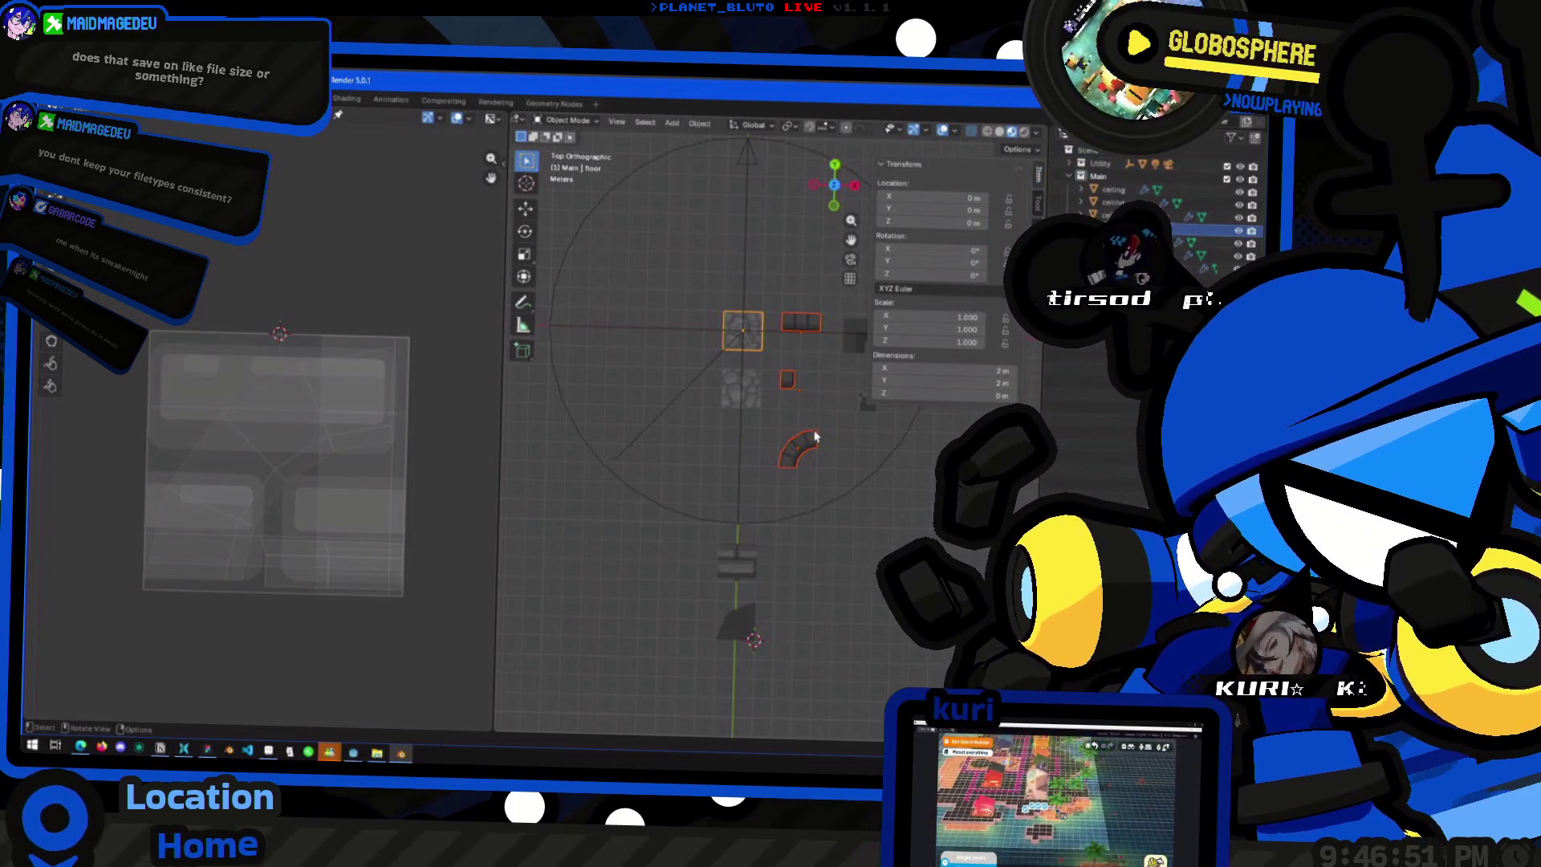
left_click(772, 419, "shift")
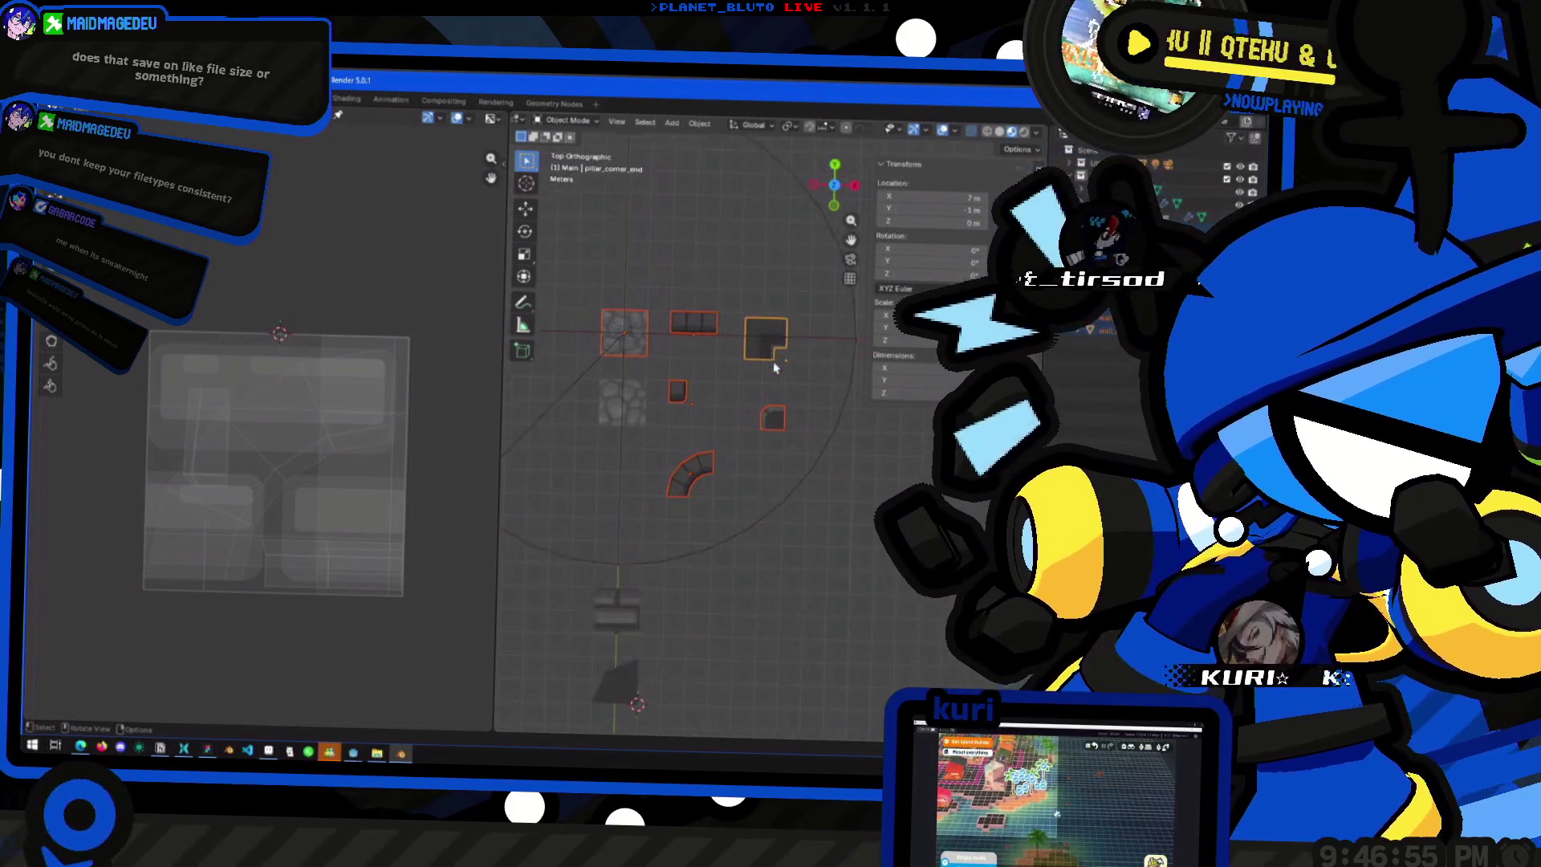
key("Tab")
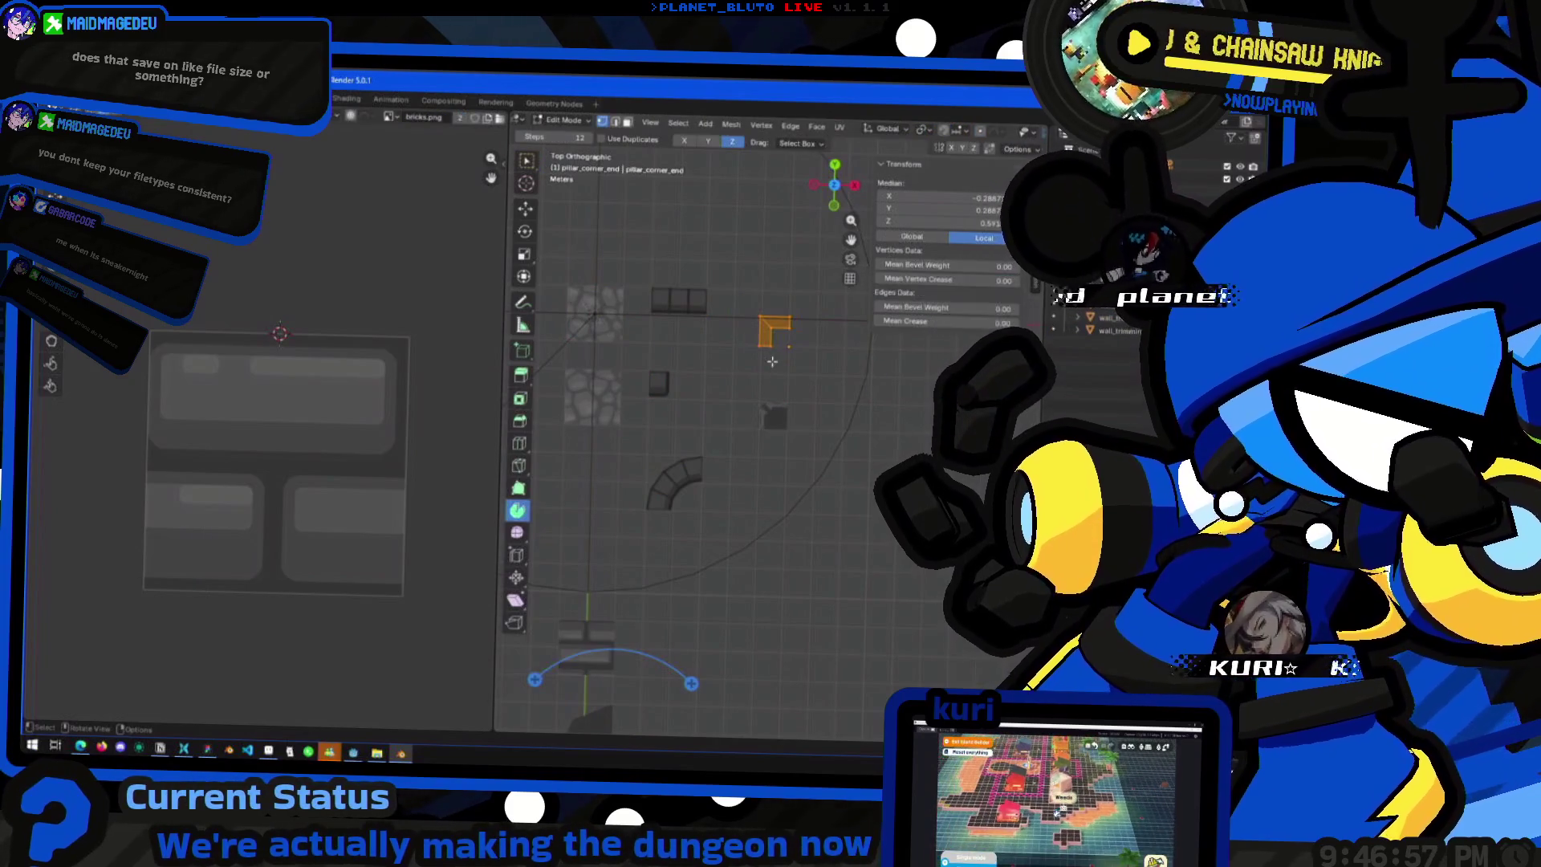
mouse_move(772, 362)
left_mouse_down()
mouse_move(801, 328)
mouse_move(798, 388)
left_mouse_up()
key("Tab")
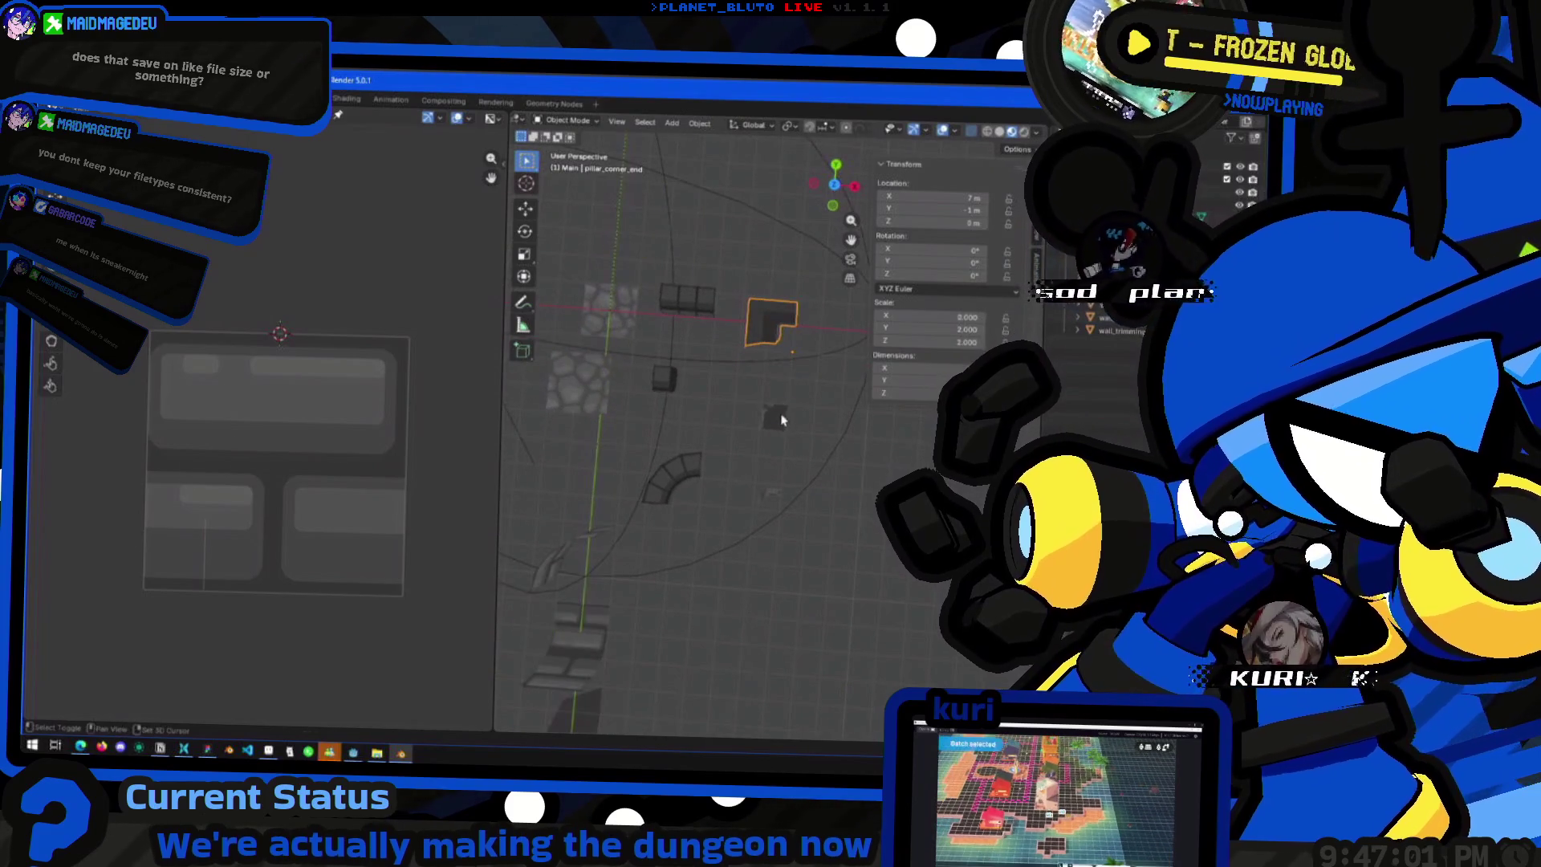
left_click_drag(835, 184, 811, 342)
left_click(671, 351)
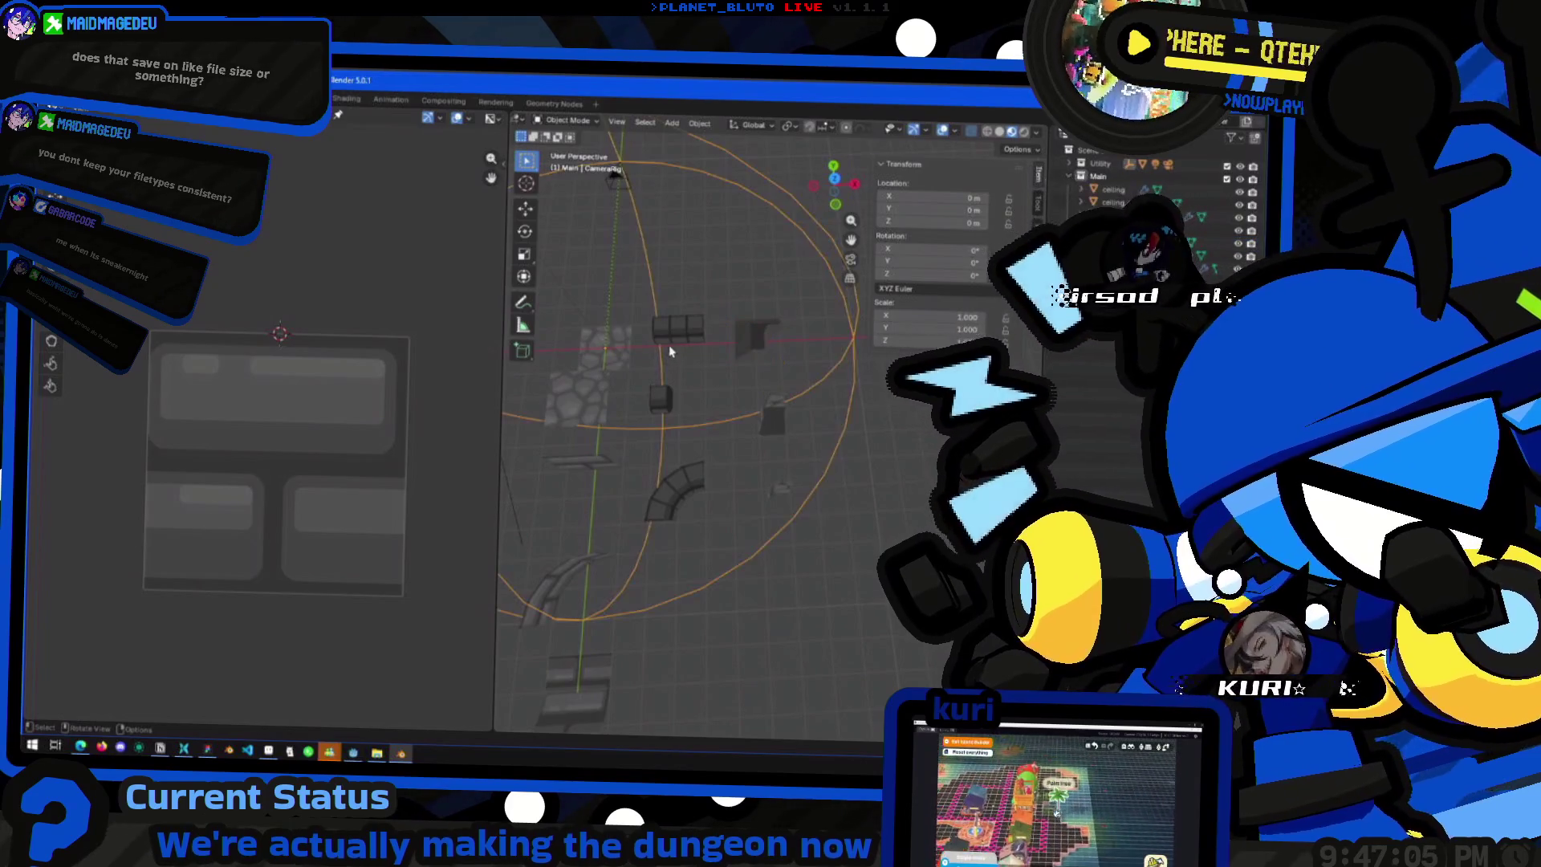
left_click(675, 338)
mouse_move(674, 337)
left_mouse_down()
mouse_move(657, 452)
mouse_move(742, 507)
mouse_move(730, 473)
mouse_move(709, 502)
mouse_move(830, 506)
left_mouse_up()
left_click(657, 452)
left_click(725, 434)
left_click(789, 492)
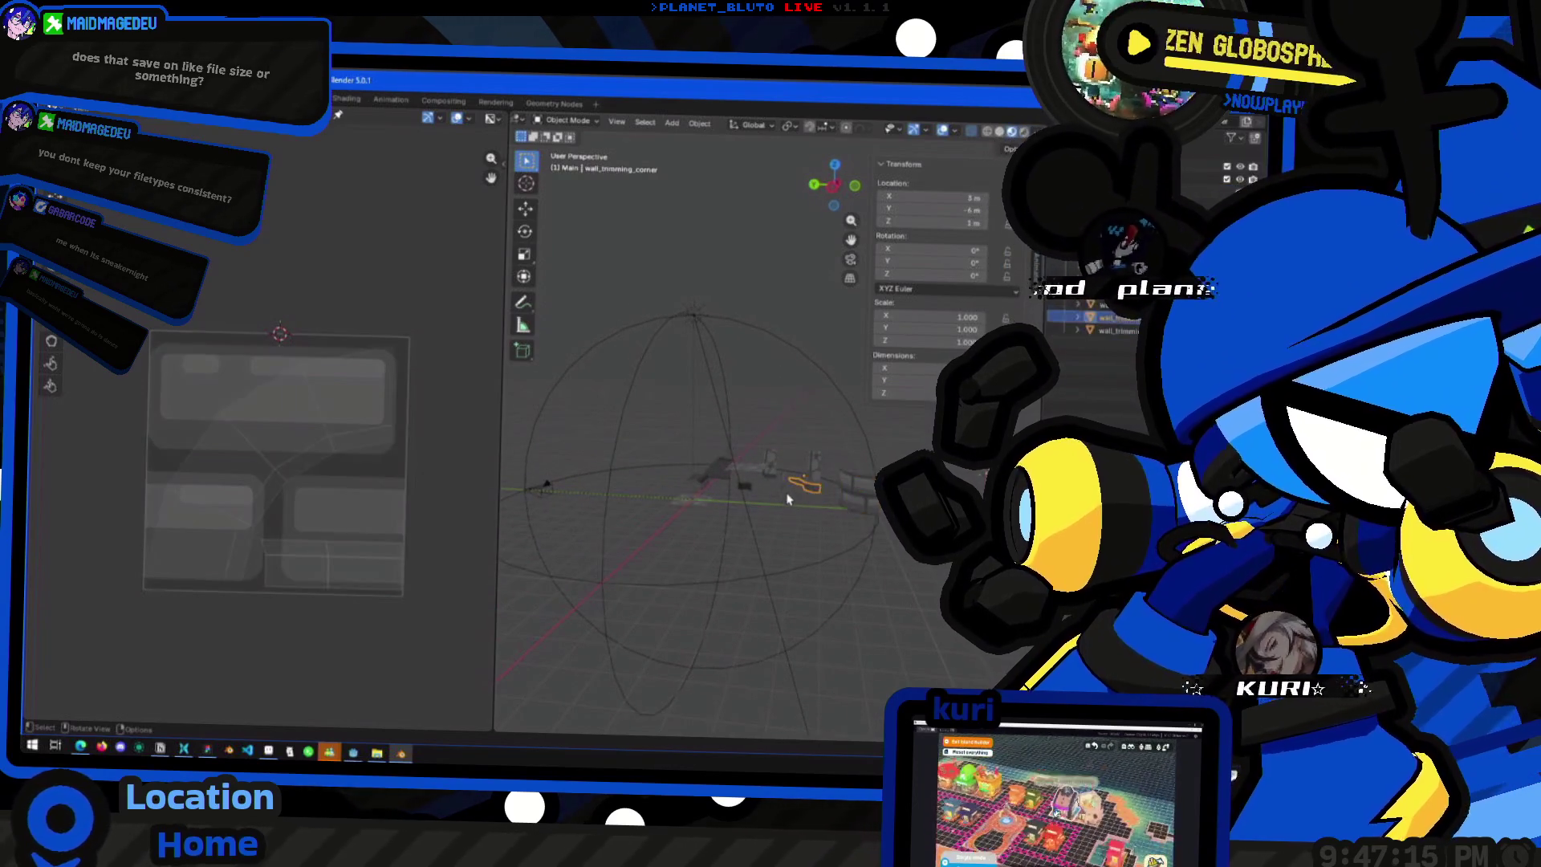
- Lower the entire ceiling_edge_corner mesh along Z relative to its origin
left_click(863, 484)
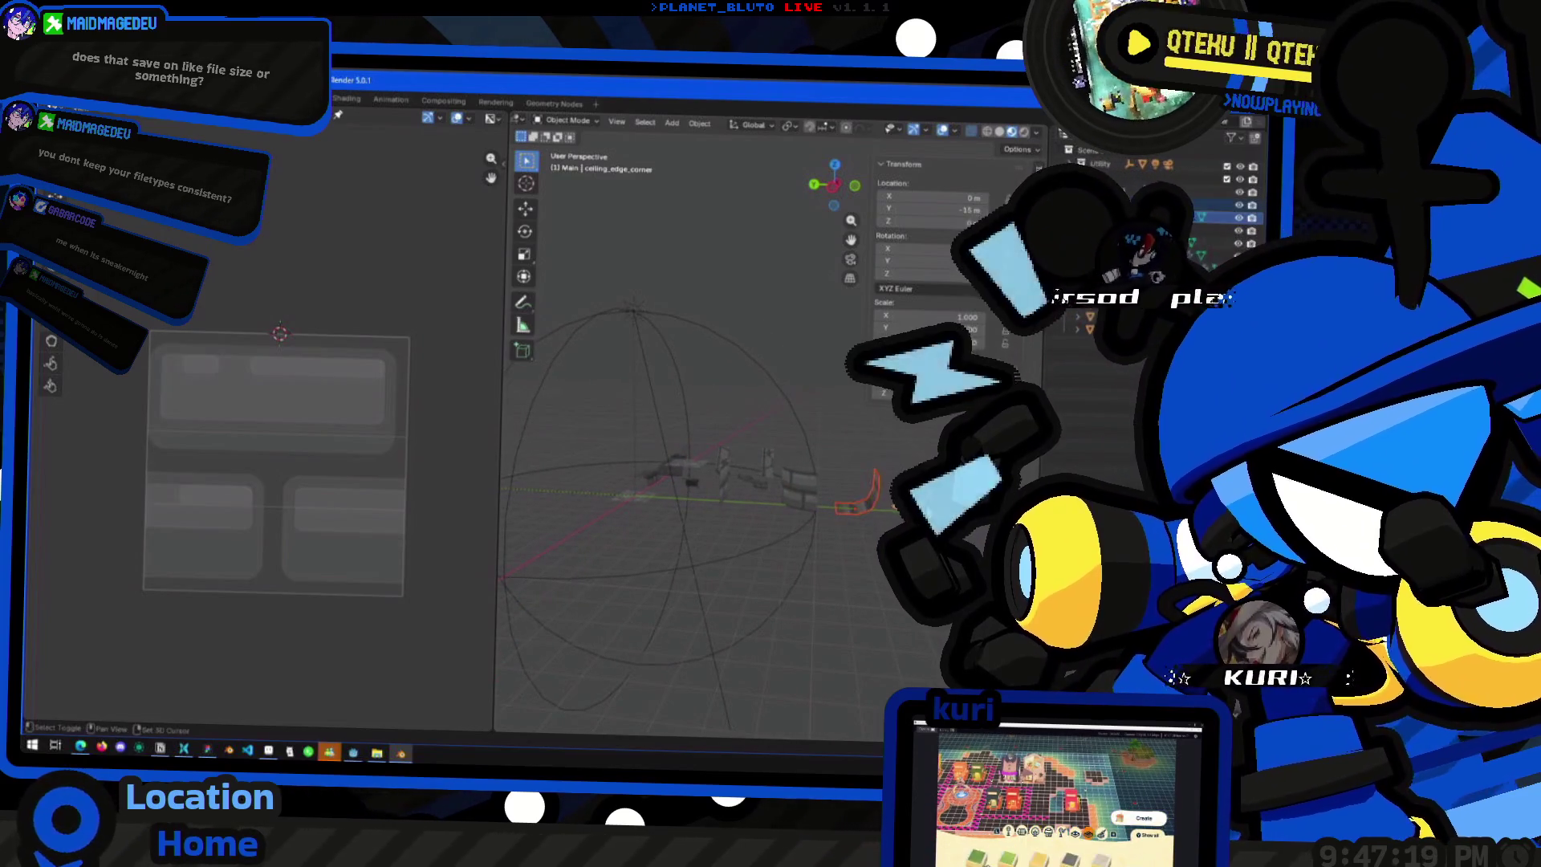
key("Tab")
key("a")
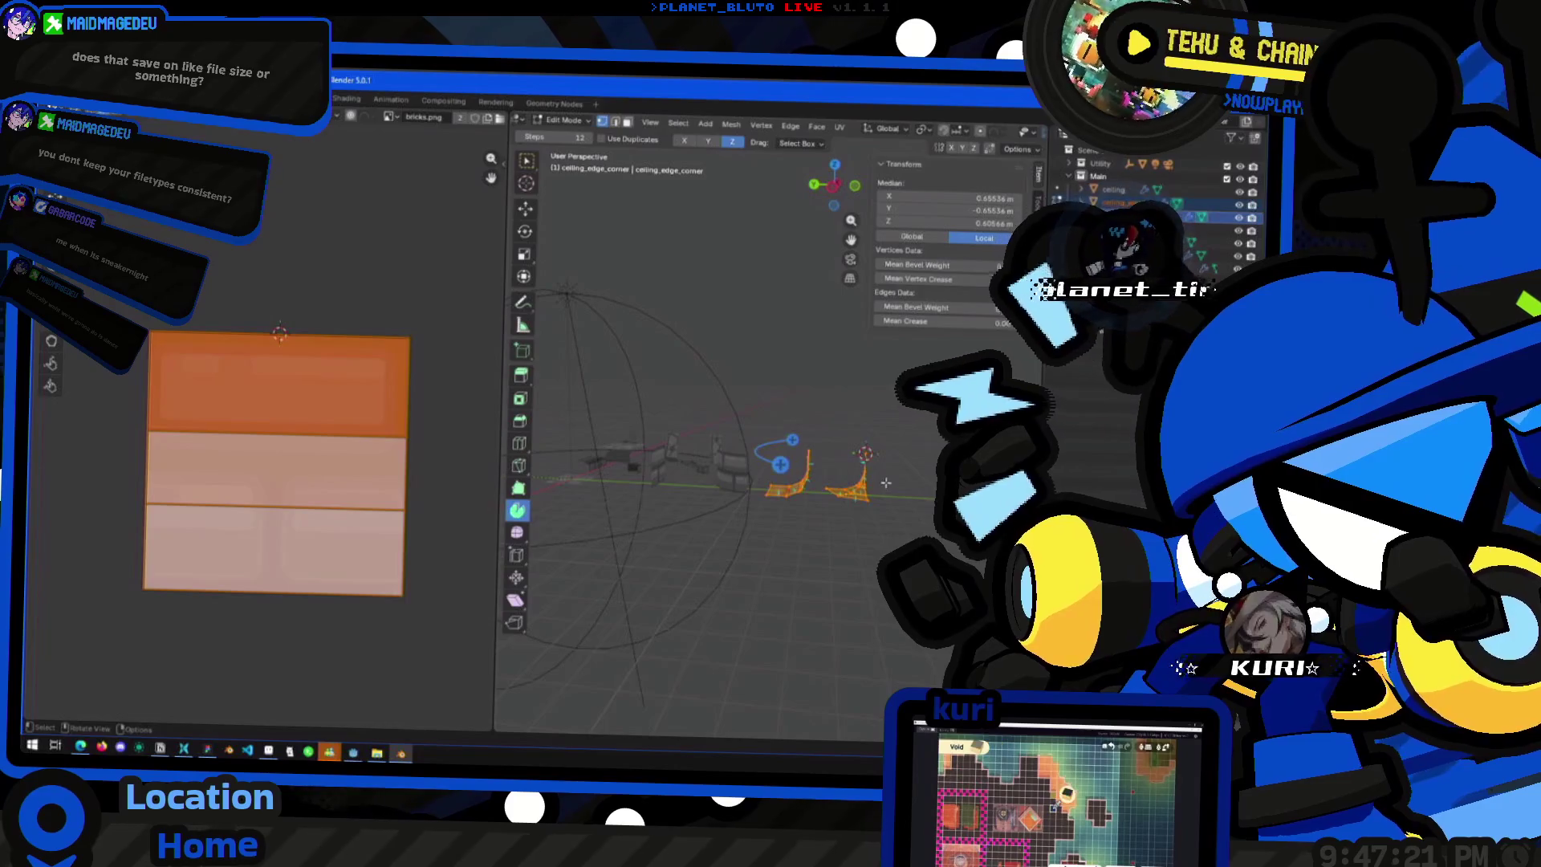
key("g")
key("z")
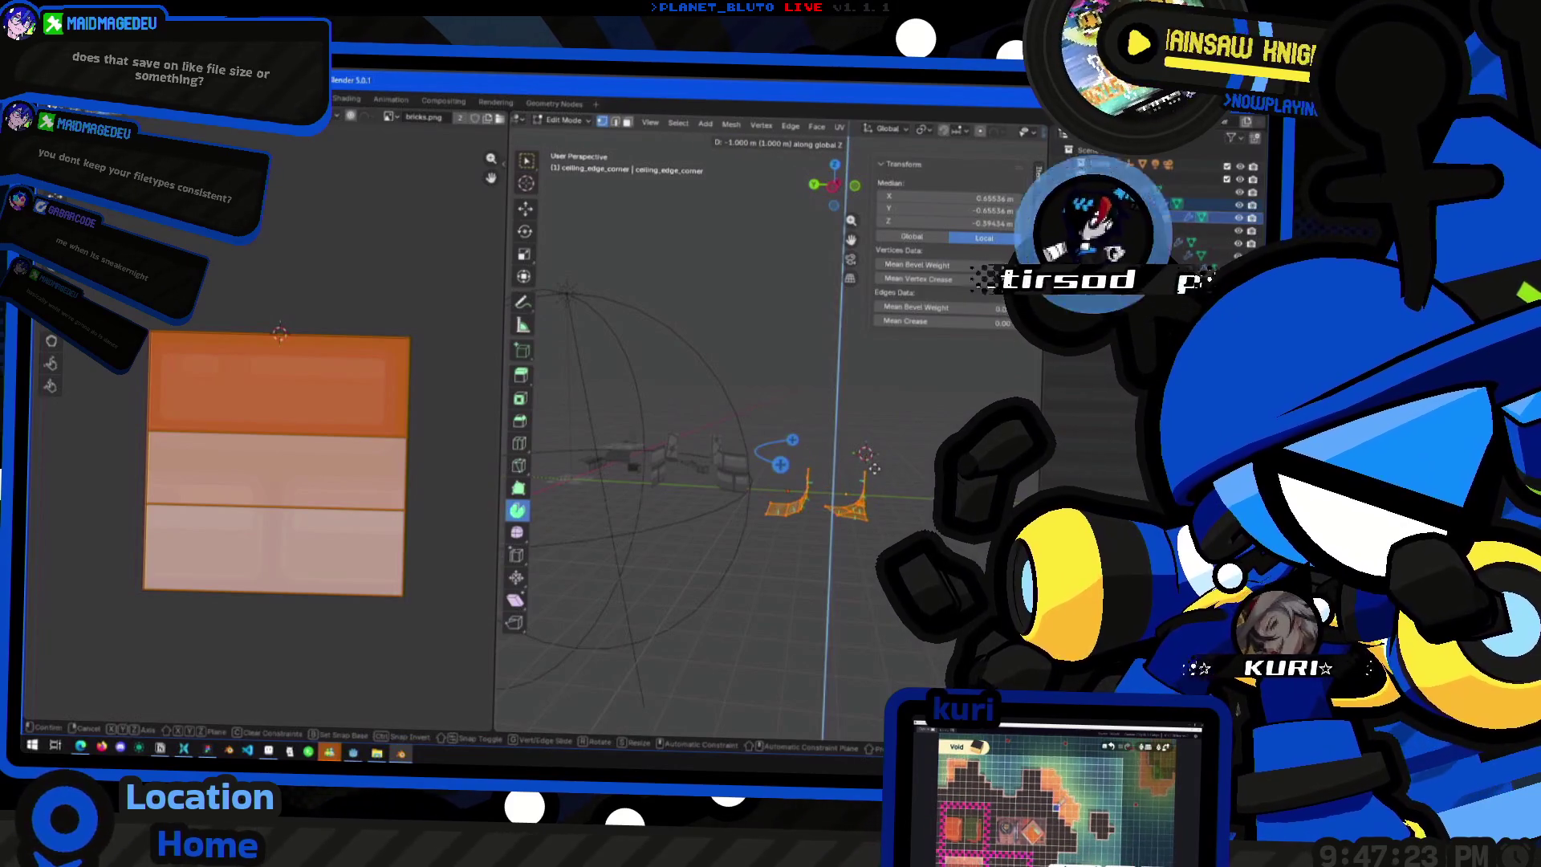
left_click(829, 490)
key("Tab")
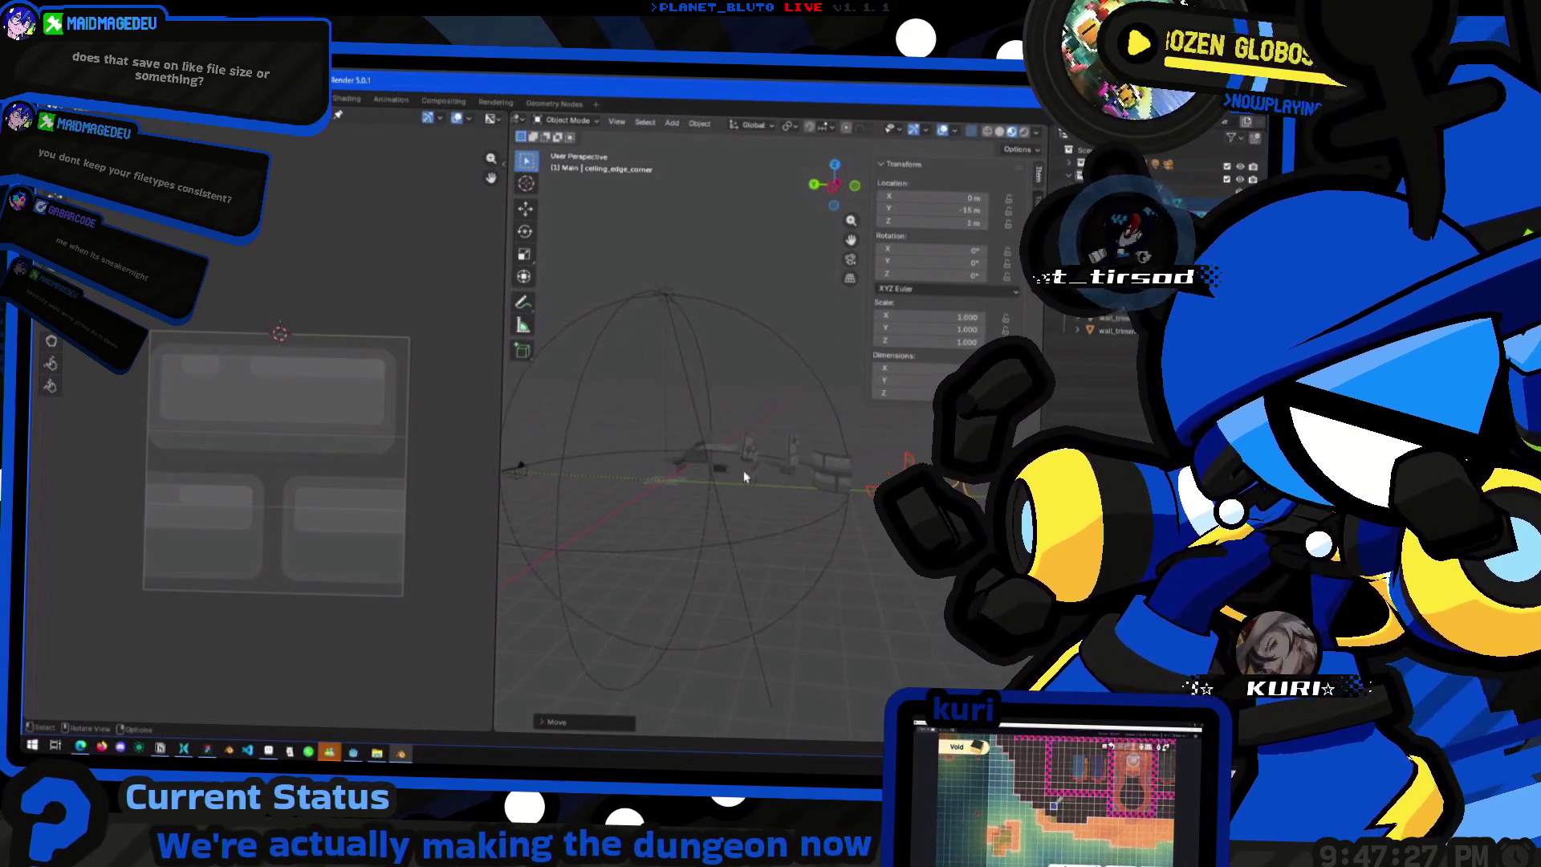
- Move the ceiling tile's mesh down relative to its origin
left_click(753, 477)
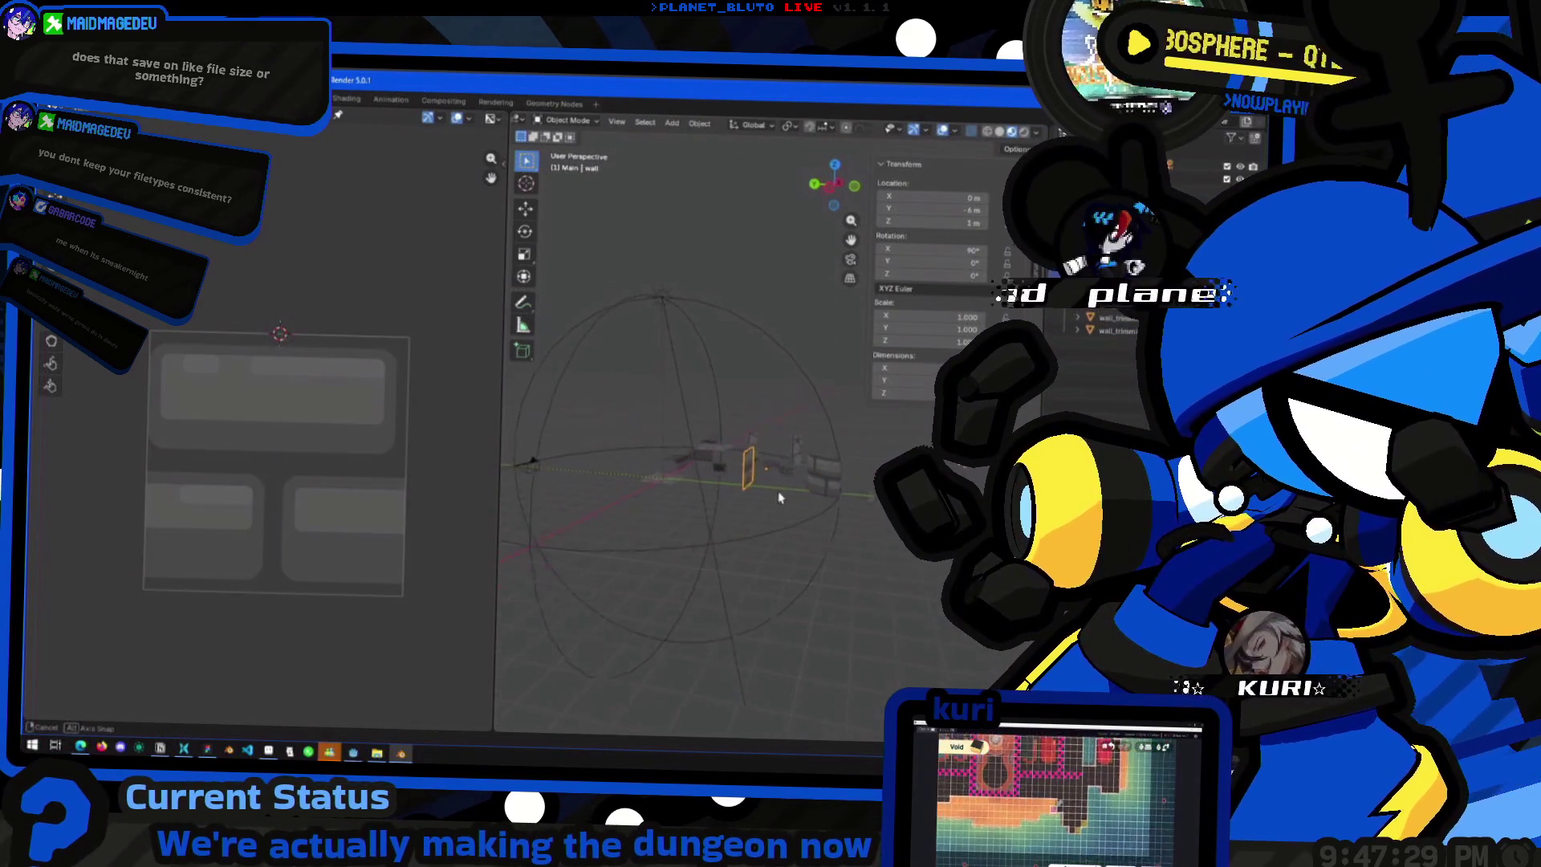
left_click(727, 456)
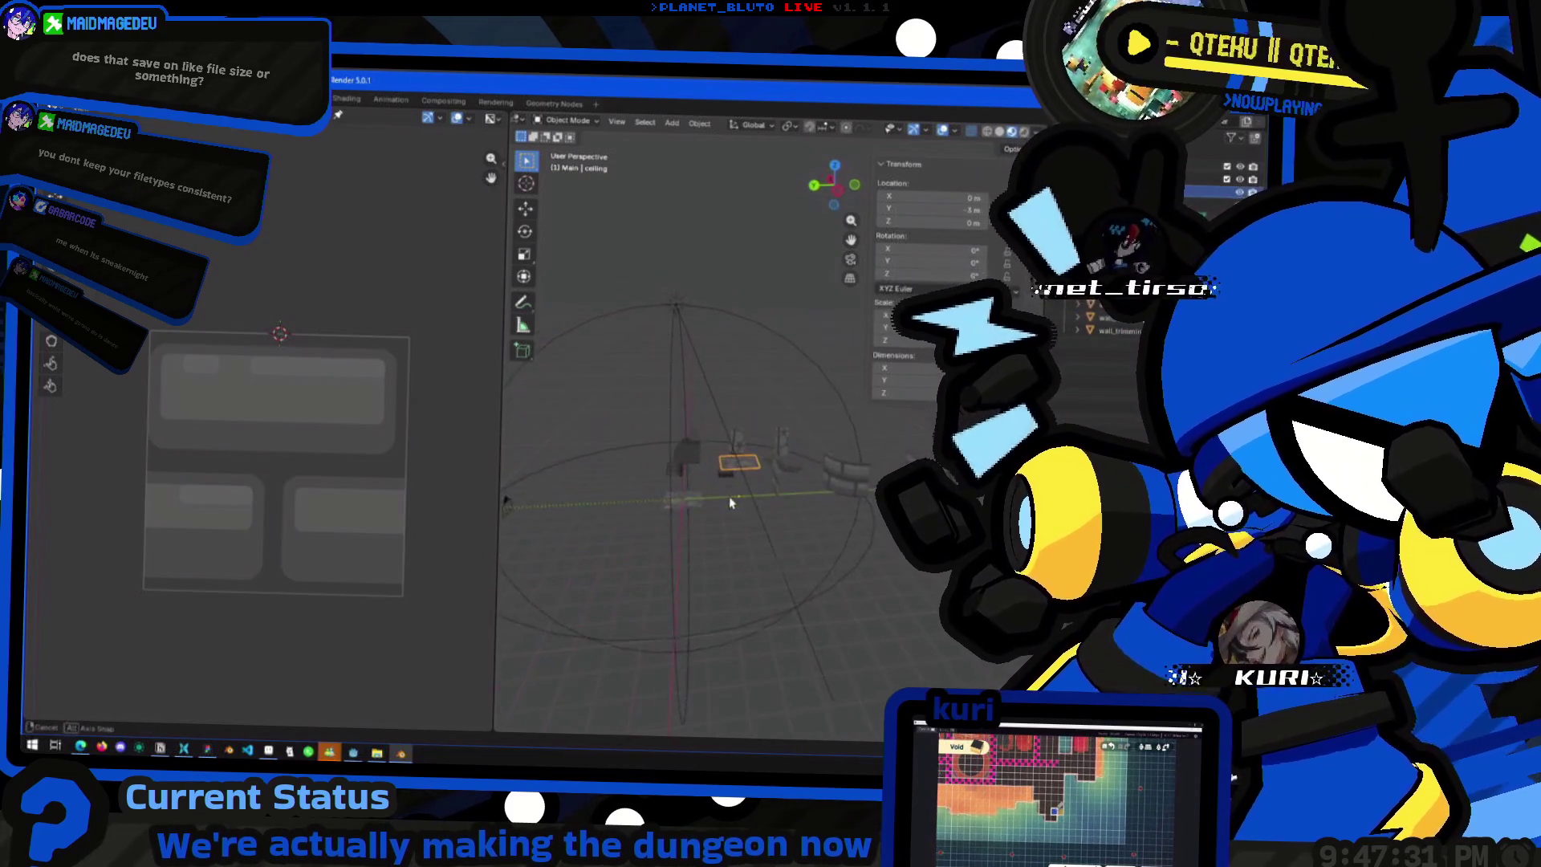
key("Tab")
key("Tab")
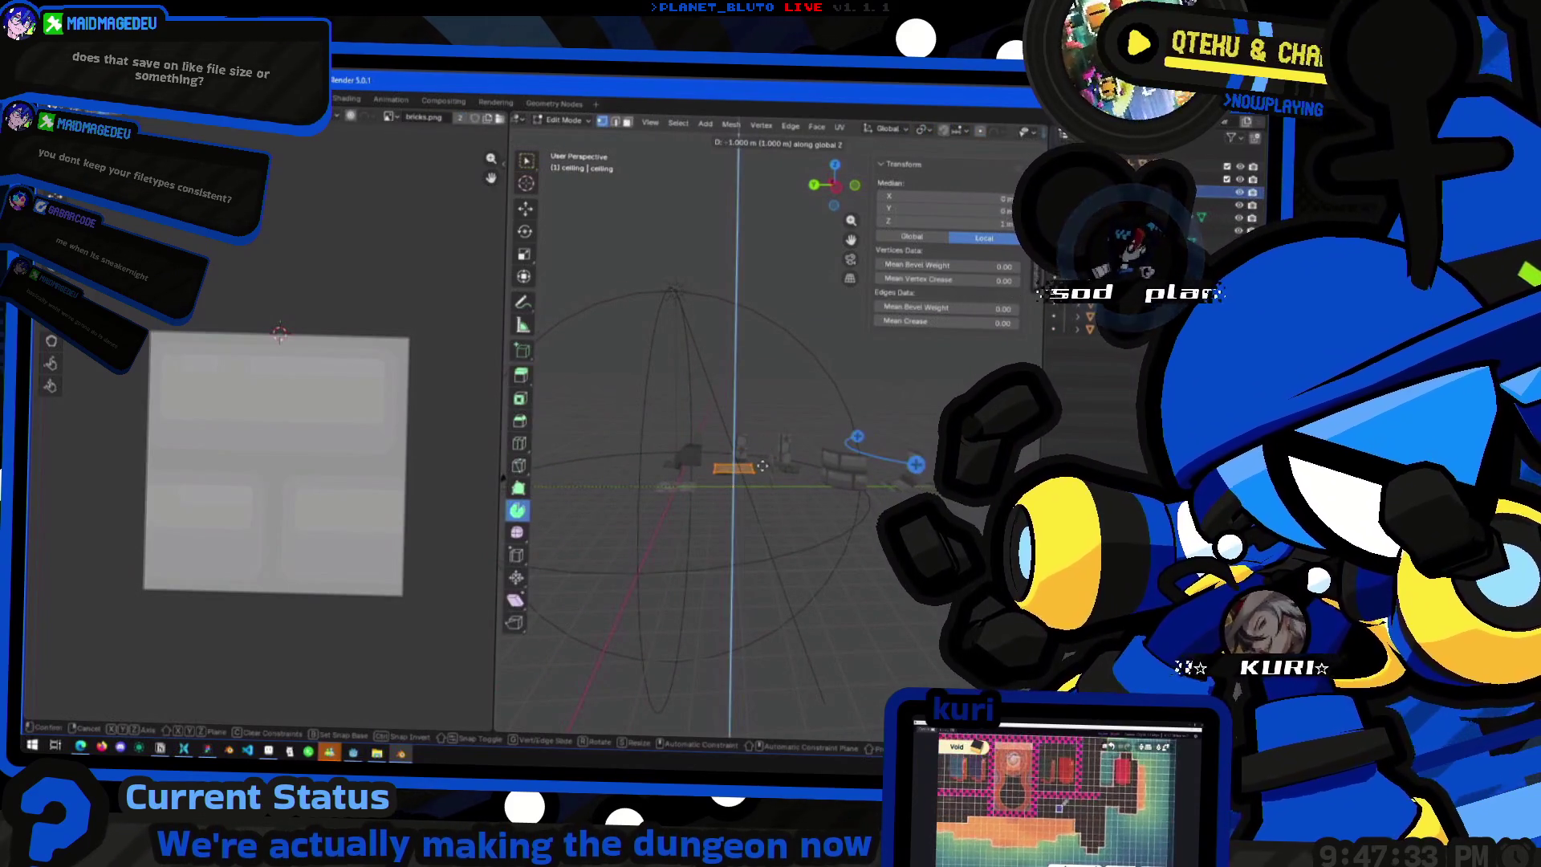
key("g")
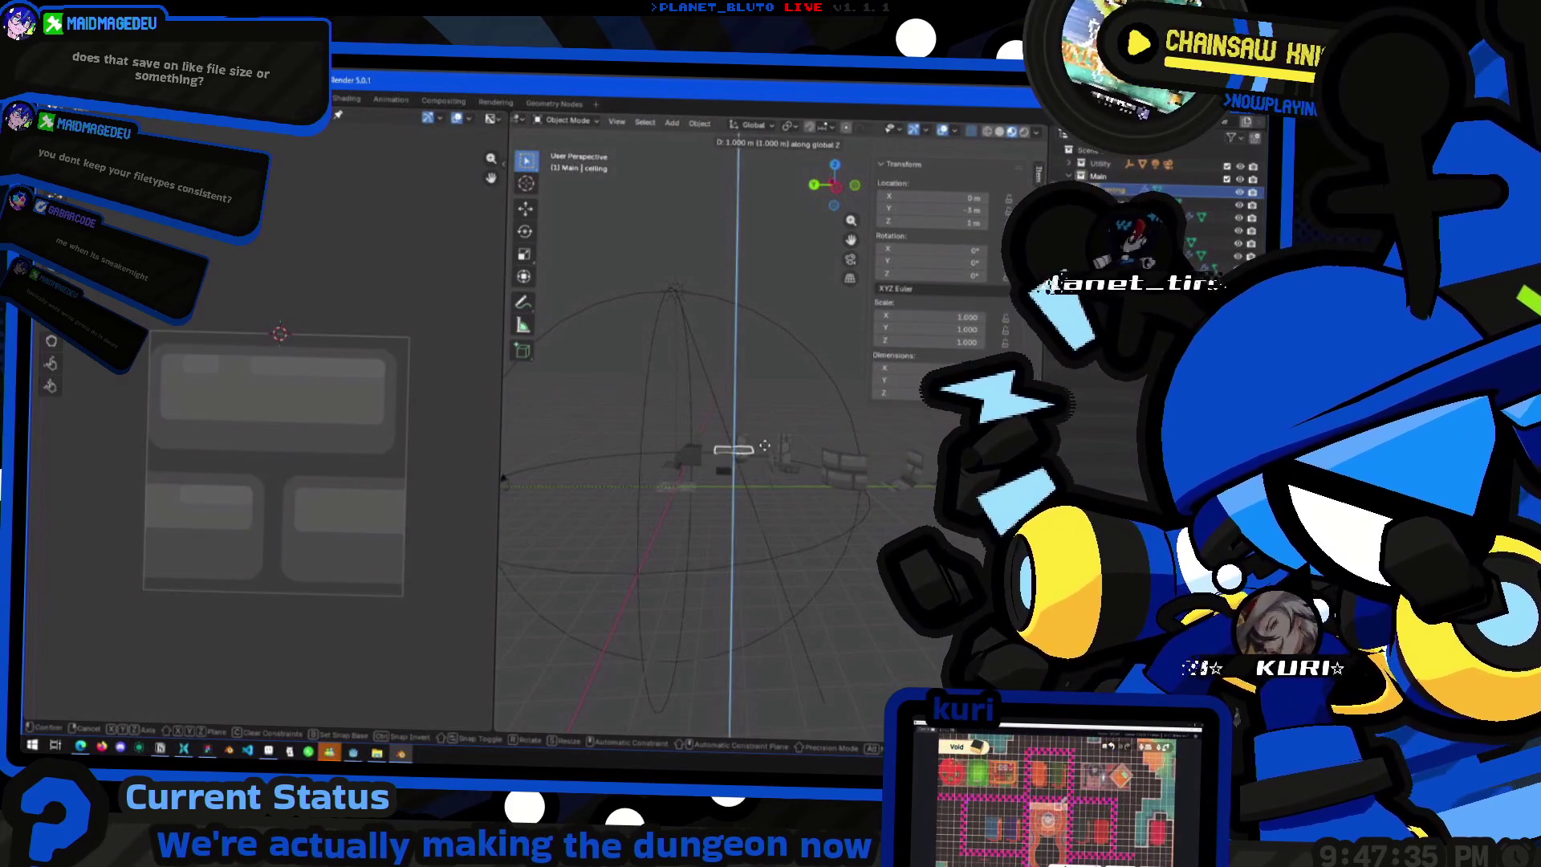
left_click(761, 472)
- Shift the floor mesh against its origin, then raise the floor 2 m on Z and undo
left_click(747, 502)
key("Tab")
key("g")
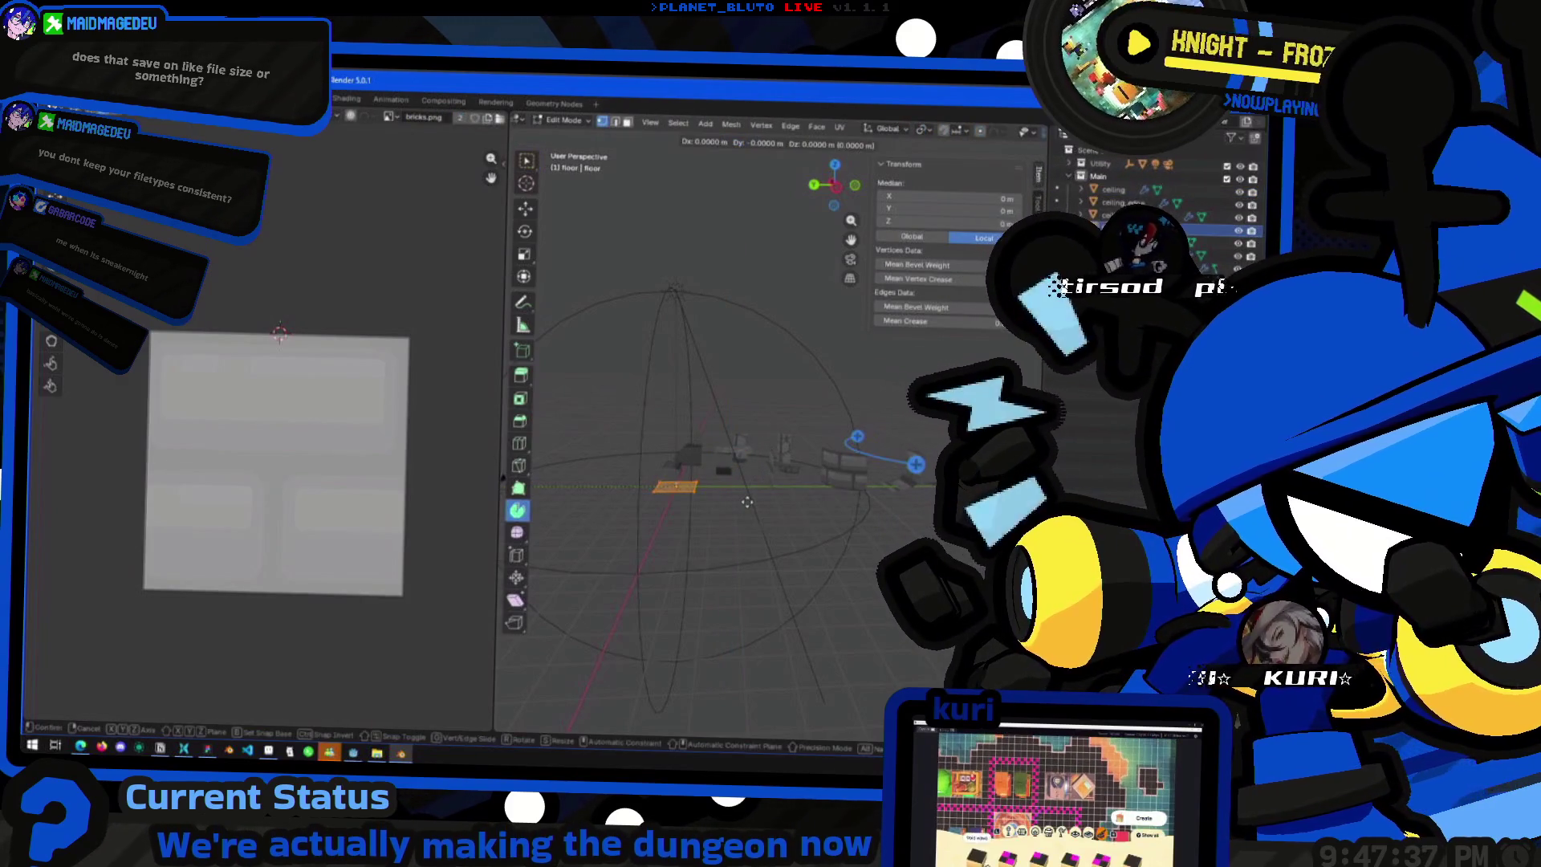
left_click(747, 522)
key("Tab")
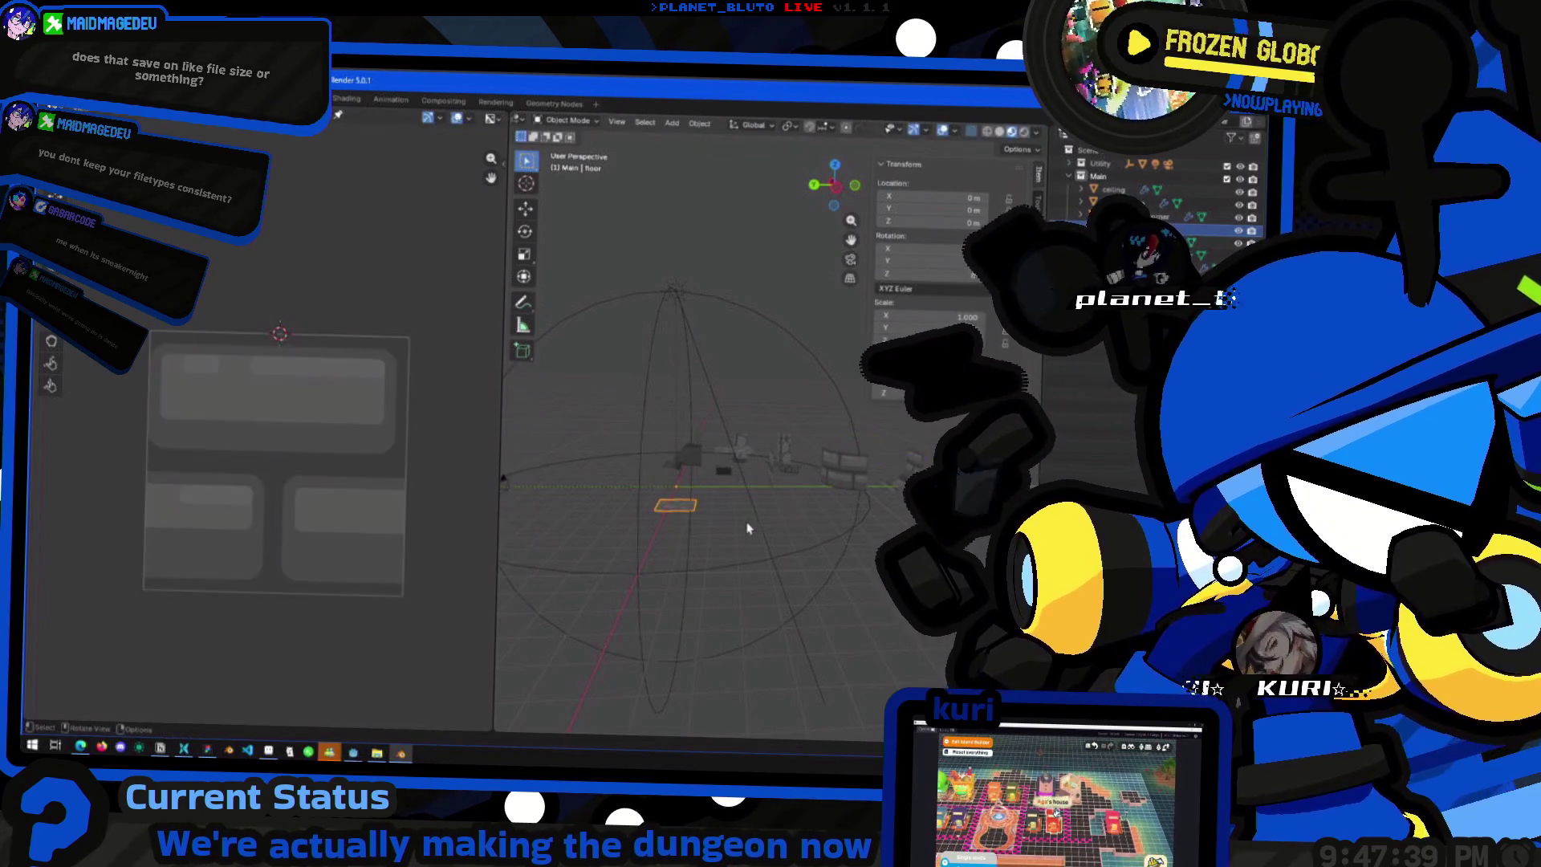
type("gz2")
key("Return")
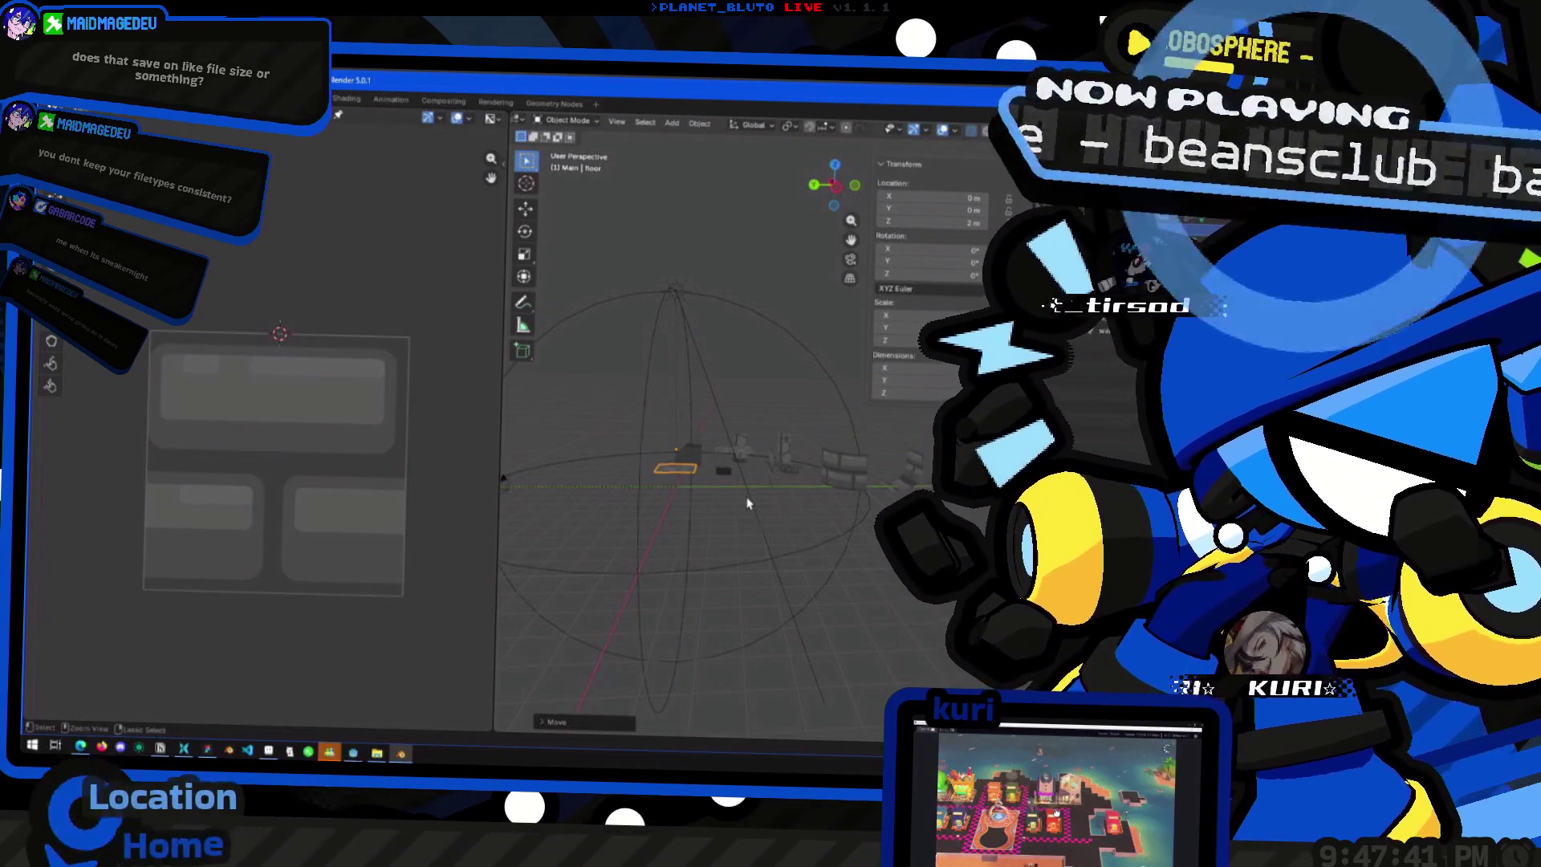
key("ctrl+z")
- Orbit around the tiles and frame the selected pillar_corner_end piece
key("KP_1")
key("KP_8")
key("KP_8")
key("KP_4")
key("KP_4")
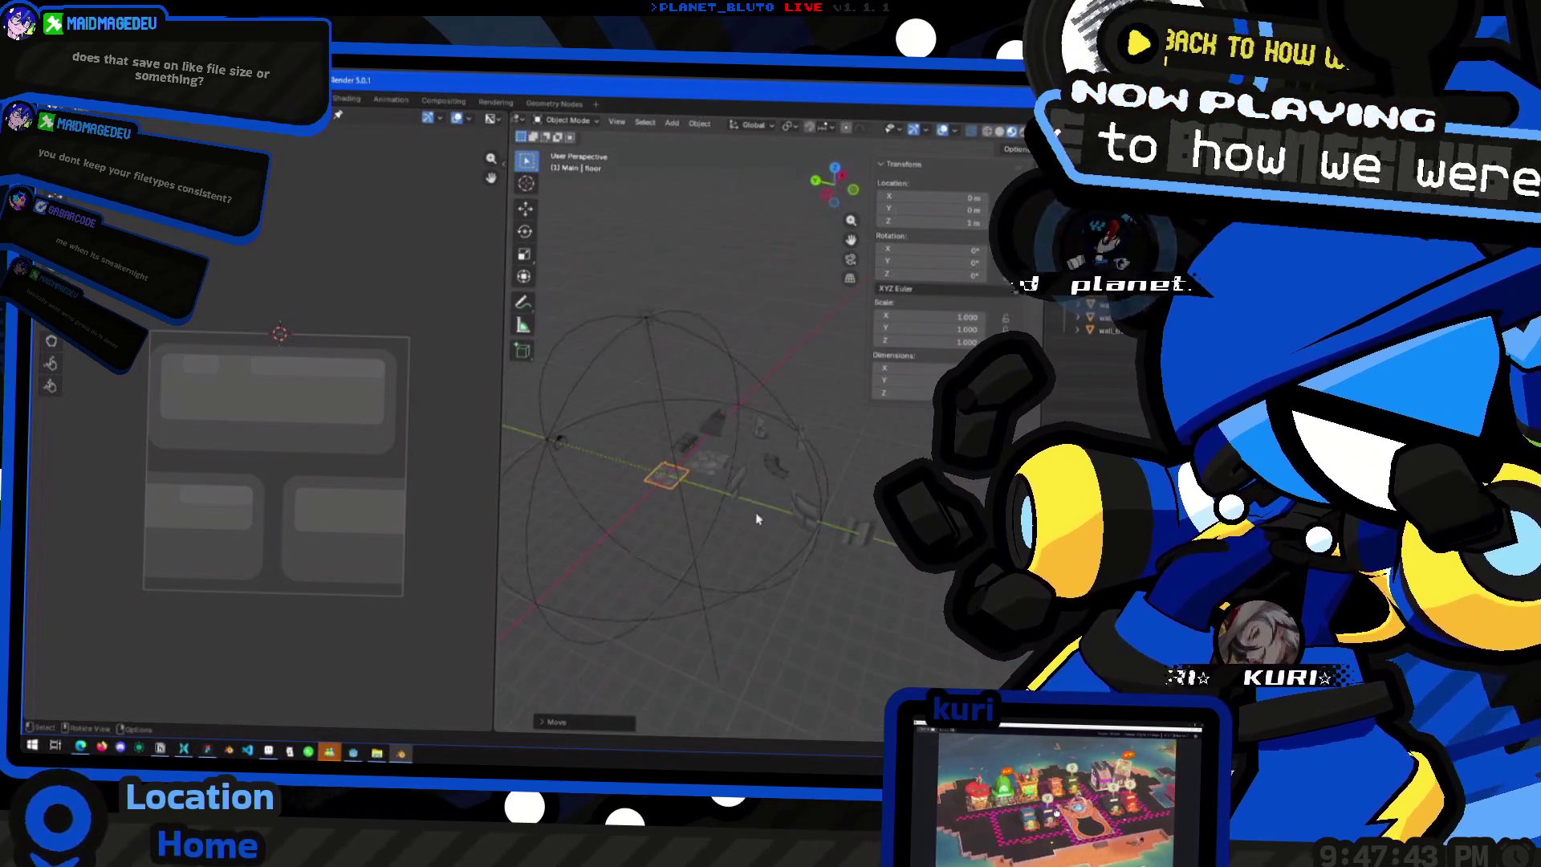
key("KP_1")
left_click(752, 509)
key("KP_4")
key("KP_4")
key("KP_4")
key("KP_8")
key("KP_8")
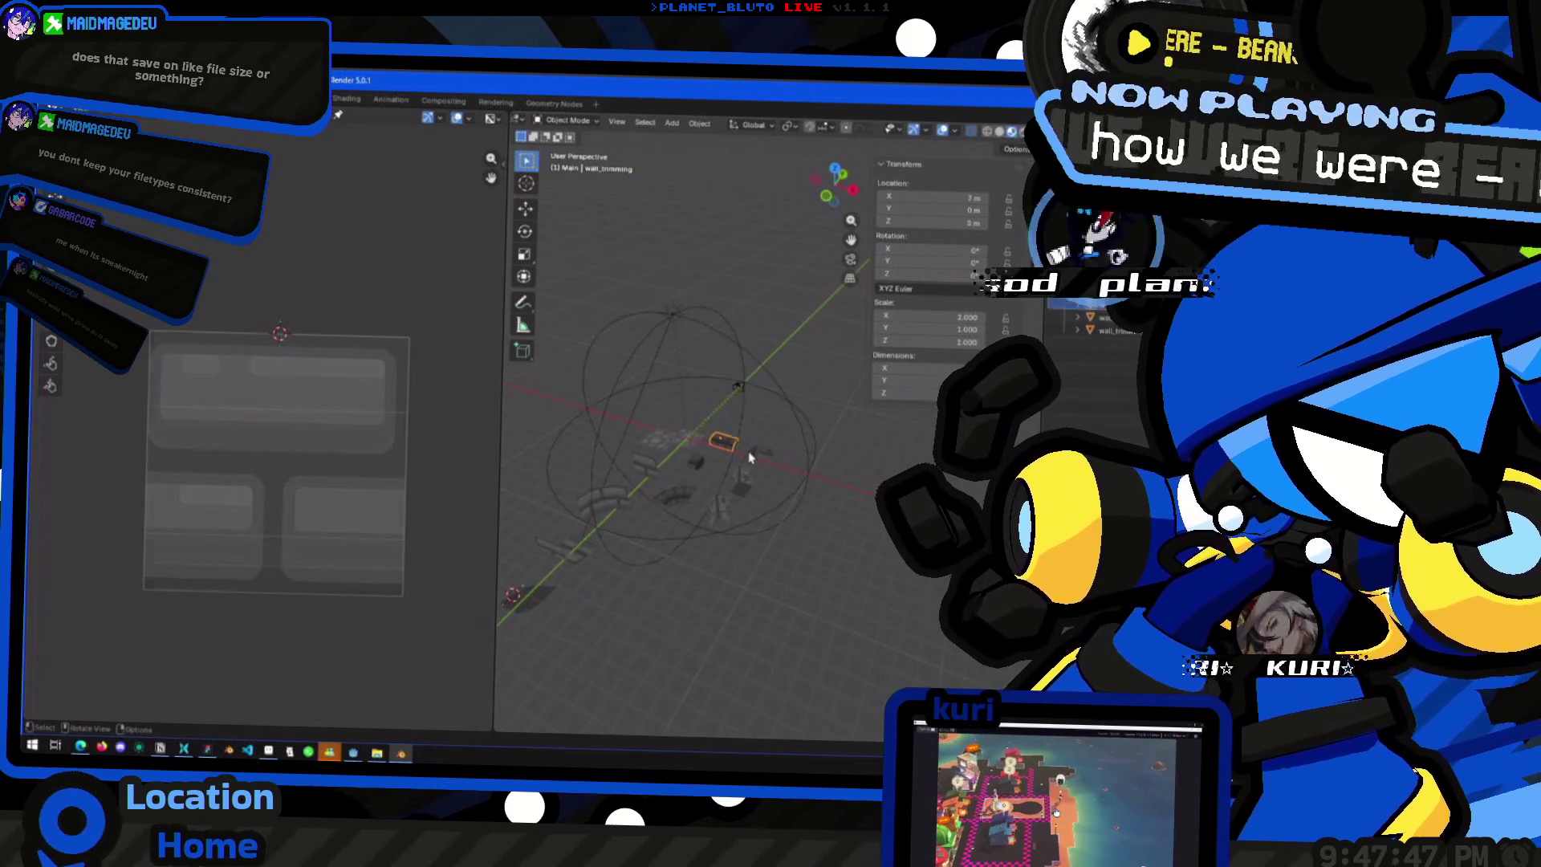
left_click(749, 458)
key("KP_Decimal")
mouse_move(831, 199)
left_mouse_down()
mouse_move(764, 345)
mouse_move(758, 506)
left_mouse_up()
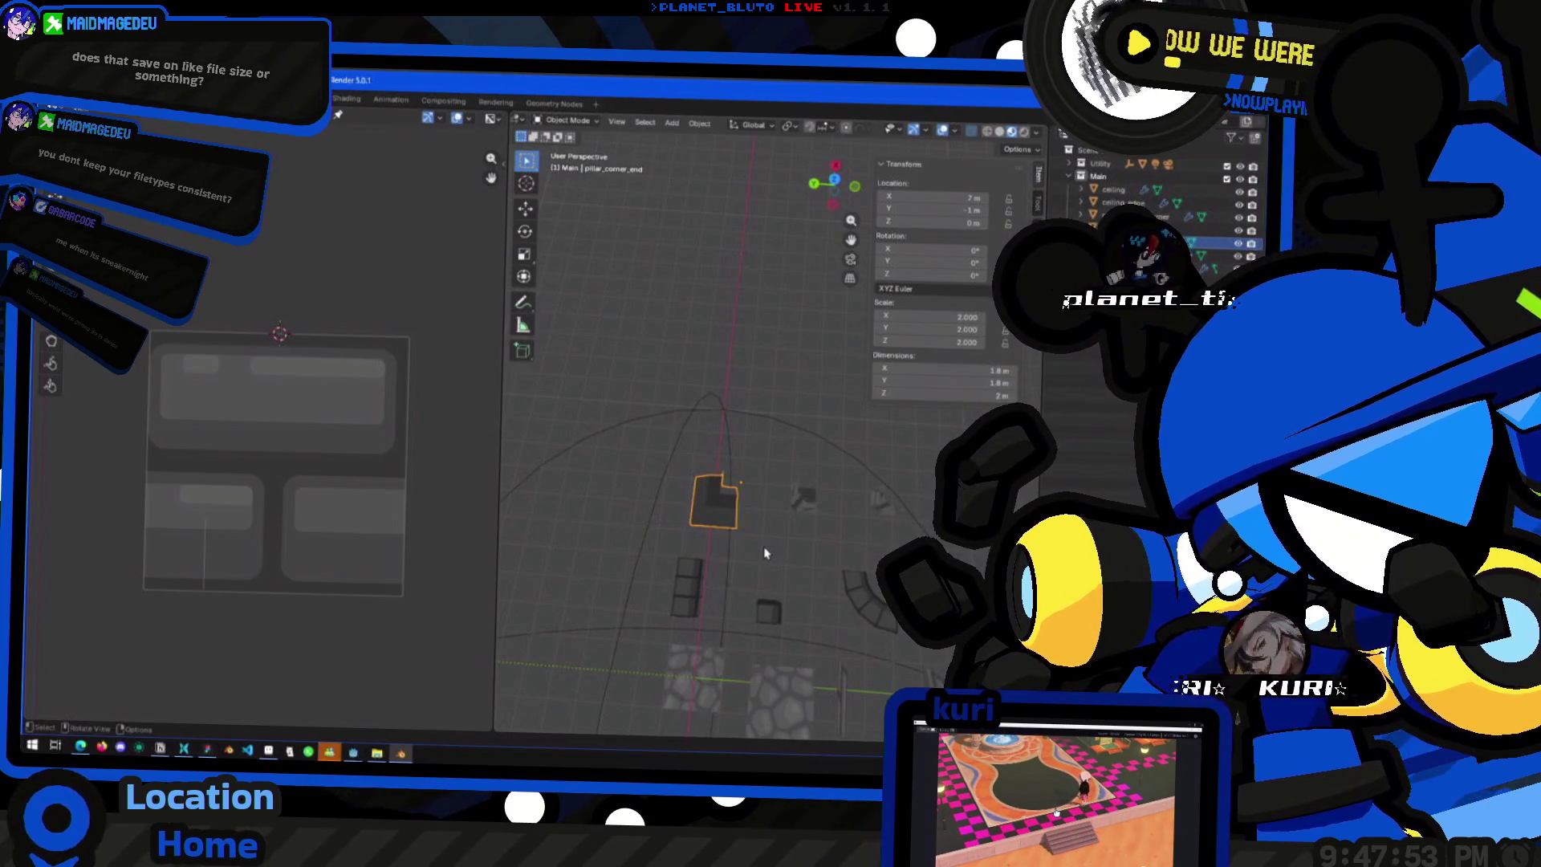
- Shift the pillar_corner_end mesh horizontally, excluding Z, relative to its origin
key("Tab")
key("g")
key("z")
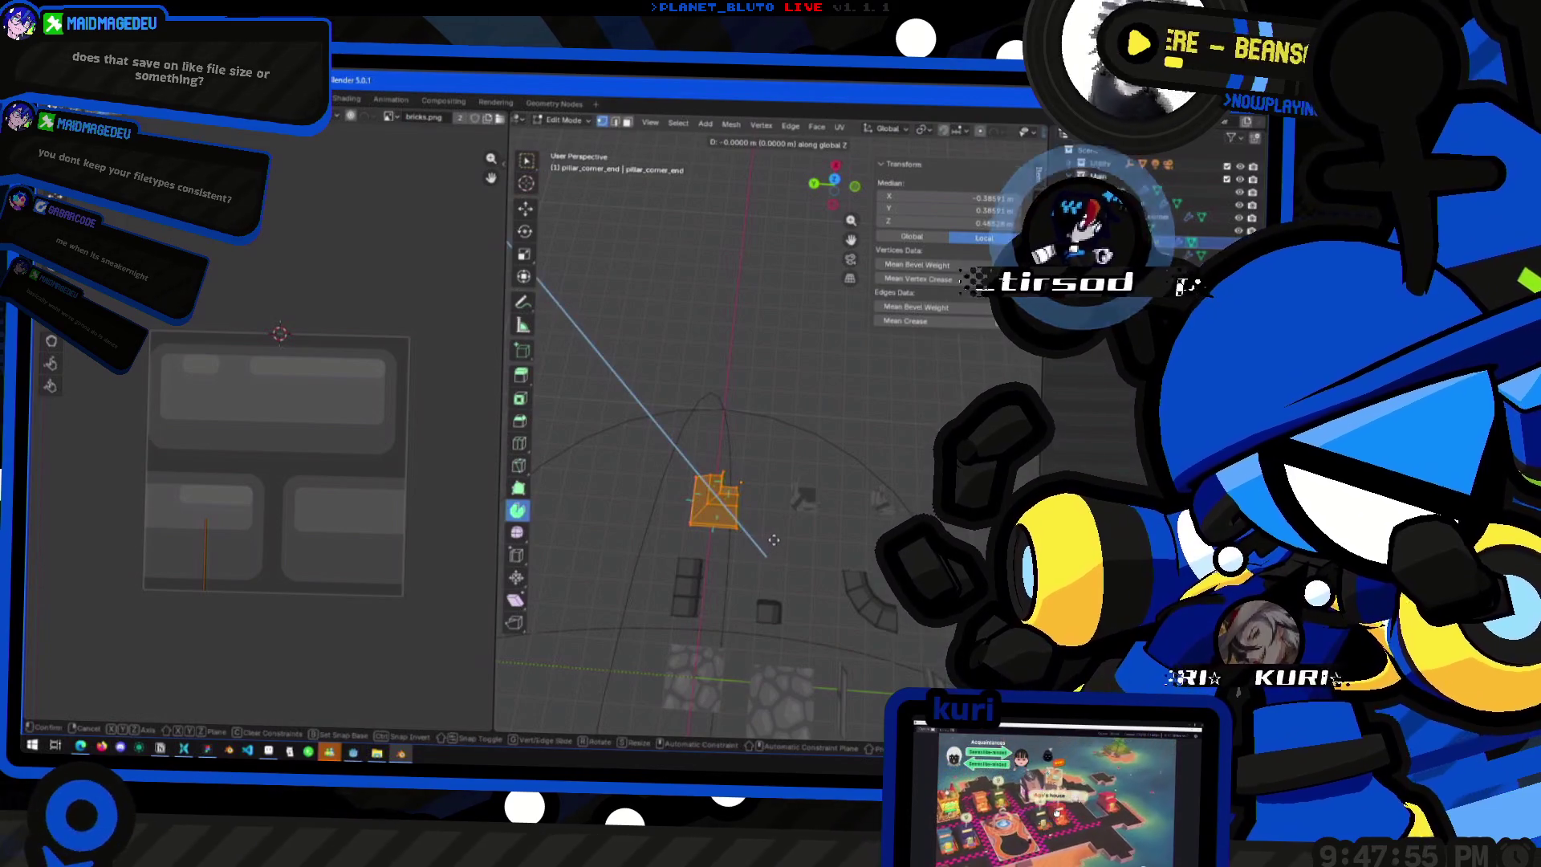
key("Escape")
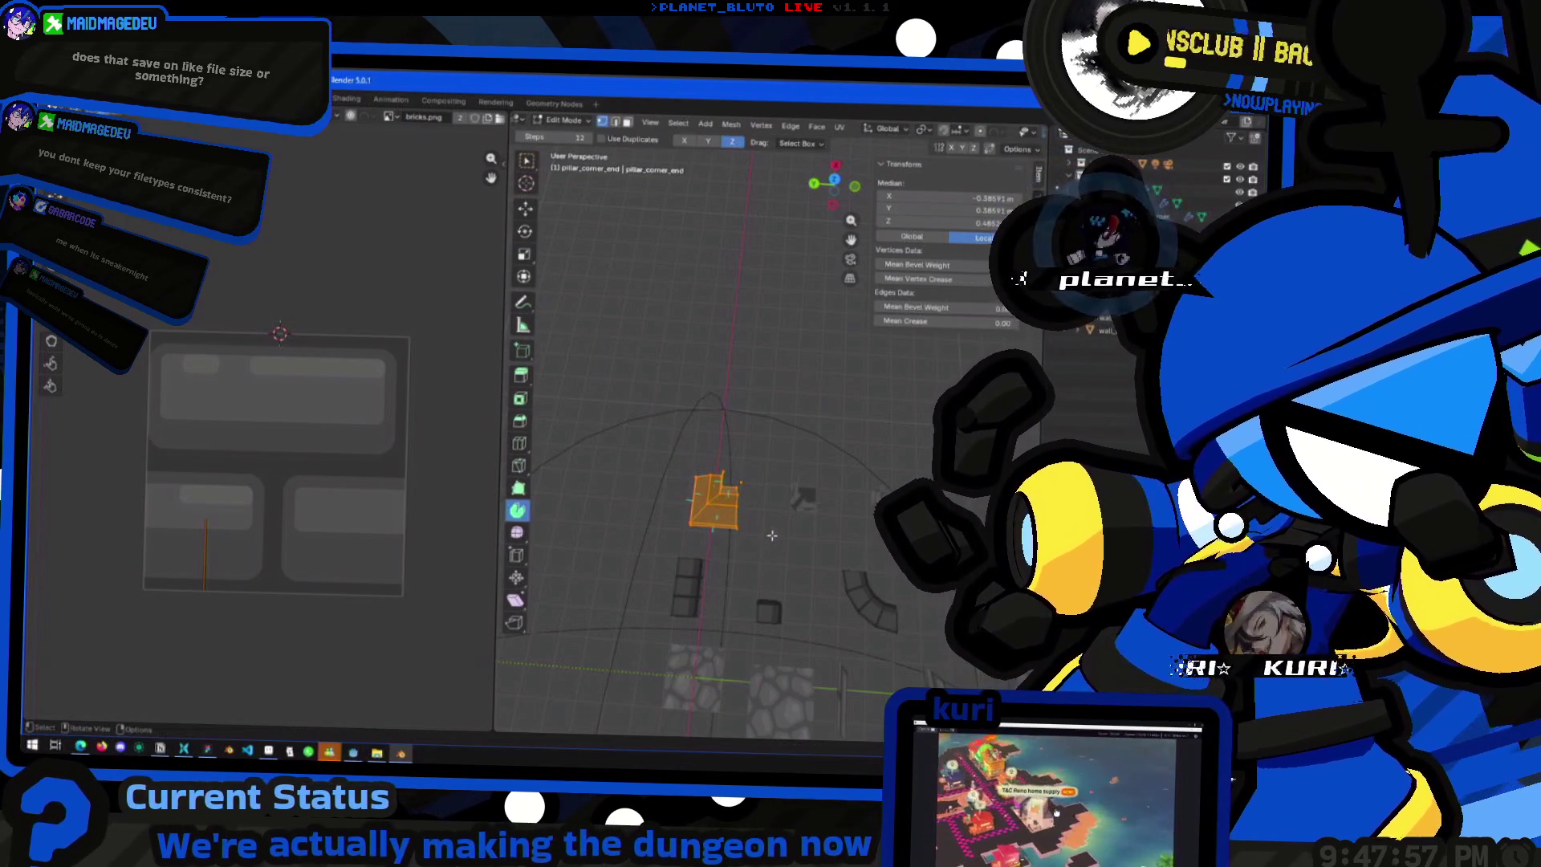
key("g")
key("shift+z")
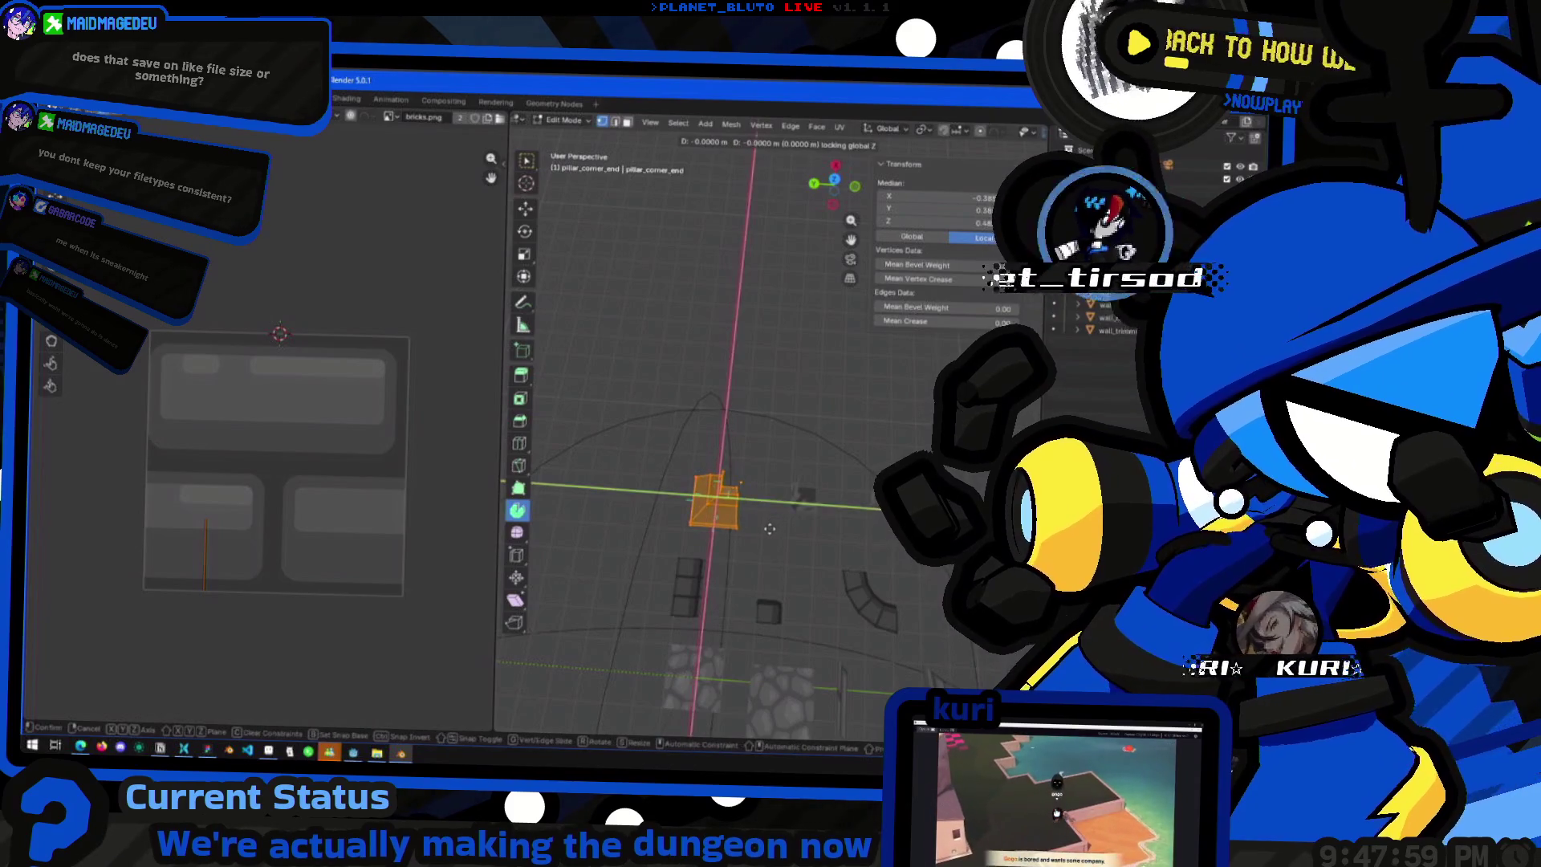
left_click(785, 549)
mouse_move(785, 549)
left_mouse_down()
mouse_move(831, 332)
mouse_move(788, 362)
left_mouse_up()
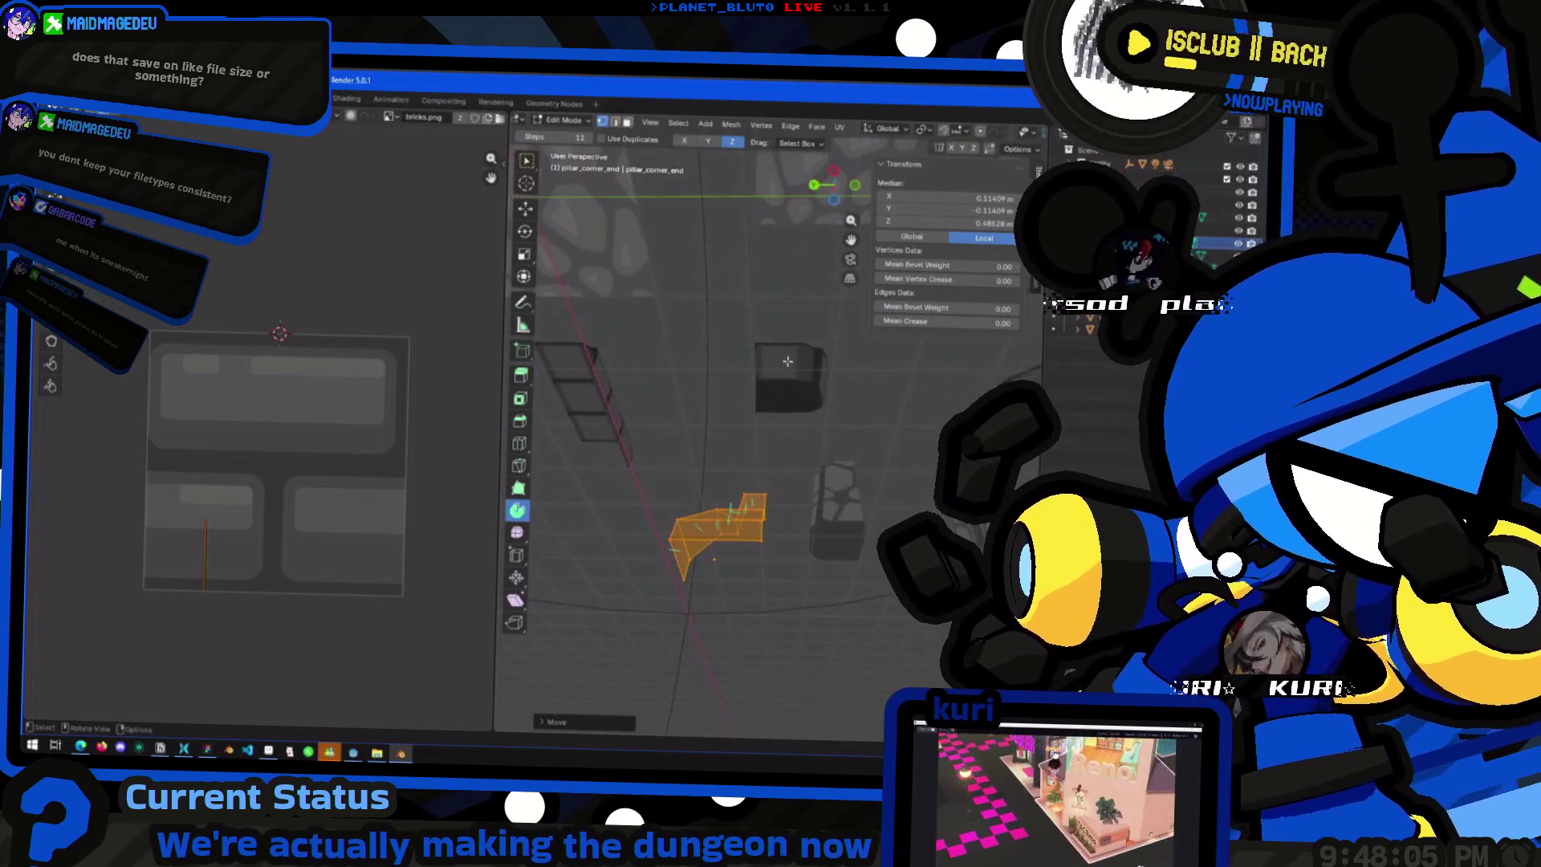
key("Tab")
- Raise the pillar_corner_end piece 1 m on Z and move it to a new grid spot
left_click_drag(795, 474, 778, 544)
type("gz1")
key("Return")
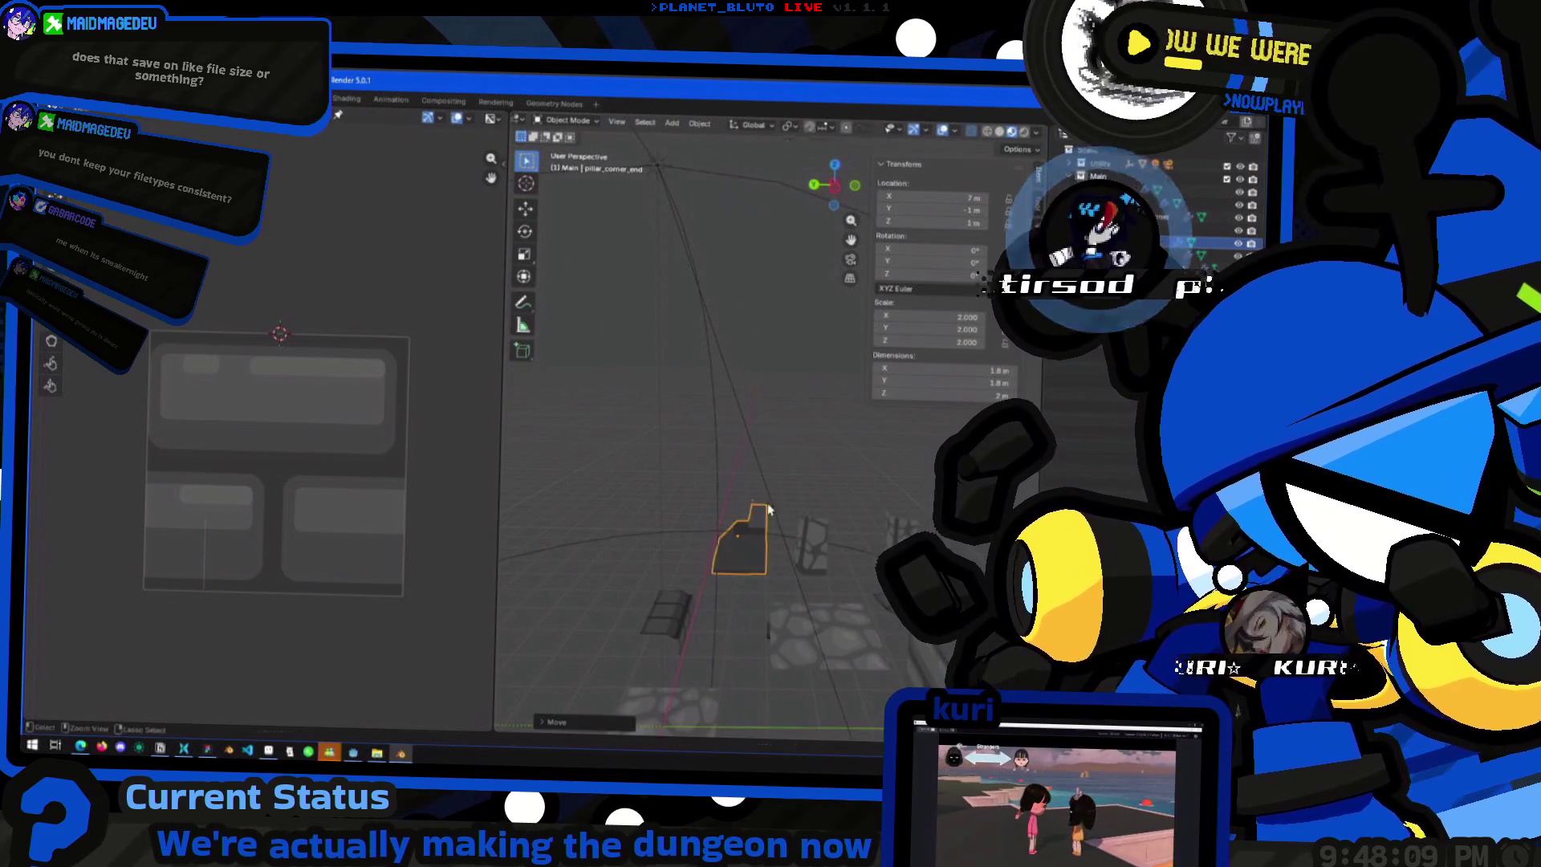
key("g")
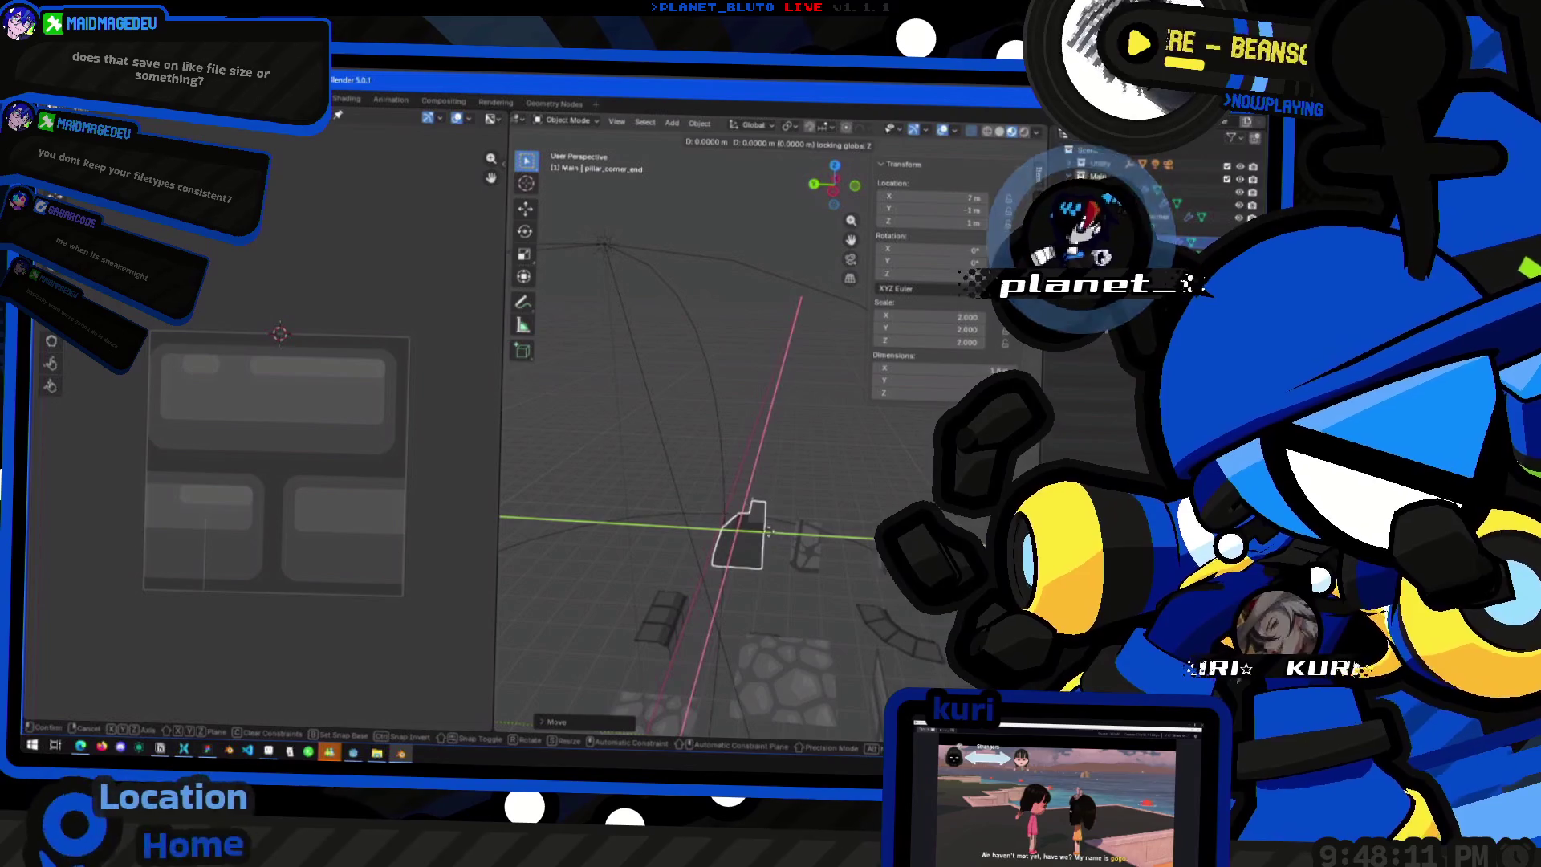
left_click(803, 550)
- Select the pillar_corner_middle_end and then the pillar_corner_middle piece
mouse_move(803, 550)
left_mouse_down()
mouse_move(812, 557)
mouse_move(702, 414)
left_mouse_up()
left_click(700, 404, "shift")
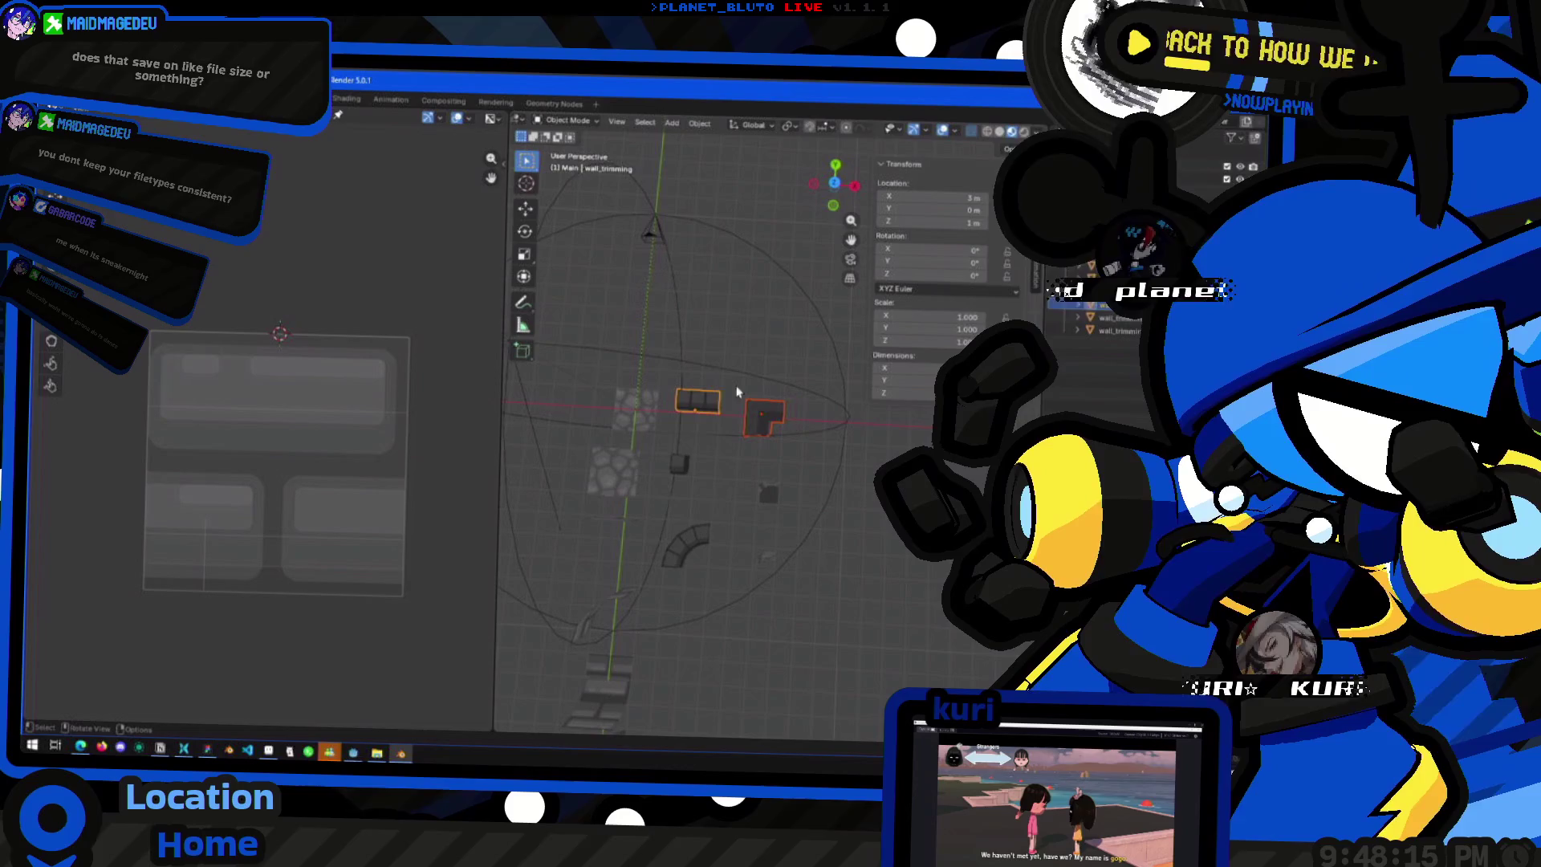
left_click(767, 493)
mouse_move(766, 493)
left_mouse_down()
mouse_move(798, 456)
mouse_move(825, 528)
mouse_move(847, 257)
left_mouse_up()
left_click(799, 456)
- Try moving all of pillar_corner_middle's geometry in top view, then undo it
key("Tab")
key("a")
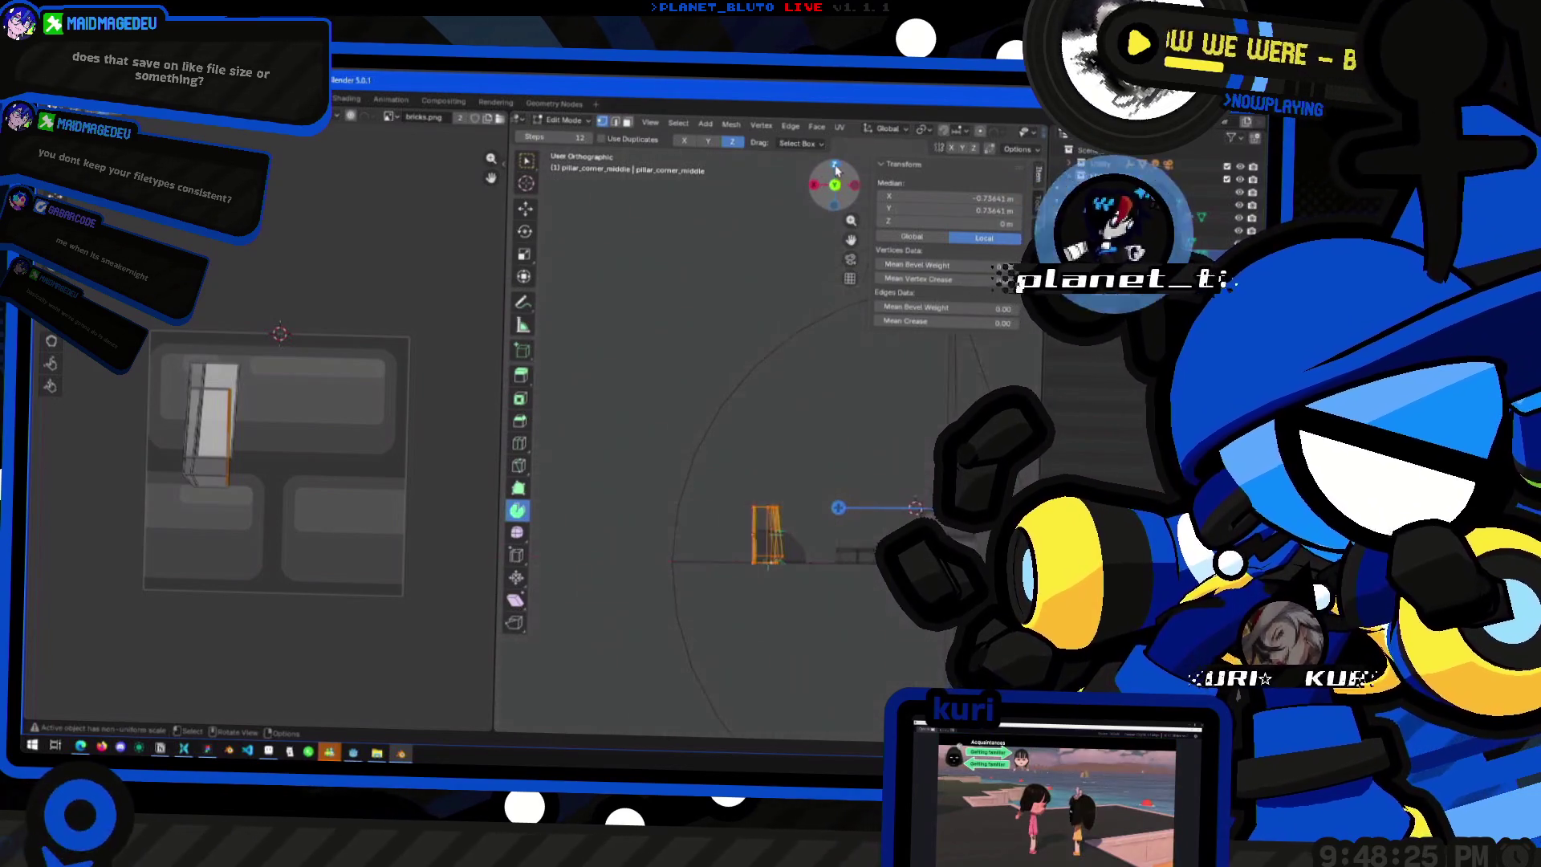
key("KP_7")
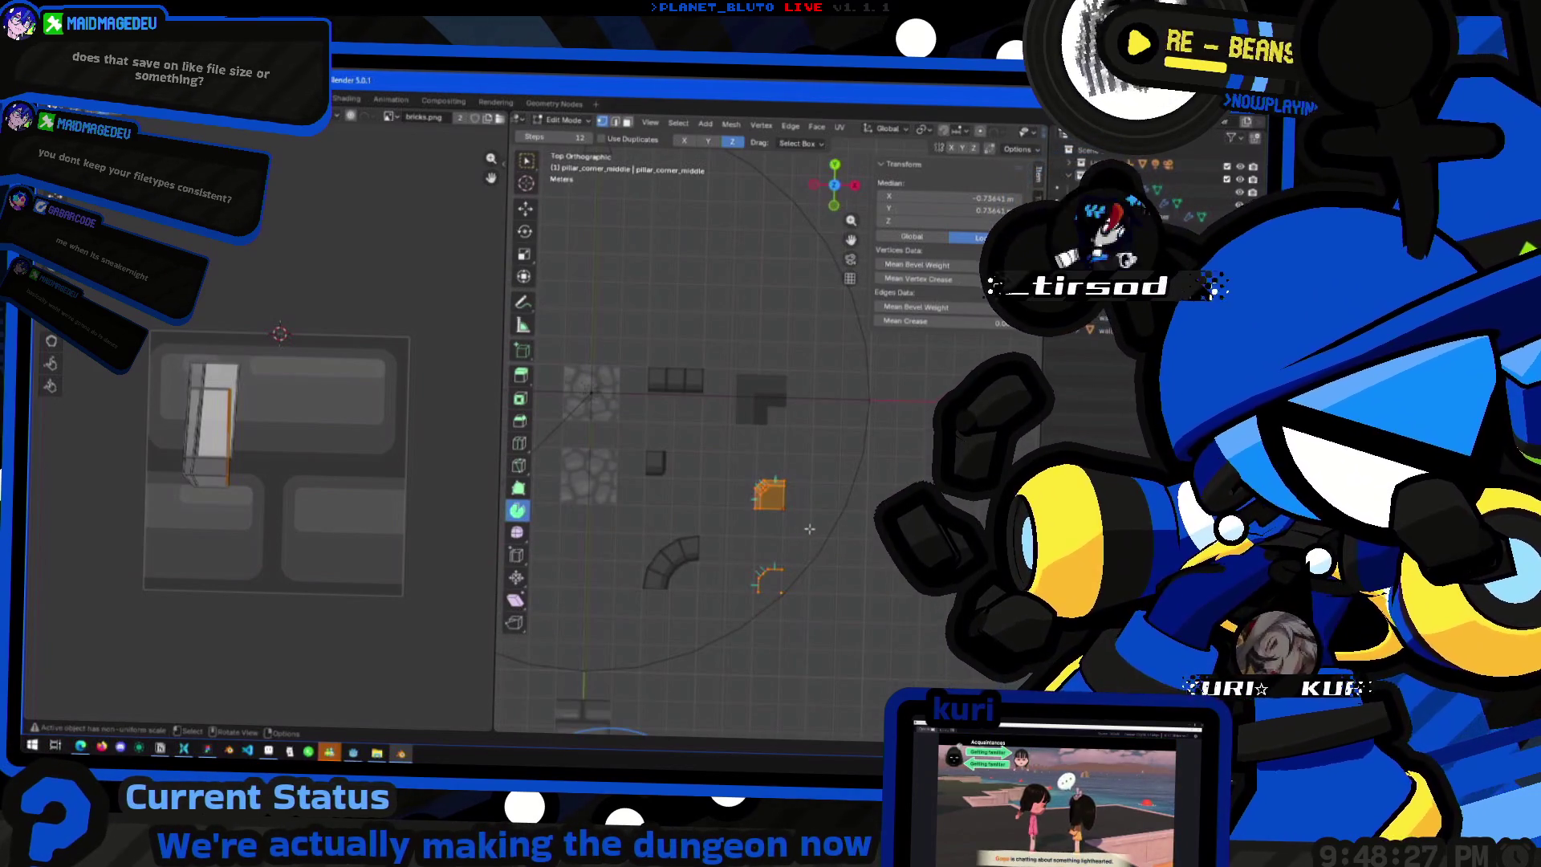
key("g")
key("Escape")
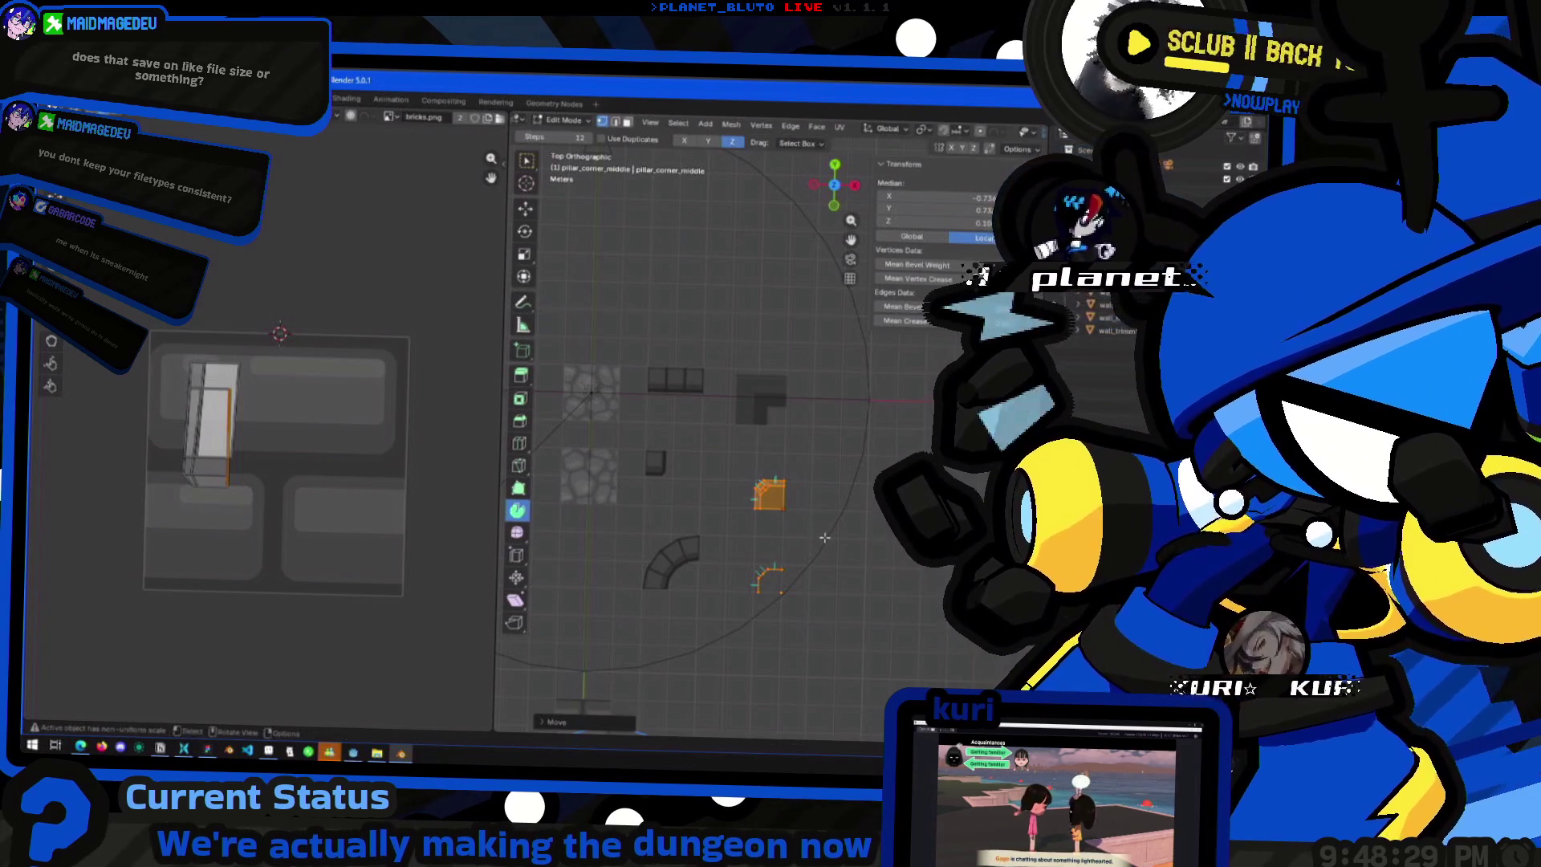
key("g")
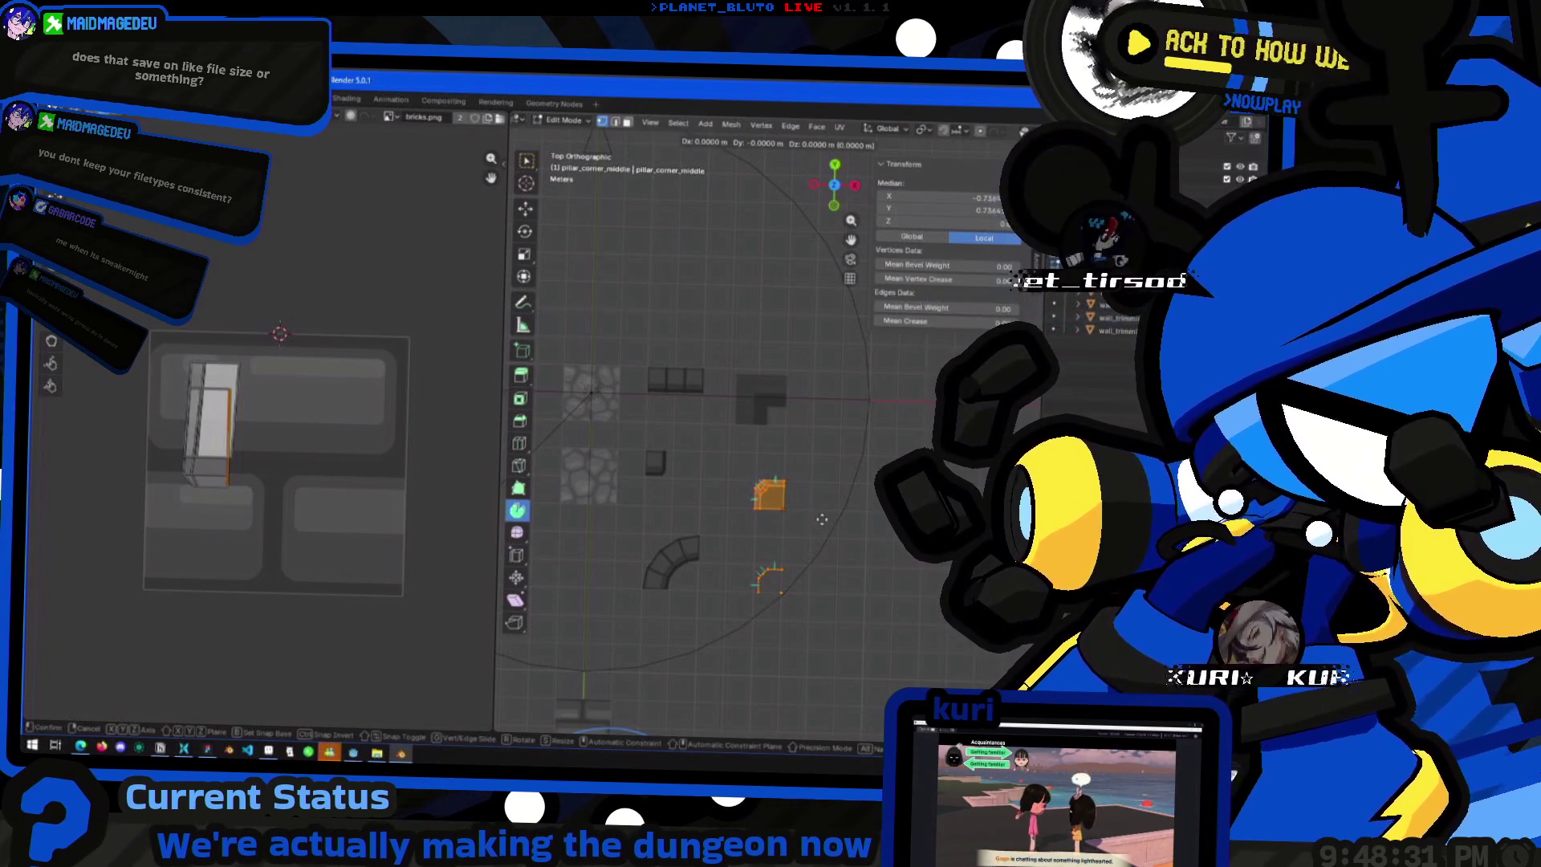
left_click(849, 547)
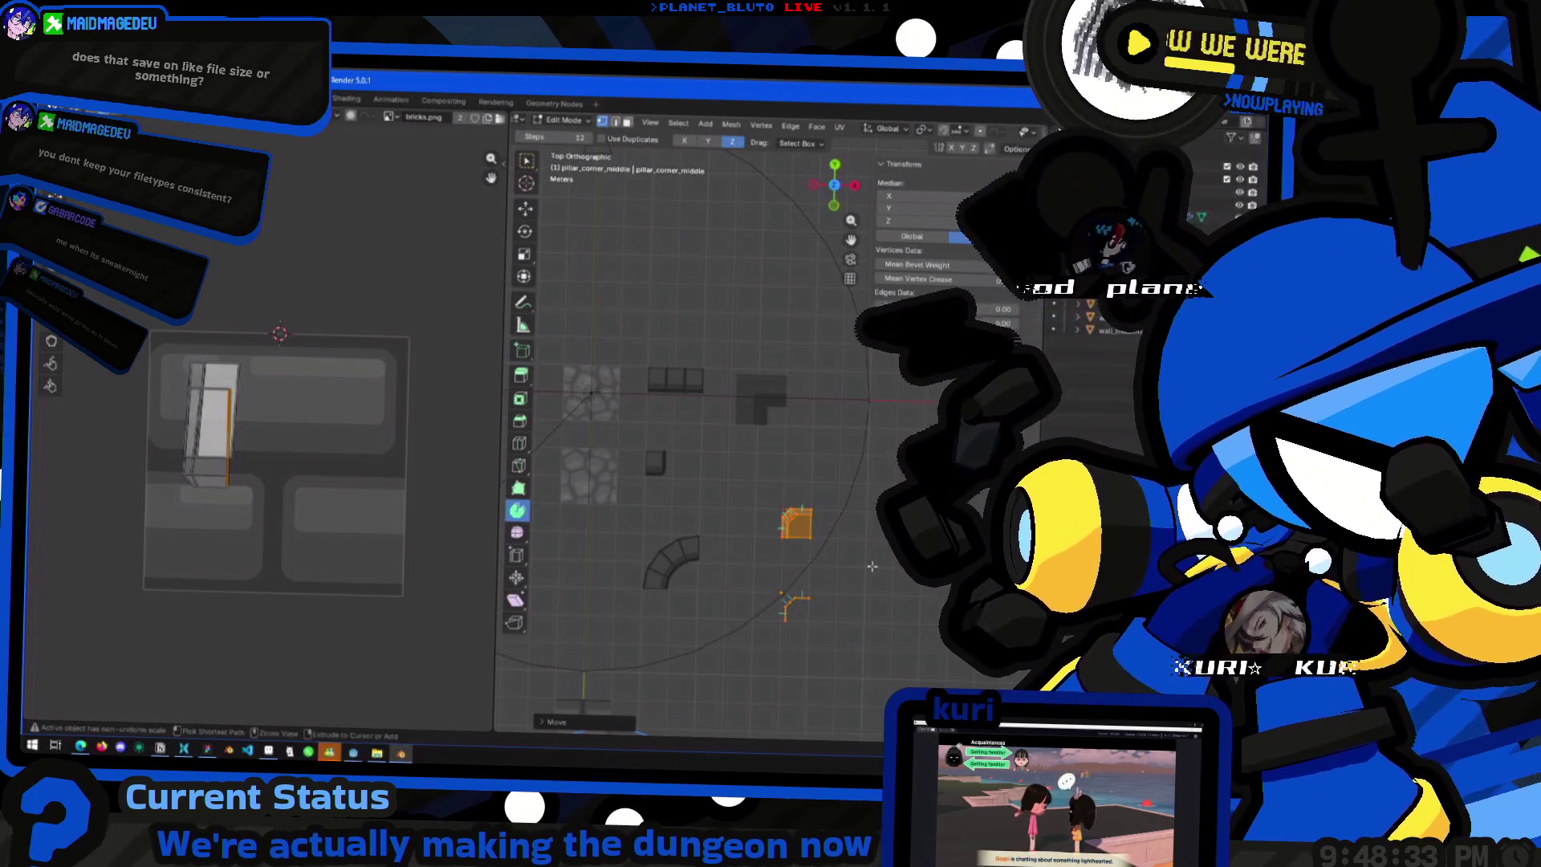
key("ctrl+z")
key("Tab")
- Select pillar_corner_middle_end and pillar_corner_middle together in top view
left_click(755, 410)
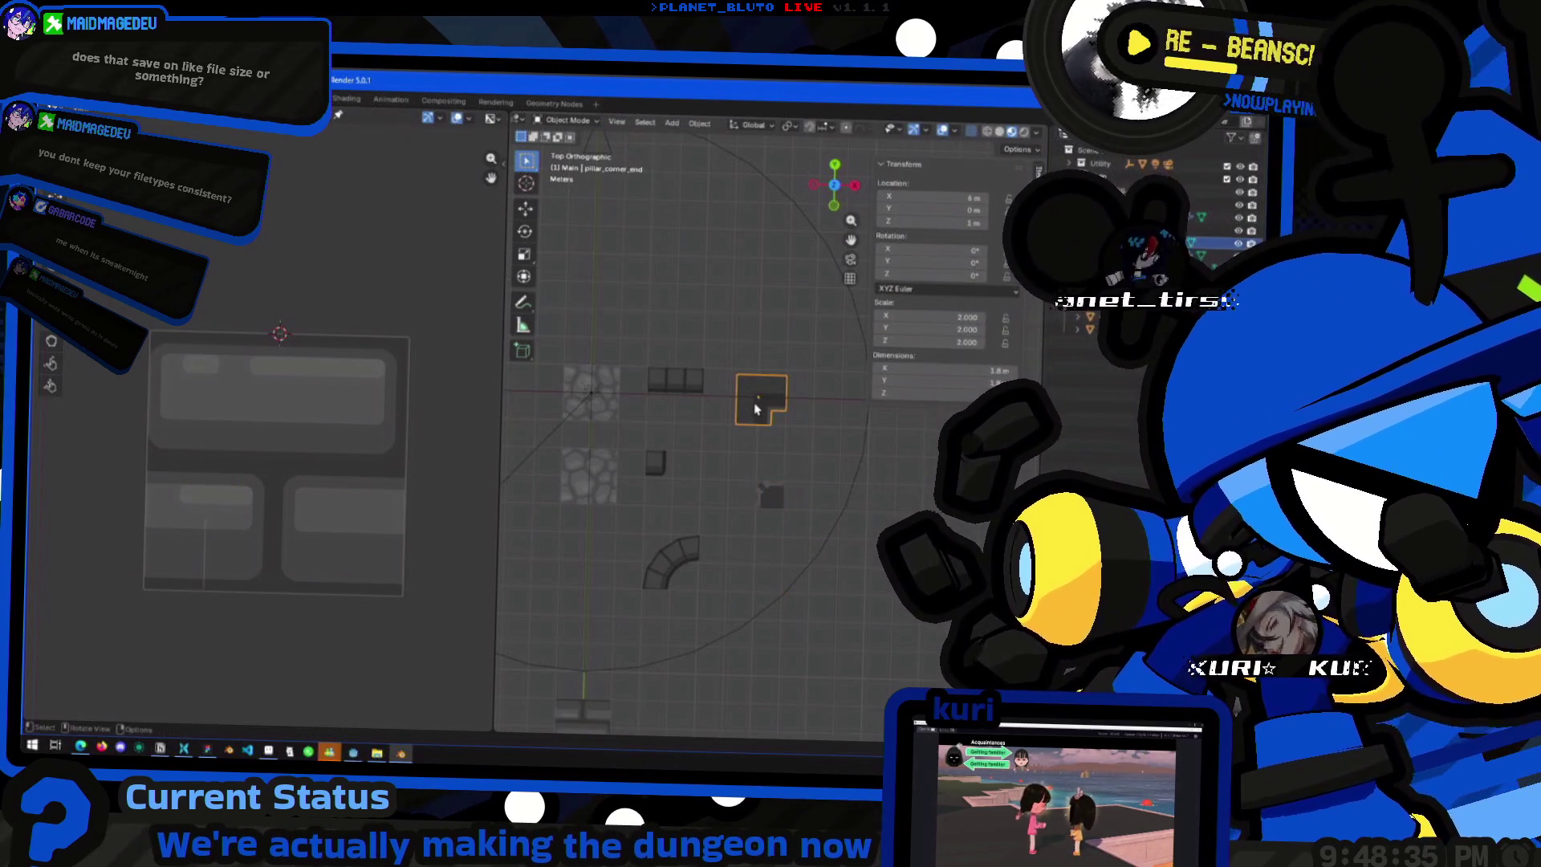
key("Tab")
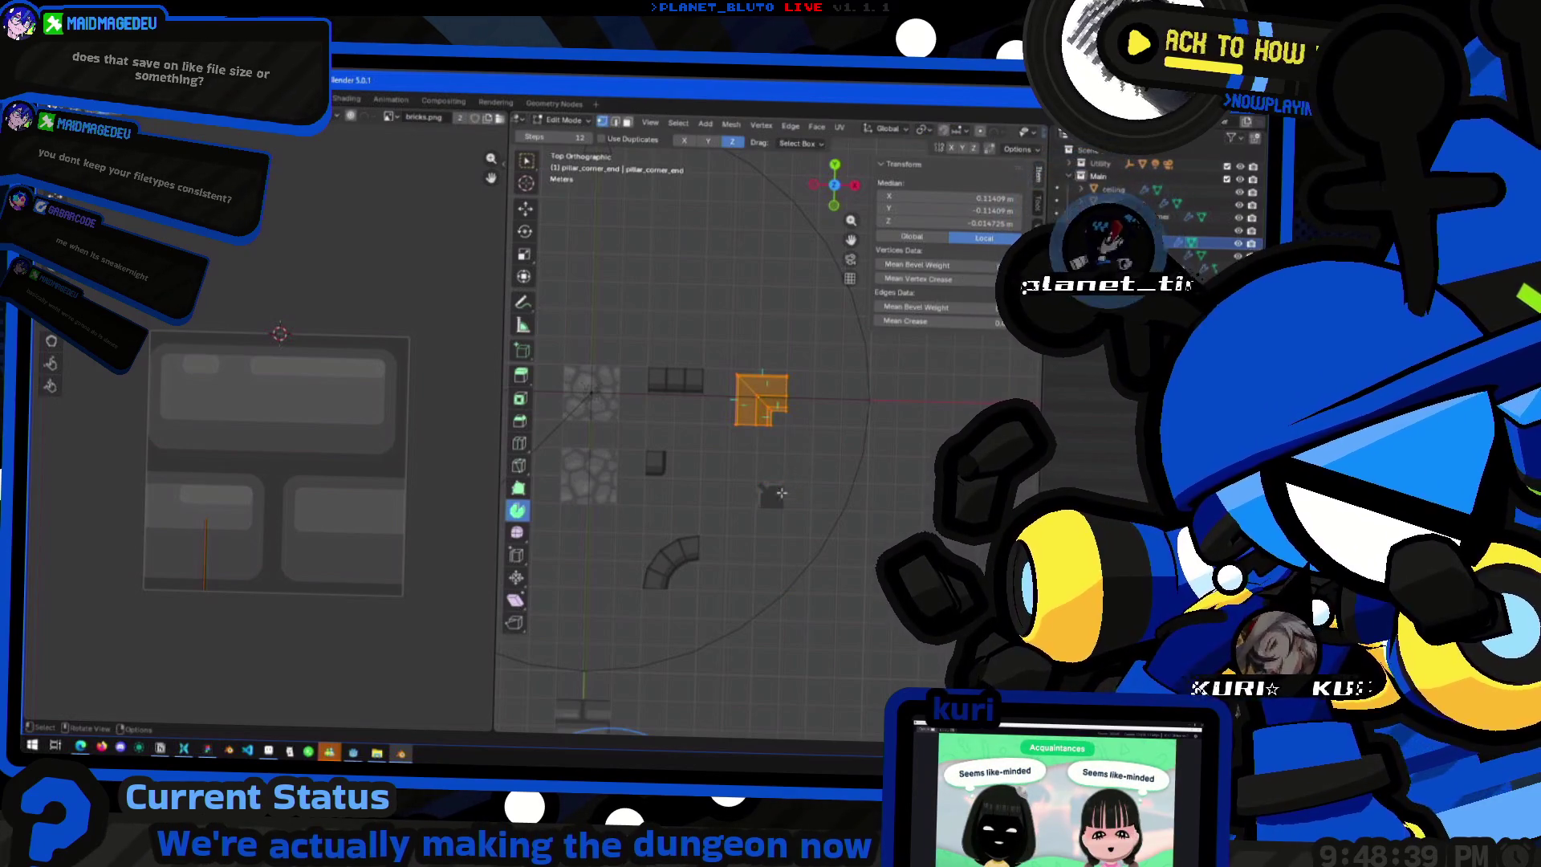
key("Tab")
left_click(767, 497)
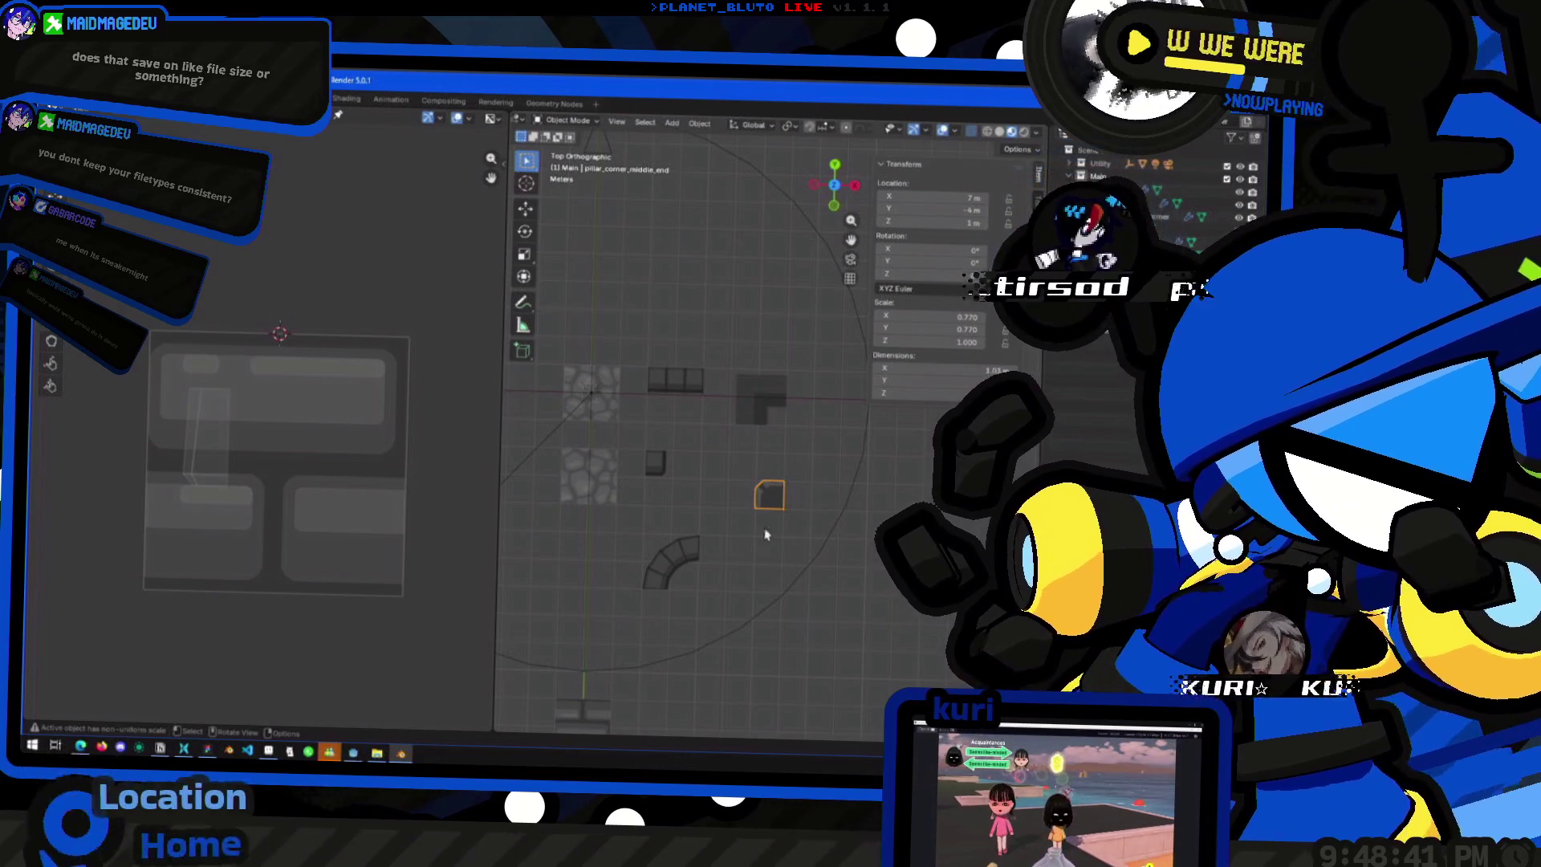
left_click(773, 593, "shift")
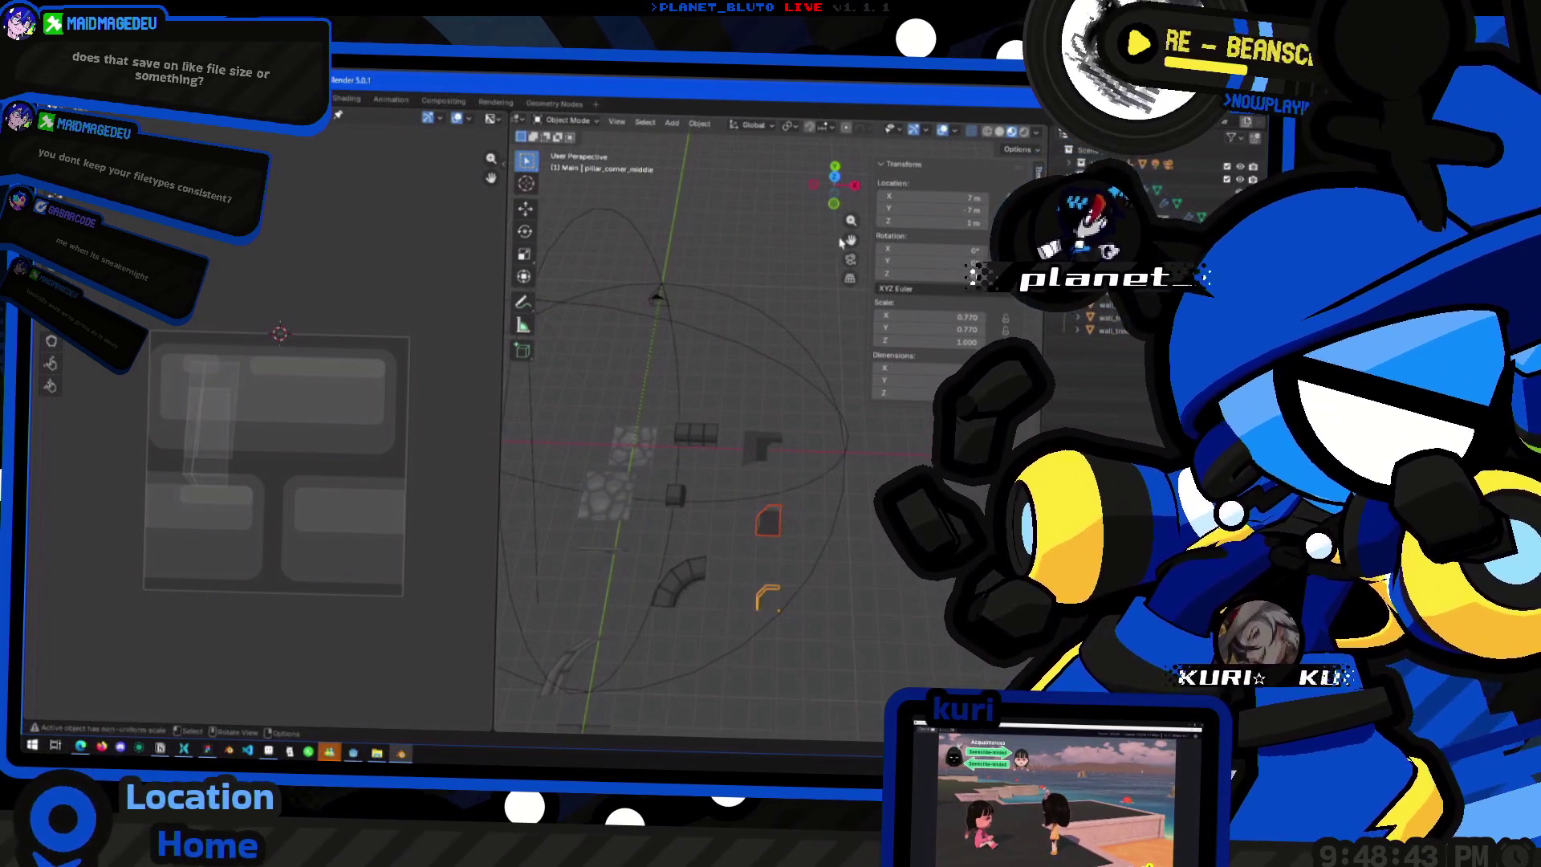
left_click(835, 178)
- Shift both middle pillar meshes down-right relative to their origins
key("Tab")
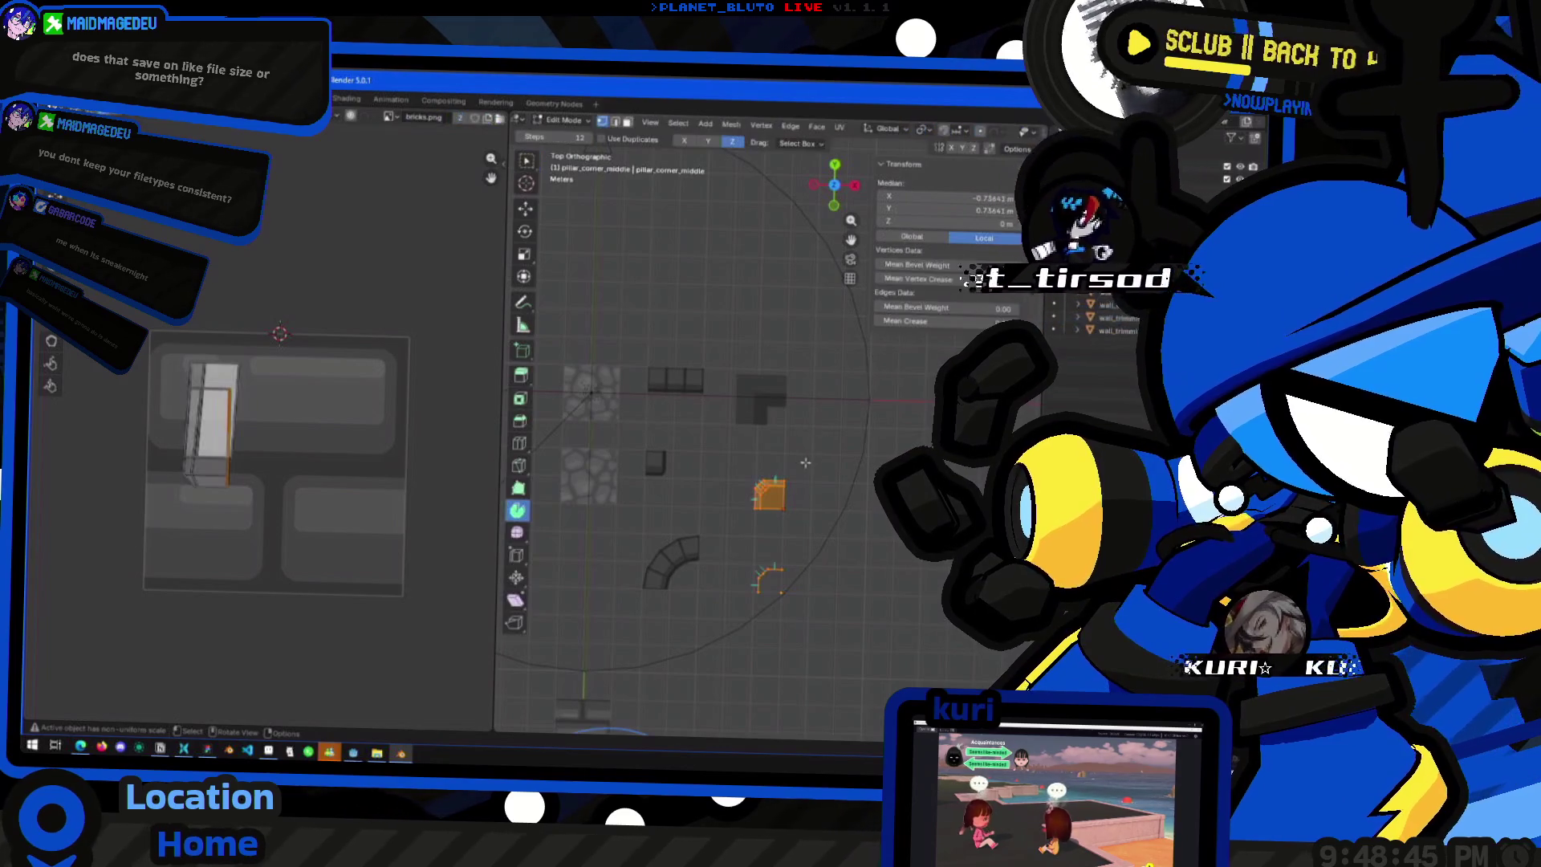
key("g")
left_click(828, 516)
key("Tab")
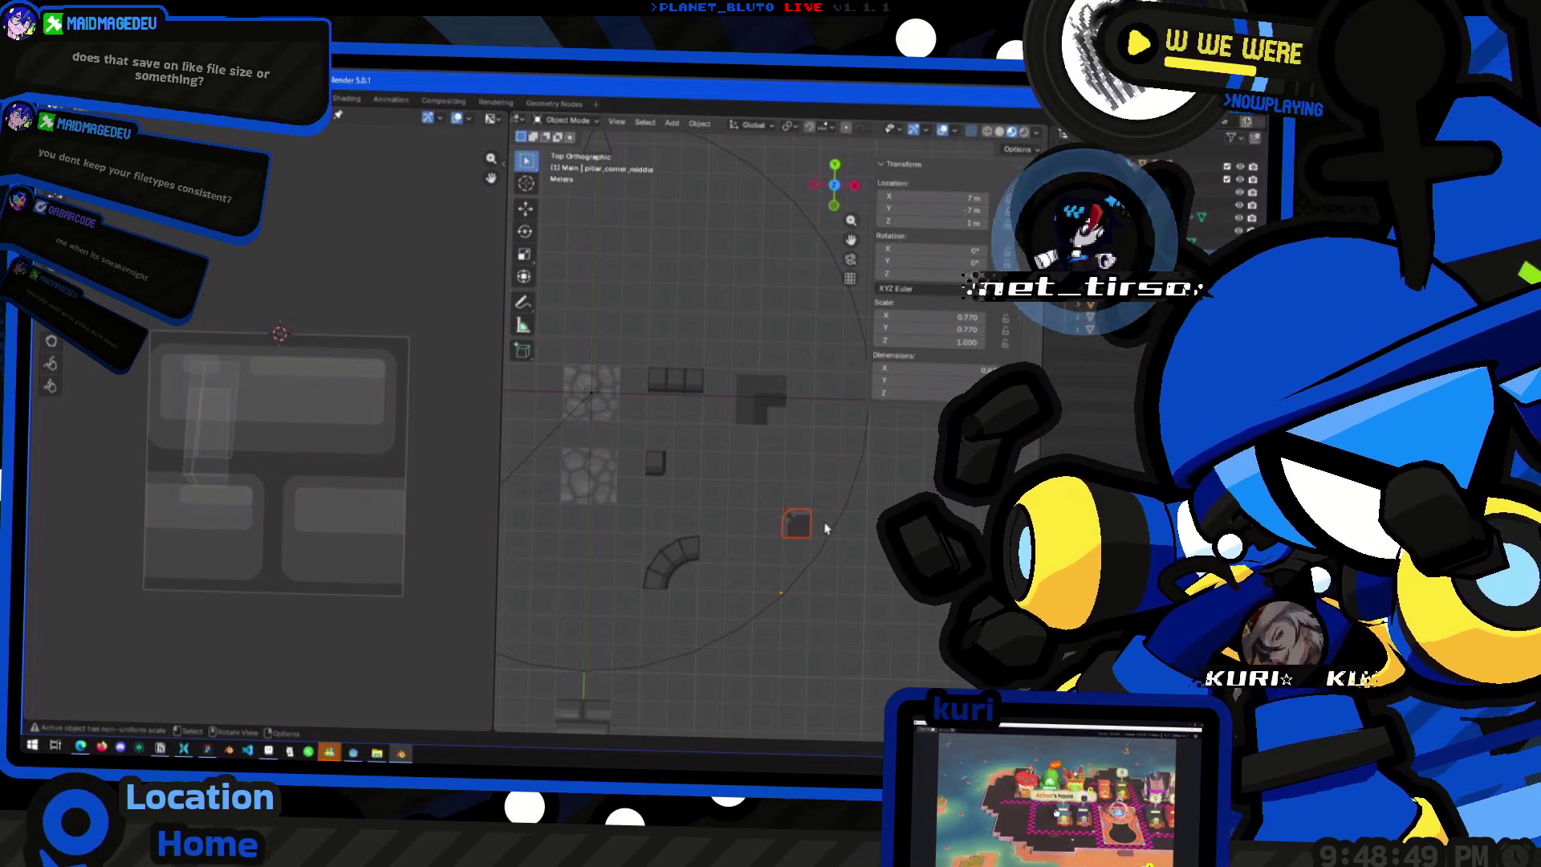
- Check a vertex of pillar_corner_middle_end and make the pillar piece active
key("Tab")
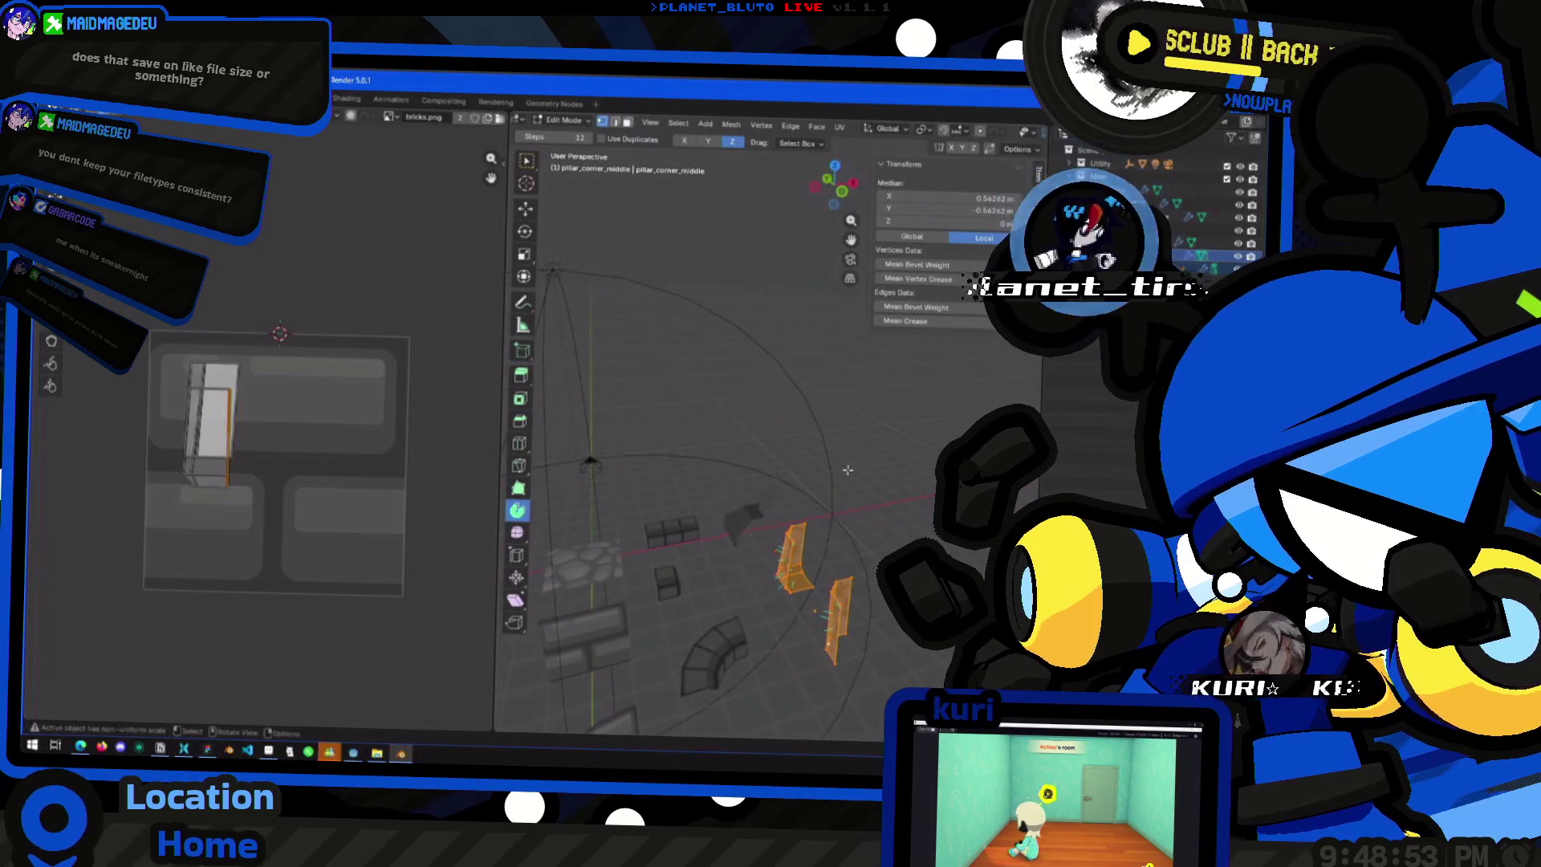
left_click(767, 511)
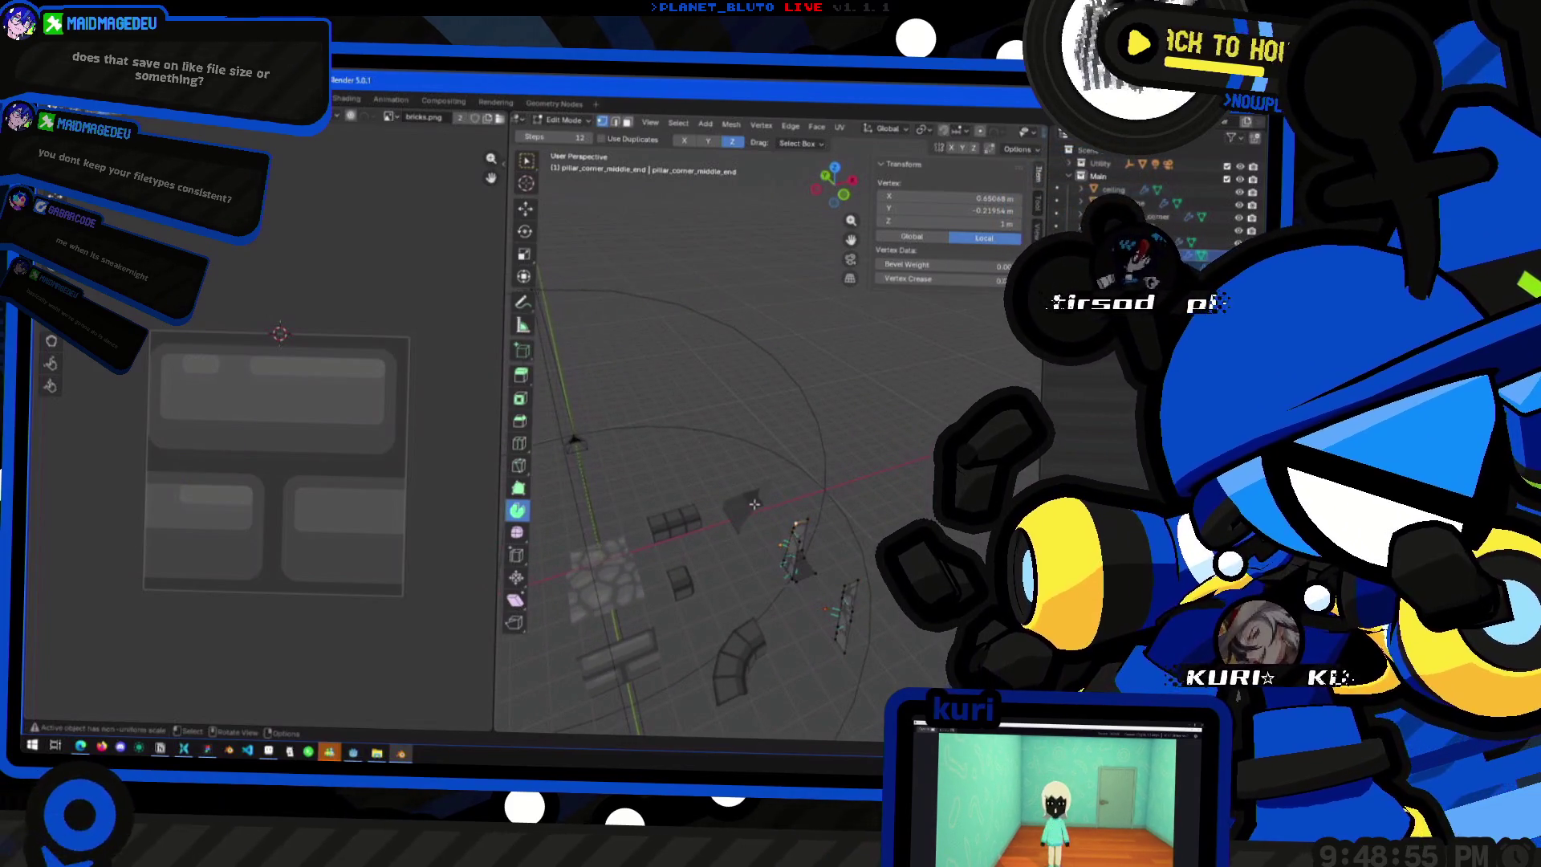
key("Tab")
left_click(795, 515, "shift")
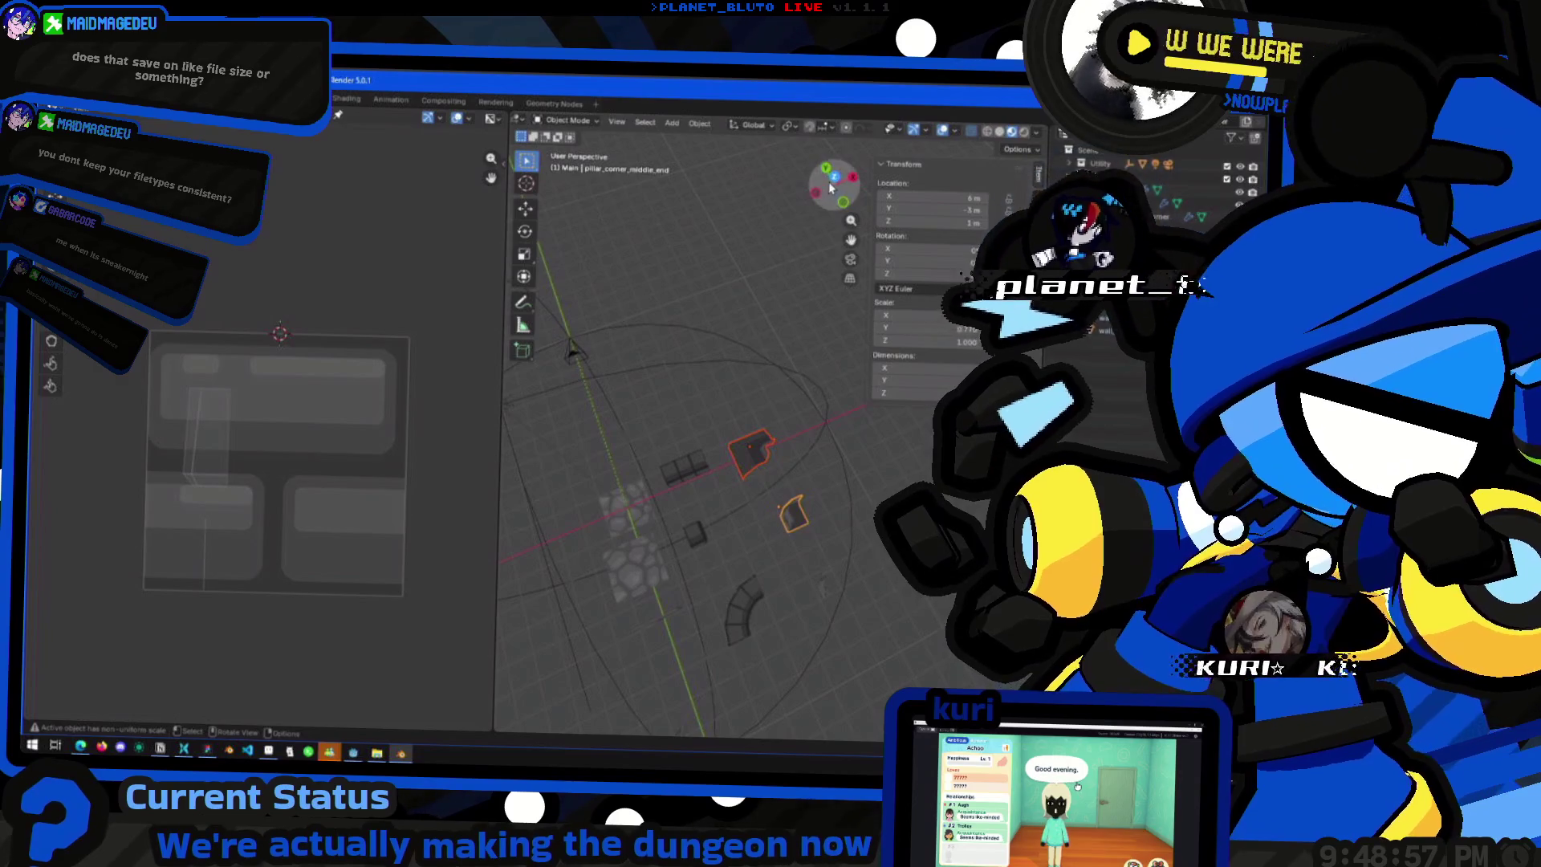
key("KP_7")
left_click_drag(763, 465, 794, 440)
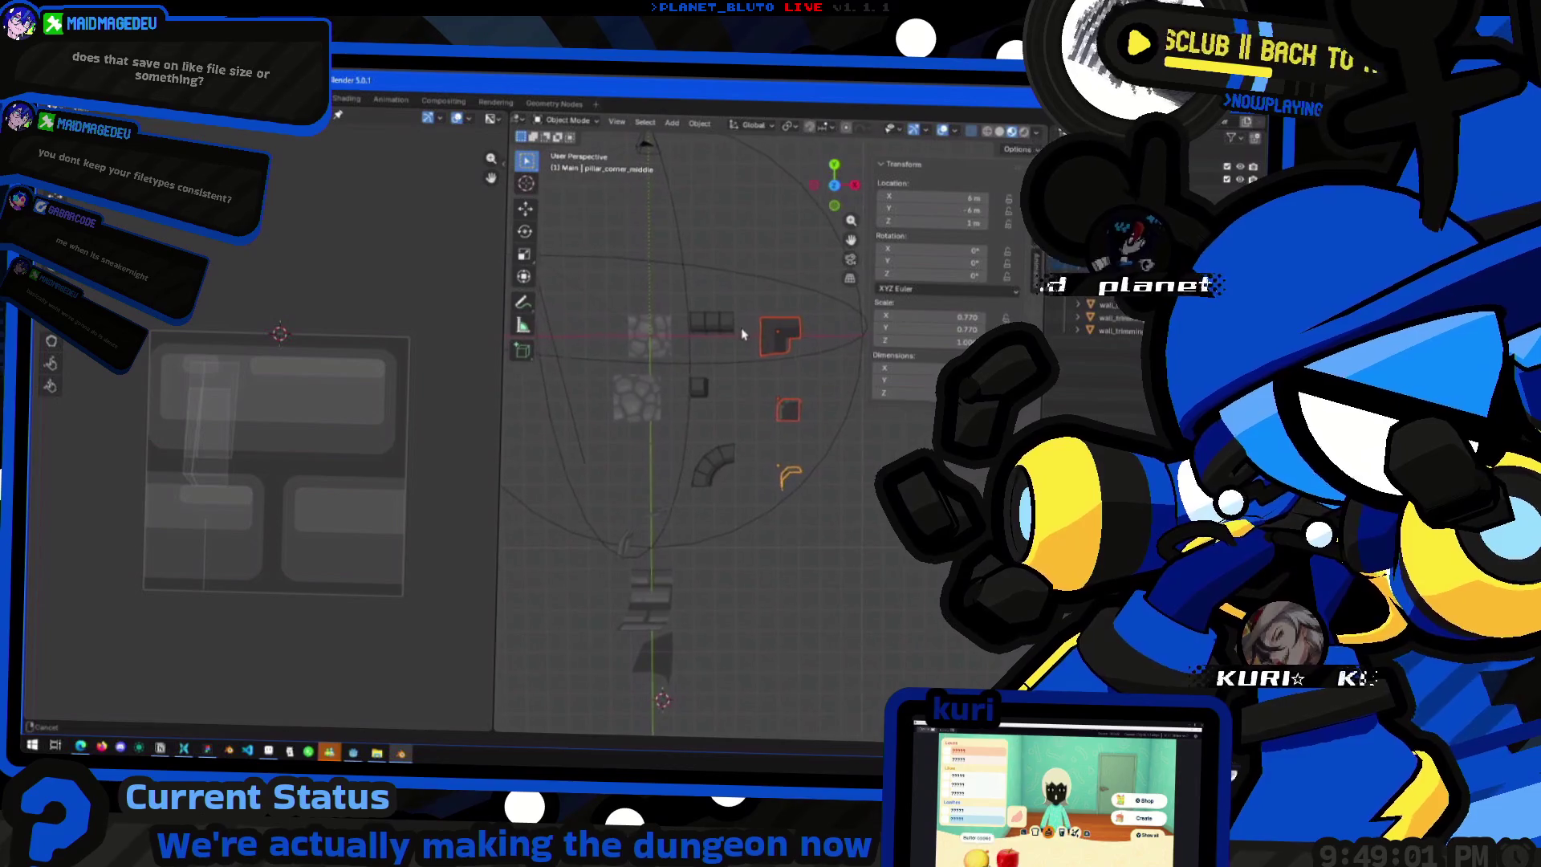
- Duplicate pillar_corner_middle_end with Shift+D and place the copy at 8, -3, 1
mouse_move(748, 353)
left_mouse_down()
mouse_move(742, 377)
mouse_move(758, 374)
left_mouse_up()
left_click(777, 423)
key("shift+d")
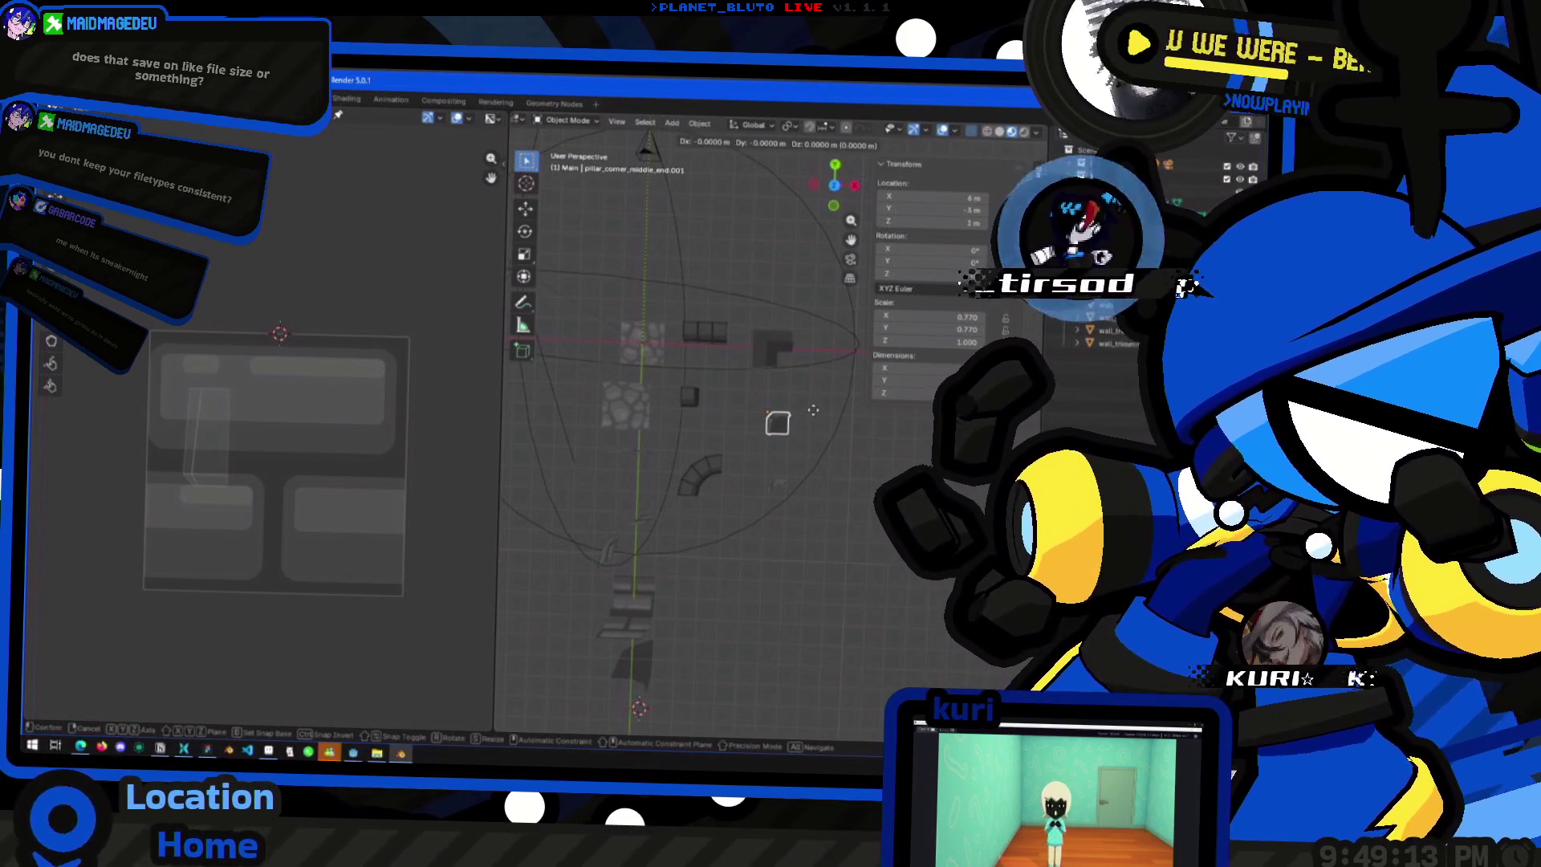
left_click(786, 437)
left_click(788, 440)
mouse_move(795, 426)
left_mouse_down()
mouse_move(828, 390)
mouse_move(808, 492)
left_mouse_up()
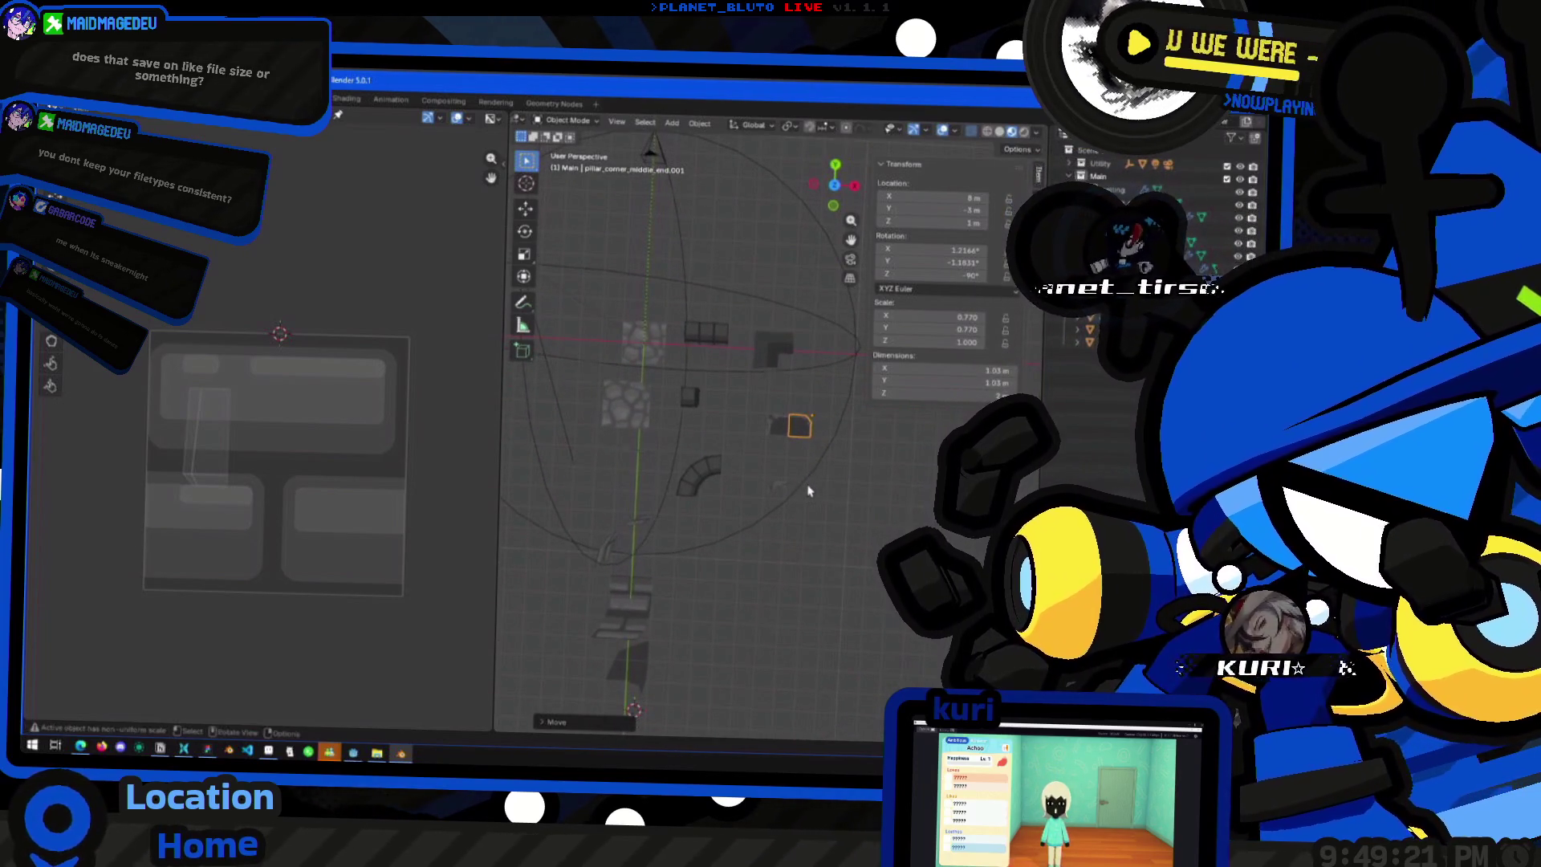
left_click(809, 492)
left_click_drag(808, 491, 820, 515)
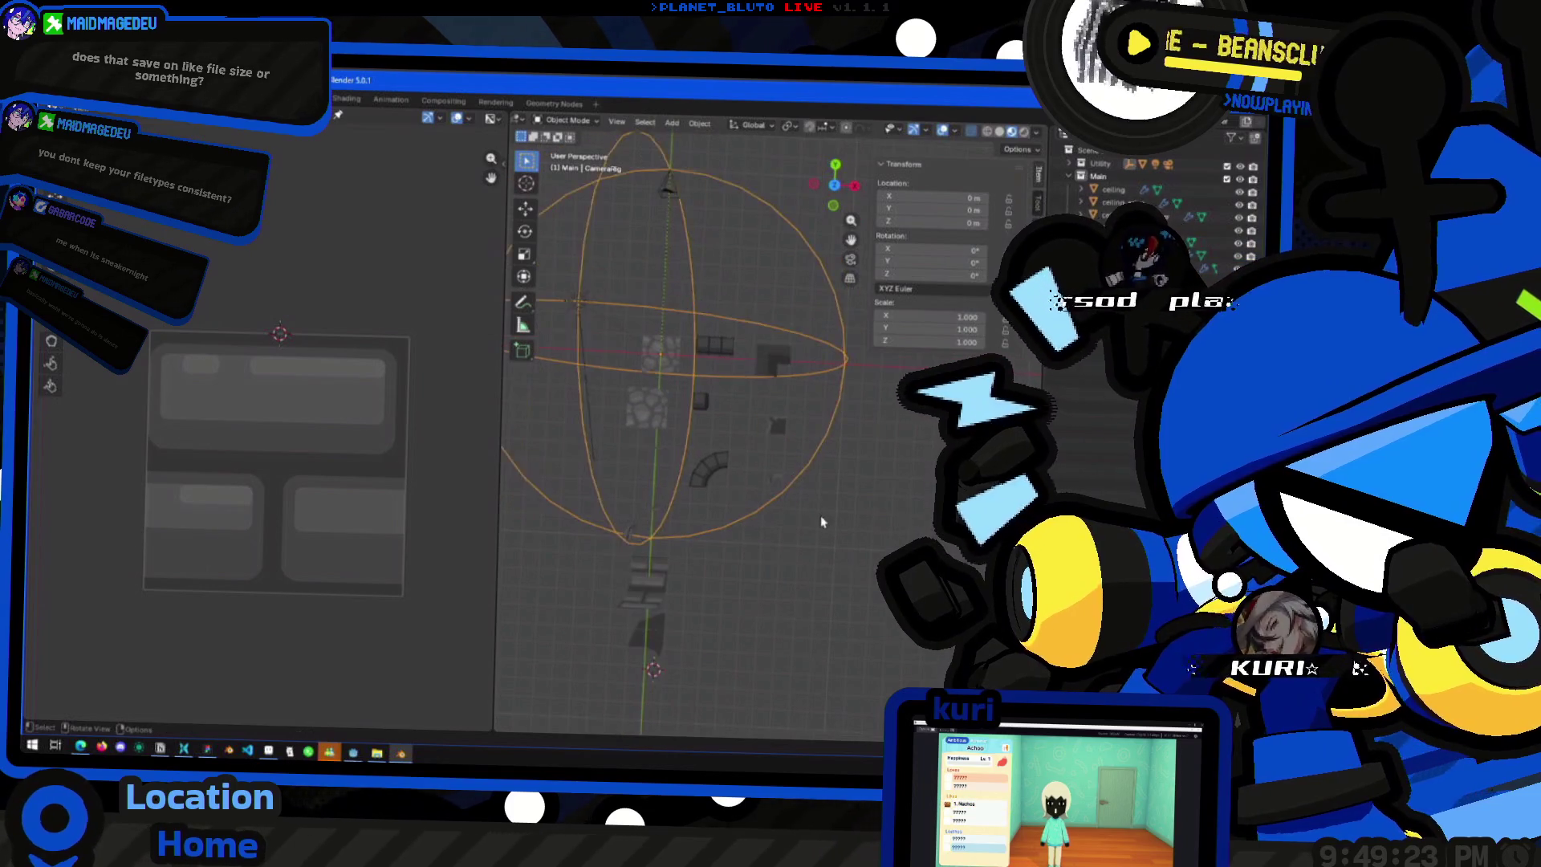
left_click(820, 515)
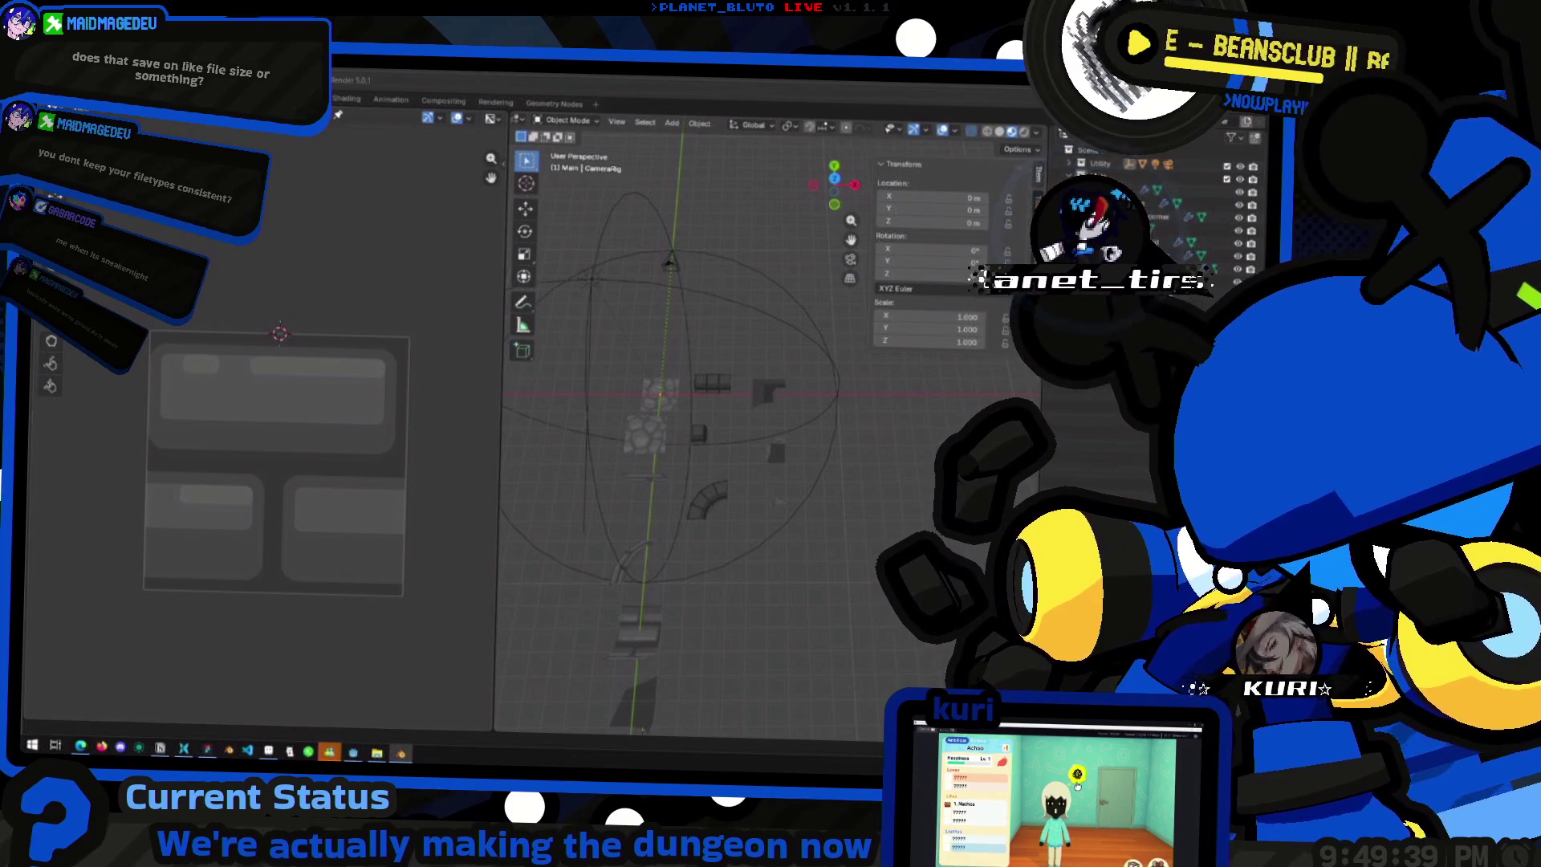
key("alt+space")
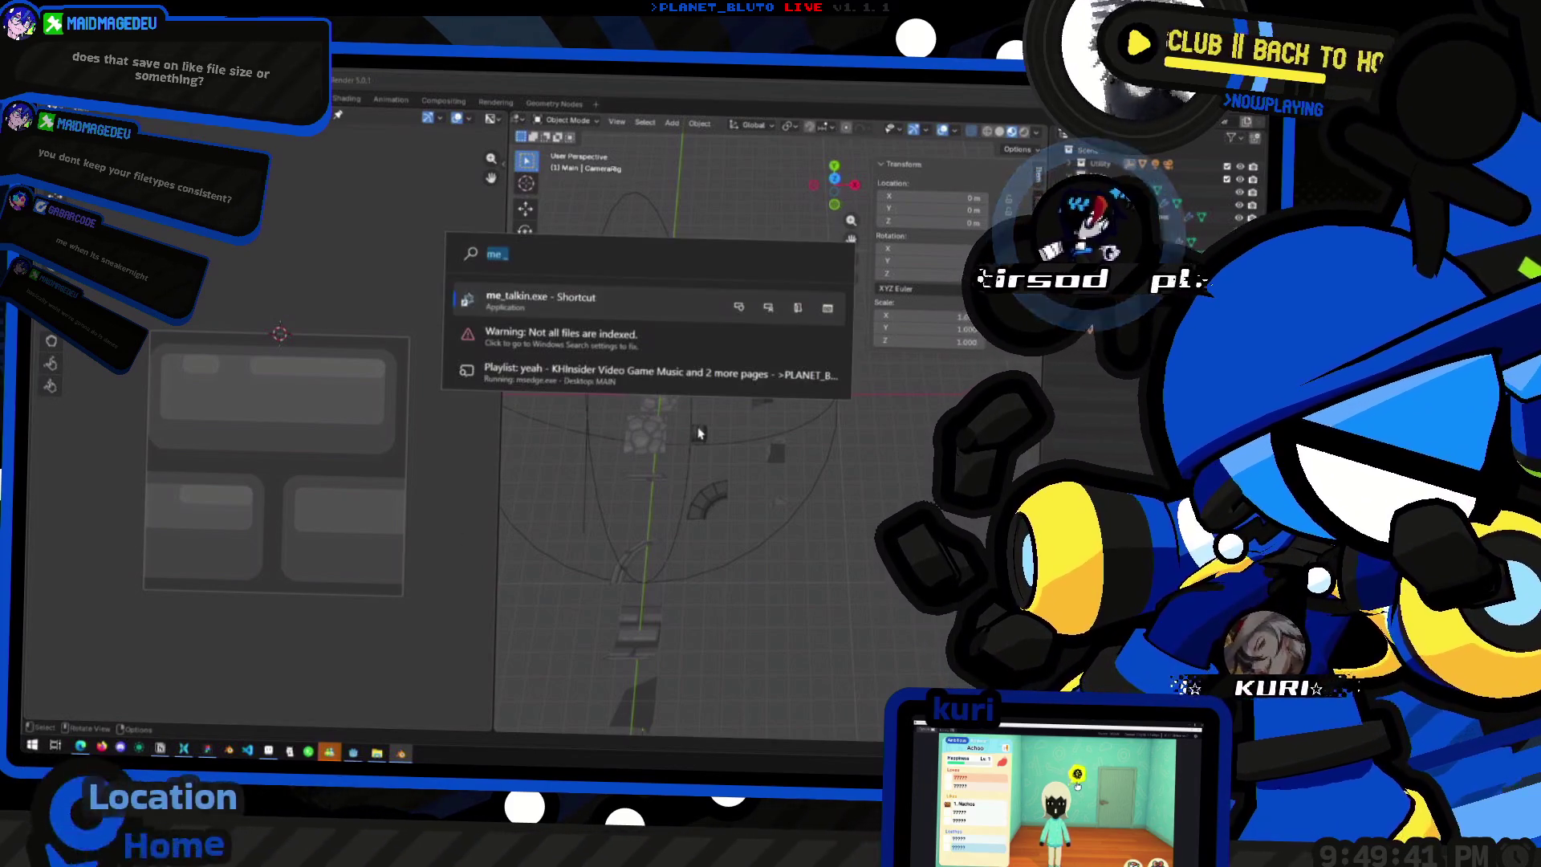
key("Escape")
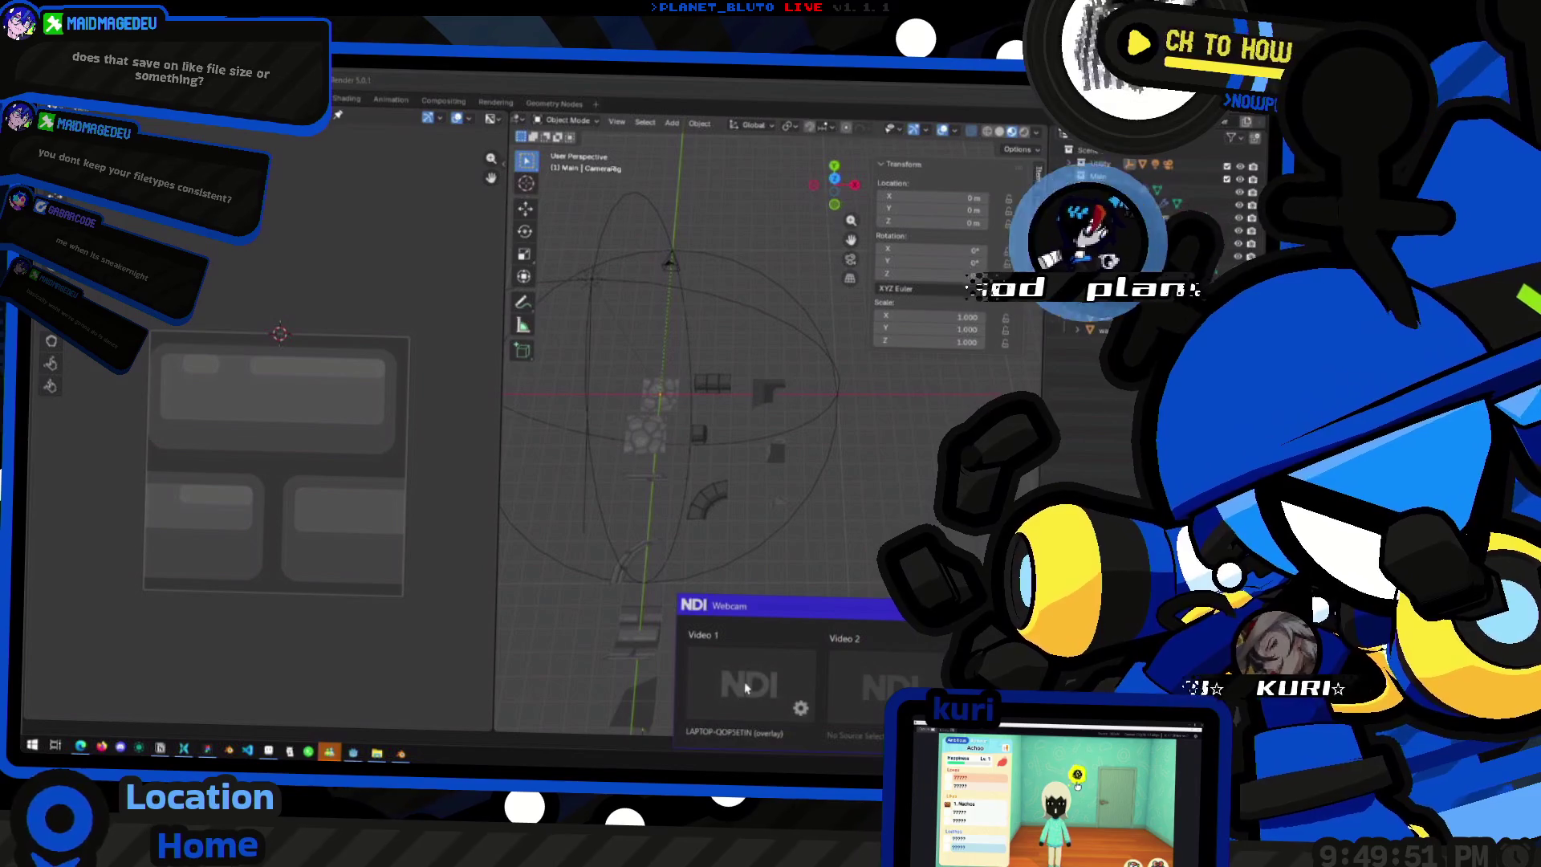
right_click(654, 575)
key("Escape")
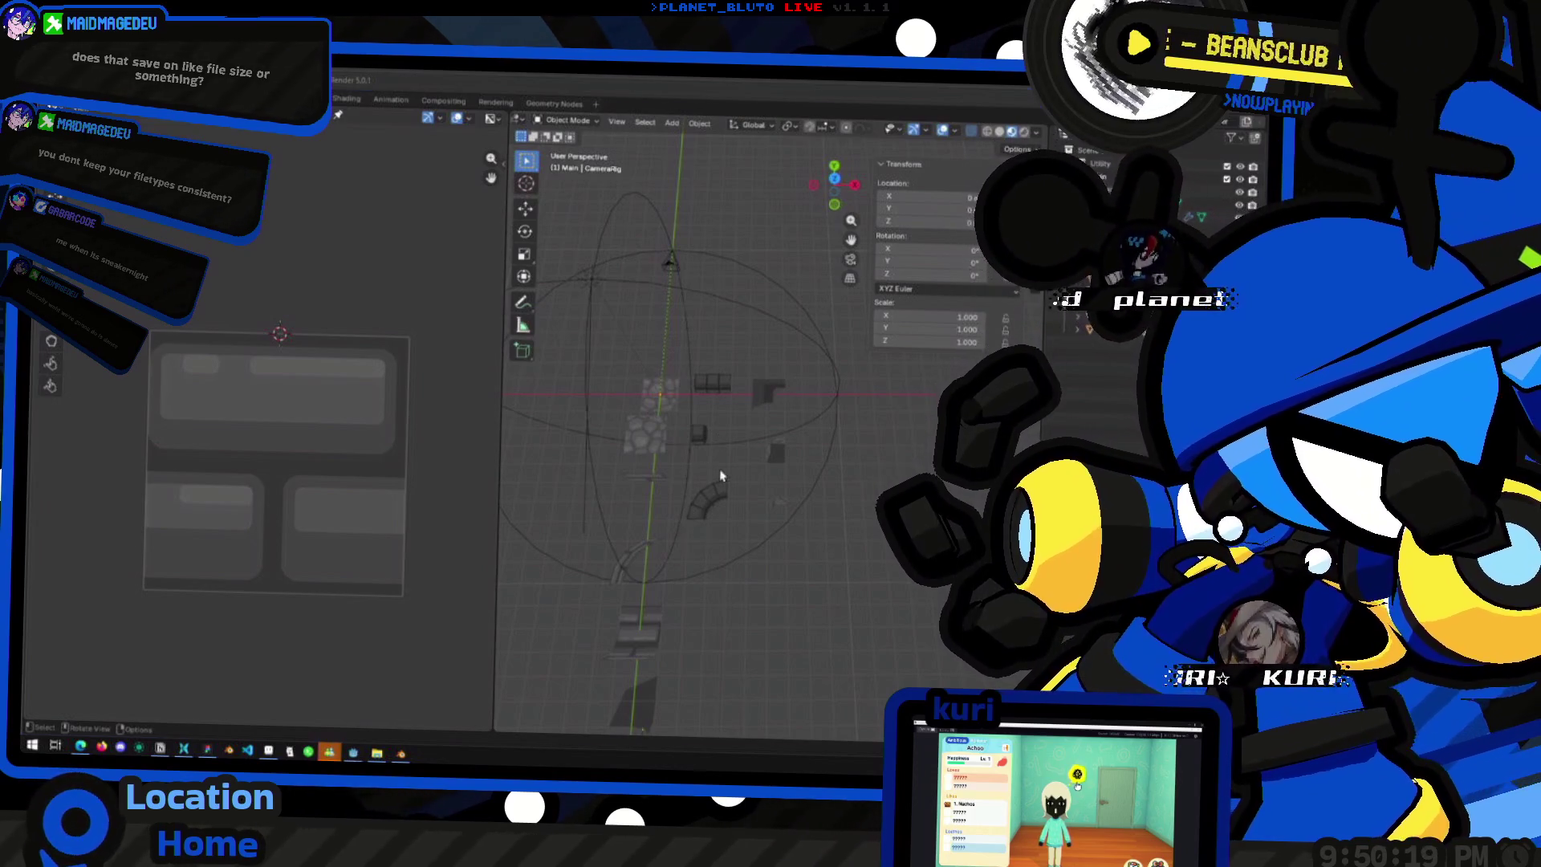
- Frame the whole scene and save it as dungeon_tiles.blend
scroll(720, 476, "up", 5)
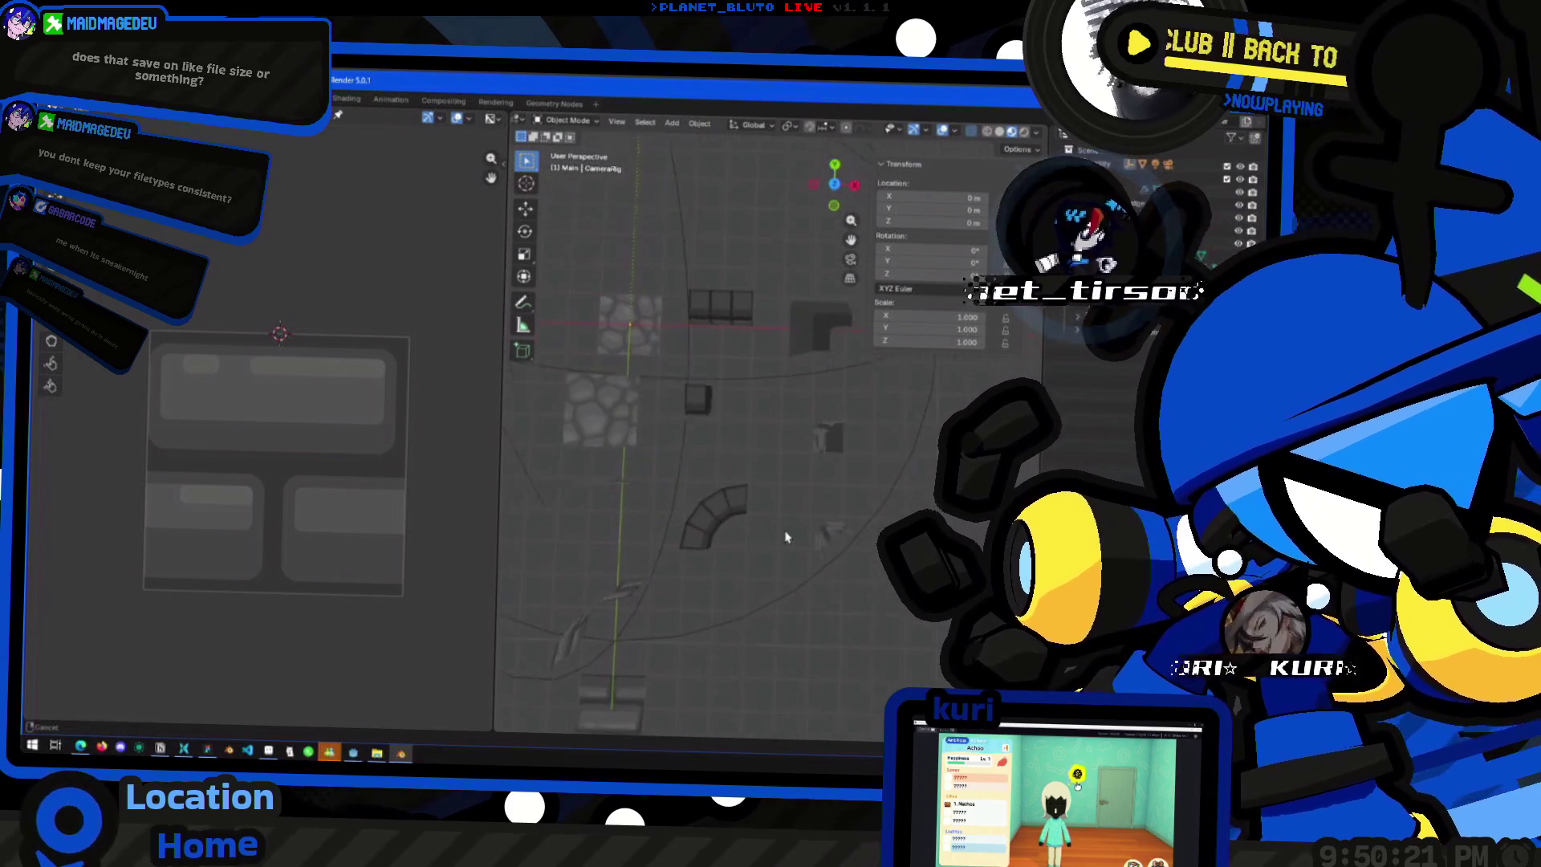
scroll(821, 512, "down", 5)
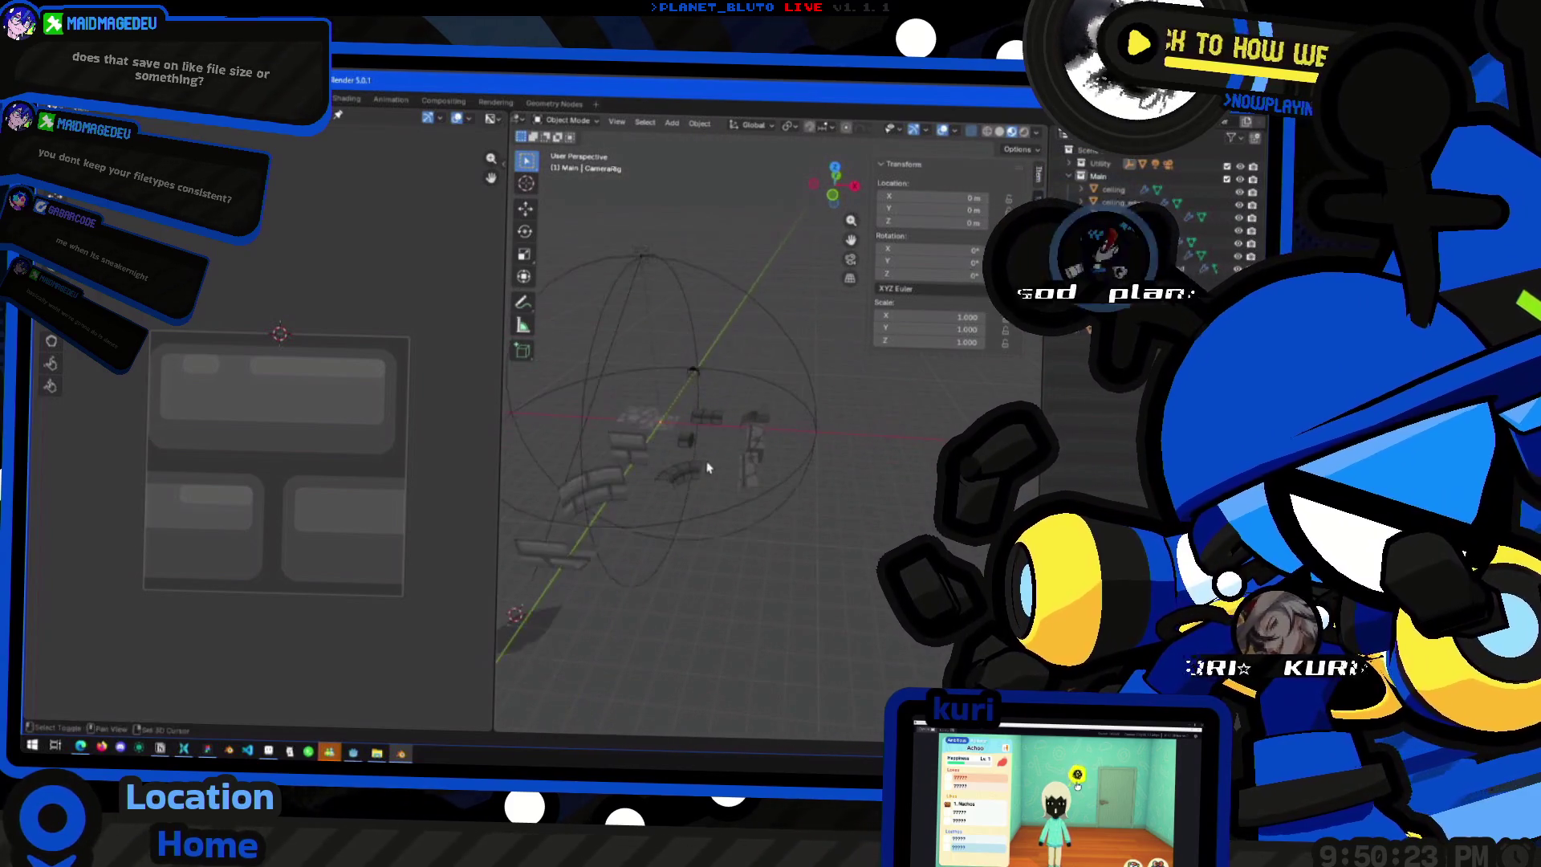
left_click_drag(709, 467, 772, 466)
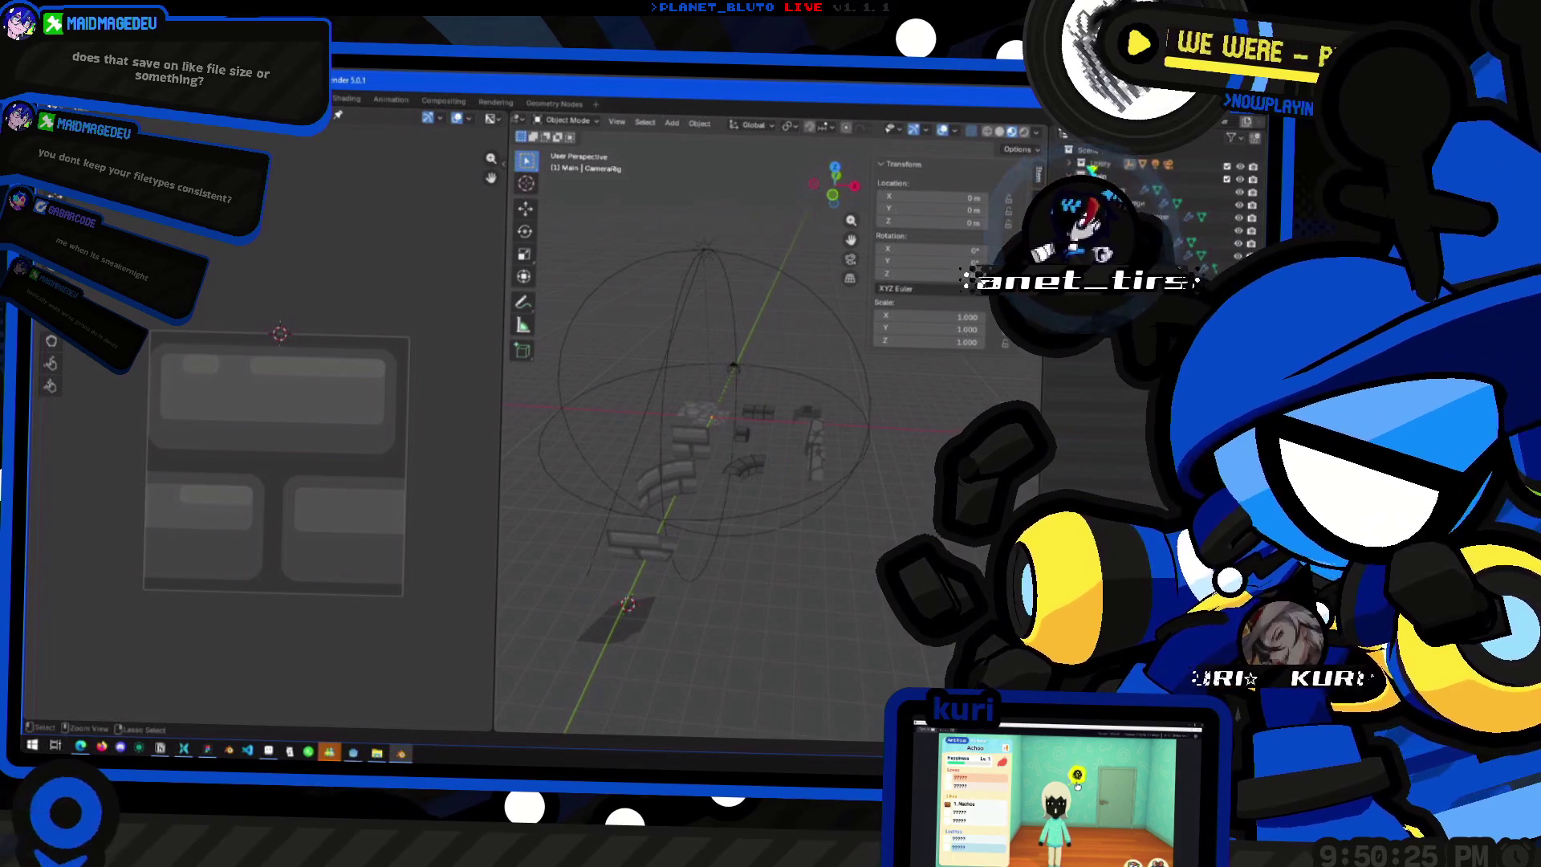
key("ctrl+s")
- Orbit the view and open the File menu
mouse_move(747, 502)
left_mouse_down()
mouse_move(765, 506)
mouse_move(723, 493)
mouse_move(787, 530)
mouse_move(858, 535)
mouse_move(674, 371)
mouse_move(804, 499)
left_mouse_up()
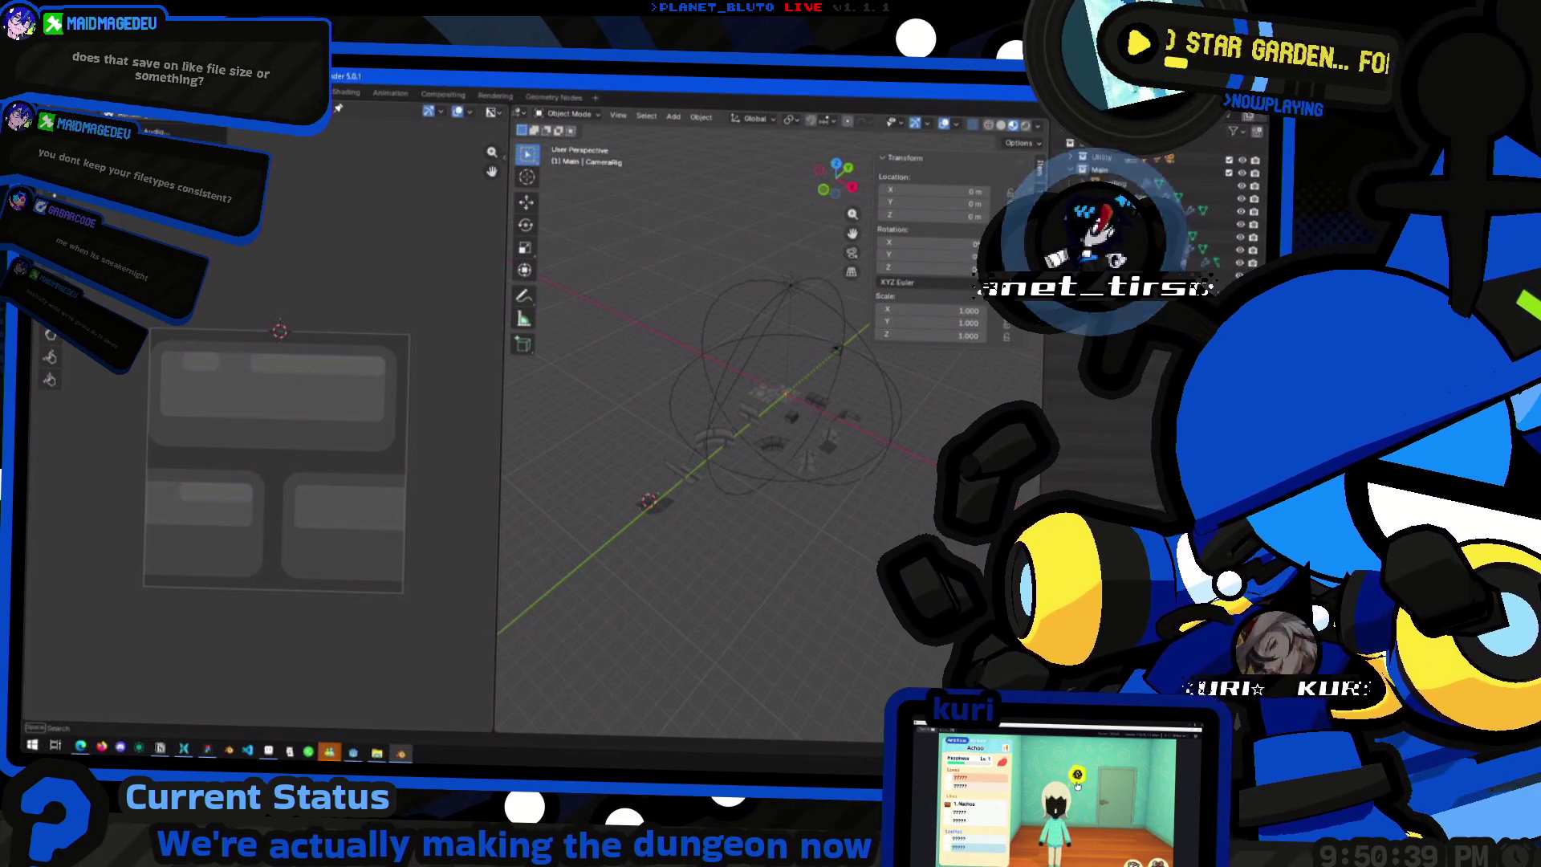
left_click(44, 91)
mouse_move(161, 127)
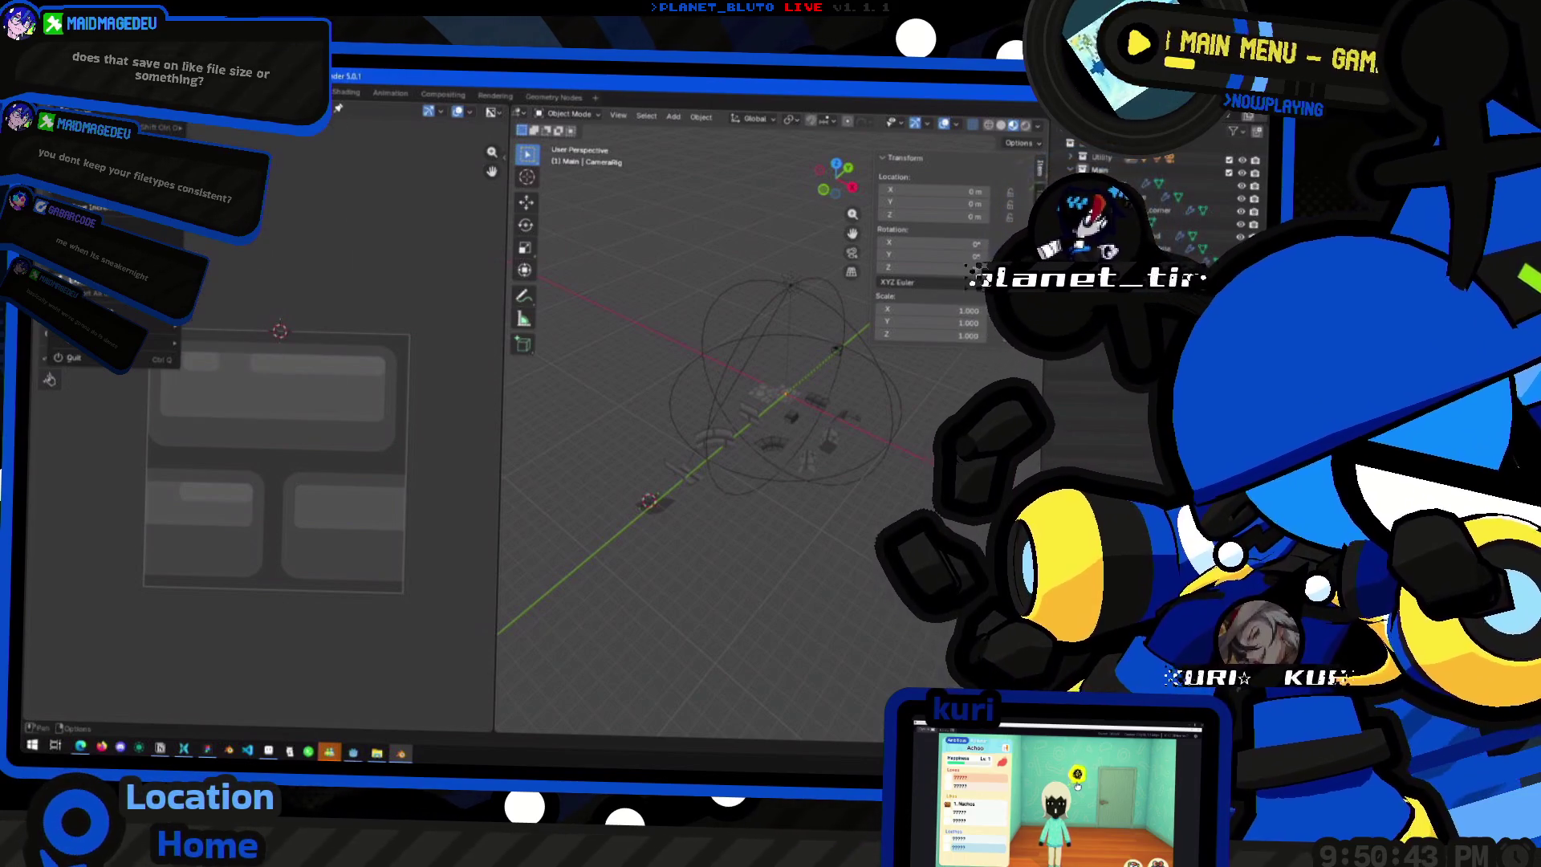
- Export the tiles as glTF 2.0 binary dungeon_tiles.glb, then return to Godot
mouse_move(144, 281)
left_click(243, 406)
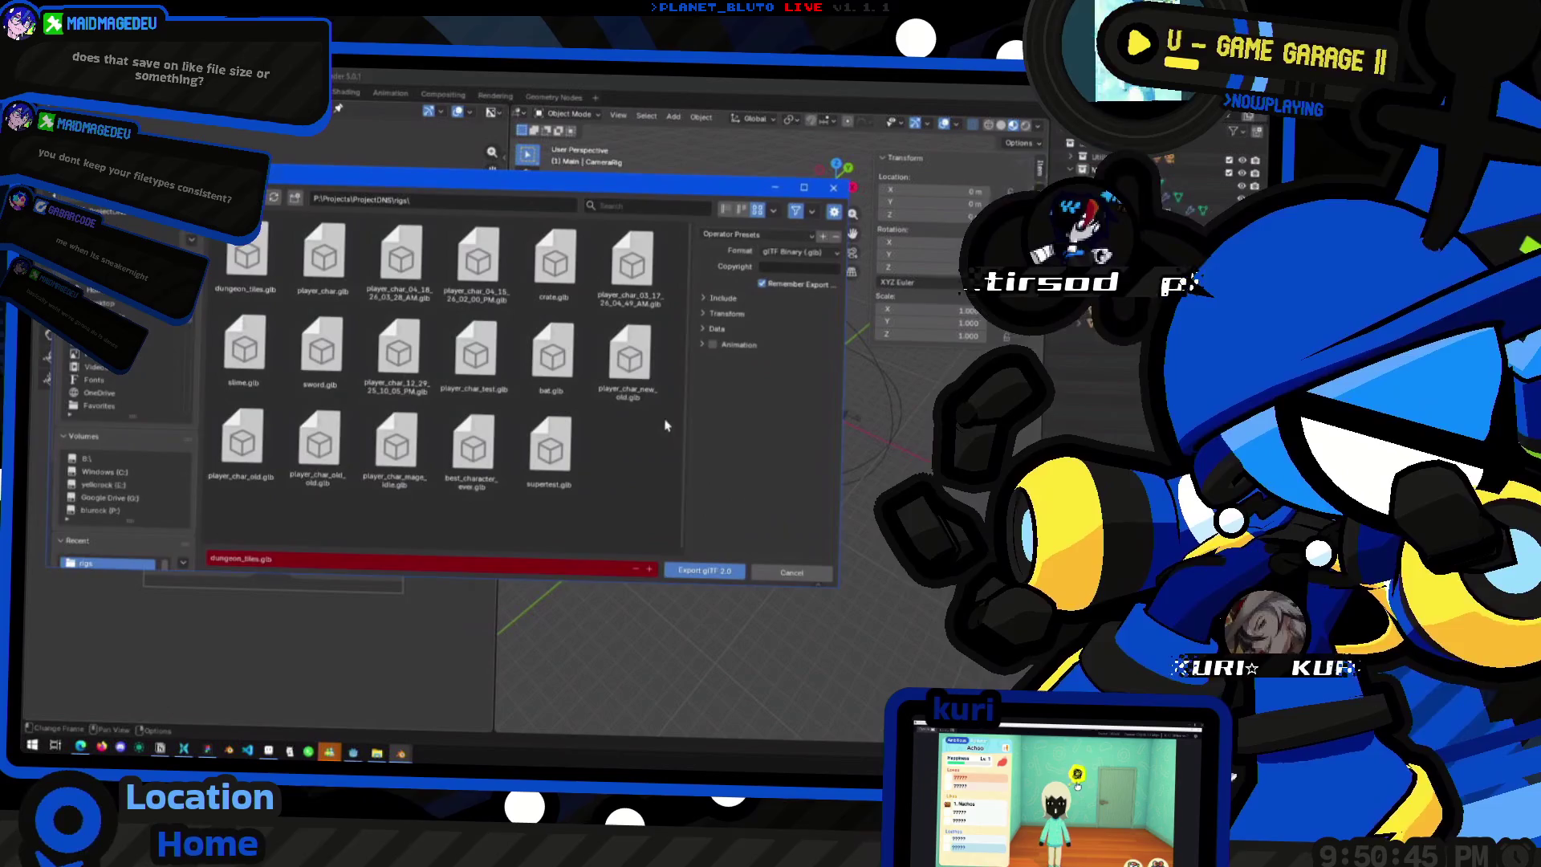
left_click_drag(744, 344, 737, 310)
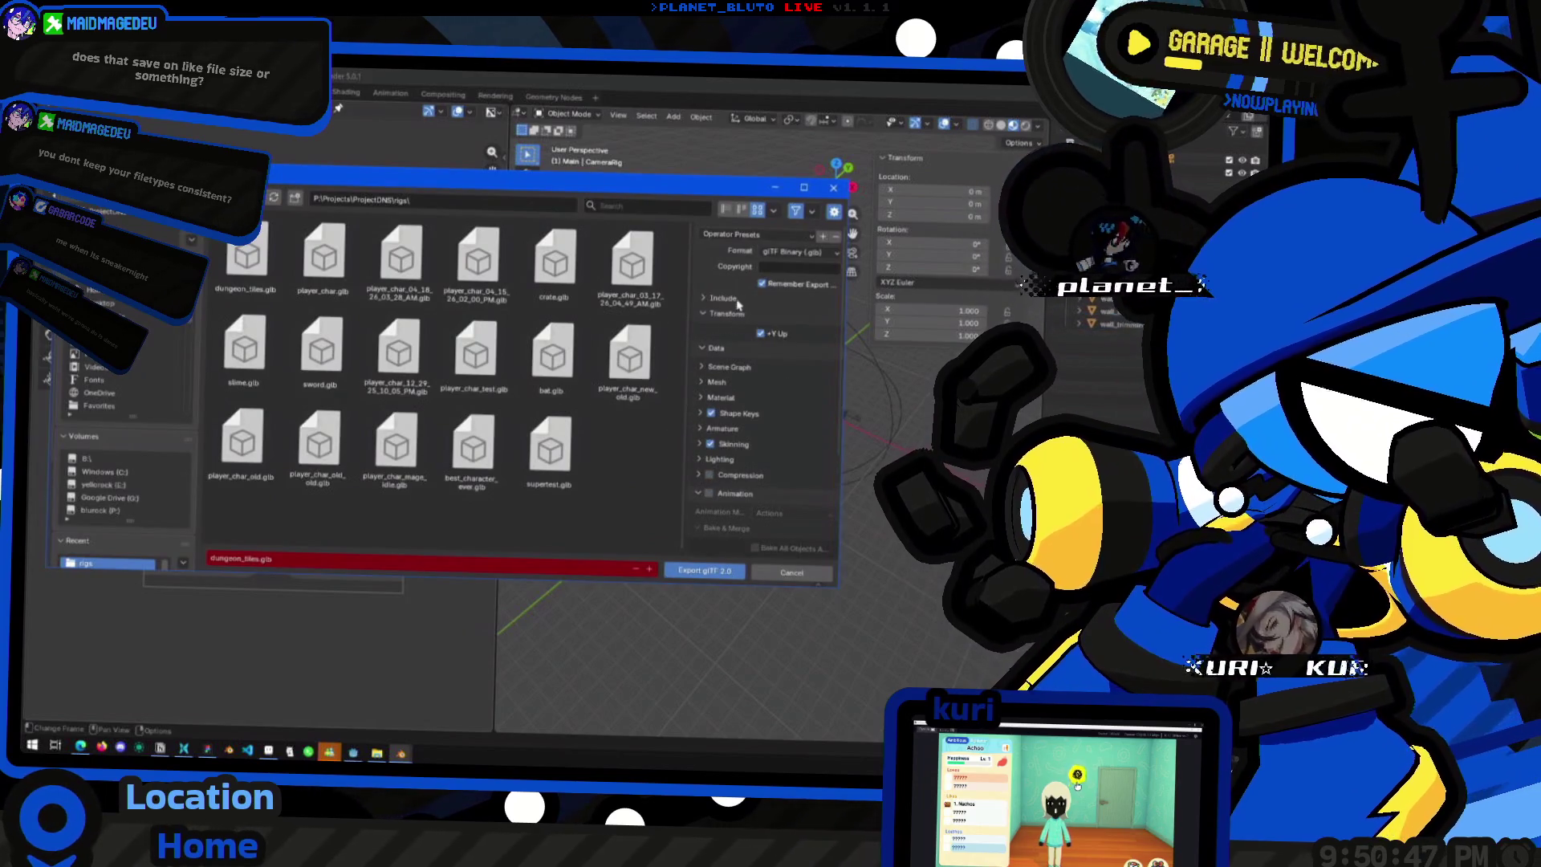
left_click(721, 398)
left_click(723, 397)
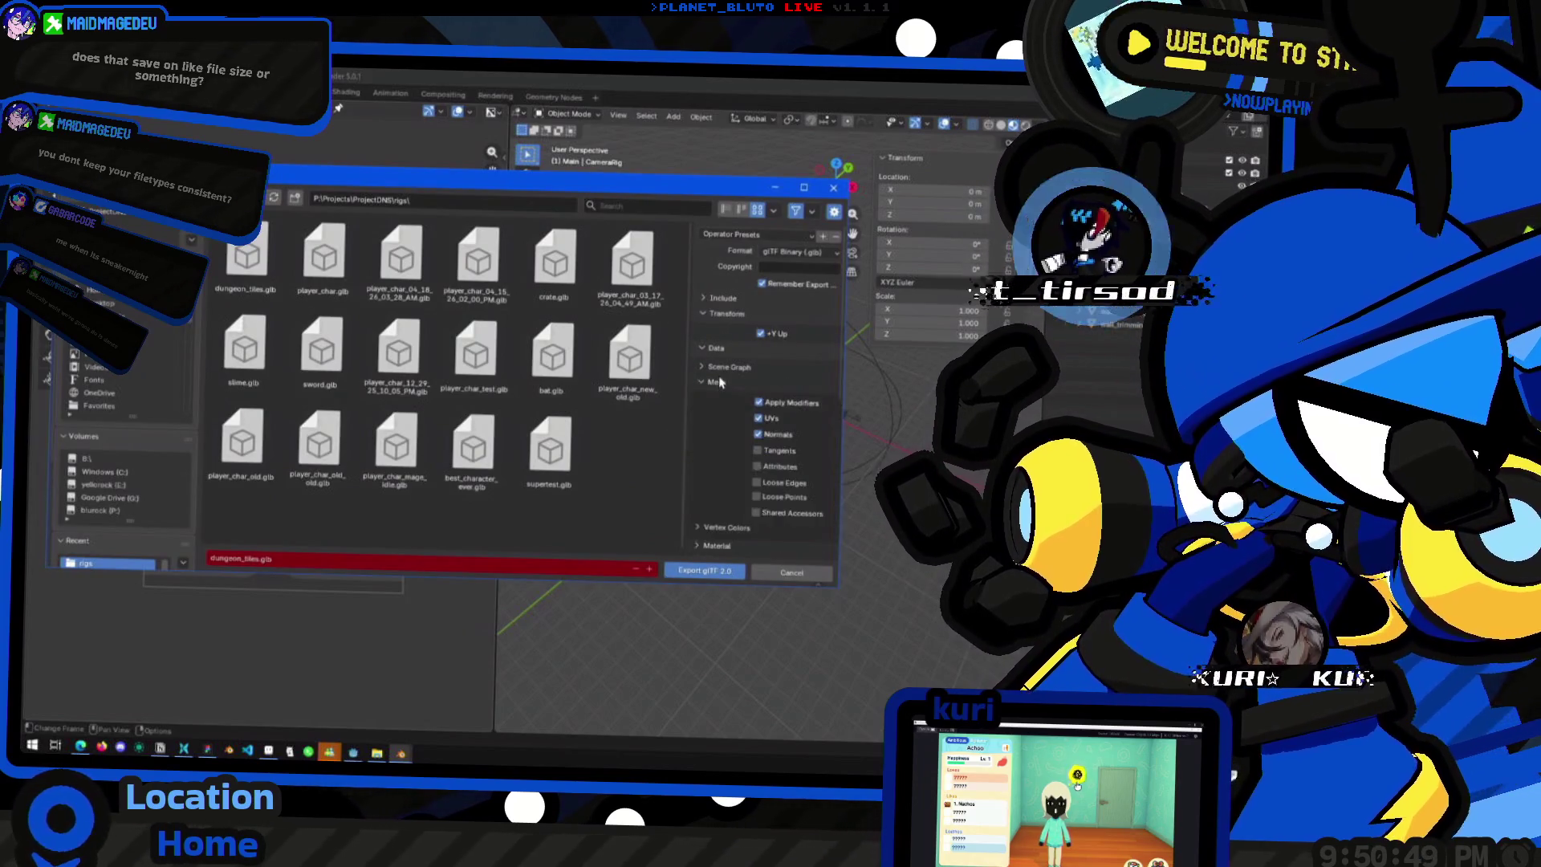
left_click(684, 571)
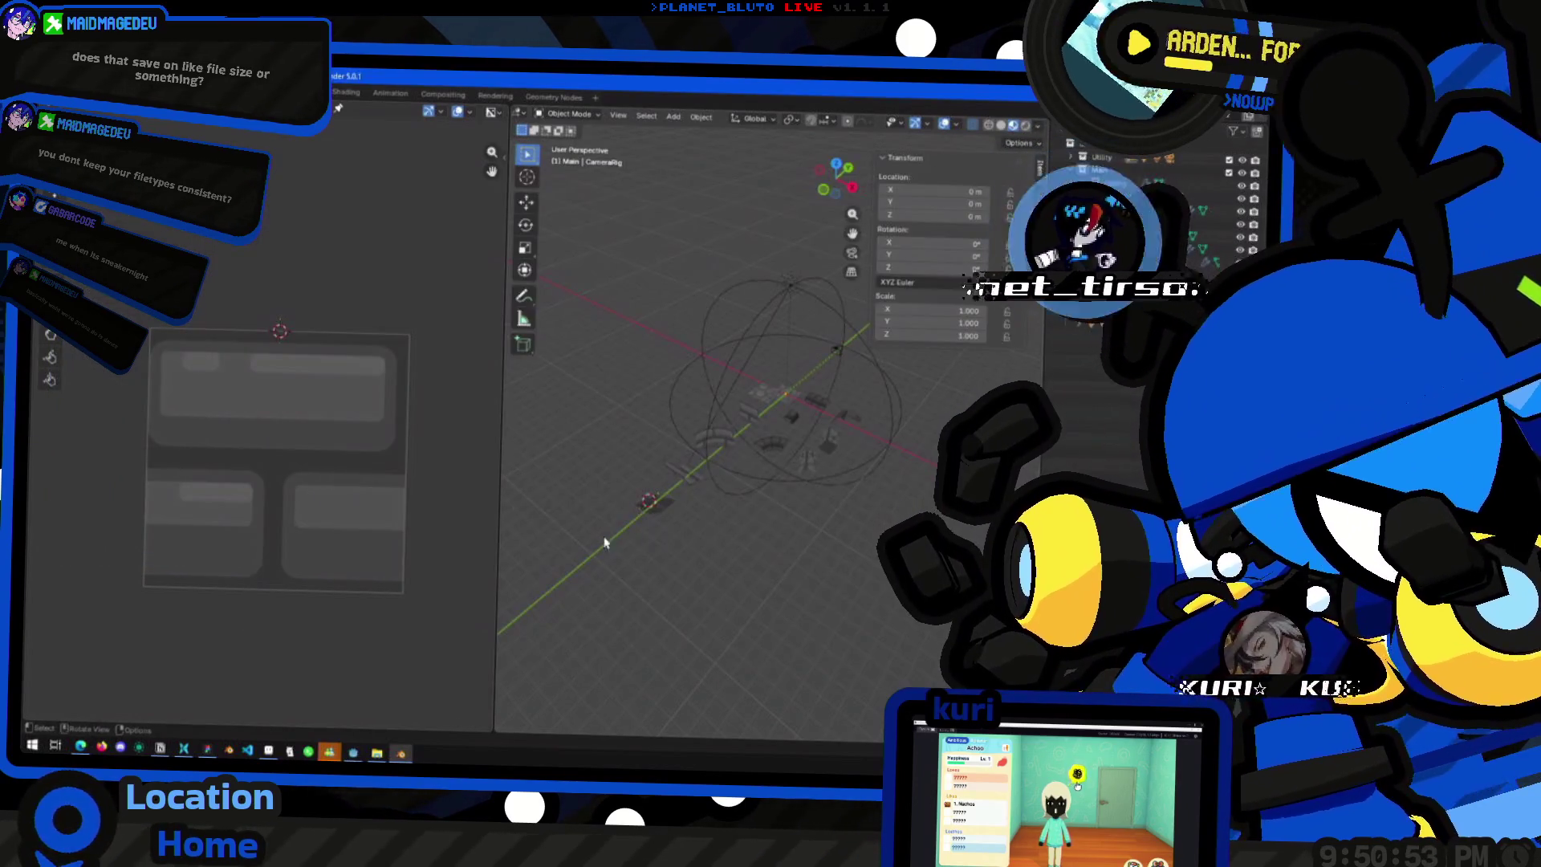
key("alt+Tab")
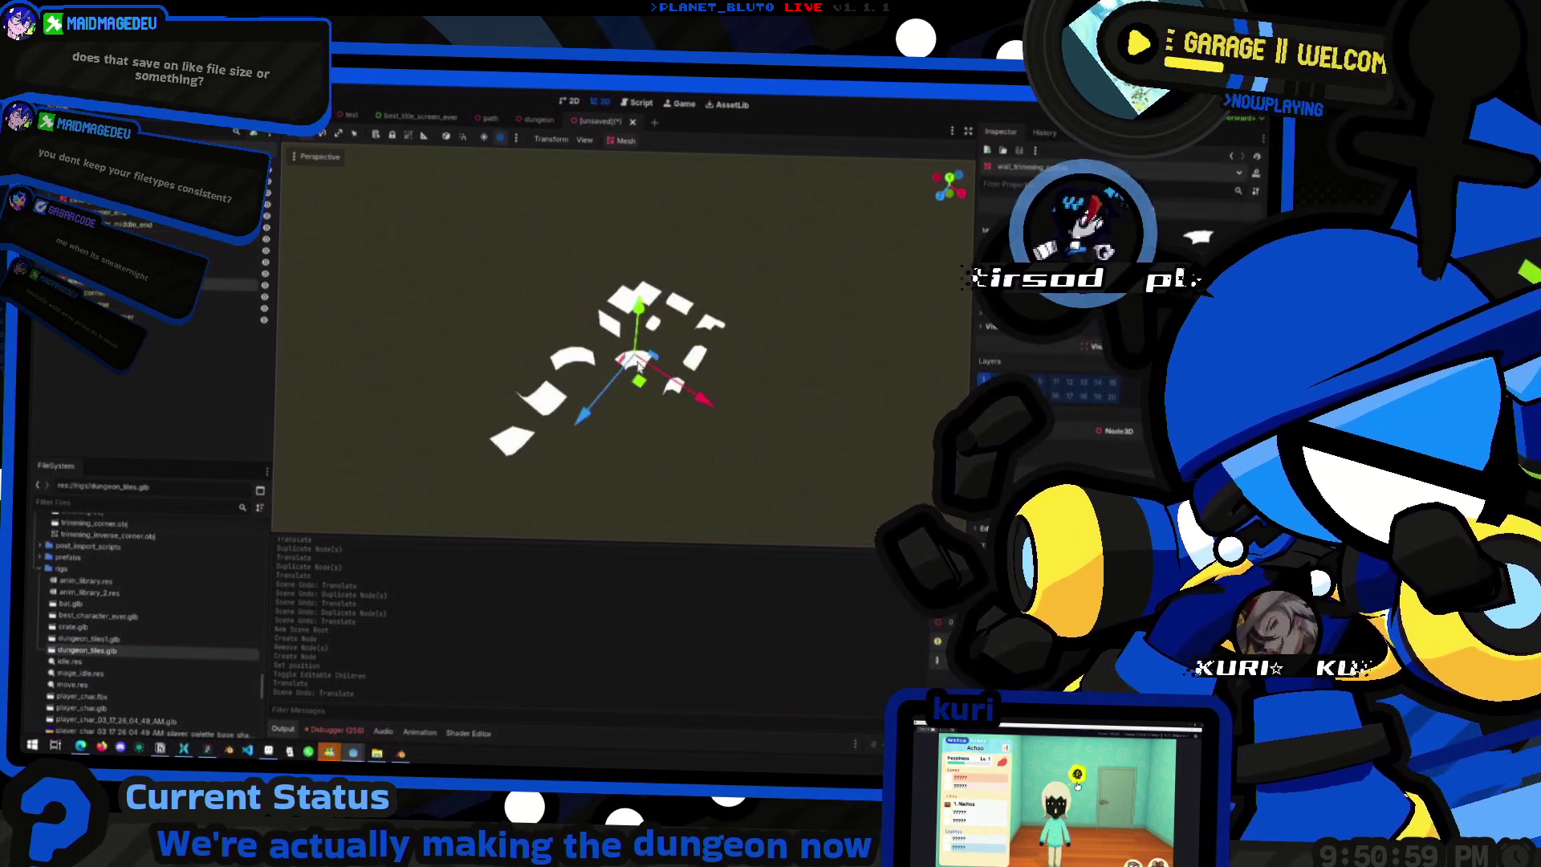
- Select the floor tile, then open Advanced Import Settings for dungeon_tiles.glb
left_click(683, 394)
left_click(632, 447)
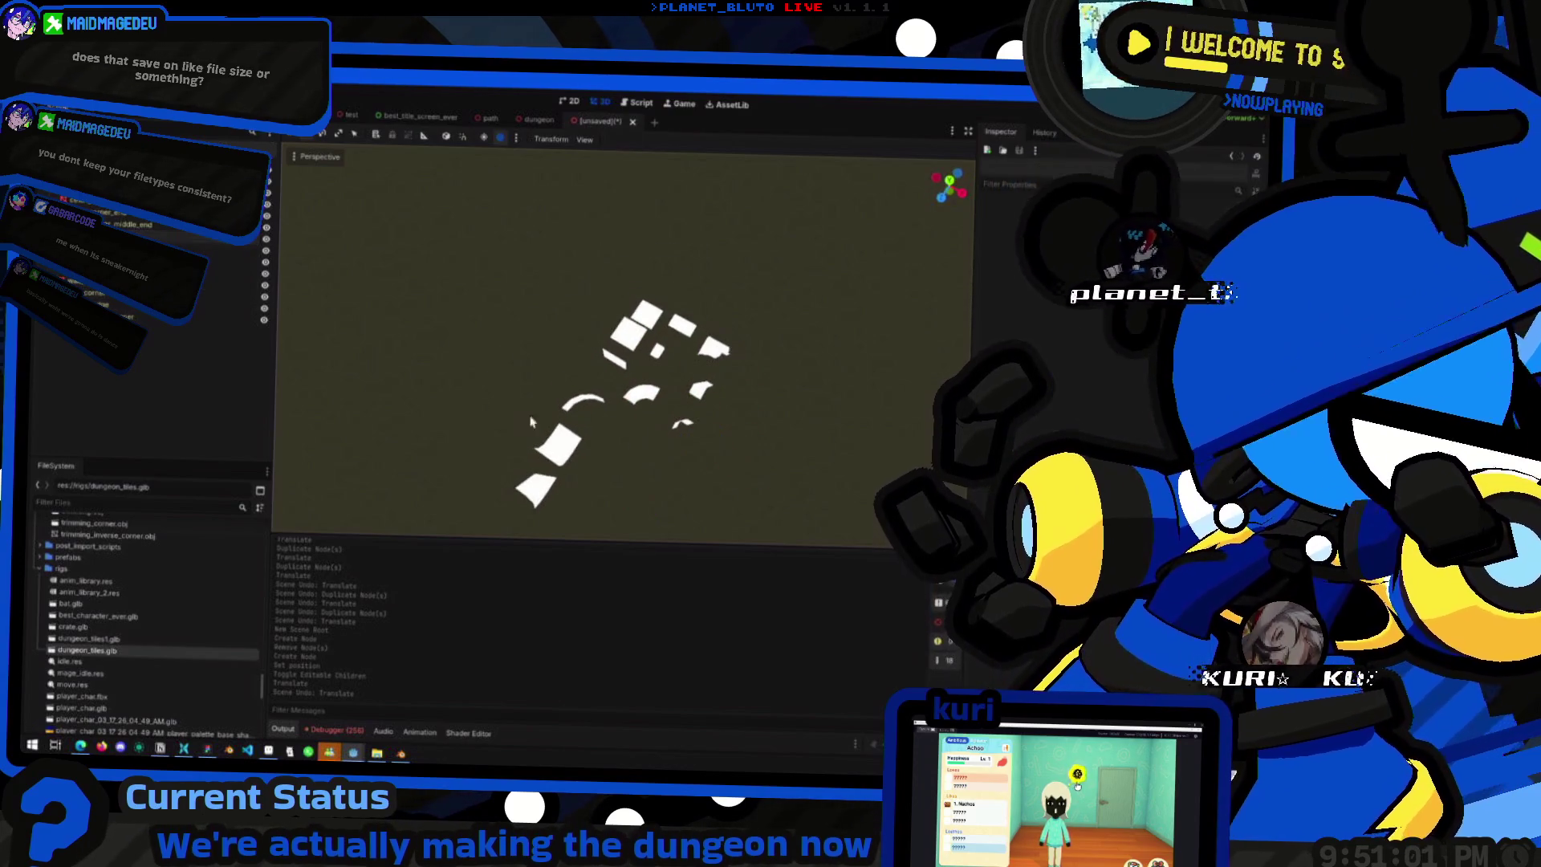
left_click(647, 314)
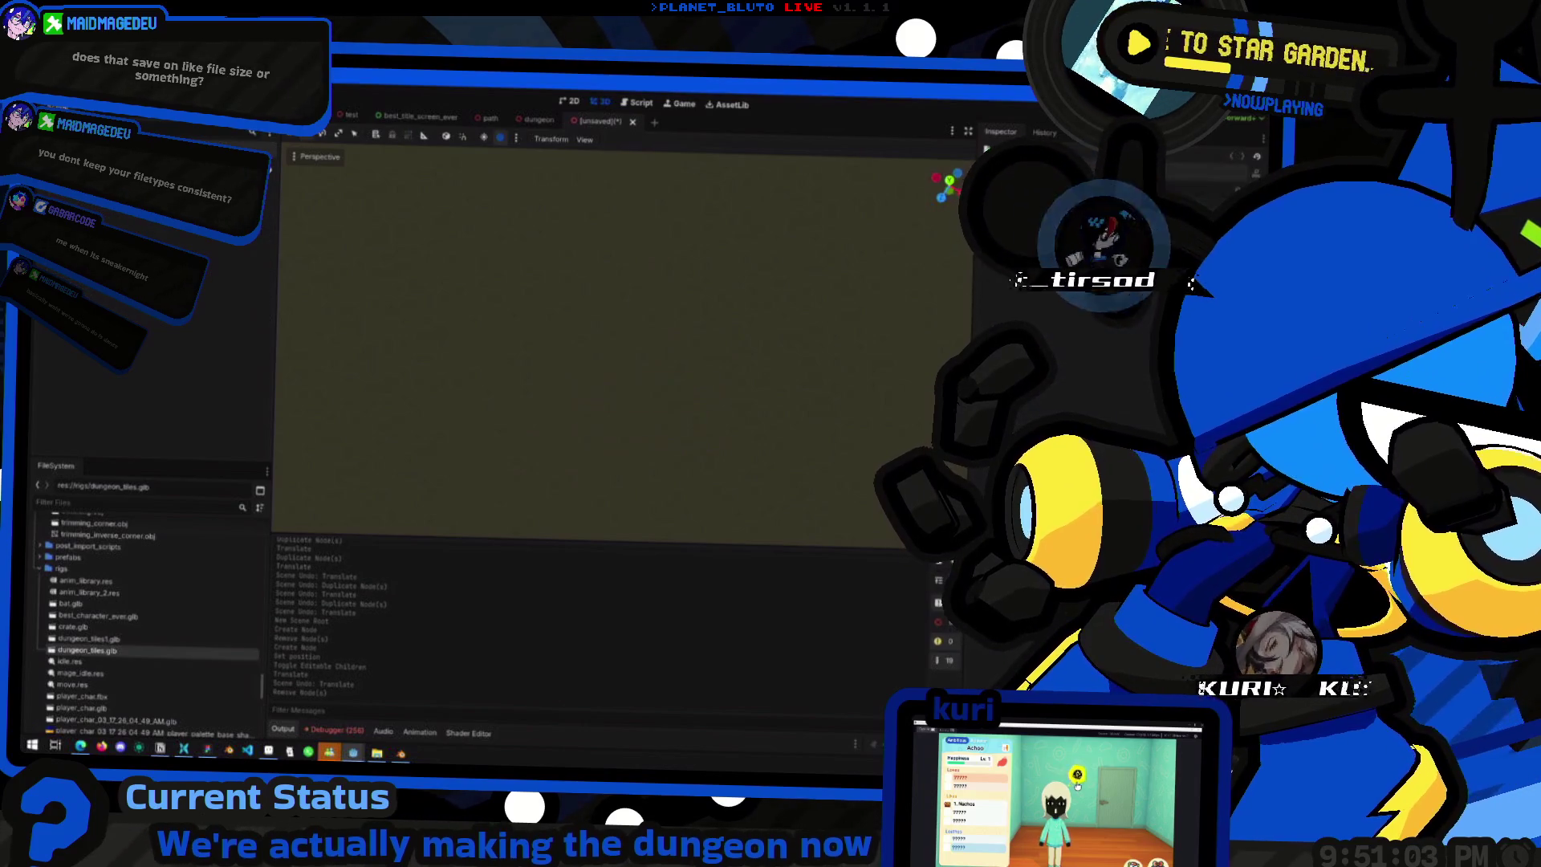
double_click(160, 650)
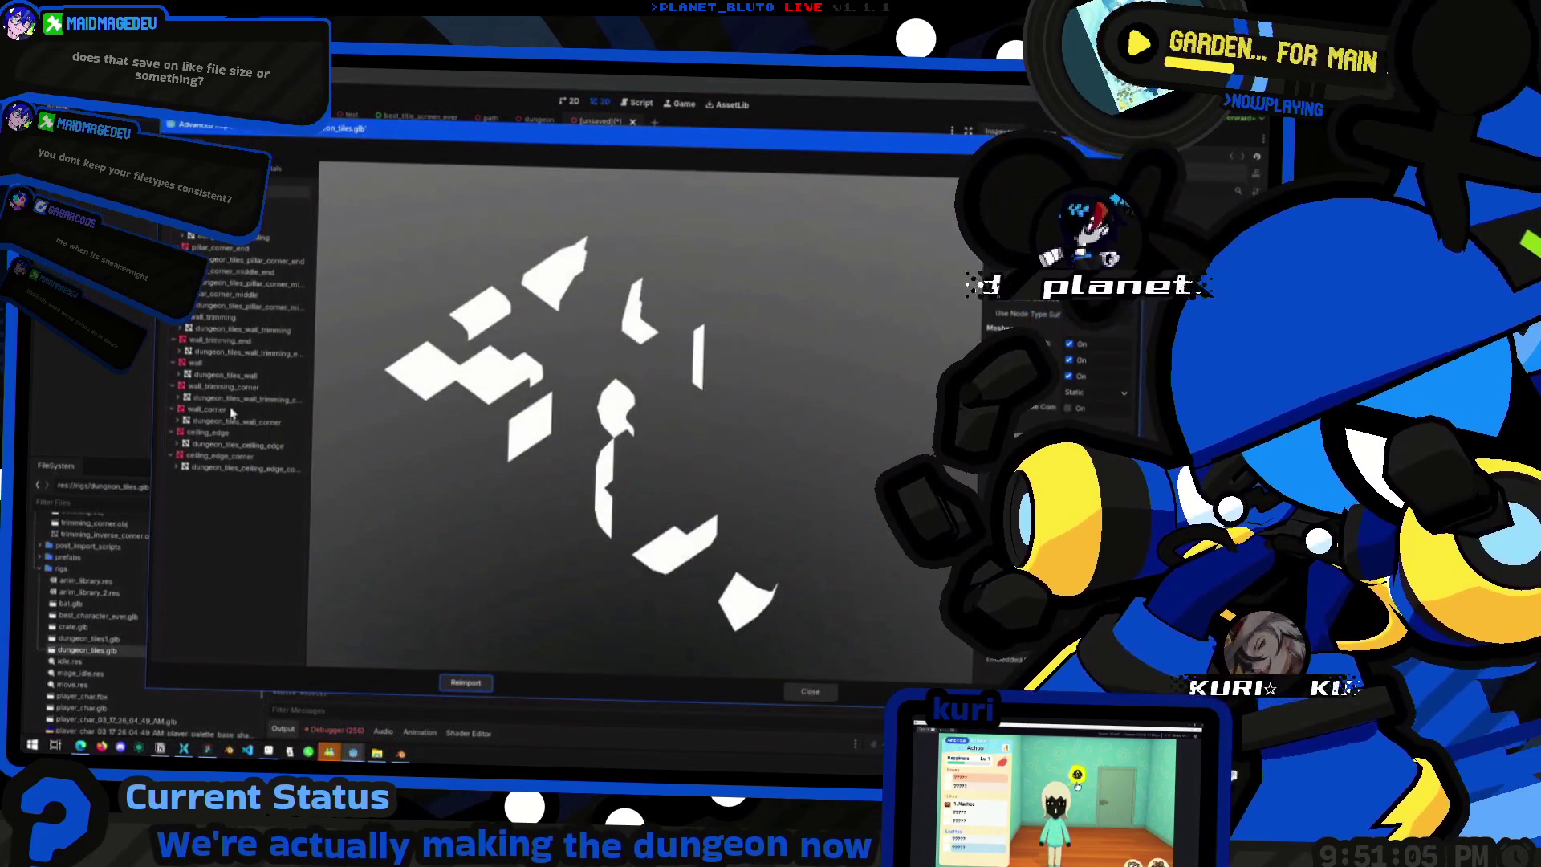
- Preview the imported tile meshes, rotating the dungeon_tiles_pillar_corner_end mesh to inspect it
left_click(218, 245)
left_click(285, 228)
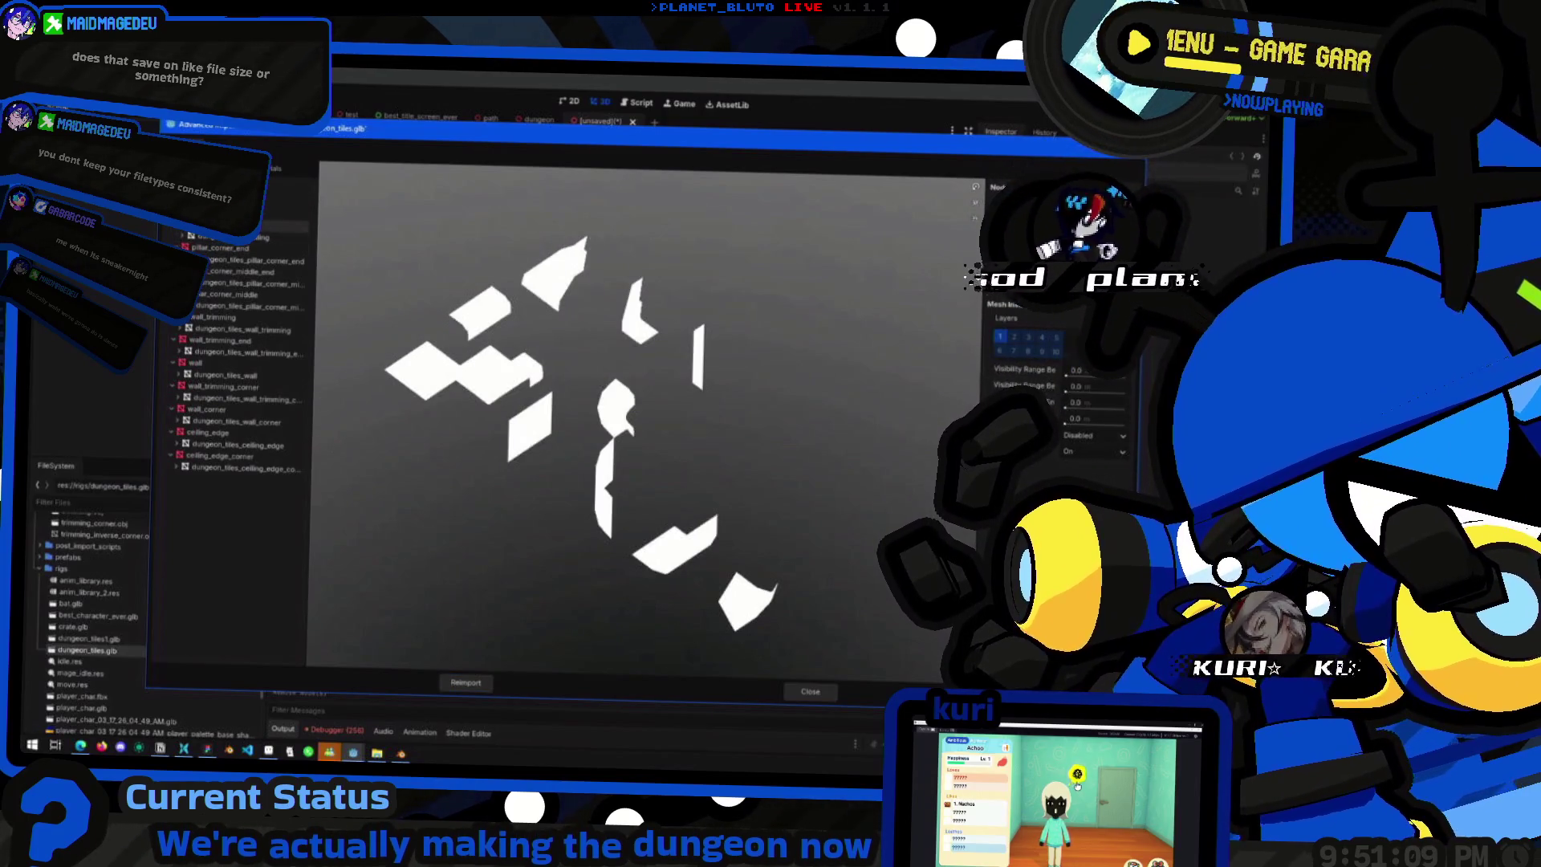
left_click(220, 243)
left_click(229, 261)
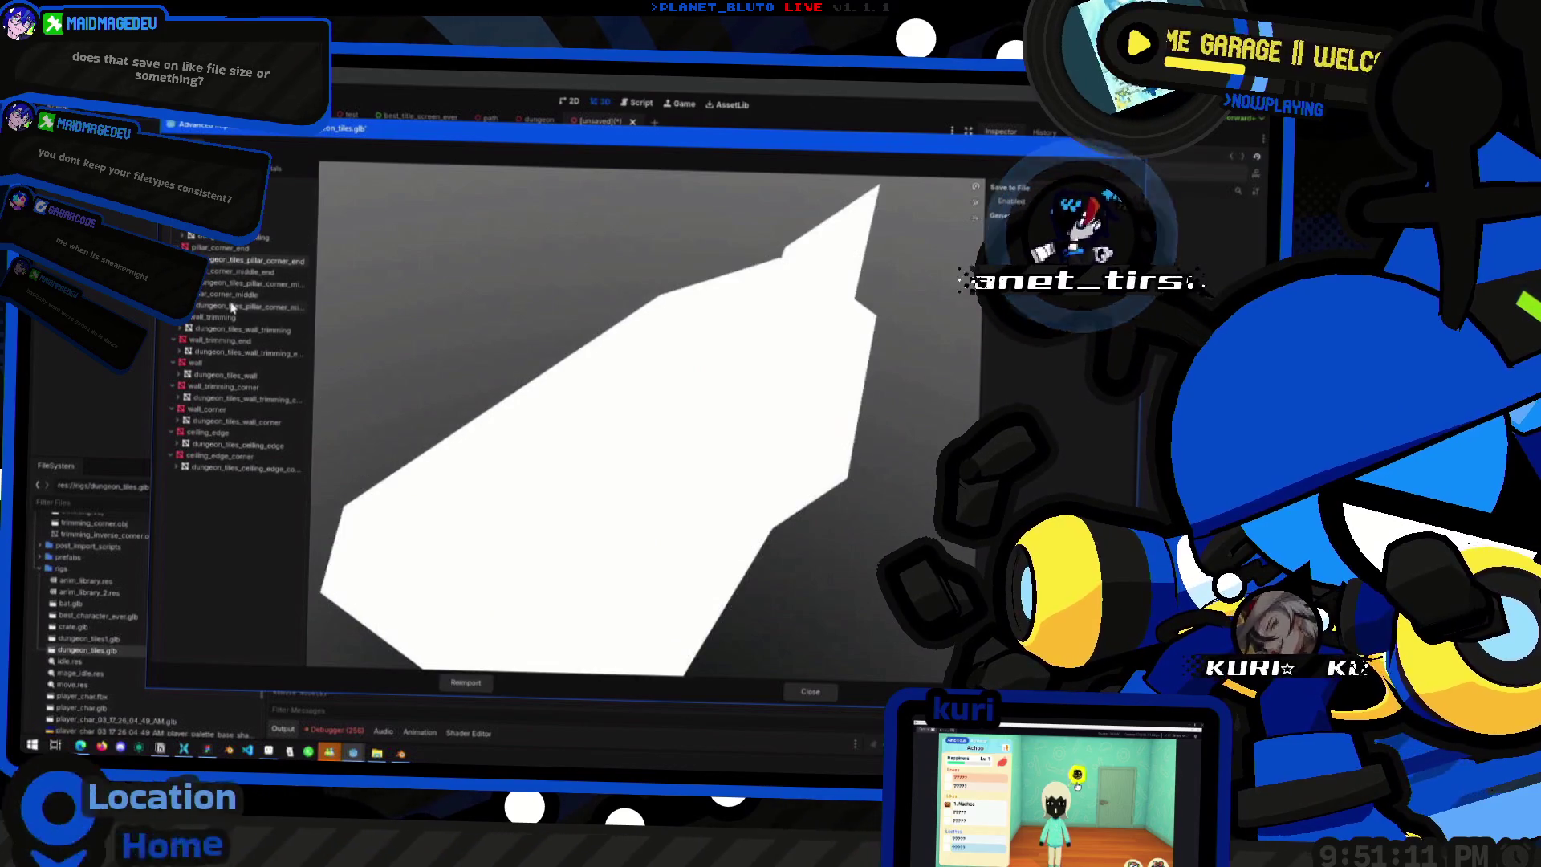
mouse_move(707, 327)
left_mouse_down()
mouse_move(653, 482)
mouse_move(774, 385)
mouse_move(571, 456)
left_mouse_up()
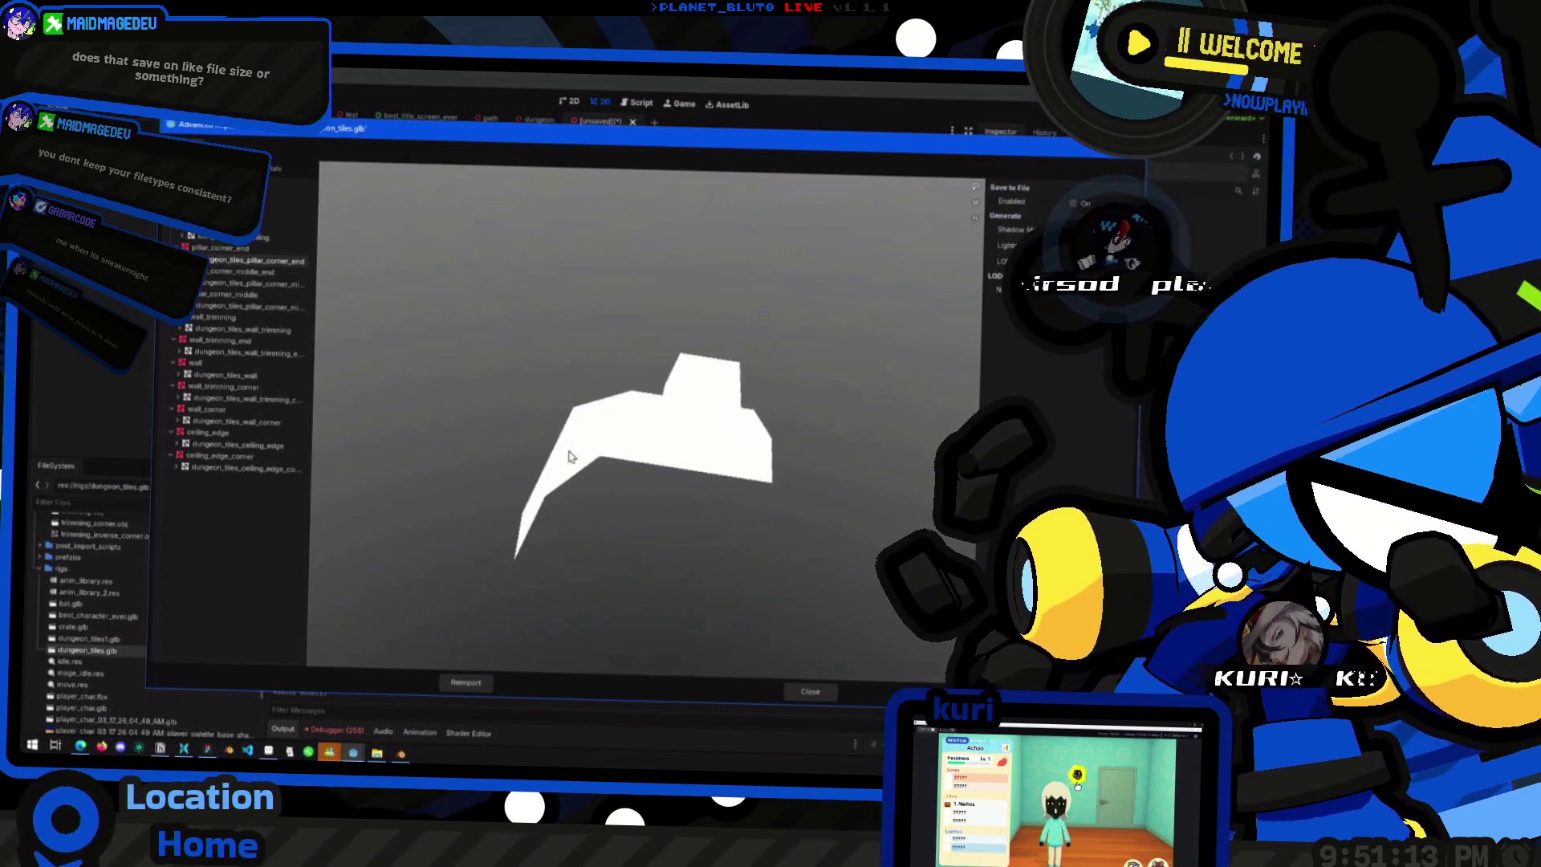
- Enable Use External on the wall_trimming_corner material and browse to the materials folder
left_click(233, 217)
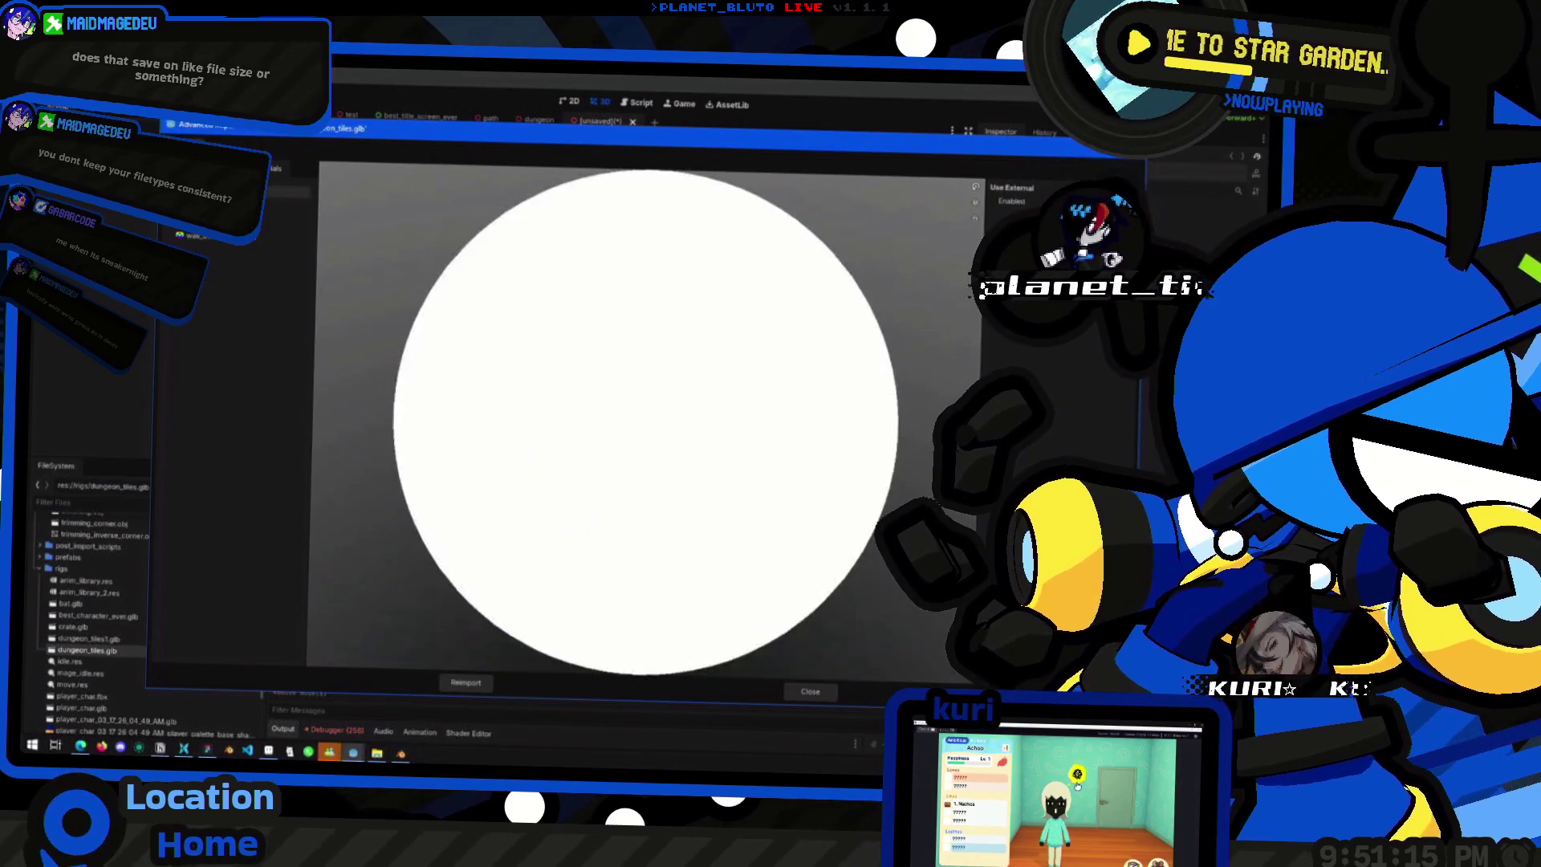
left_click(221, 444)
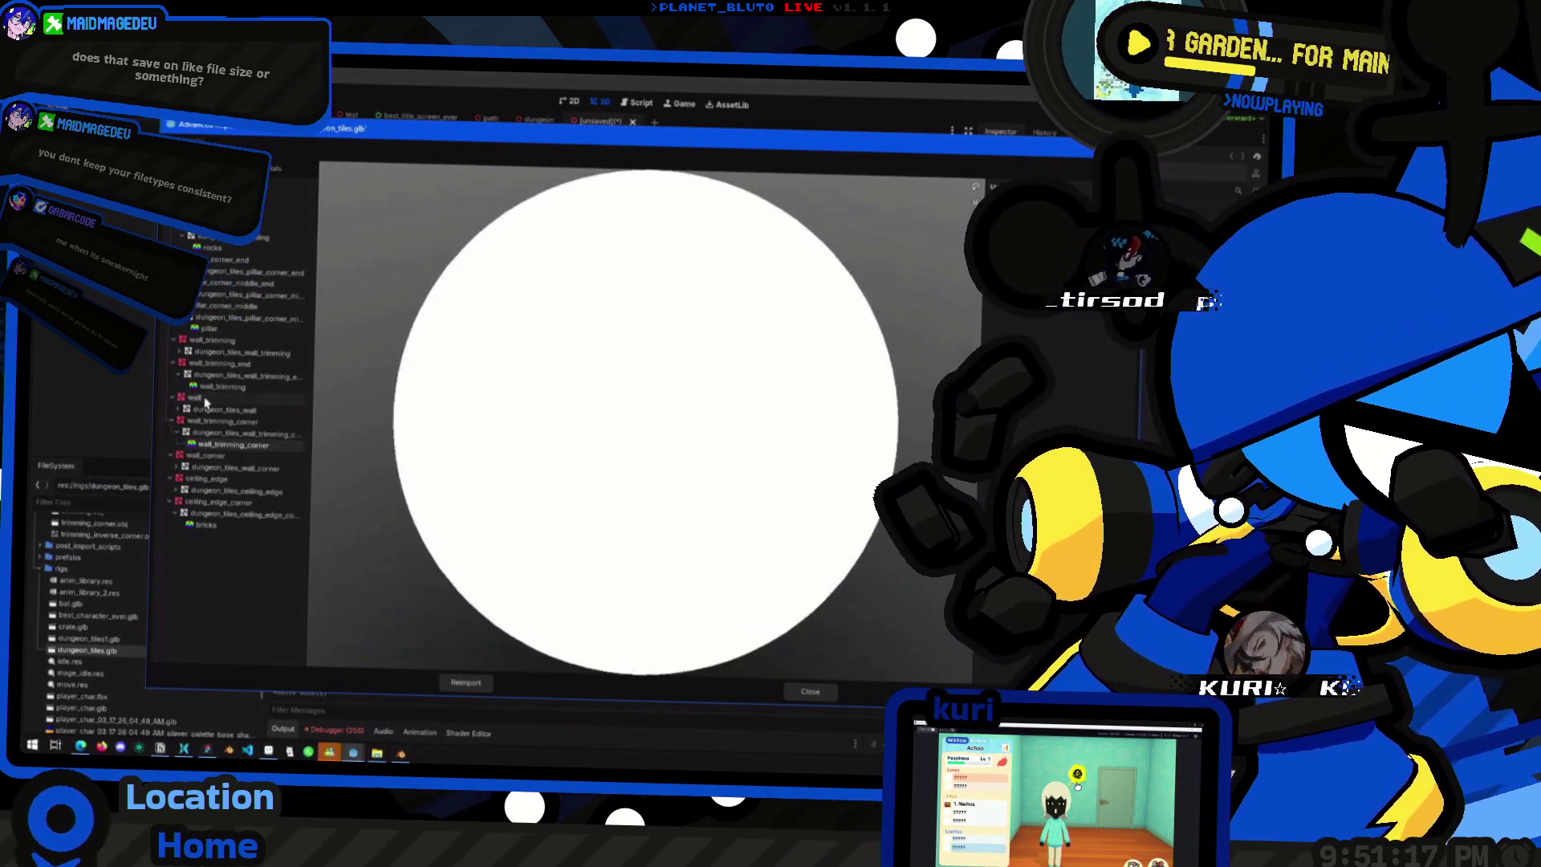
left_click(273, 168)
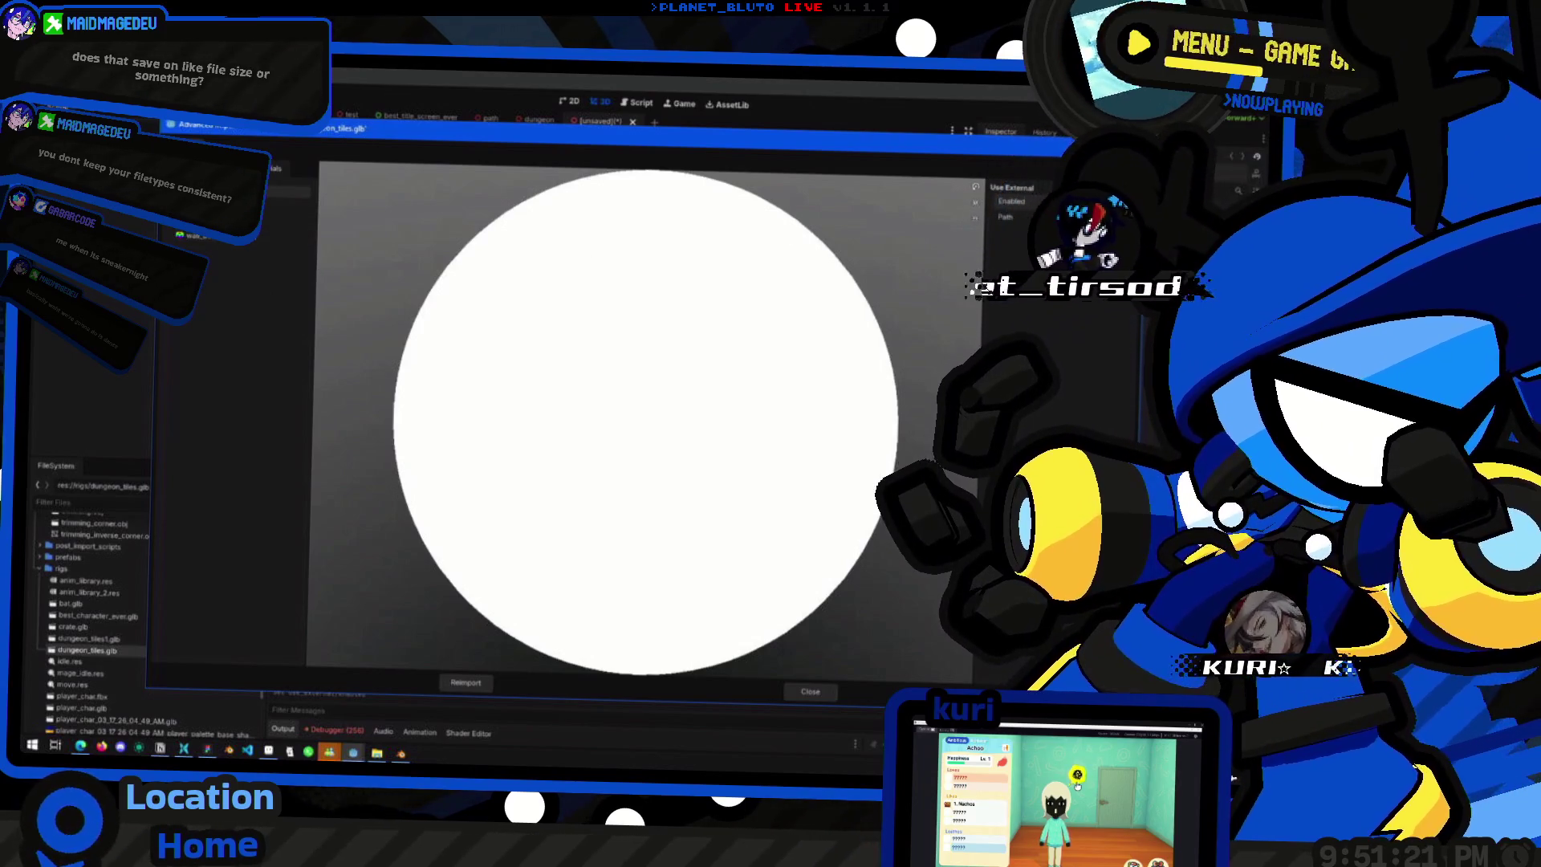
left_click(1043, 306)
left_click(410, 440)
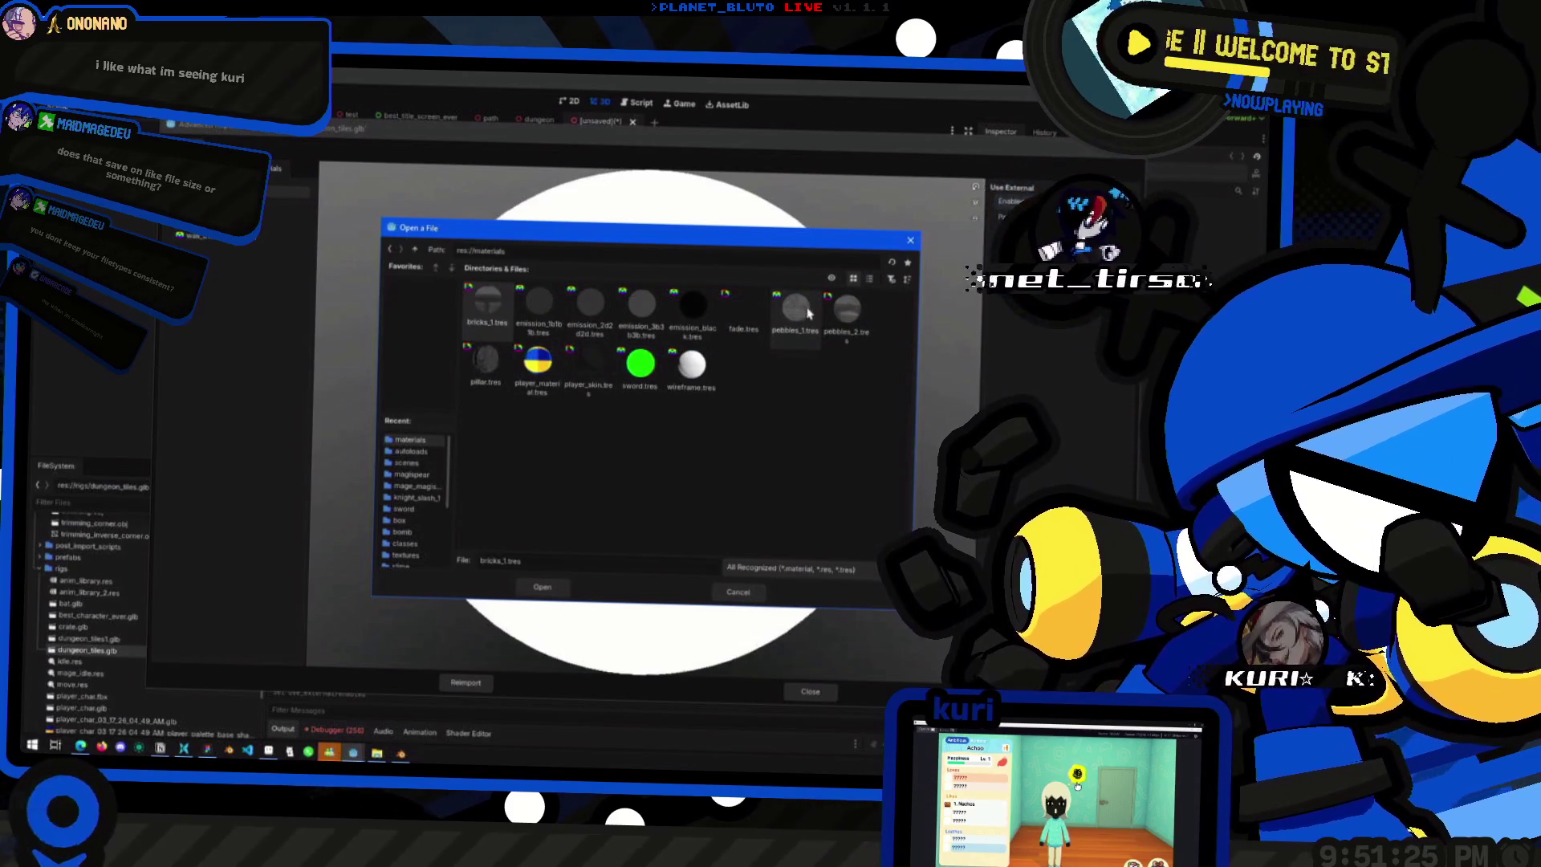
- Assign pebbles_2.tres and bricks_1.tres from res://materials as external materials
left_click(851, 322)
double_click(851, 321)
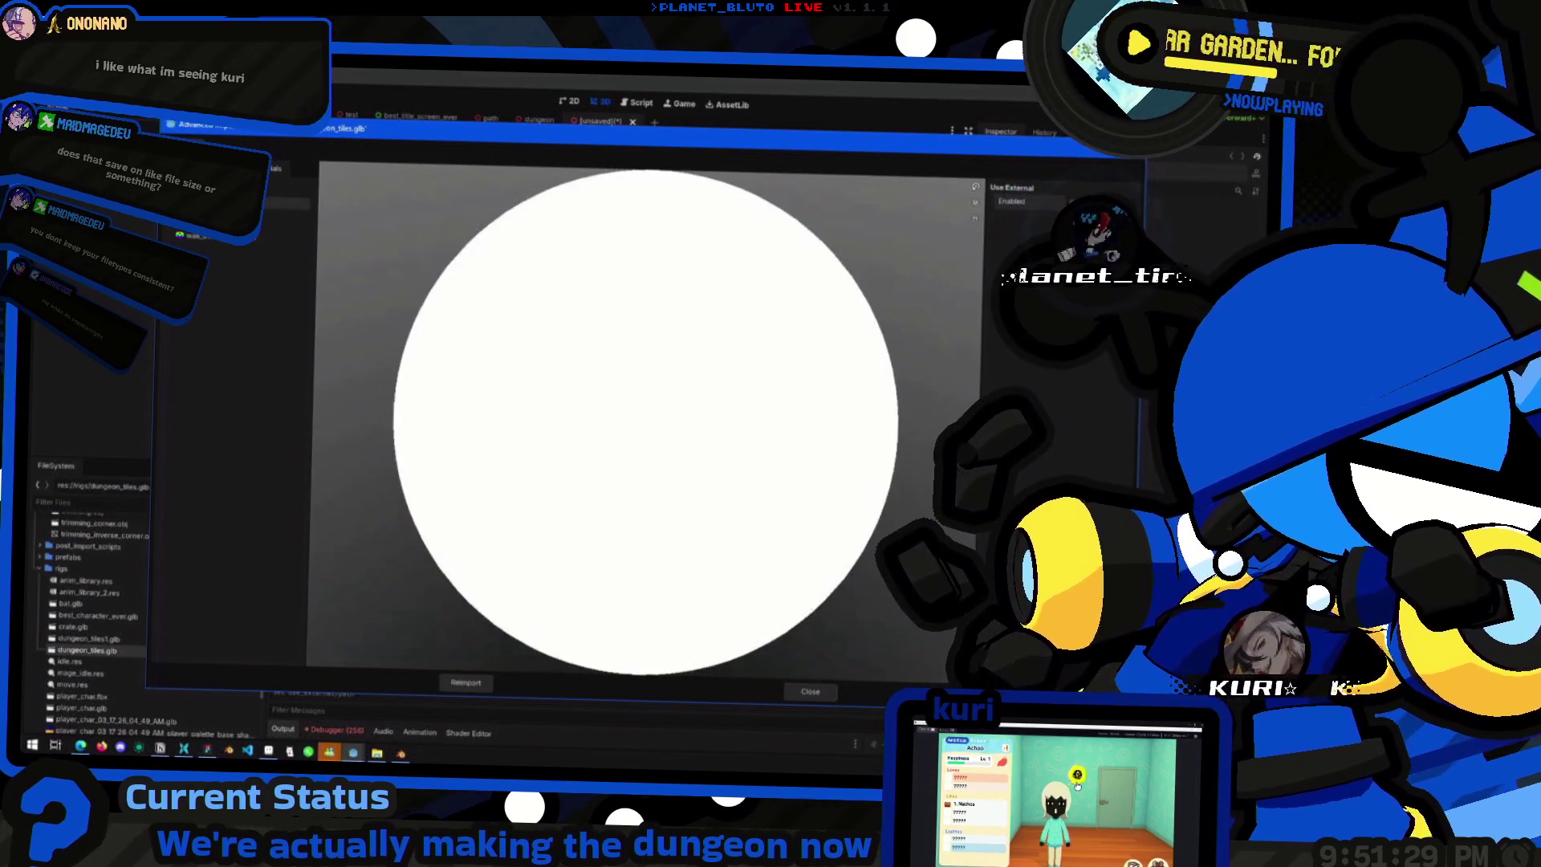
left_click(1011, 216)
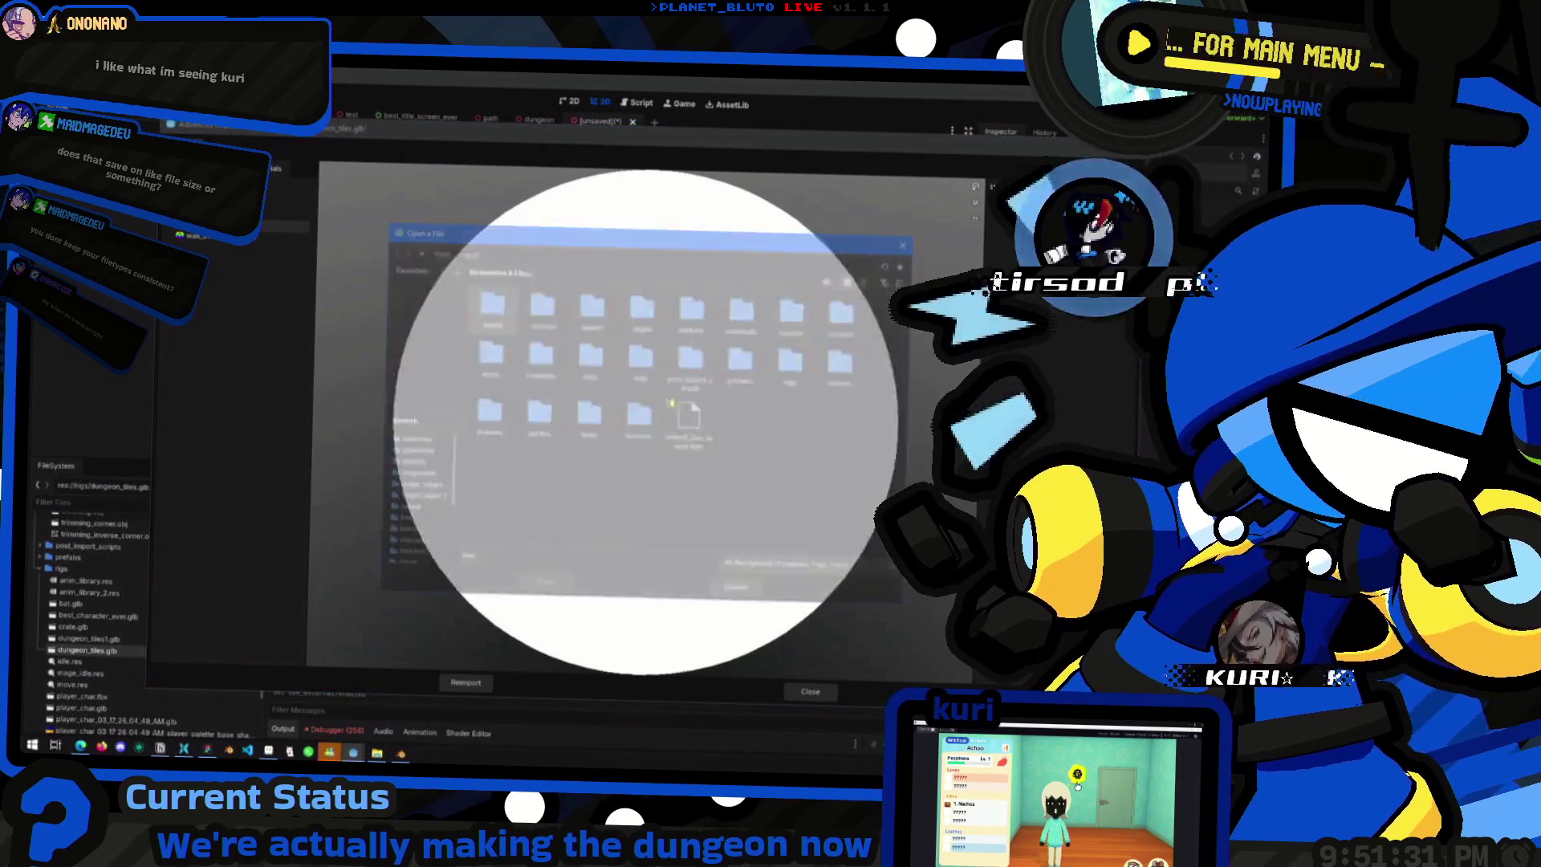
double_click(538, 353)
left_click(481, 309)
double_click(480, 311)
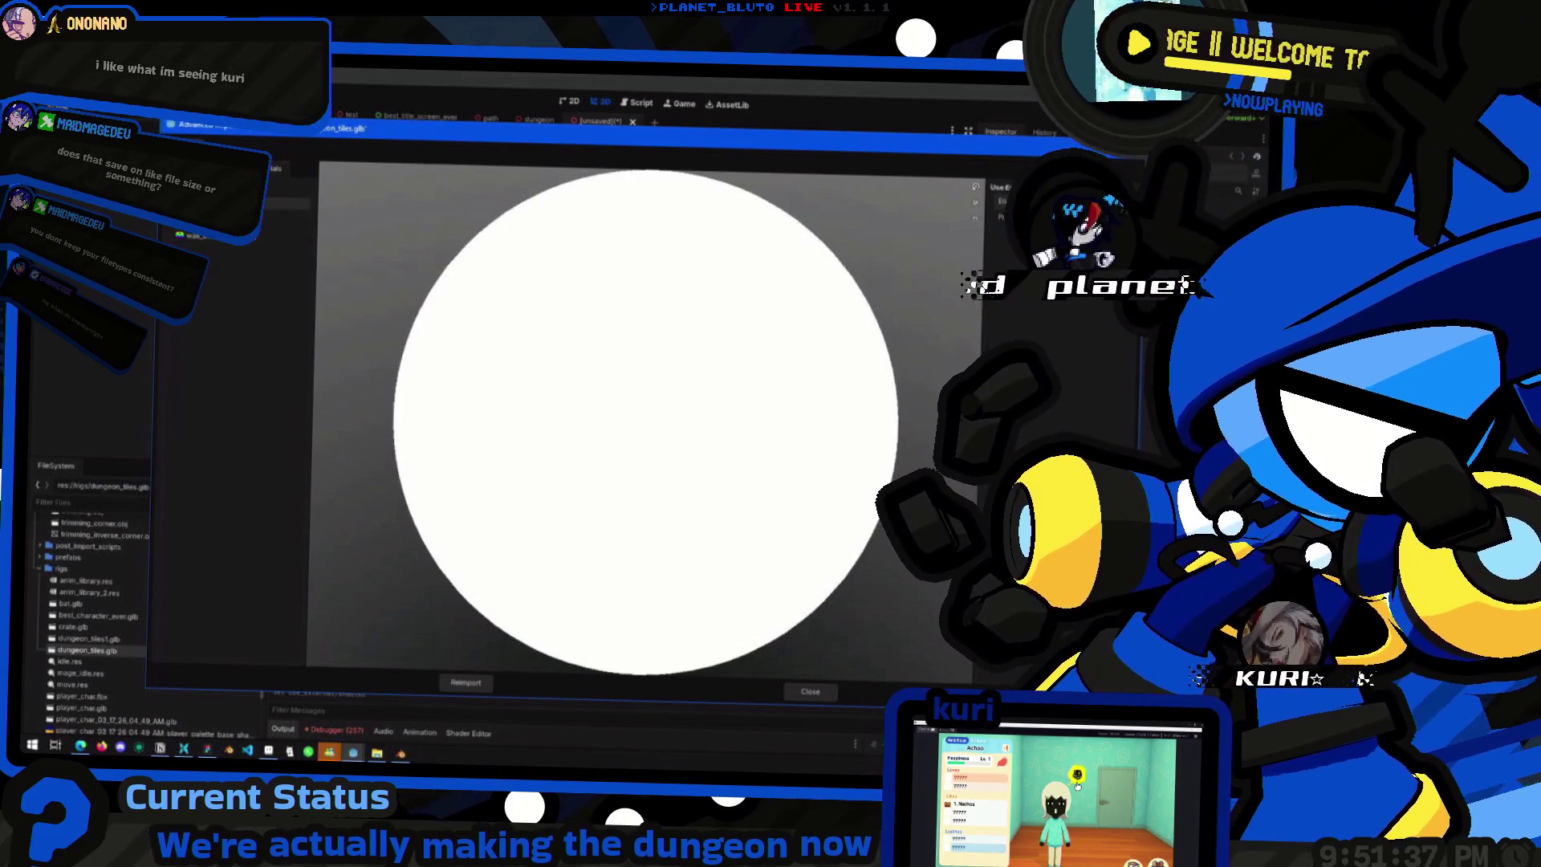
- Link bricks_1.tres and other material files to the remaining materials, then reimport
left_click(975, 216)
left_click(411, 440)
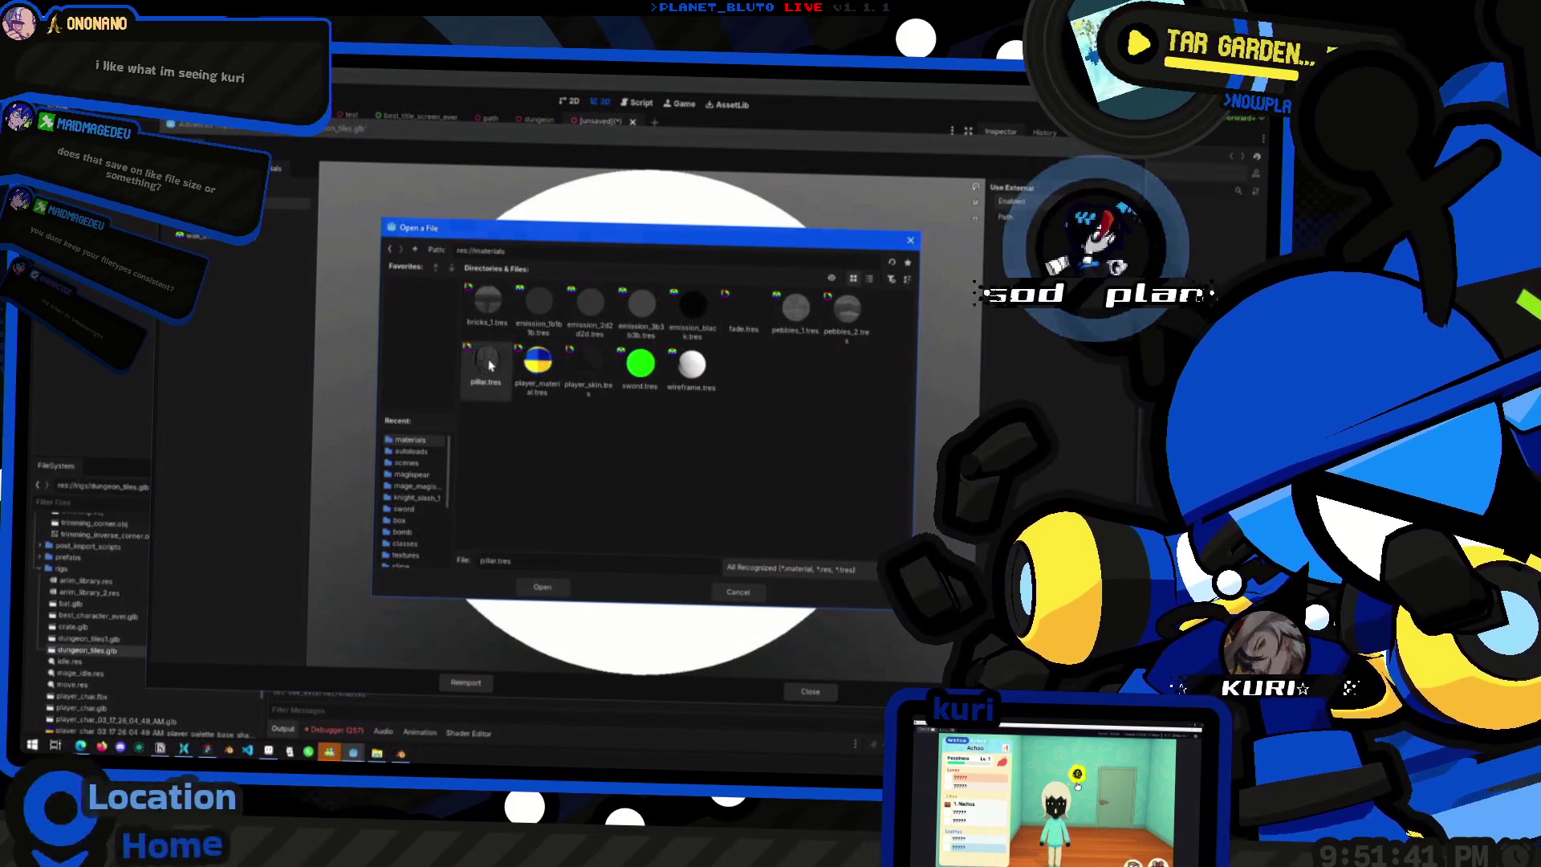
double_click(487, 306)
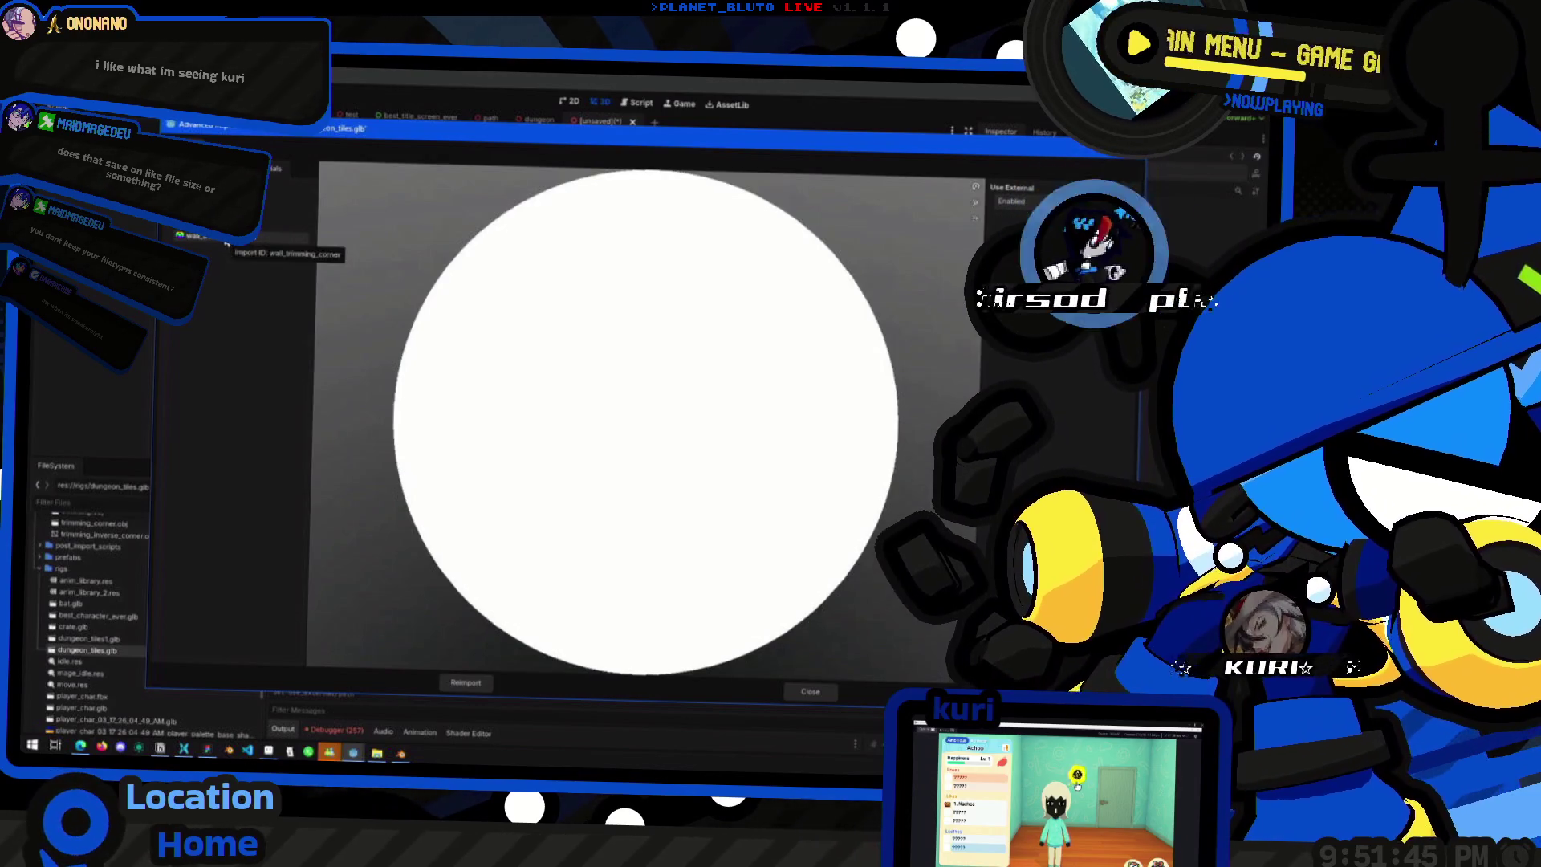
left_click(1016, 202)
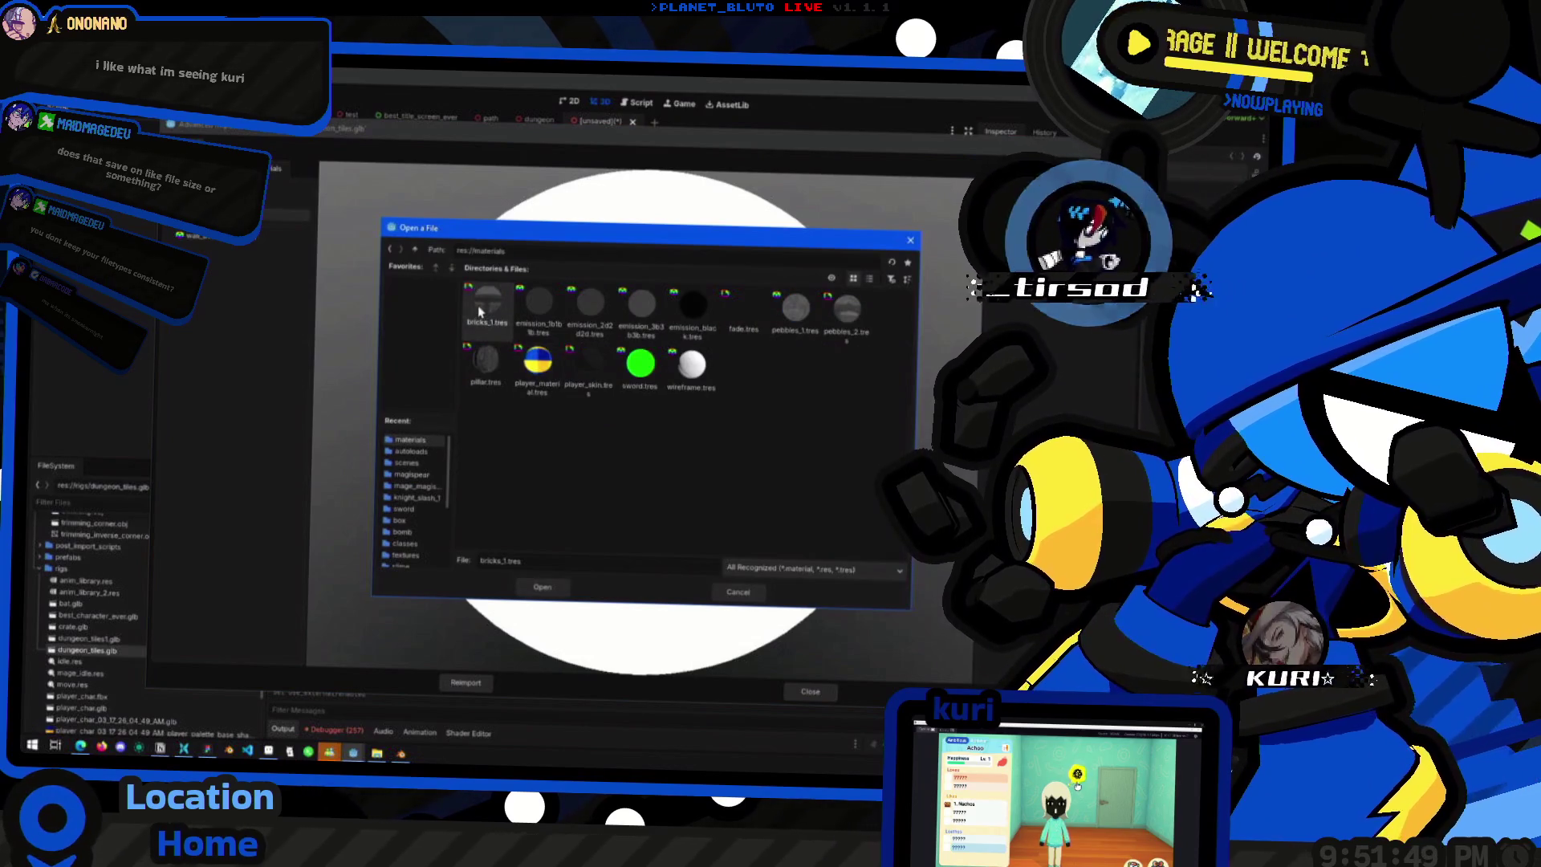
double_click(479, 312)
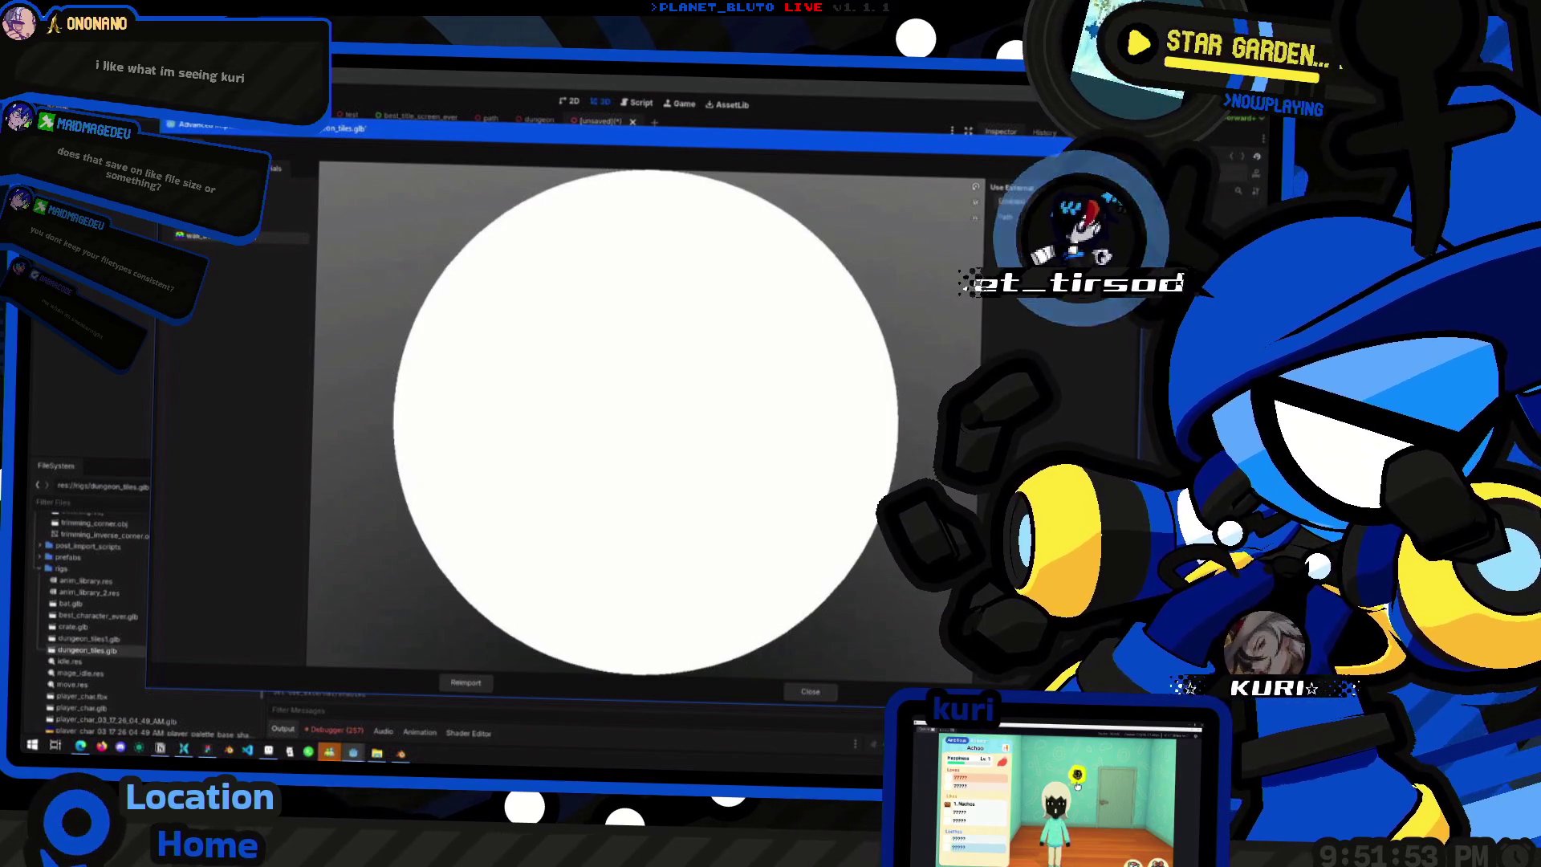
left_click(1016, 217)
left_click(420, 444)
double_click(486, 311)
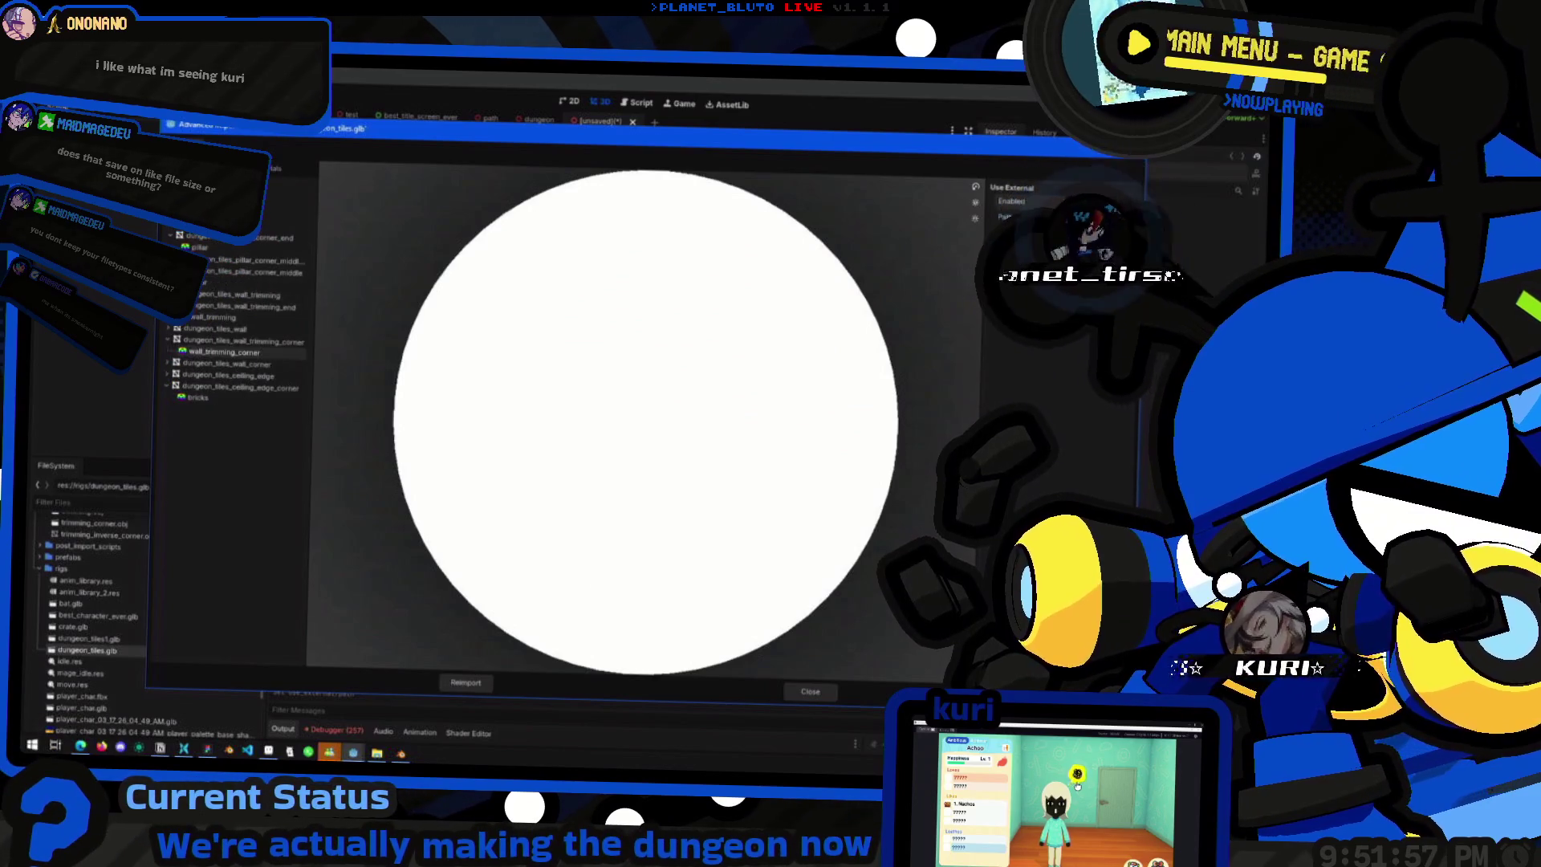
left_click(467, 684)
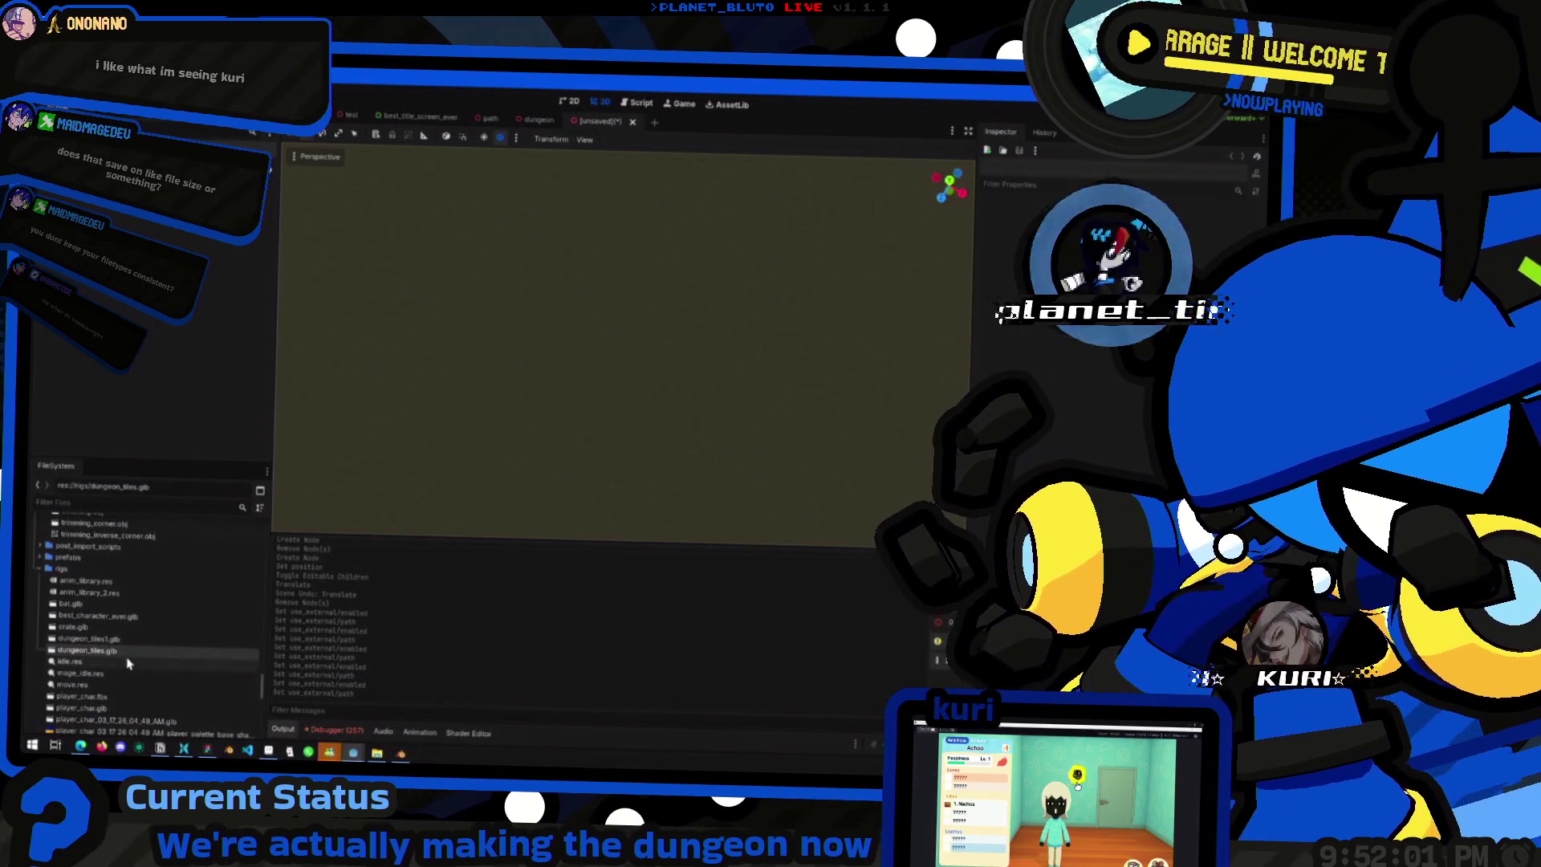
- Drop the dungeon_tiles model into the 3D scene and look over its textured wall pieces
left_click_drag(590, 399, 593, 402)
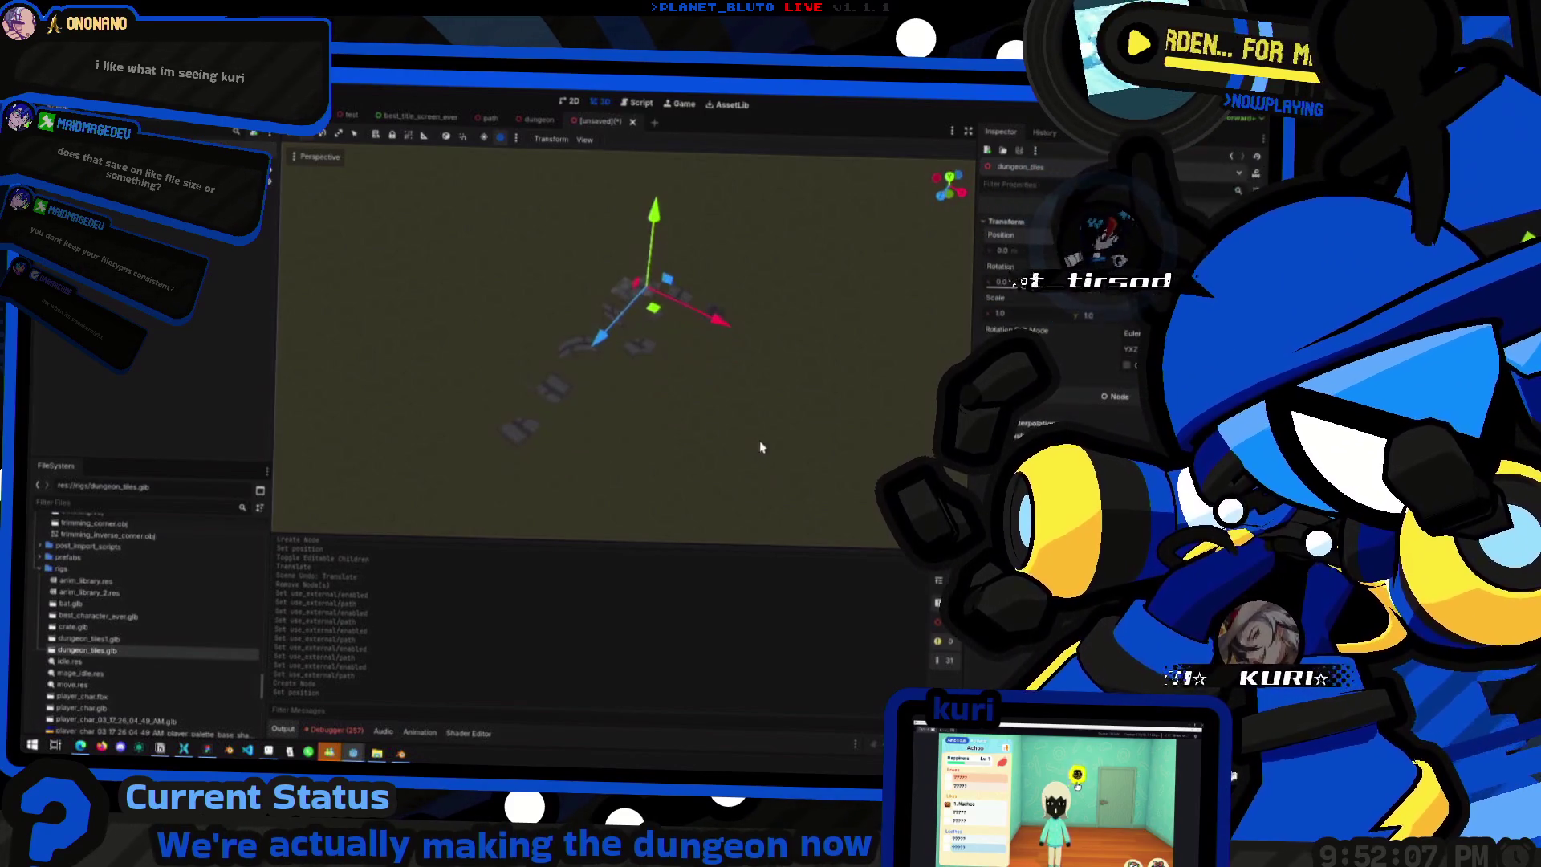
scroll(627, 346, "up", 5)
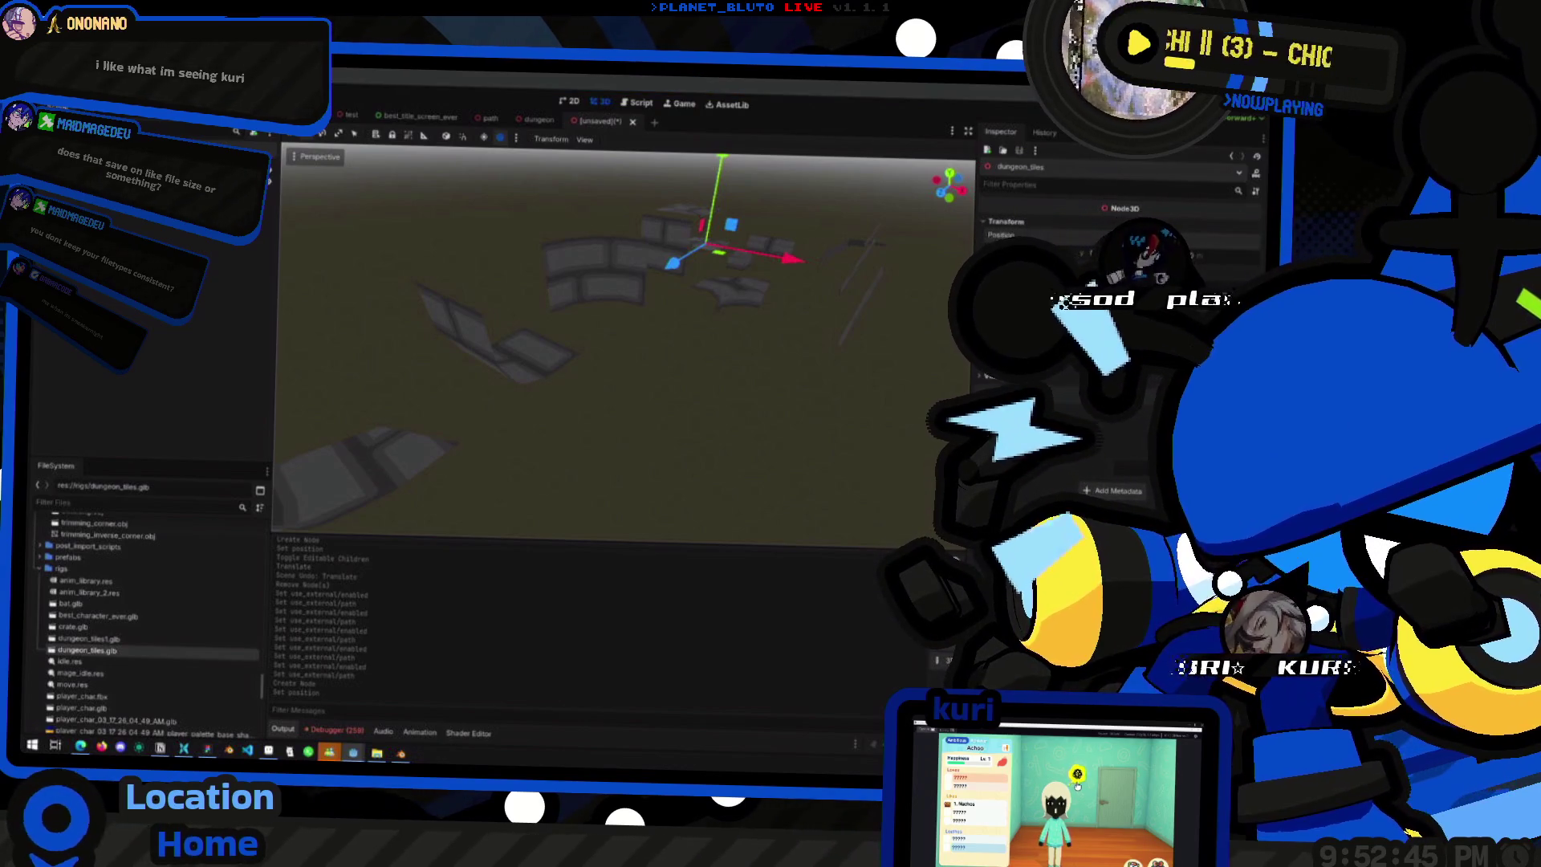
scroll(632, 289, "down", 5)
left_click(650, 389)
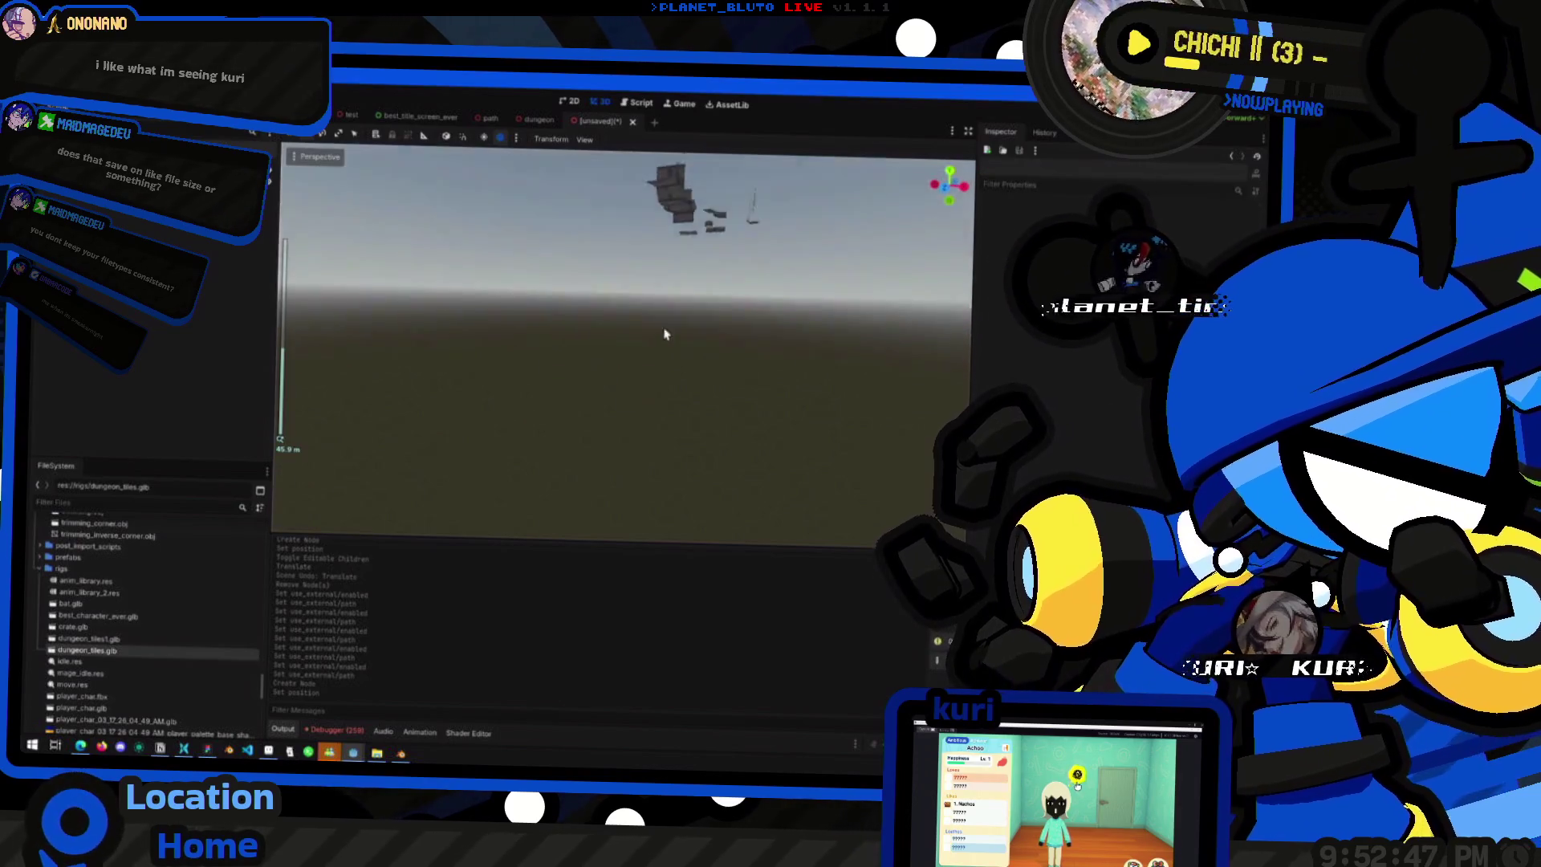
mouse_move(703, 363)
left_mouse_down()
mouse_move(704, 377)
mouse_move(685, 371)
mouse_move(698, 369)
left_mouse_up()
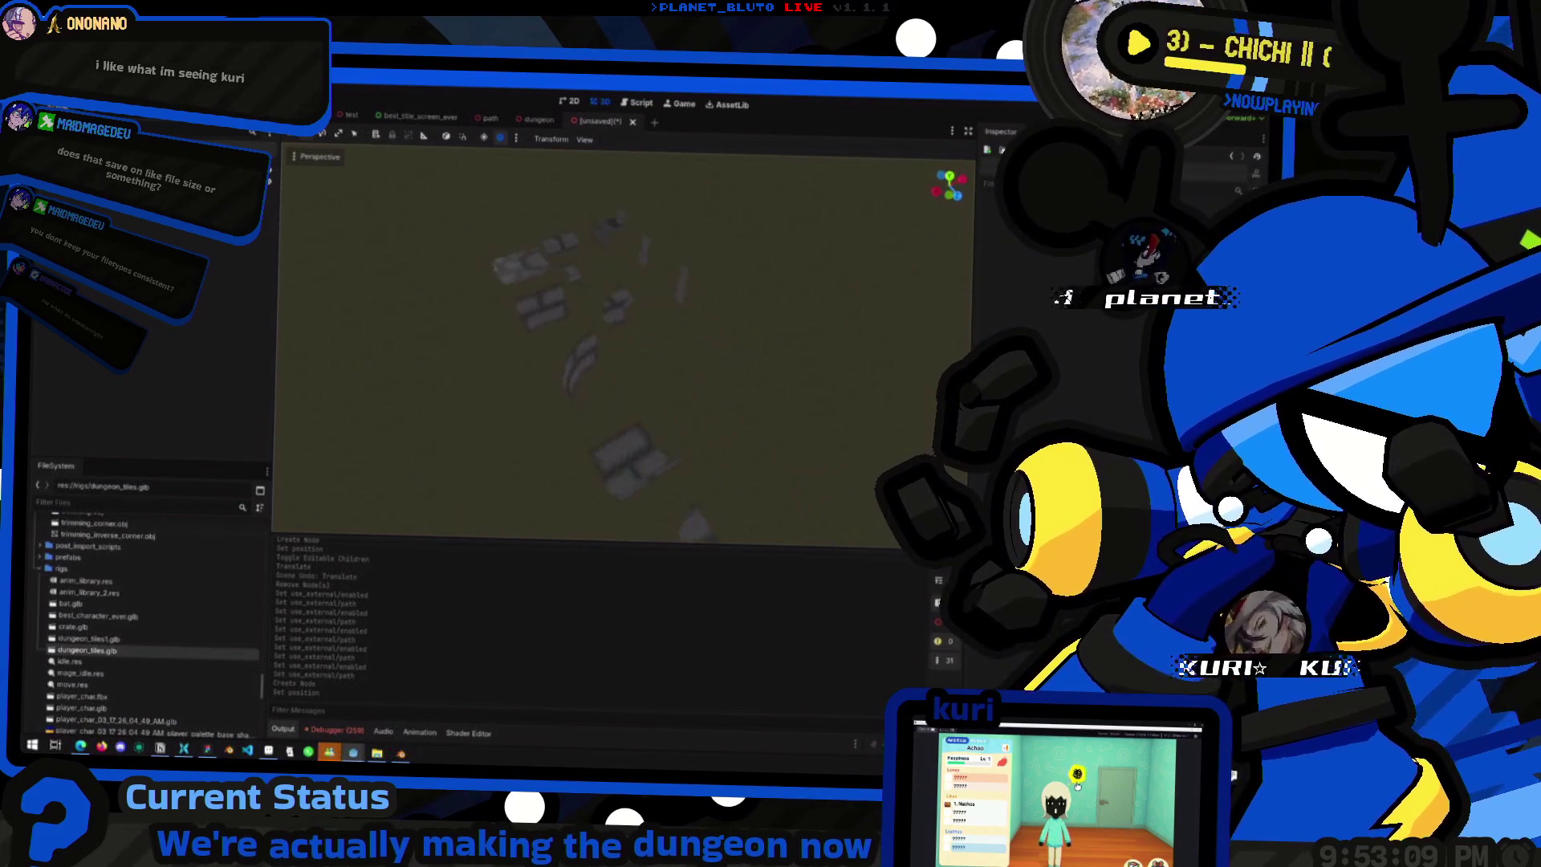
left_click_drag(699, 370, 699, 369)
- Turn on Editable Children for the dungeon_tiles instance and view it from the top
right_click(181, 181)
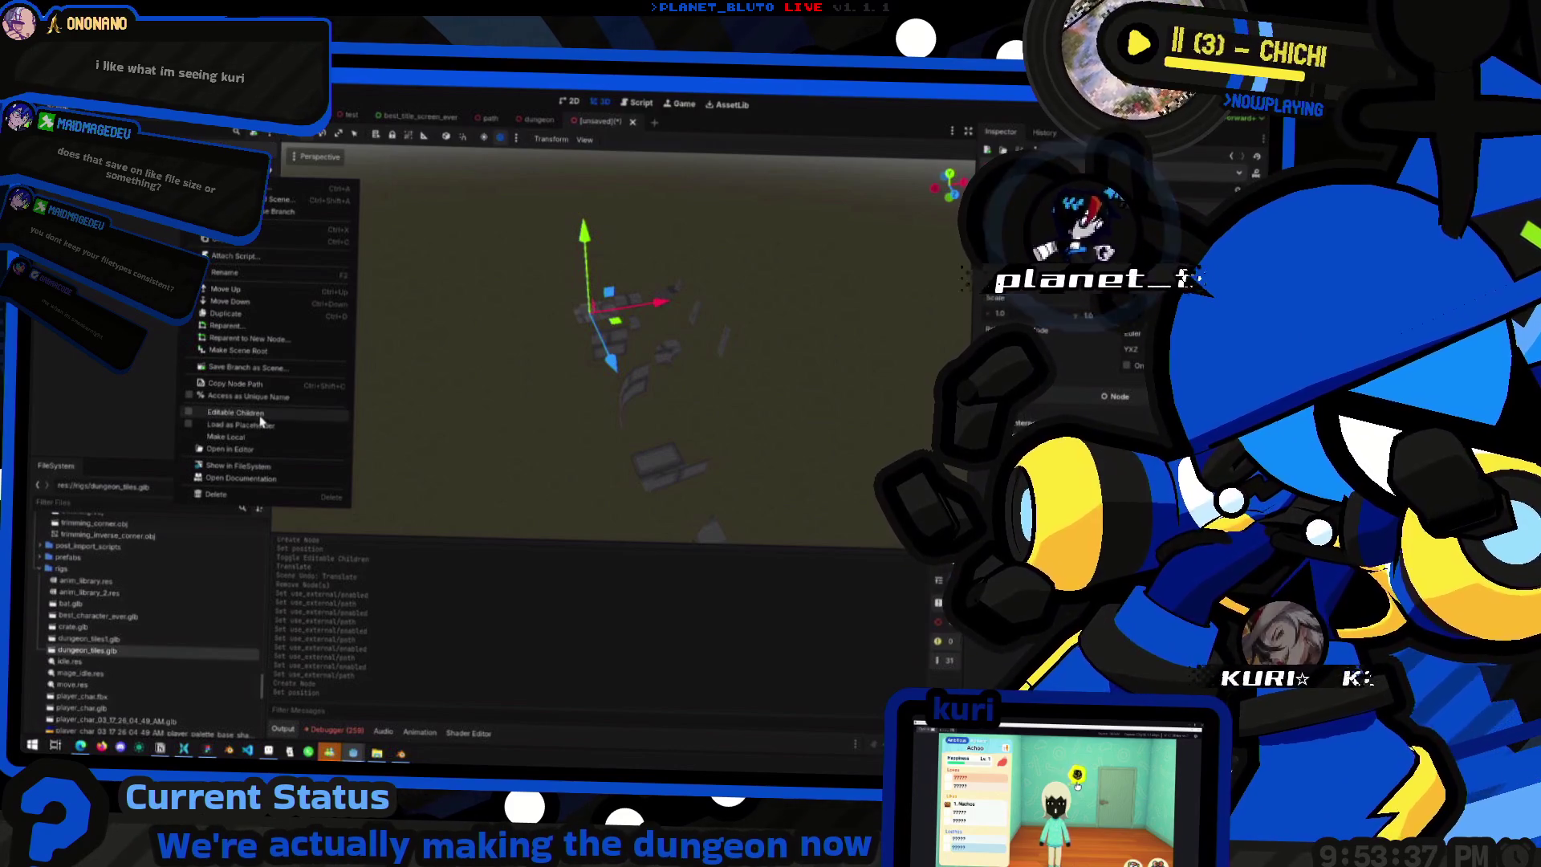
left_click(235, 413)
left_click_drag(950, 184, 967, 173)
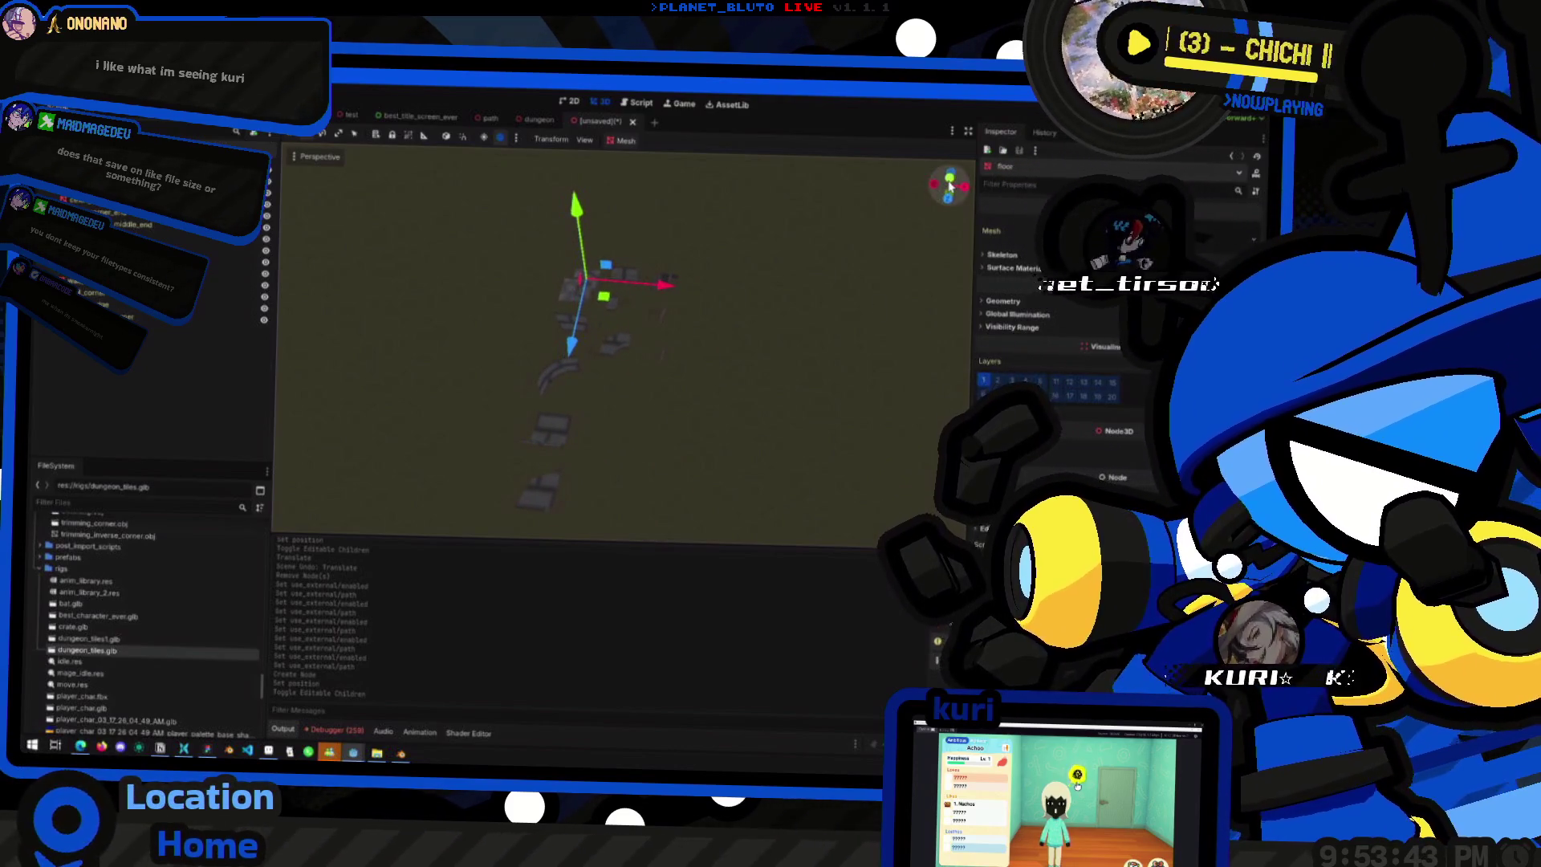
left_click(950, 180)
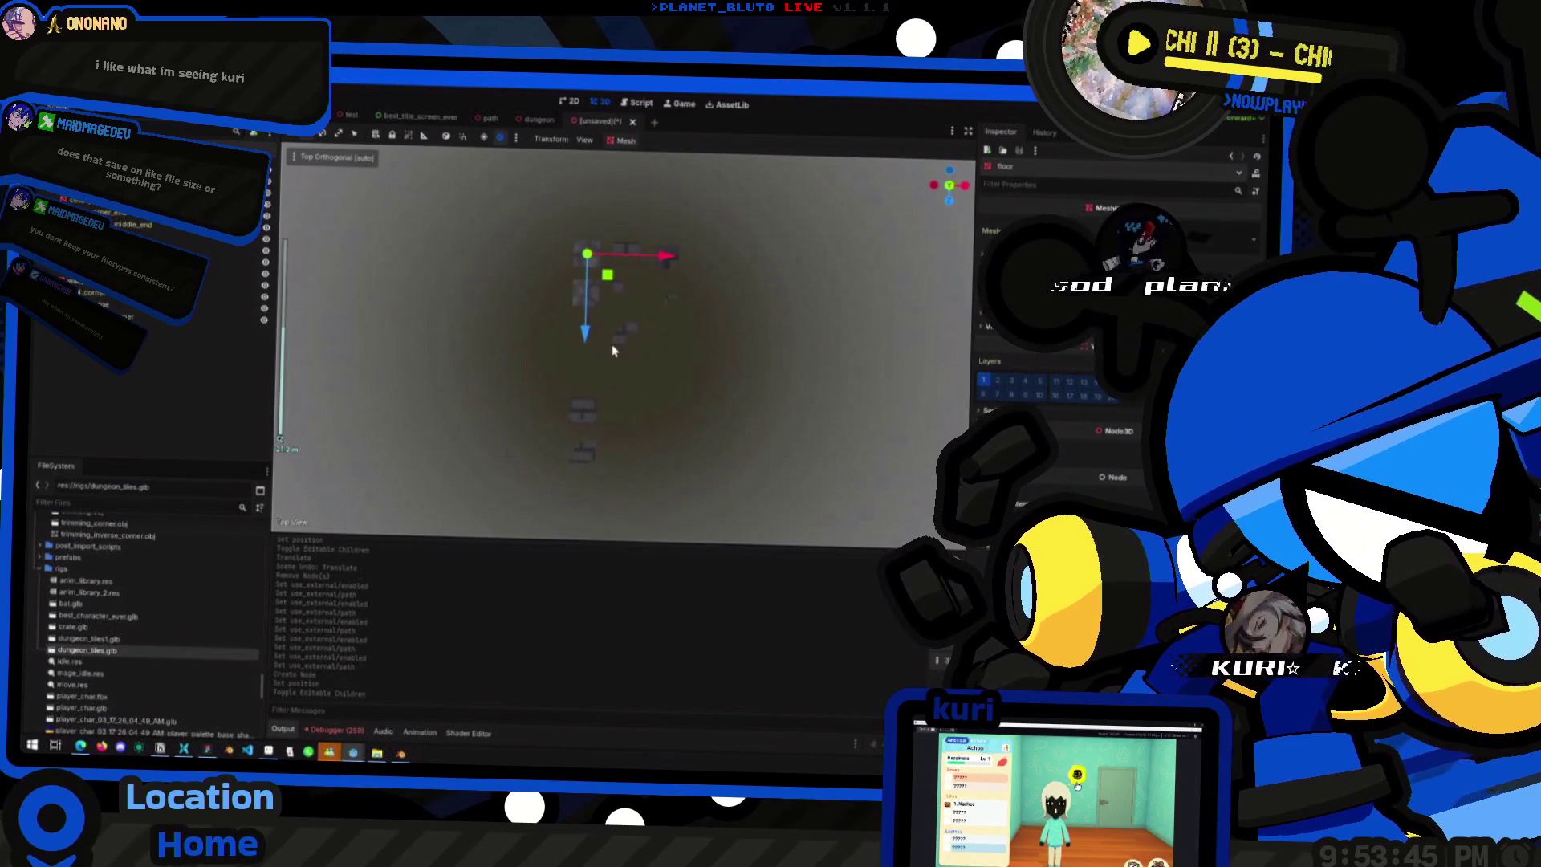
- Check the pillar_corner_middle_end and pillar_corner_end pieces, then return to a perspective view
left_click(112, 216)
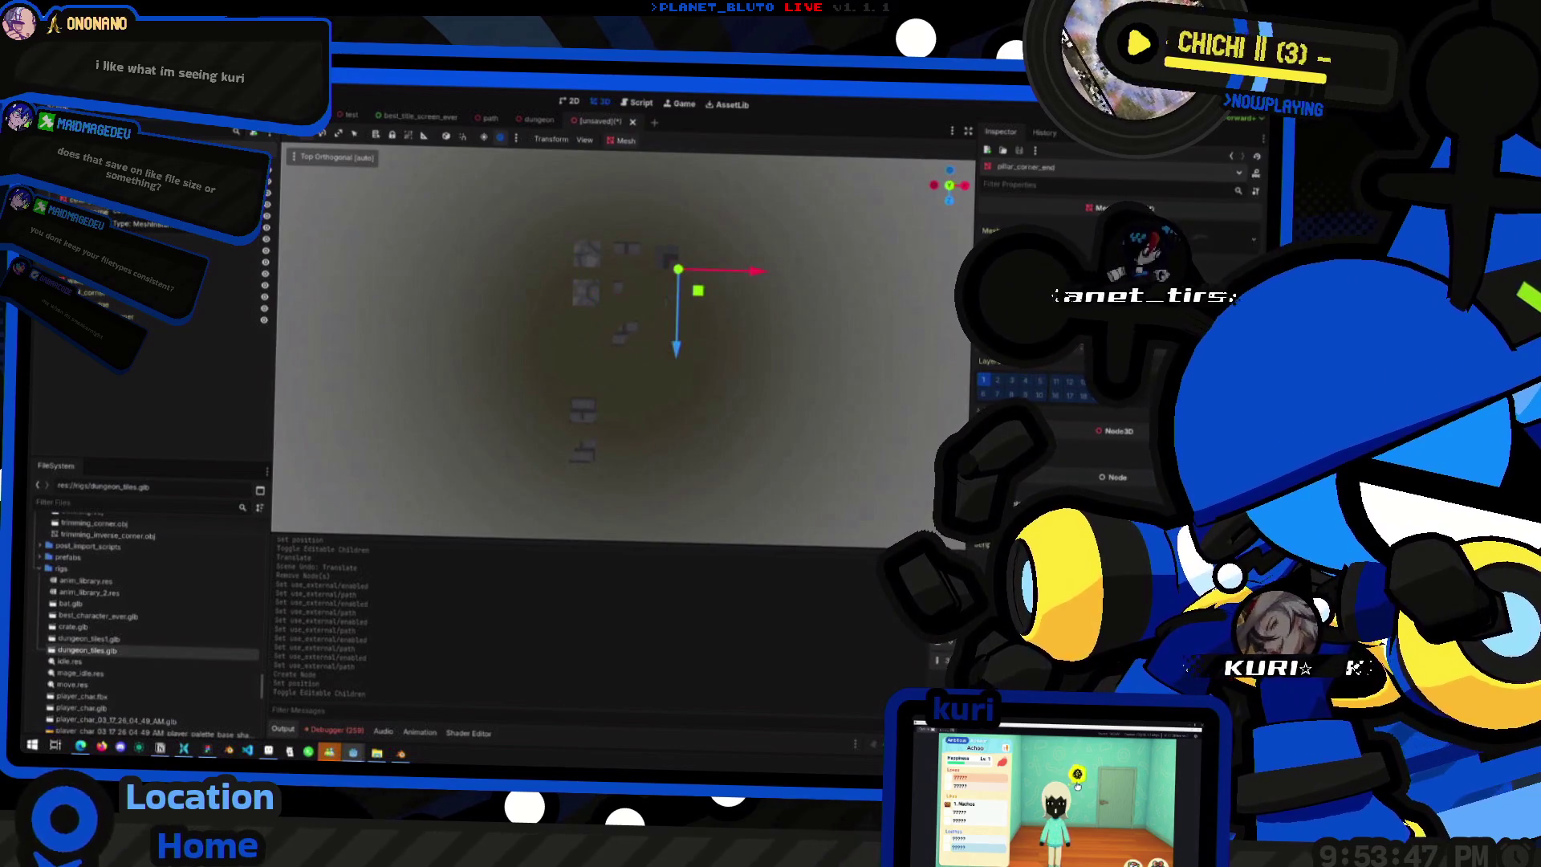
left_click(113, 204)
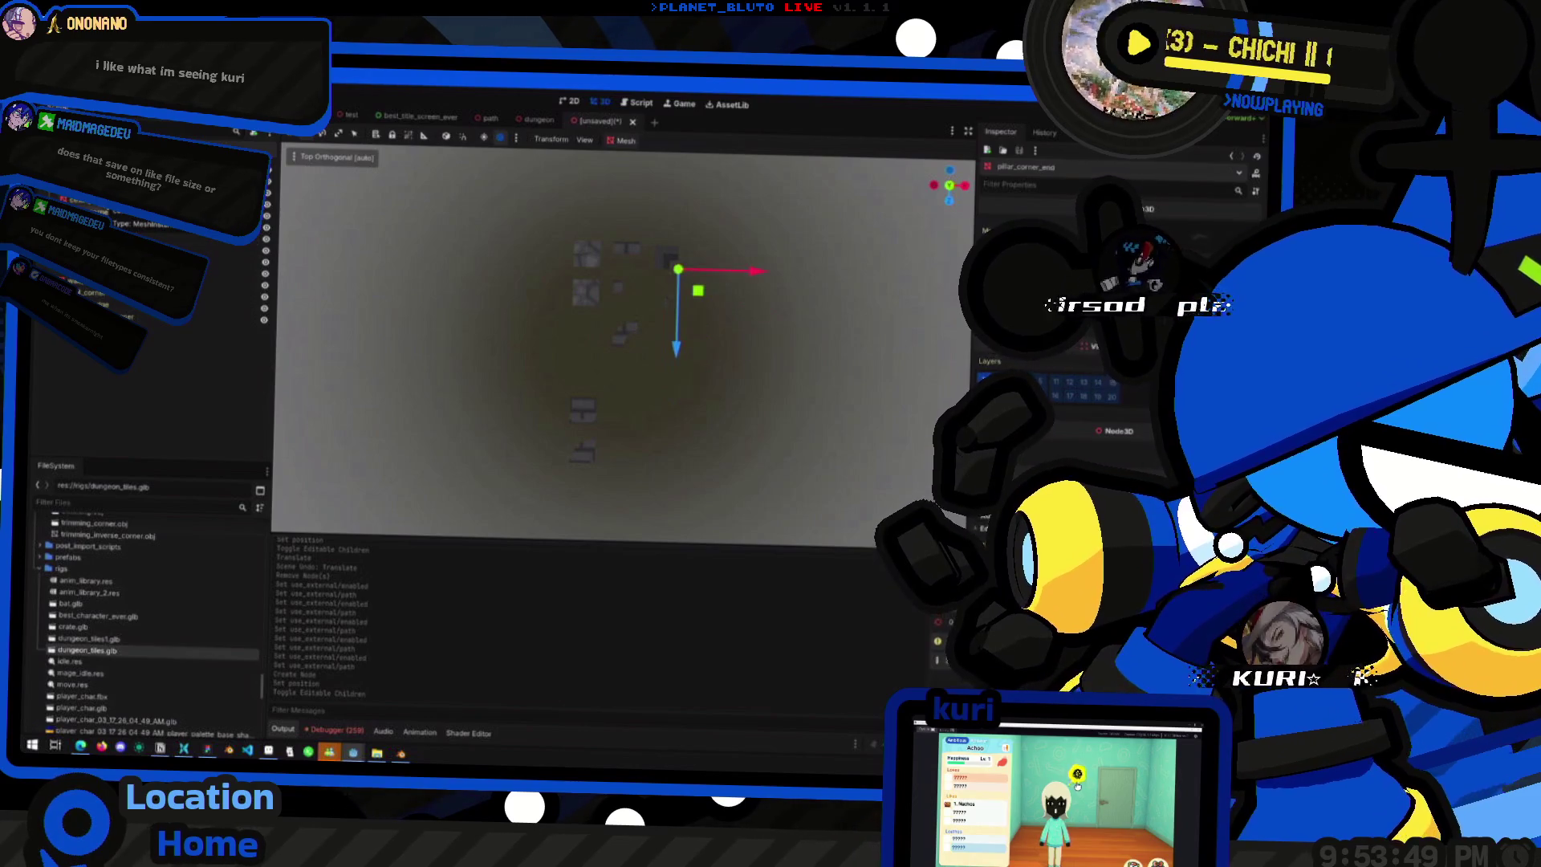
mouse_move(554, 294)
left_mouse_down()
mouse_move(629, 382)
mouse_move(568, 278)
mouse_move(578, 354)
mouse_move(681, 354)
mouse_move(753, 399)
mouse_move(860, 388)
mouse_move(726, 282)
mouse_move(523, 420)
mouse_move(596, 380)
mouse_move(447, 397)
left_mouse_up()
key("alt+Tab")
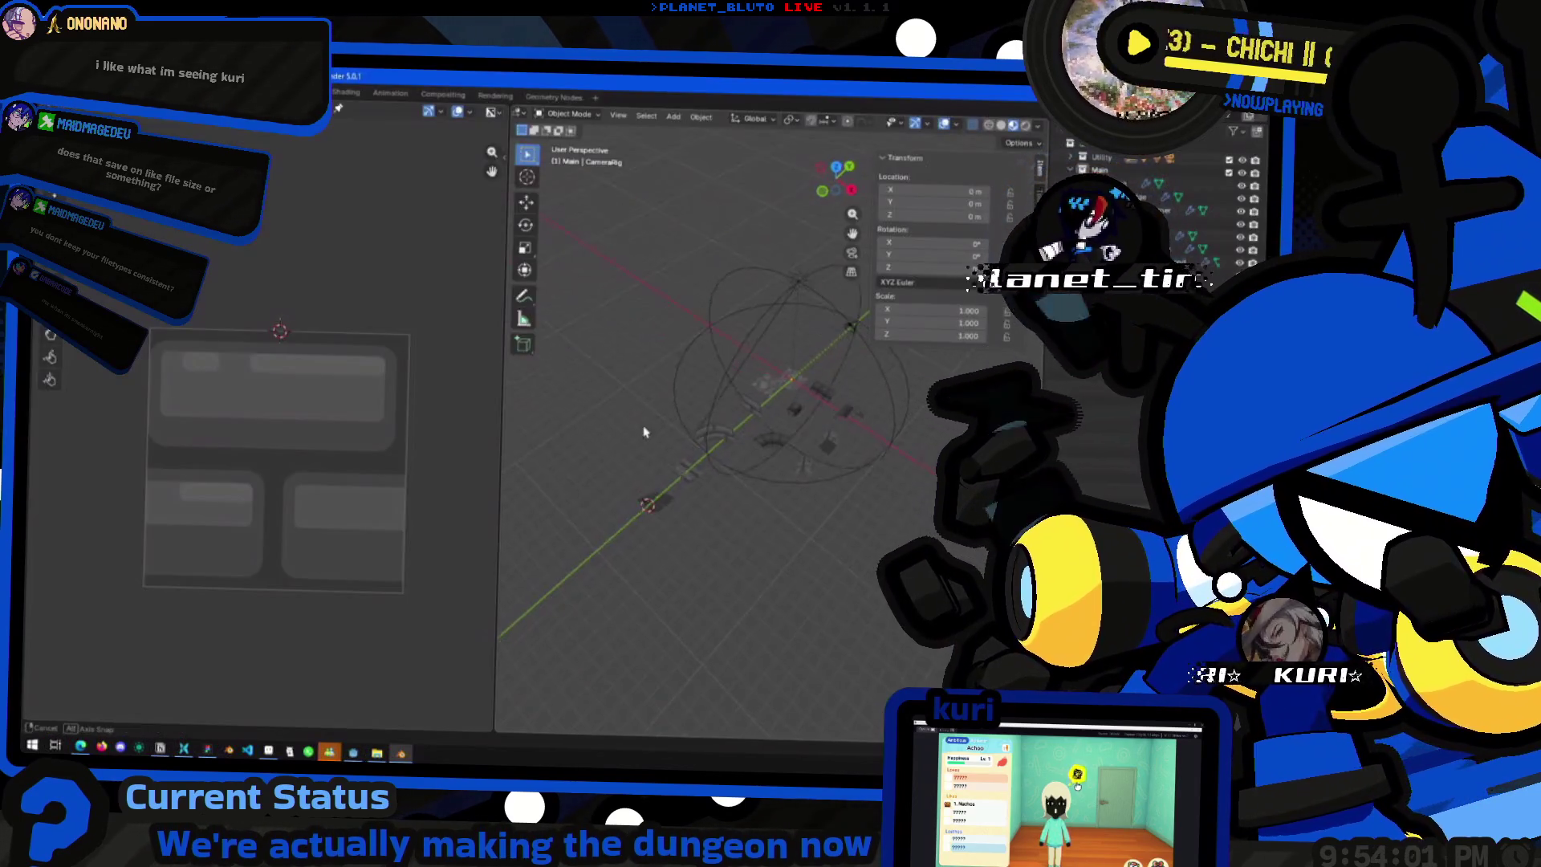
- Select the floor object among the tile objects in Blender
left_click_drag(644, 432, 1026, 194)
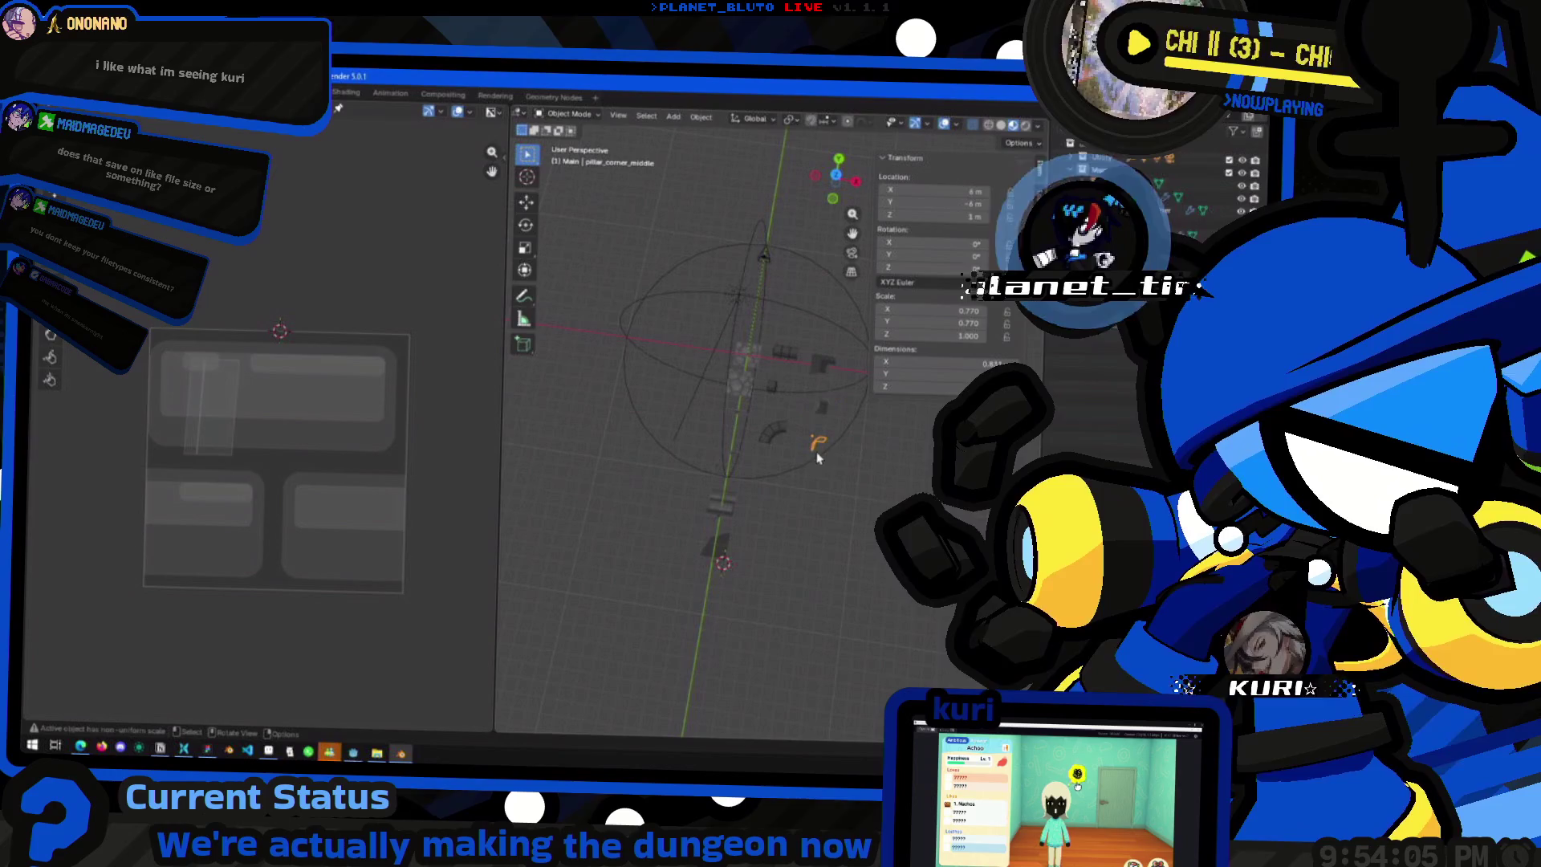
left_click(737, 352)
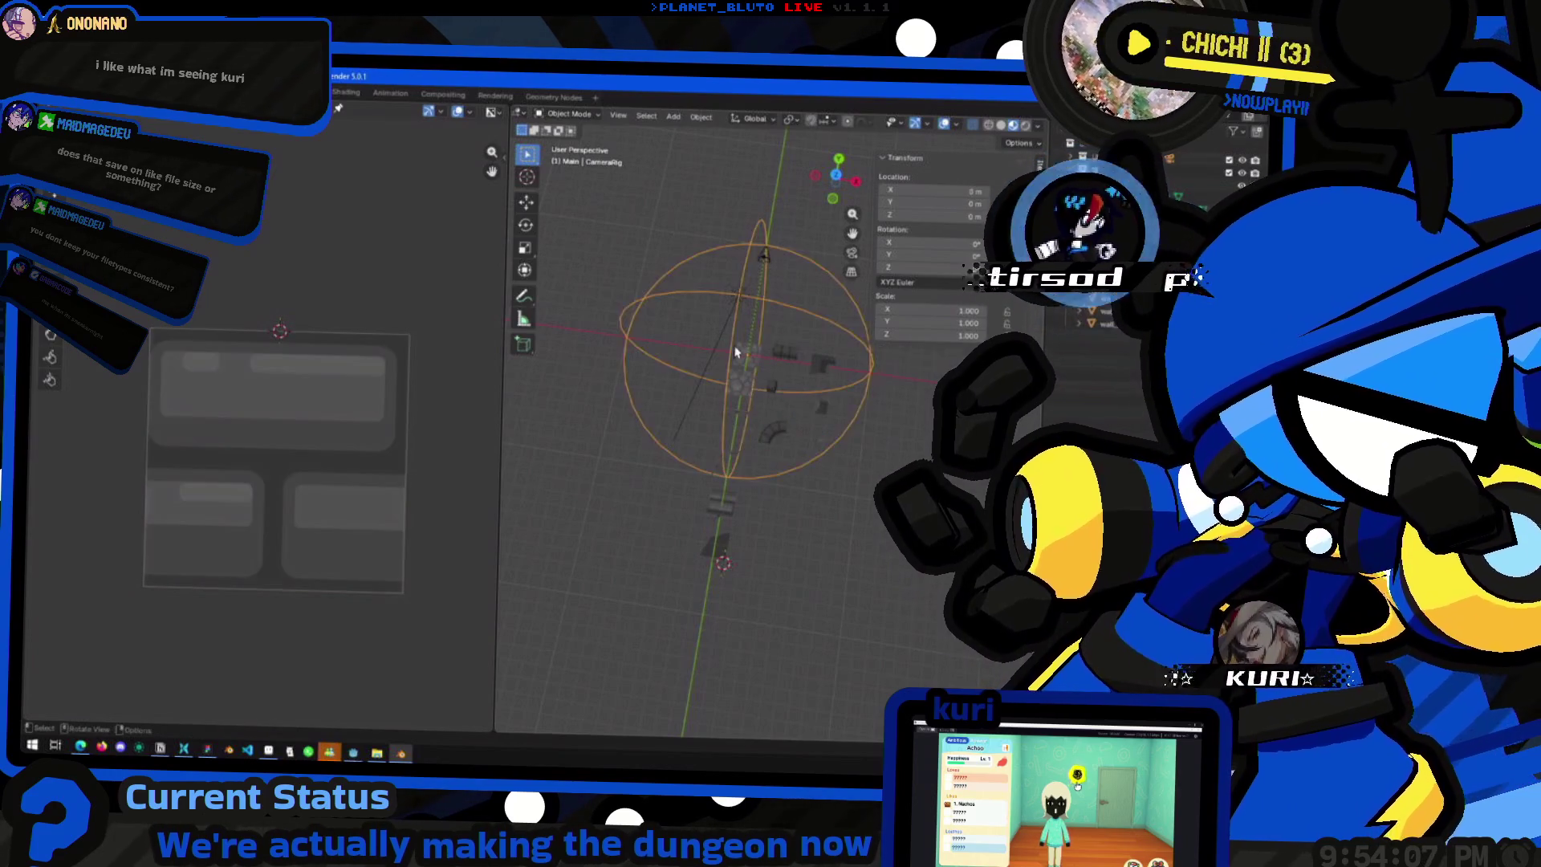
left_click(749, 366)
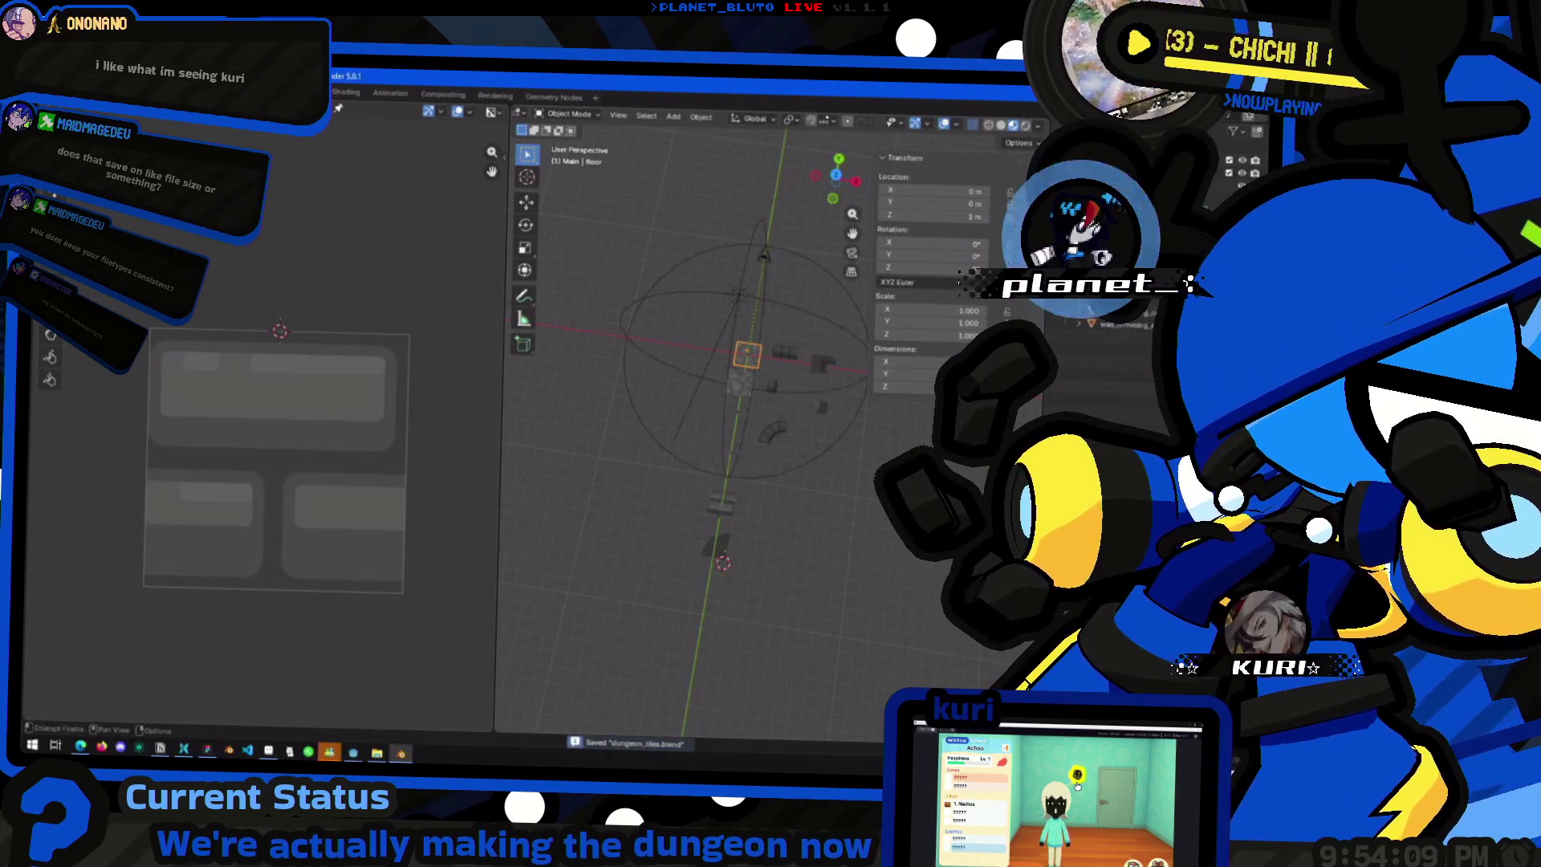
- Export glTF 2.0 with adjusted mesh and material options, overwriting dungeon_tiles.glb
mouse_move(176, 282)
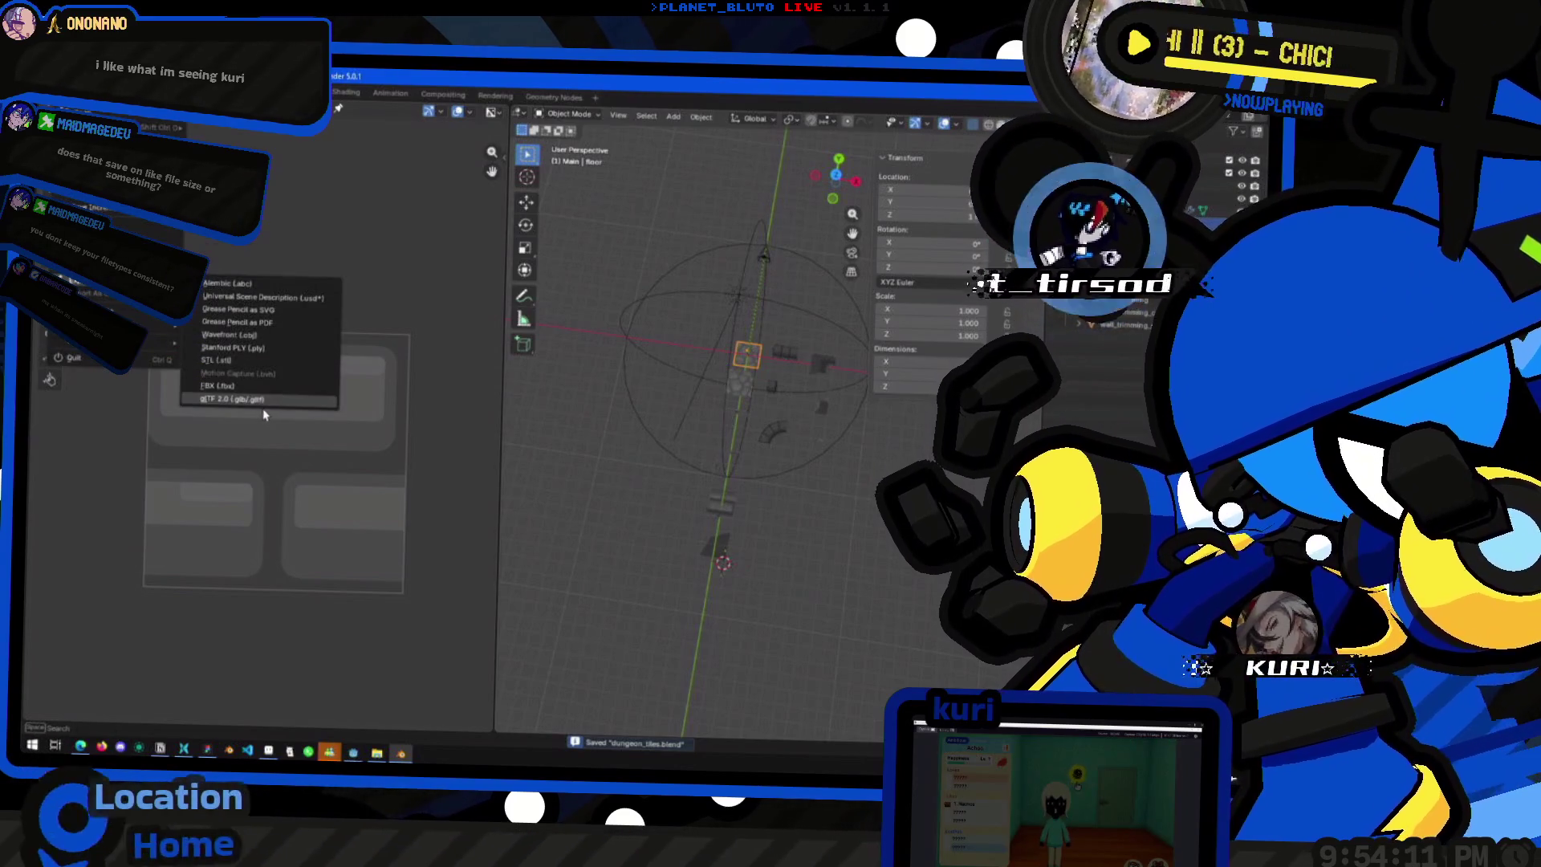
left_click(266, 402)
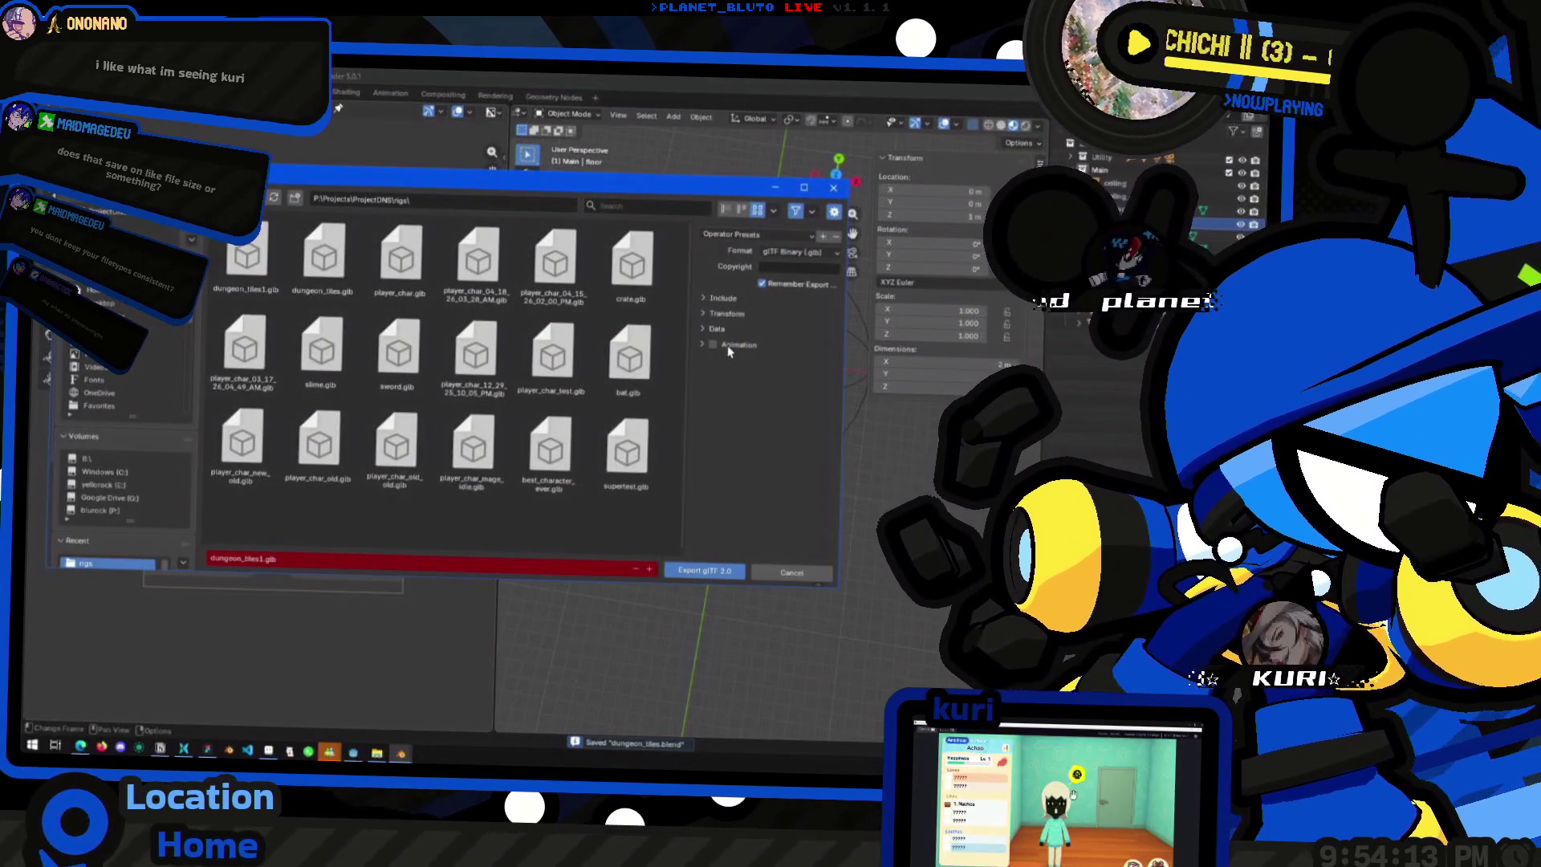
left_click(726, 366)
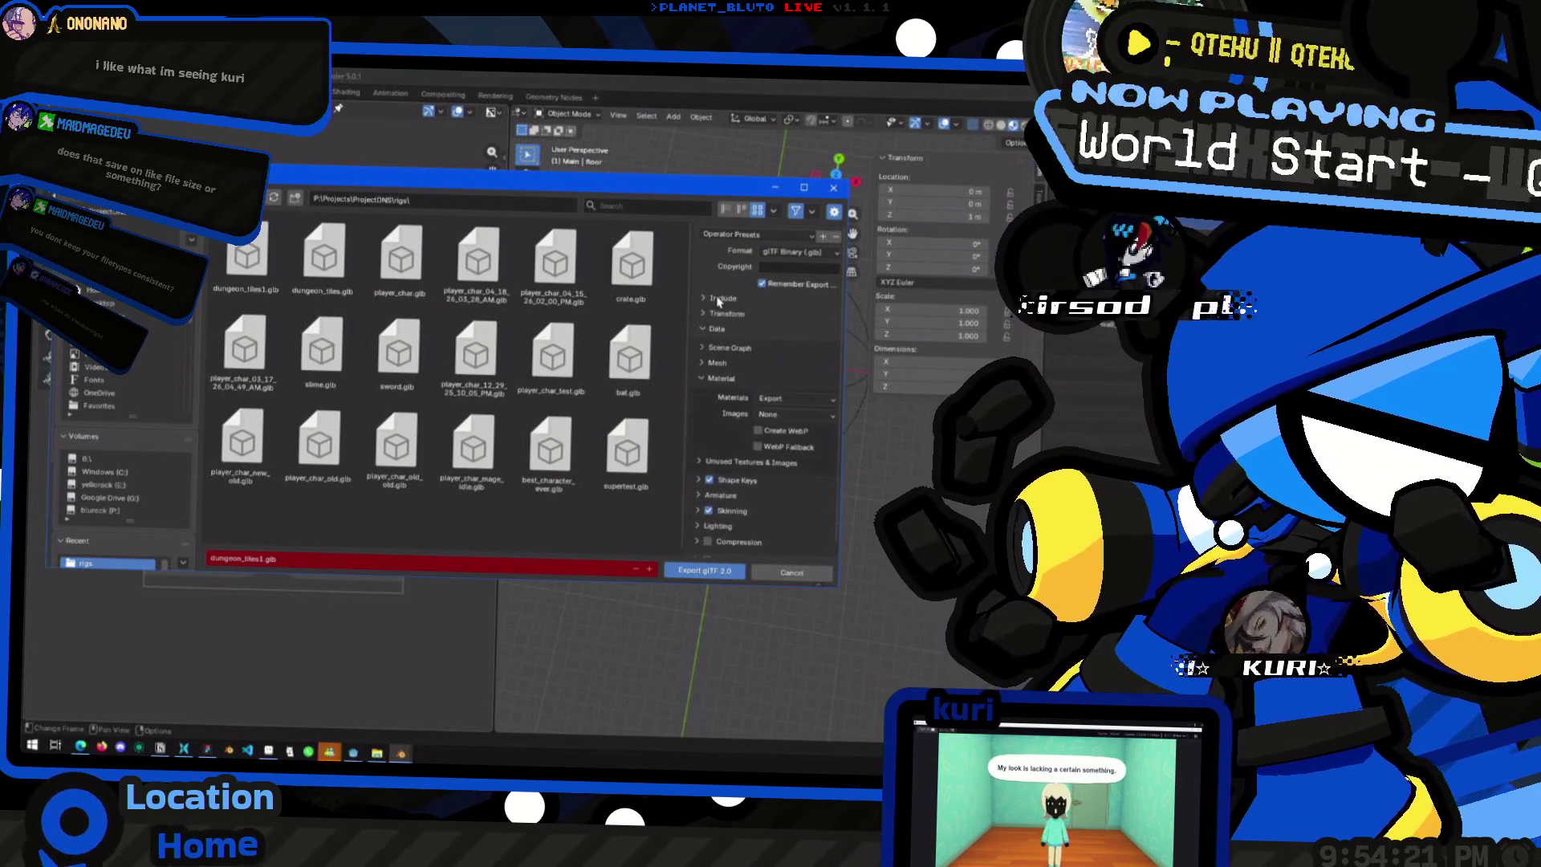
scroll(713, 388, "down", 1)
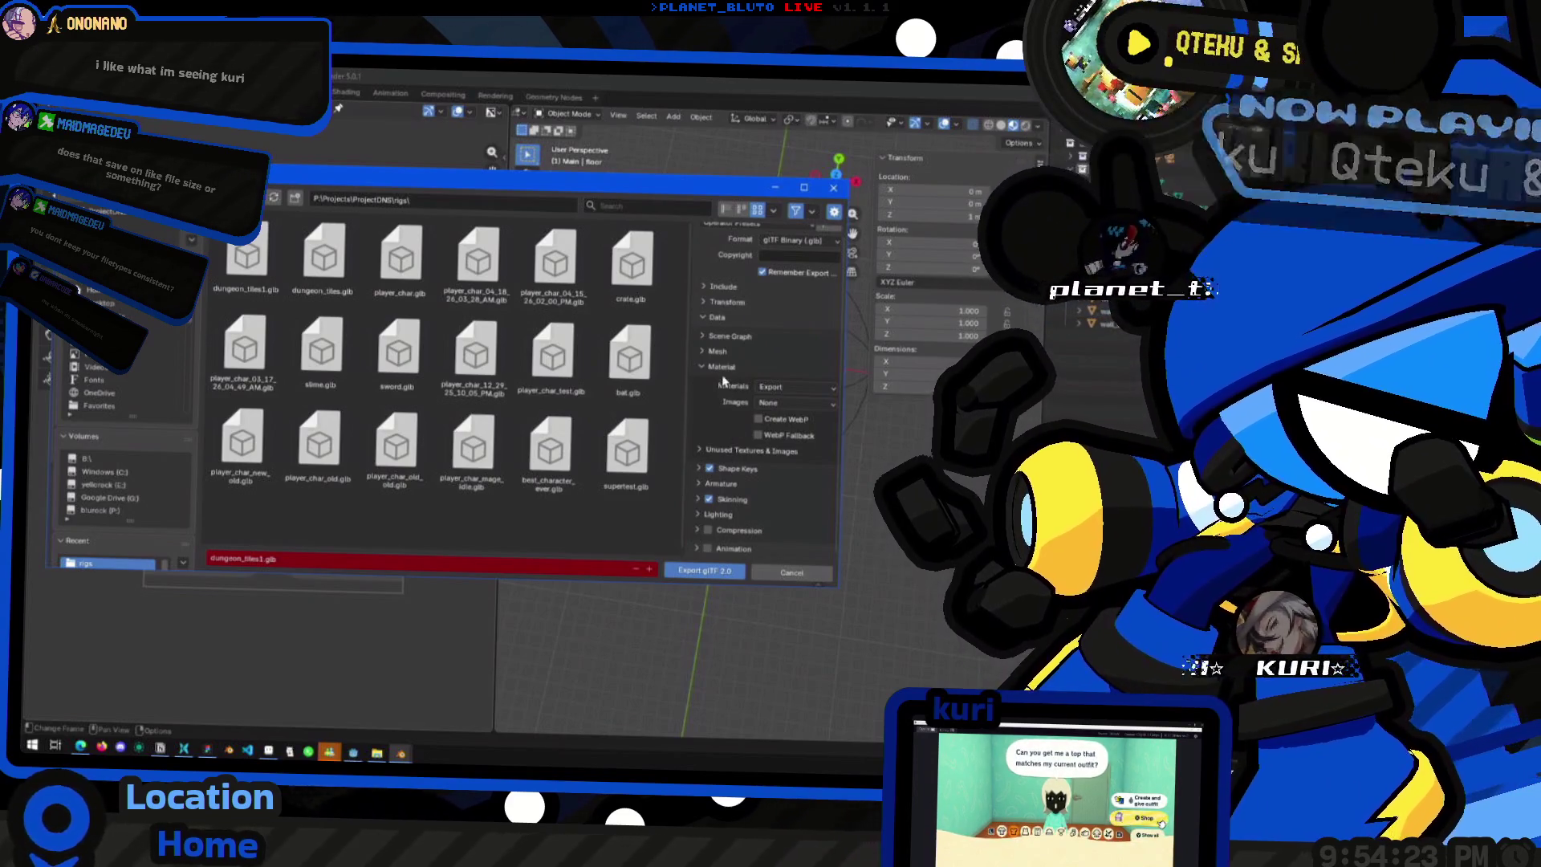
left_click(721, 377)
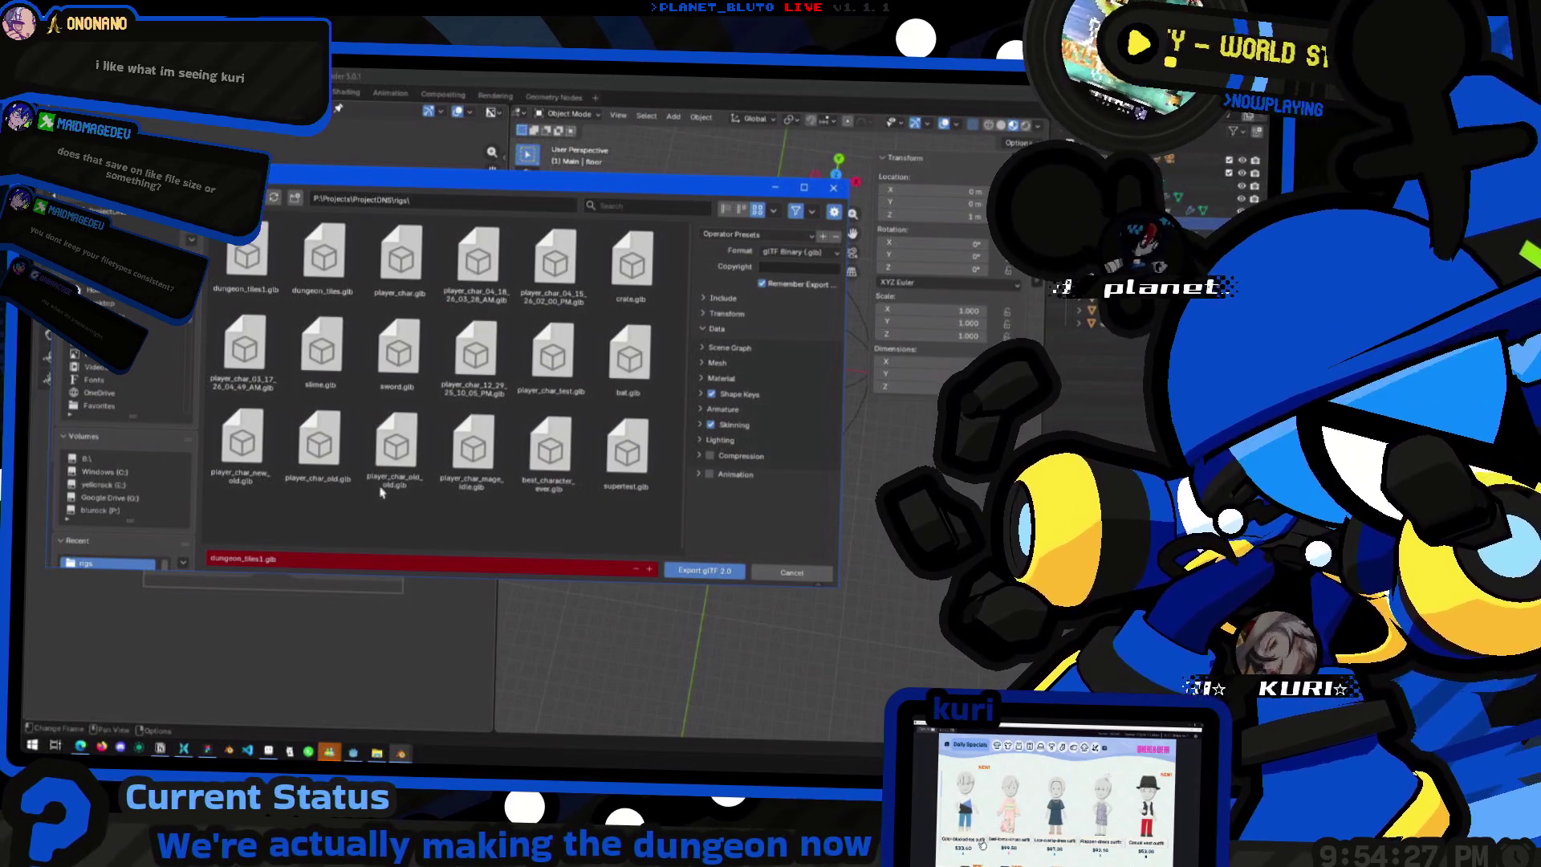
double_click(341, 271)
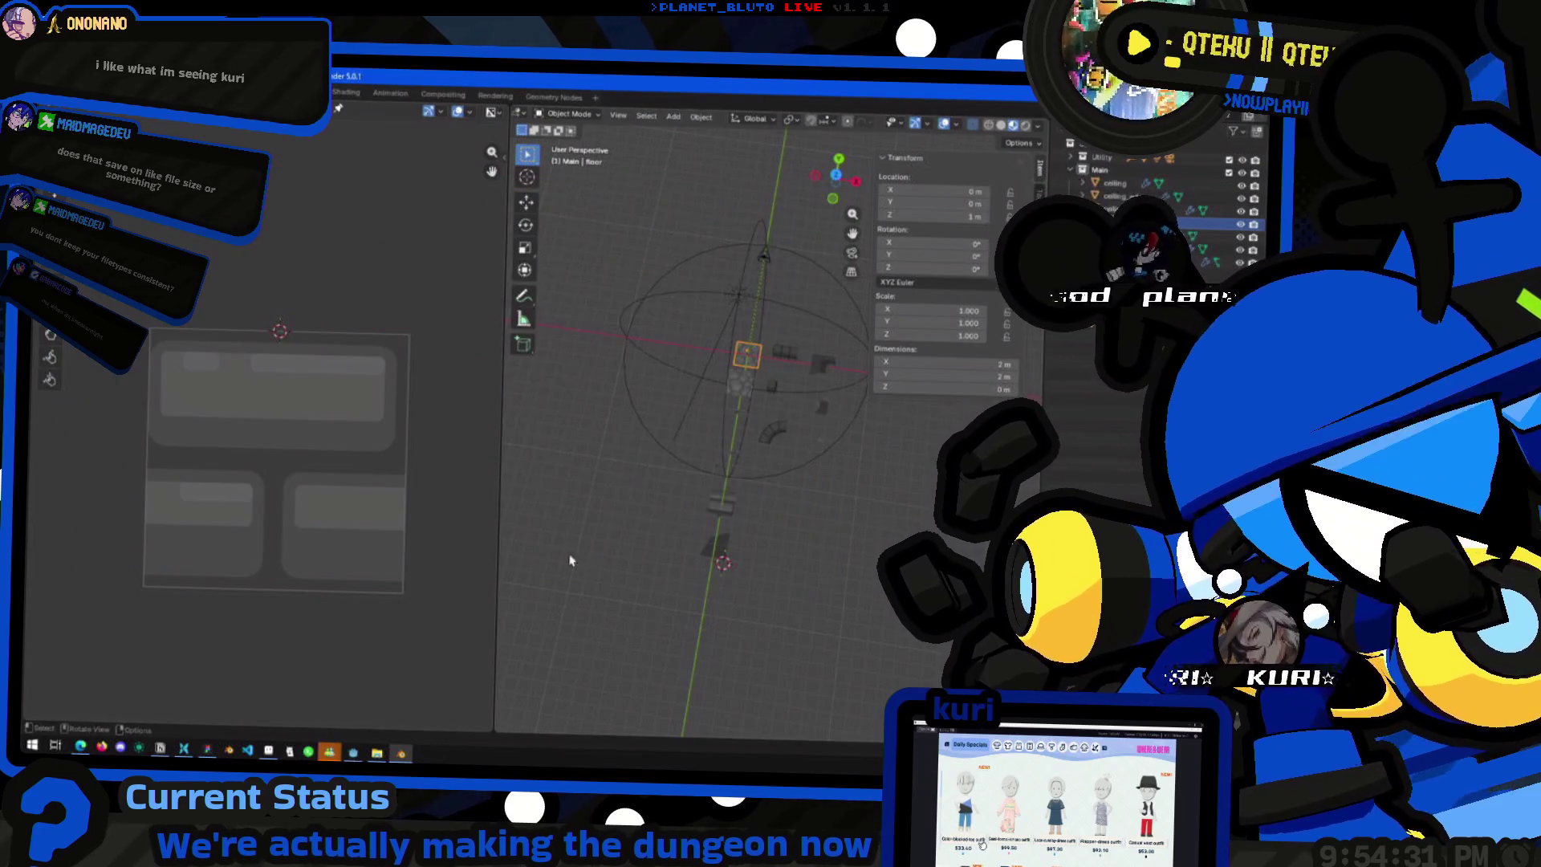
key("alt+Tab")
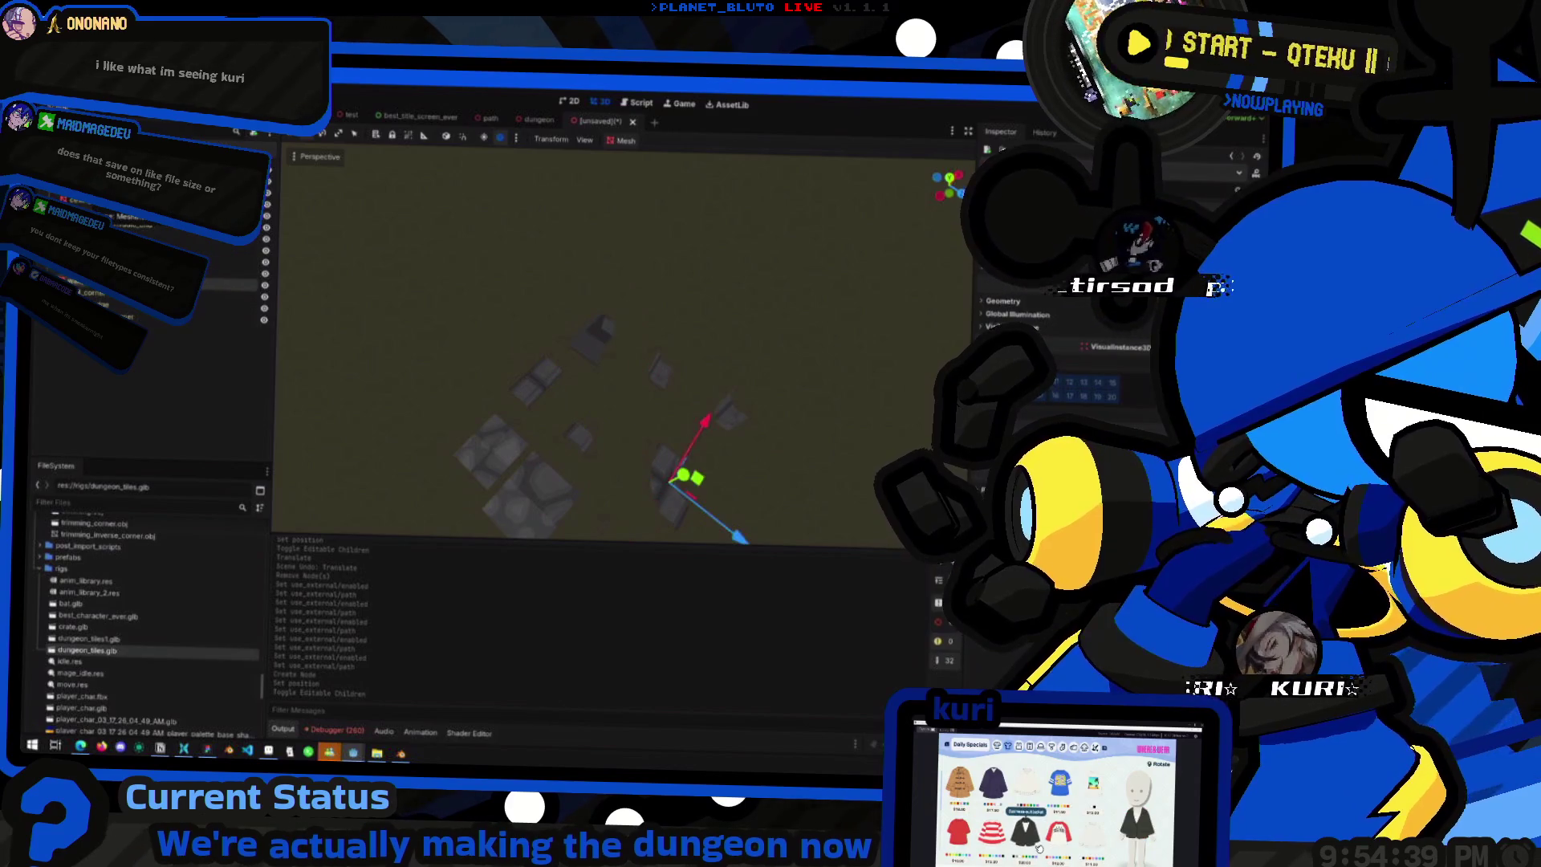
- In top view, drag the wall piece to a new spot, then select the dungeon_tiles root
left_click(947, 178)
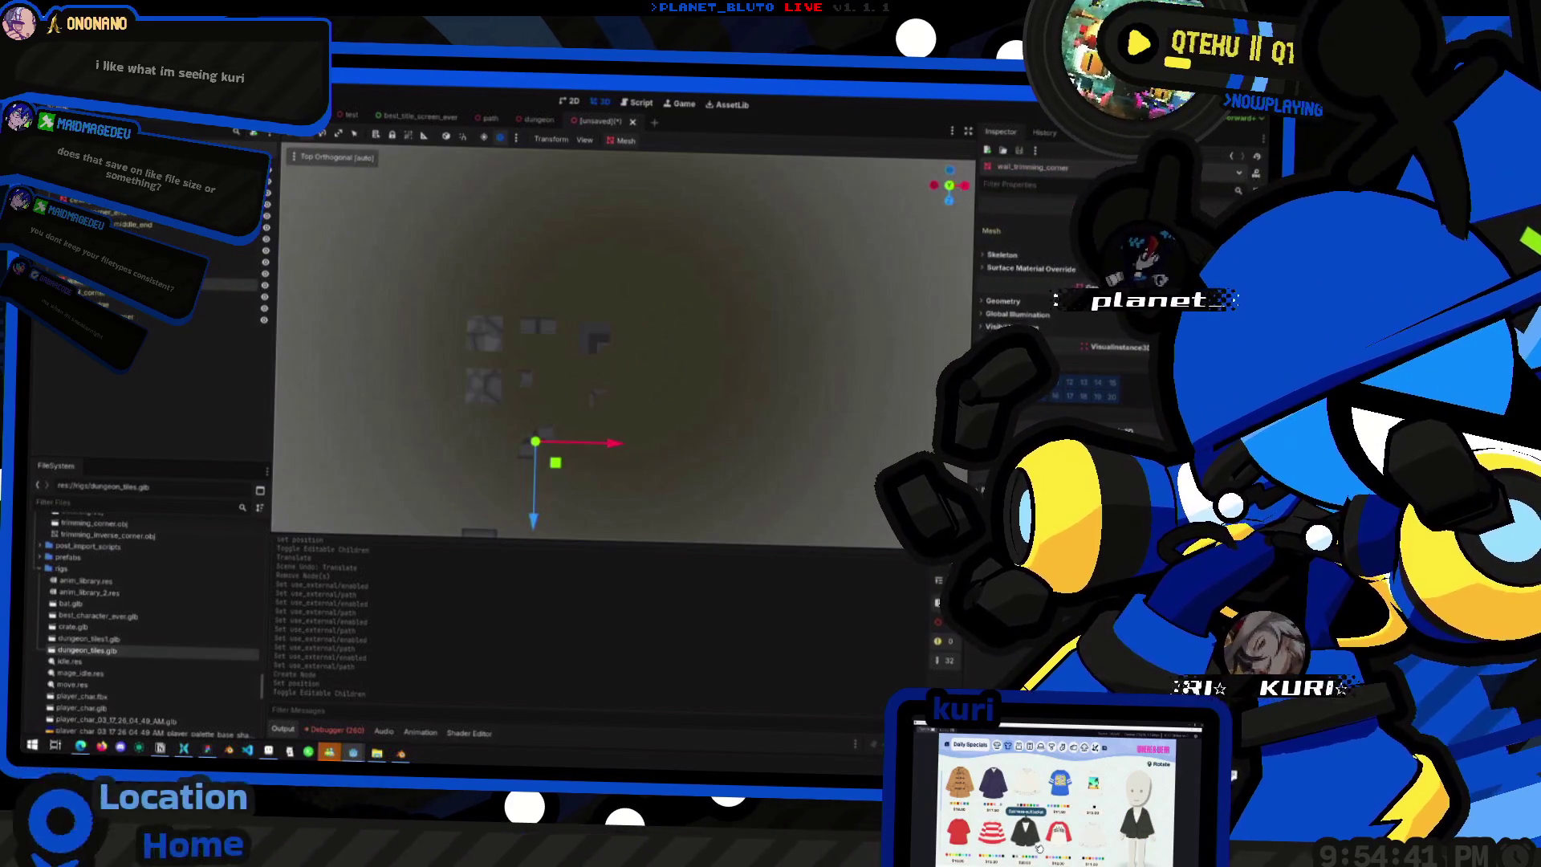
mouse_move(534, 441)
left_mouse_down()
mouse_move(502, 345)
mouse_move(505, 395)
mouse_move(590, 391)
left_mouse_up()
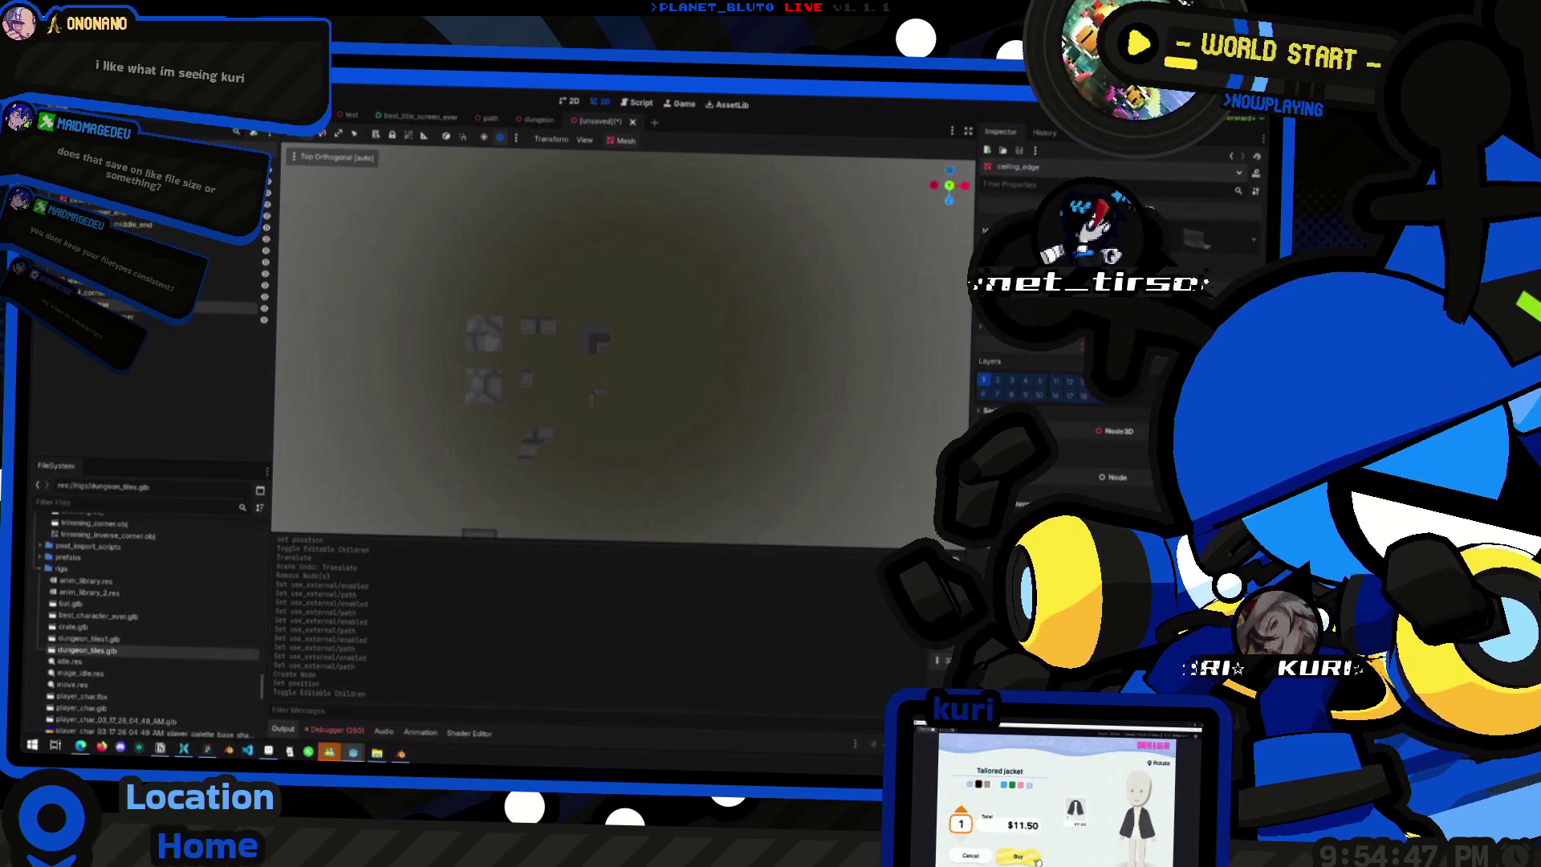
mouse_move(599, 389)
left_mouse_down()
mouse_move(602, 327)
mouse_move(568, 329)
mouse_move(816, 444)
left_mouse_up()
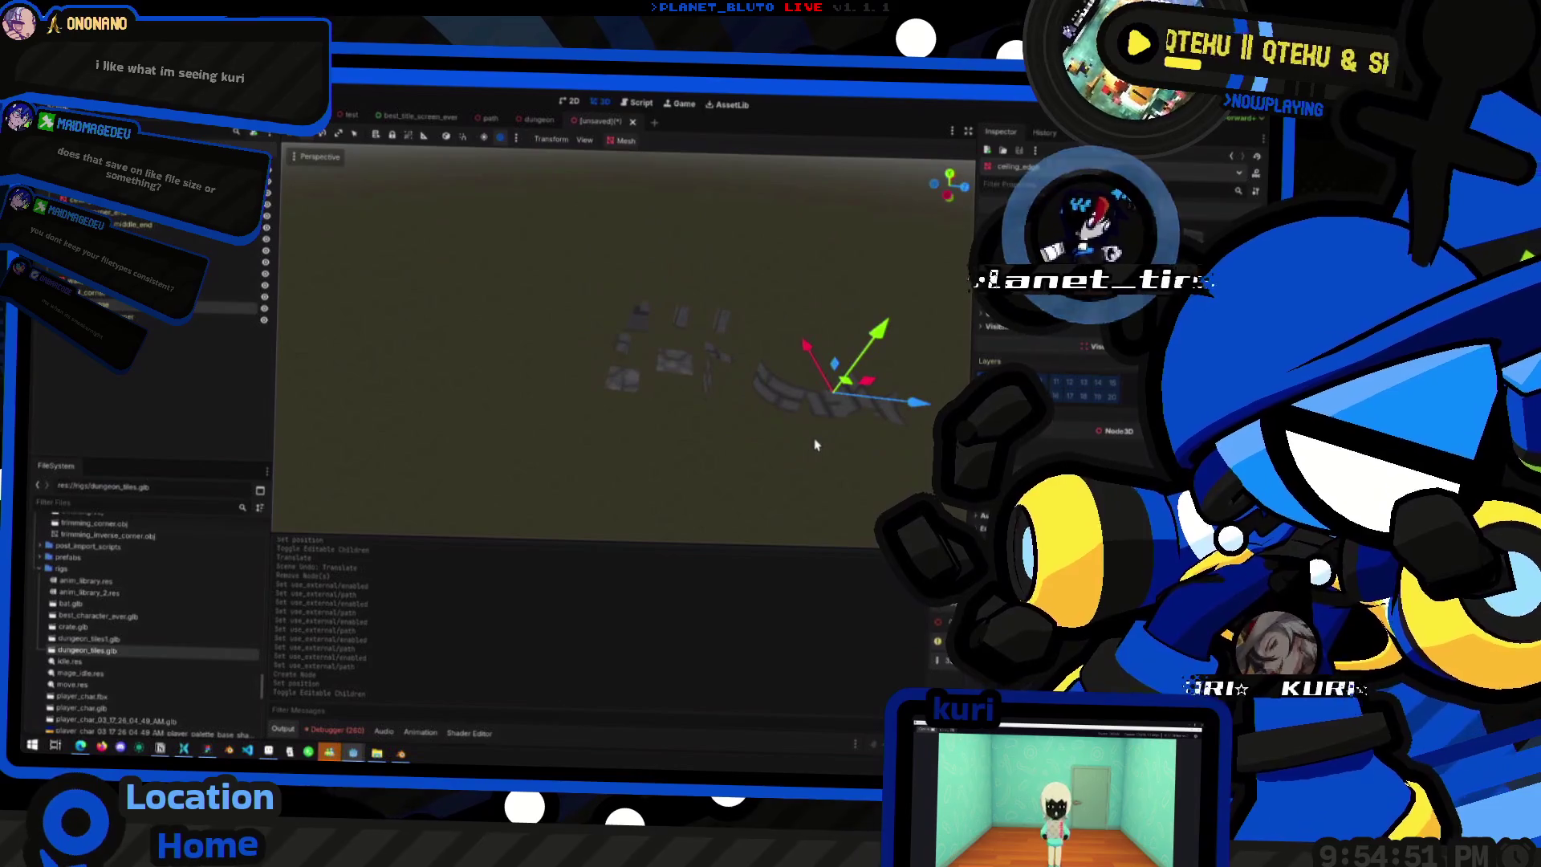
mouse_move(497, 324)
left_mouse_down()
mouse_move(694, 368)
mouse_move(775, 406)
mouse_move(214, 264)
left_mouse_up()
left_click(70, 200)
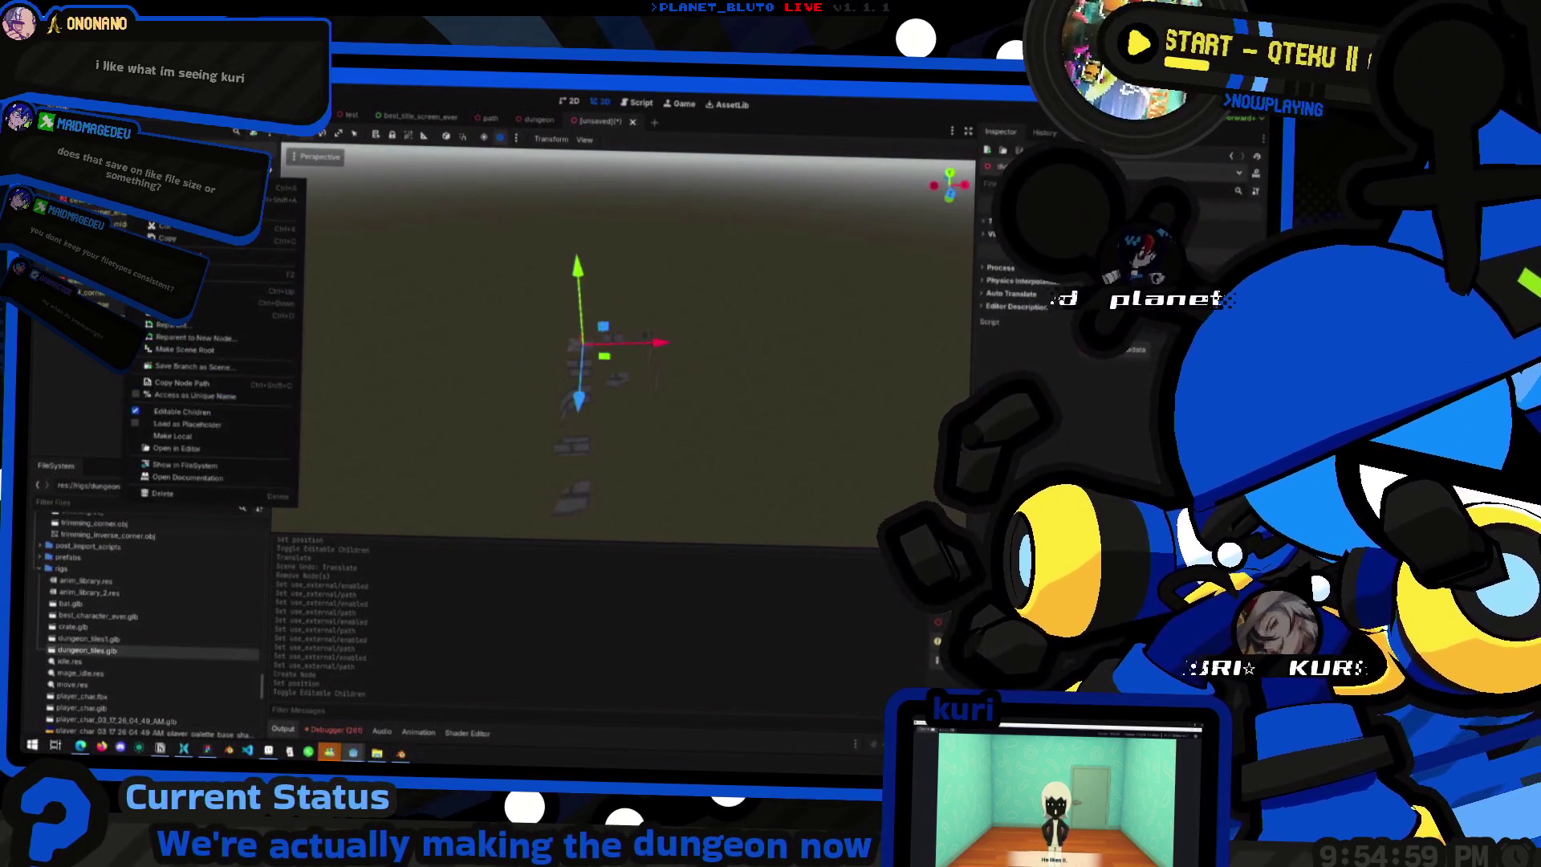
- Make the dungeon_tiles instance local and select its mesh pieces in the Scene dock
right_click(99, 186)
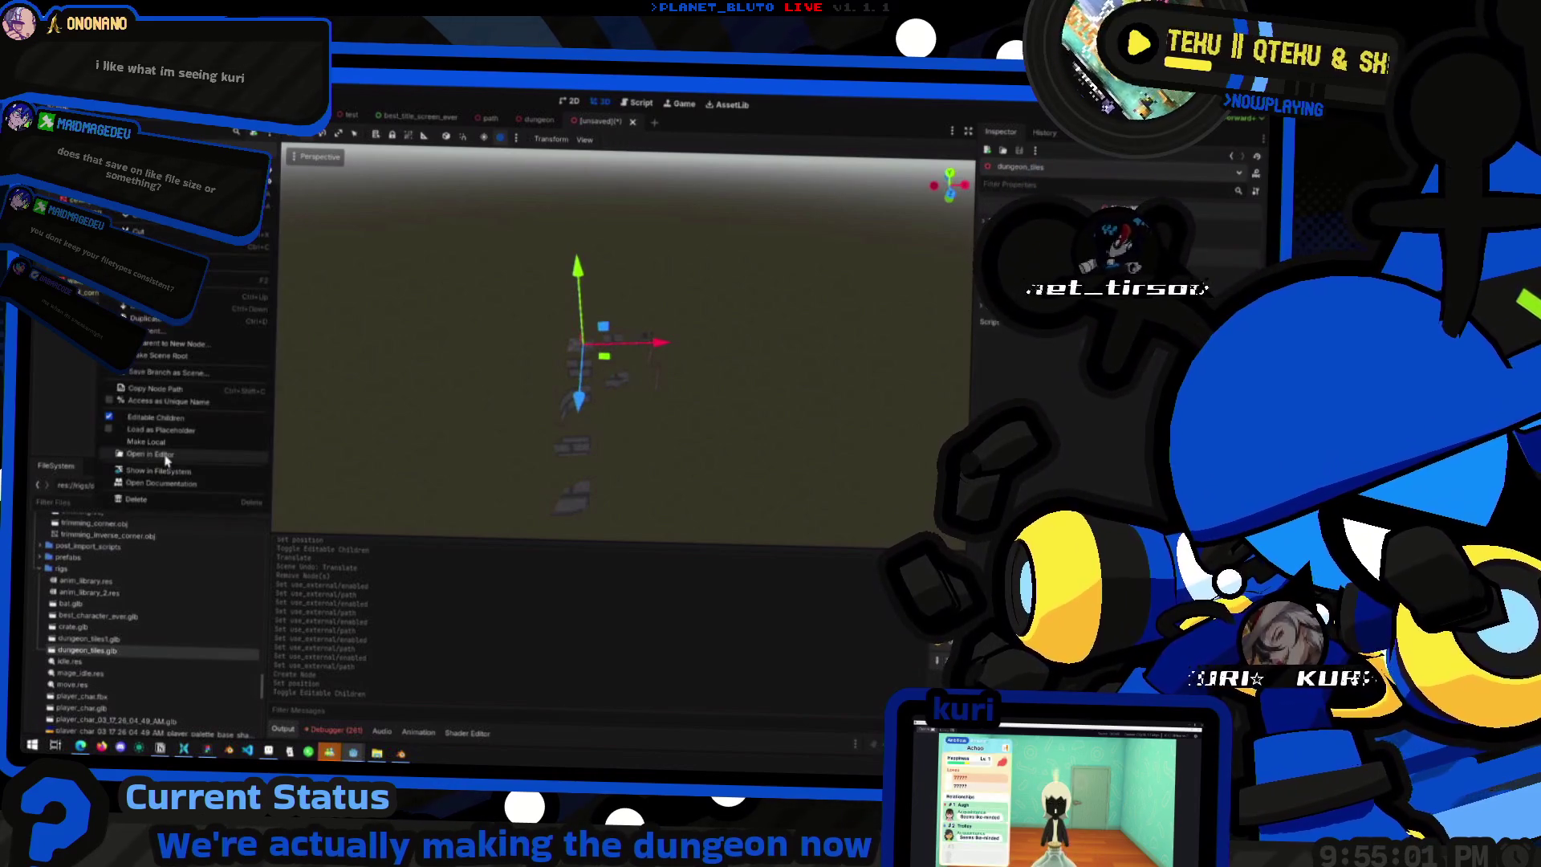
left_click(170, 441)
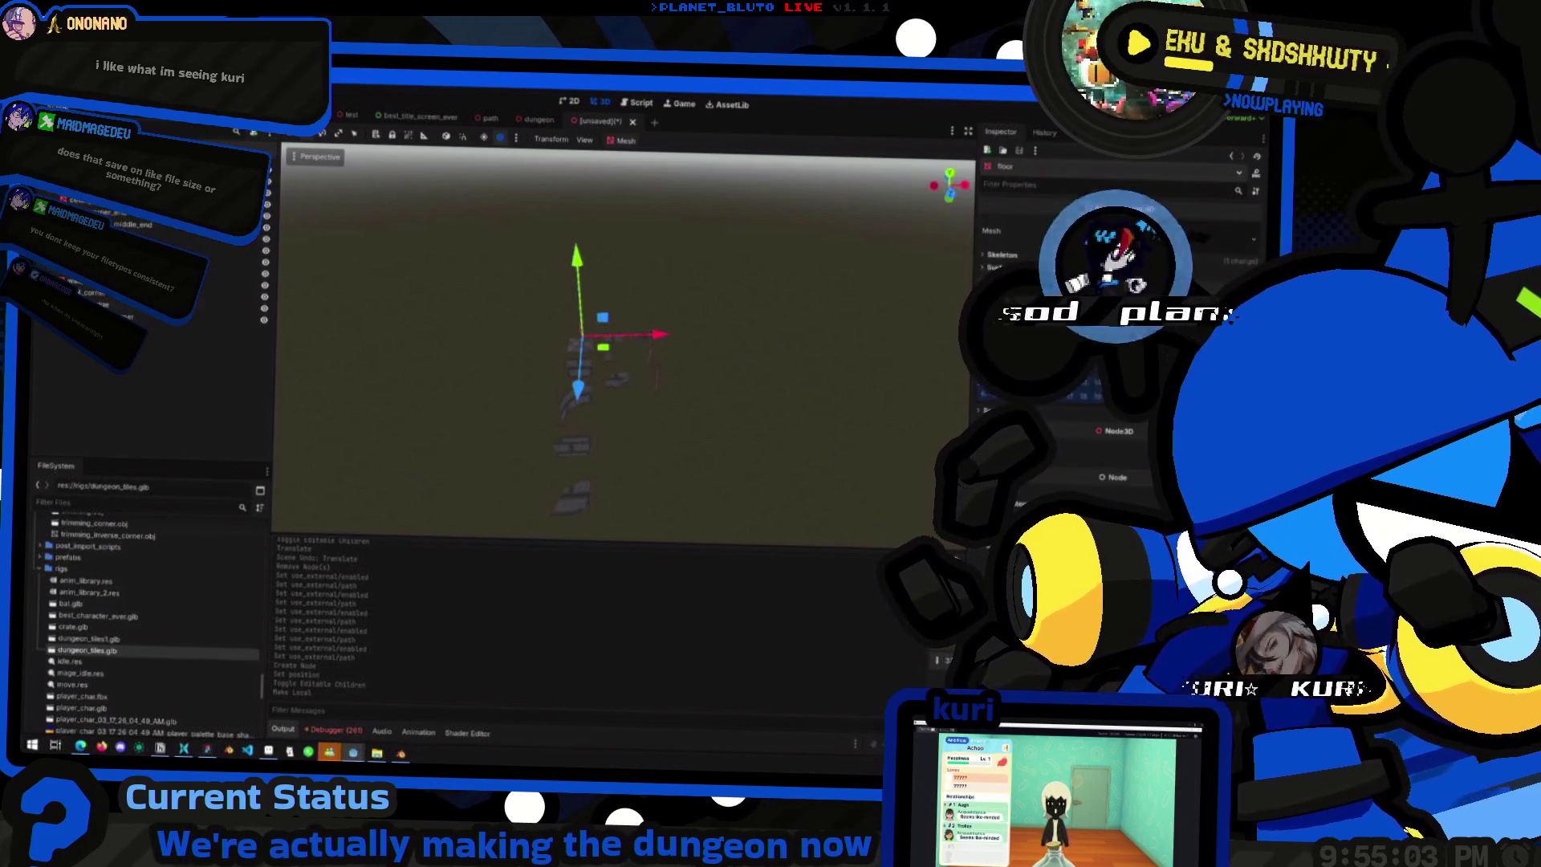
left_click(120, 313, "shift")
left_click(120, 313, "shift")
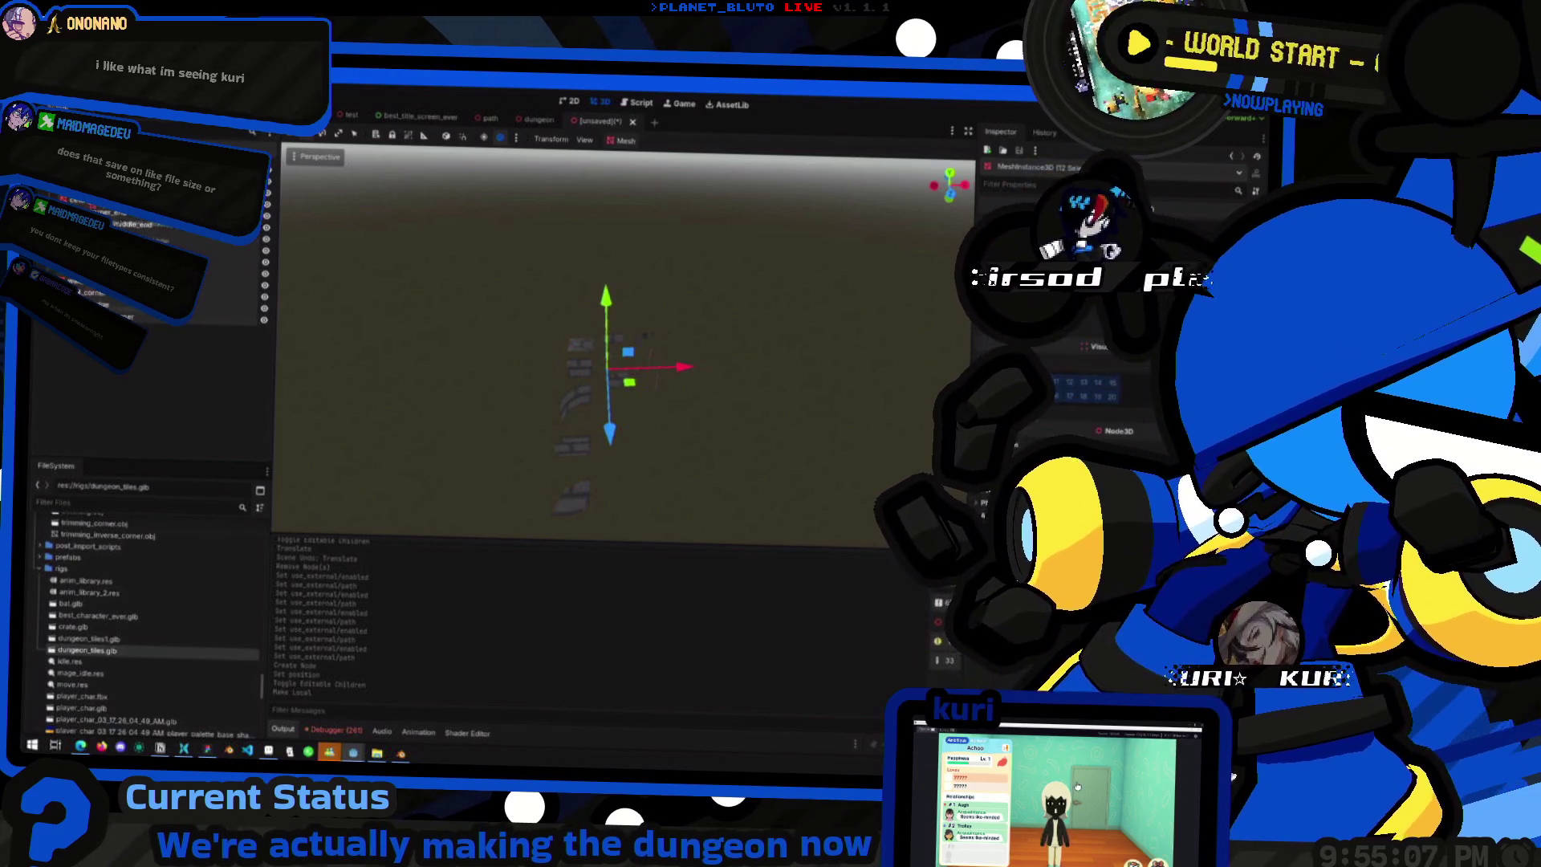
left_click(121, 241)
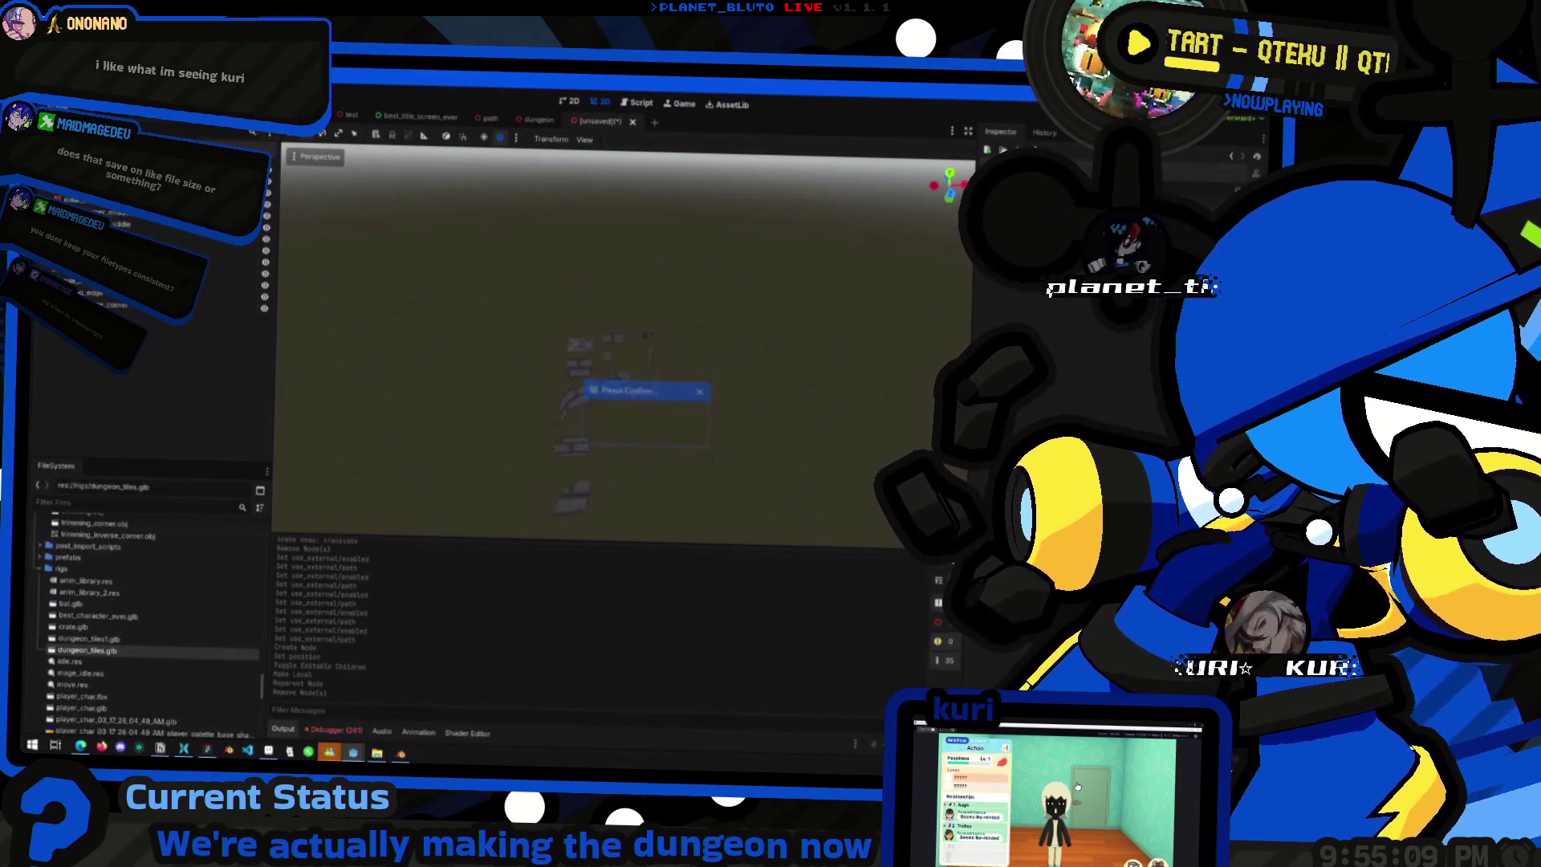
- Expand the prefabs folder and filter the FileSystem dock by 'tiles'
scroll(201, 618, "down", 10)
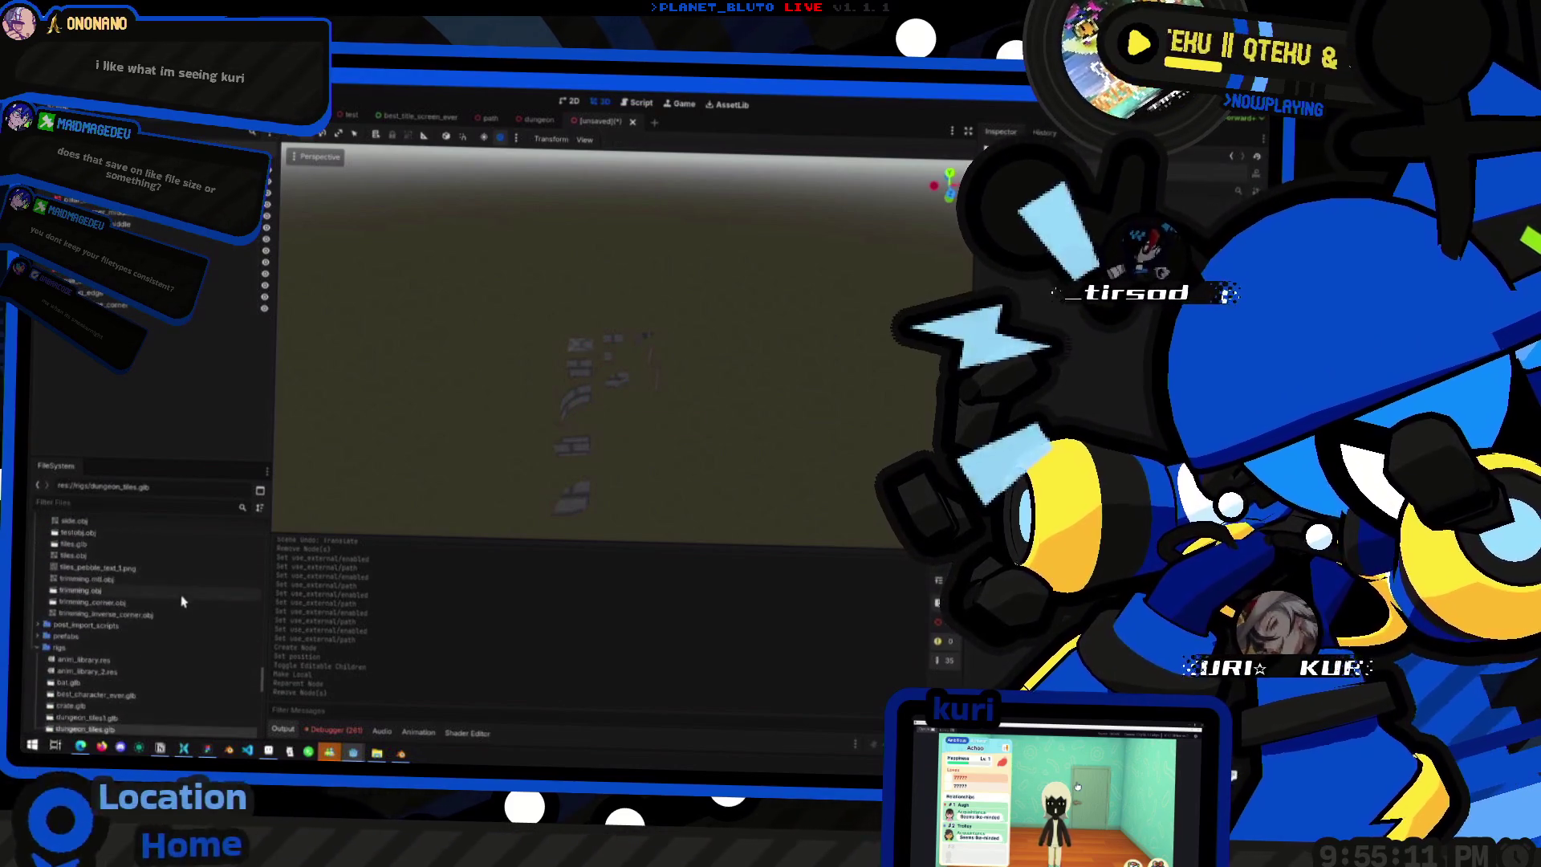
scroll(172, 630, "down", 10)
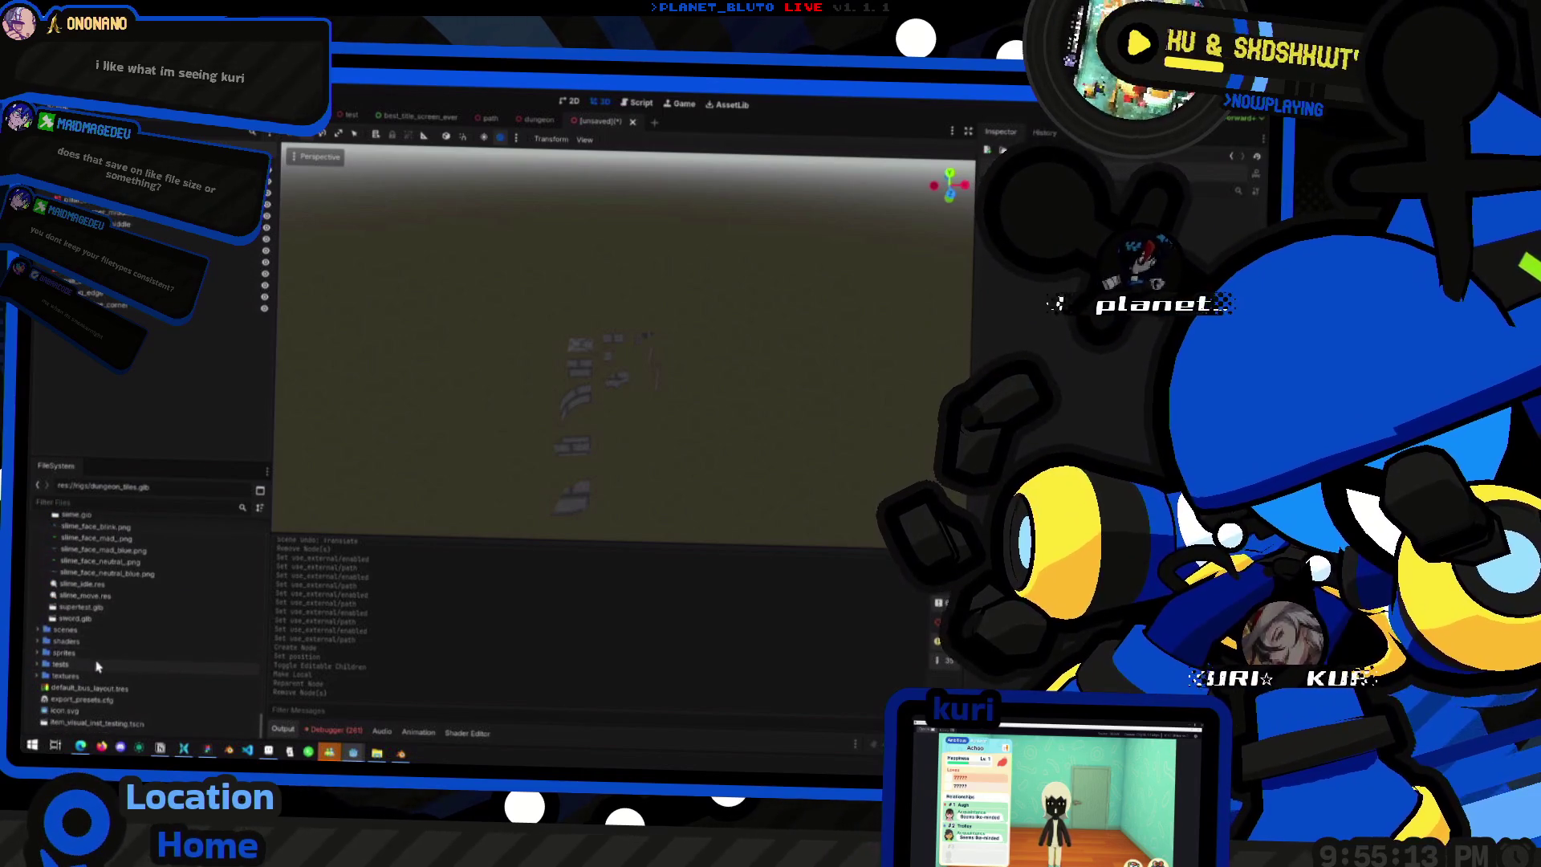
scroll(120, 643, "up", 10)
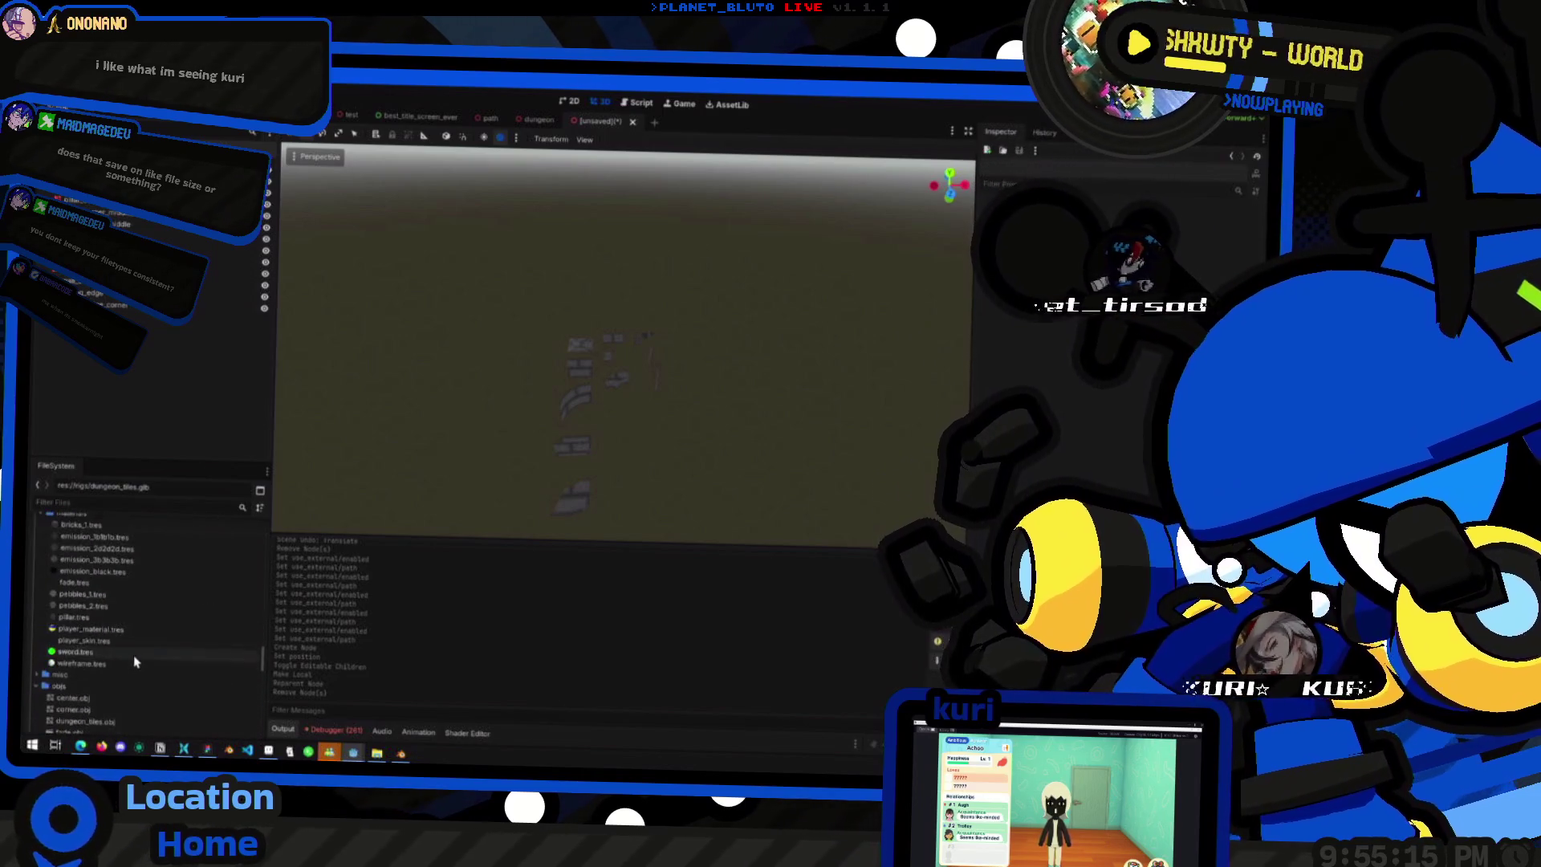
scroll(135, 661, "down", 5)
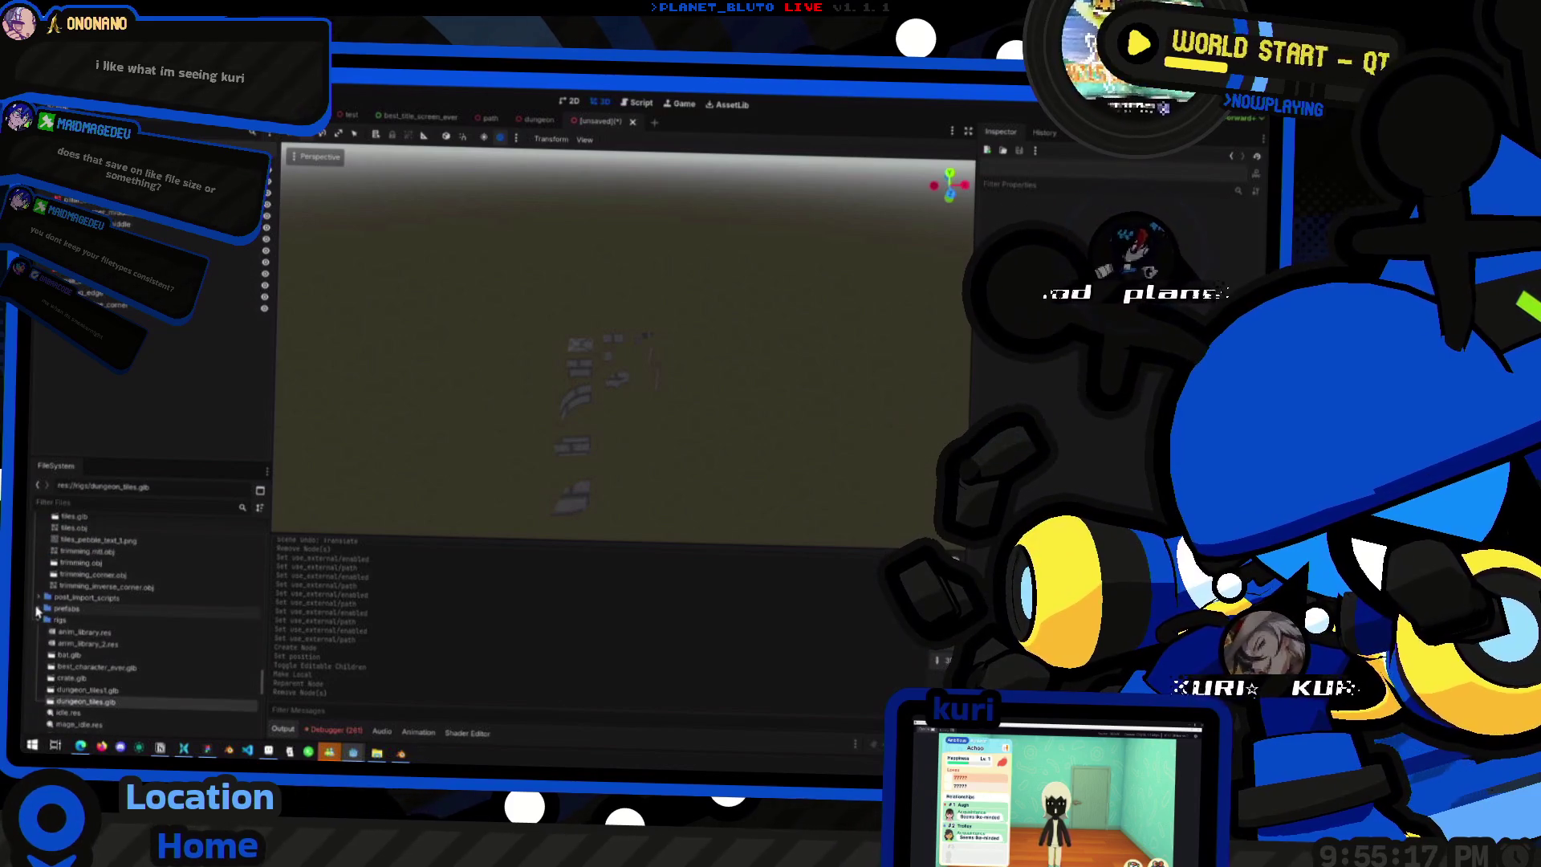
left_click(38, 609)
scroll(81, 626, "down", 3)
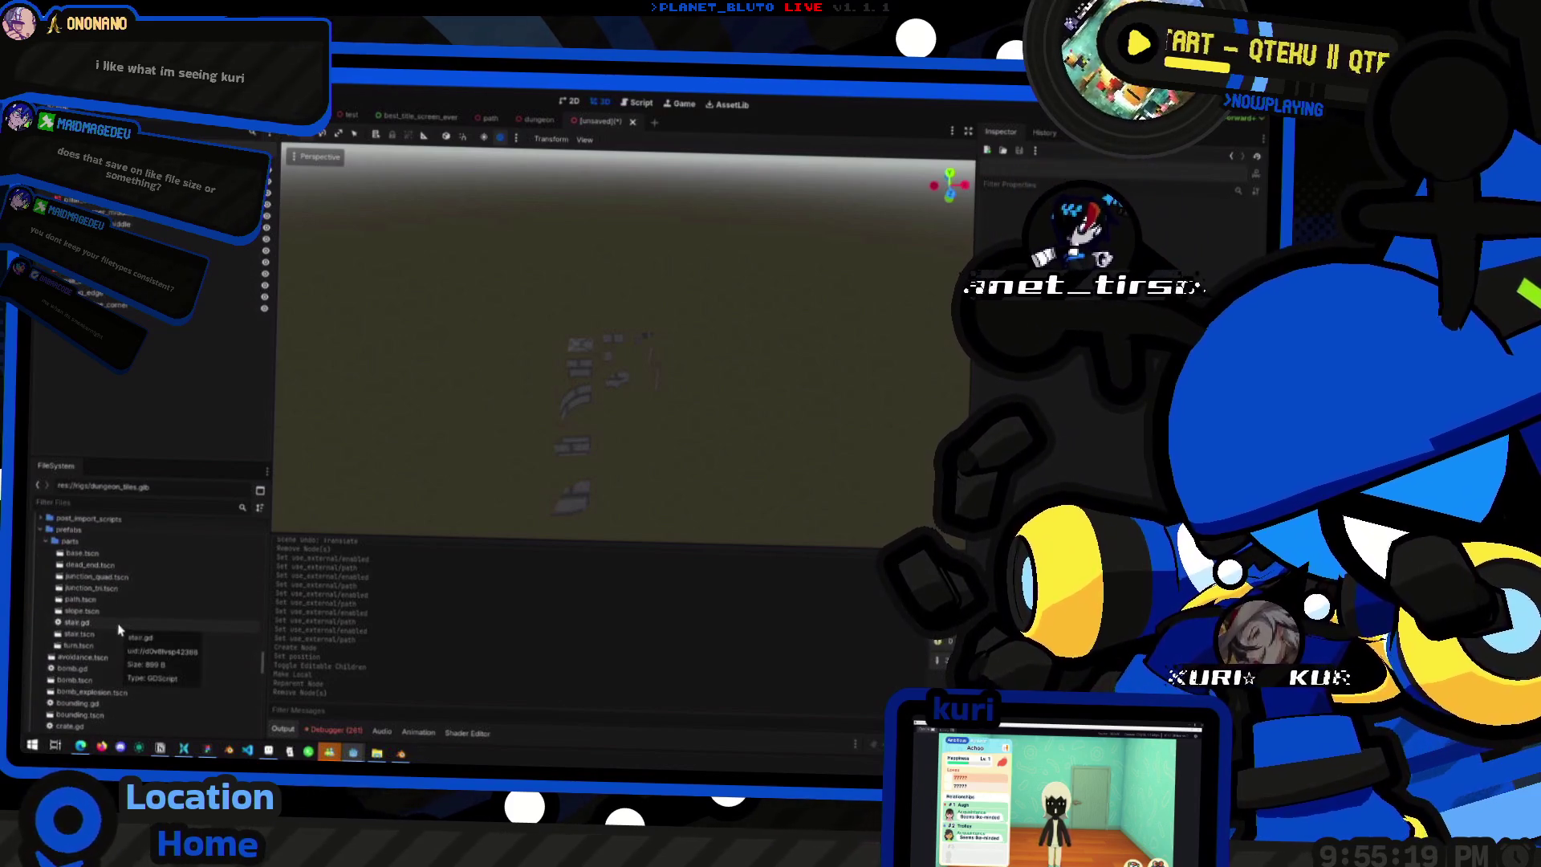
scroll(119, 626, "down", 6)
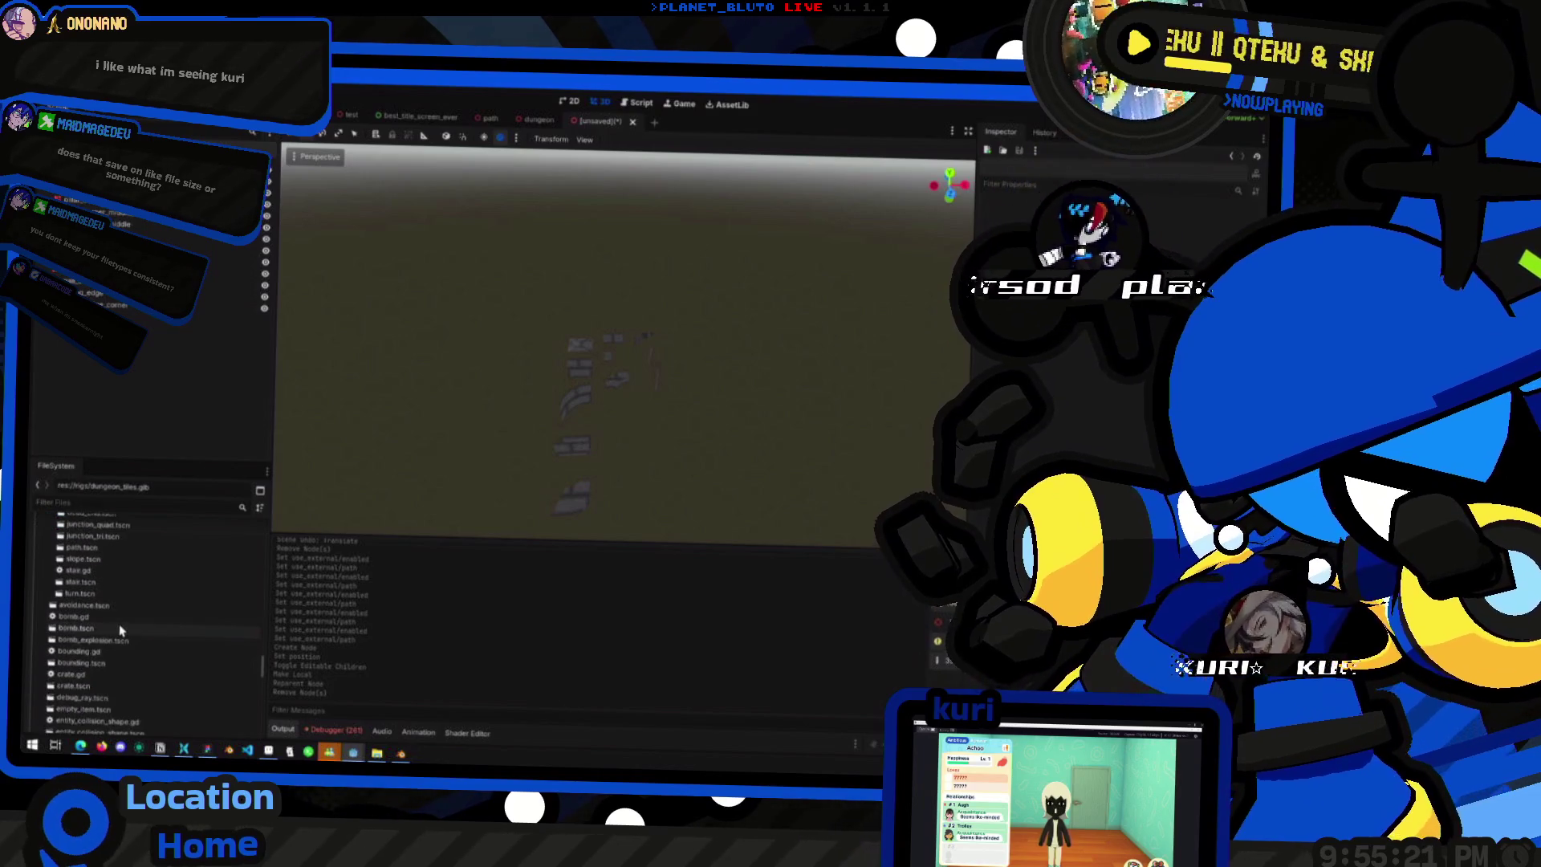
left_click(91, 501)
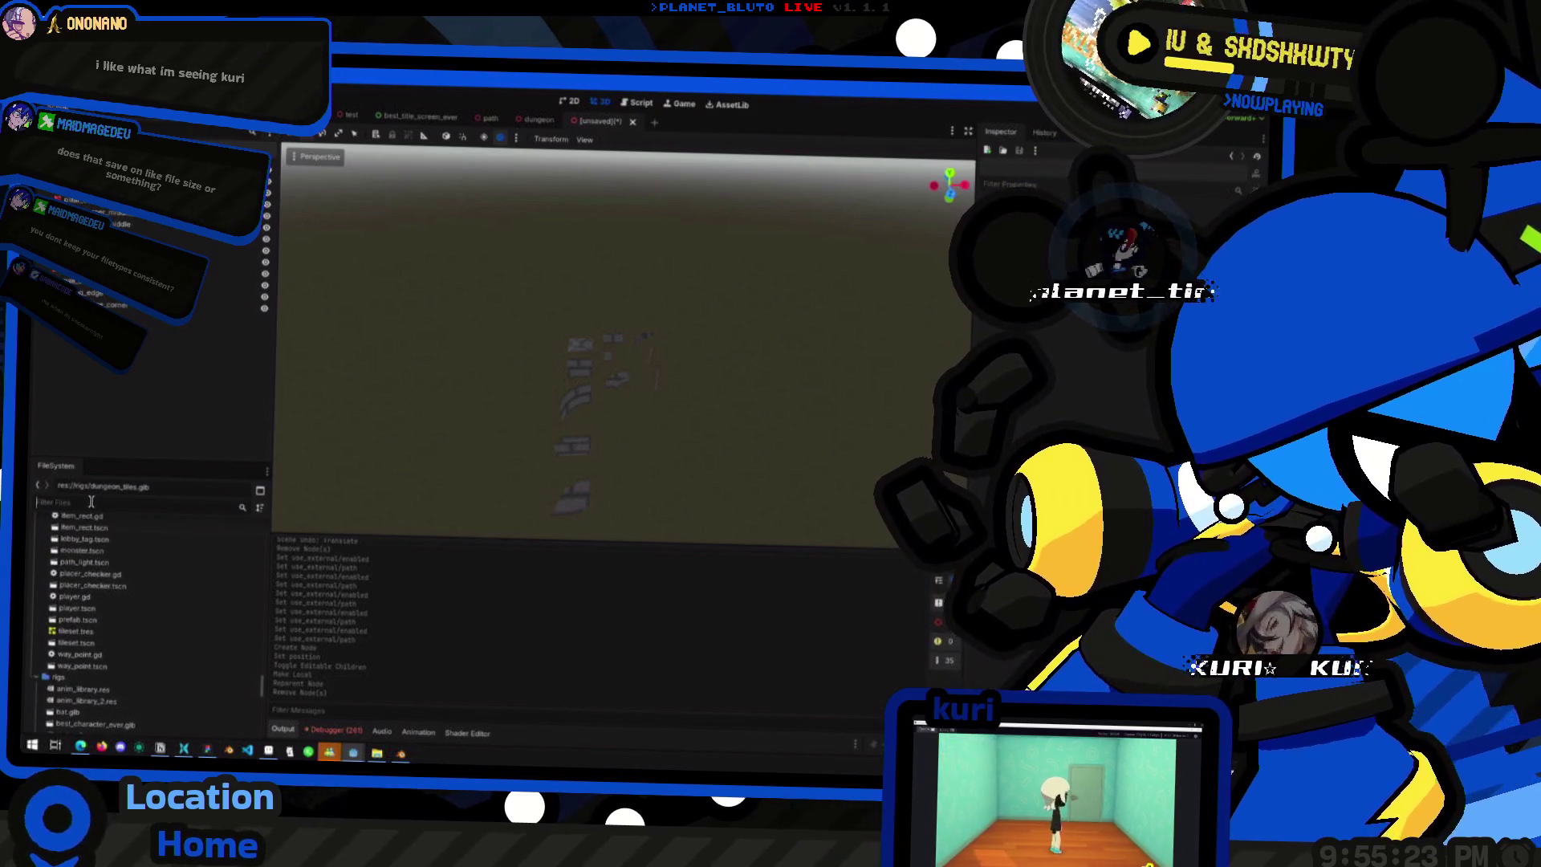
type("tiles")
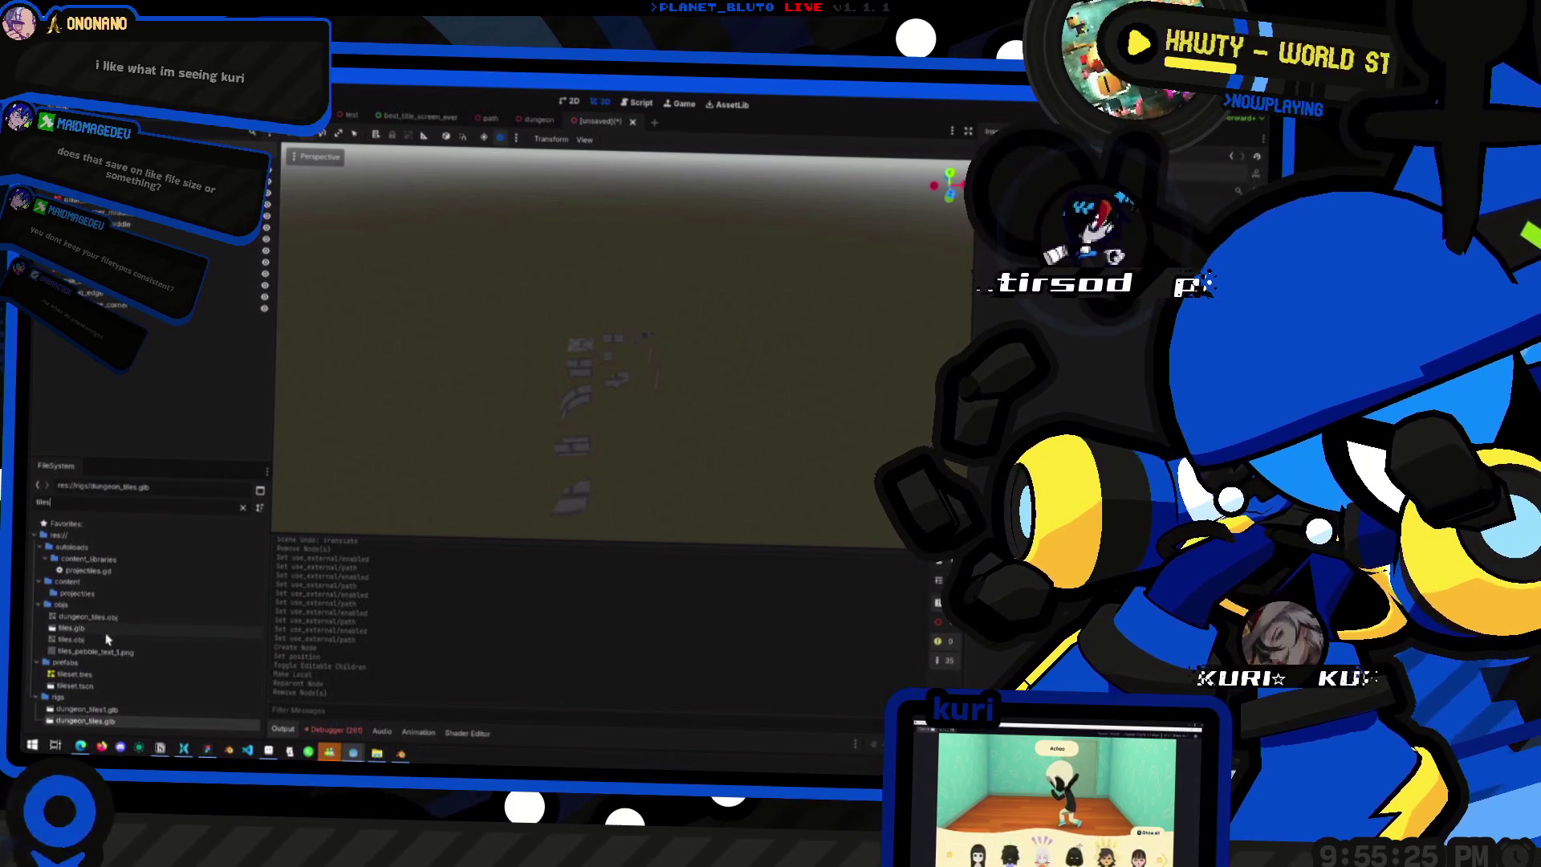
- Open tileset.tscn and inspect the side_e and corner_se tiles from several angles
double_click(76, 686)
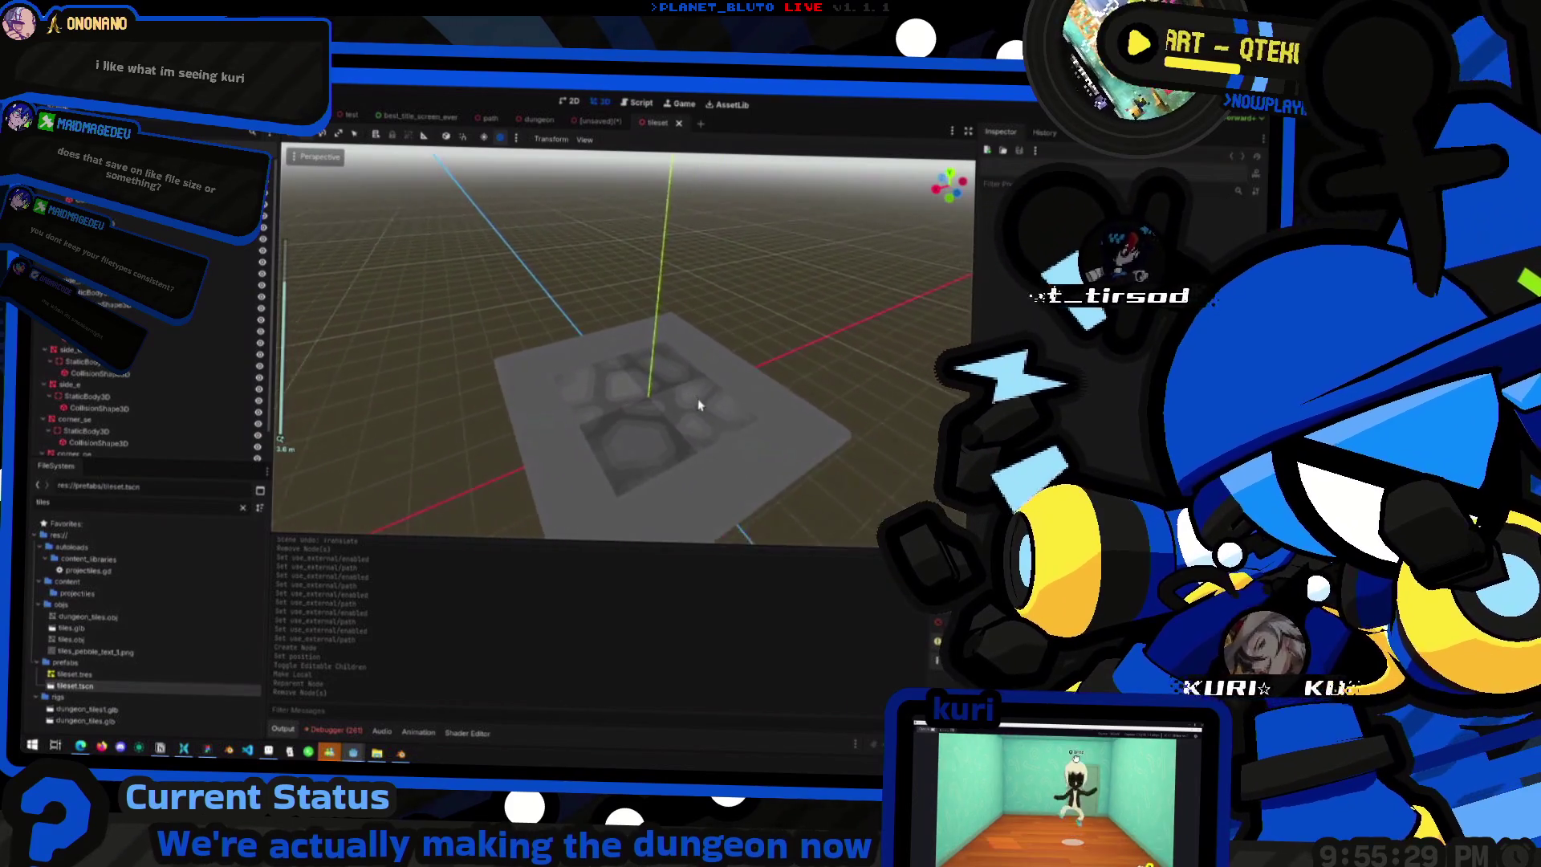
scroll(699, 405, "down", 3)
left_click(602, 414)
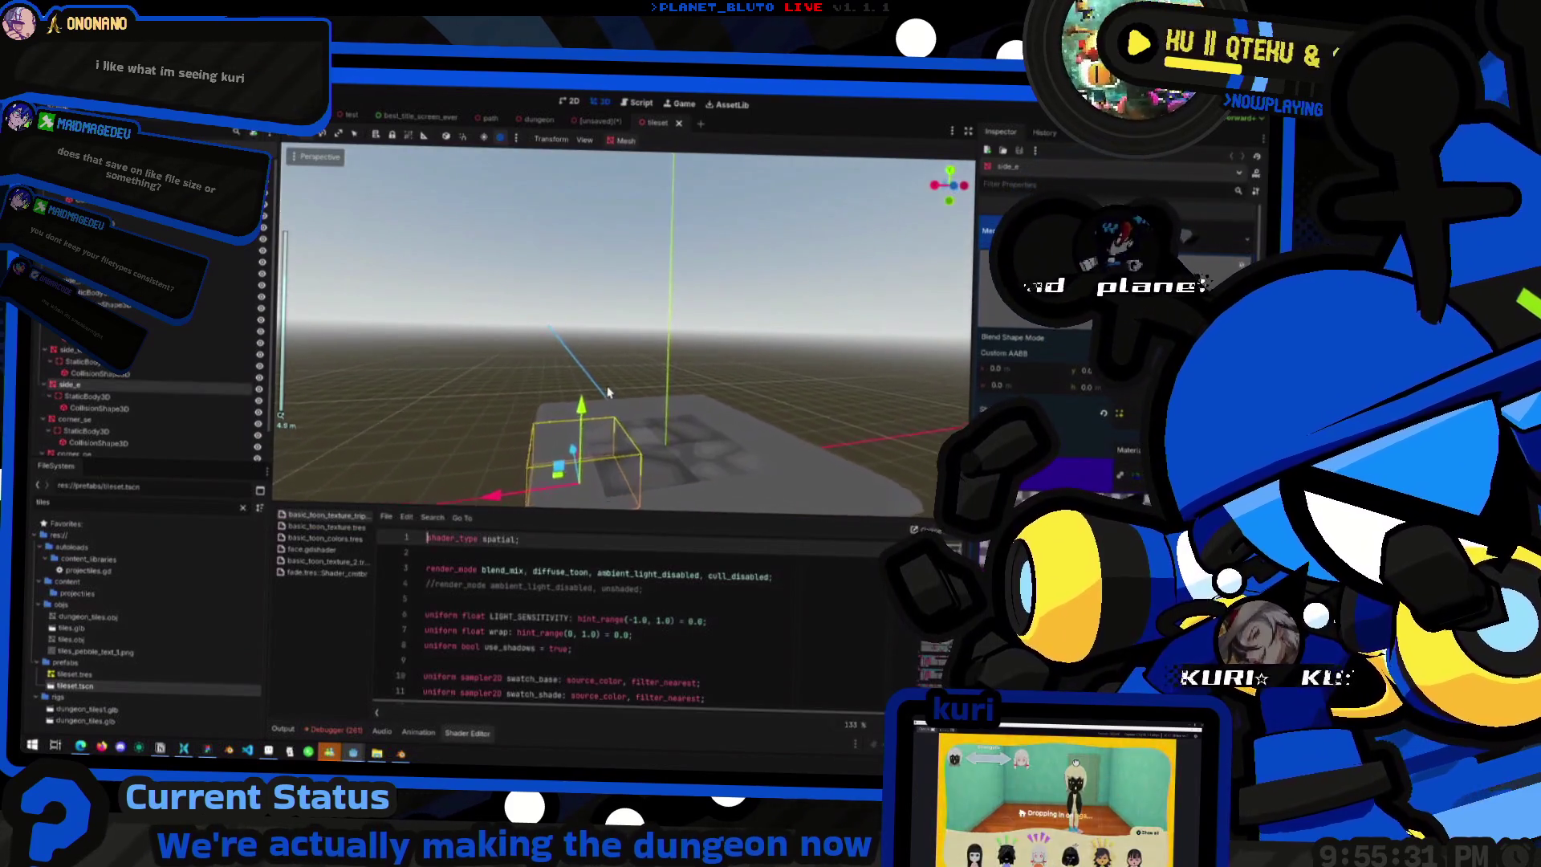
left_click_drag(608, 393, 658, 367)
mouse_move(613, 359)
left_mouse_down()
mouse_move(606, 425)
mouse_move(562, 433)
left_mouse_up()
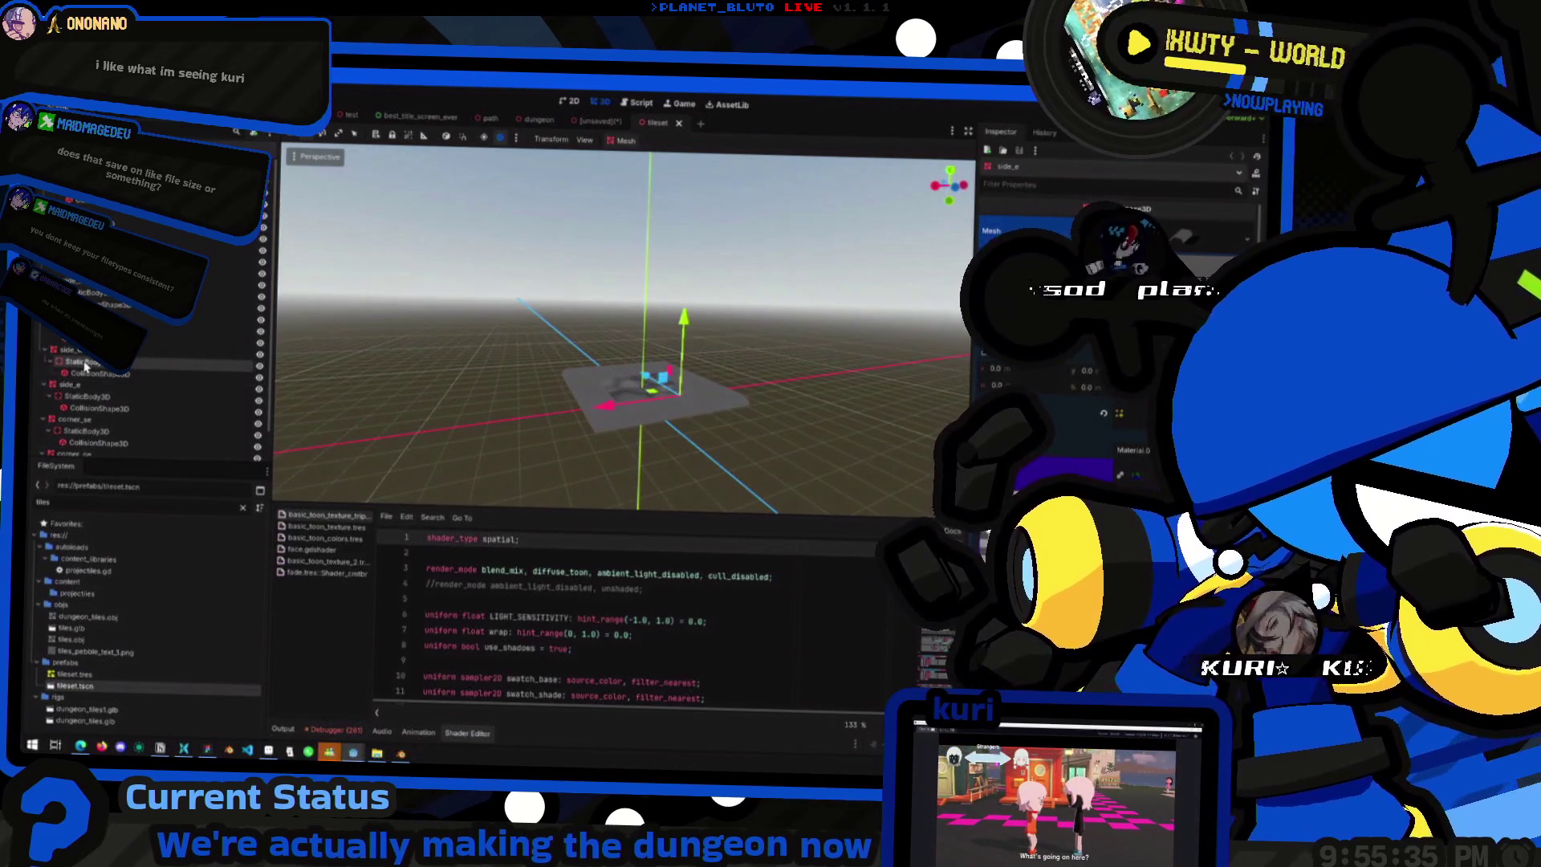
mouse_move(832, 346)
left_mouse_down()
mouse_move(592, 379)
mouse_move(684, 395)
mouse_move(573, 406)
mouse_move(614, 383)
mouse_move(637, 412)
mouse_move(721, 411)
mouse_move(543, 391)
mouse_move(536, 373)
left_mouse_up()
scroll(715, 402, "down", 3)
scroll(573, 407, "up", 5)
left_click_drag(455, 347, 540, 361)
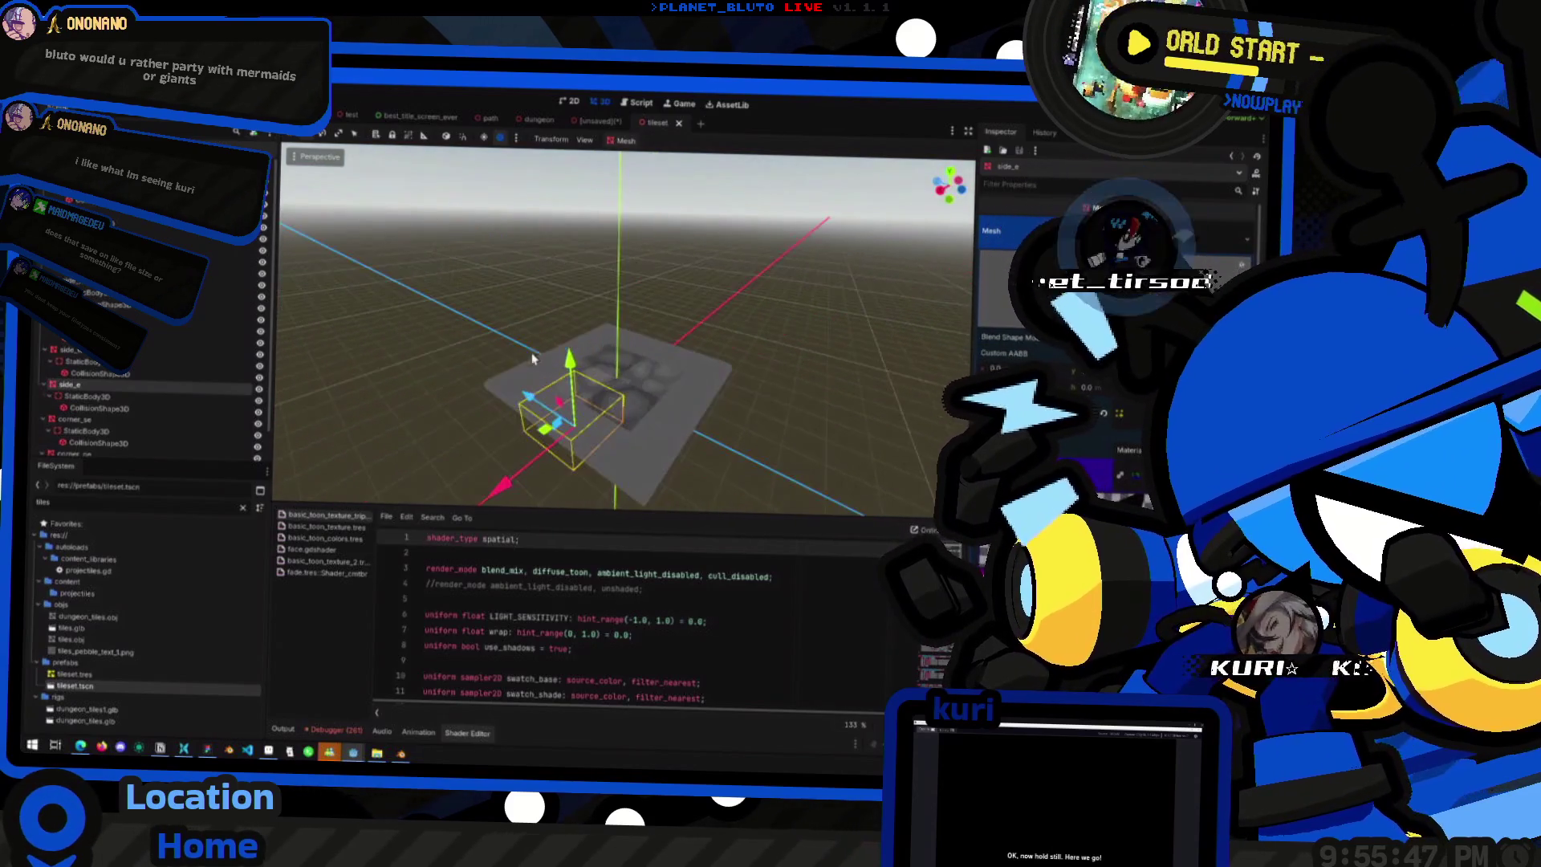
left_click(512, 374)
left_click(589, 418)
left_click_drag(589, 413, 642, 473)
- Select and inspect the corner_ne, centre and corner_nw tiles in the tileset scene
left_click(600, 427)
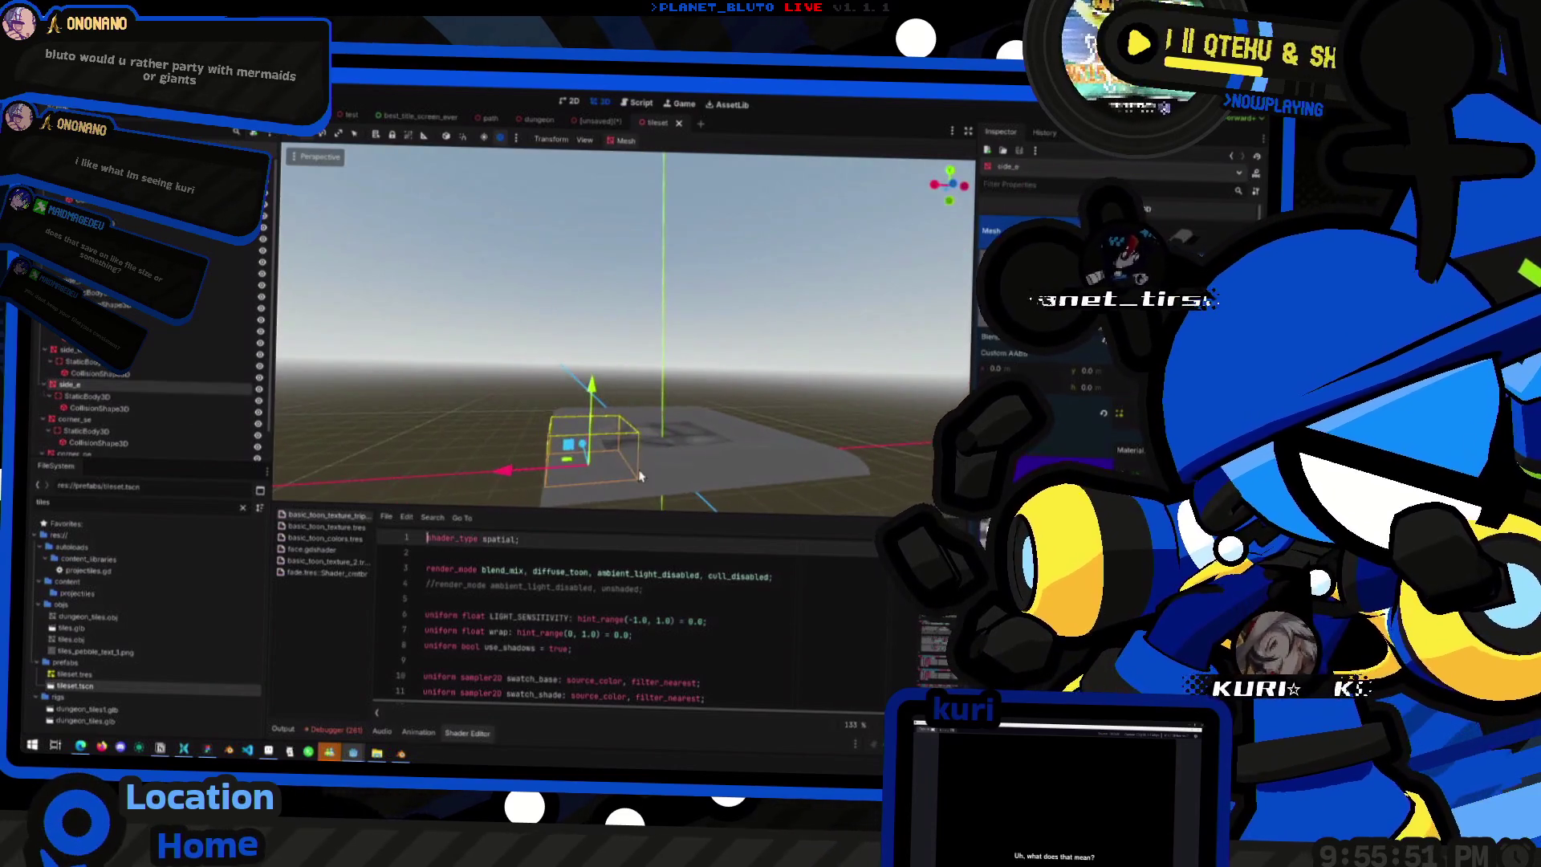
left_click(721, 461)
left_click(688, 415)
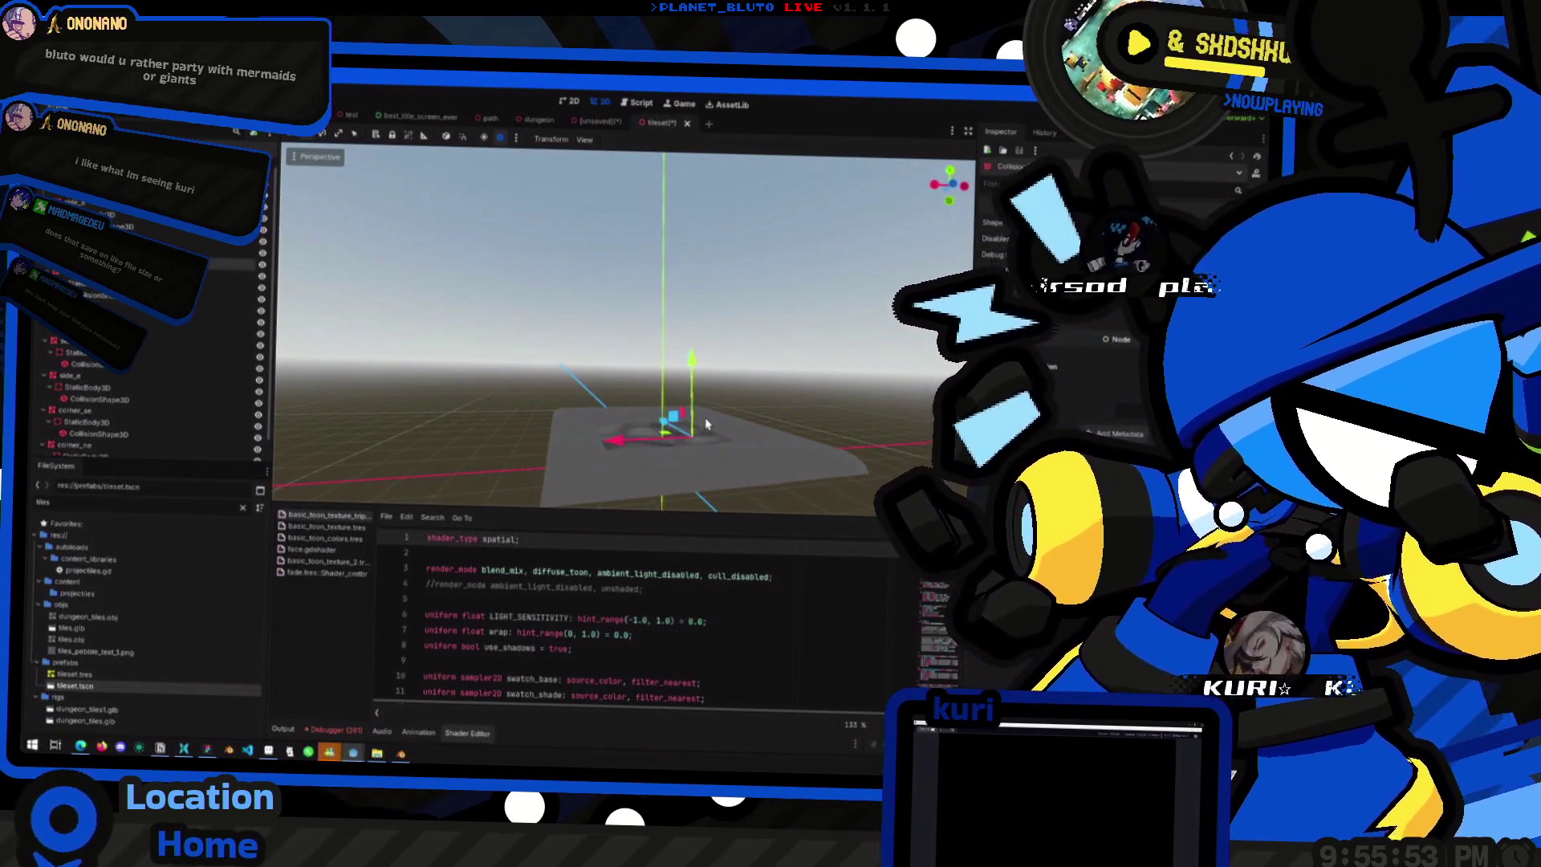
left_click(709, 419)
left_click(707, 434)
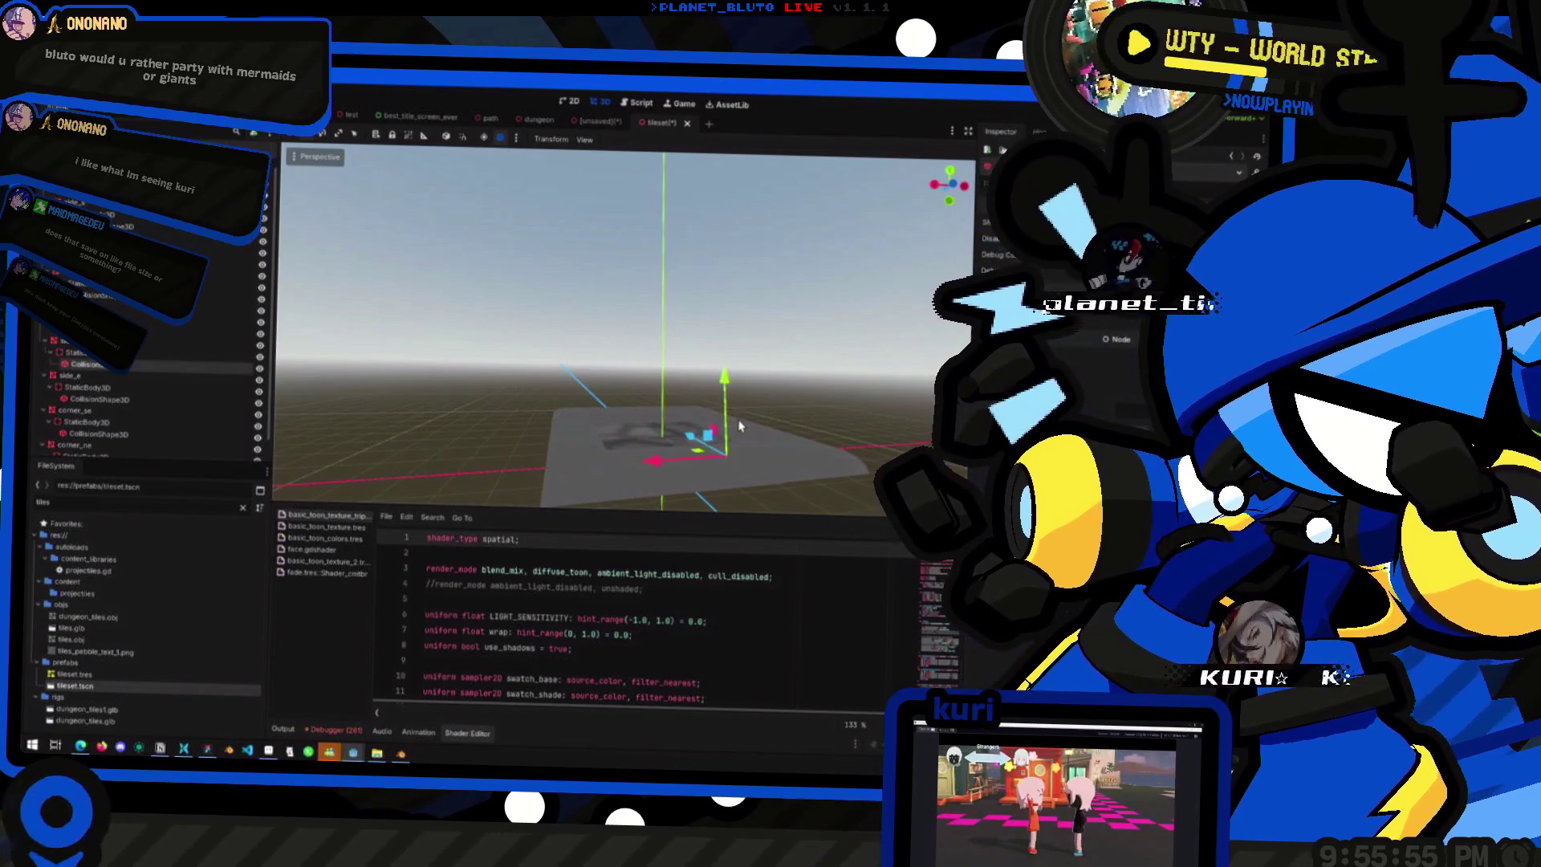
left_click(691, 426)
scroll(690, 429, "down", 3)
mouse_move(691, 430)
left_mouse_down()
mouse_move(590, 444)
mouse_move(613, 334)
mouse_move(637, 321)
mouse_move(760, 454)
mouse_move(759, 428)
mouse_move(610, 461)
mouse_move(642, 410)
mouse_move(602, 377)
mouse_move(592, 388)
mouse_move(744, 456)
mouse_move(635, 479)
left_mouse_up()
left_click(550, 382)
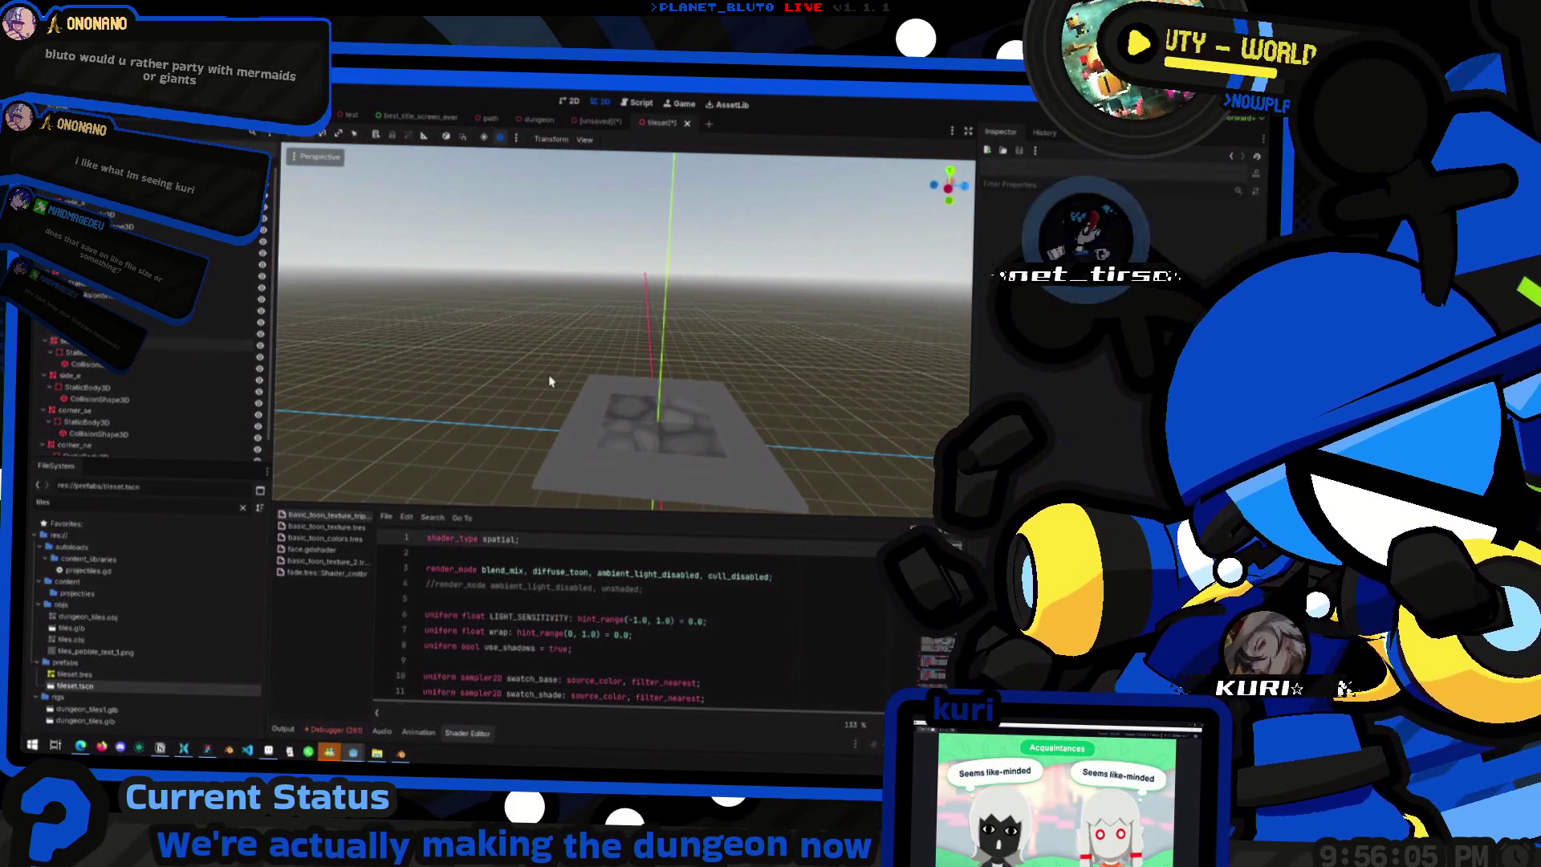
mouse_move(550, 381)
left_mouse_down()
mouse_move(596, 411)
mouse_move(604, 398)
mouse_move(543, 394)
left_mouse_up()
left_click(553, 423)
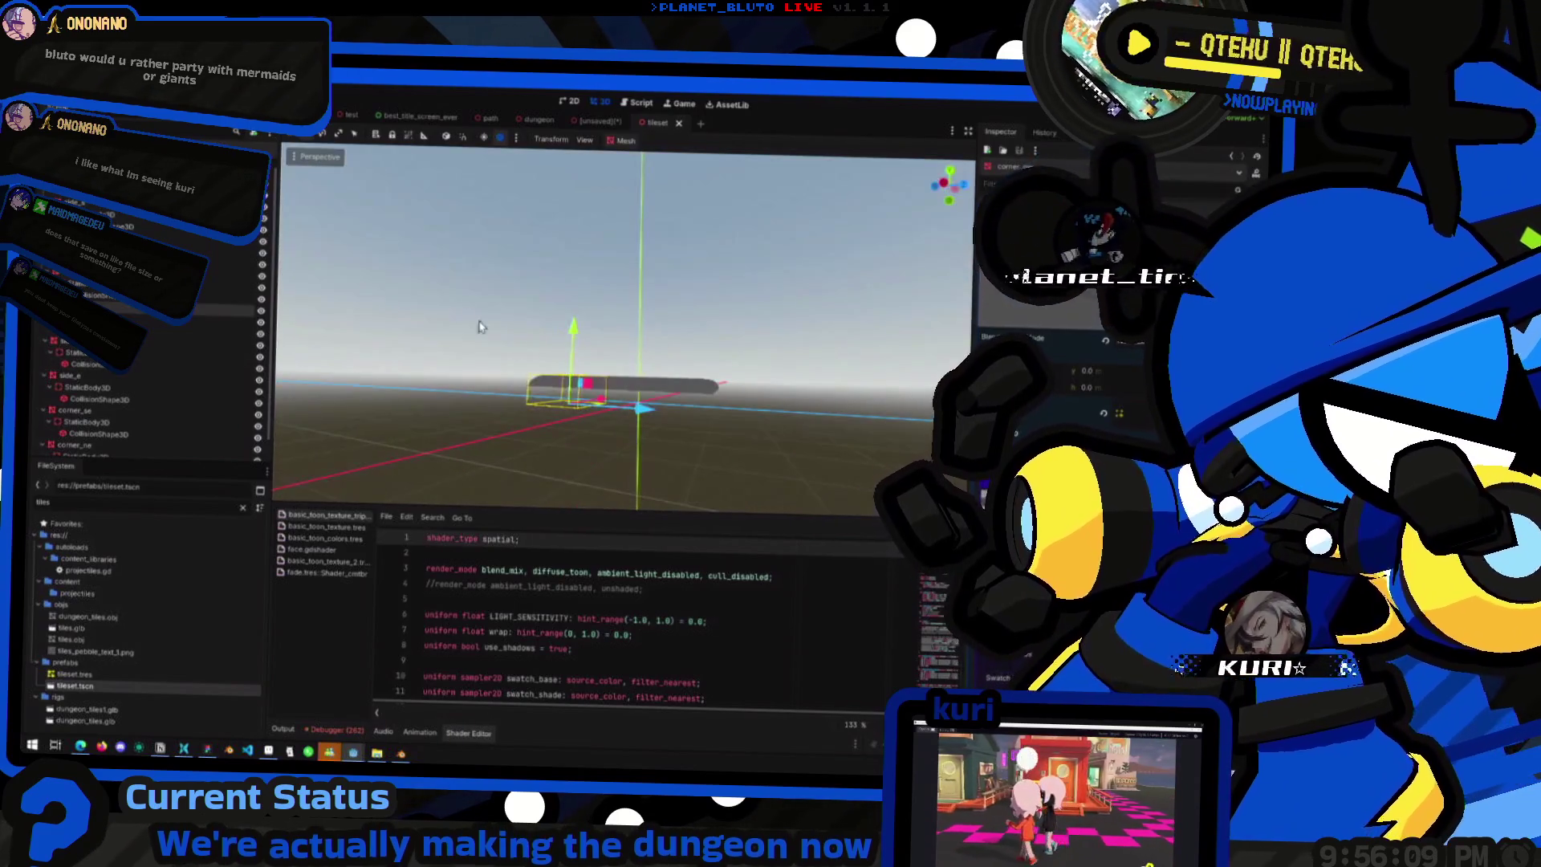
- Switch to the unsaved scene and look closely at the flat tile pieces
left_click(595, 122)
mouse_move(610, 345)
left_mouse_down()
mouse_move(619, 355)
mouse_move(554, 373)
mouse_move(575, 391)
left_mouse_up()
scroll(619, 355, "up", 3)
scroll(550, 376, "down", 3)
scroll(575, 391, "up", 2)
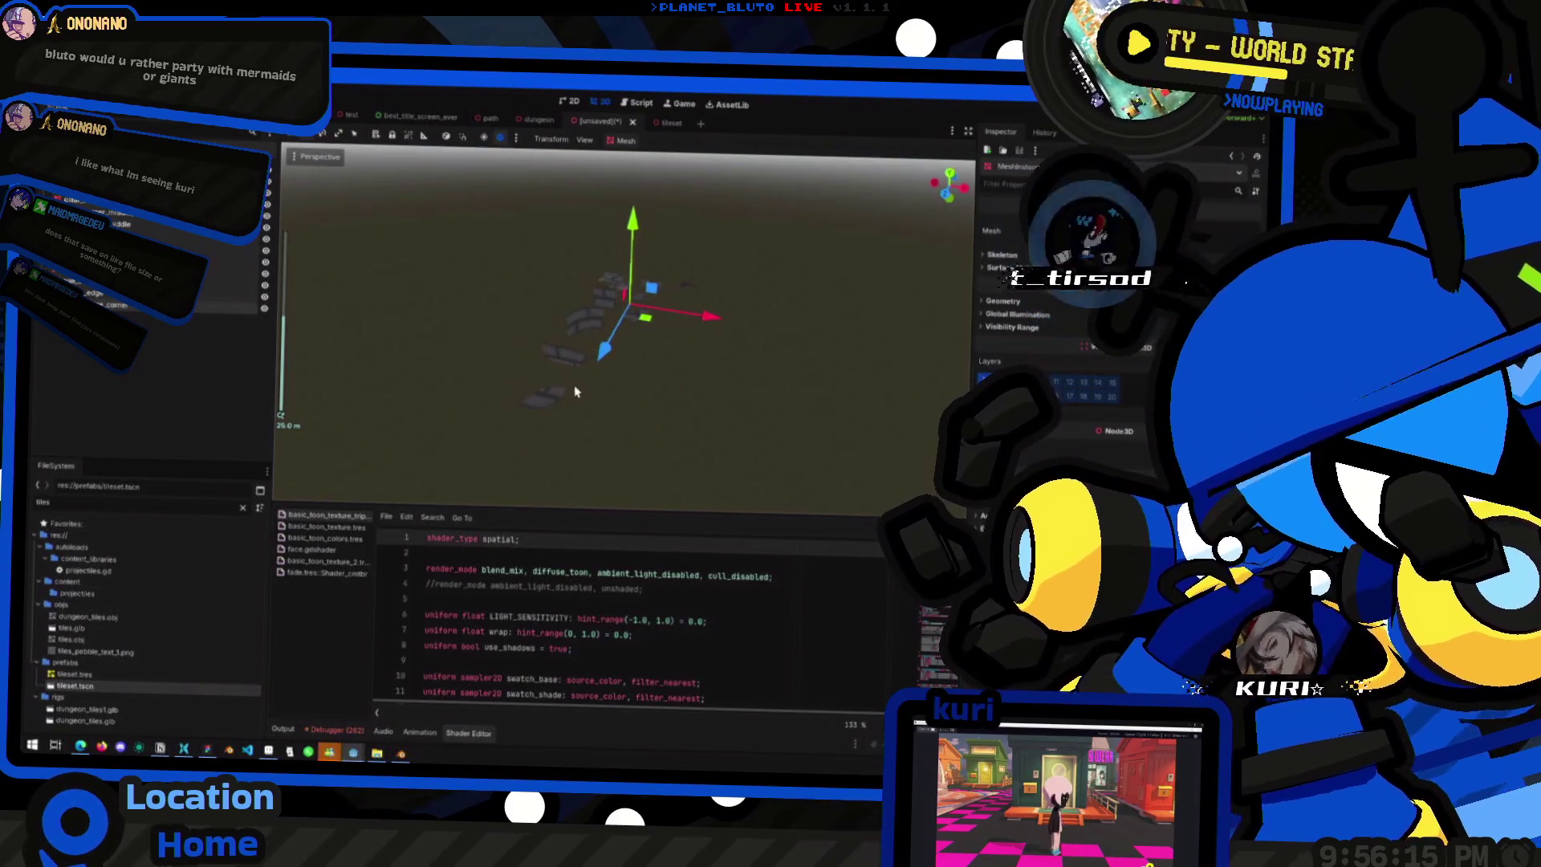
mouse_move(346, 236)
left_mouse_down()
mouse_move(763, 292)
mouse_move(594, 402)
mouse_move(758, 309)
mouse_move(755, 363)
left_mouse_up()
scroll(685, 282, "up", 3)
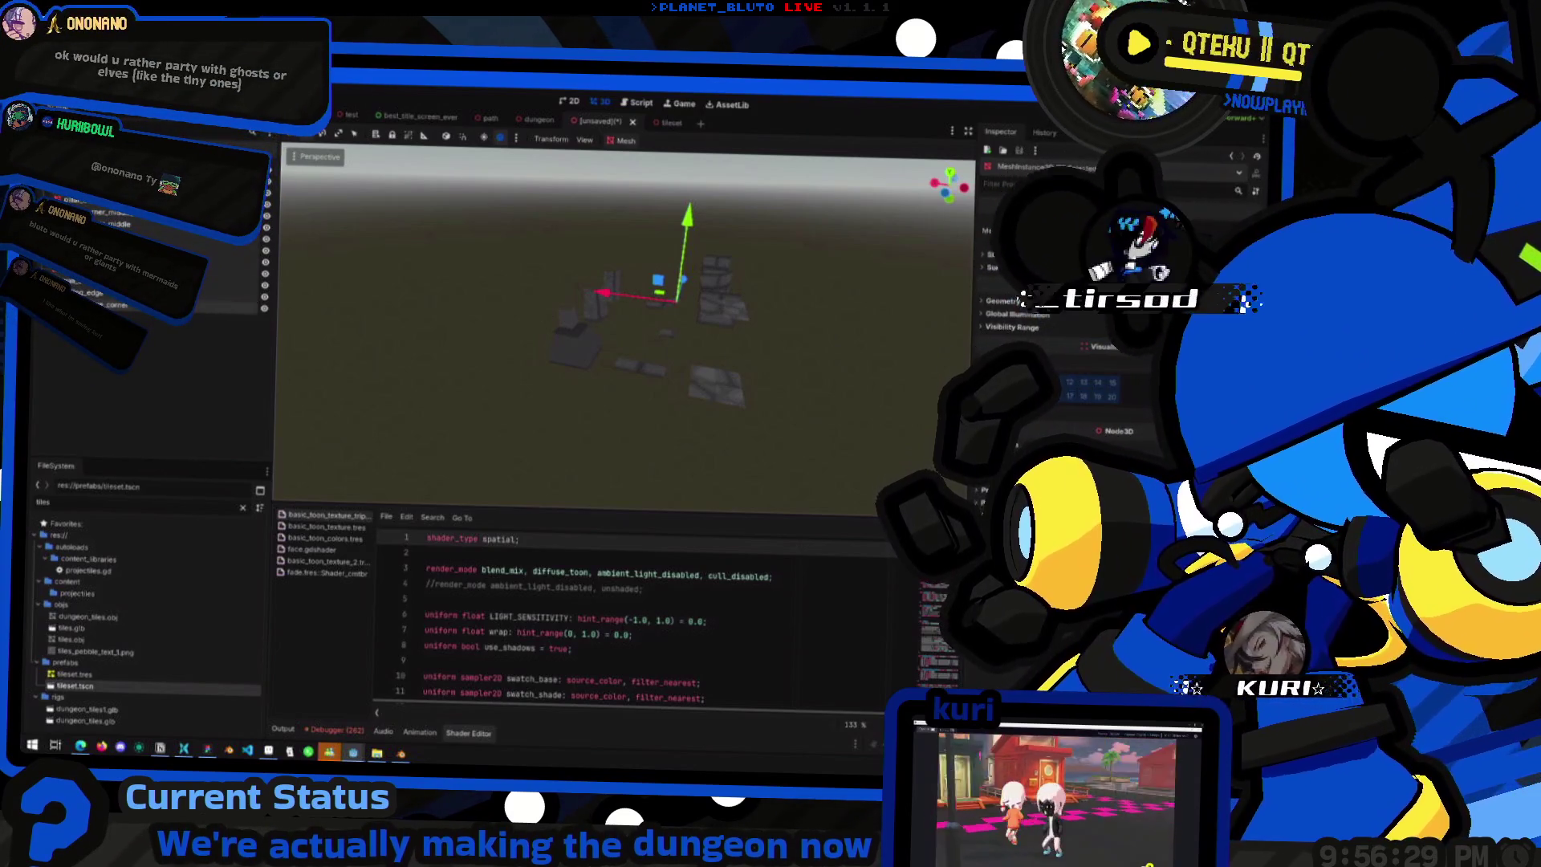
- Delete the side and corner_ne nodes from tileset.tscn, then return to the unsaved scene
left_click(680, 123)
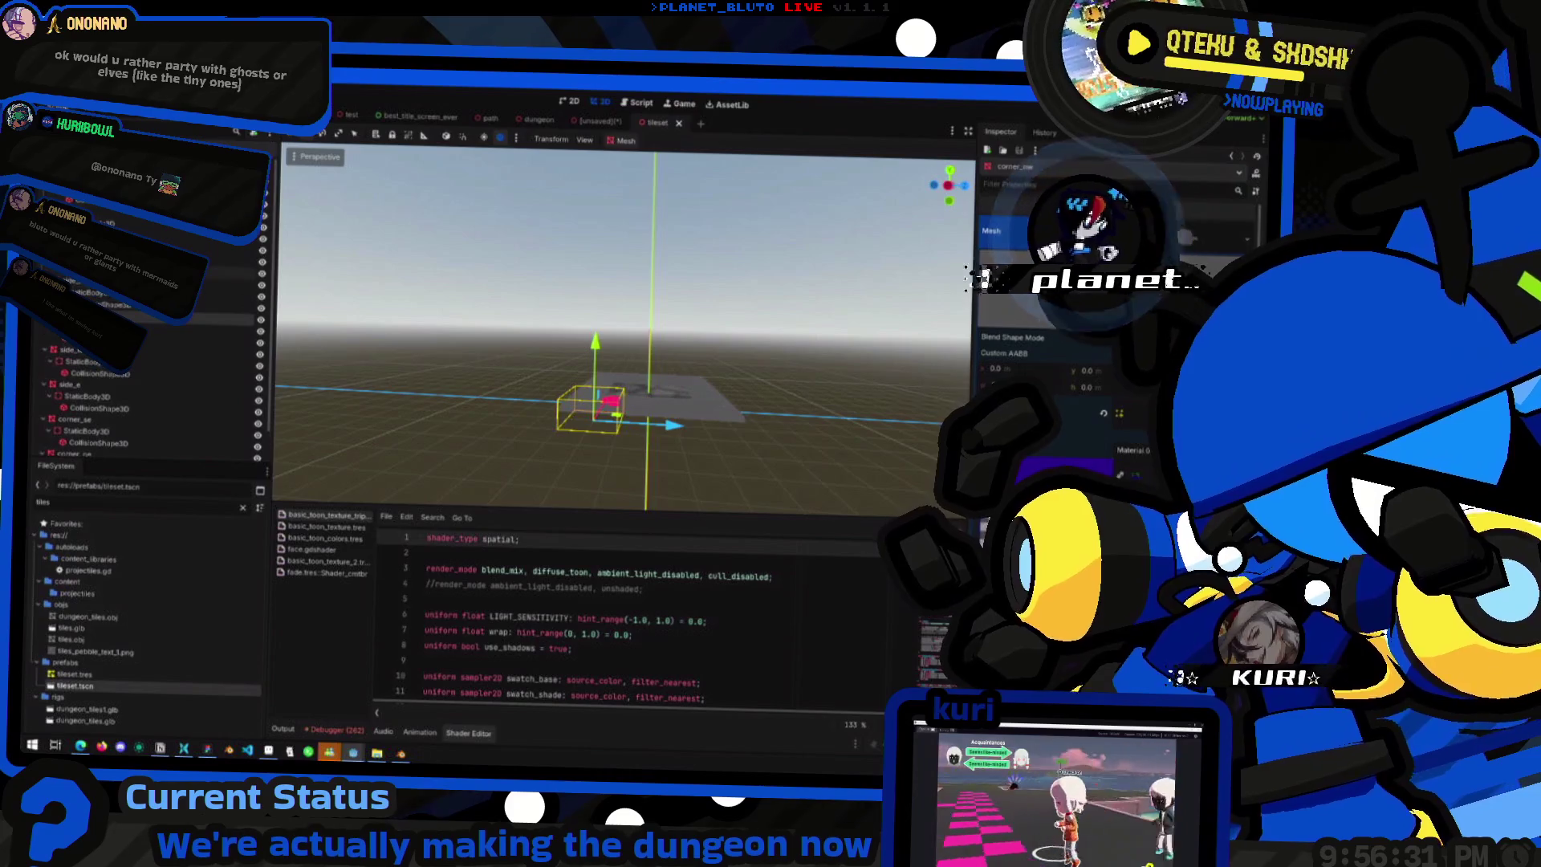
key("Delete")
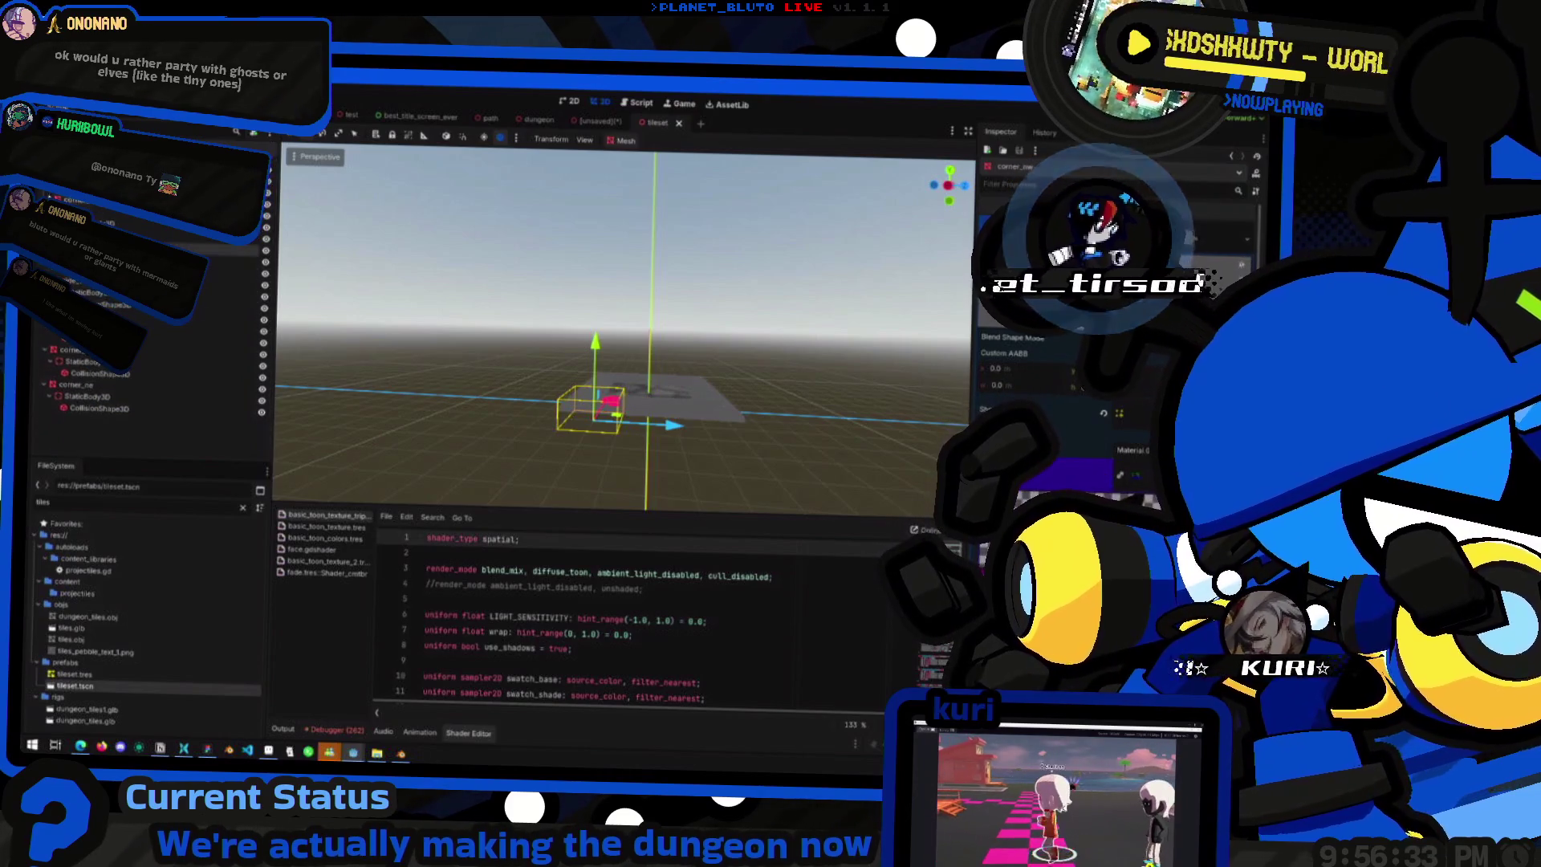
key("Delete")
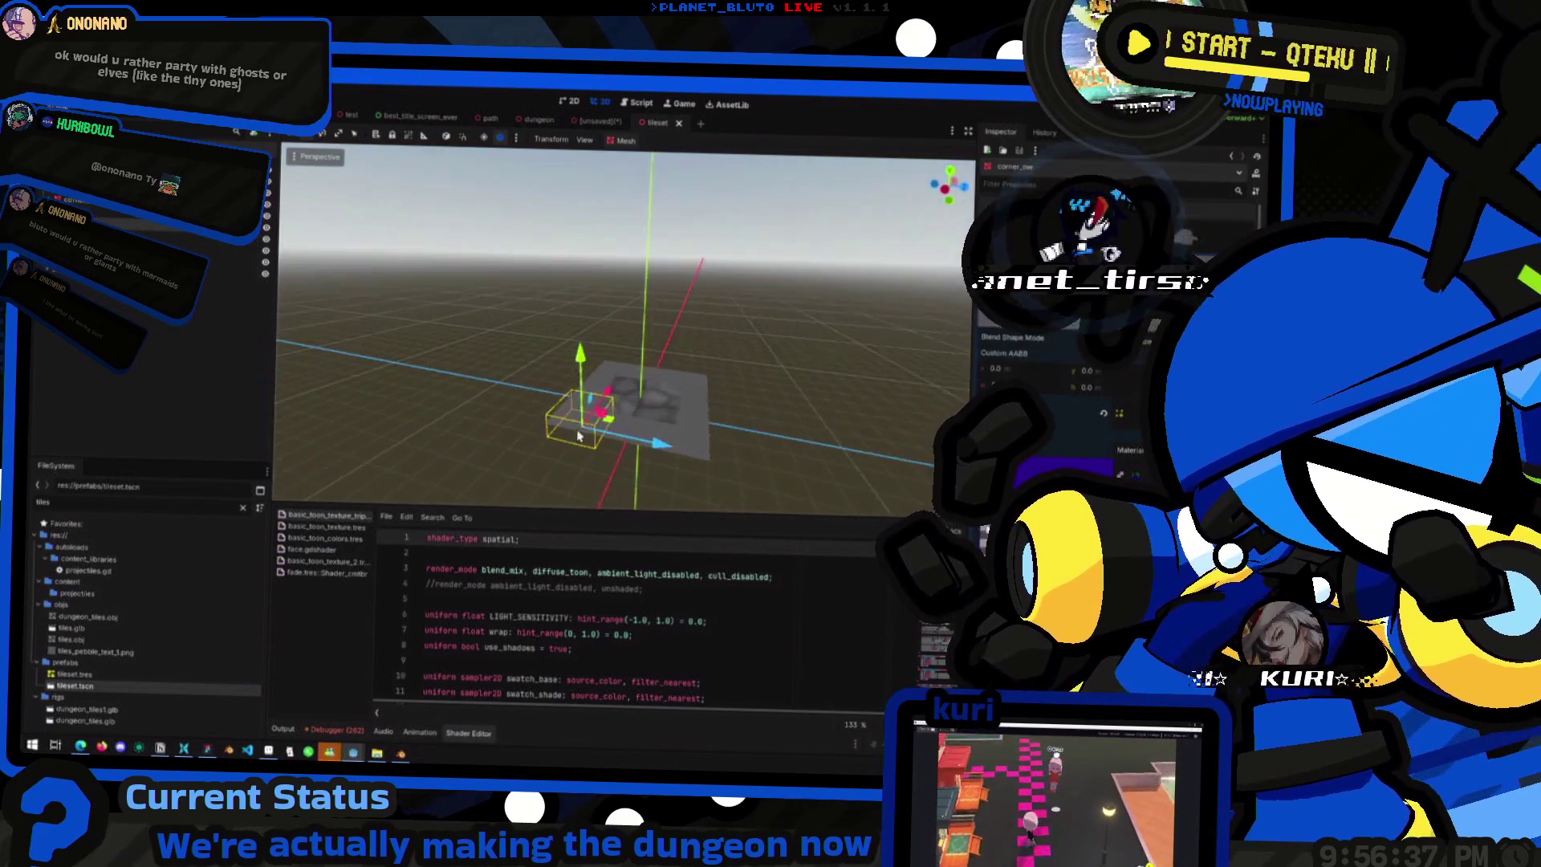
left_click(598, 121)
left_click_drag(619, 345, 664, 311)
right_click(120, 218)
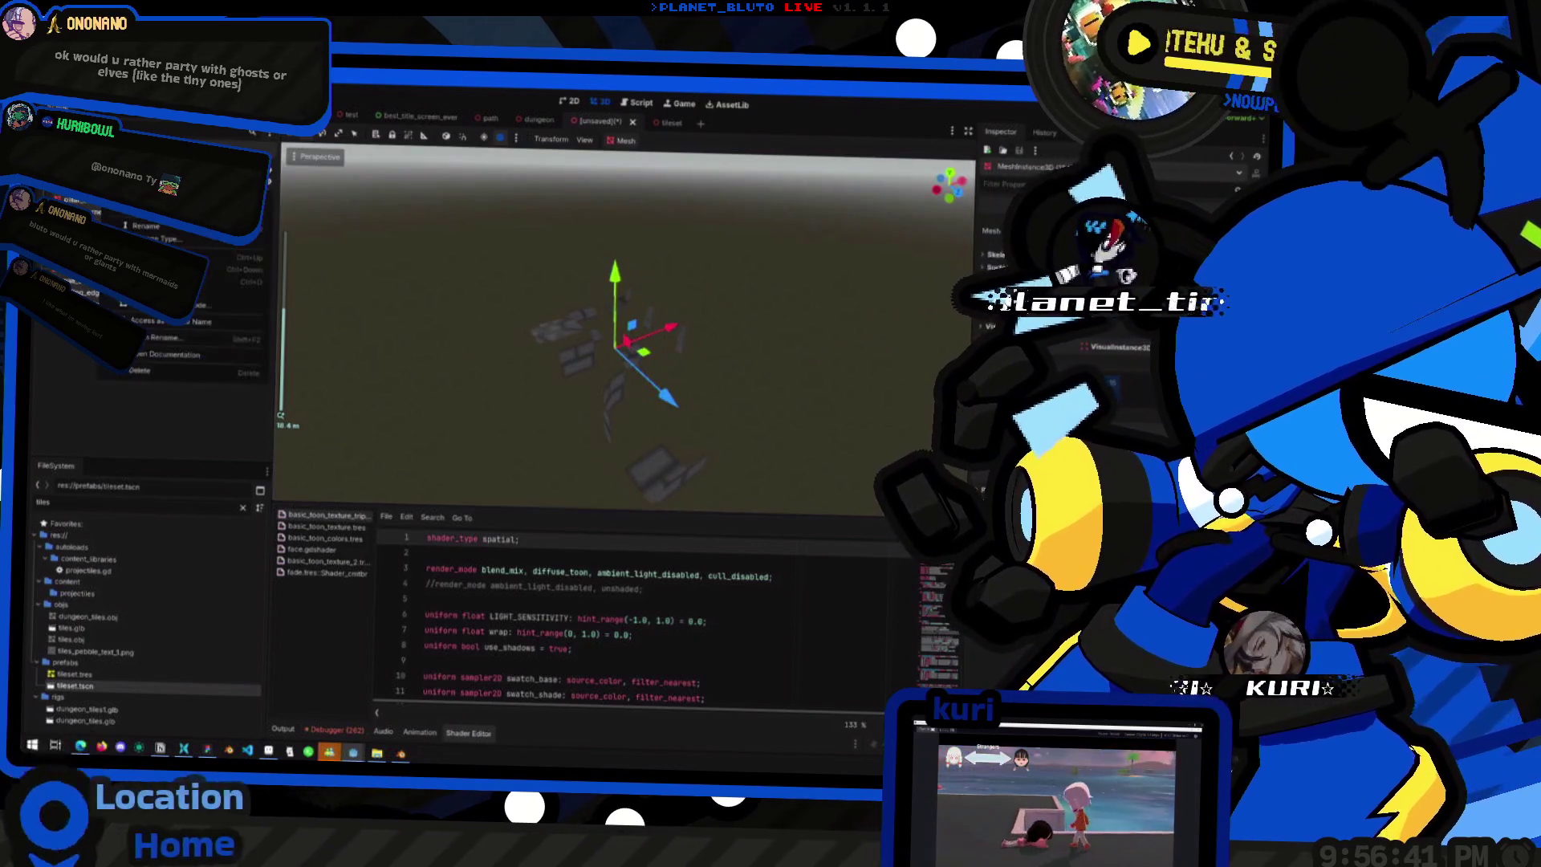
- Create Trimesh collision shapes placed as Static Body Child for the selected tile meshes
left_click(626, 141)
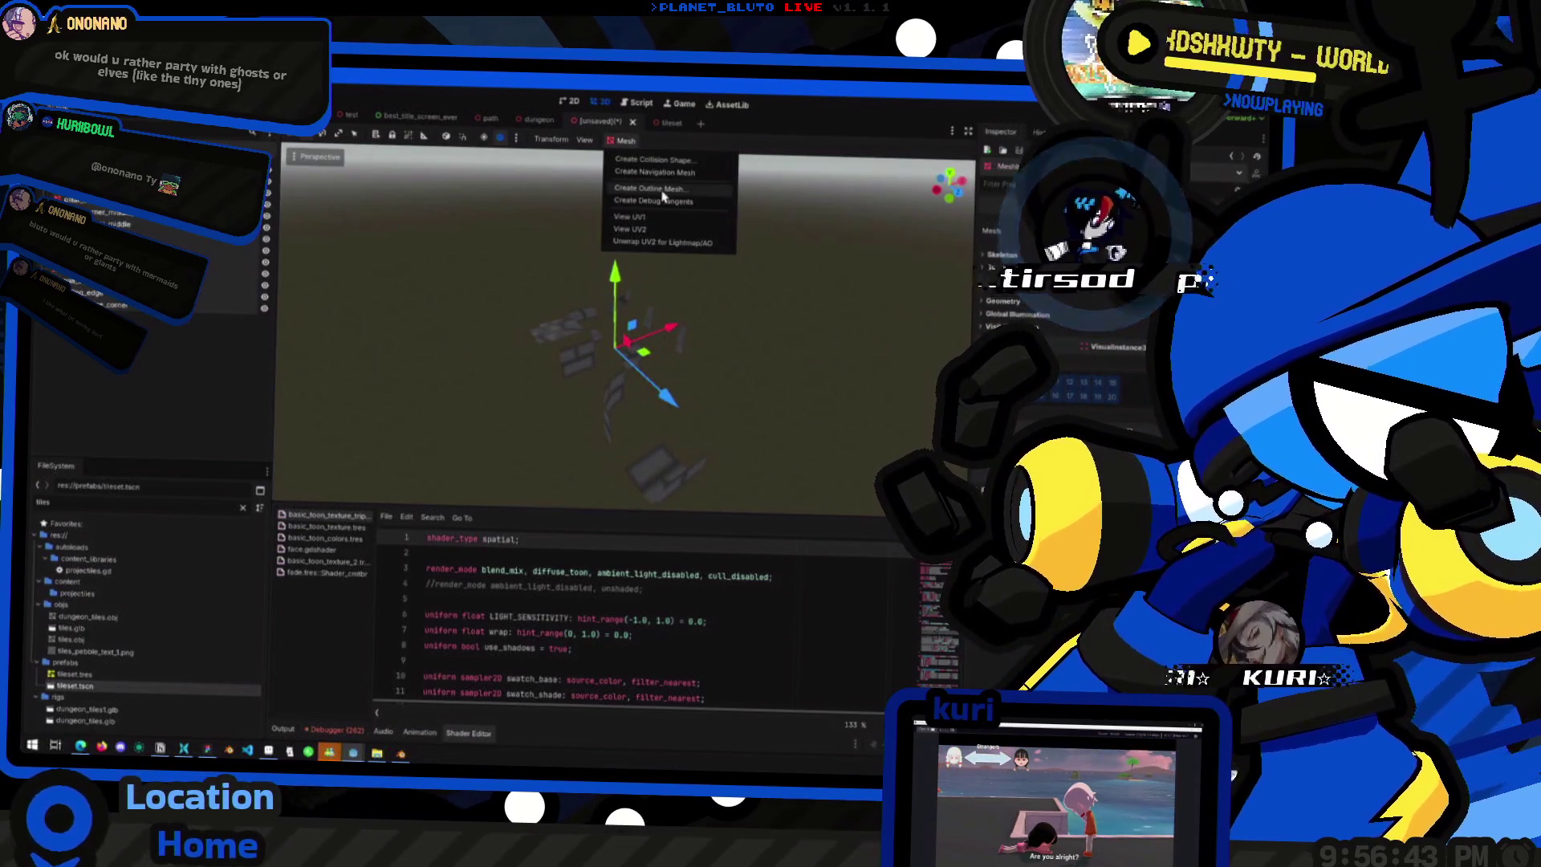
left_click(704, 162)
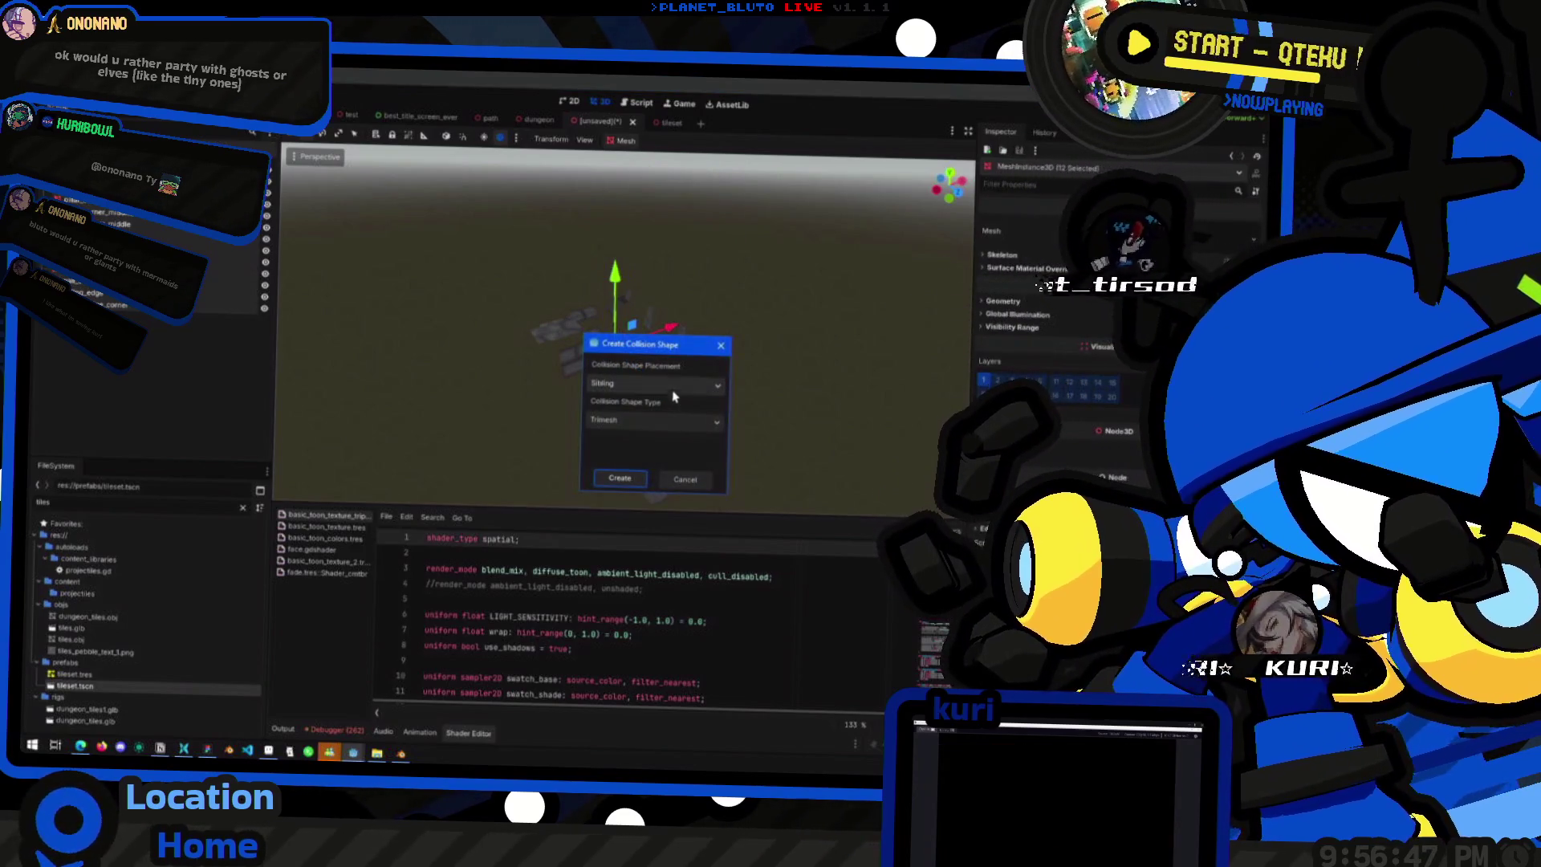
left_click(674, 387)
left_click(654, 414)
left_click(651, 421)
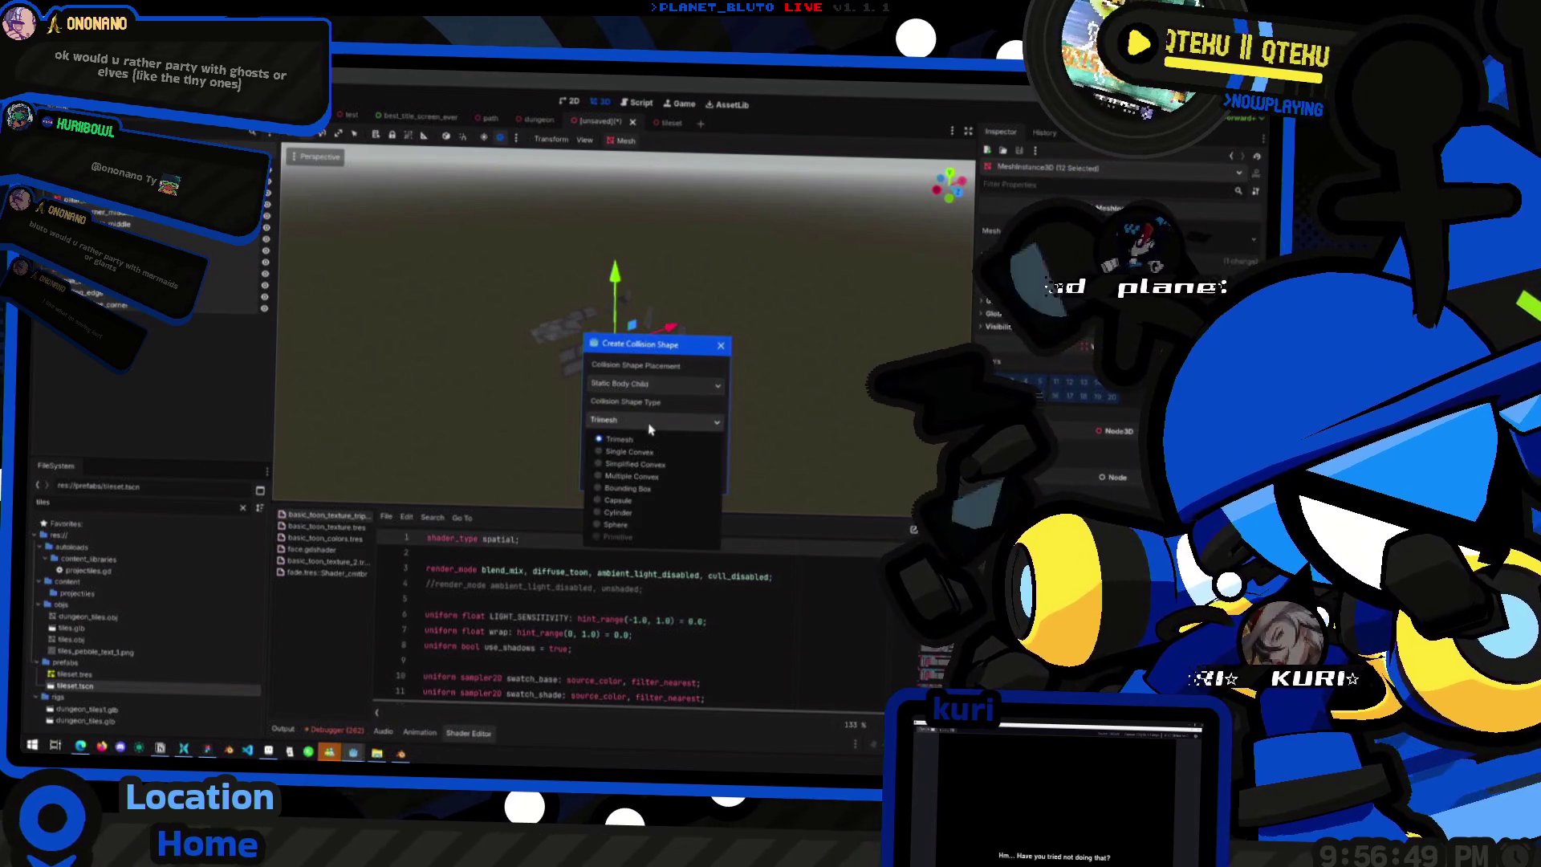
left_click(647, 439)
left_click(618, 480)
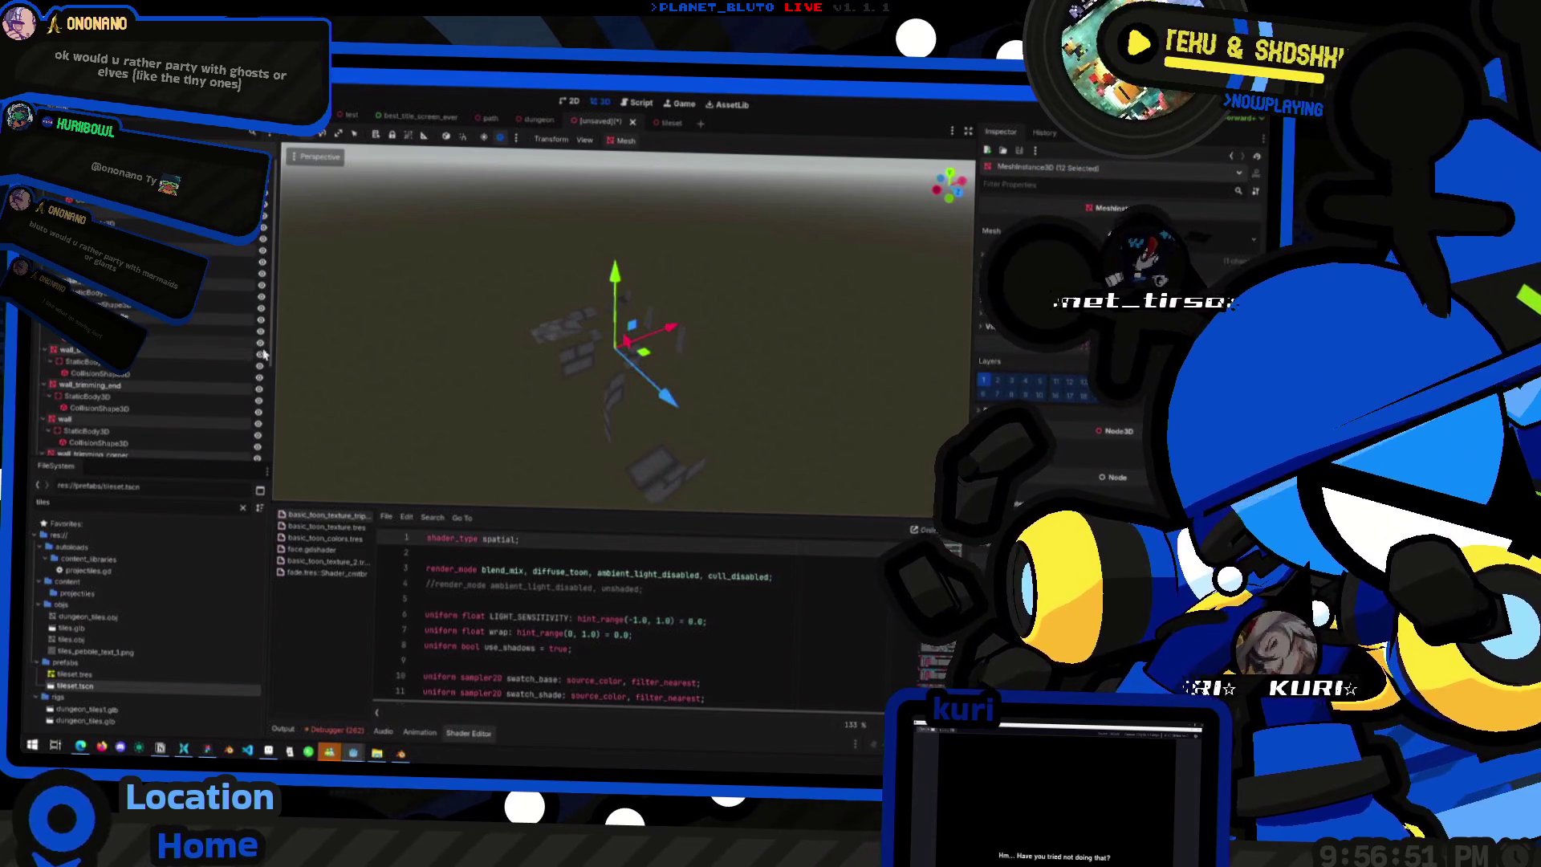
left_click_drag(433, 334, 513, 323)
left_click(588, 142)
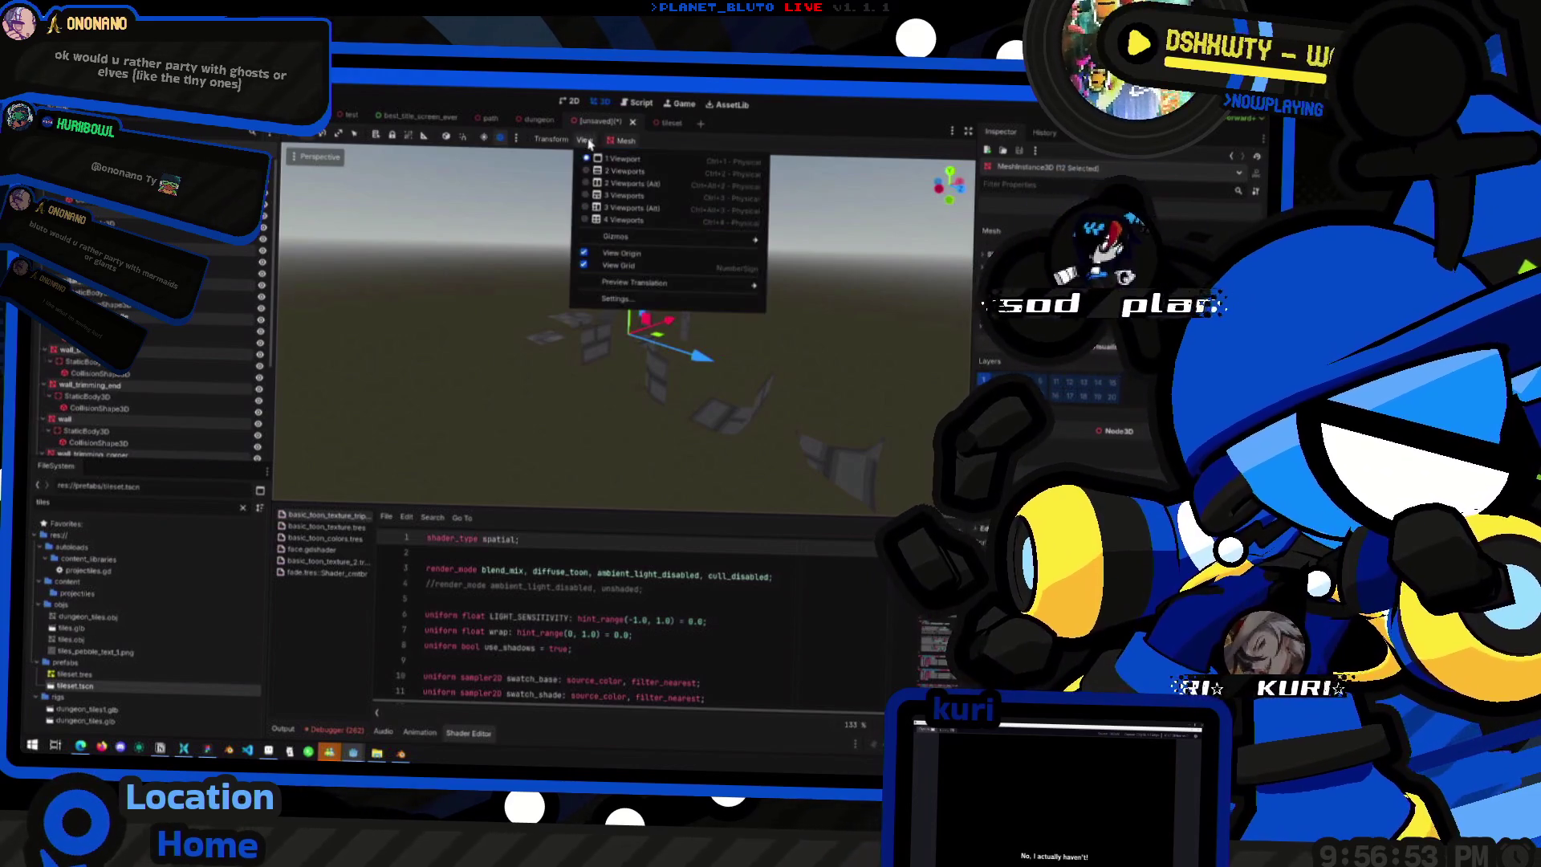
left_click(608, 140)
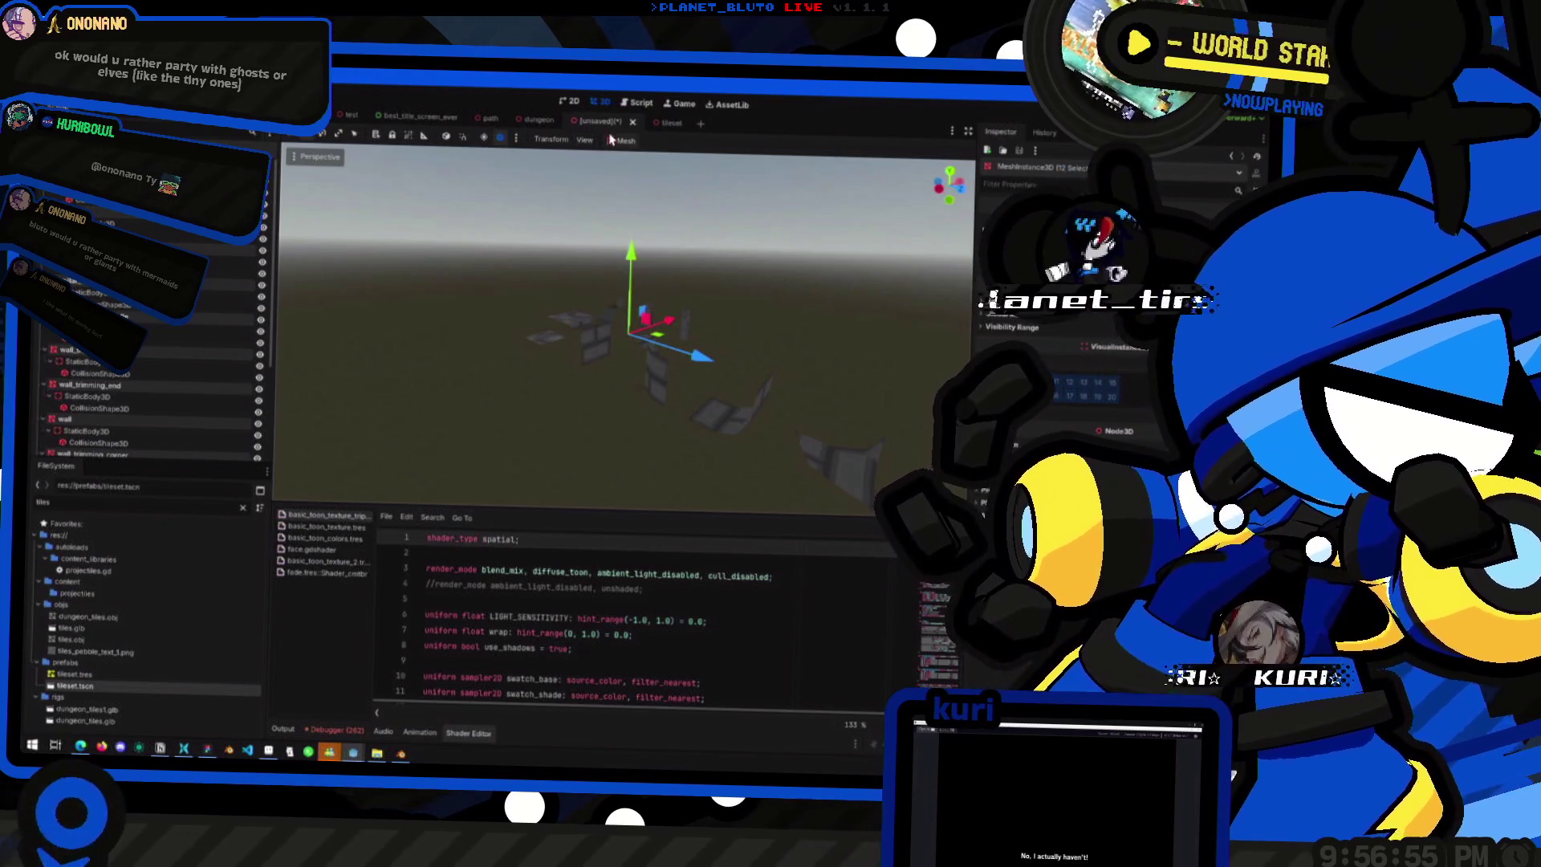
left_click(578, 141)
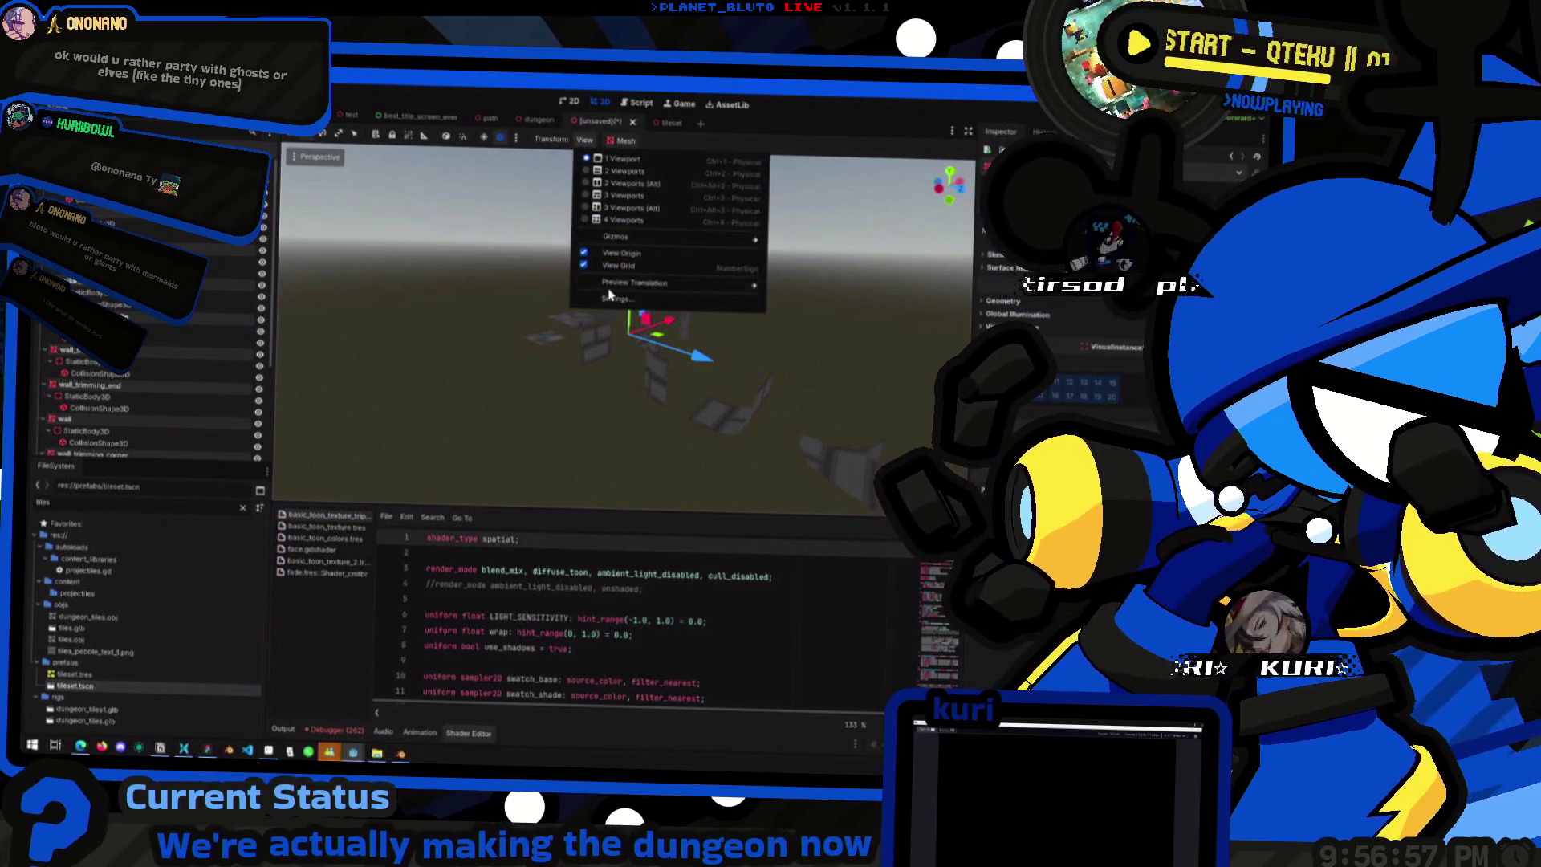
left_click(552, 143)
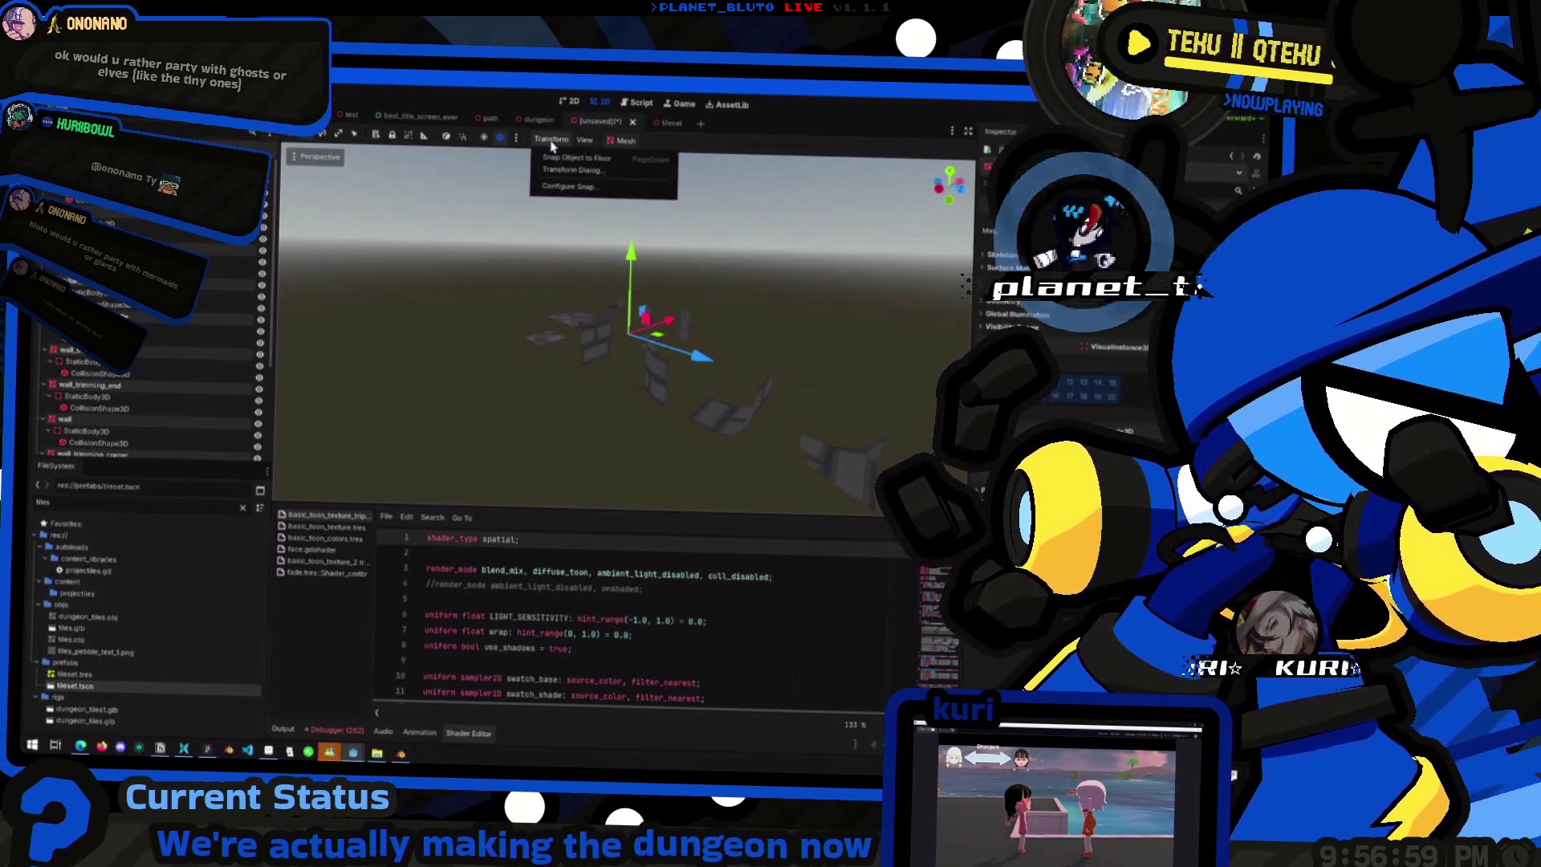
left_click(520, 140)
left_click(584, 141)
key("Escape")
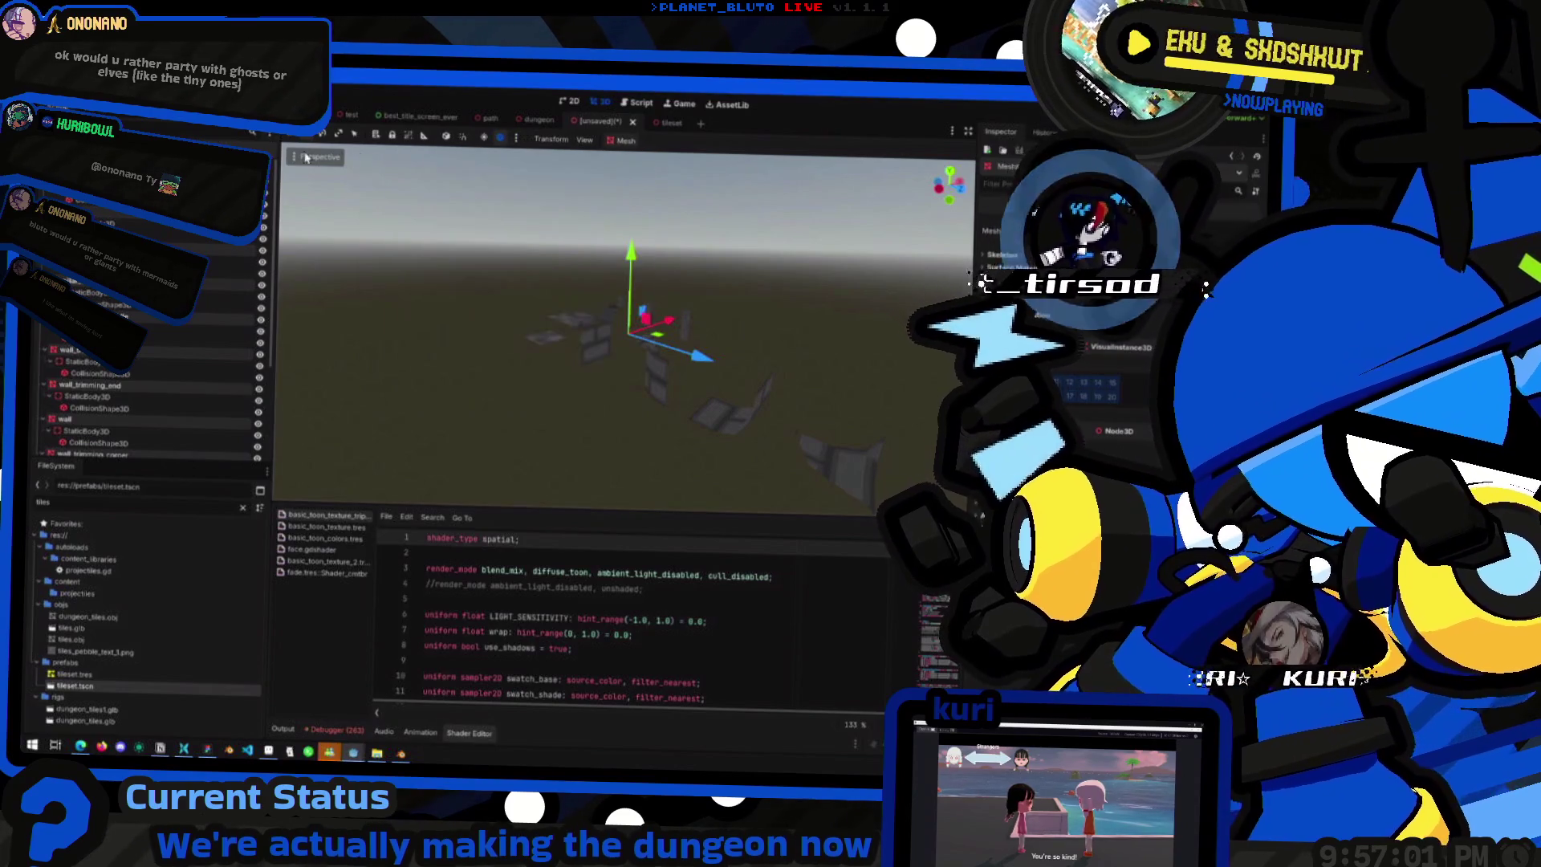
left_click(299, 159)
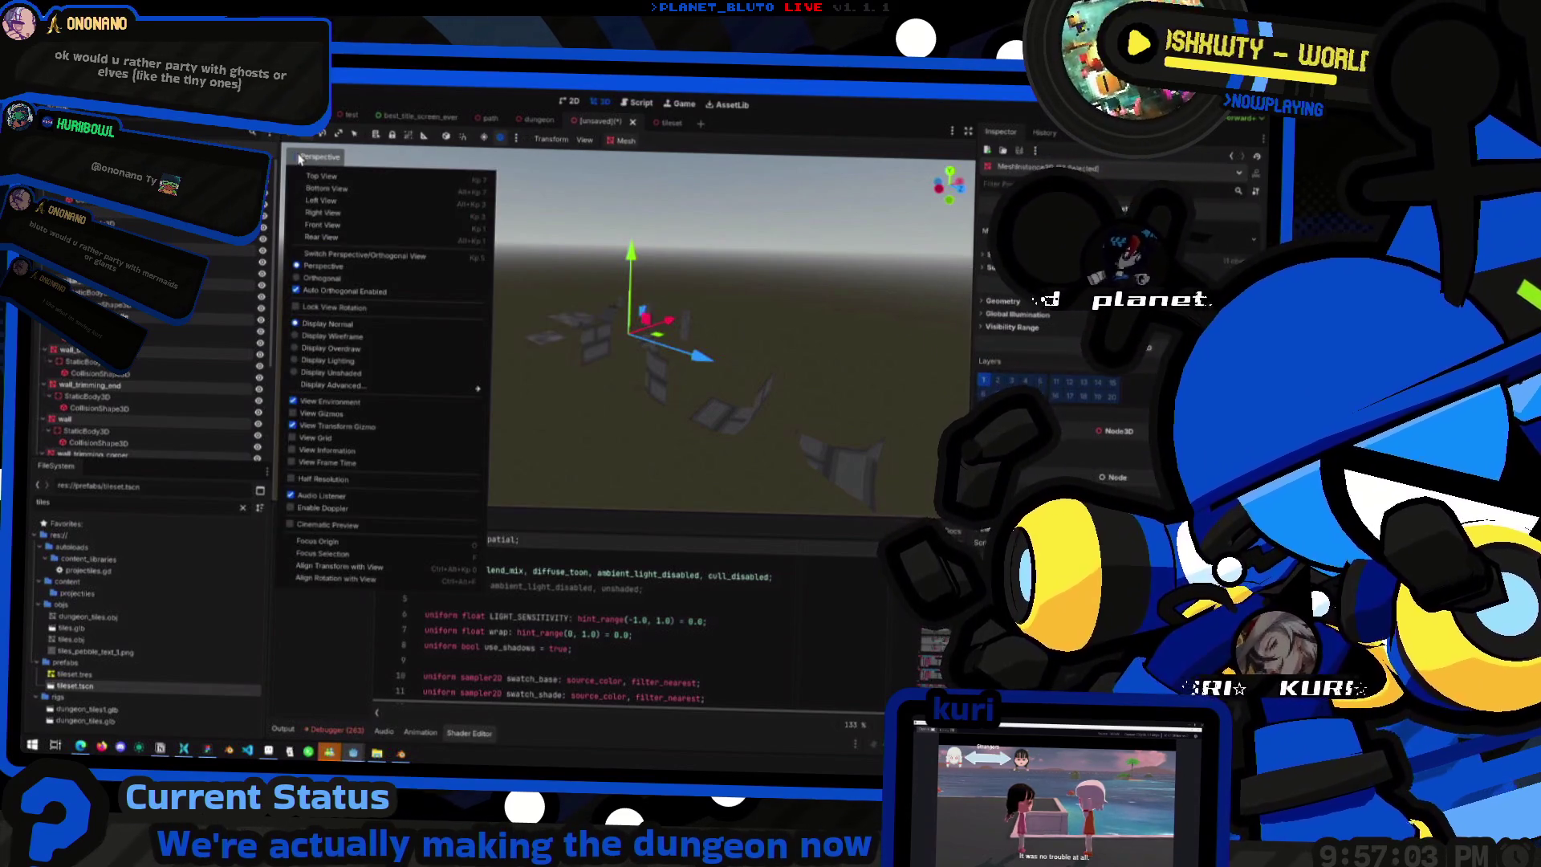
left_click(595, 152)
left_click(618, 207)
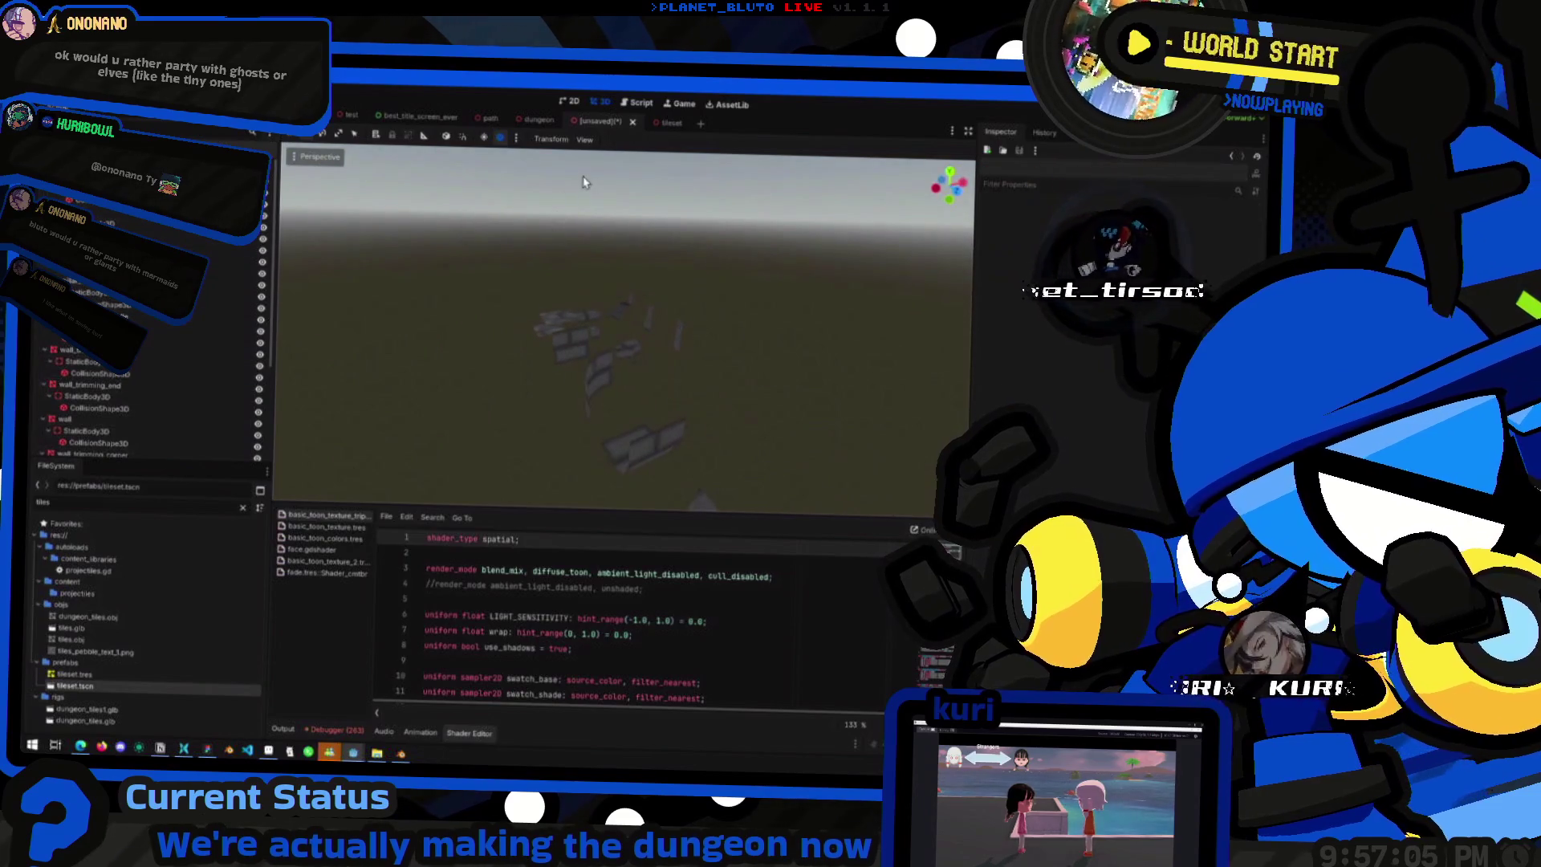
left_click(585, 141)
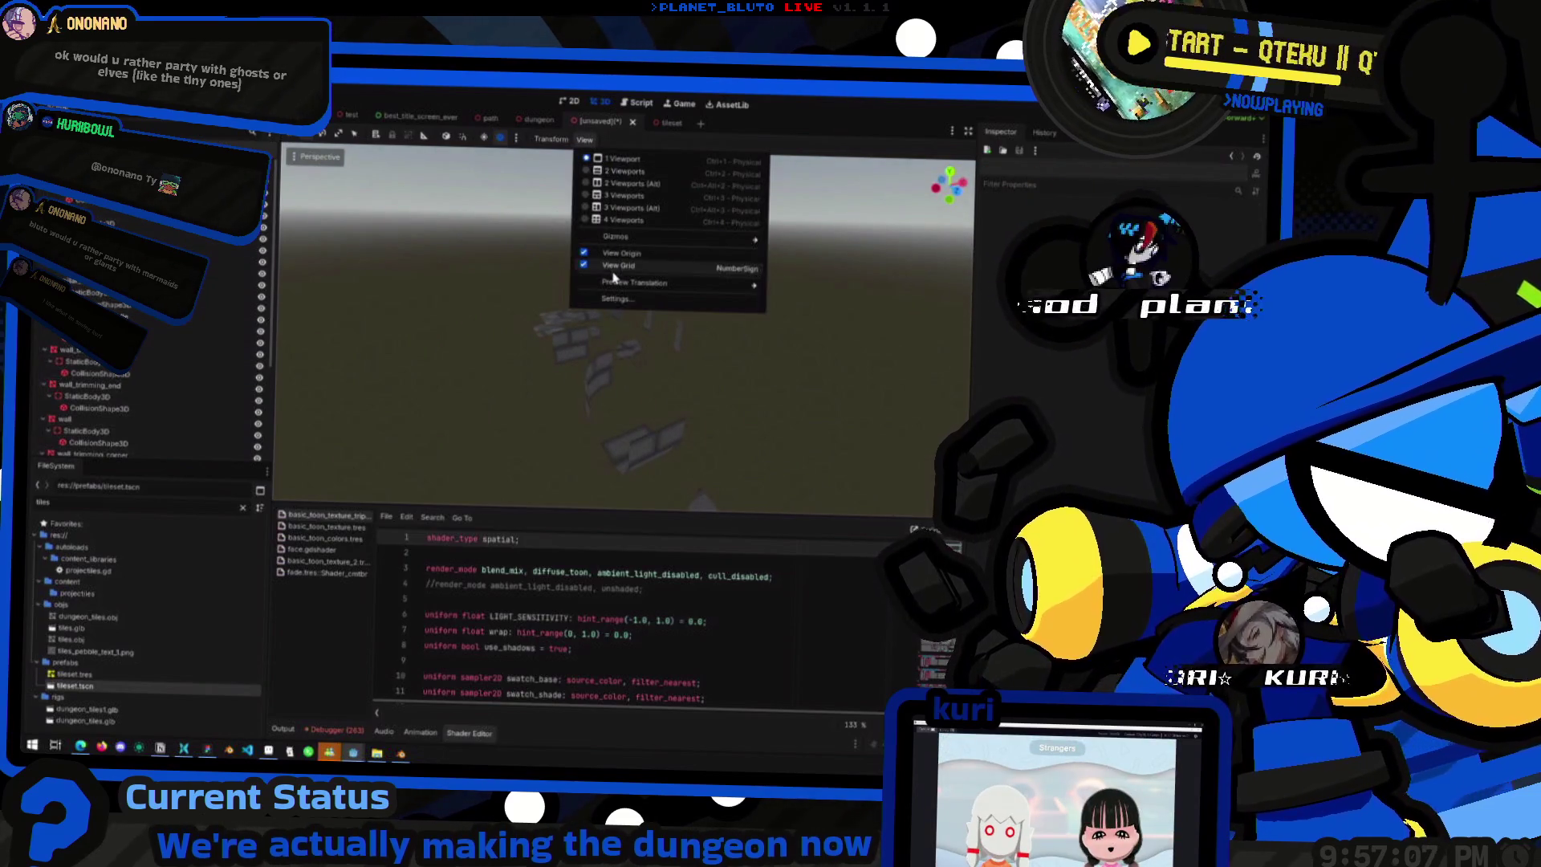
mouse_move(631, 238)
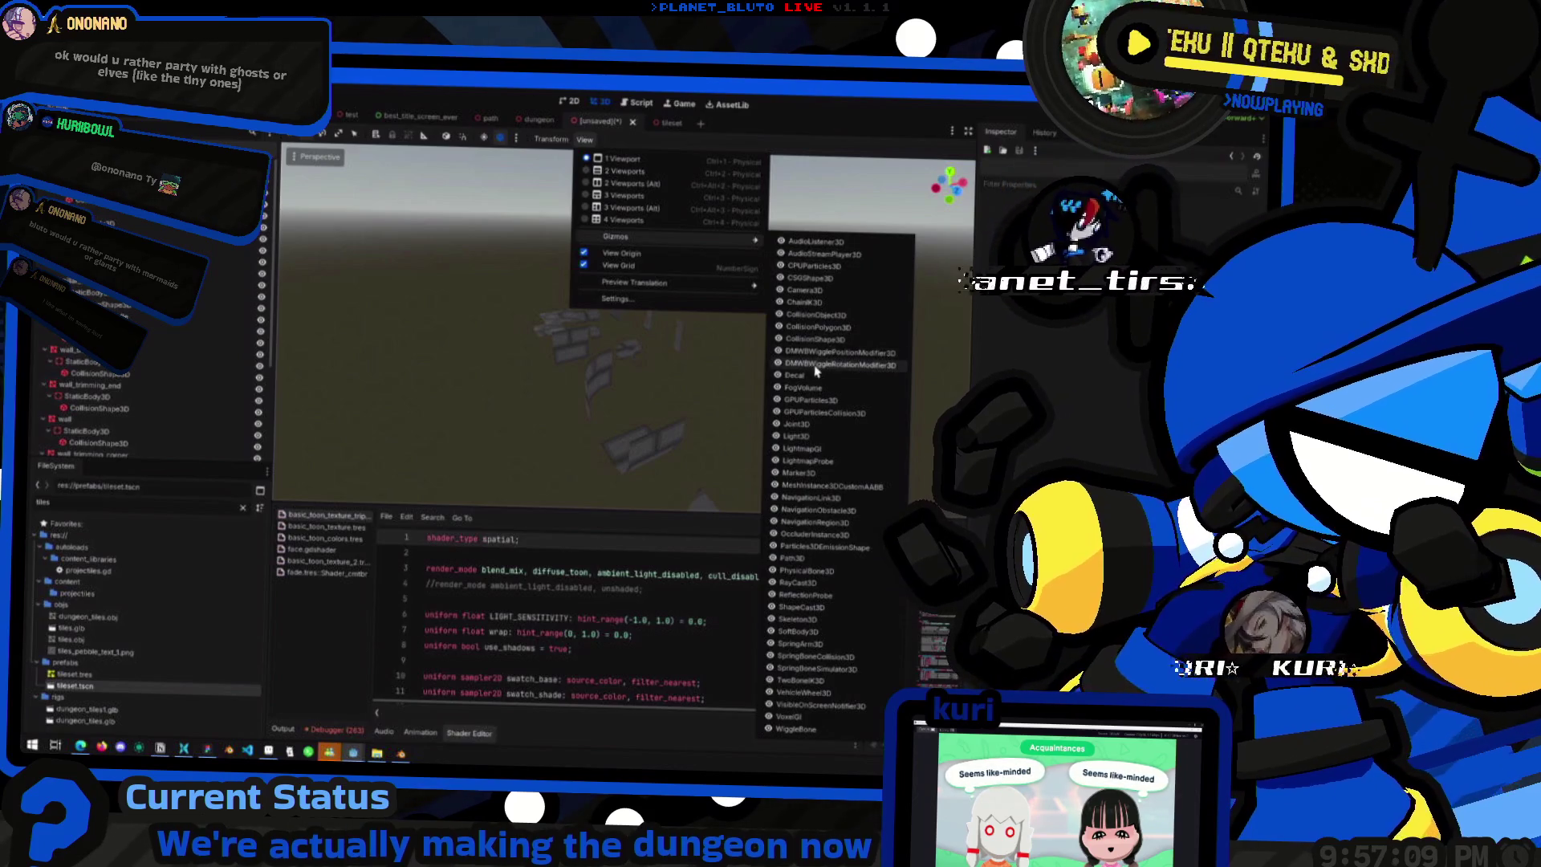
left_click(333, 357)
scroll(329, 355, "down", 3)
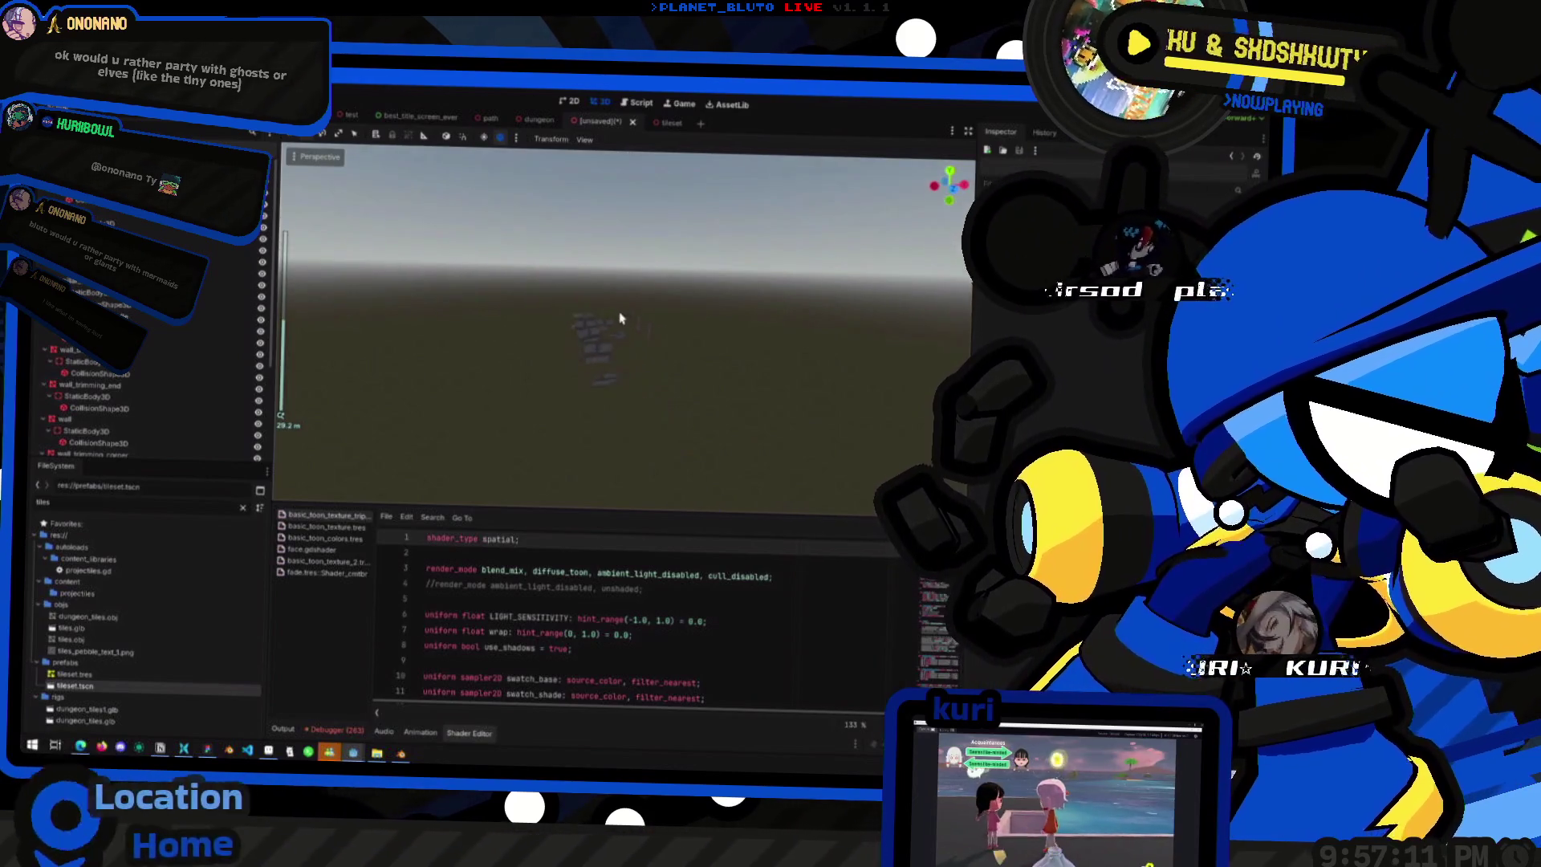
scroll(644, 343, "up", 4)
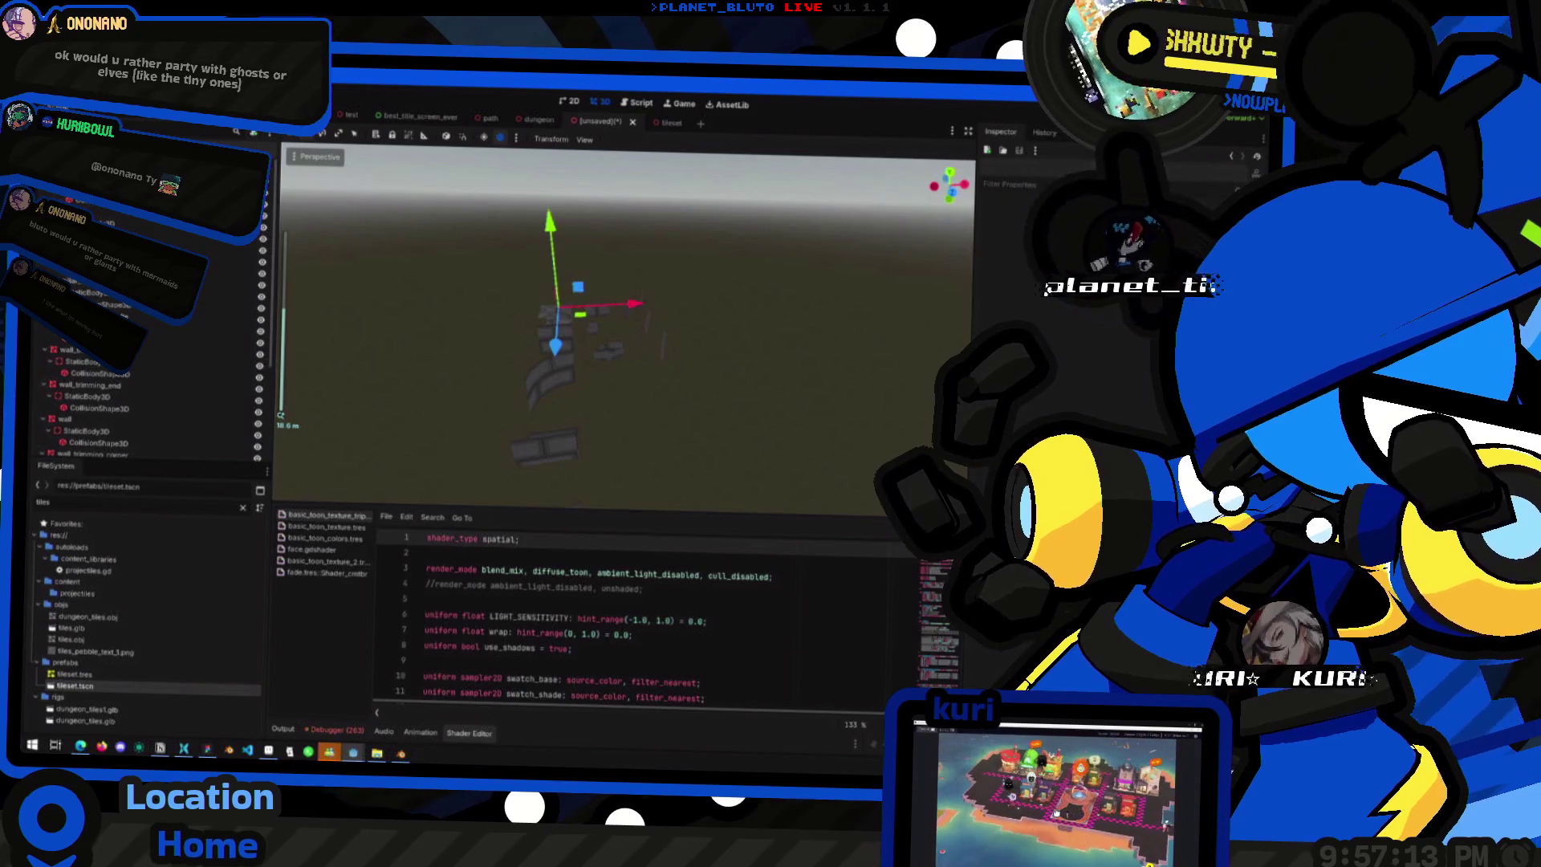
scroll(640, 325, "up", 2)
left_click(115, 213)
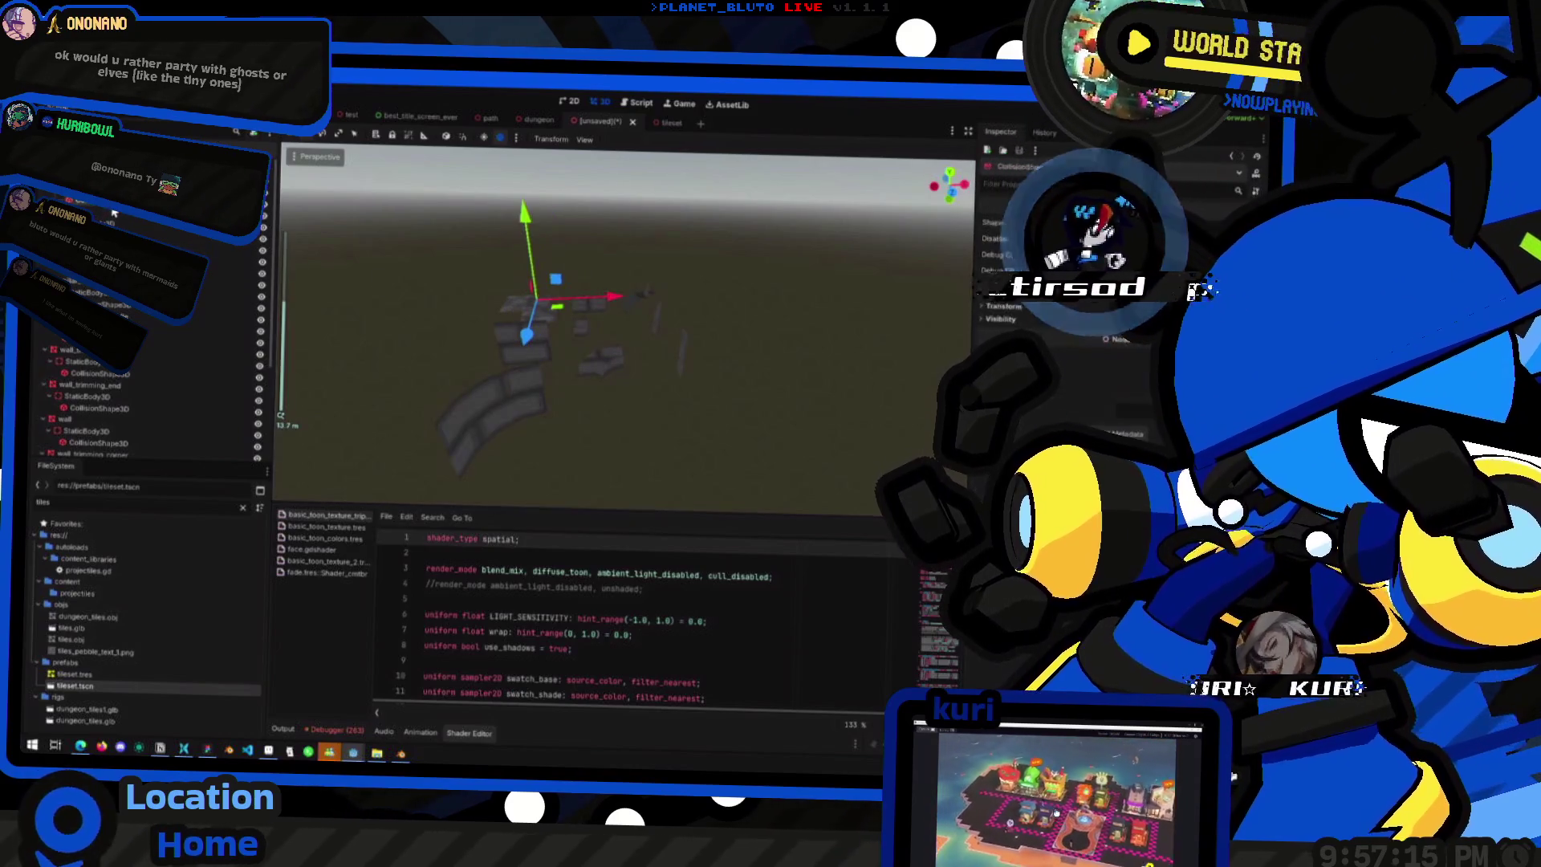
left_click_drag(465, 306, 578, 309)
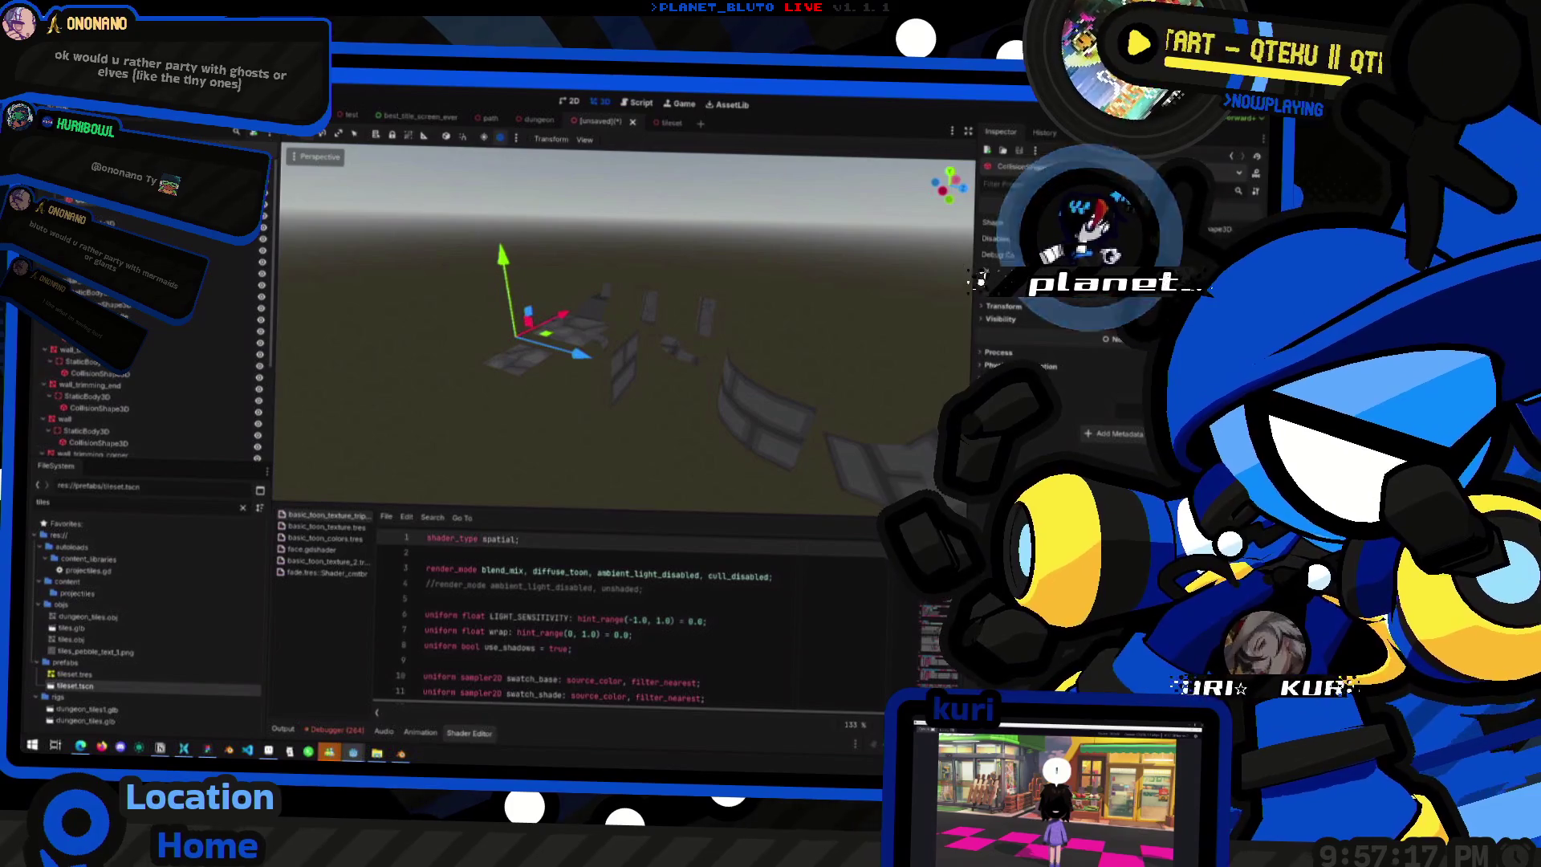
left_click(1164, 255)
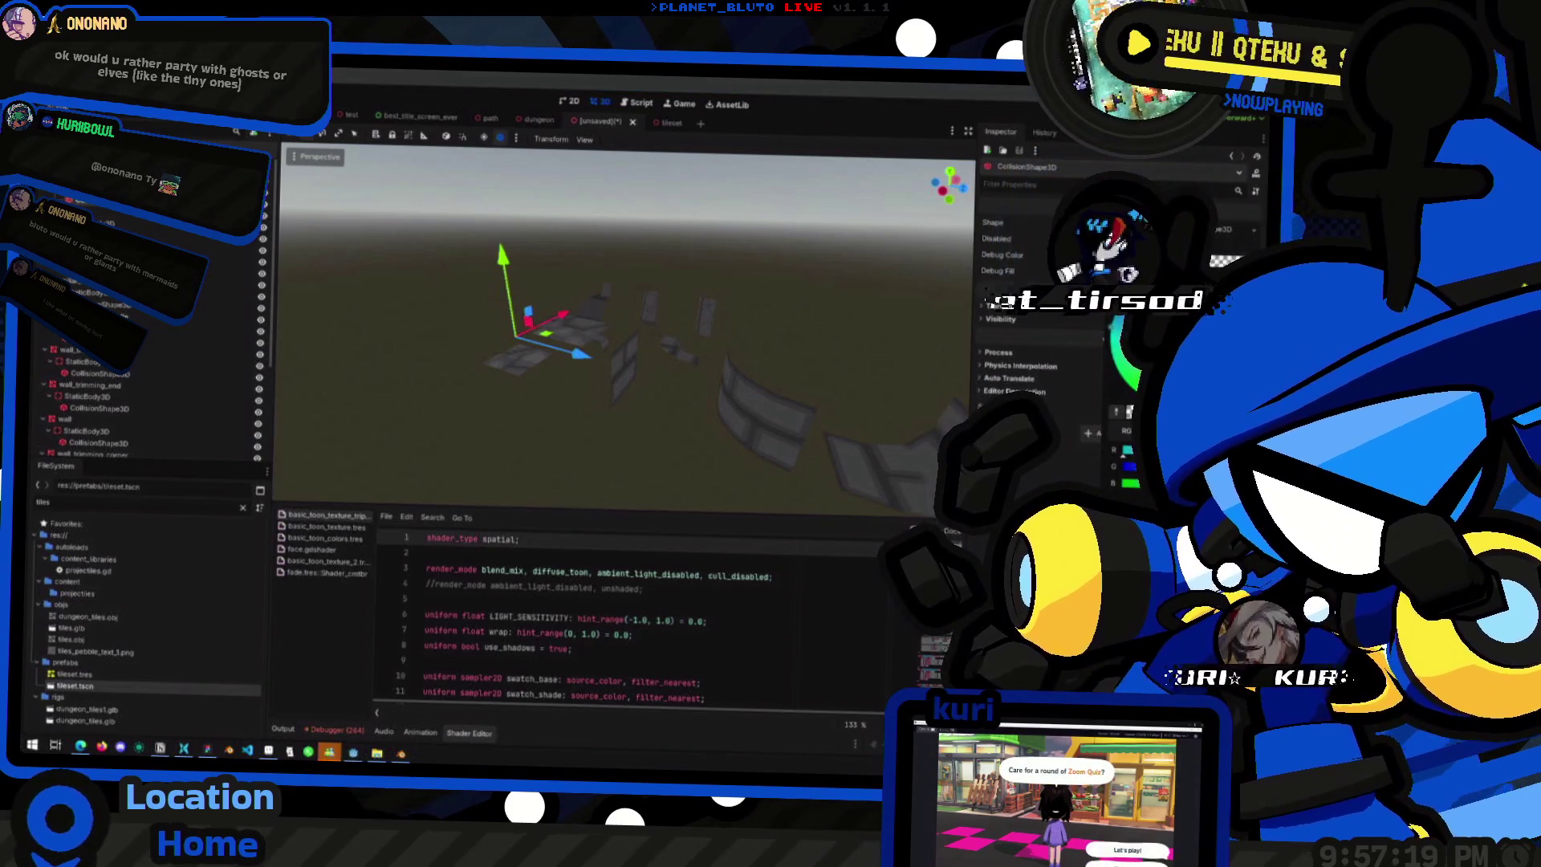
mouse_move(674, 458)
left_mouse_down()
mouse_move(759, 466)
mouse_move(803, 334)
left_mouse_up()
scroll(660, 407, "up", 3)
mouse_move(656, 407)
left_mouse_down()
mouse_move(658, 271)
mouse_move(644, 326)
left_mouse_up()
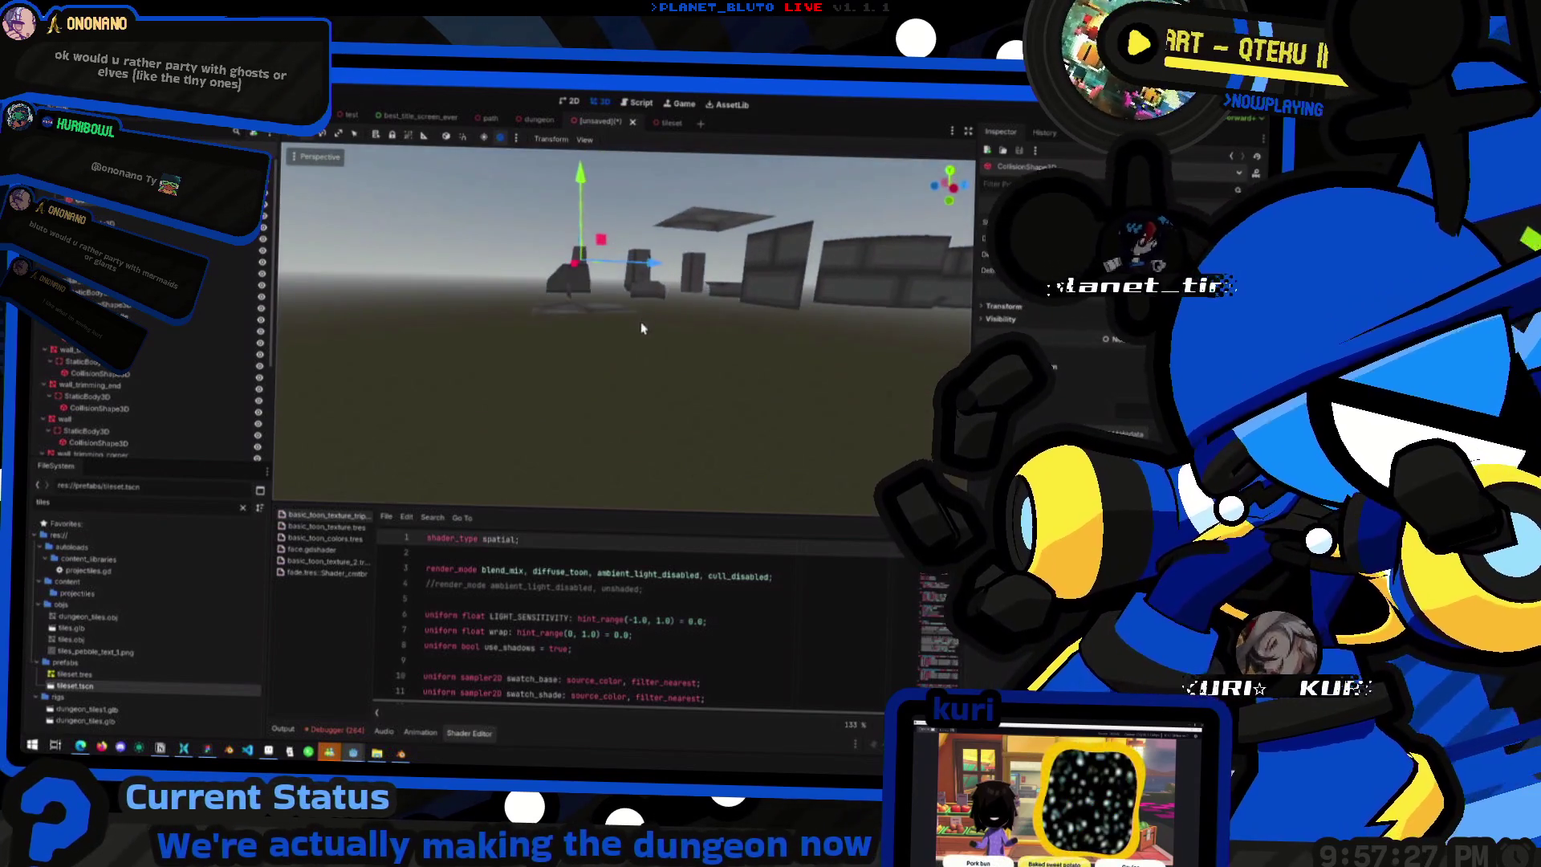
left_click_drag(546, 368, 523, 415)
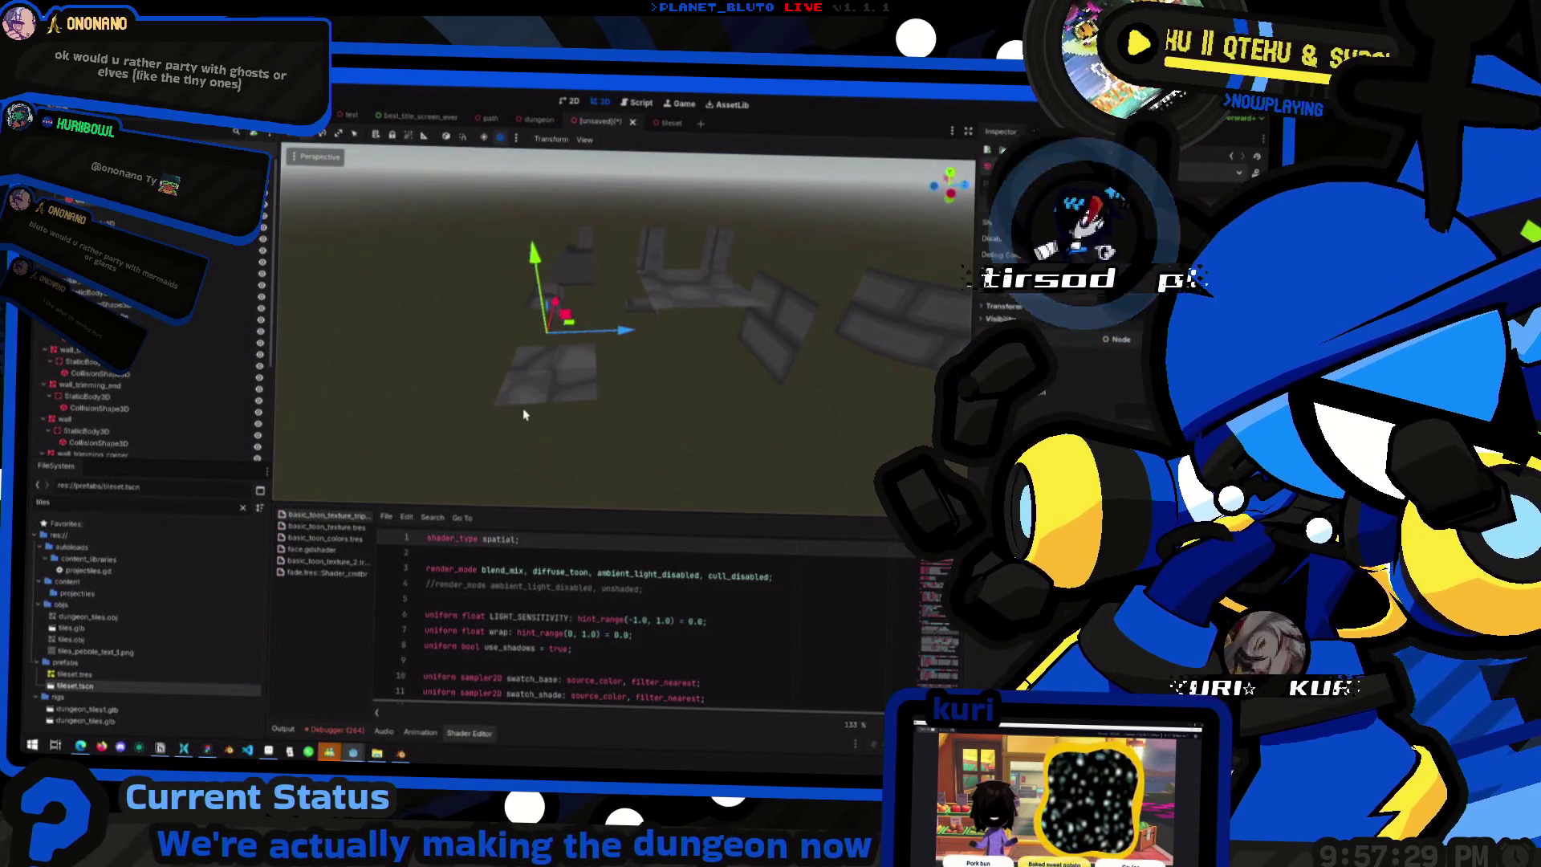
scroll(671, 361, "down", 3)
mouse_move(671, 361)
left_mouse_down()
mouse_move(619, 358)
mouse_move(618, 389)
mouse_move(586, 380)
left_mouse_up()
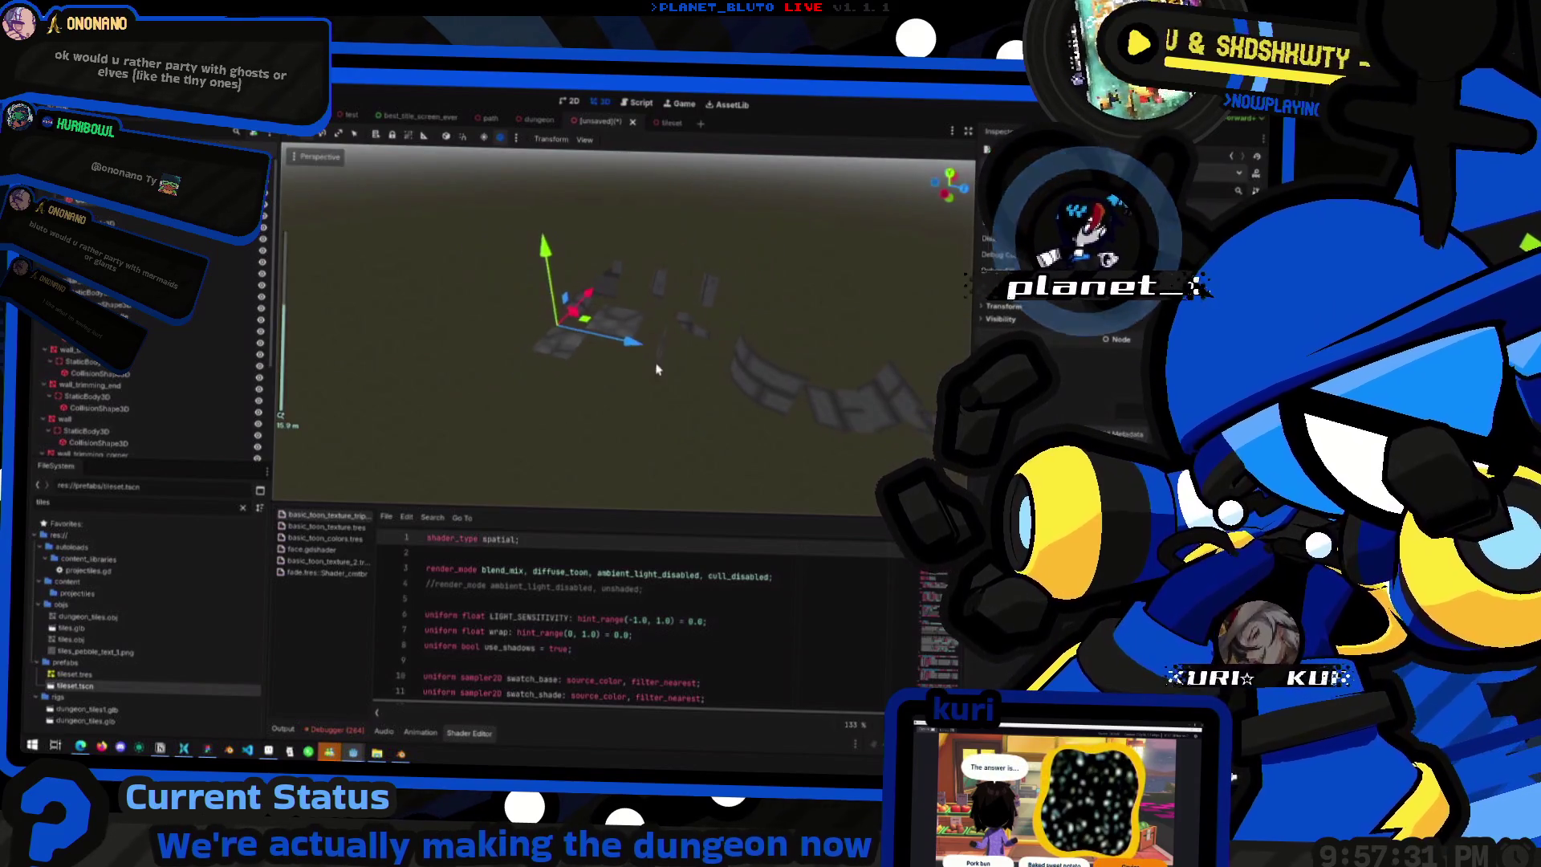
scroll(610, 386, "down", 2)
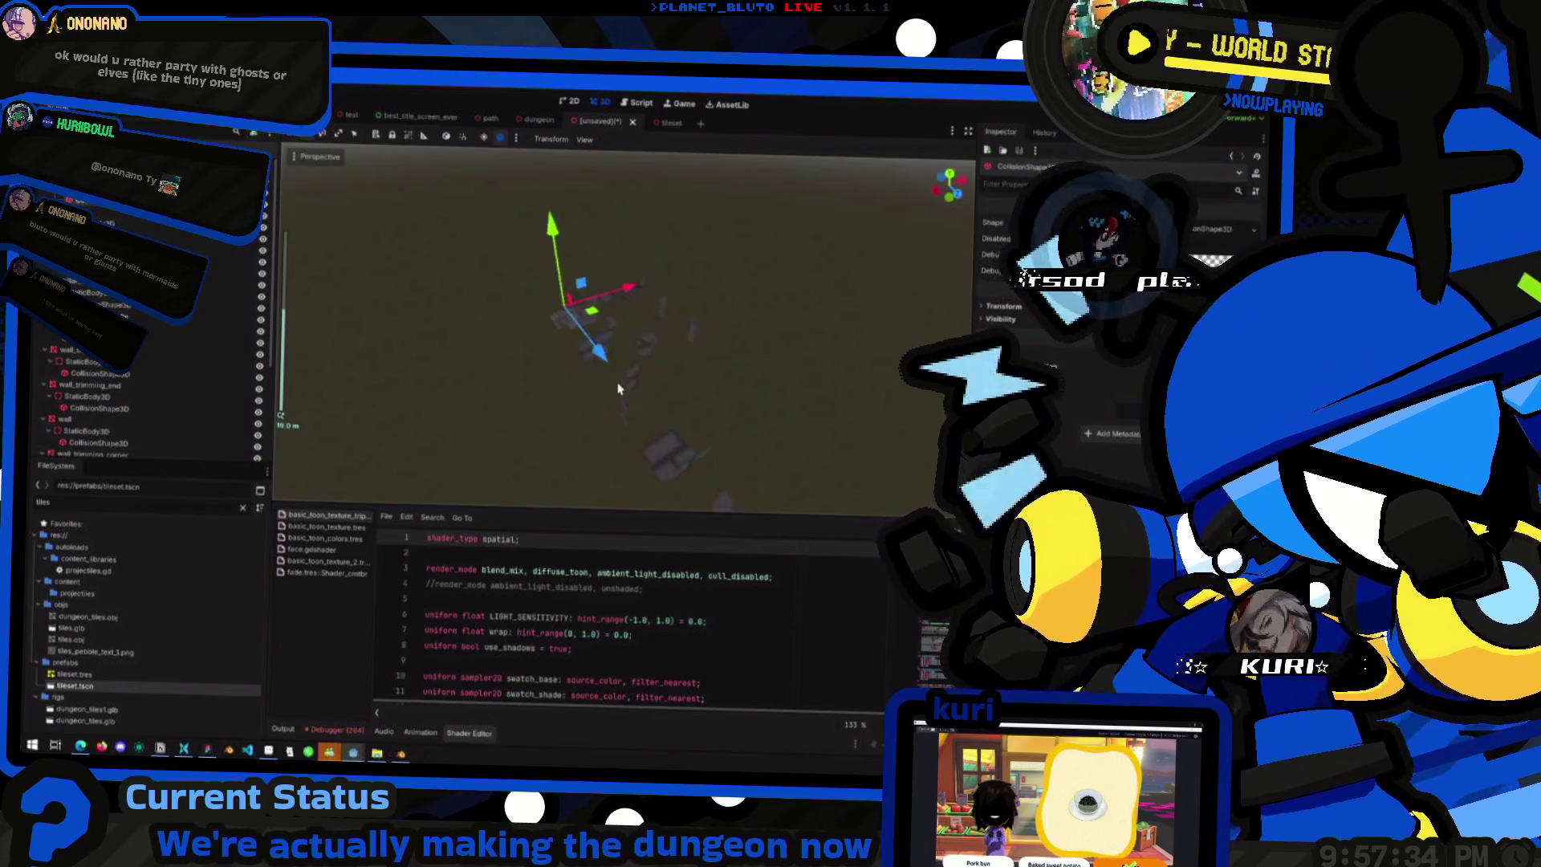
scroll(618, 389, "down", 2)
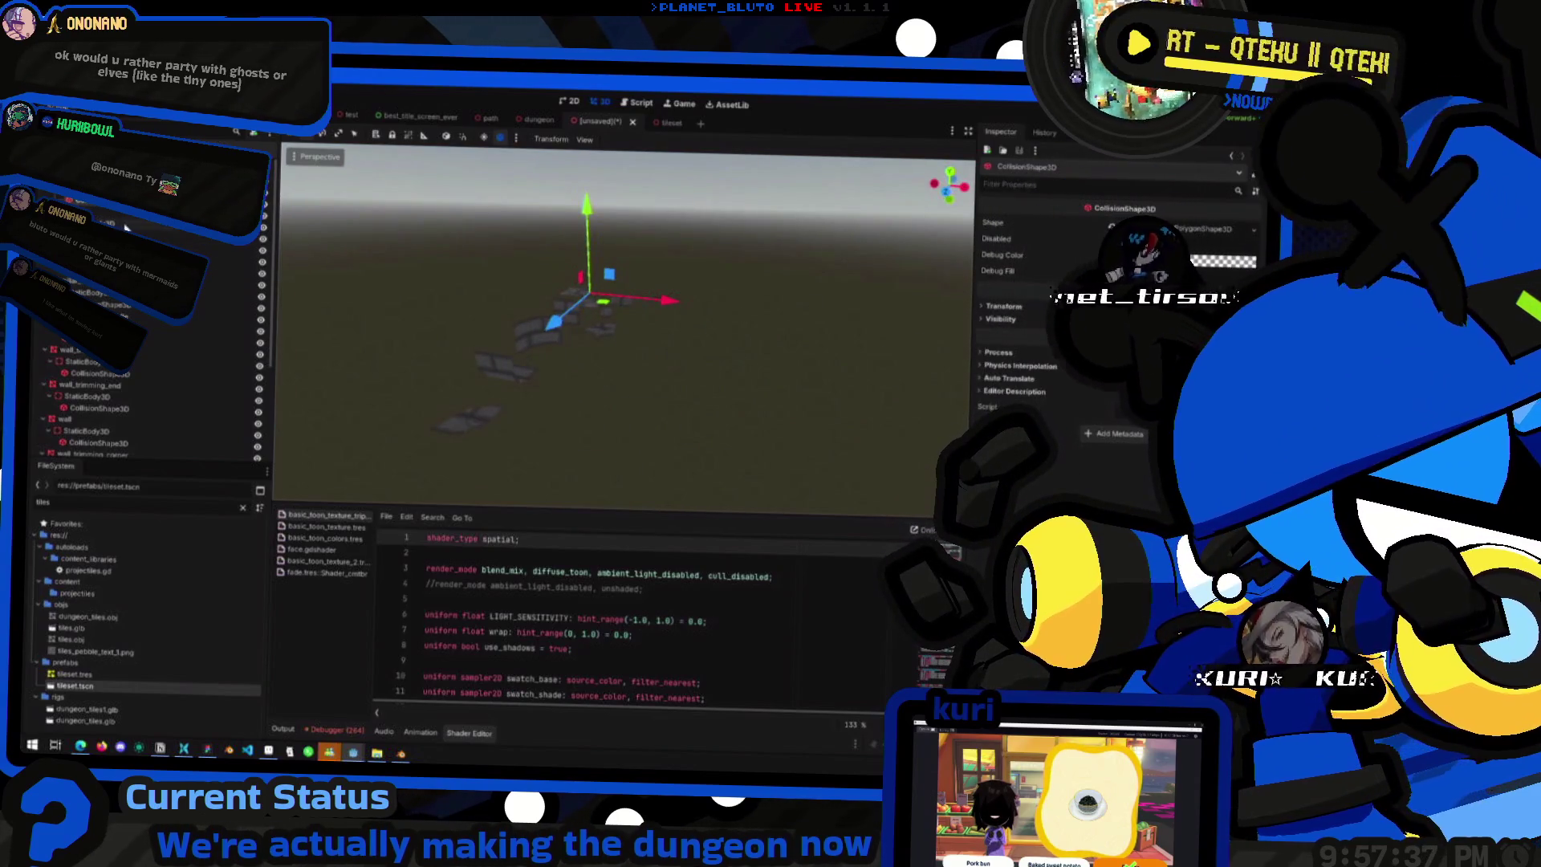
left_click(233, 285, "ctrl")
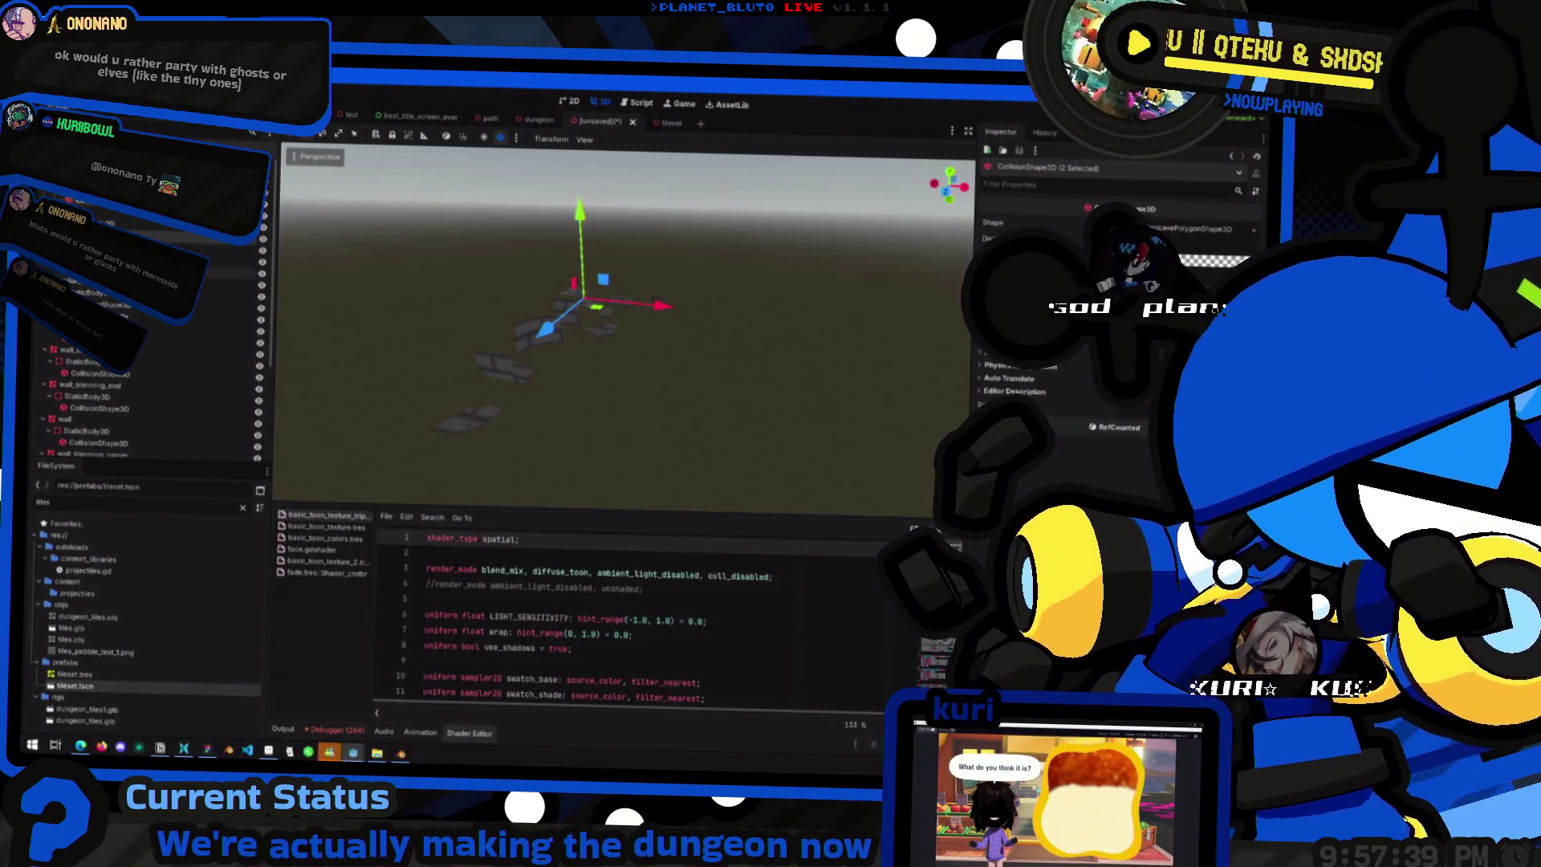
left_click(193, 249)
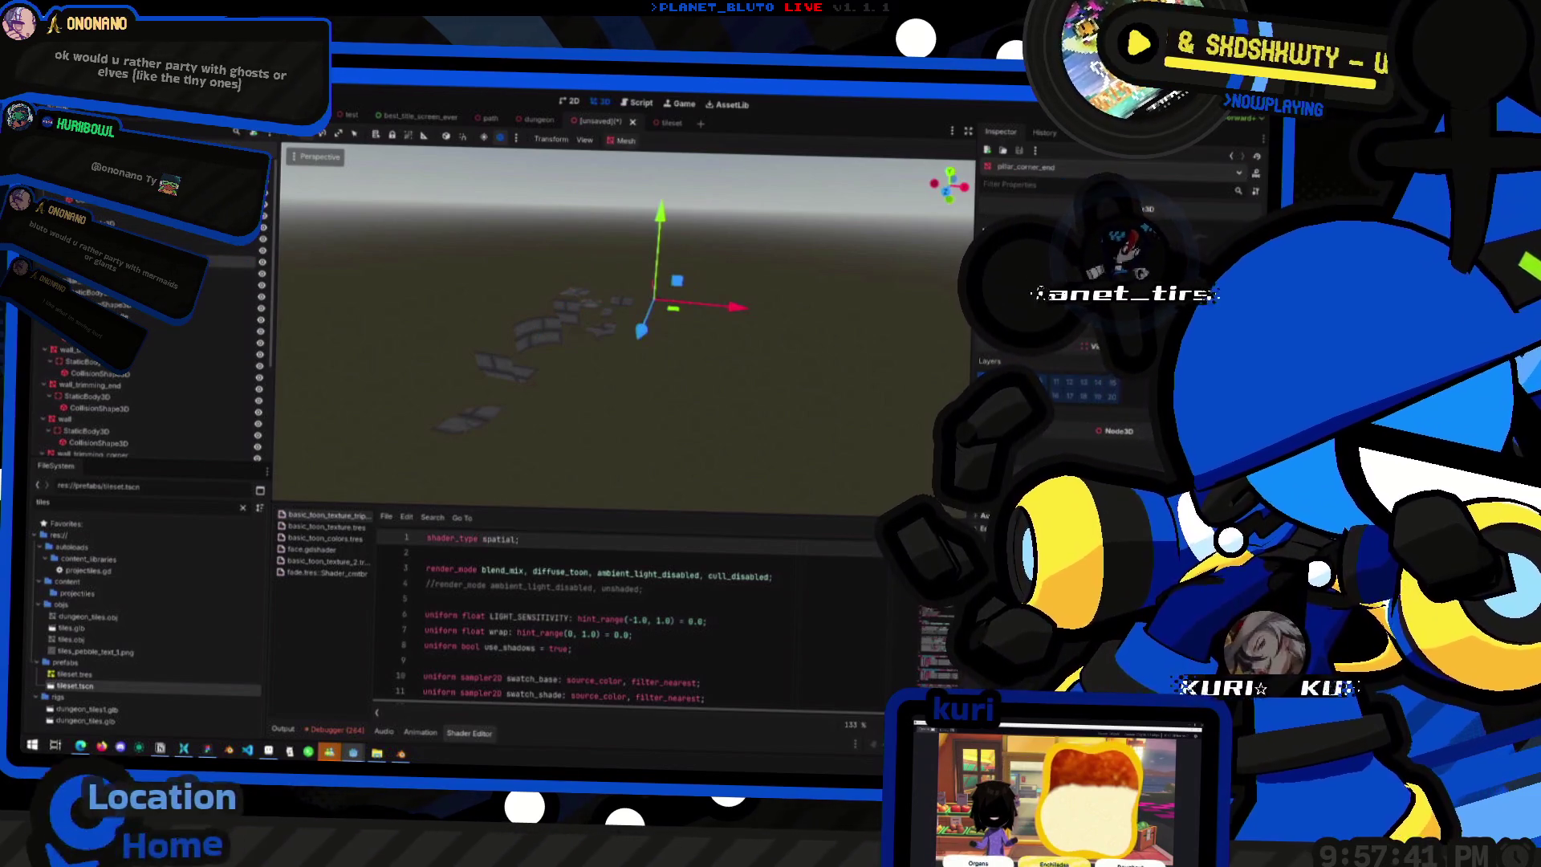
left_click(96, 208, "ctrl")
left_click(225, 277)
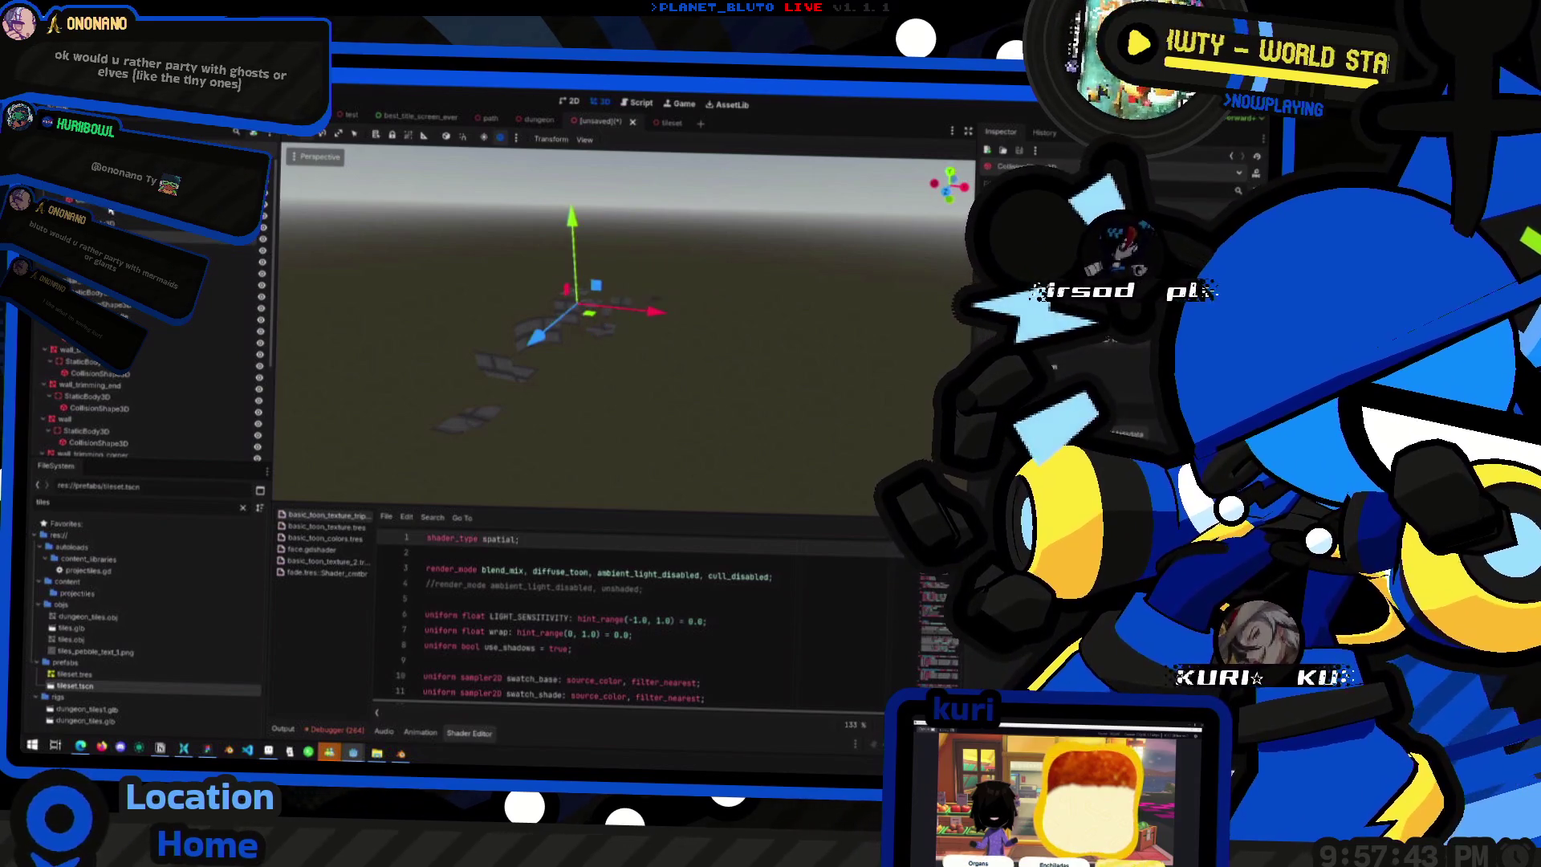
left_click(225, 305)
left_click(169, 342)
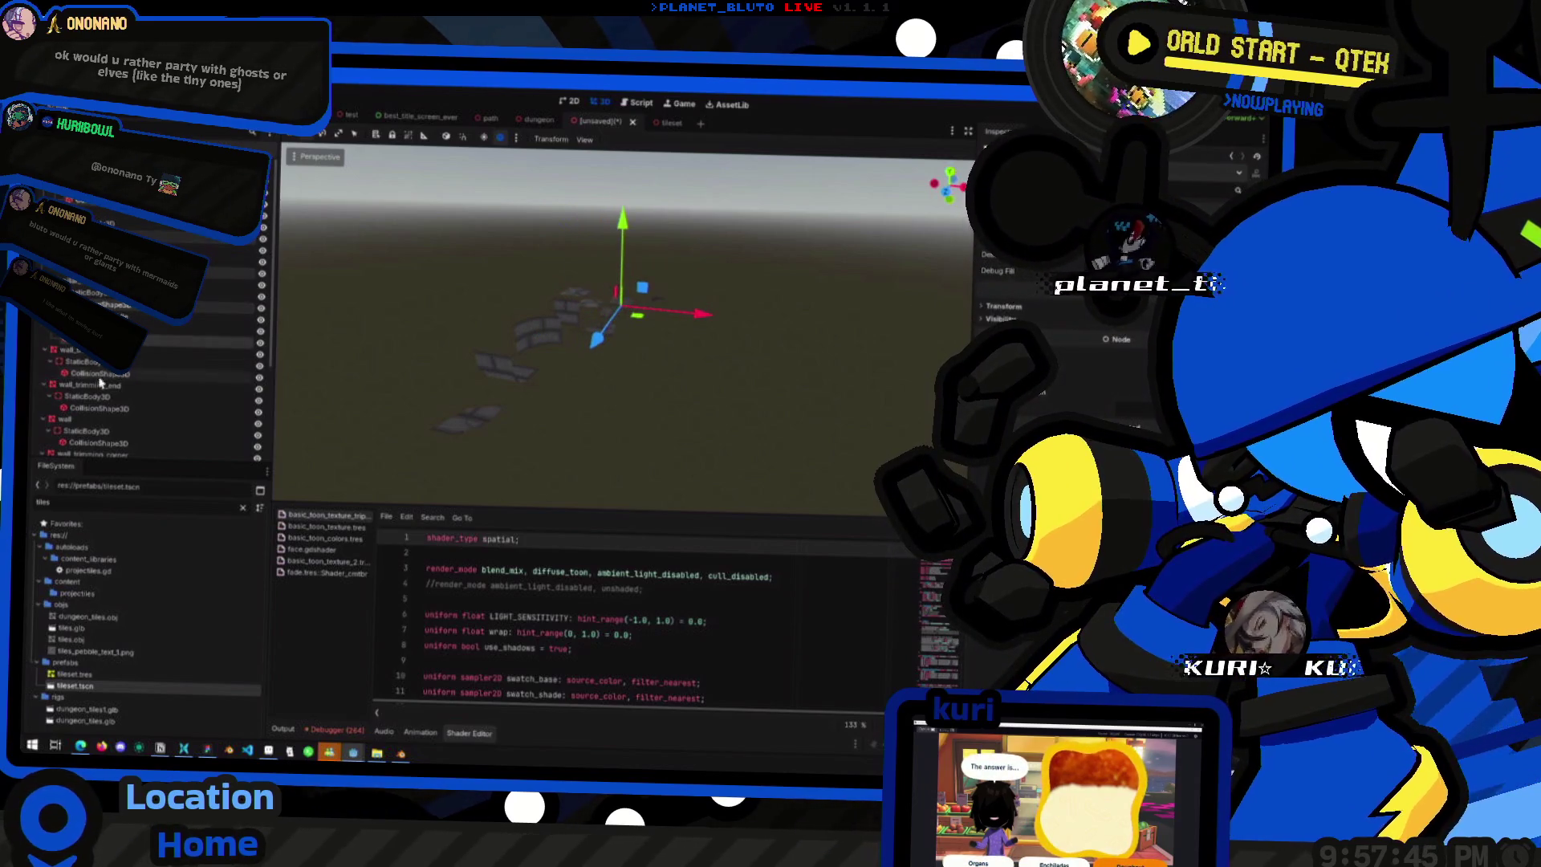
scroll(169, 366, "down", 2)
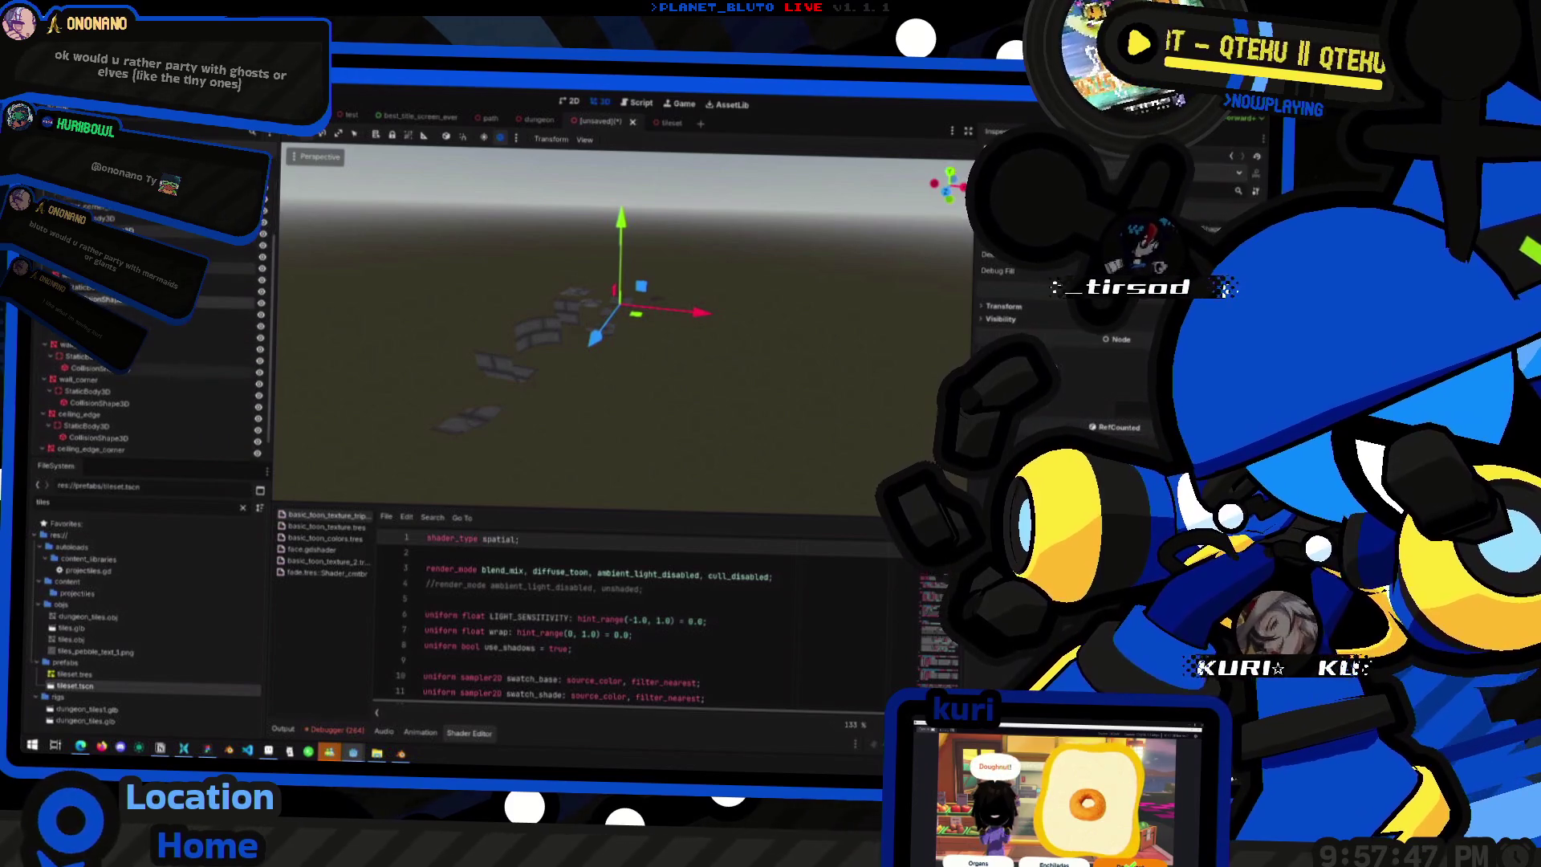
scroll(144, 368, "down", 2)
left_click(96, 370)
left_click(100, 376, "ctrl")
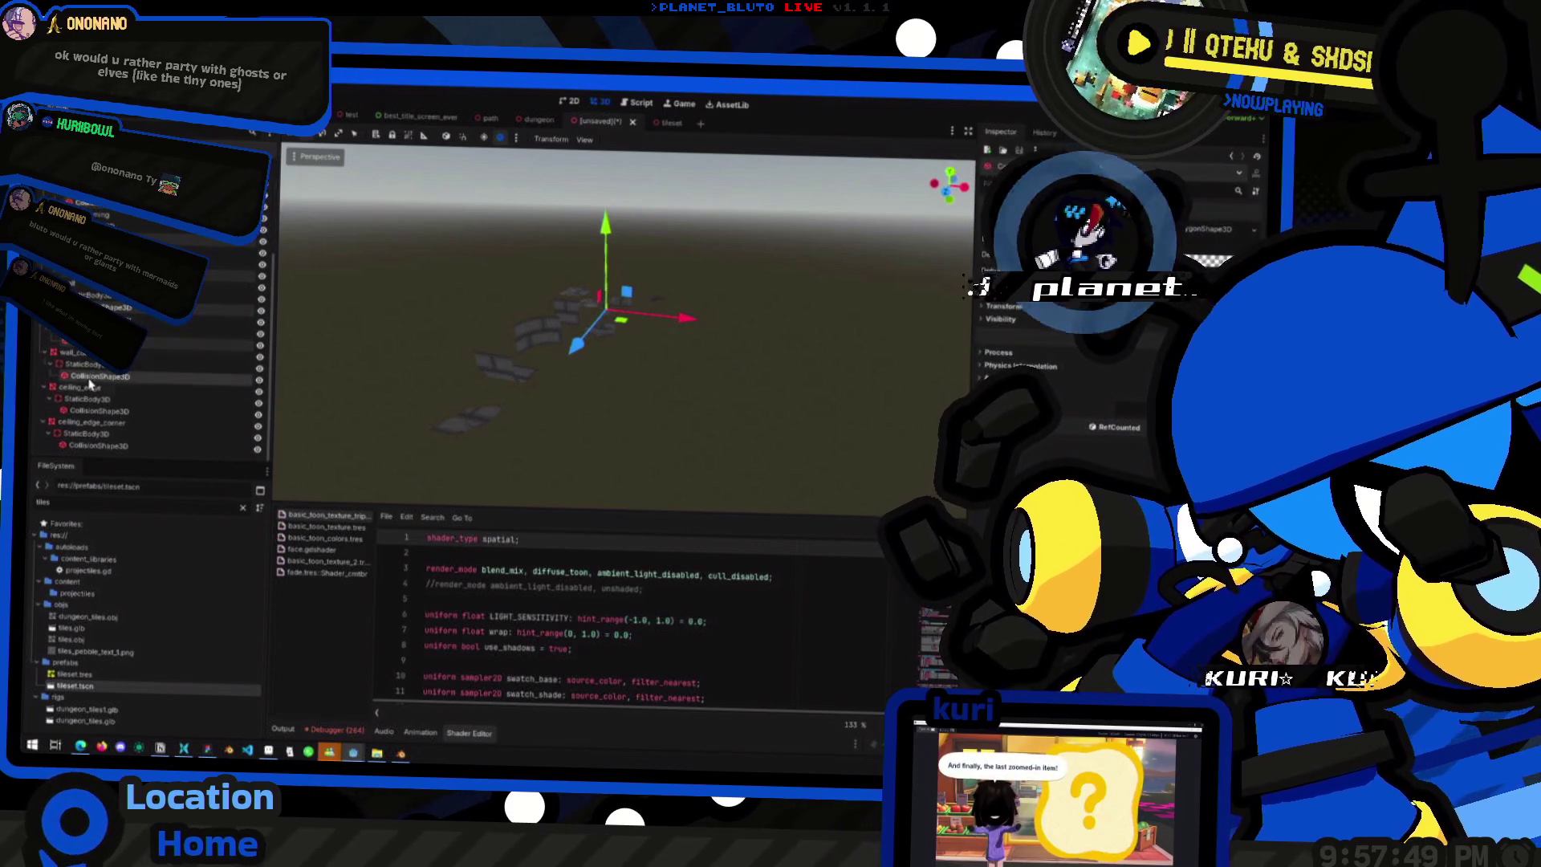
left_click(100, 410, "ctrl")
left_click(100, 446, "ctrl")
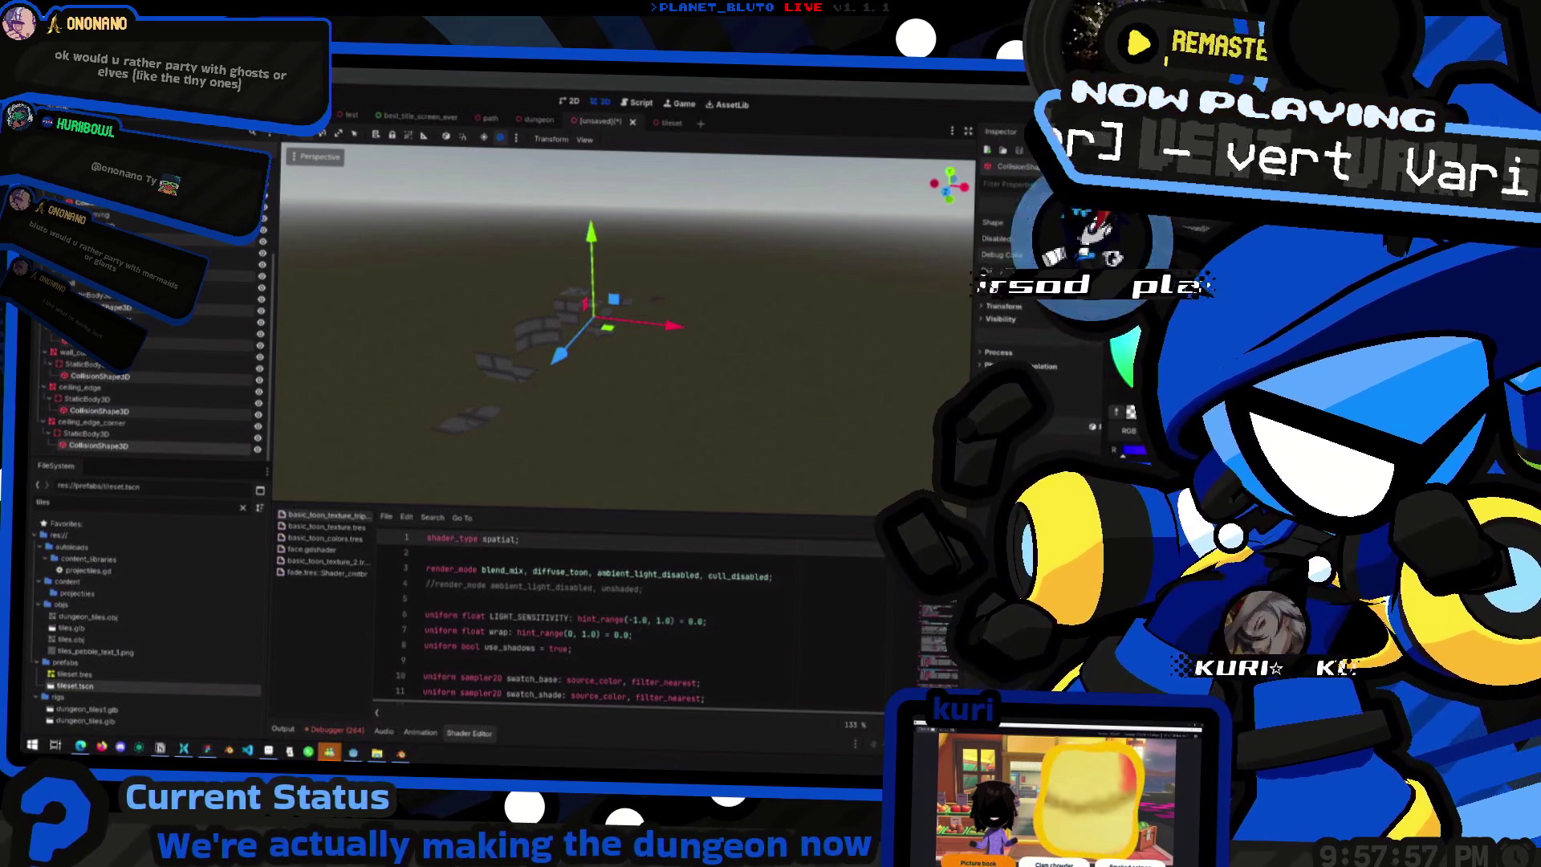
mouse_move(919, 381)
left_mouse_down()
mouse_move(630, 369)
mouse_move(661, 329)
left_mouse_up()
scroll(648, 345, "up", 2)
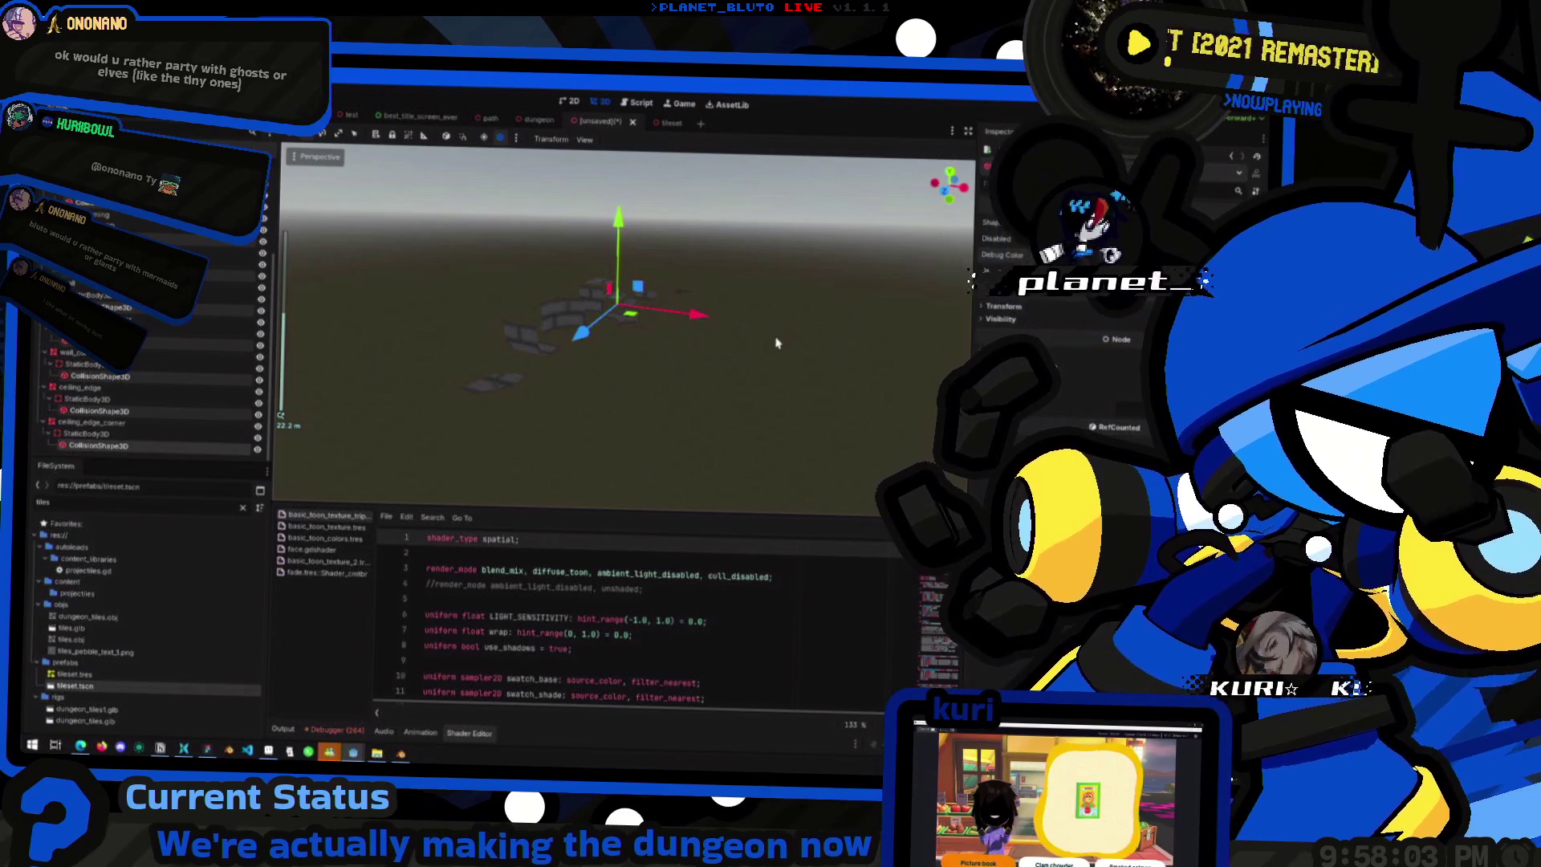
scroll(788, 340, "up", 2)
left_click(1188, 255)
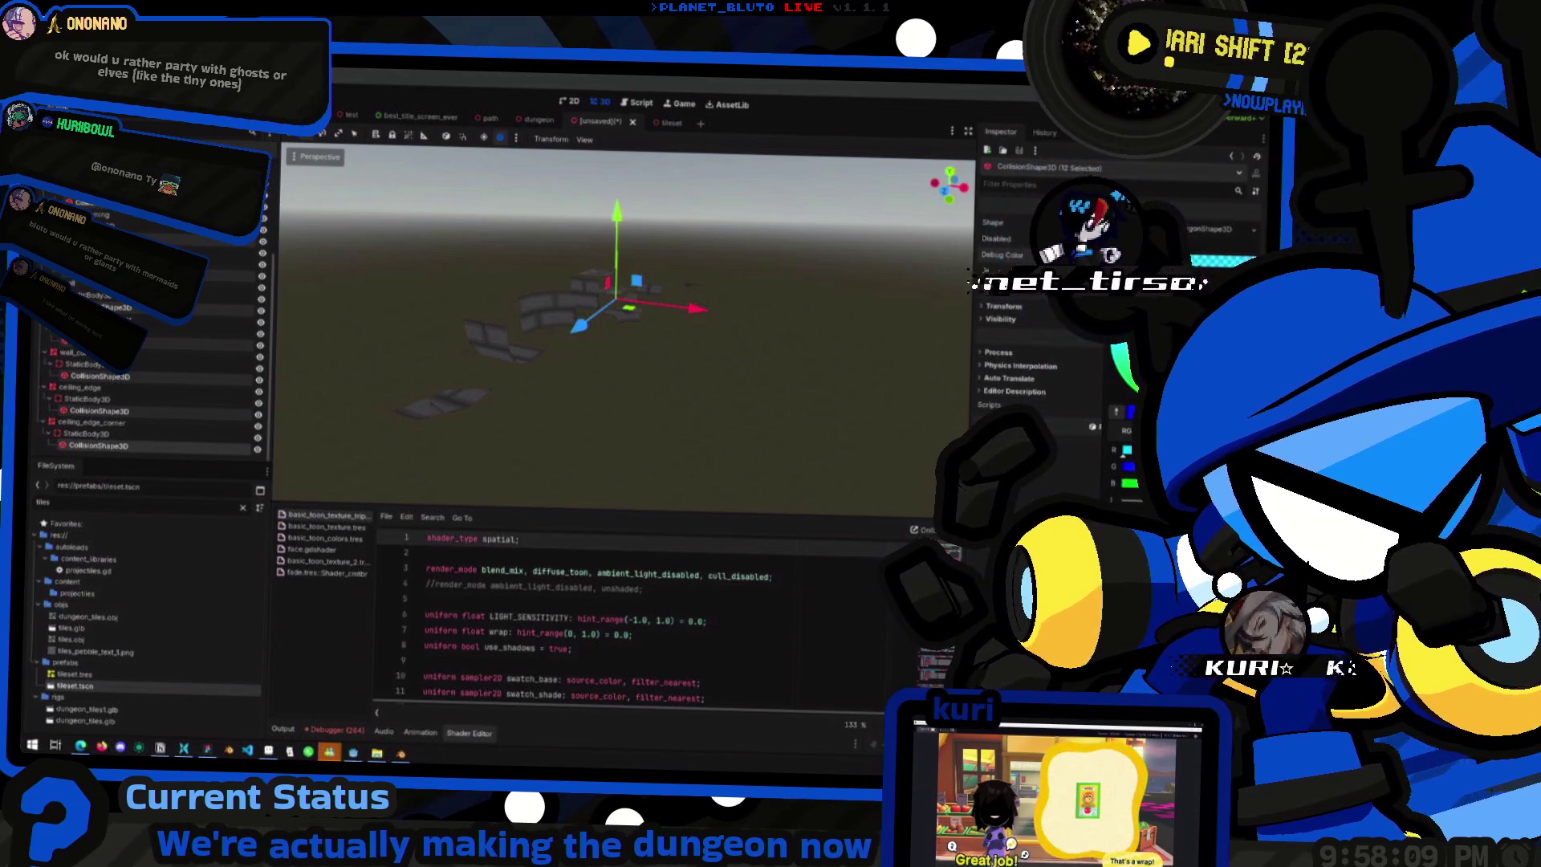
left_click(854, 464)
left_click(724, 438)
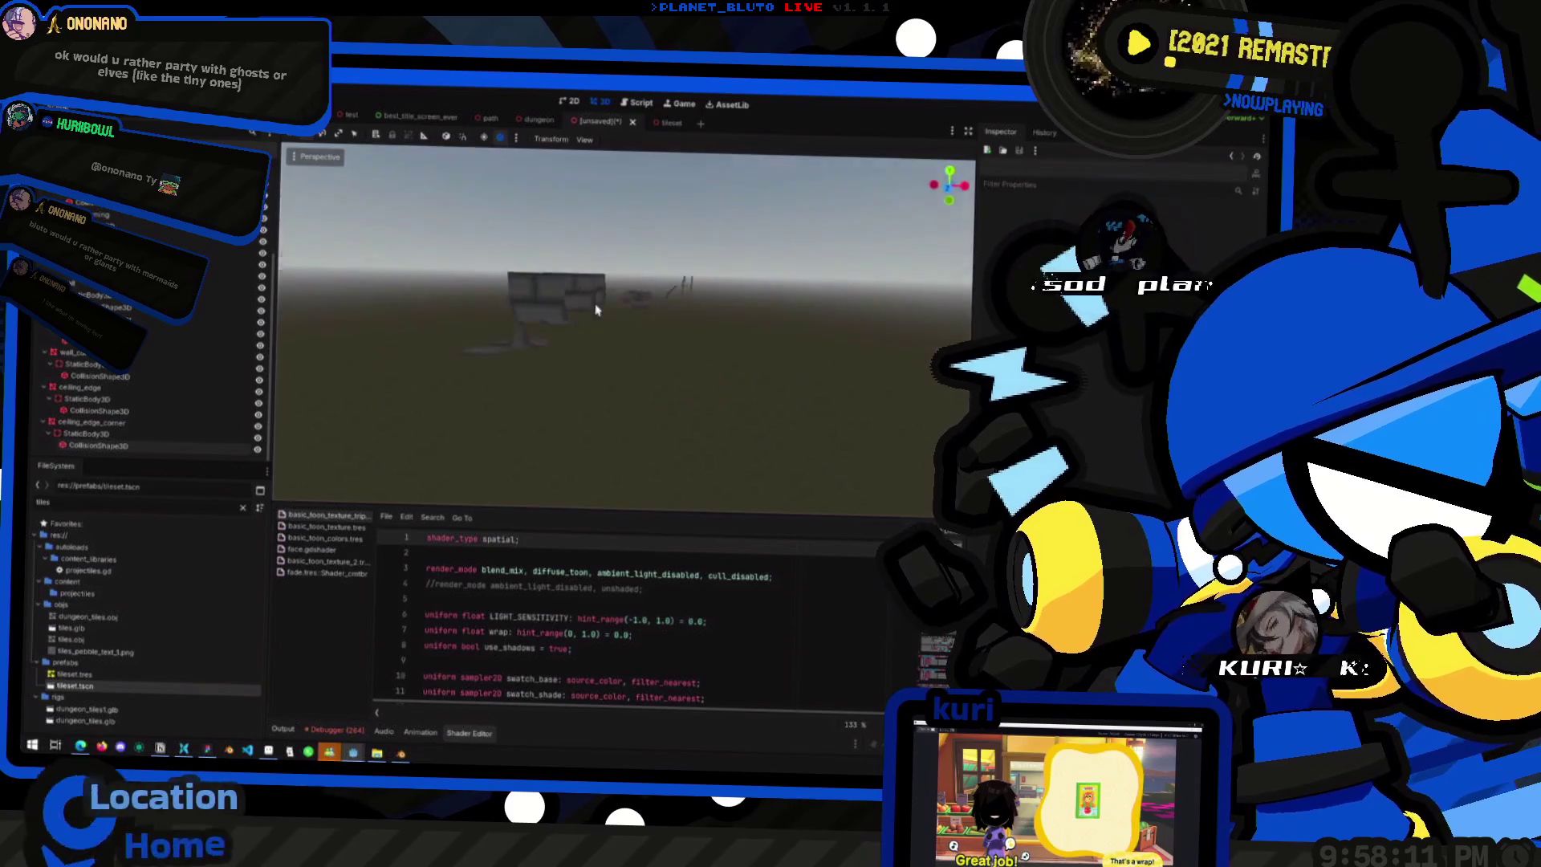
mouse_move(809, 254)
left_mouse_down()
mouse_move(571, 334)
mouse_move(574, 367)
left_mouse_up()
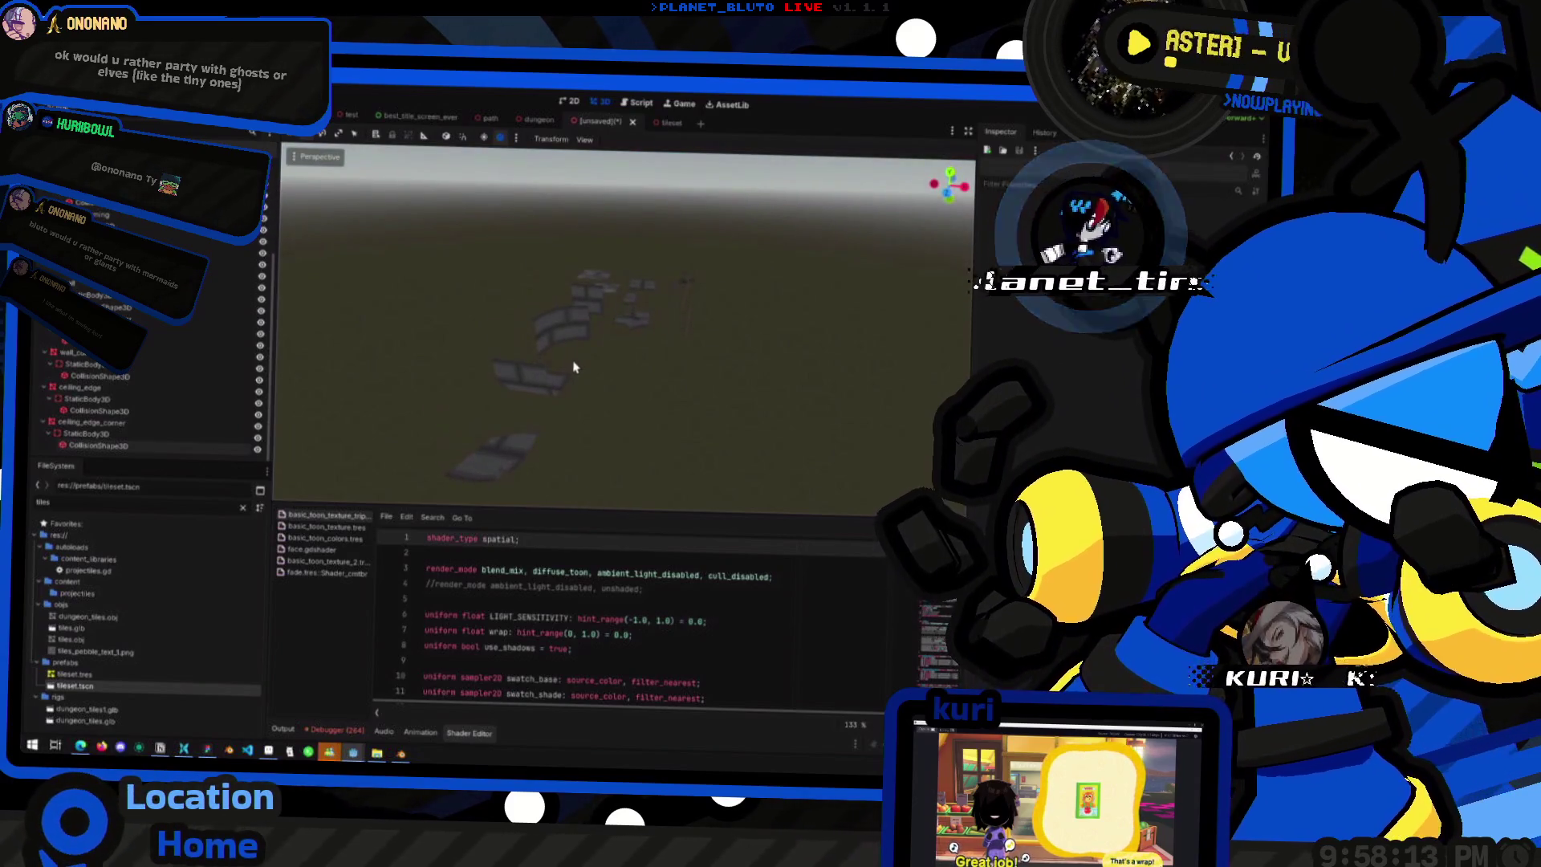
left_click(193, 344)
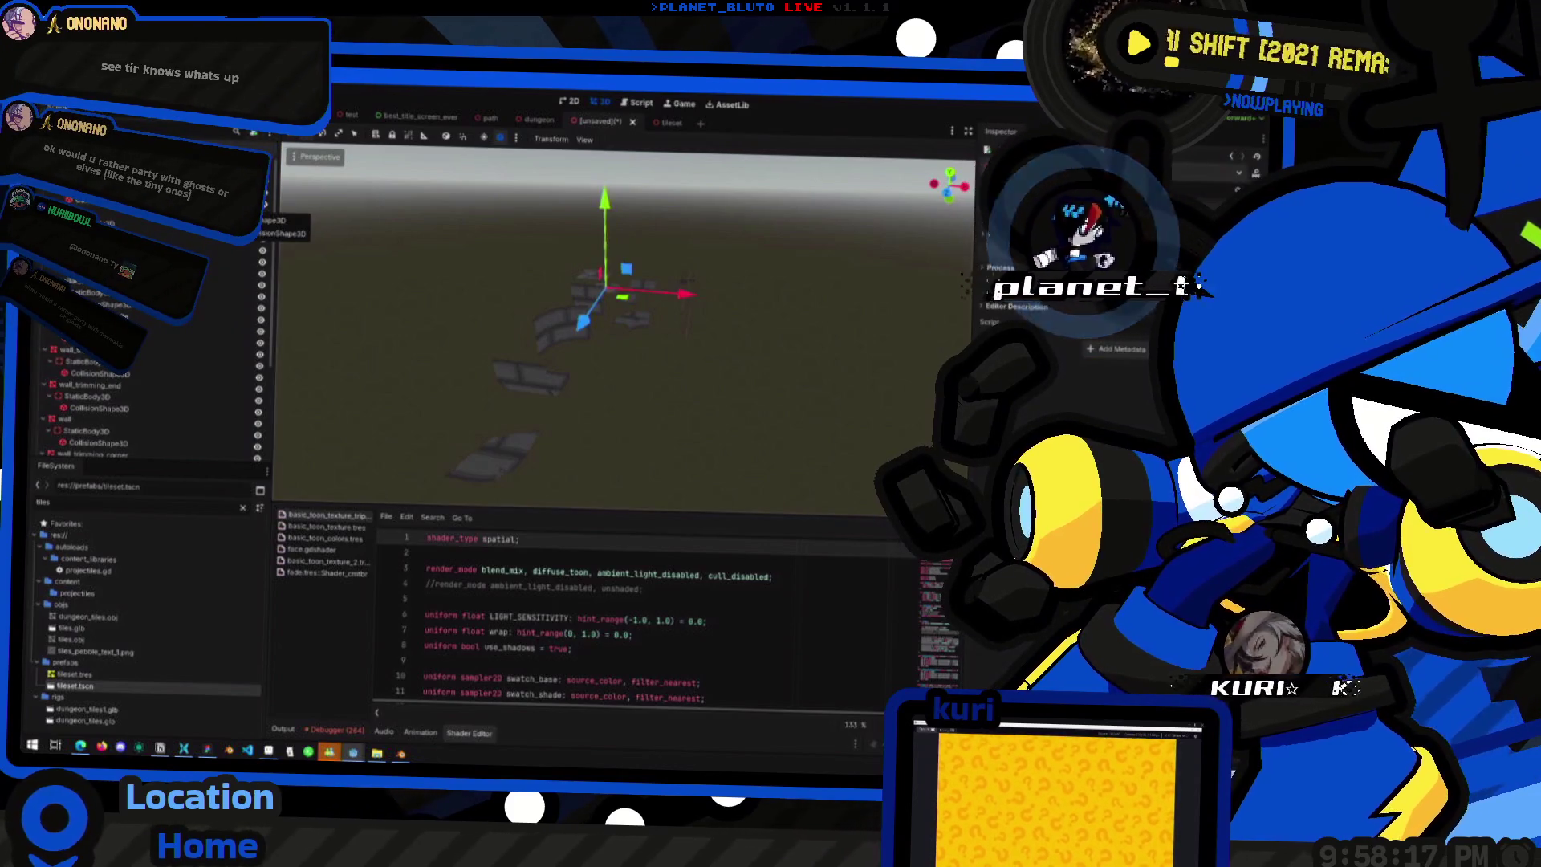
key("ctrl+s")
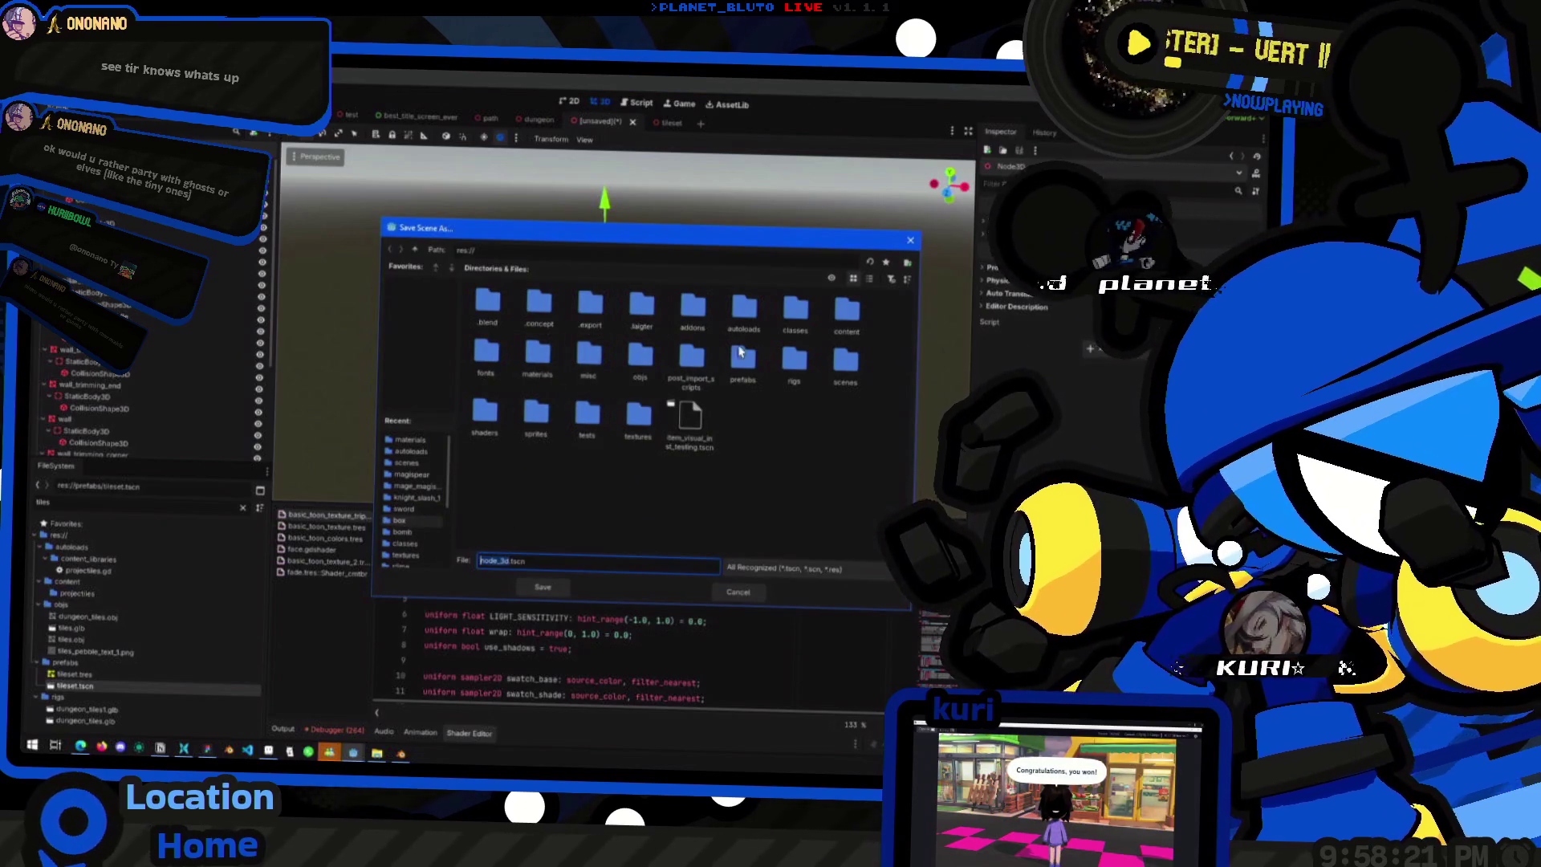
- Rename the old tileset.tscn and tileset.tres to test_tileset.tscn and test_tileset.tres
double_click(740, 353)
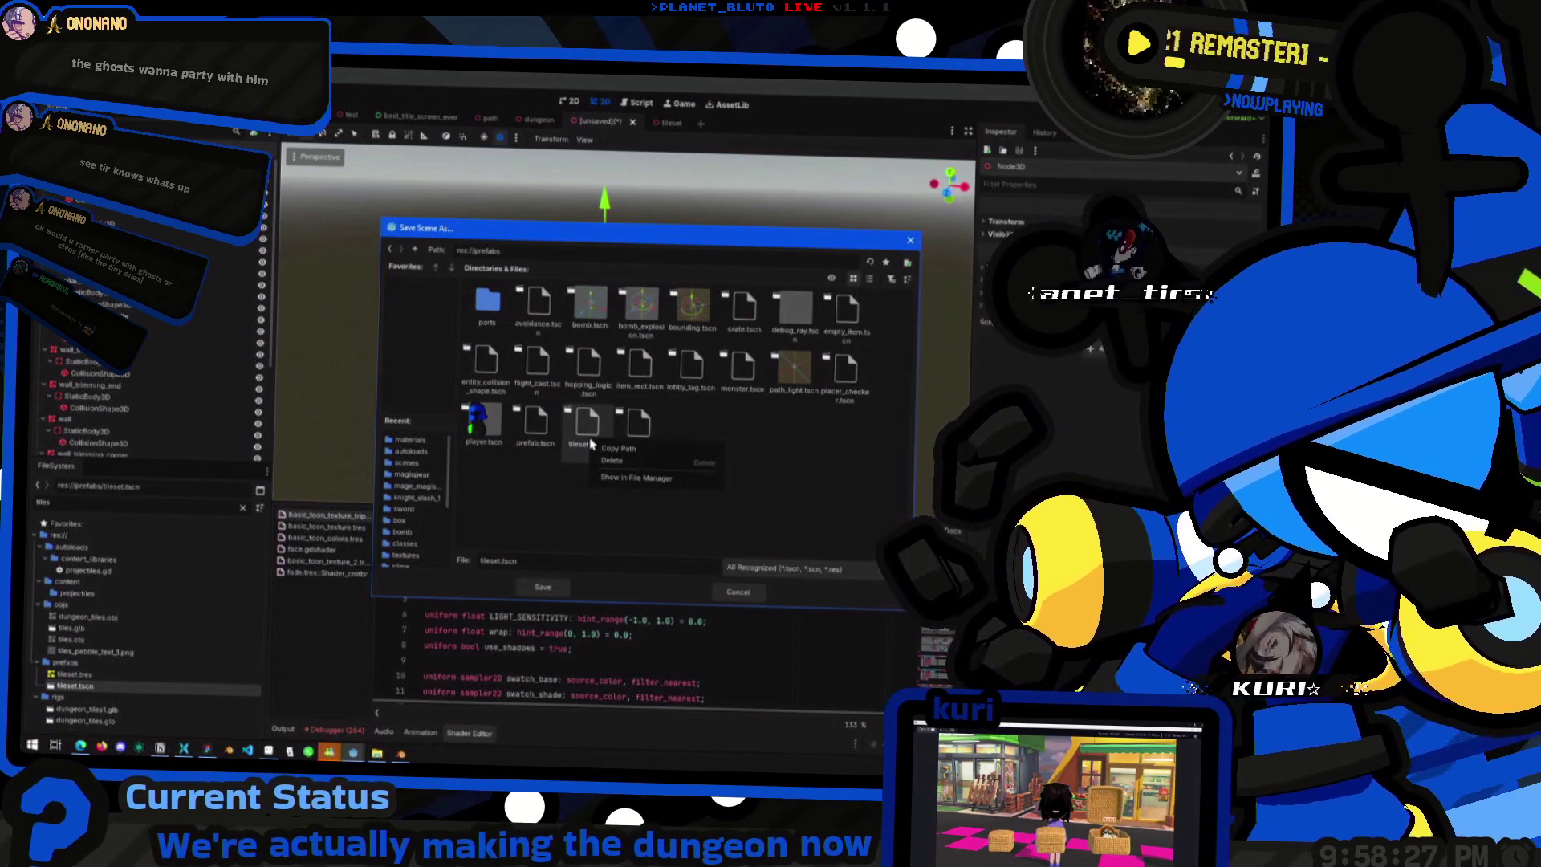
left_click(737, 592)
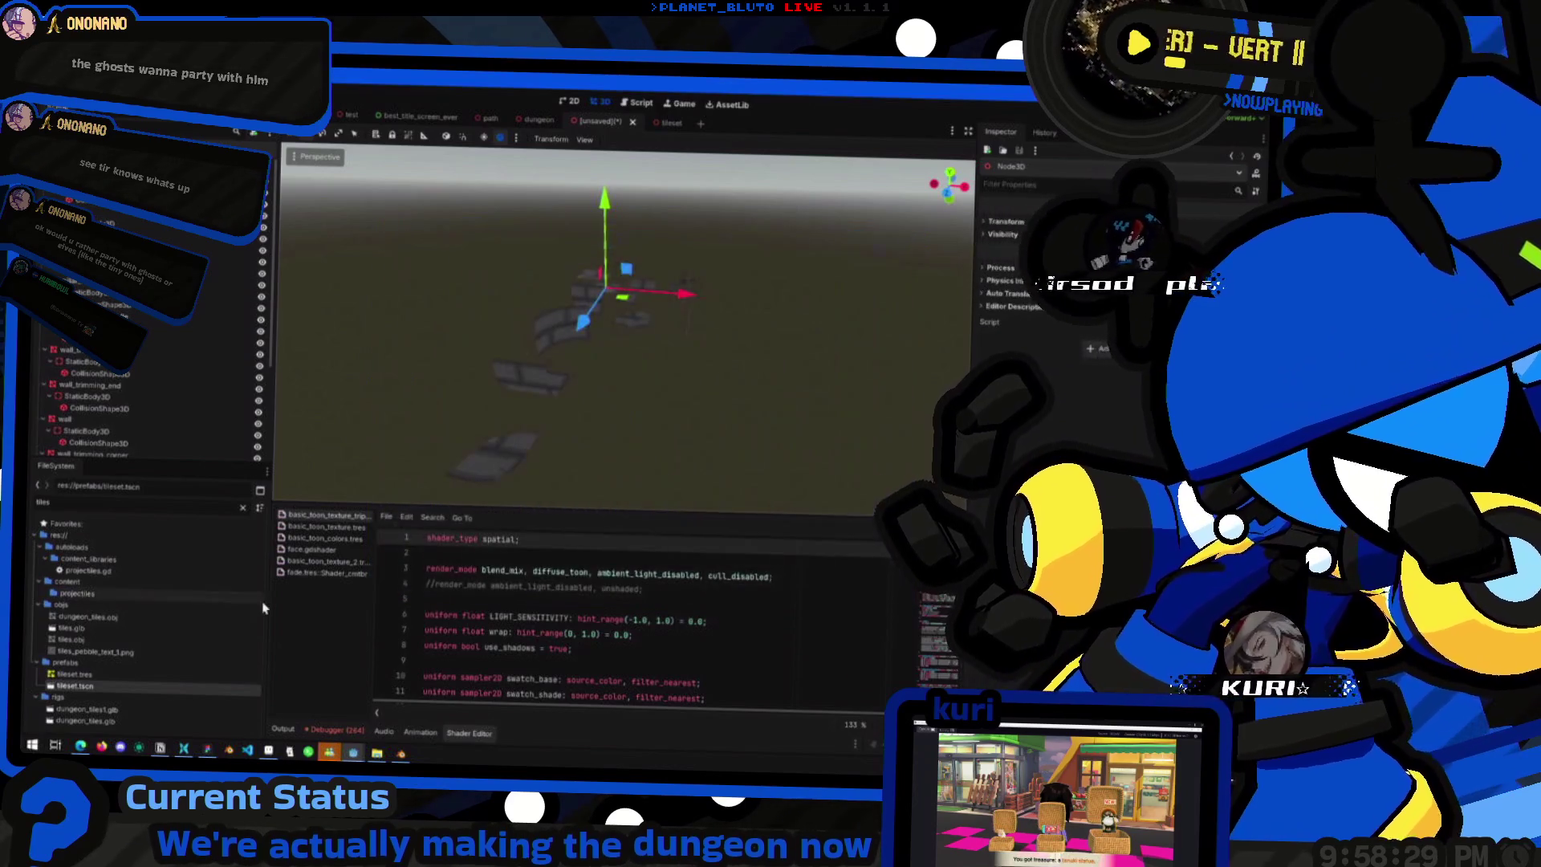
right_click(85, 687)
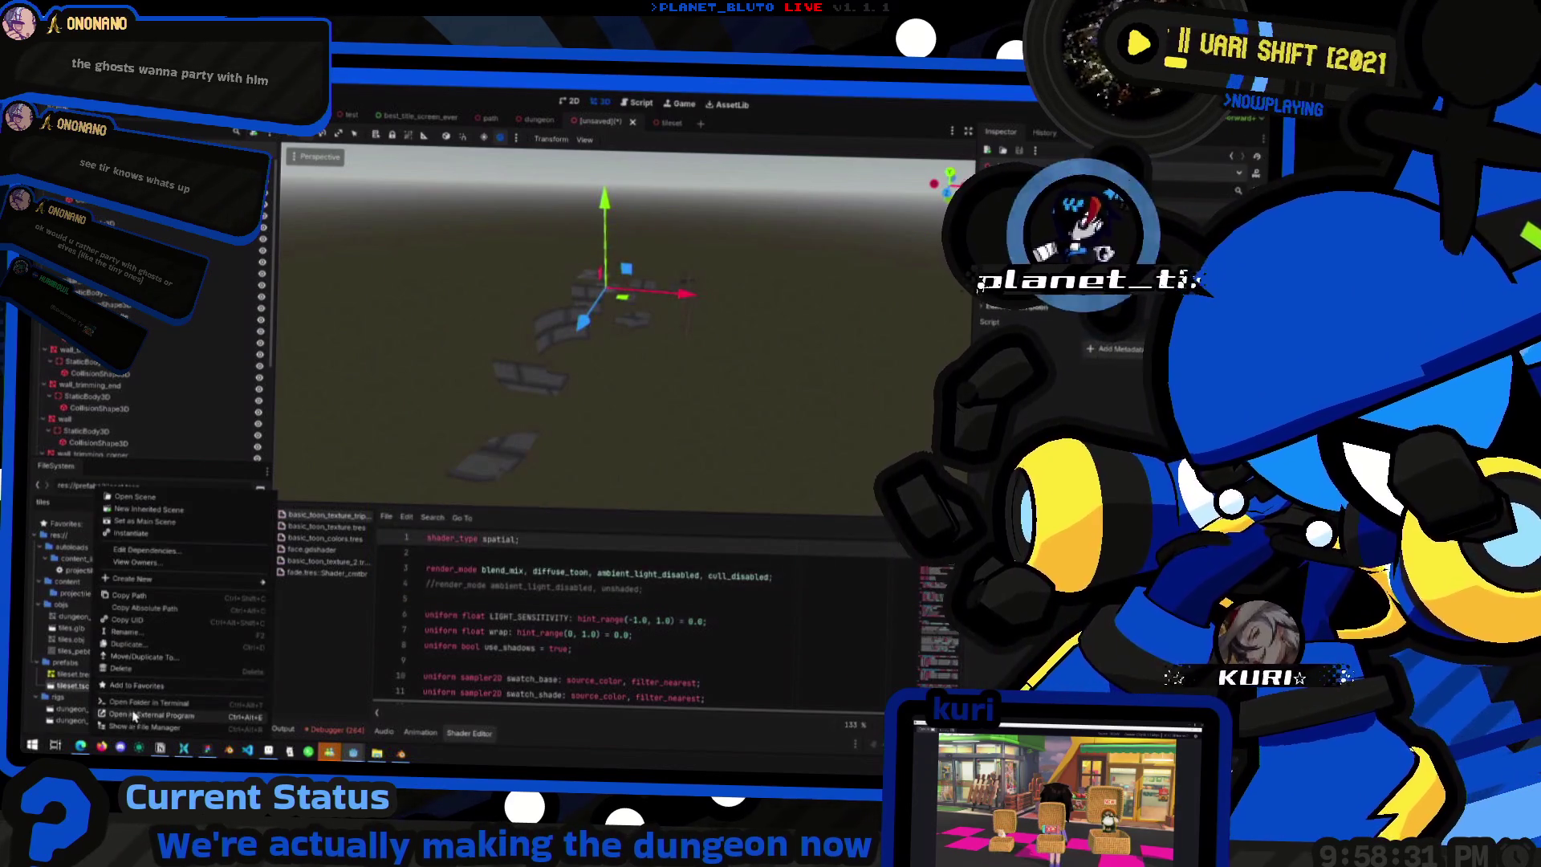
left_click(135, 644)
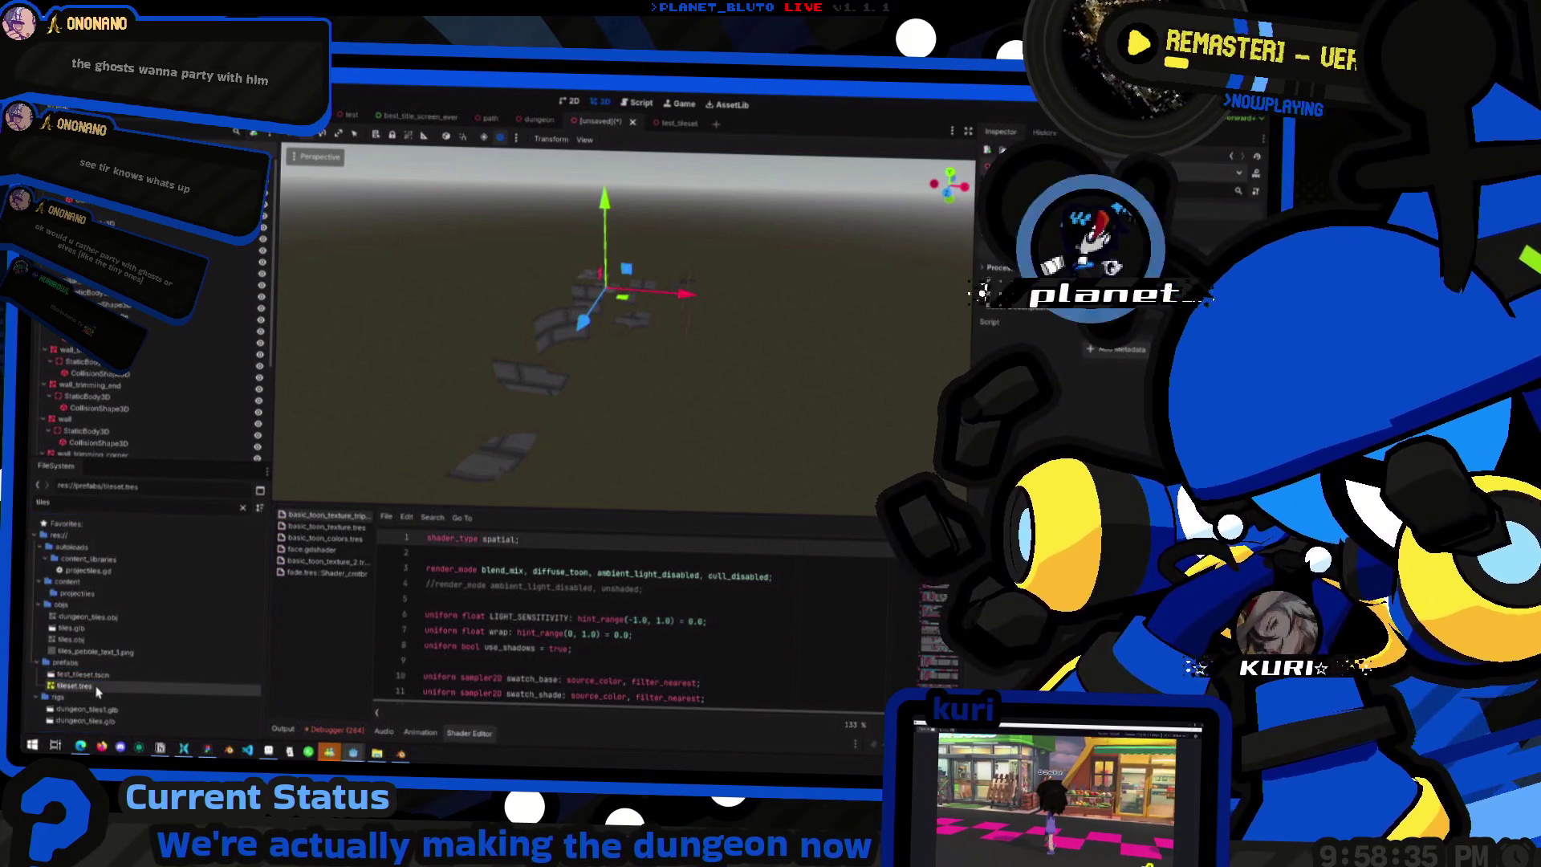
left_click(95, 686)
key("Return")
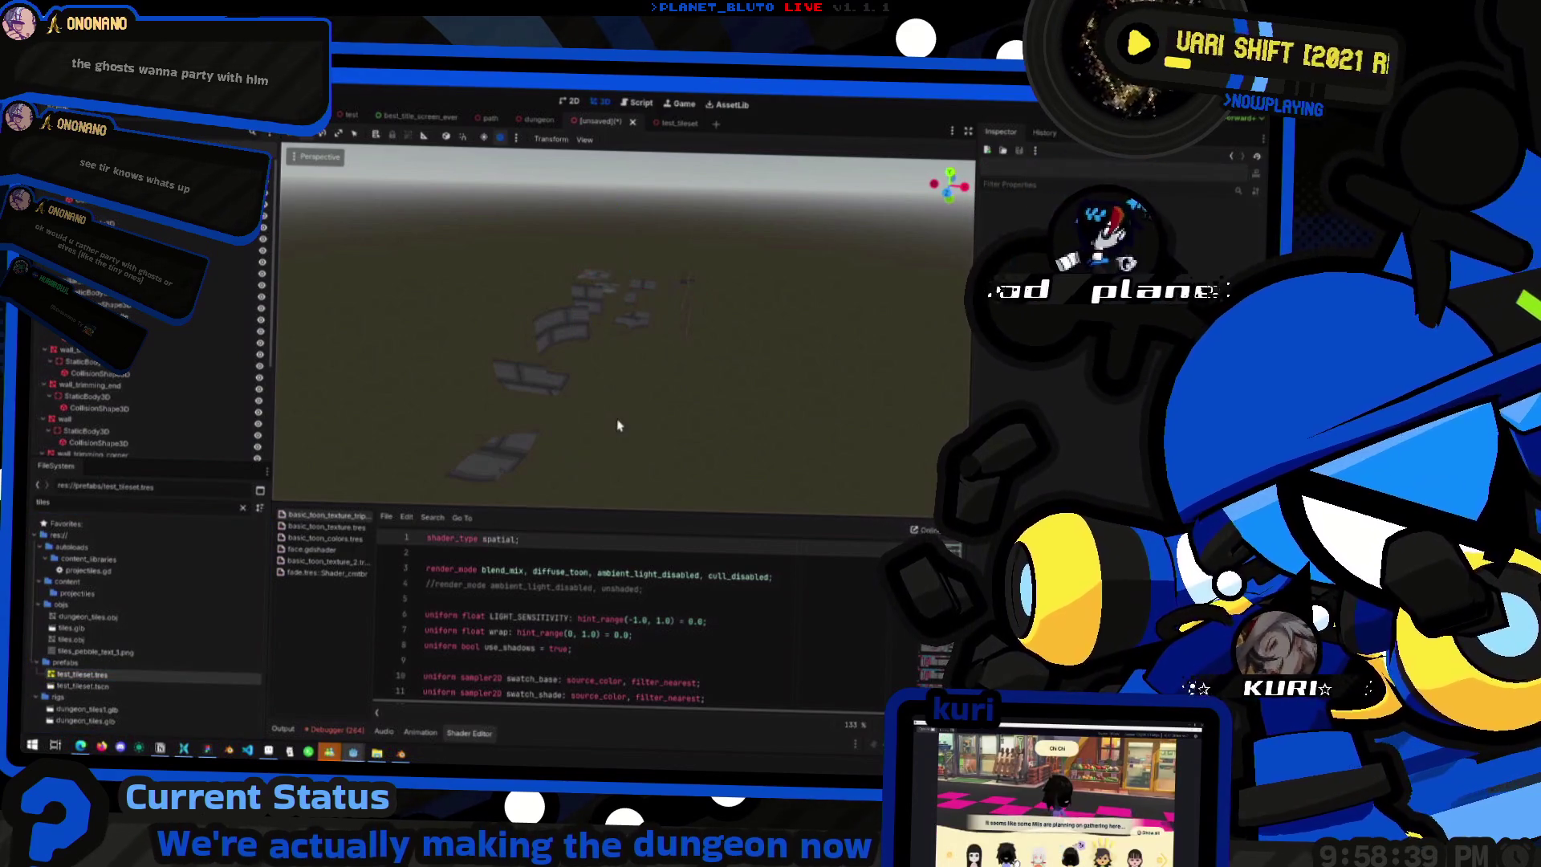
- Save the current scene as tileset.tscn in res://prefabs
key("ctrl+s")
type("tileset")
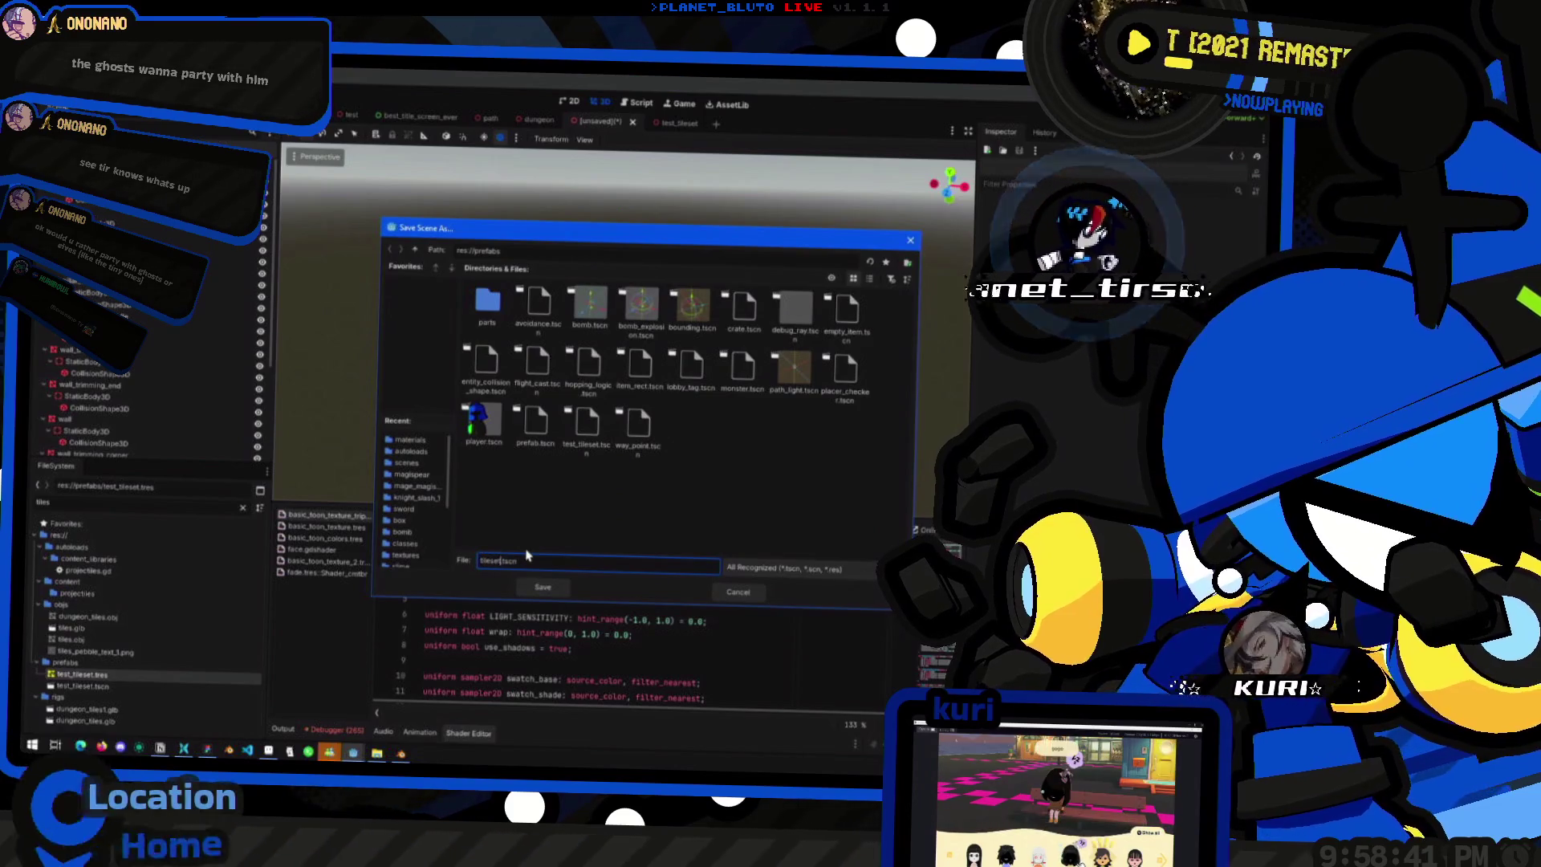
key("Return")
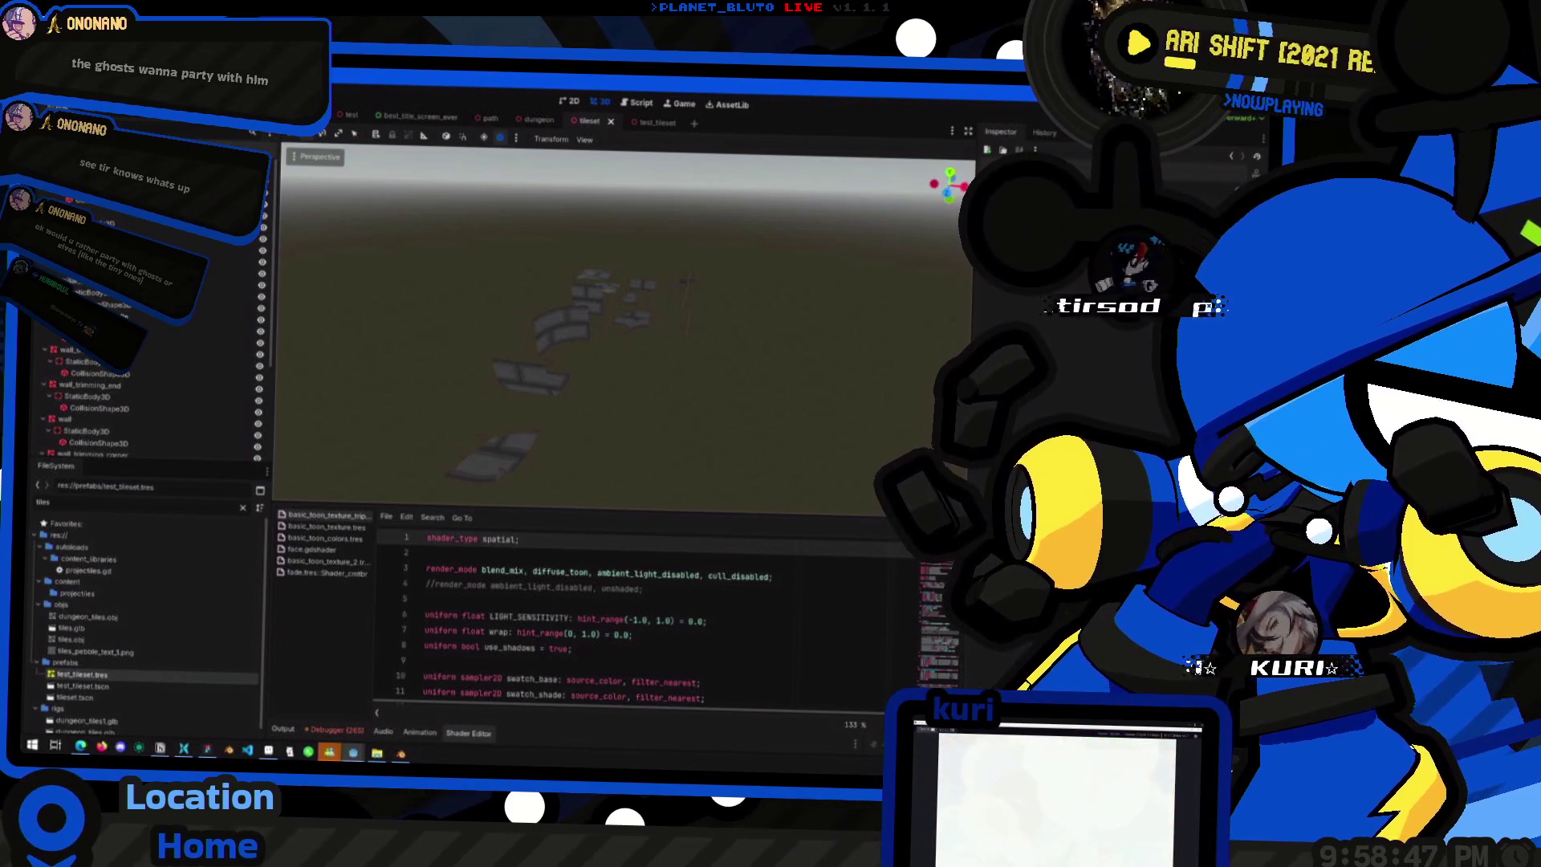
left_click(149, 102)
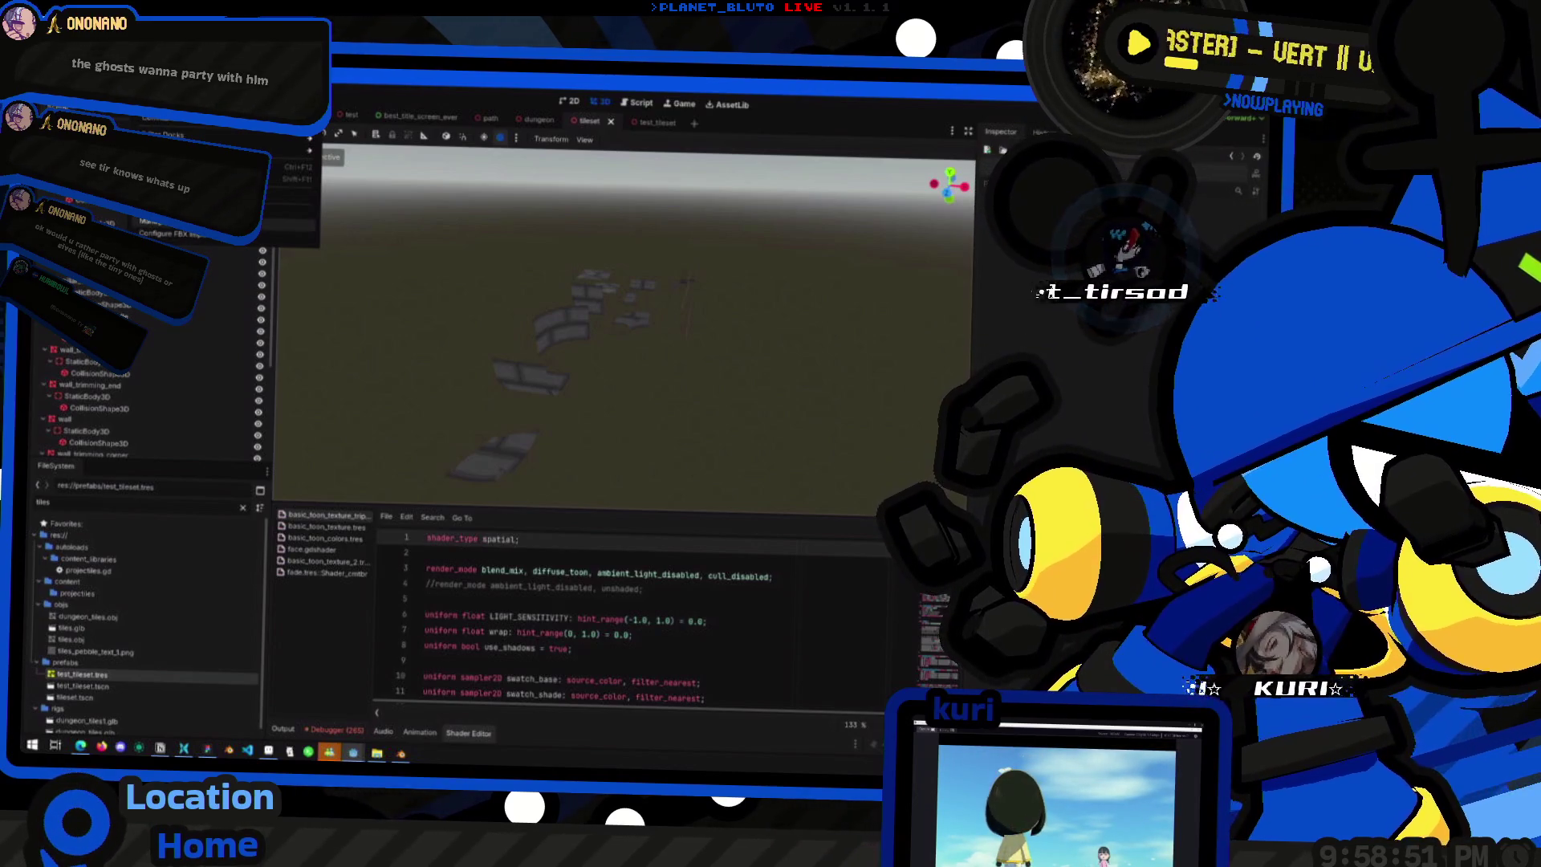
- Select the tileset scene's Node3D root node and dismiss the stray menus
mouse_move(68, 103)
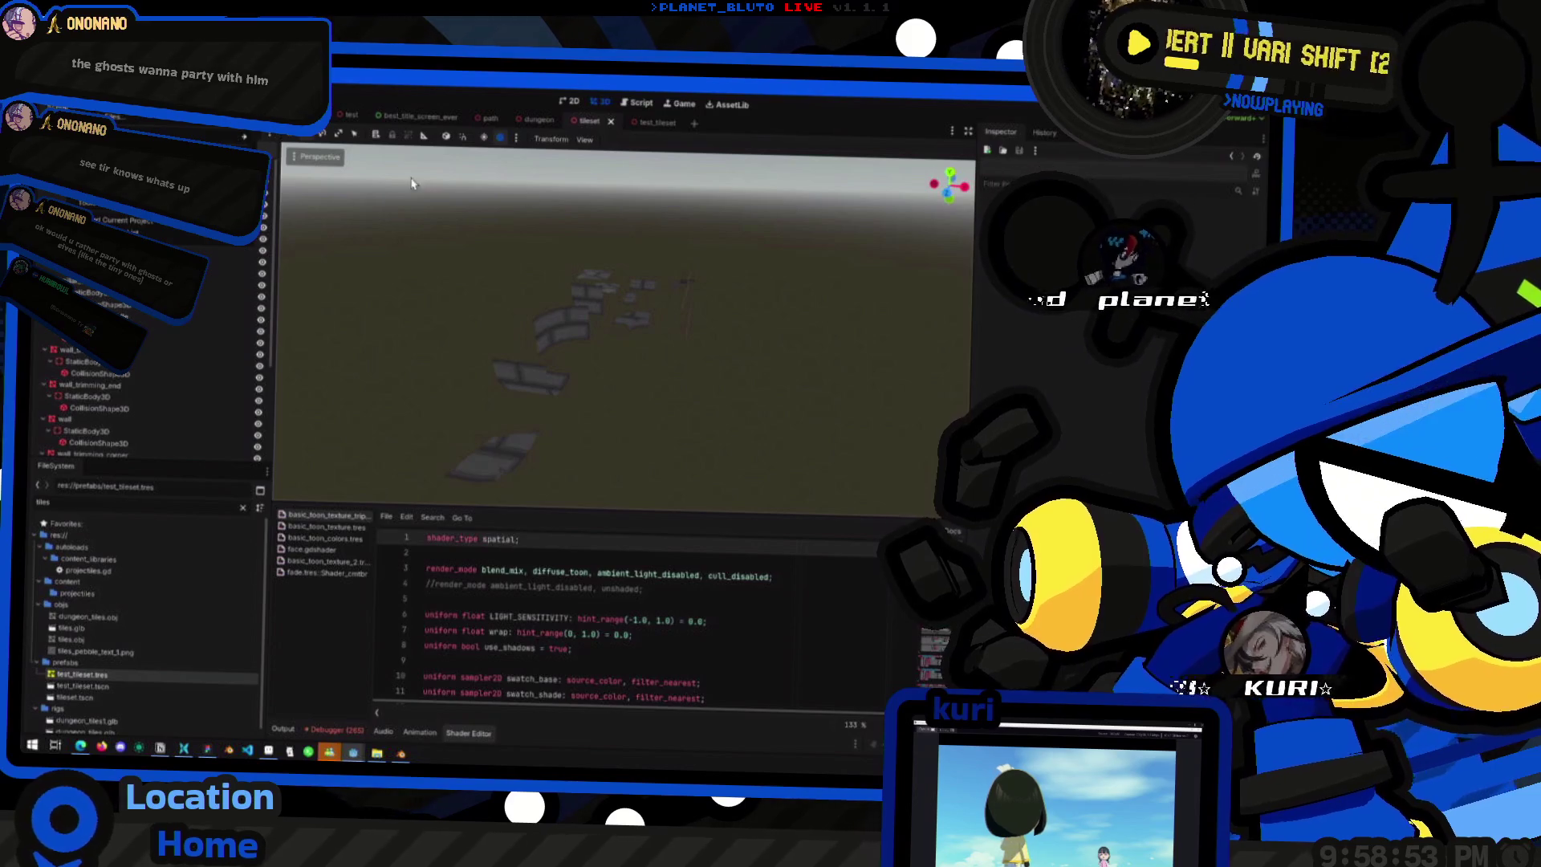
right_click(116, 175)
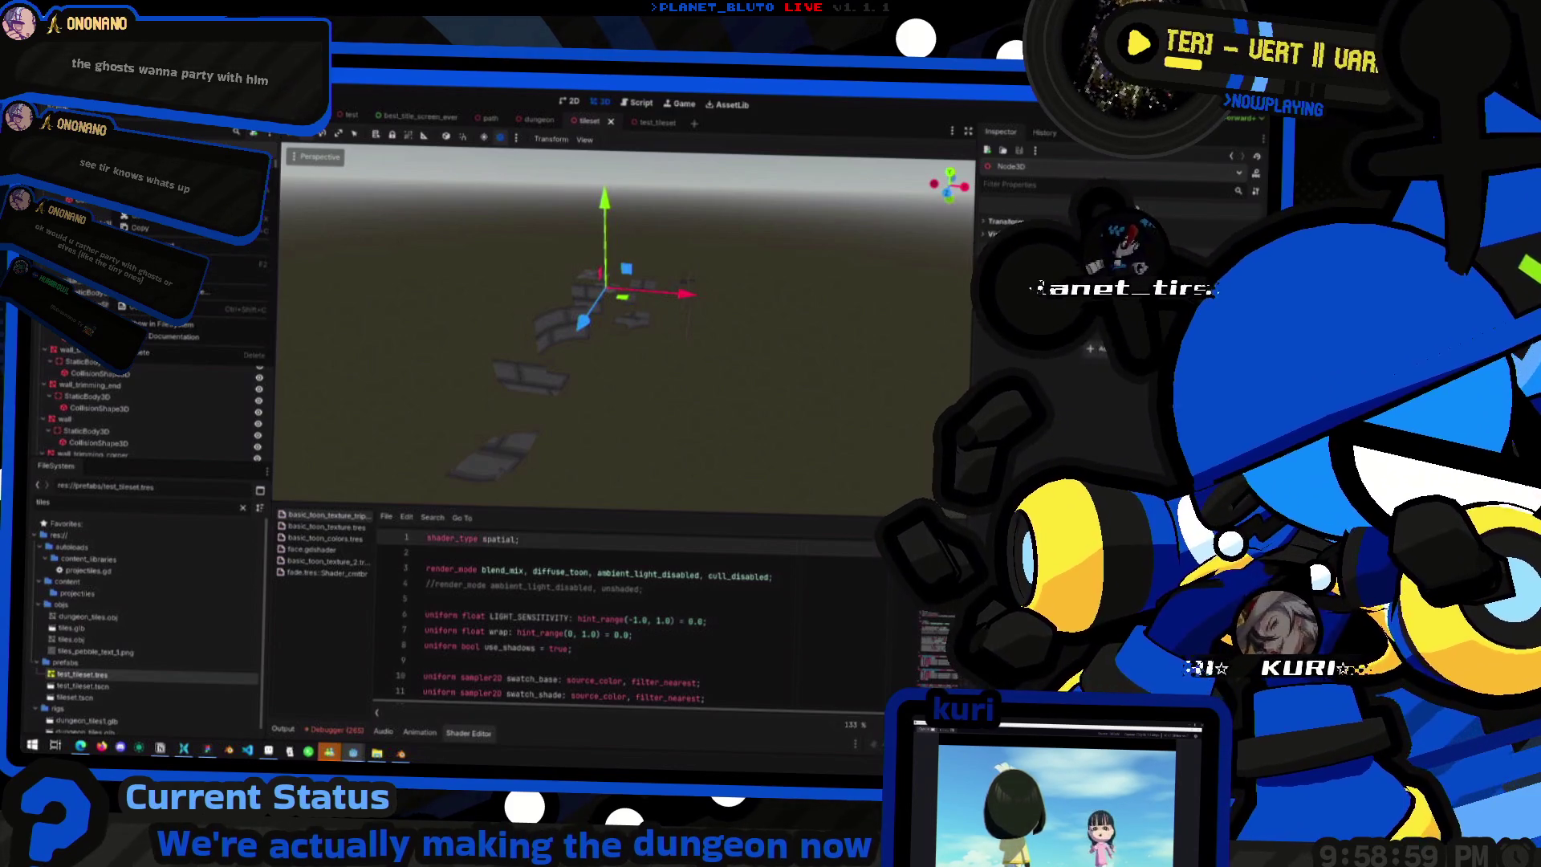
key("Escape")
left_click(268, 137)
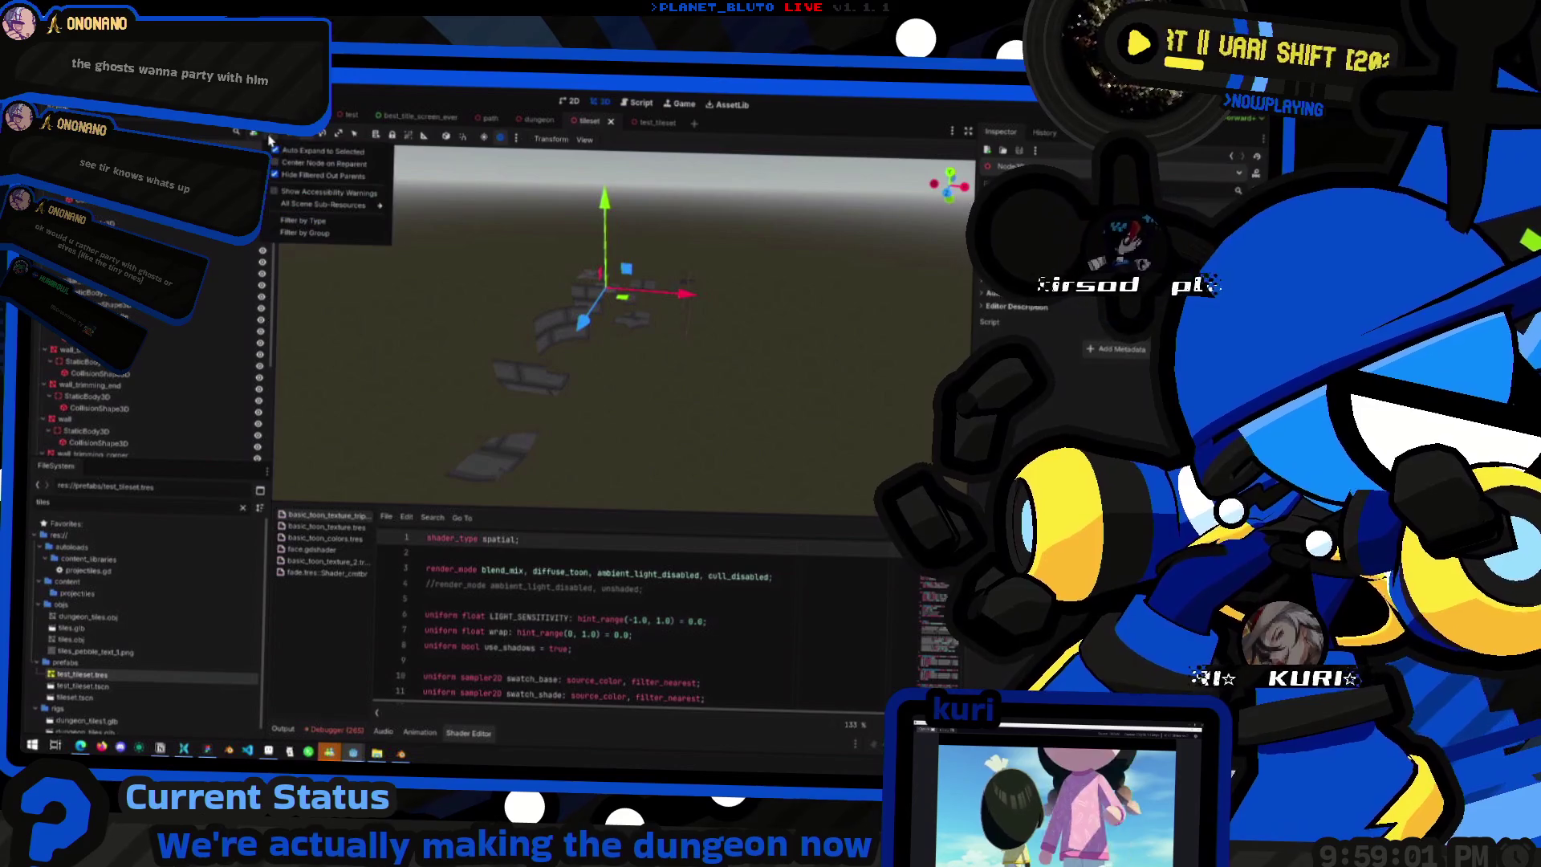
left_click(586, 141)
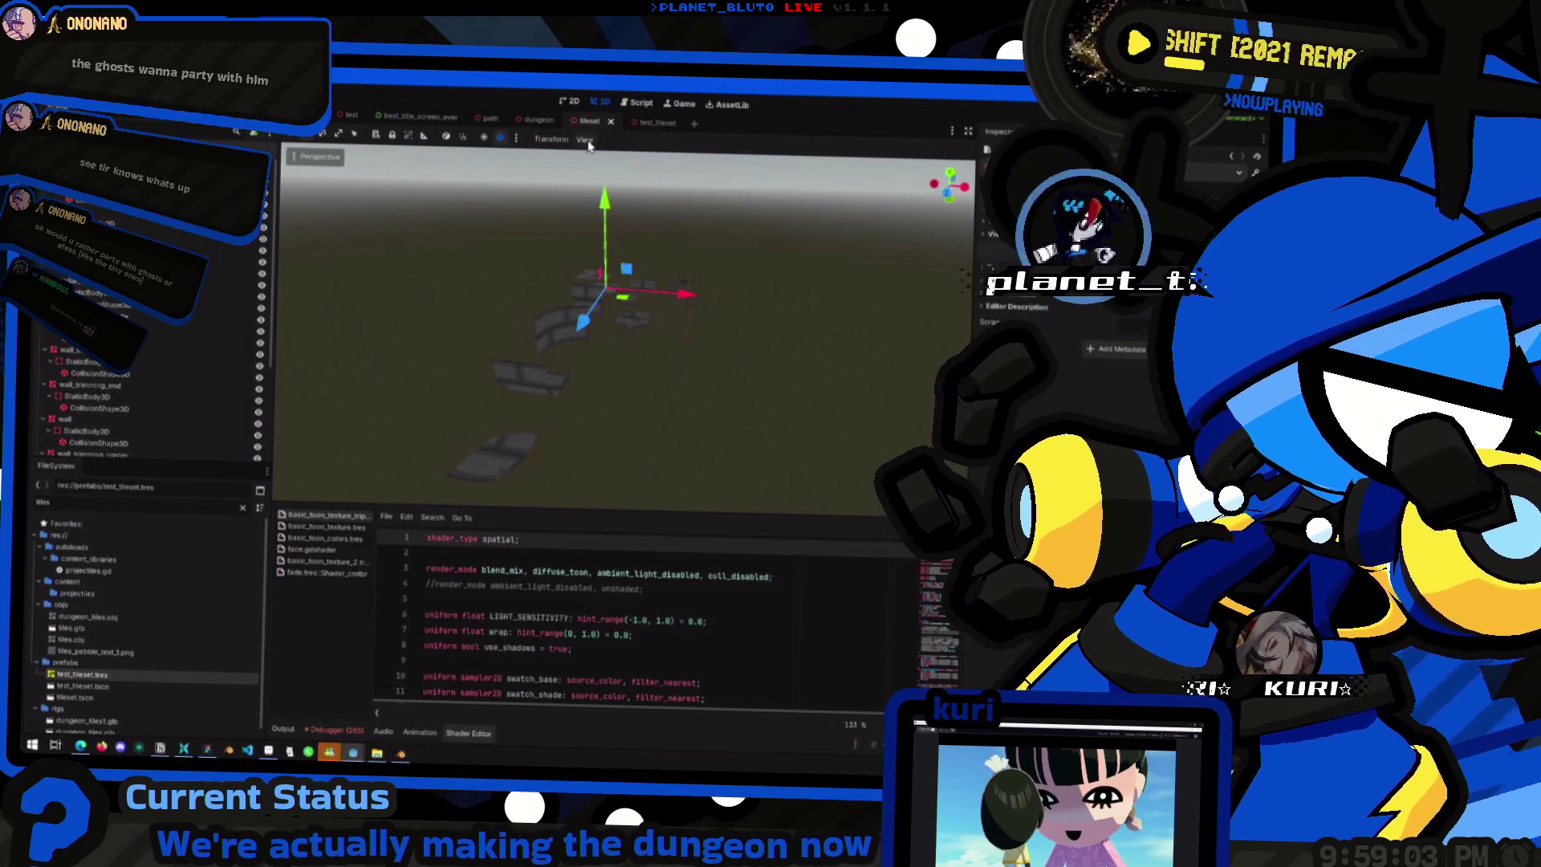
left_click(587, 141)
left_click(587, 140)
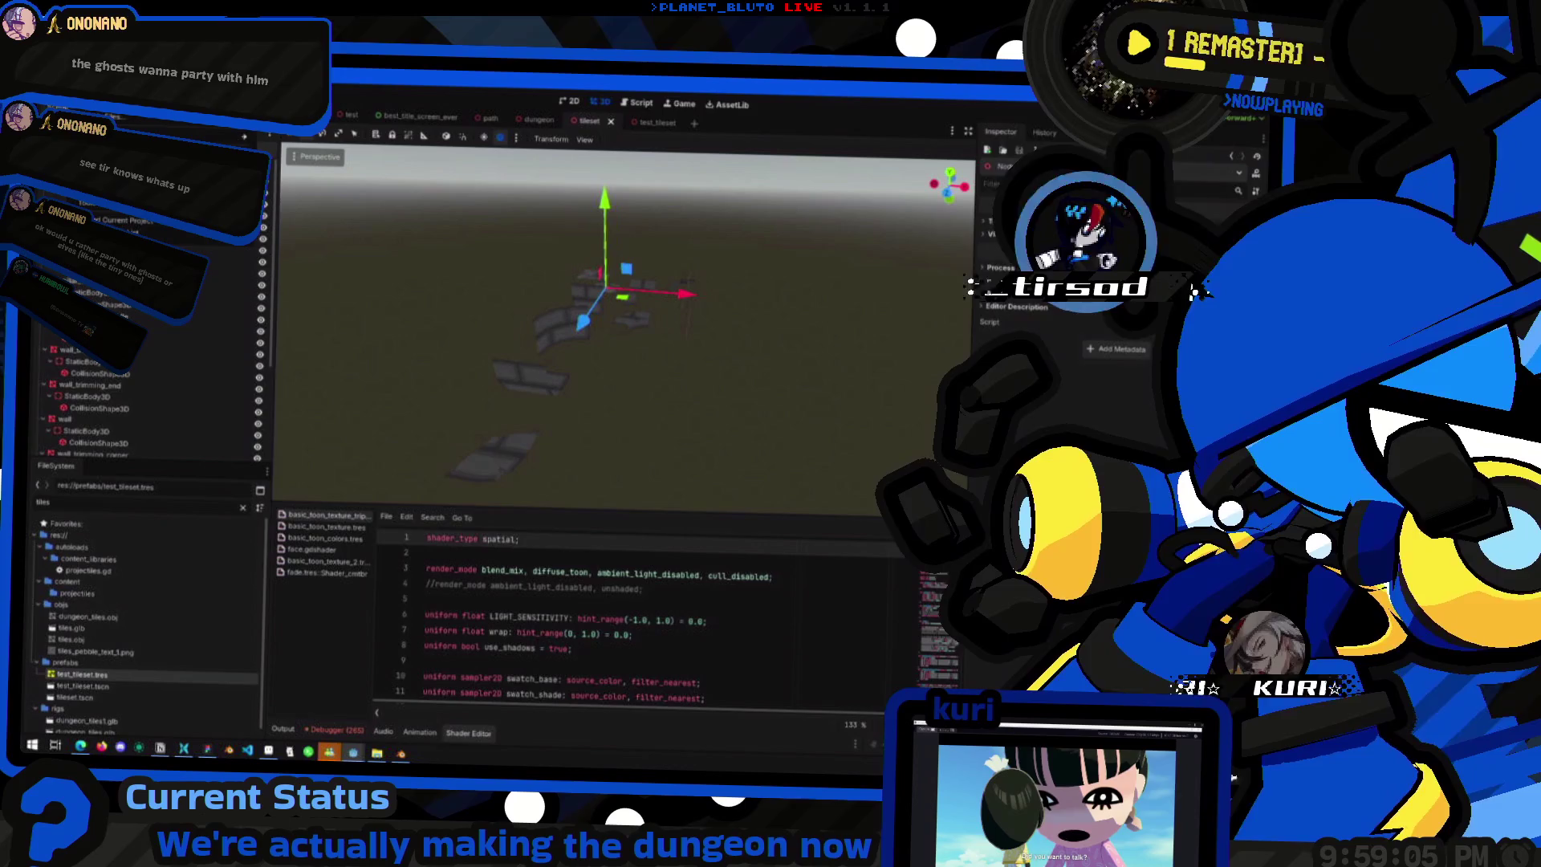
- Choose Scene > Export As > MeshLibrary
left_click(50, 103)
mouse_move(192, 257)
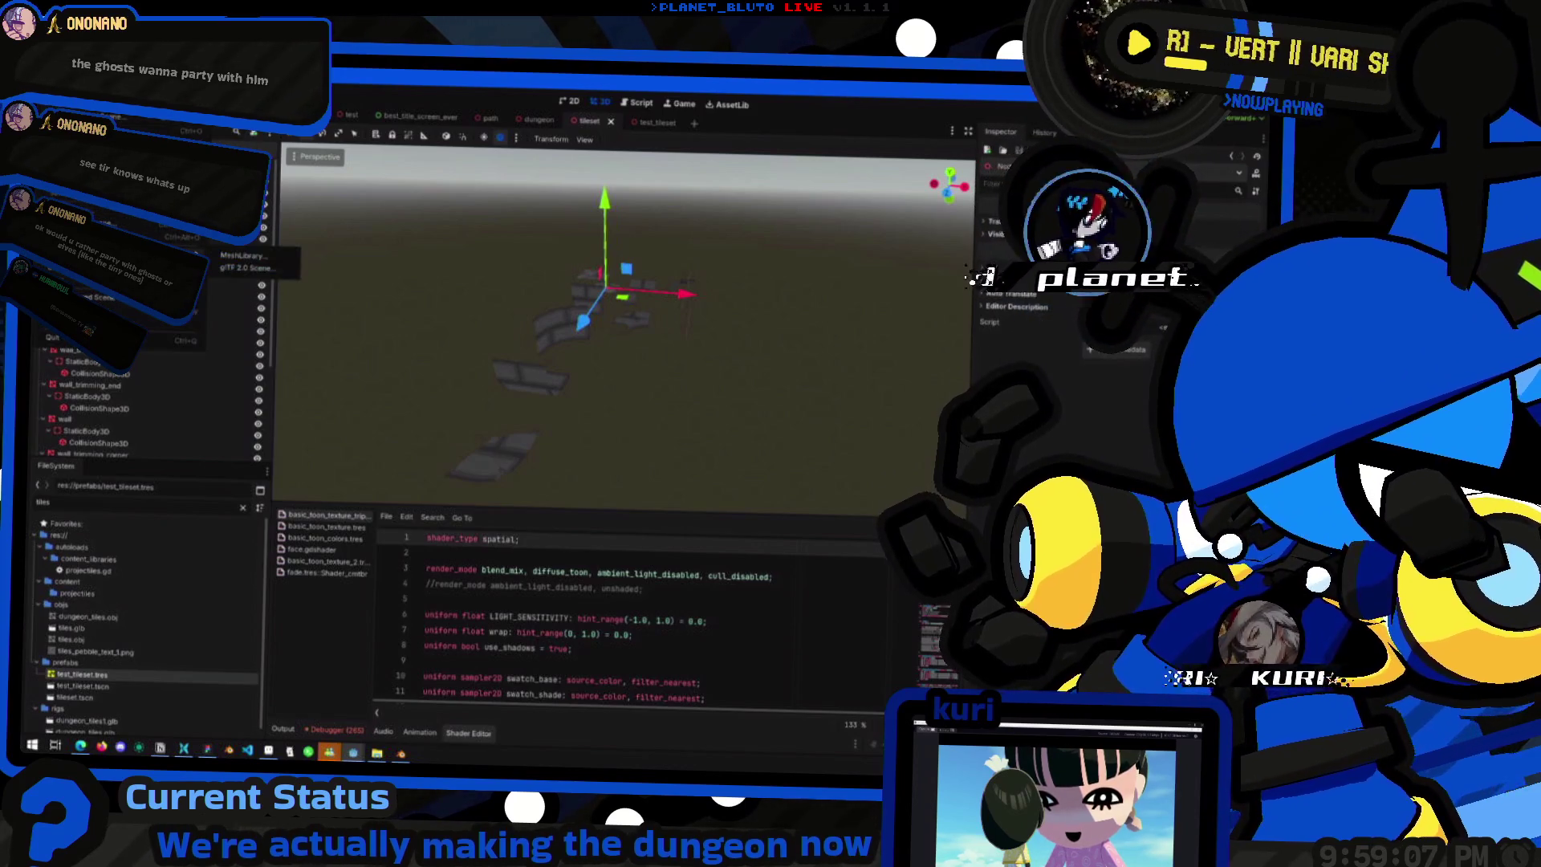
left_click(241, 256)
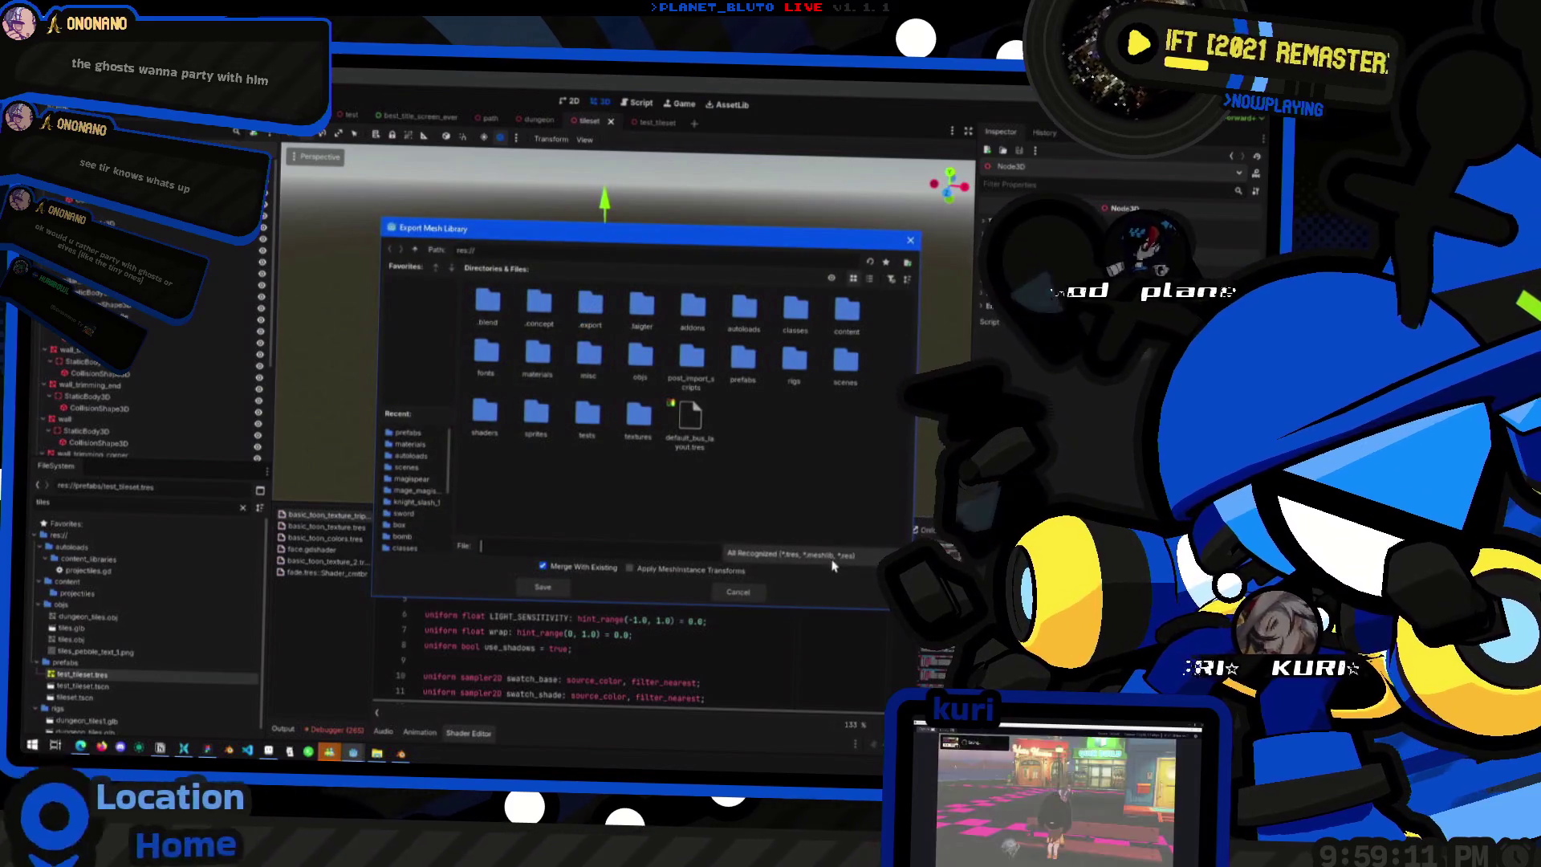
- Save the MeshLibrary as tileset.tres with the *.tres filter in the prefabs folder
left_click(803, 554)
left_click(774, 590)
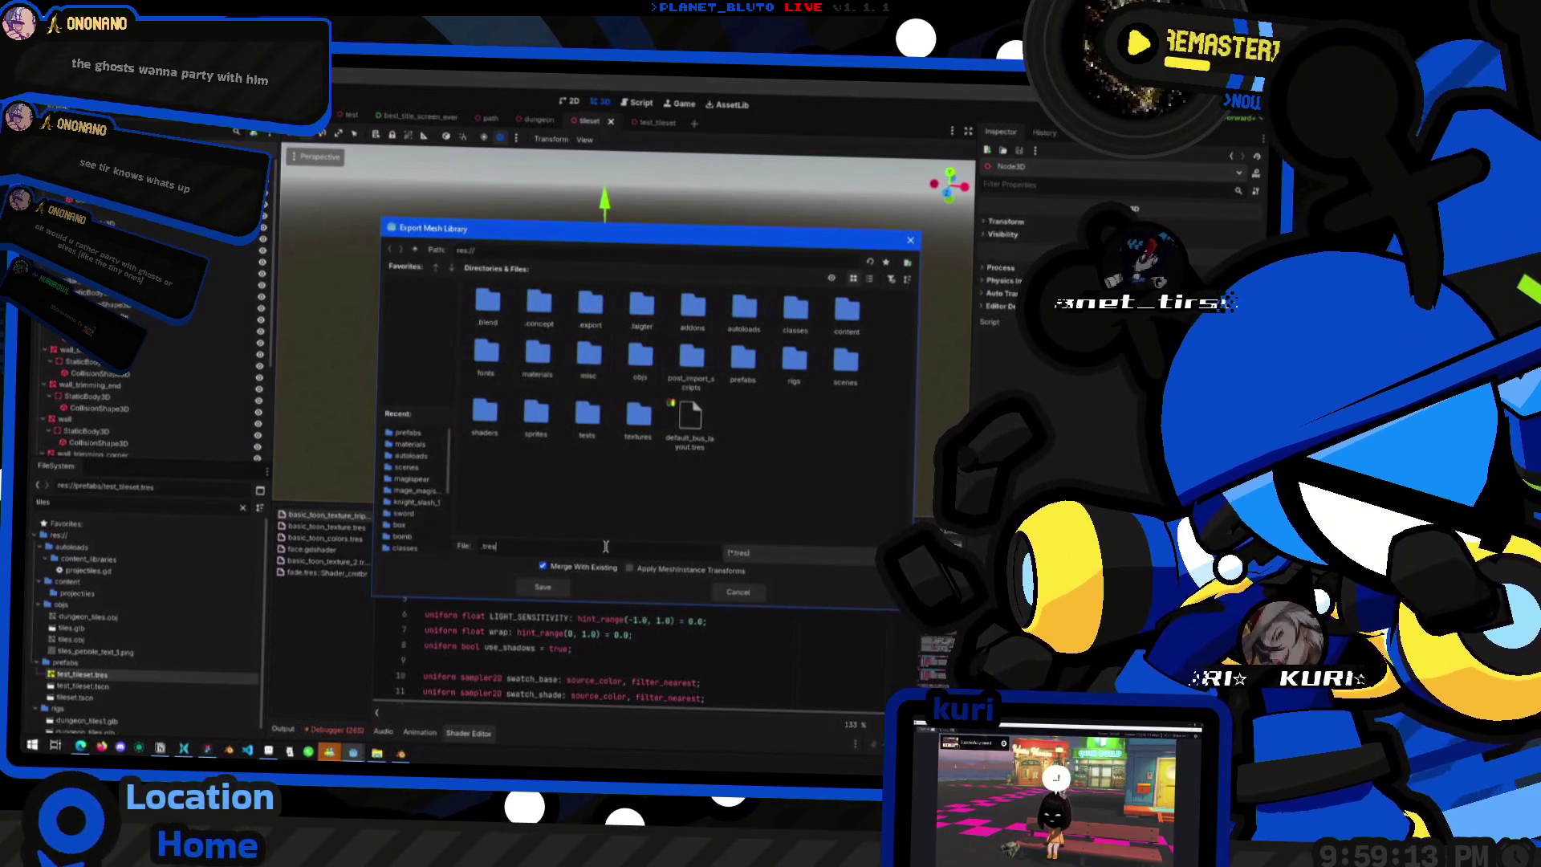
type("til")
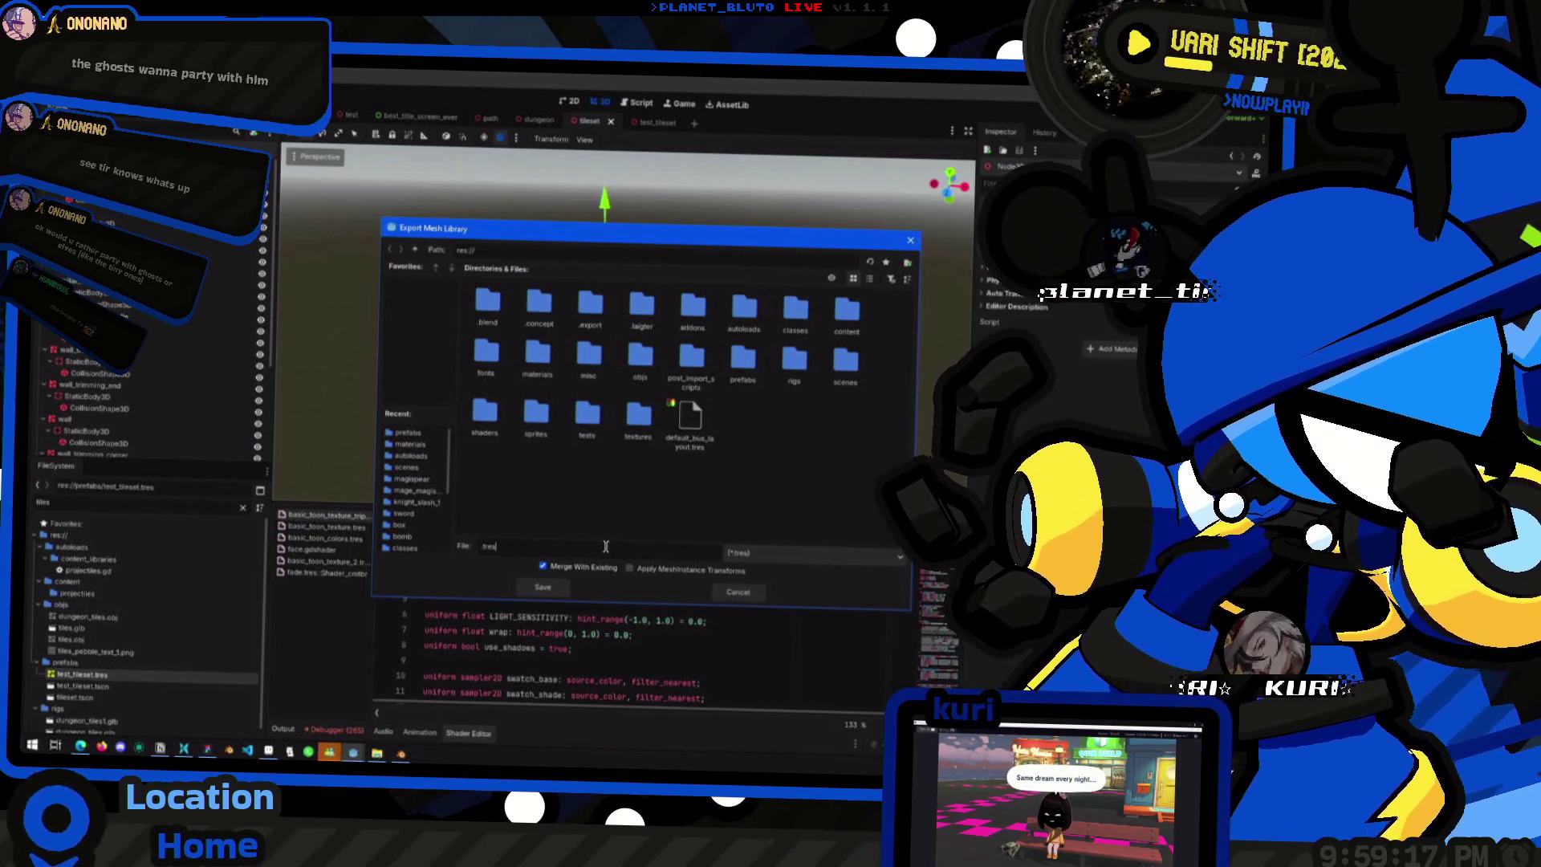
type("eset")
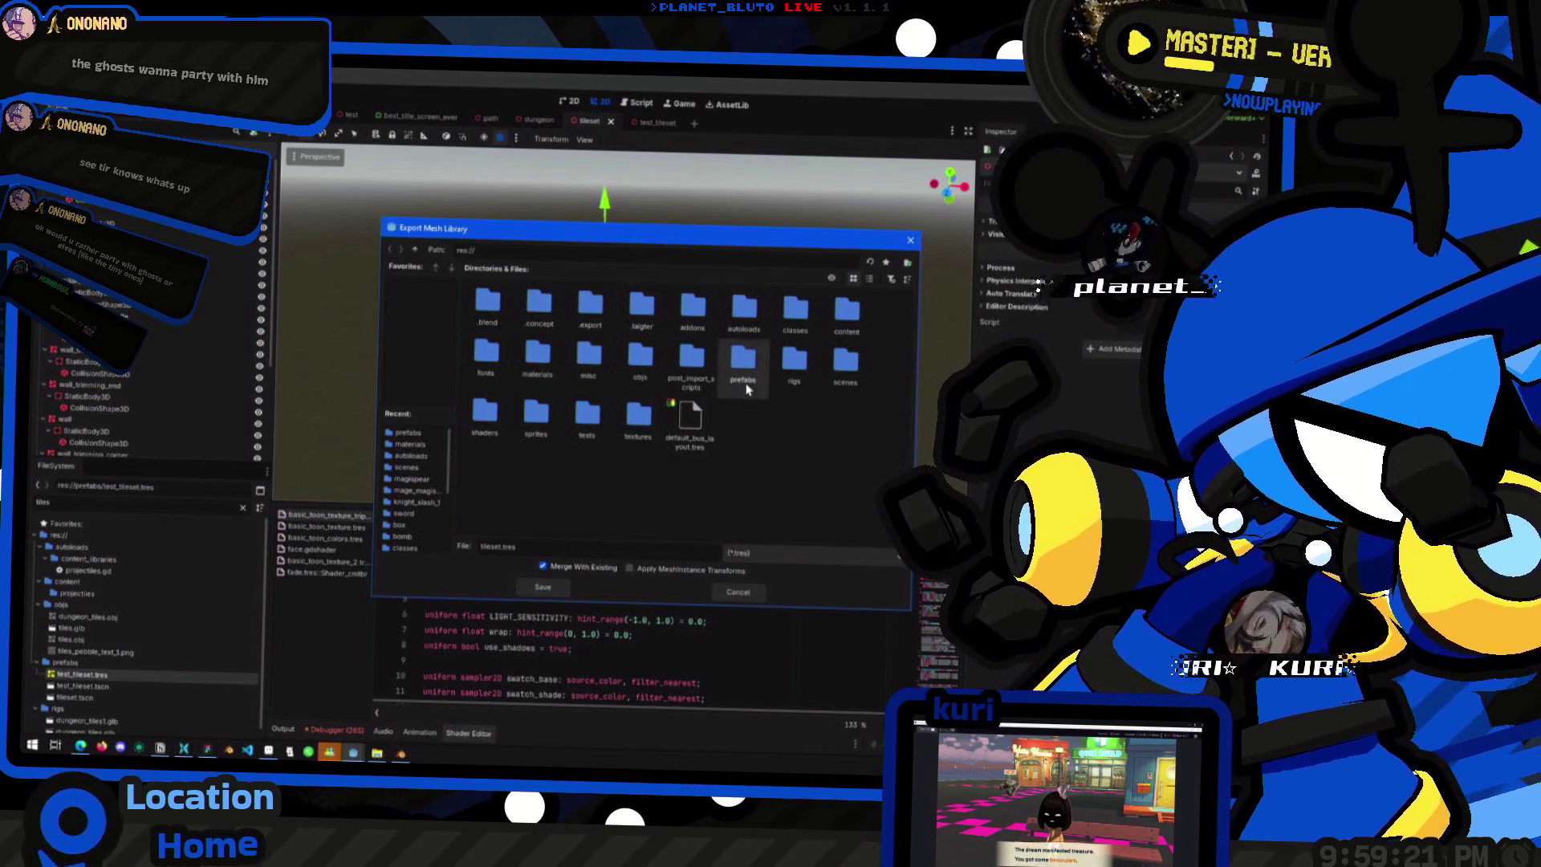
double_click(743, 359)
left_click(542, 587)
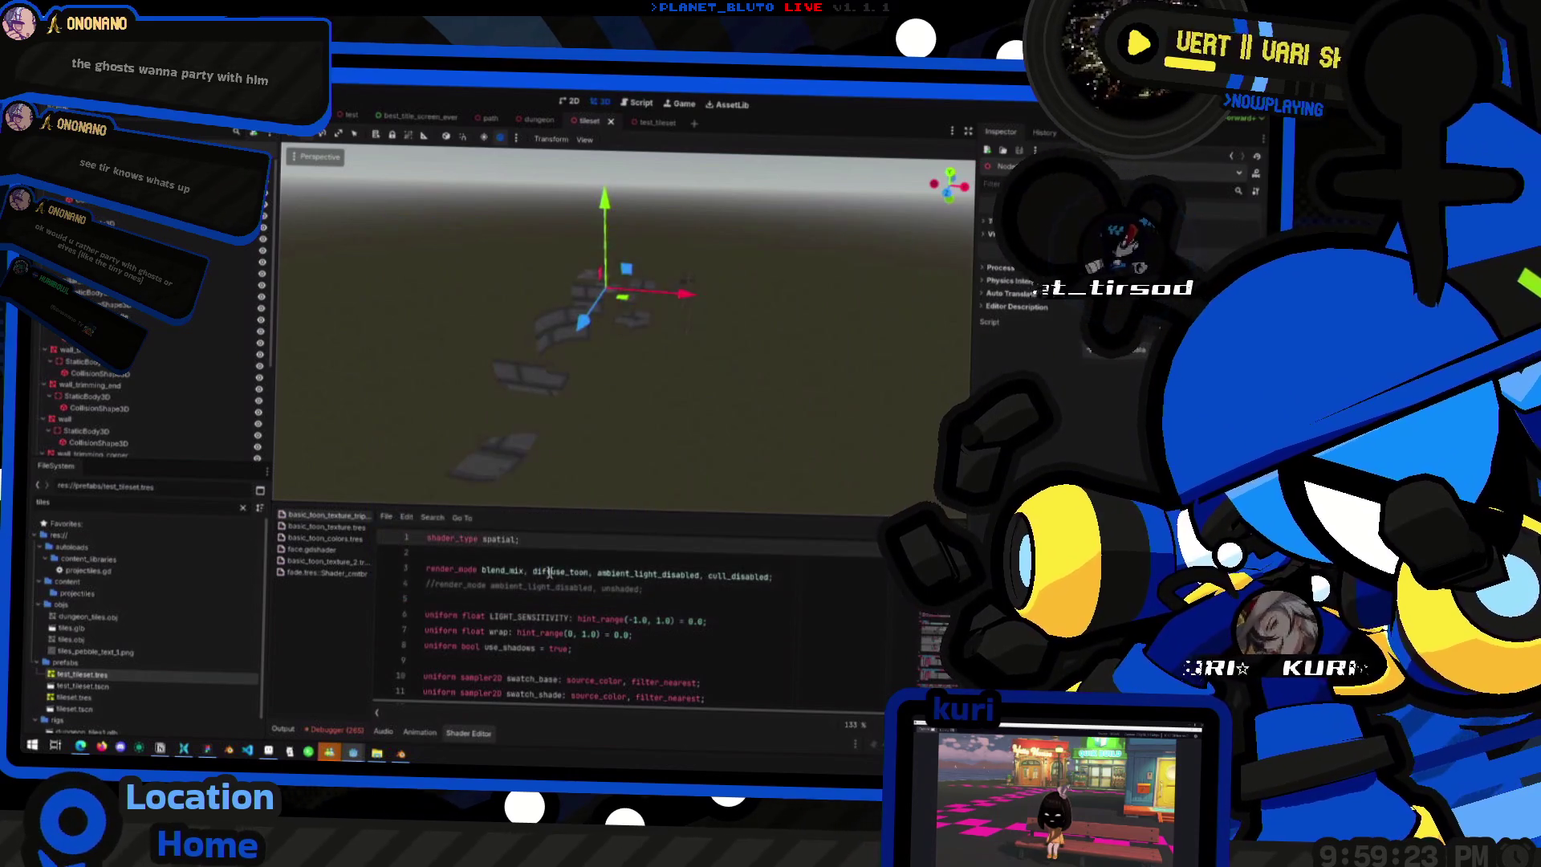
- Create a new empty scene and add a GridMap node to it
scroll(575, 358, "down", 5)
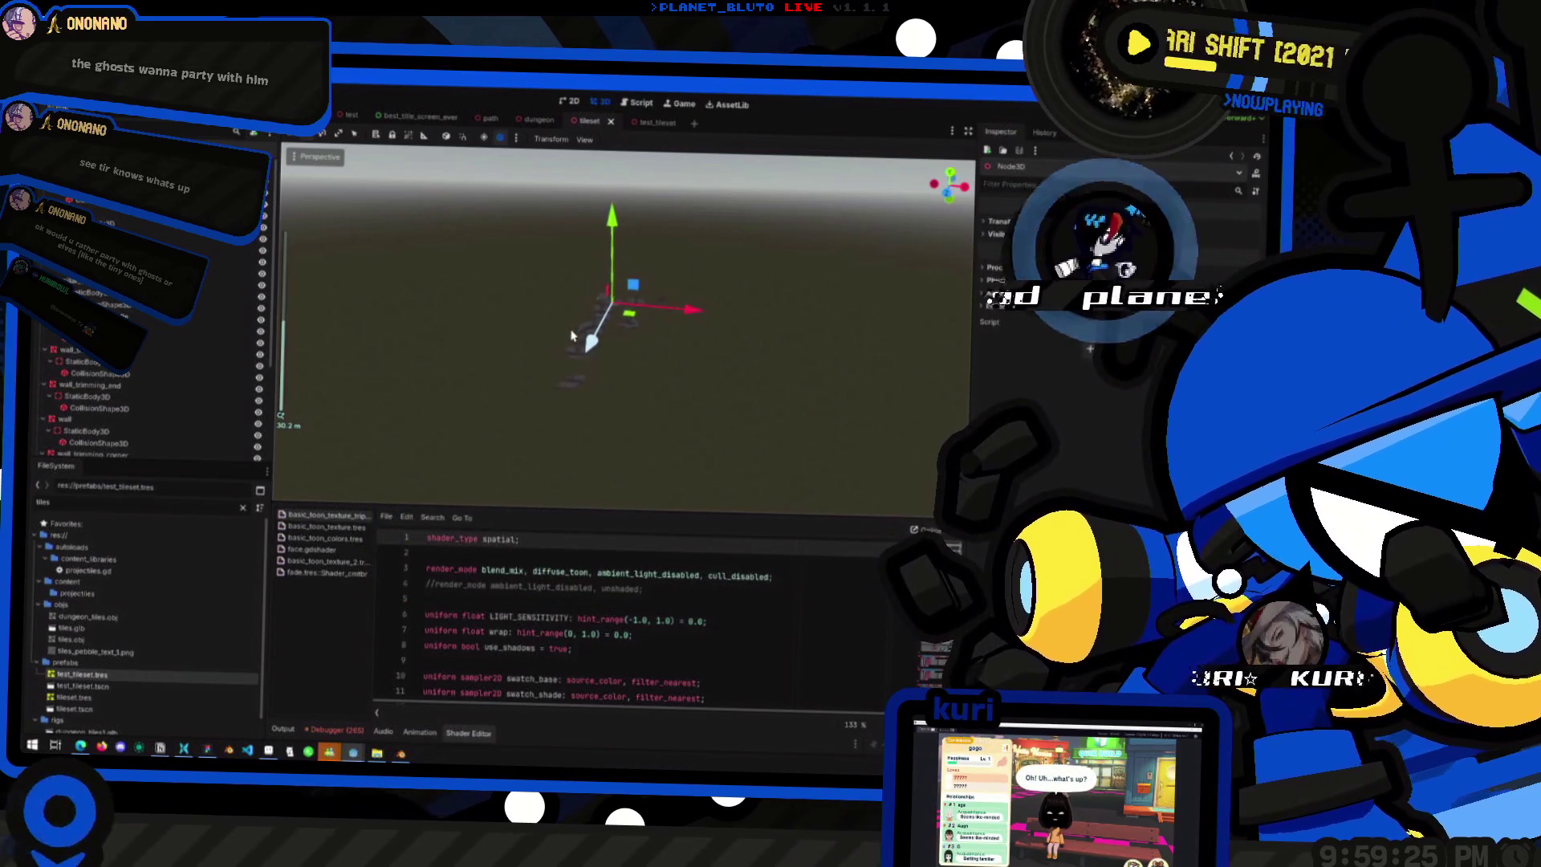
left_click(696, 124)
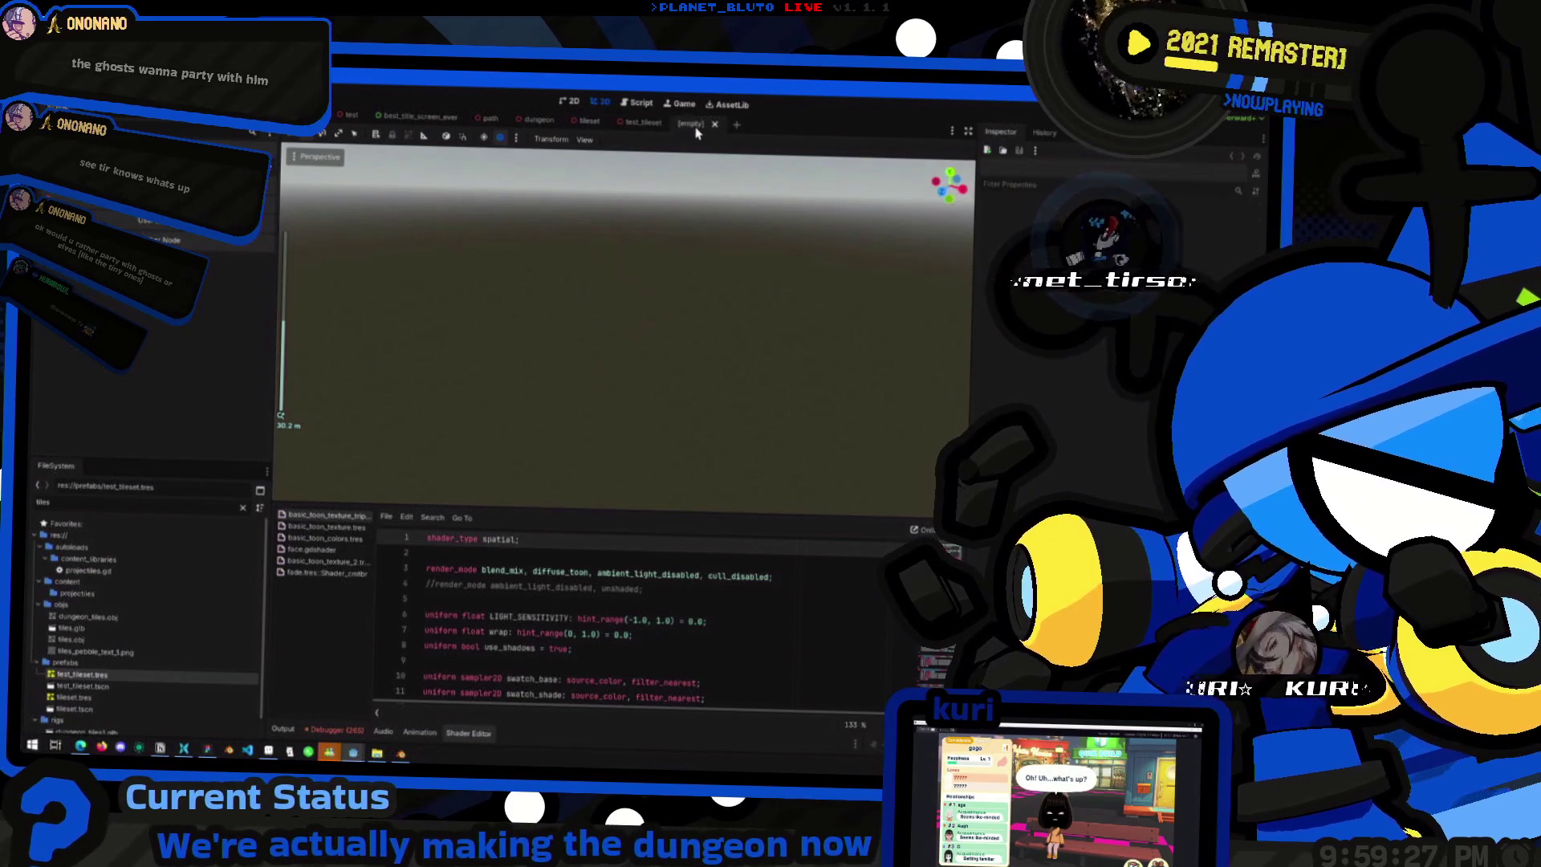
key("ctrl+a")
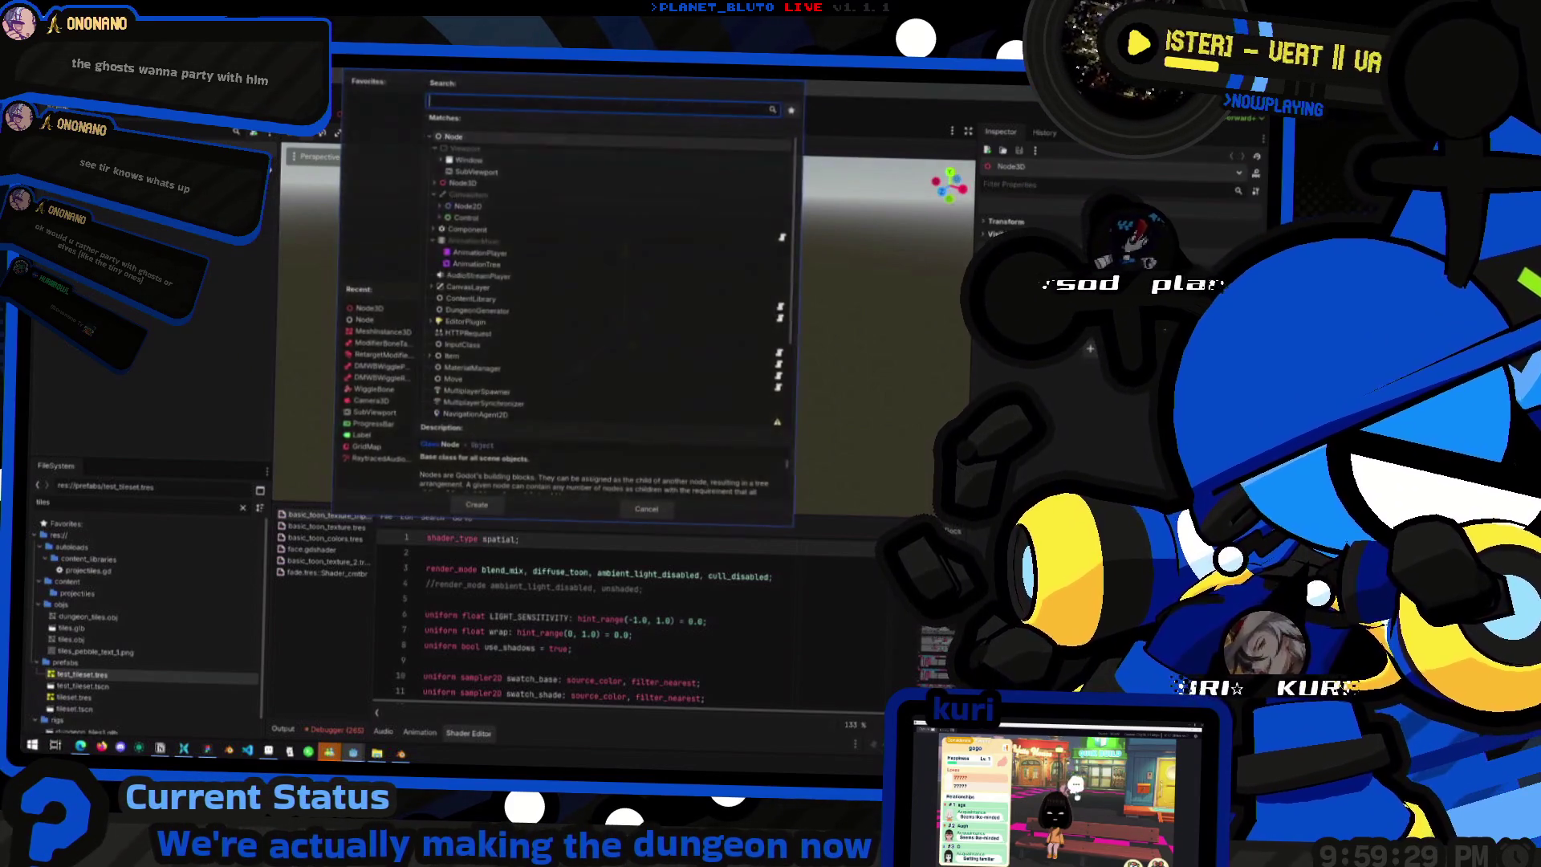
type("Gridm")
key("Return")
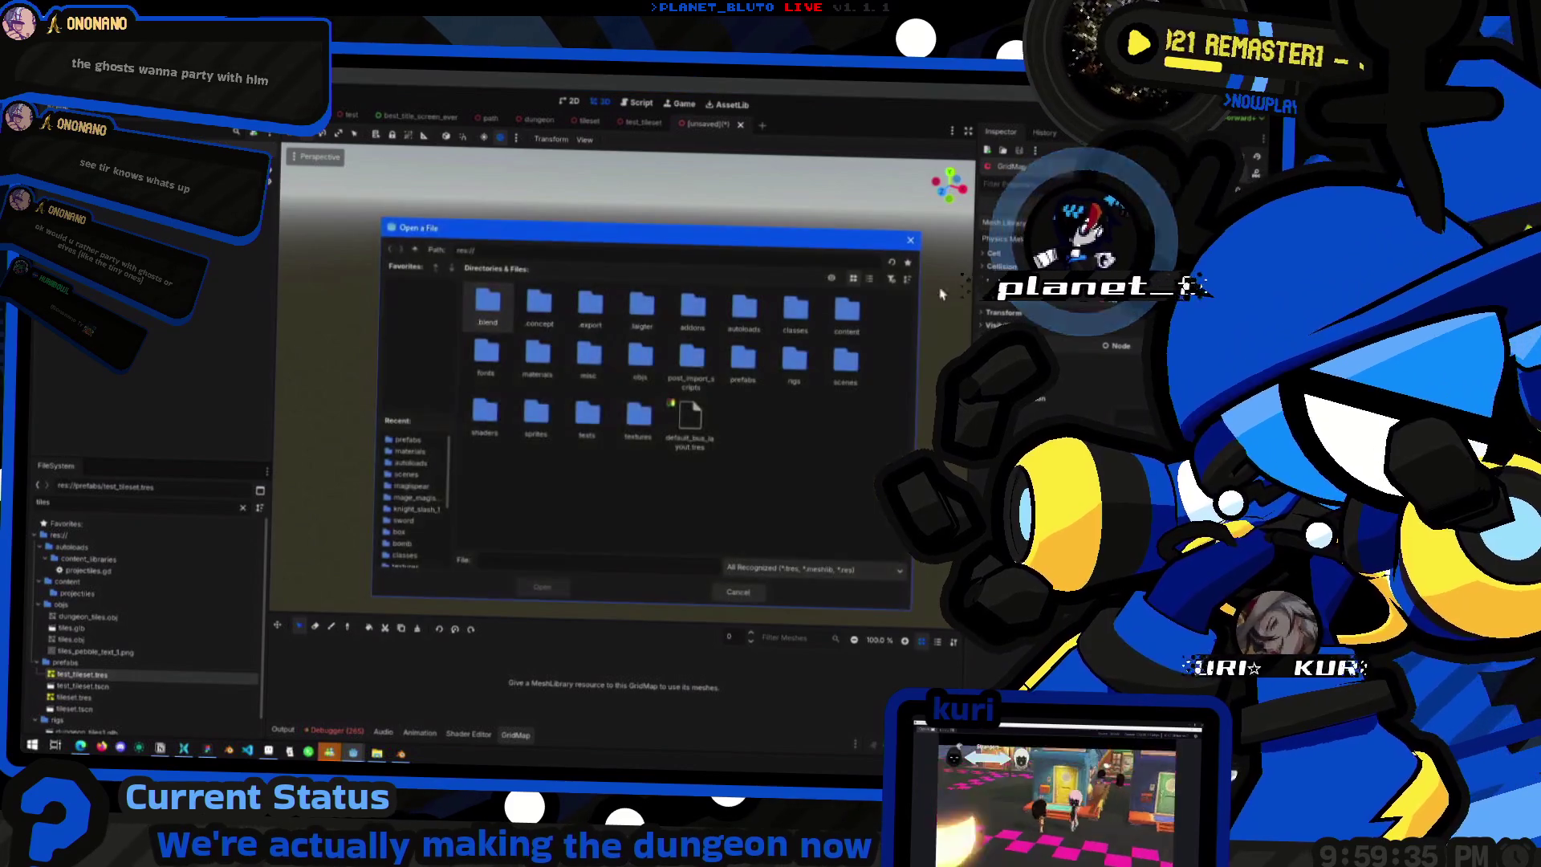
- Load res://prefabs/tileset.tres as the GridMap's Mesh Library
left_click(407, 440)
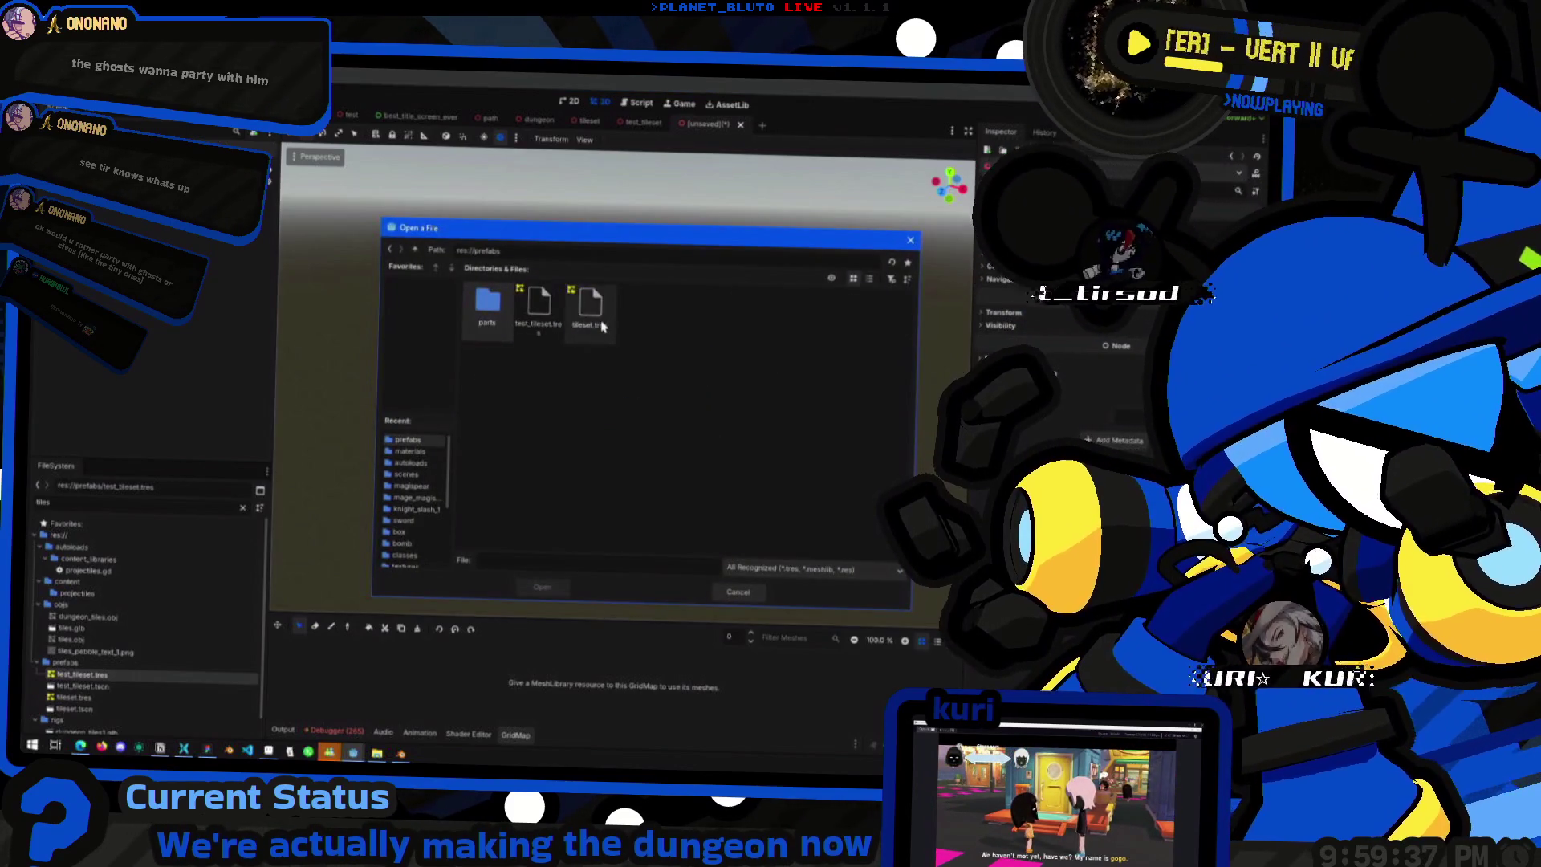
double_click(590, 305)
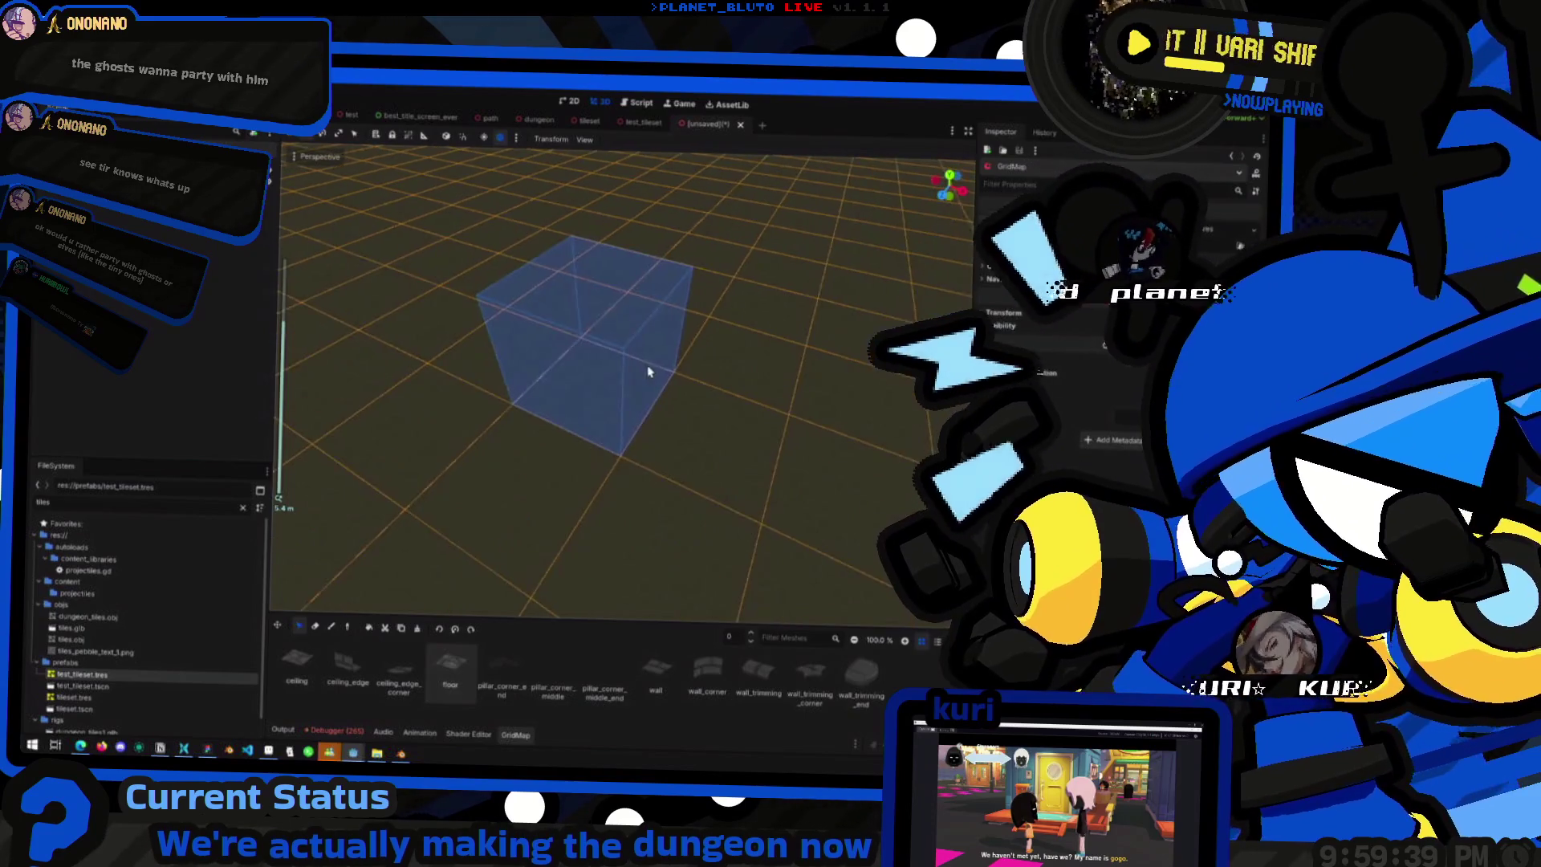
left_click(993, 283)
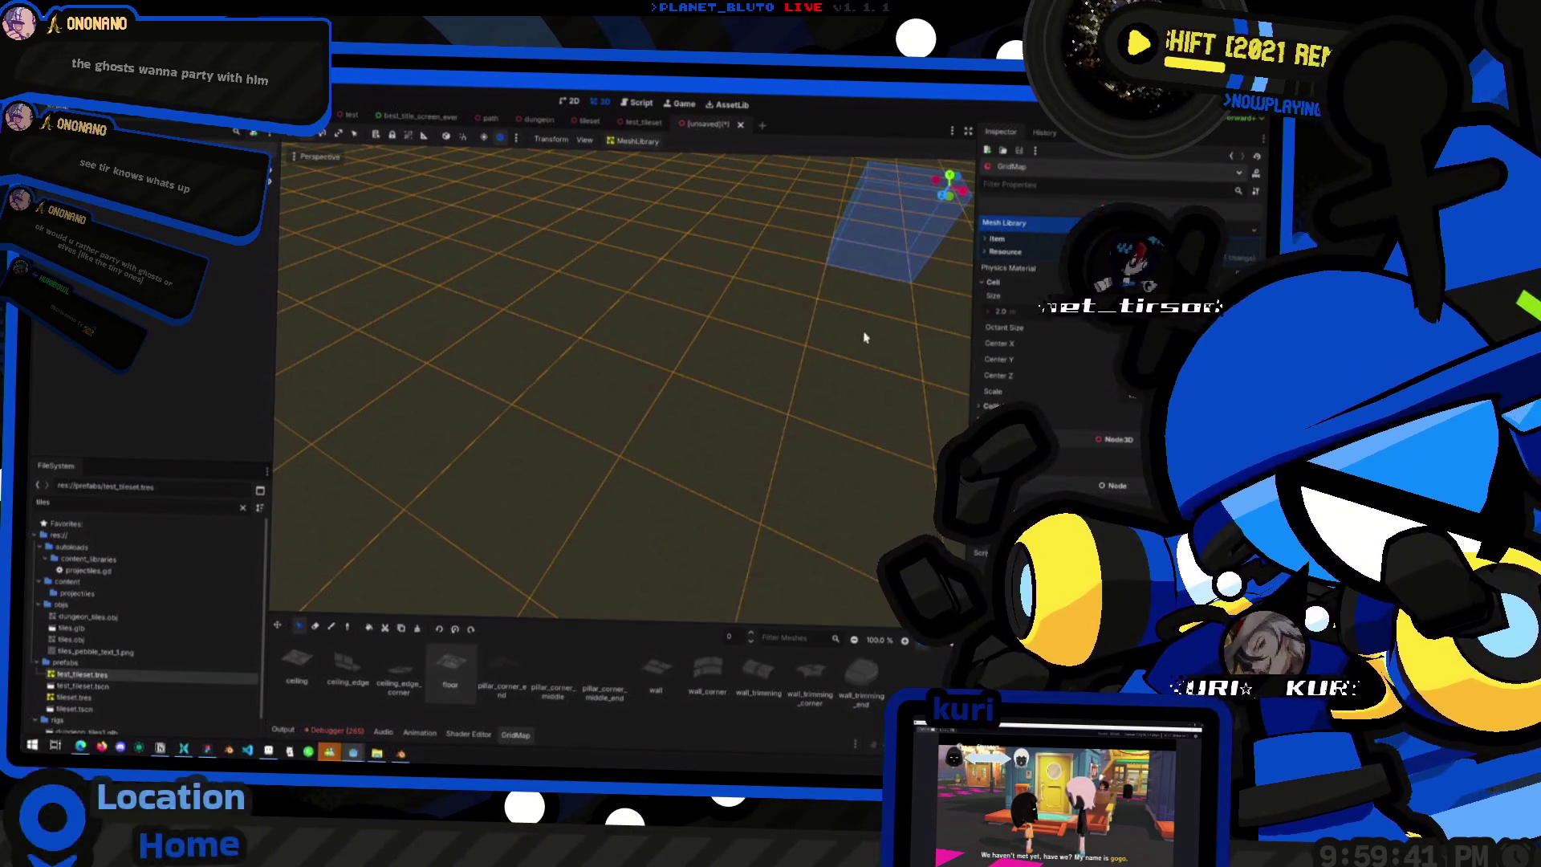
- Select the floor tile and paint a 3x3 cobblestone patch onto the GridMap
left_click(298, 668)
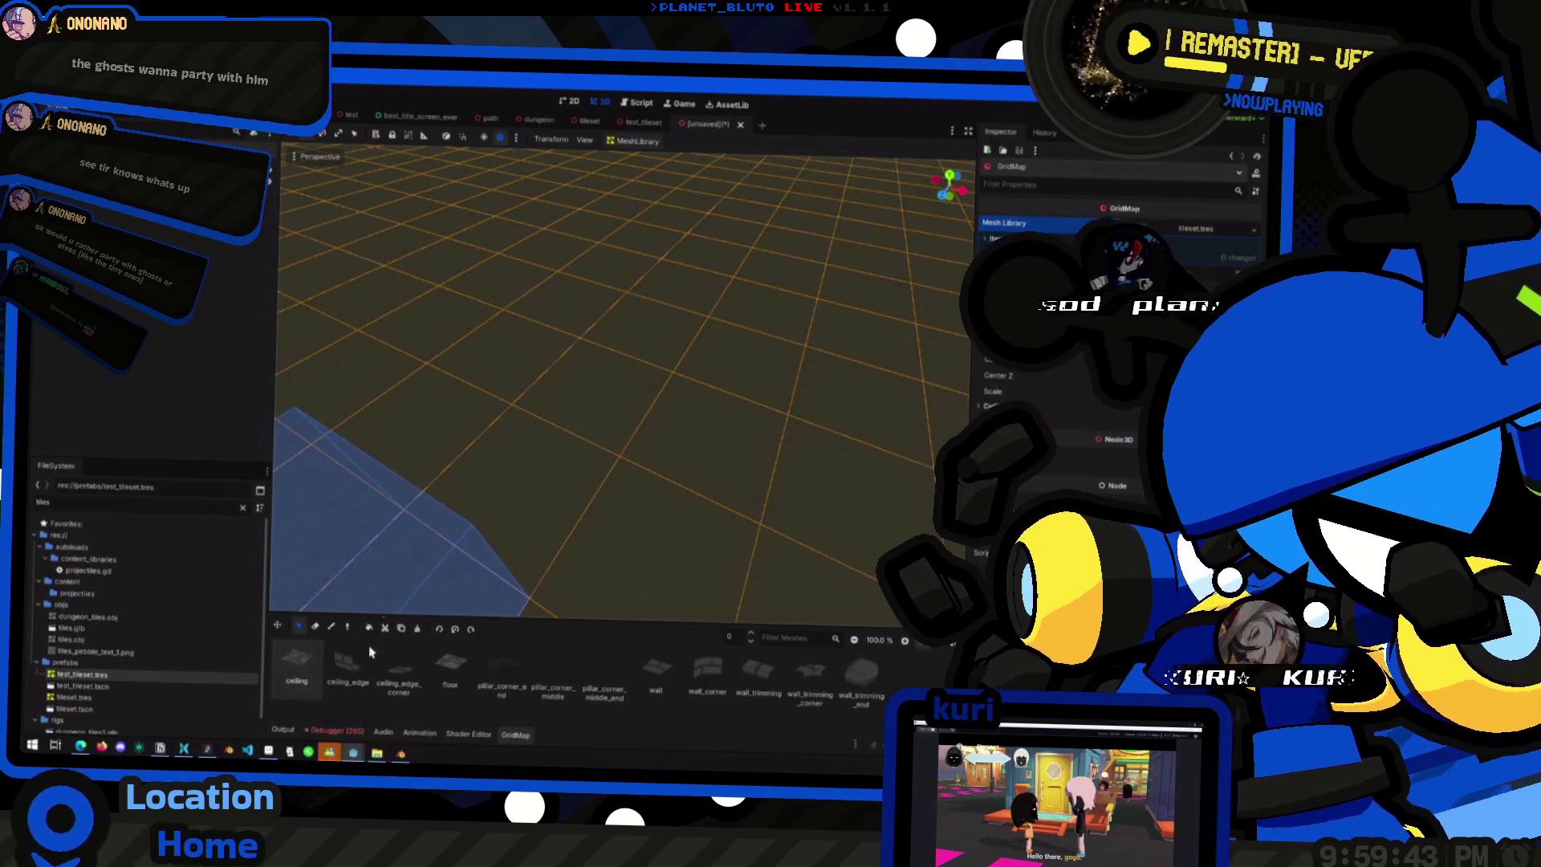
left_click(444, 681)
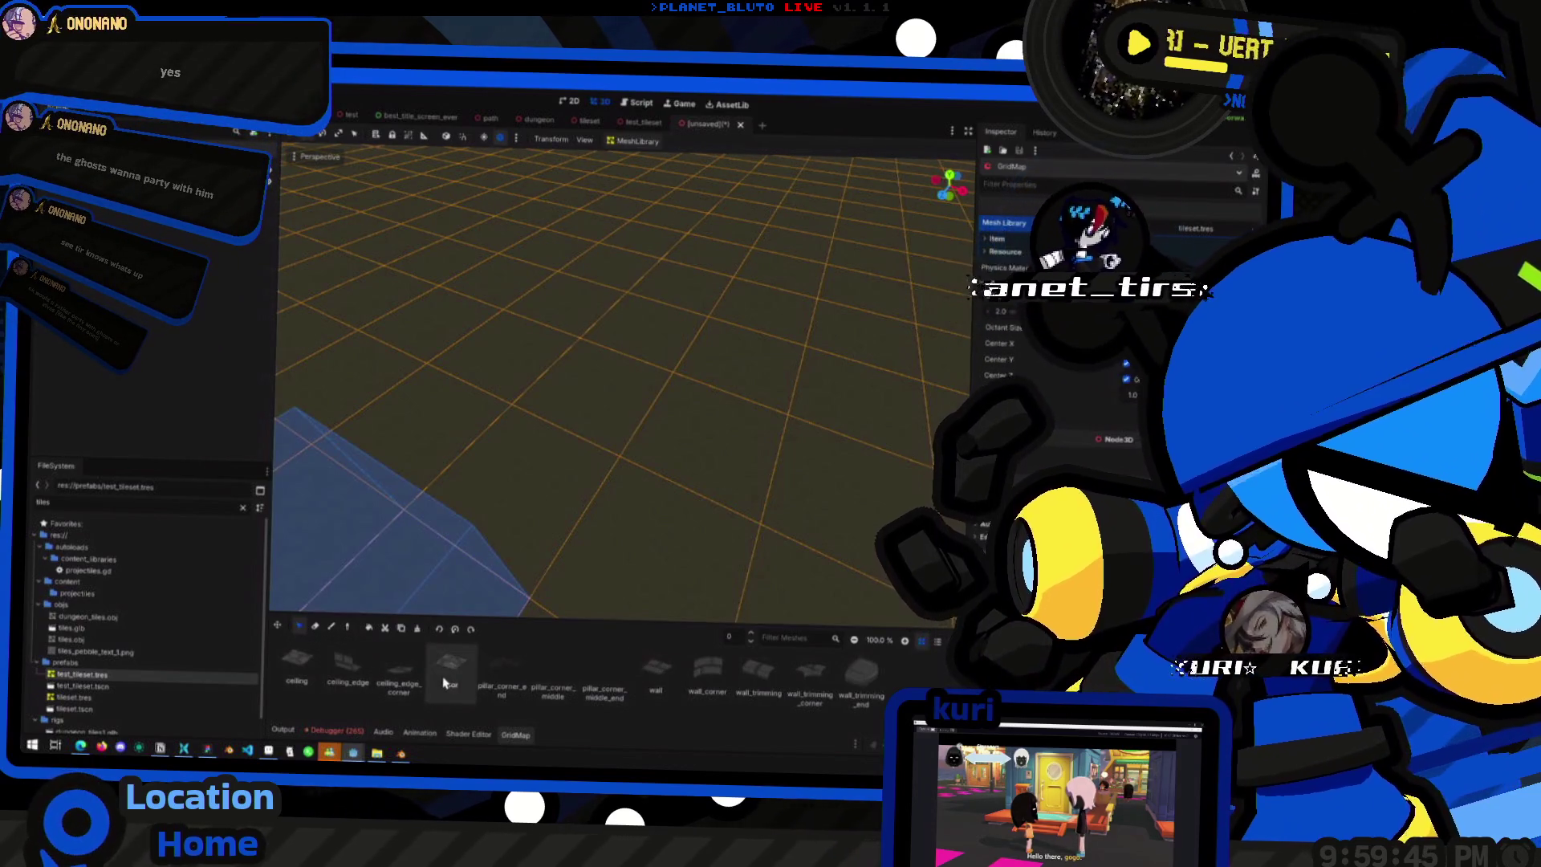
mouse_move(575, 396)
left_mouse_down()
mouse_move(476, 344)
mouse_move(717, 347)
left_mouse_up()
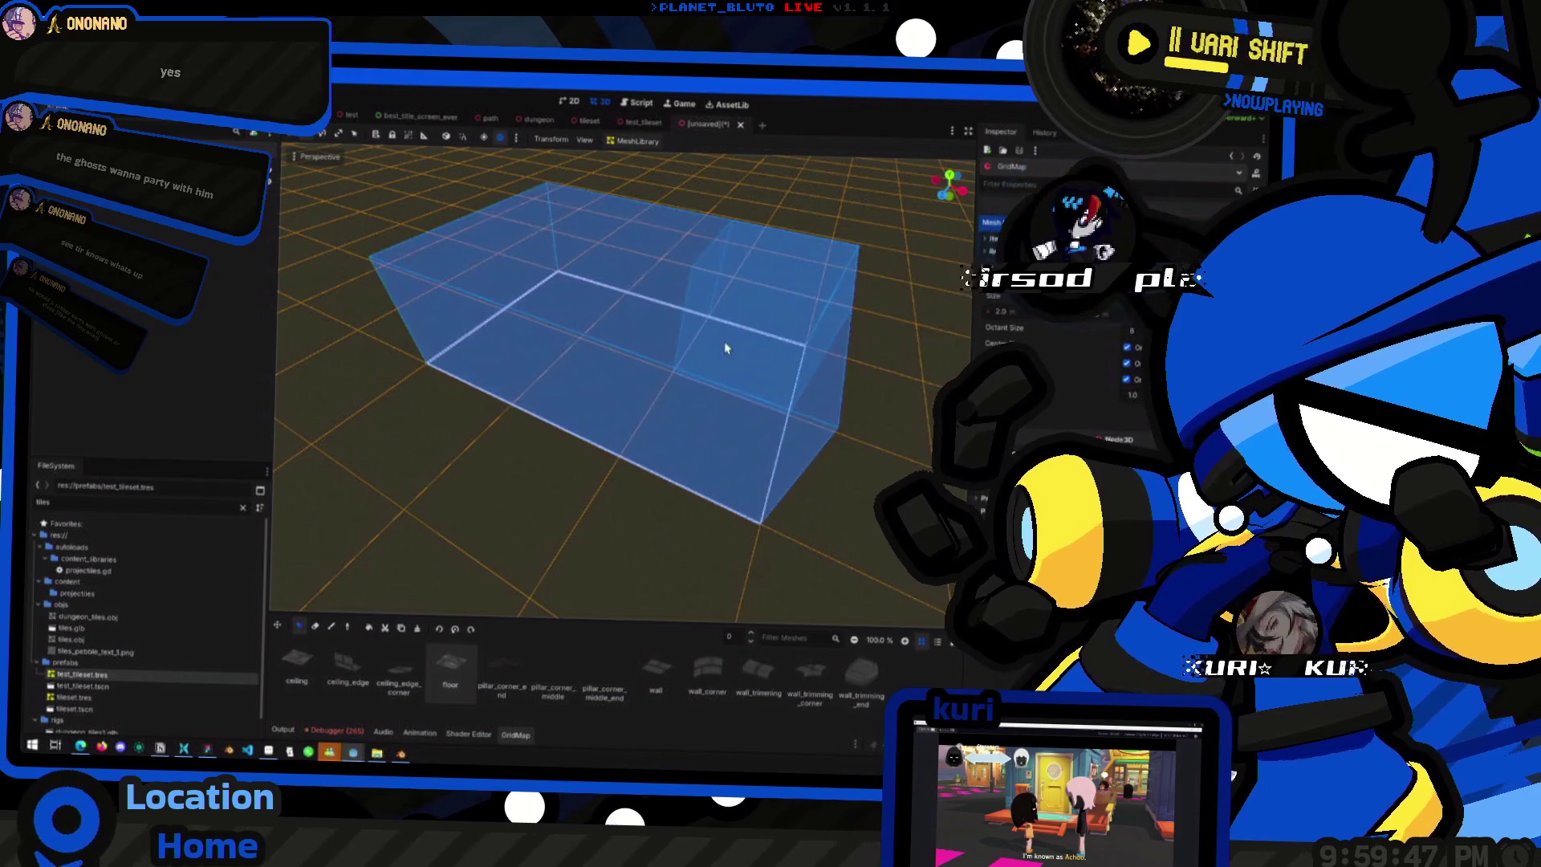
mouse_move(618, 359)
left_mouse_down()
mouse_move(647, 328)
mouse_move(764, 403)
mouse_move(623, 351)
left_mouse_up()
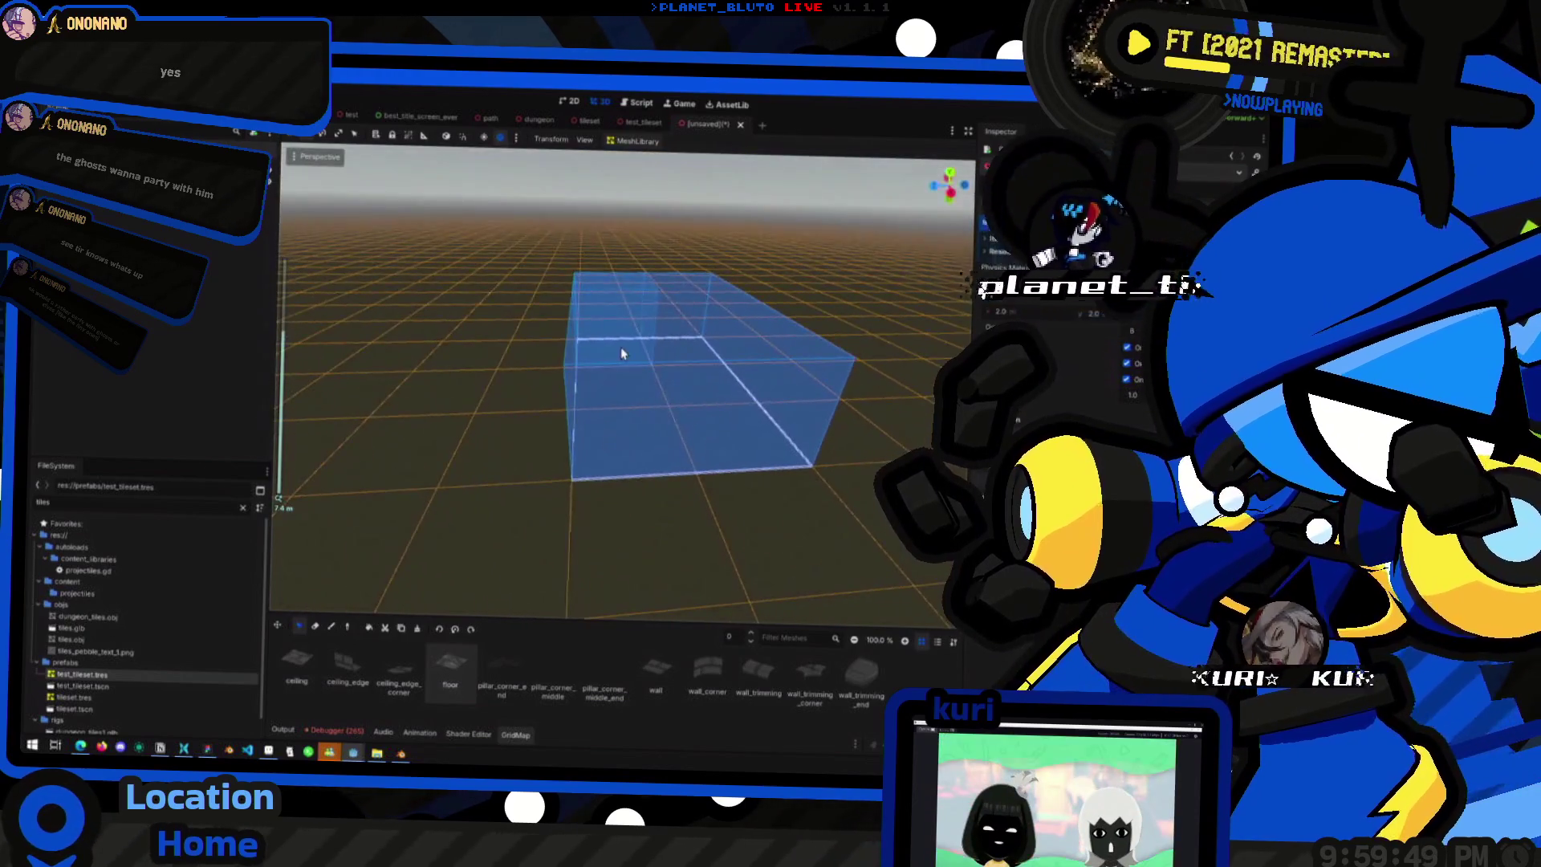
left_click(573, 409)
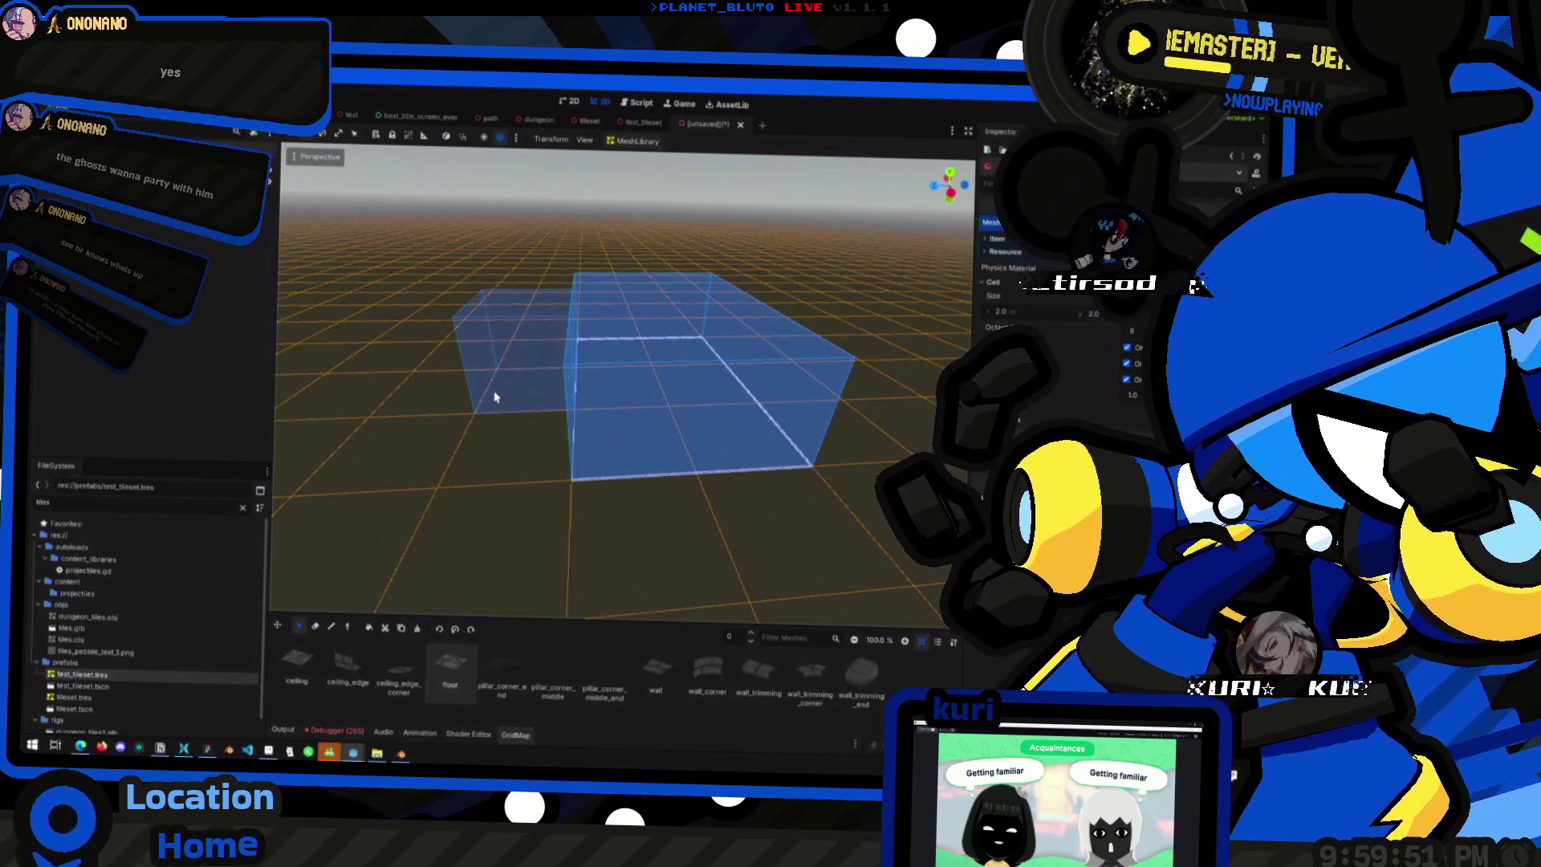
left_click(495, 396)
left_click(332, 628)
mouse_move(585, 419)
left_mouse_down()
mouse_move(647, 395)
mouse_move(705, 419)
mouse_move(510, 522)
mouse_move(826, 430)
mouse_move(643, 407)
mouse_move(678, 320)
mouse_move(676, 337)
mouse_move(763, 399)
mouse_move(539, 343)
mouse_move(629, 464)
mouse_move(653, 471)
left_mouse_up()
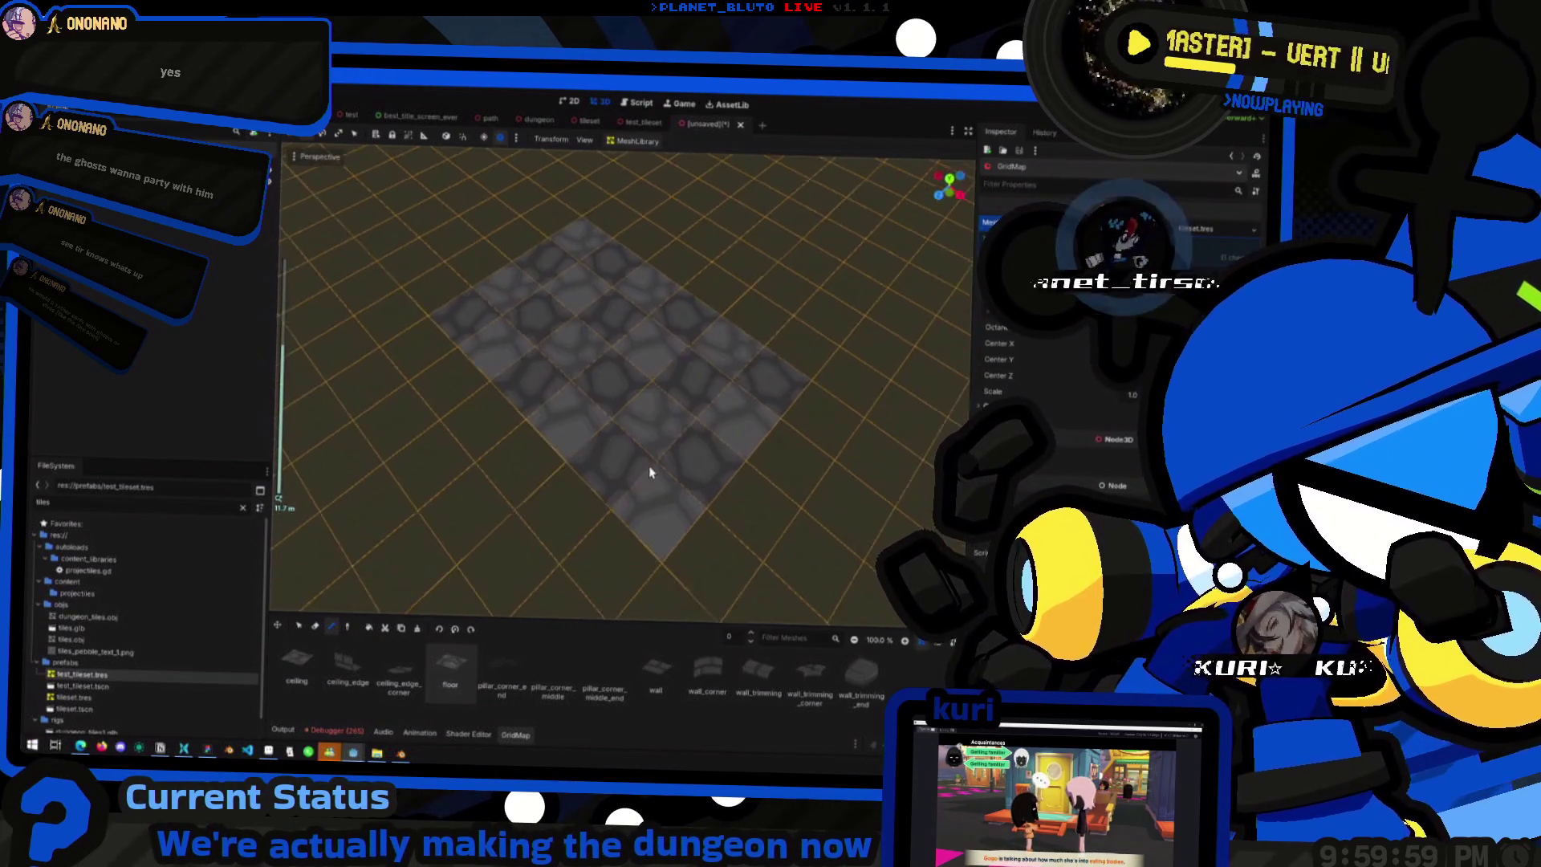
- Paint a wall tile row down the floor's left edge, undoing a misplaced row
left_click(657, 681)
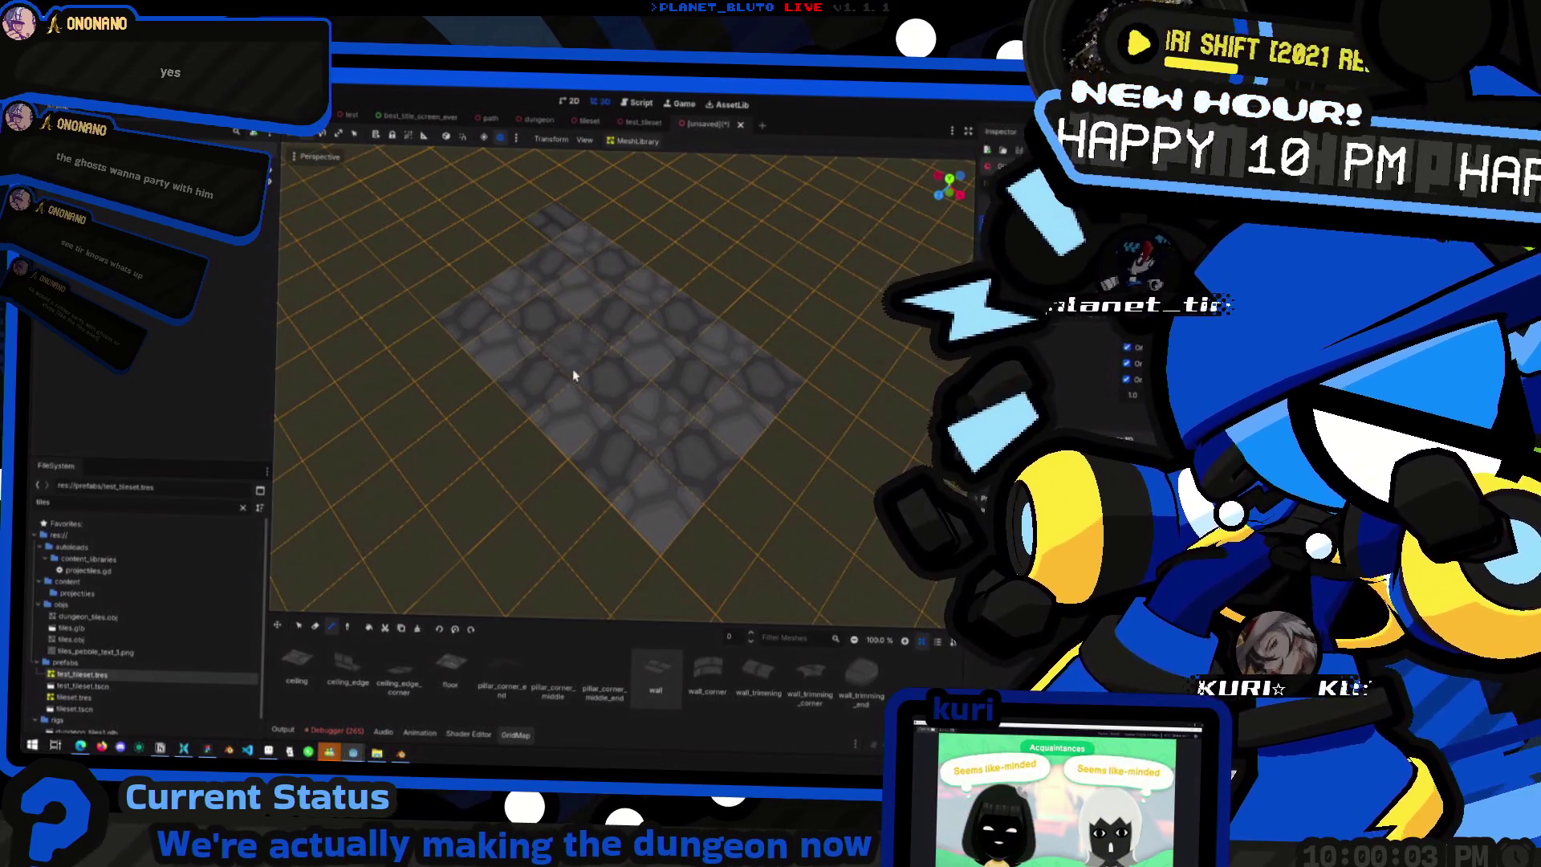
left_click_drag(569, 353, 516, 329)
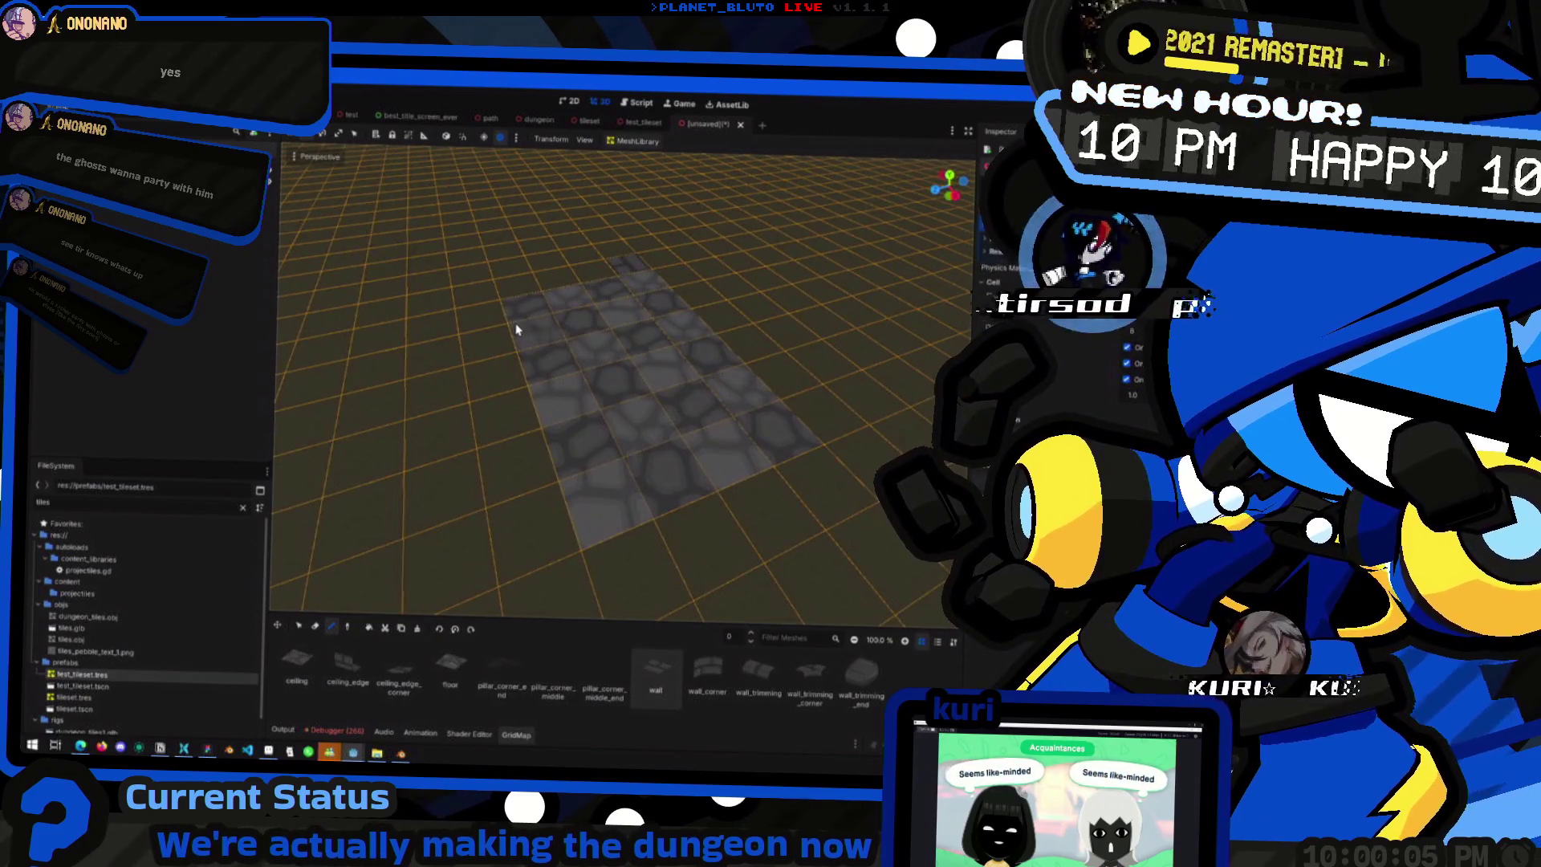
left_click_drag(695, 333, 659, 389)
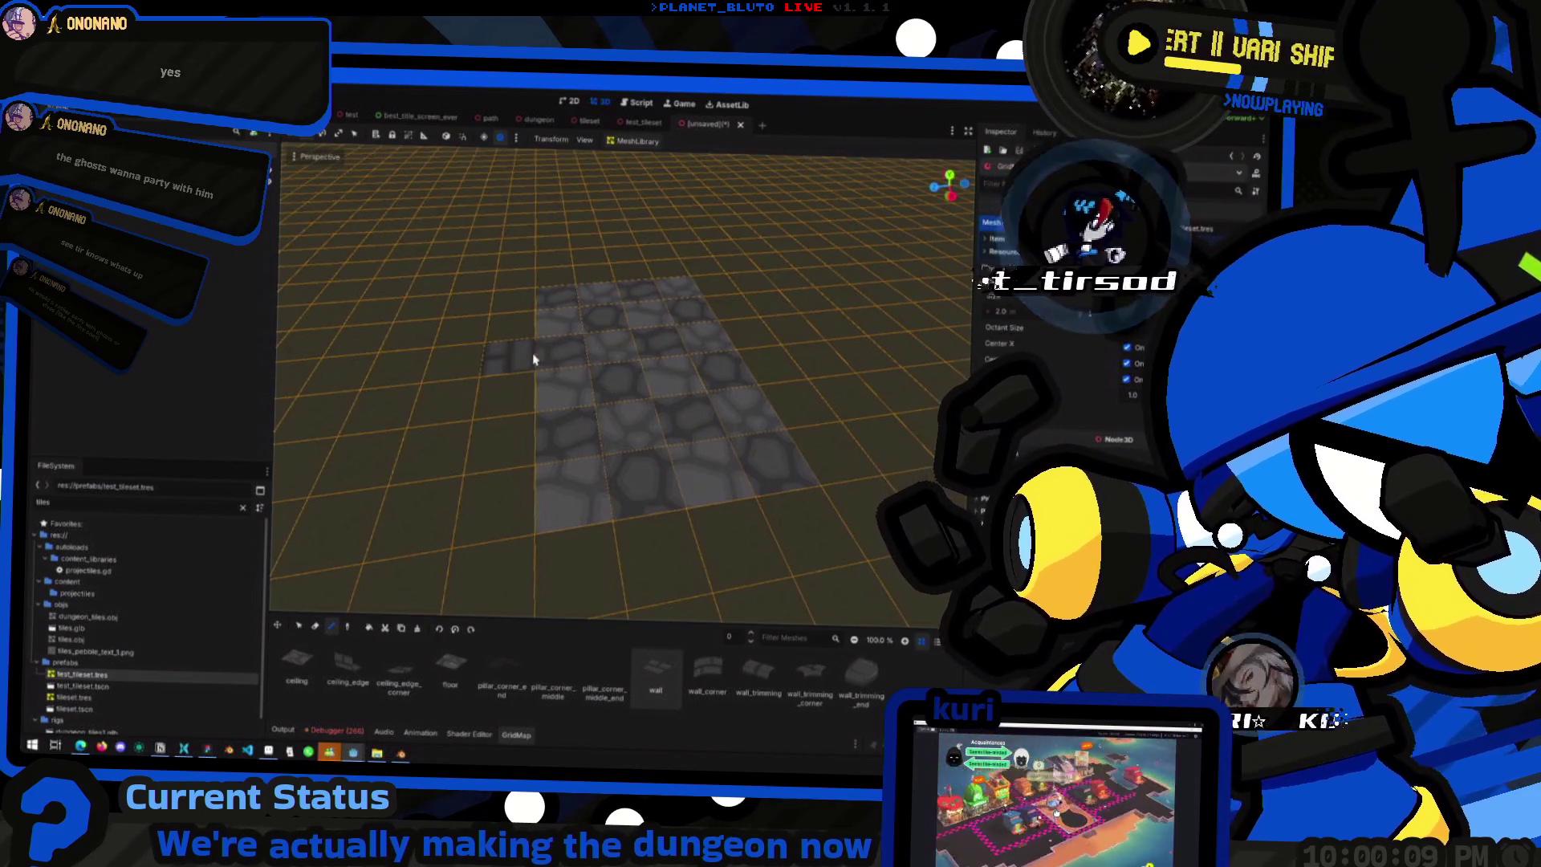
left_click_drag(575, 369, 717, 342)
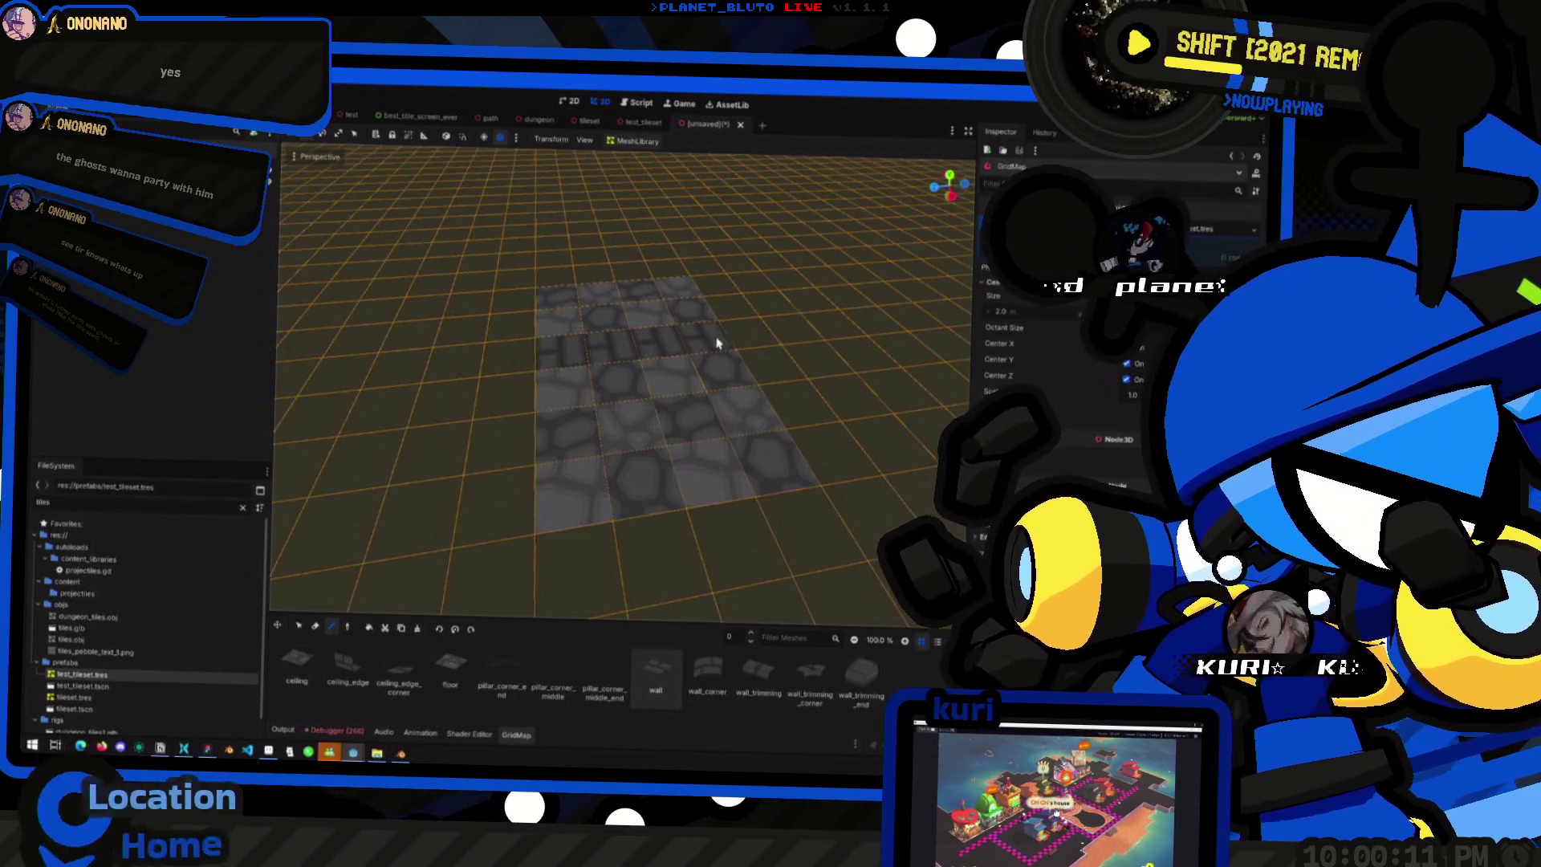
key("ctrl+z")
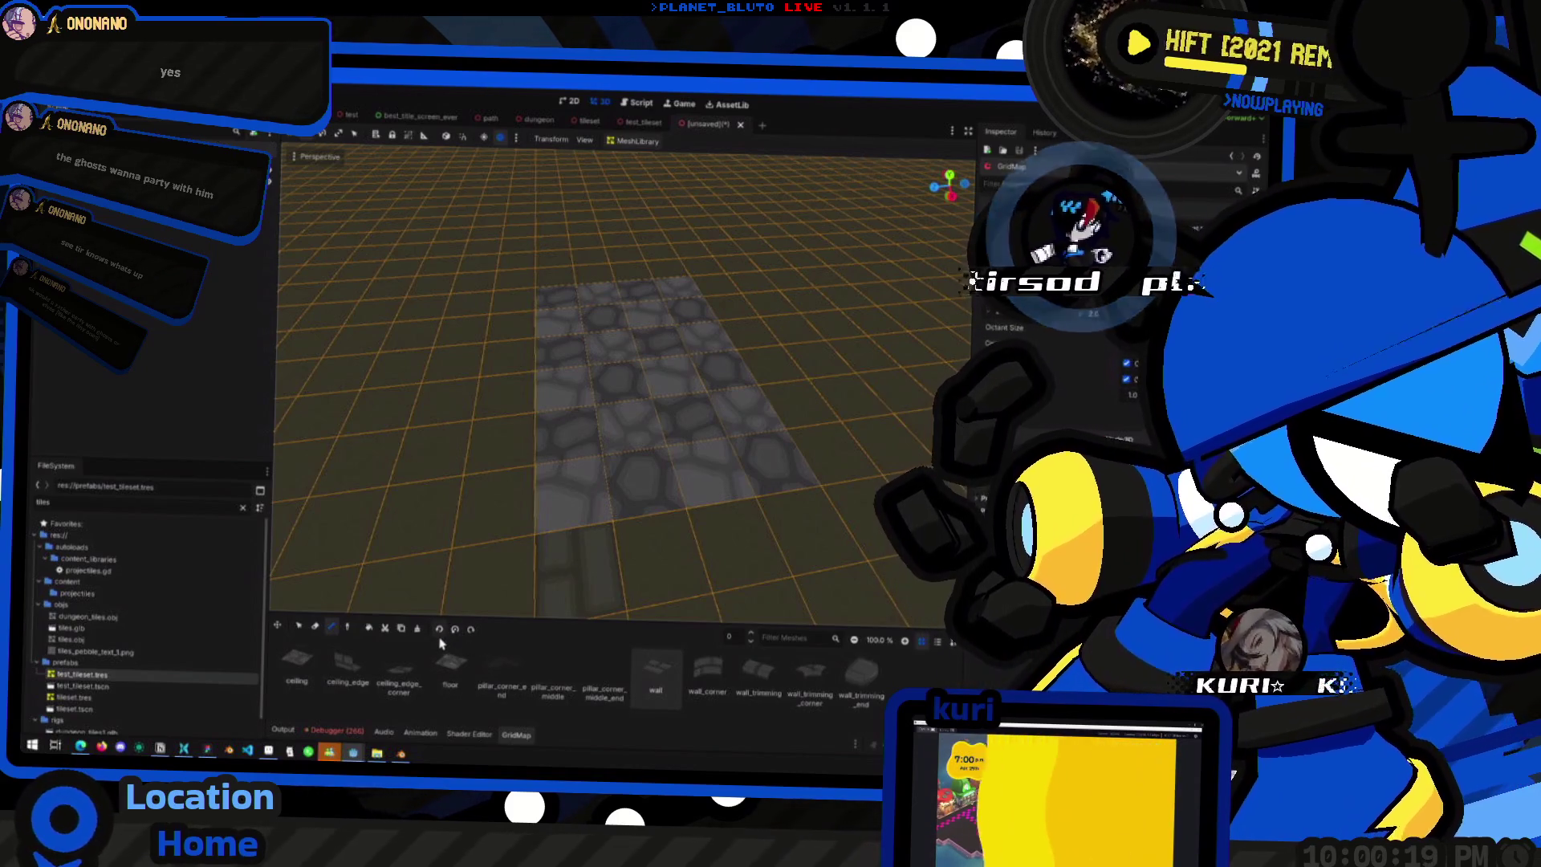
key("e")
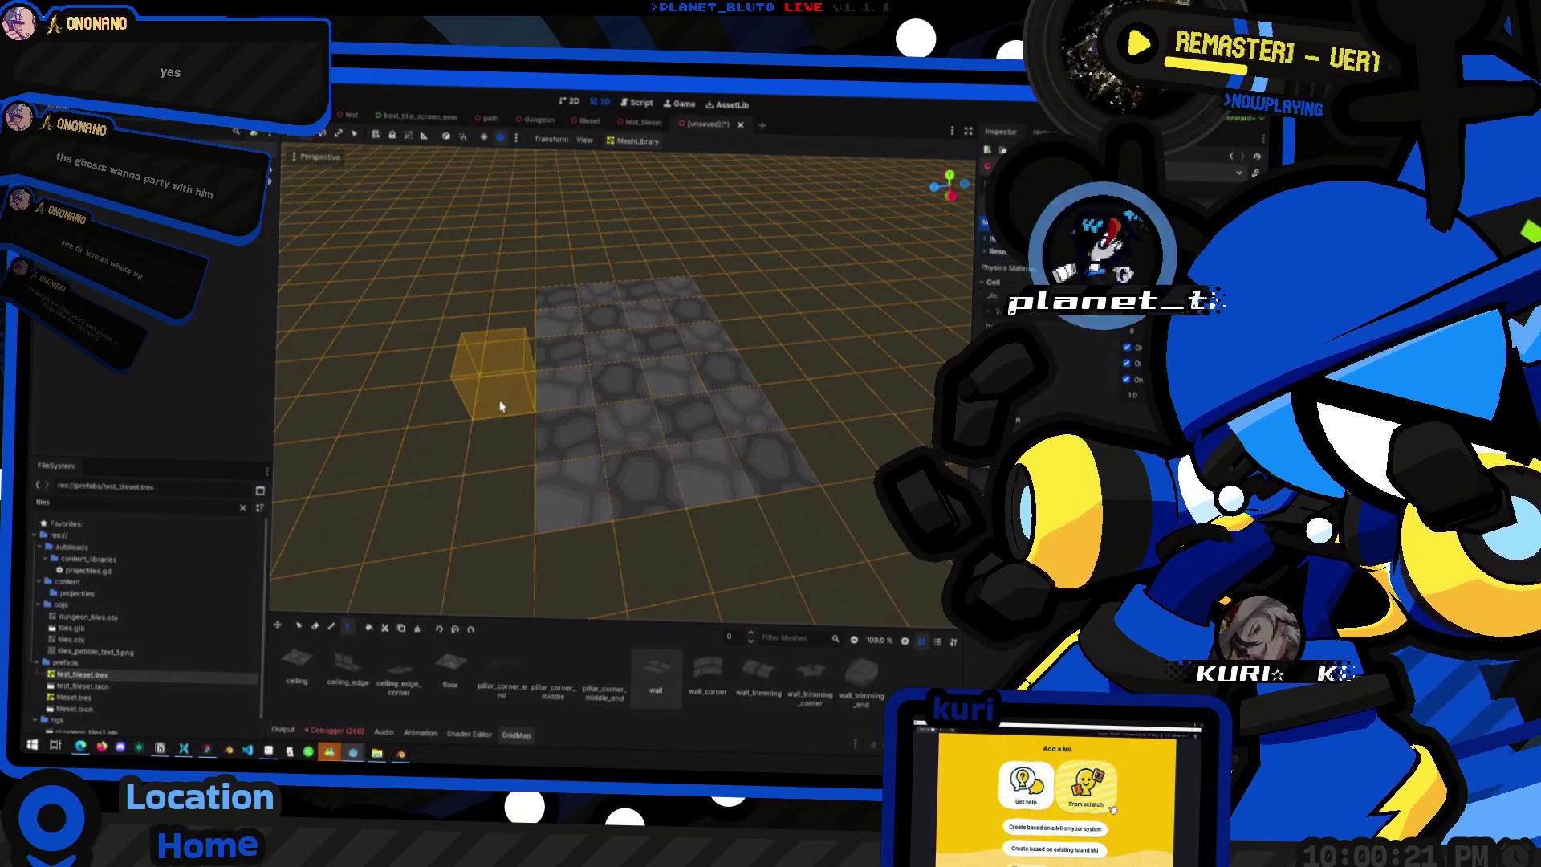
key("e")
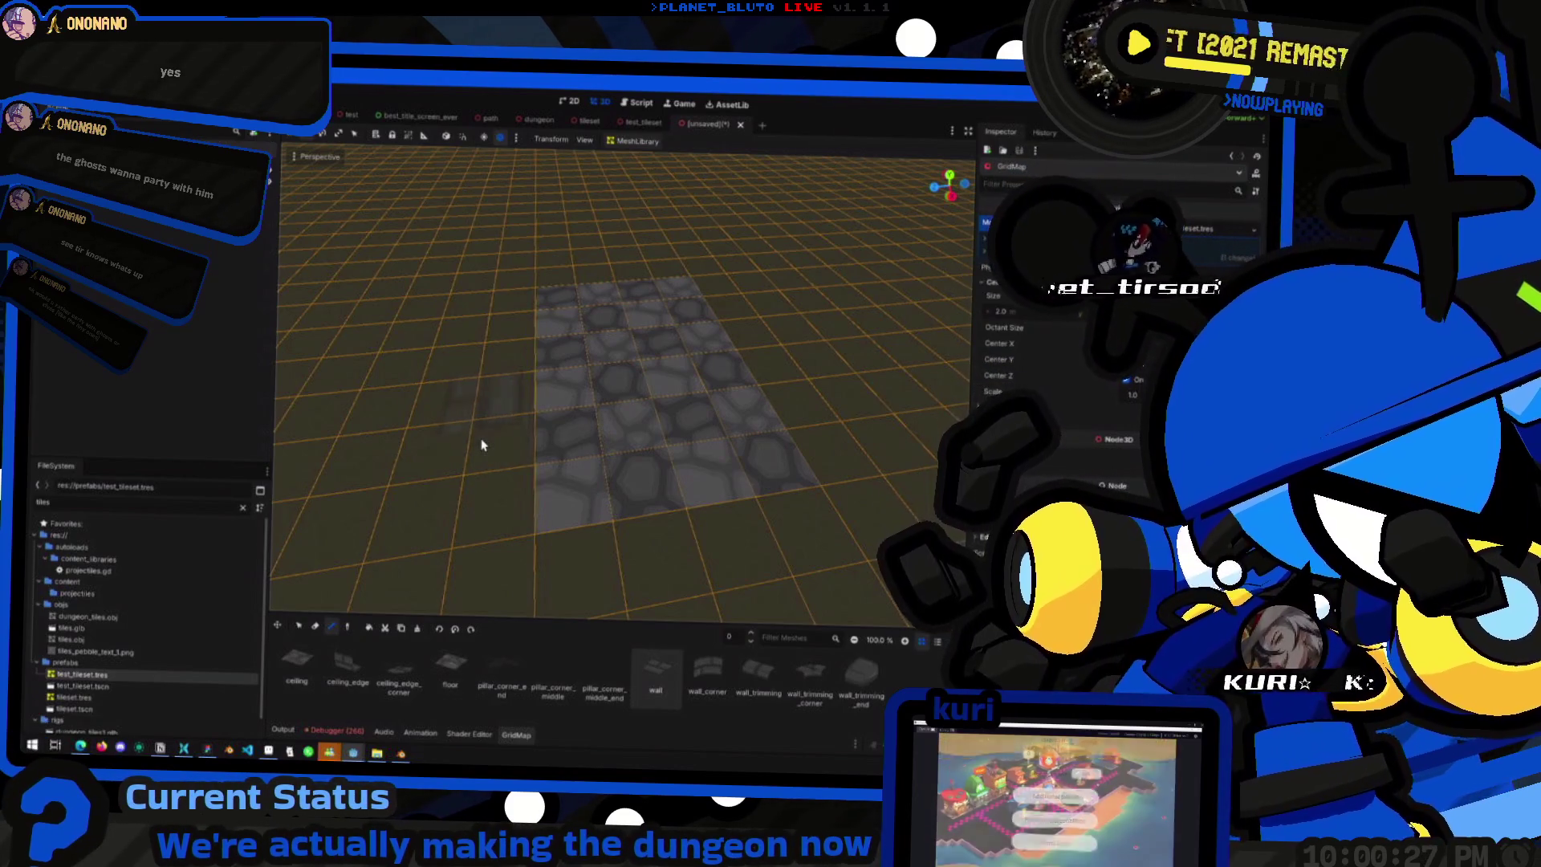
left_click_drag(502, 373, 516, 481)
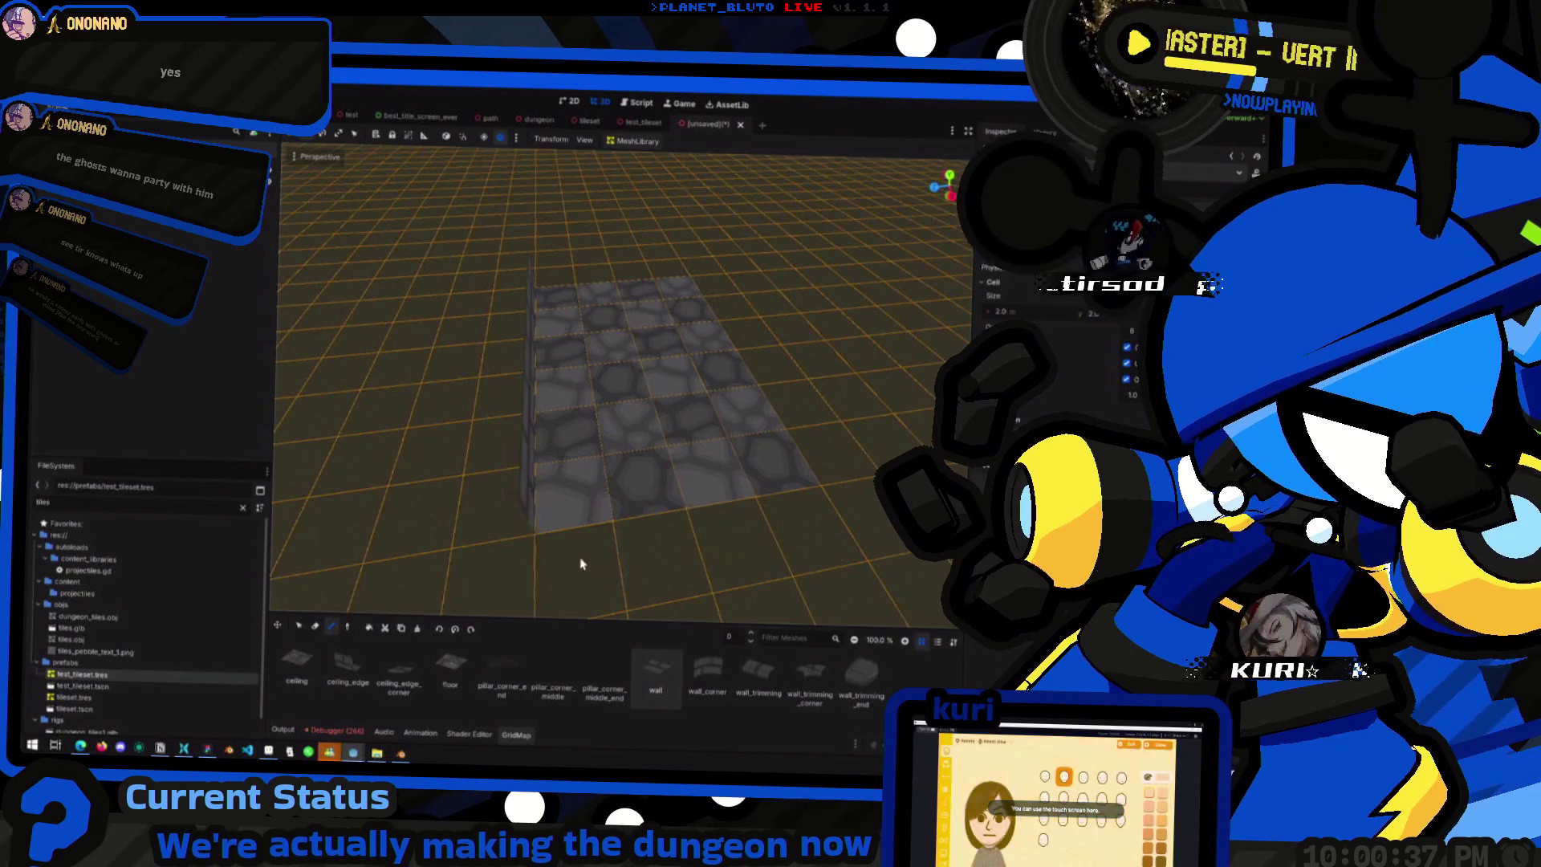
- Paint wall rows along the floor's front, right and back edges, undoing a stray piece
left_click_drag(582, 564, 797, 548)
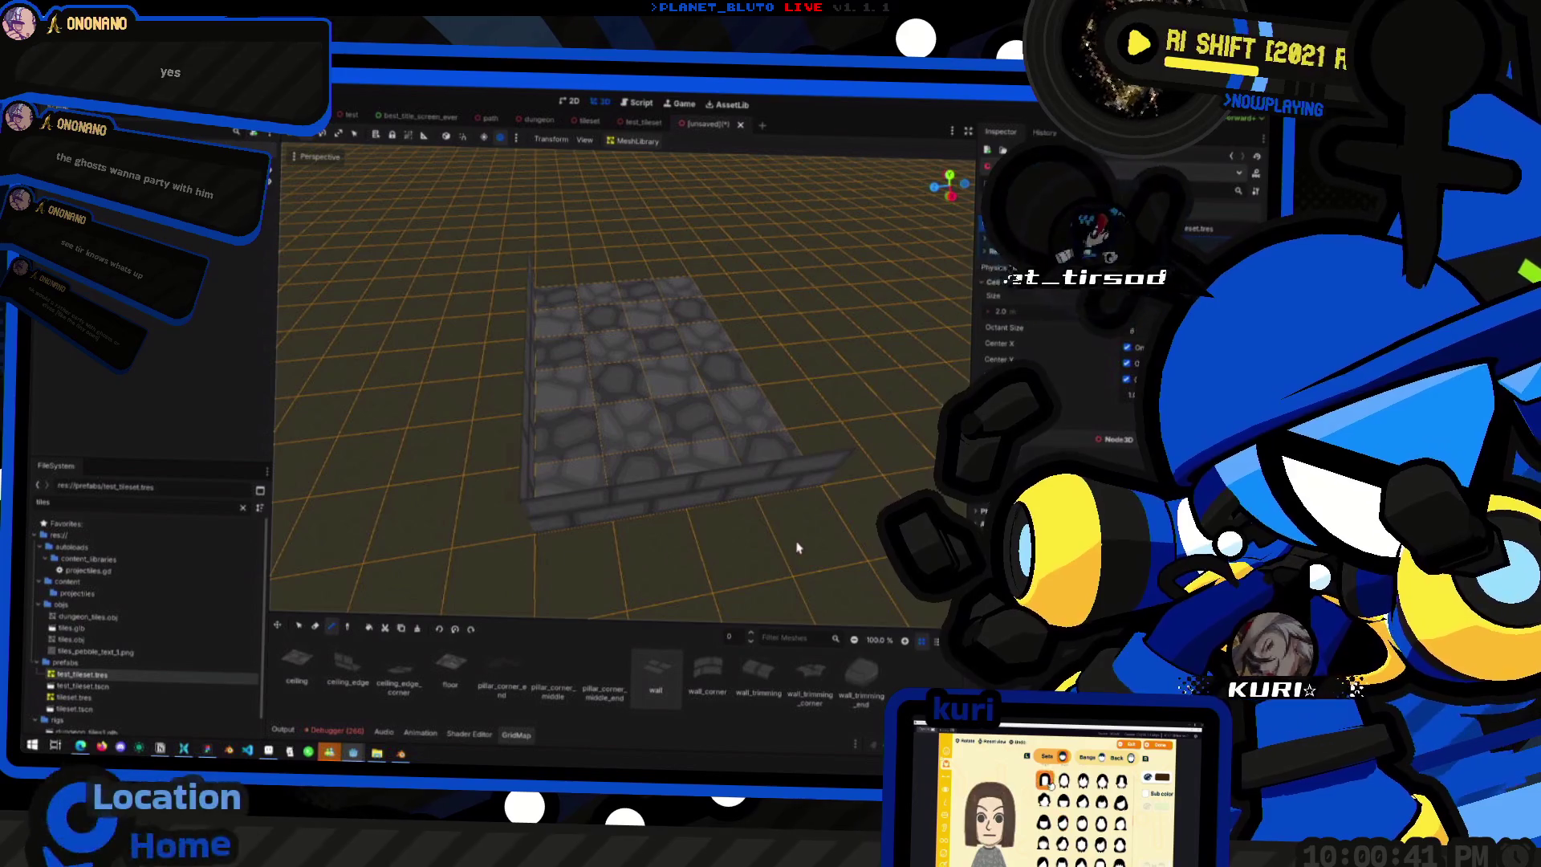
left_click(793, 443)
key("ctrl+z")
left_click_drag(835, 456, 717, 282)
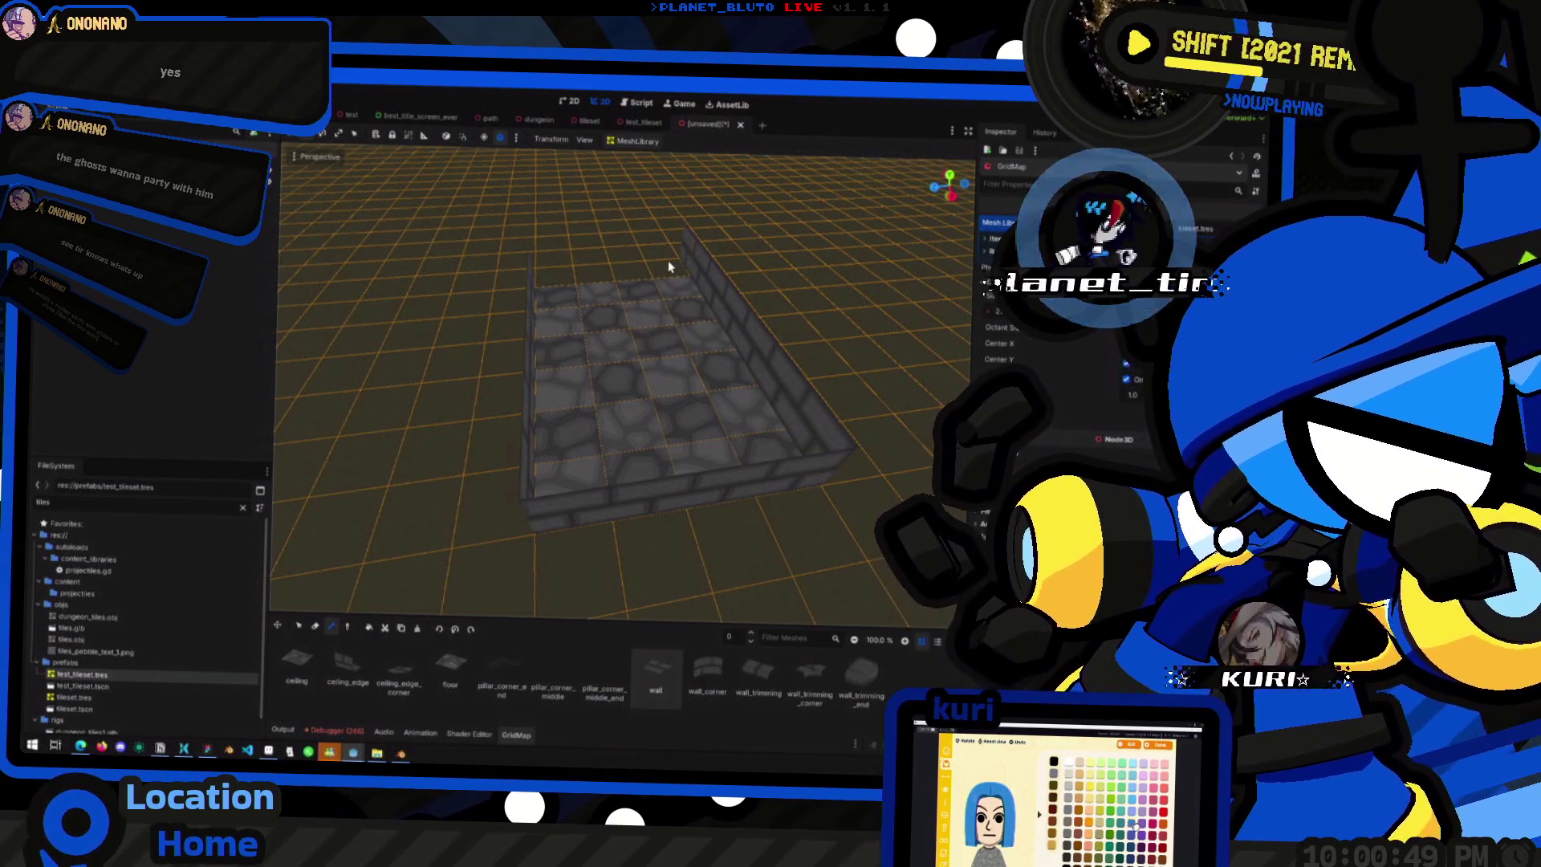
left_click_drag(668, 262, 575, 265)
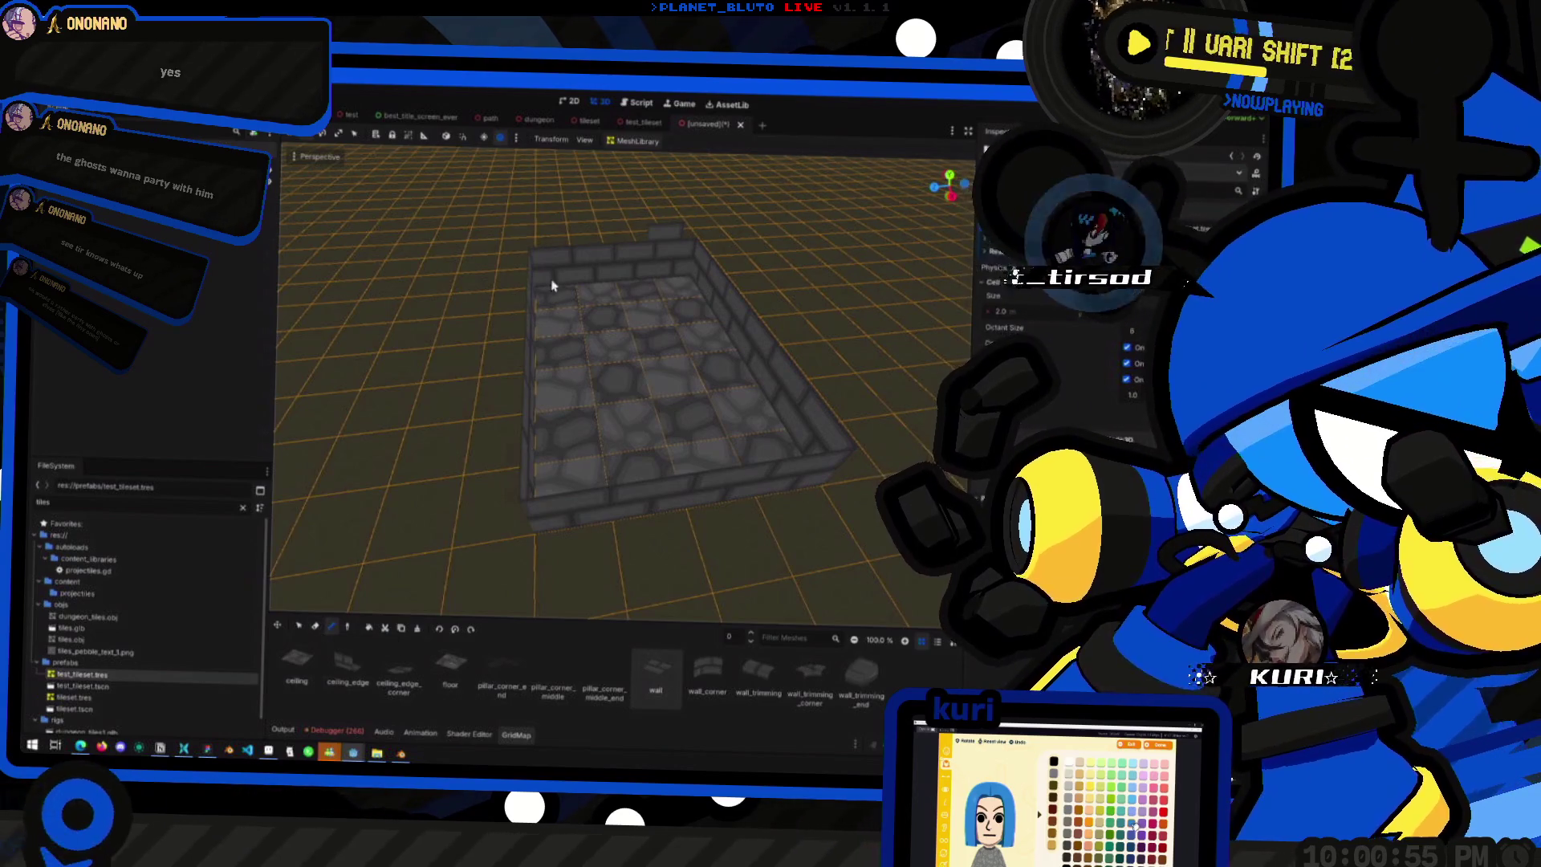
mouse_move(718, 239)
left_mouse_down()
mouse_move(612, 282)
mouse_move(834, 322)
mouse_move(803, 337)
mouse_move(860, 345)
mouse_move(729, 320)
mouse_move(670, 330)
mouse_move(749, 426)
mouse_move(617, 469)
mouse_move(671, 464)
left_mouse_up()
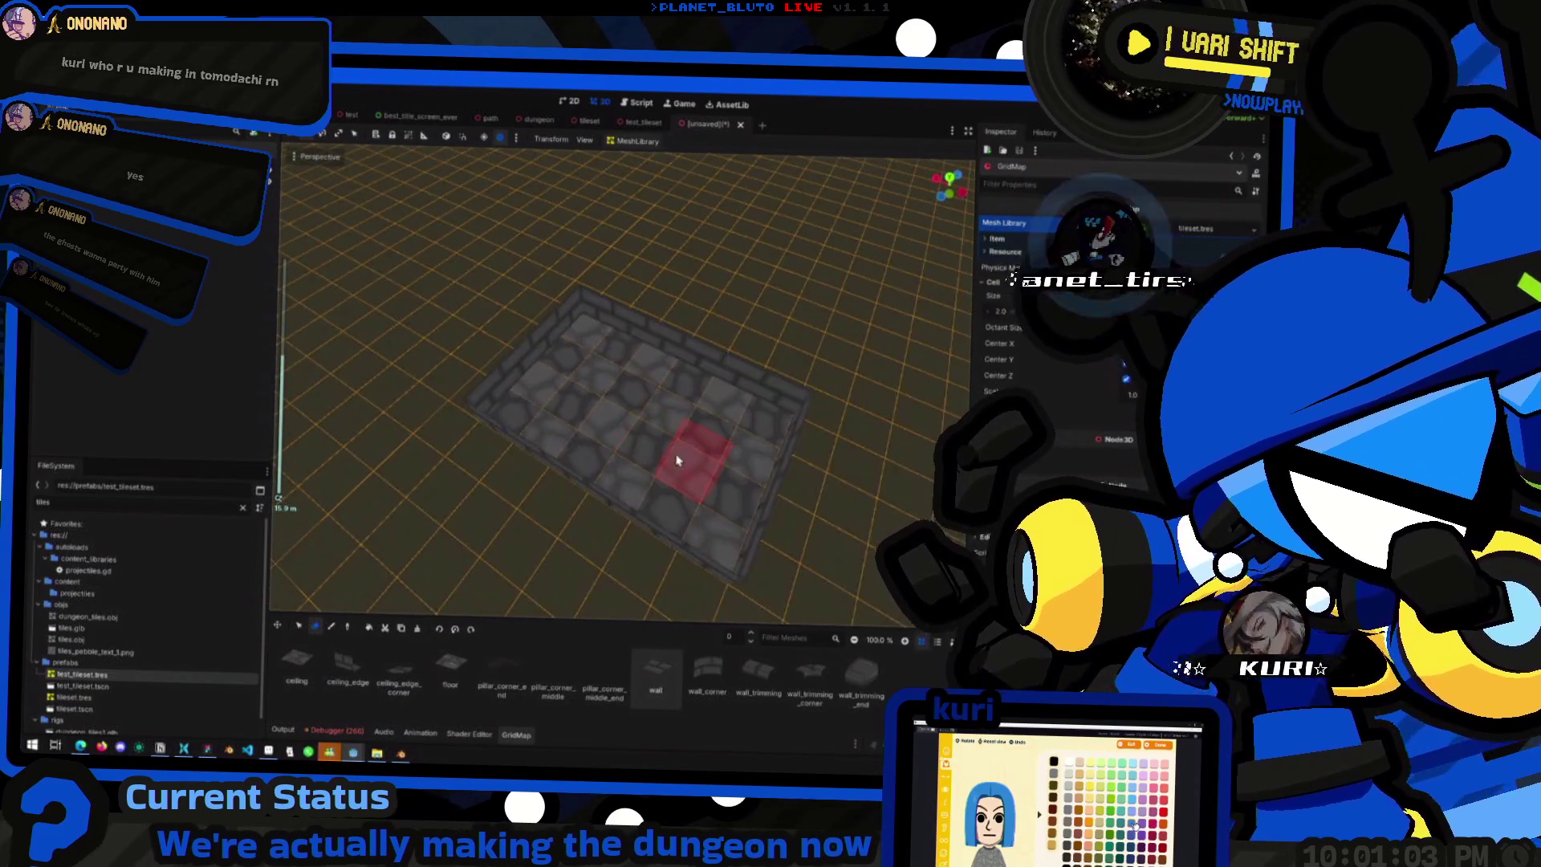
- Select the wall_corner piece in the MeshLibrary palette
left_click(708, 673)
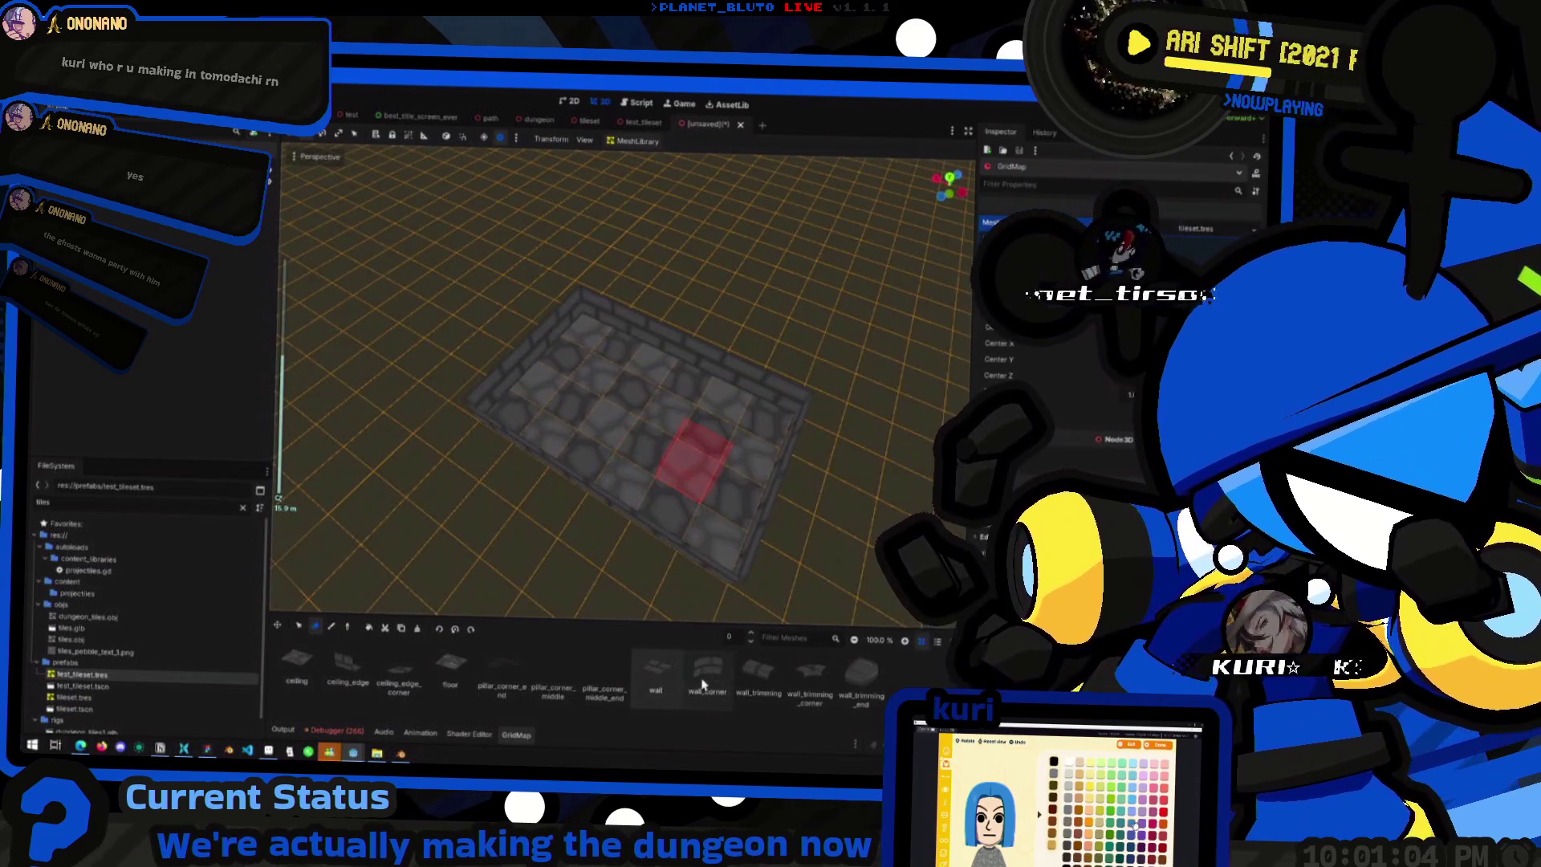
left_click(330, 627)
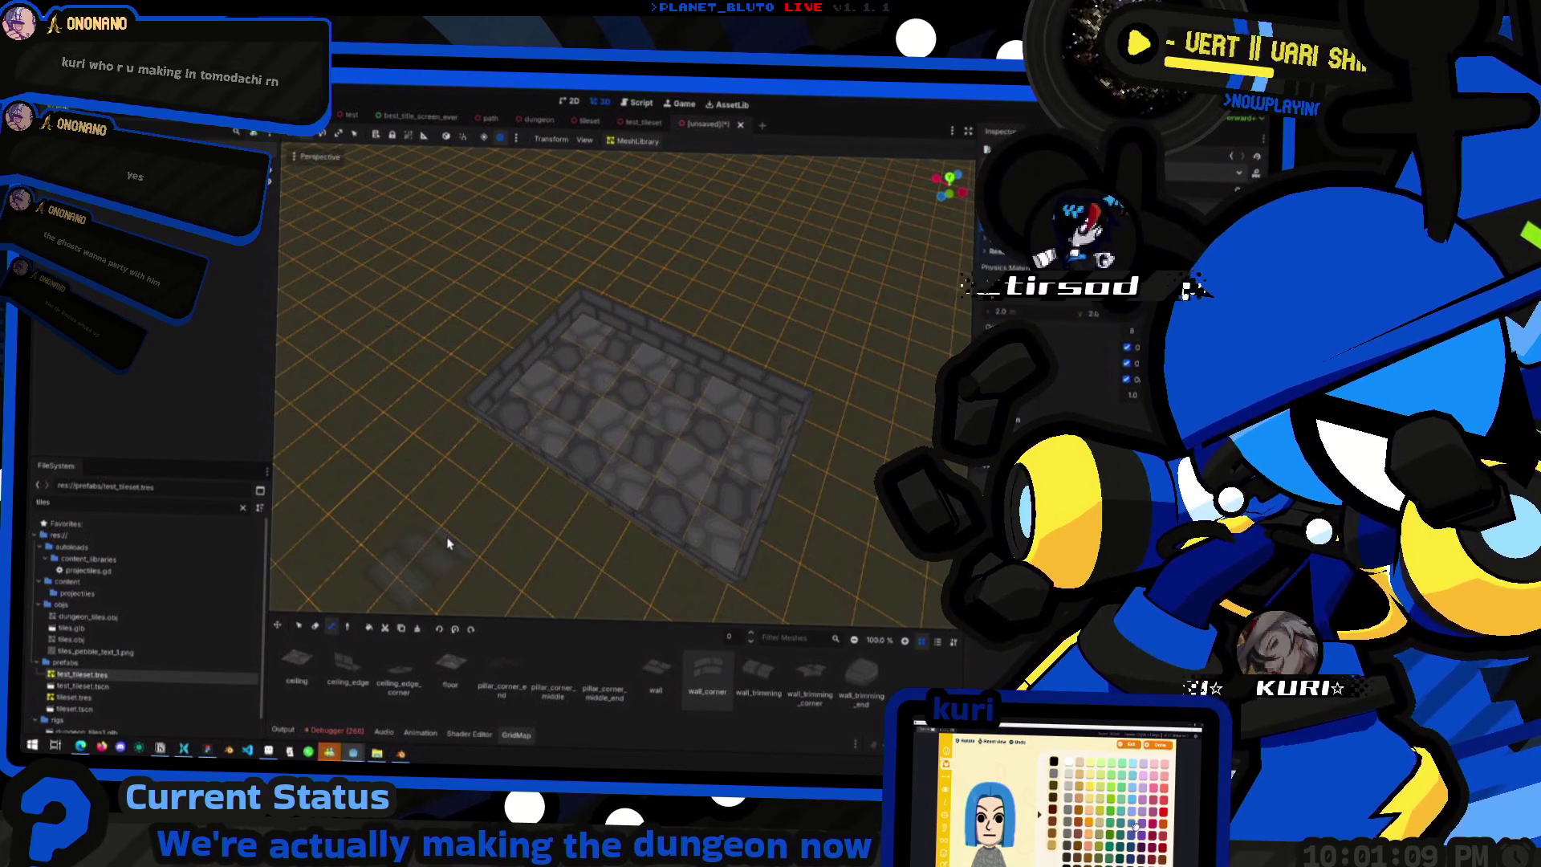
key("r")
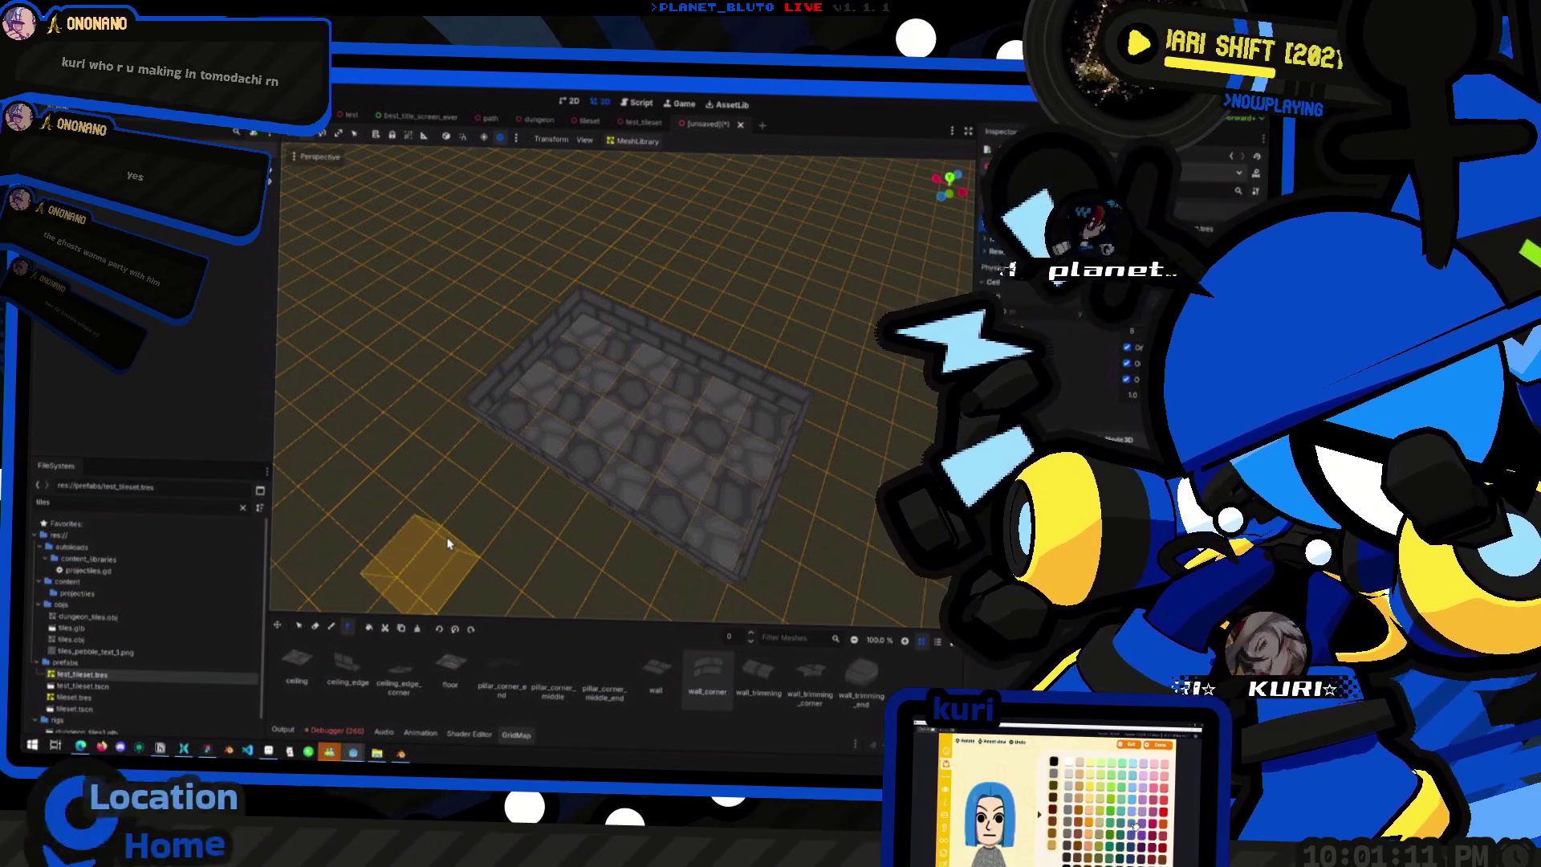
left_click(334, 631)
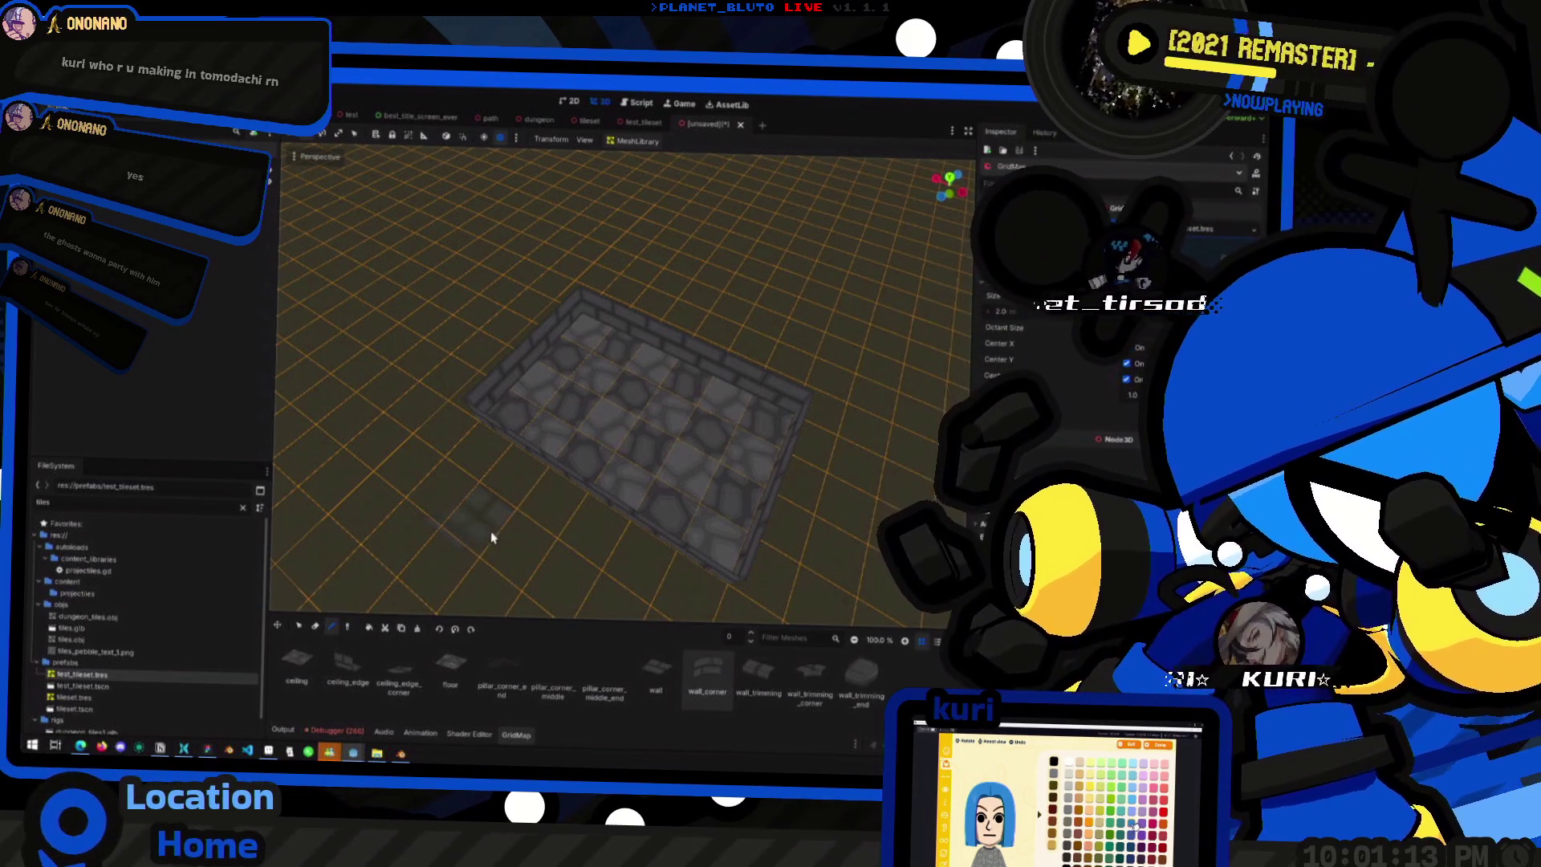
- Raise the GridMap editing floor from 0 to 1
mouse_move(492, 537)
left_mouse_down()
mouse_move(502, 496)
mouse_move(486, 491)
left_mouse_up()
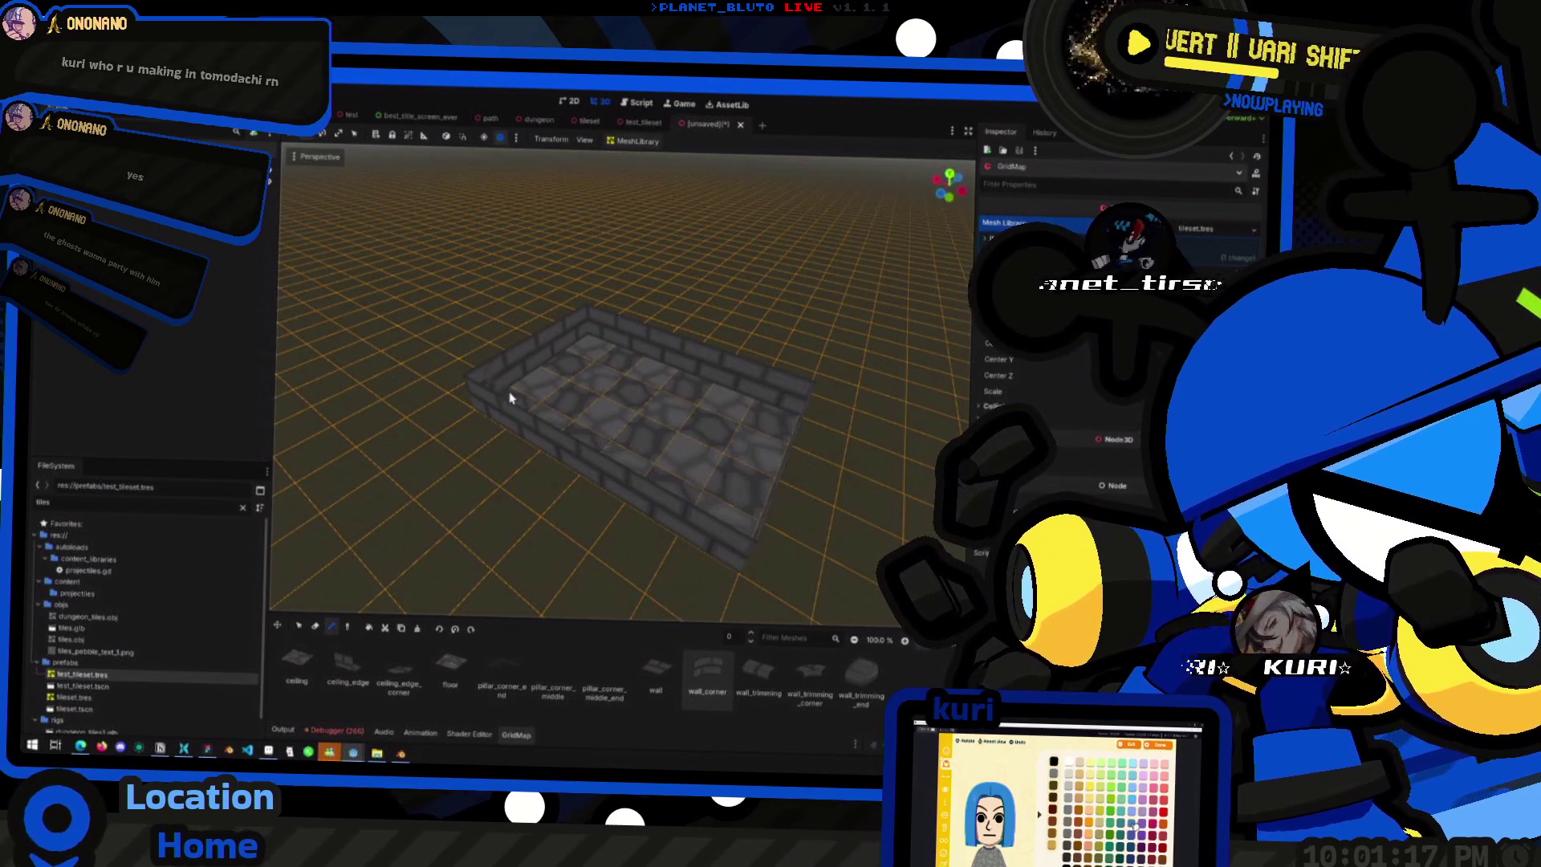
mouse_move(509, 397)
left_mouse_down()
mouse_move(430, 383)
mouse_move(567, 356)
left_mouse_up()
left_click(753, 634)
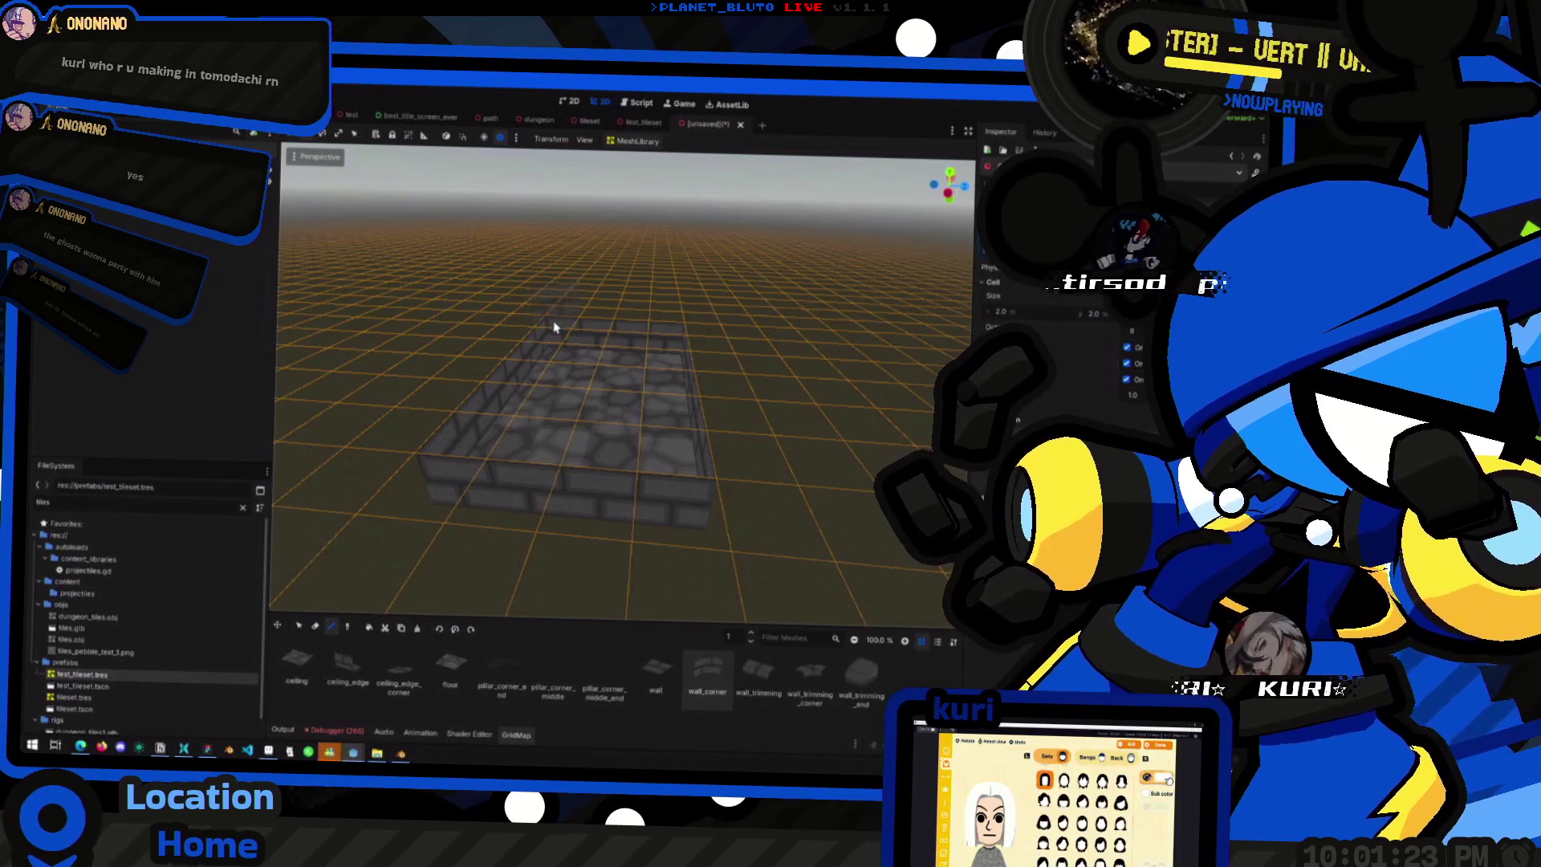
mouse_move(570, 371)
left_mouse_down()
mouse_move(571, 336)
mouse_move(569, 350)
left_mouse_up()
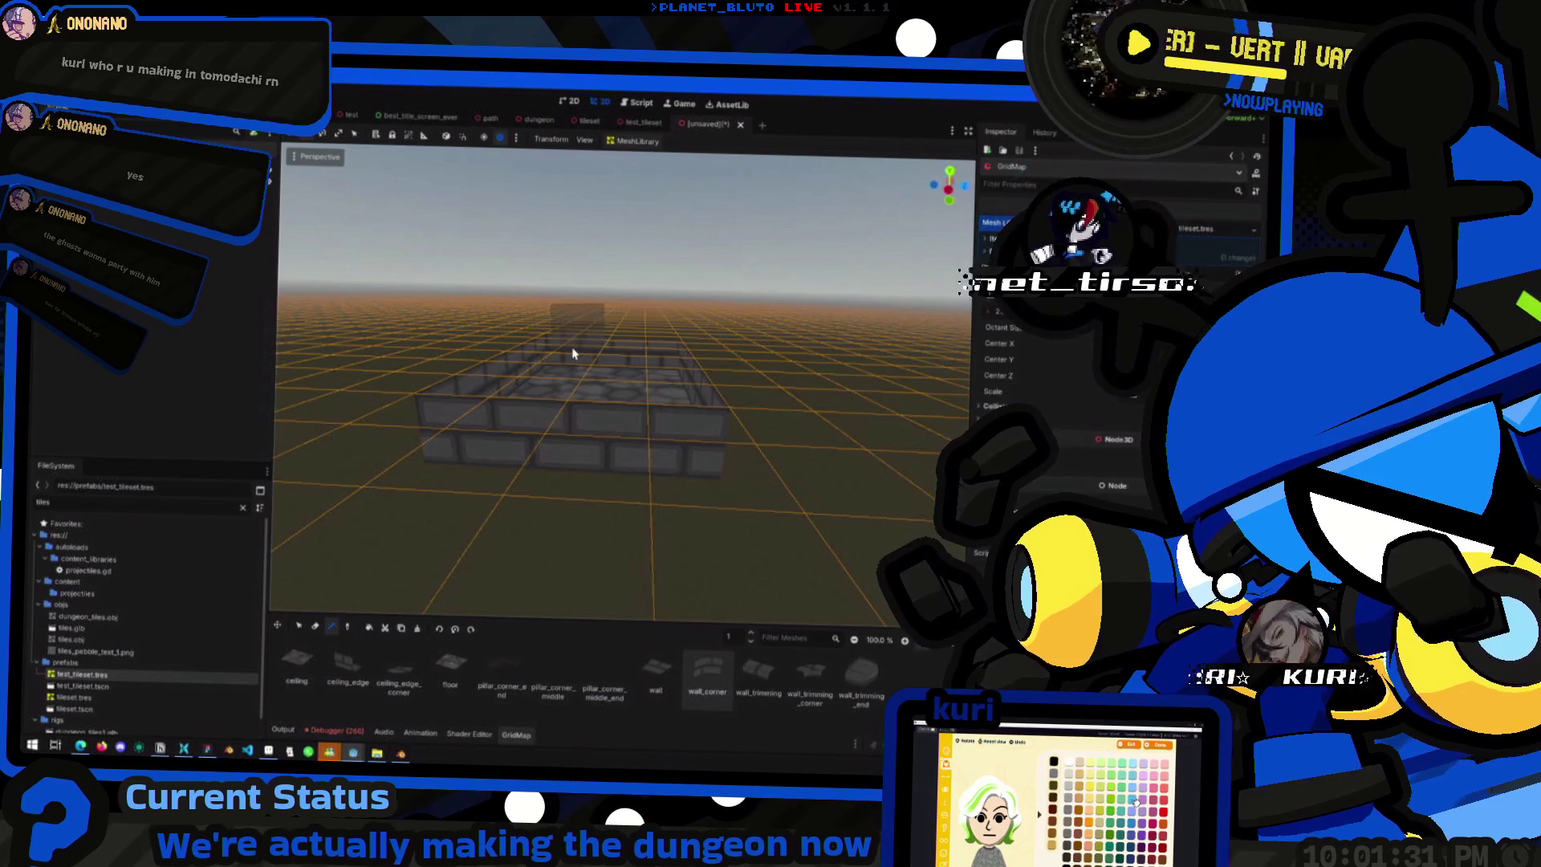
left_click_drag(573, 354, 550, 354)
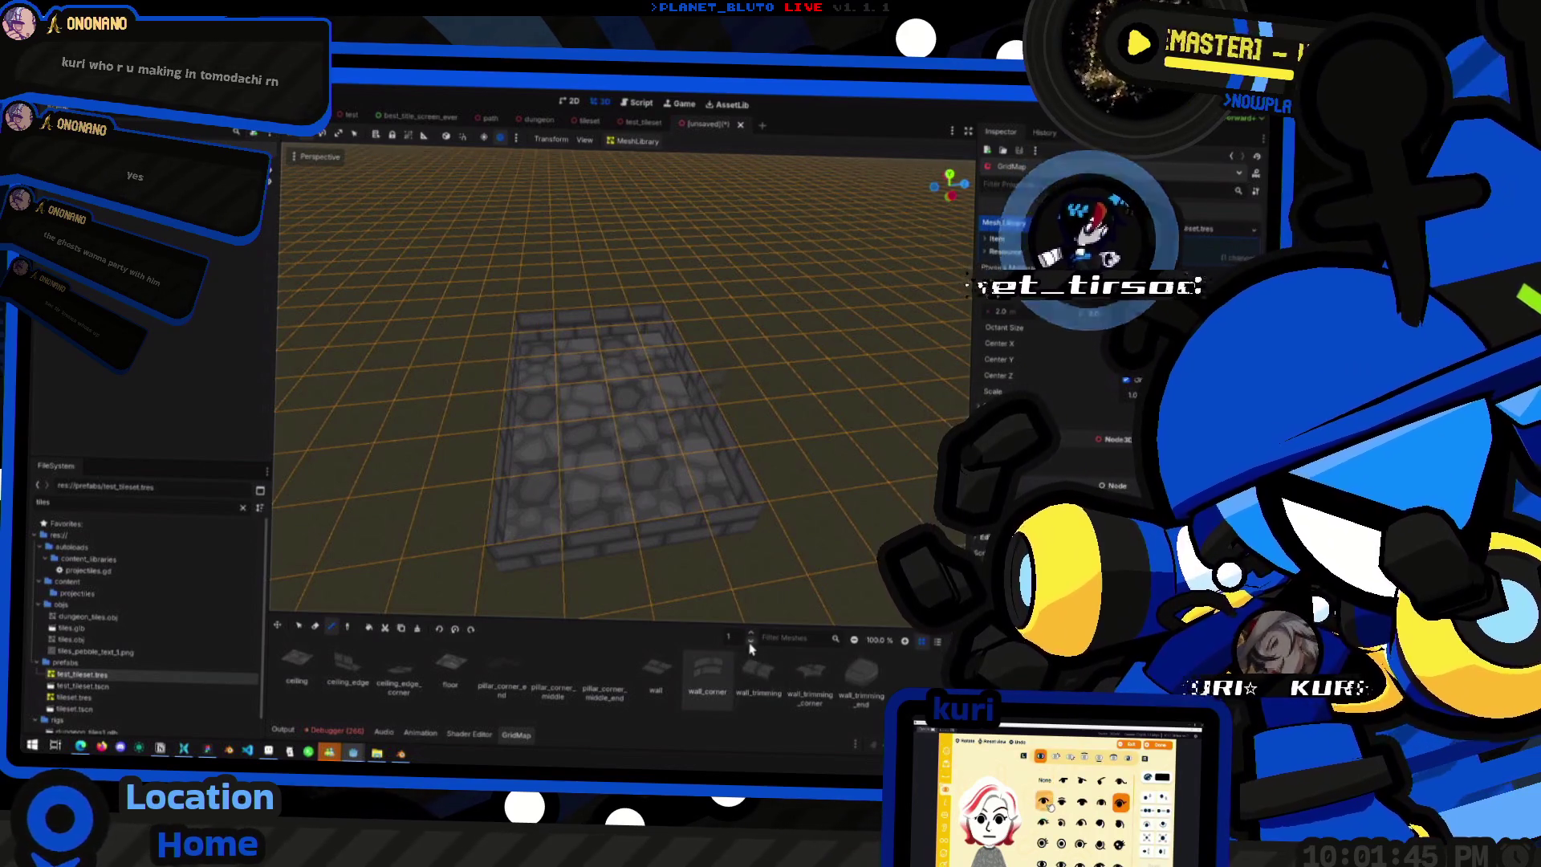
- Return to floor 0 and erase the walls and floor tiles, keeping the four corner arcs
left_click(752, 645)
mouse_move(699, 401)
left_mouse_down()
mouse_move(526, 378)
mouse_move(613, 416)
mouse_move(592, 348)
mouse_move(567, 334)
mouse_move(617, 387)
mouse_move(613, 341)
mouse_move(762, 374)
left_mouse_up()
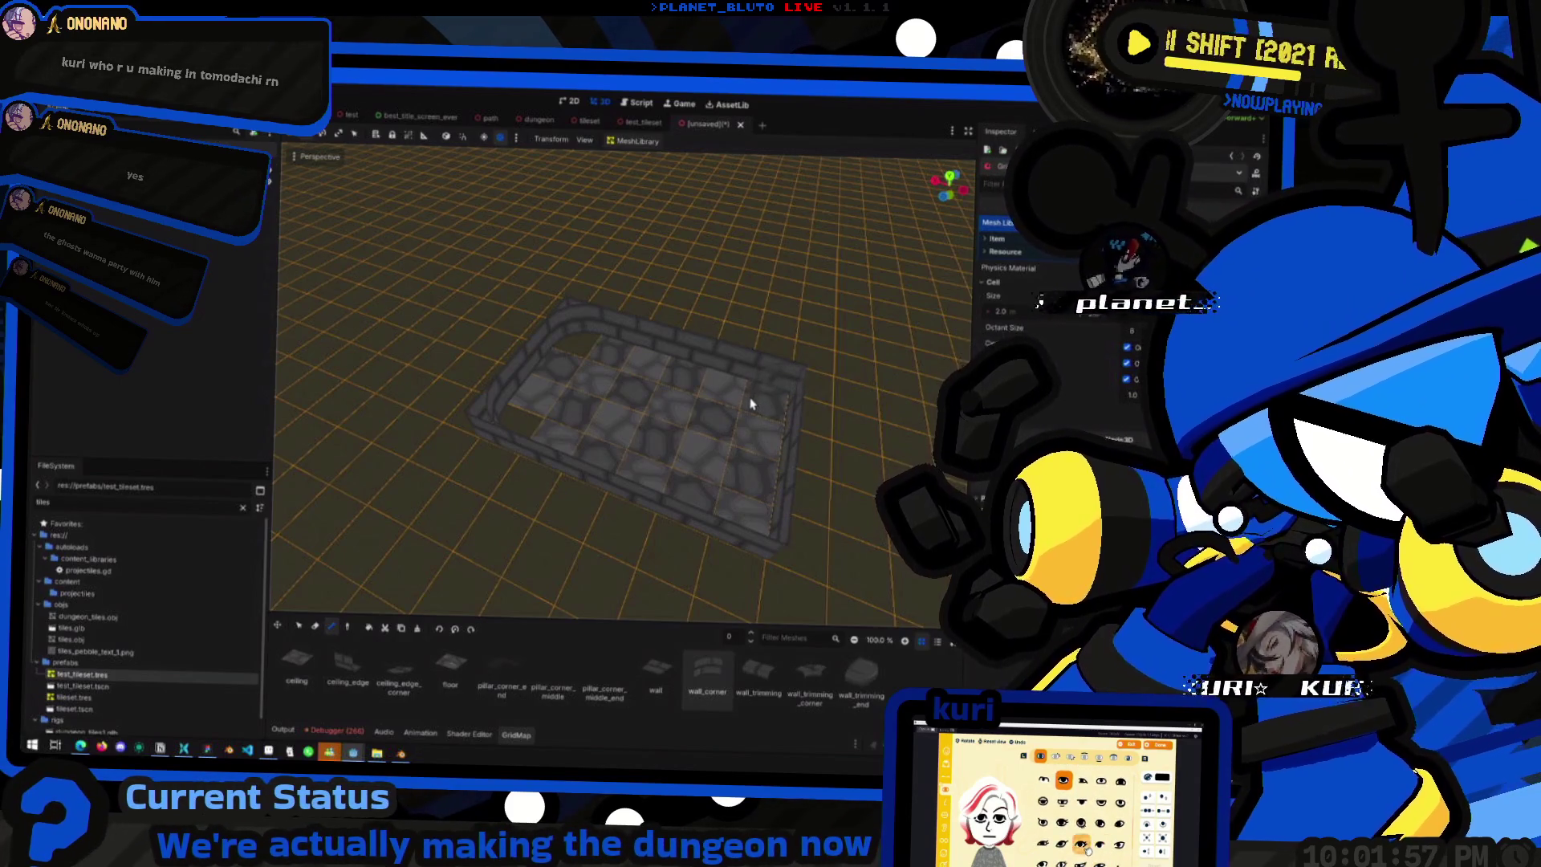
mouse_move(751, 403)
left_mouse_down()
mouse_move(691, 426)
mouse_move(660, 379)
left_mouse_up()
mouse_move(698, 441)
left_mouse_down()
mouse_move(736, 475)
mouse_move(800, 471)
mouse_move(667, 458)
mouse_move(691, 330)
mouse_move(568, 407)
mouse_move(472, 525)
left_mouse_up()
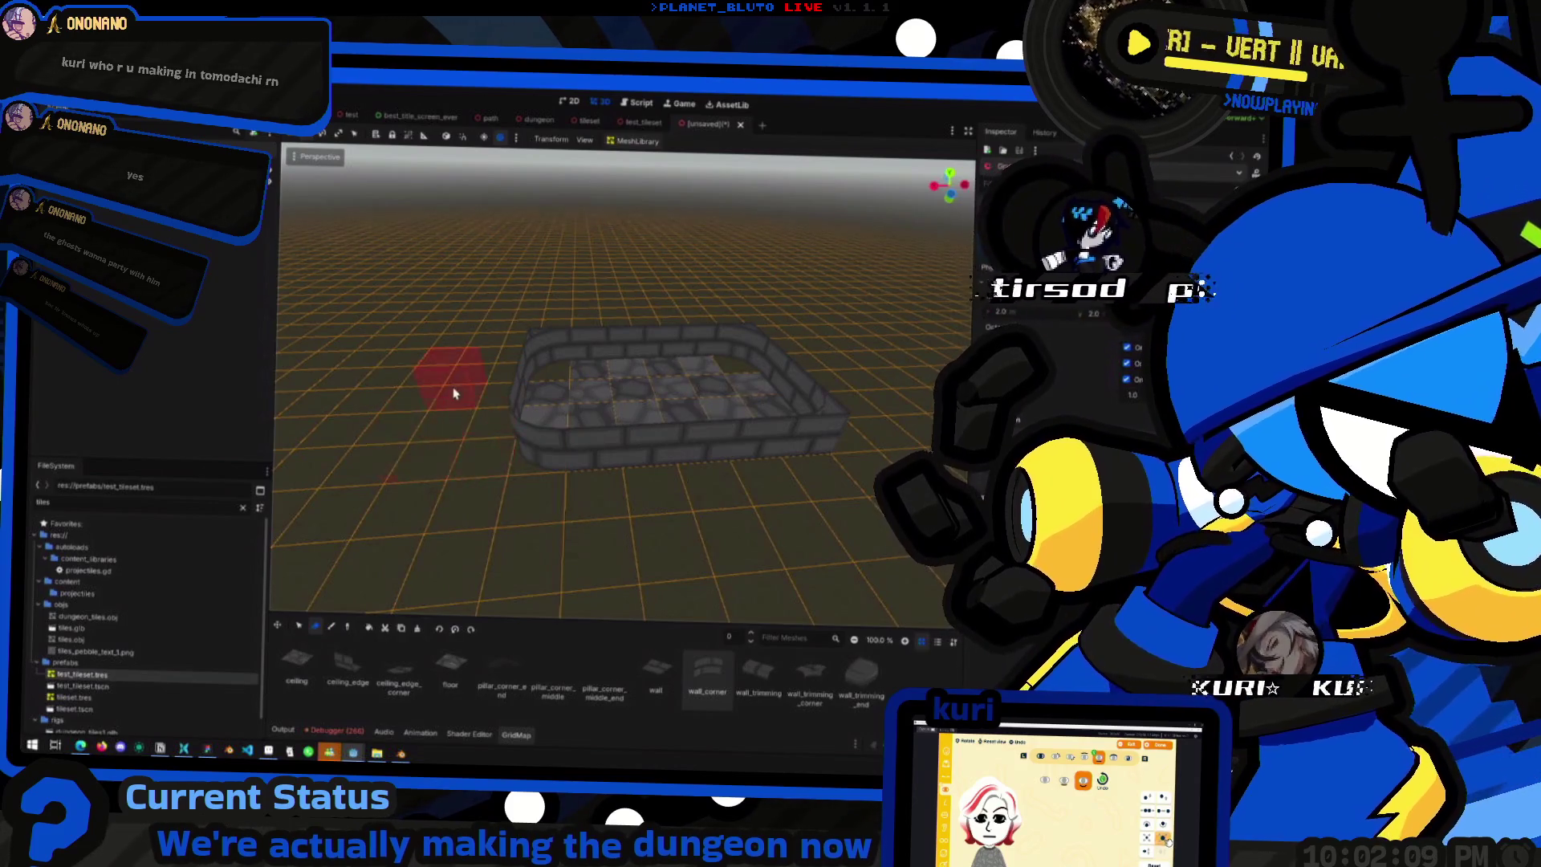
left_click_drag(454, 393, 478, 389)
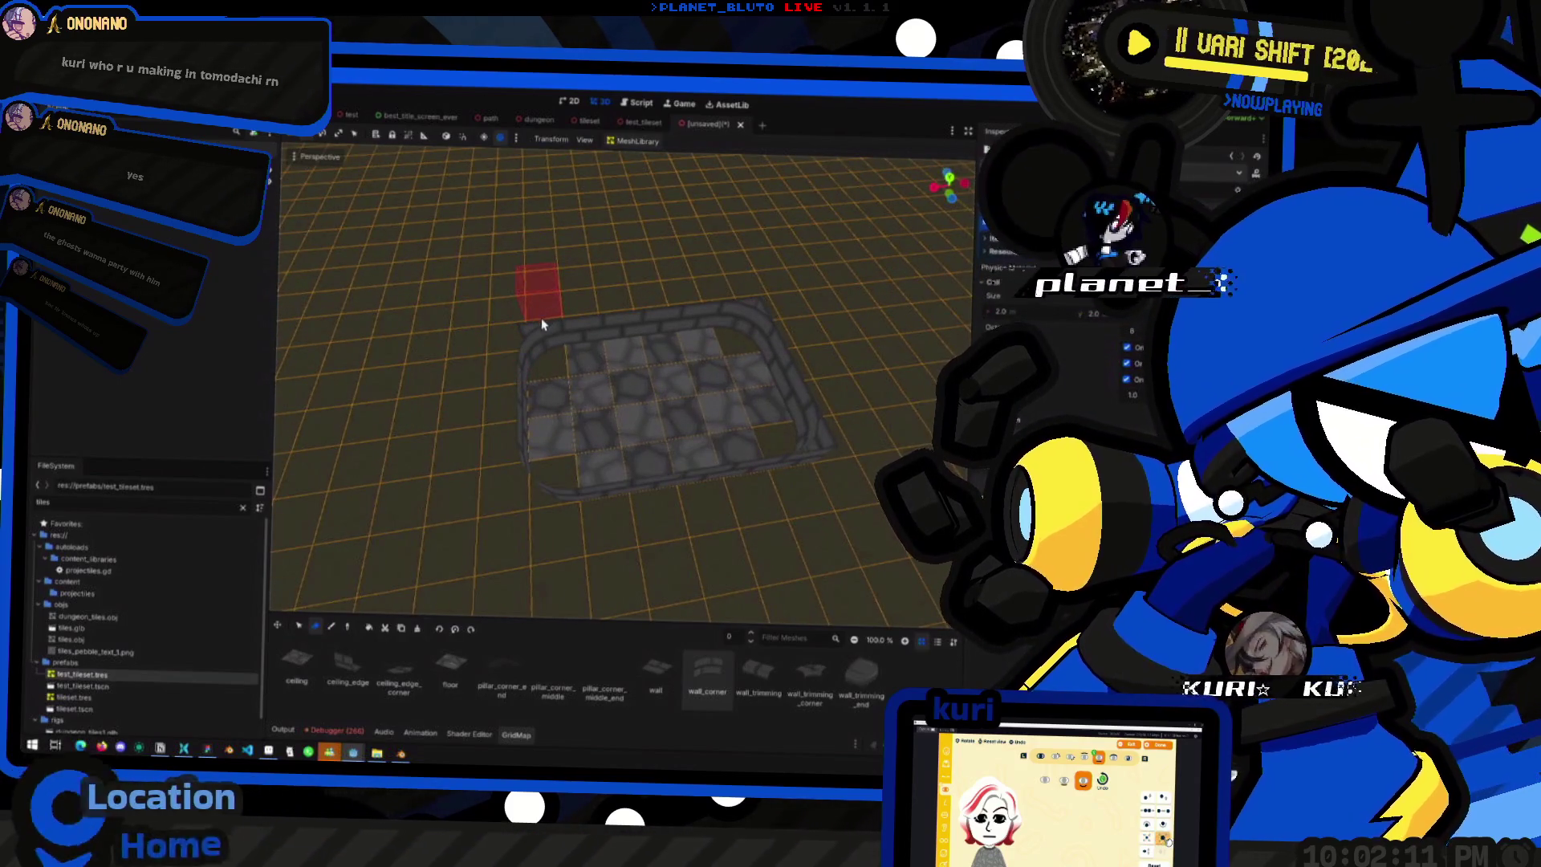
mouse_move(541, 320)
left_mouse_down()
mouse_move(613, 333)
mouse_move(688, 506)
mouse_move(689, 477)
left_mouse_up()
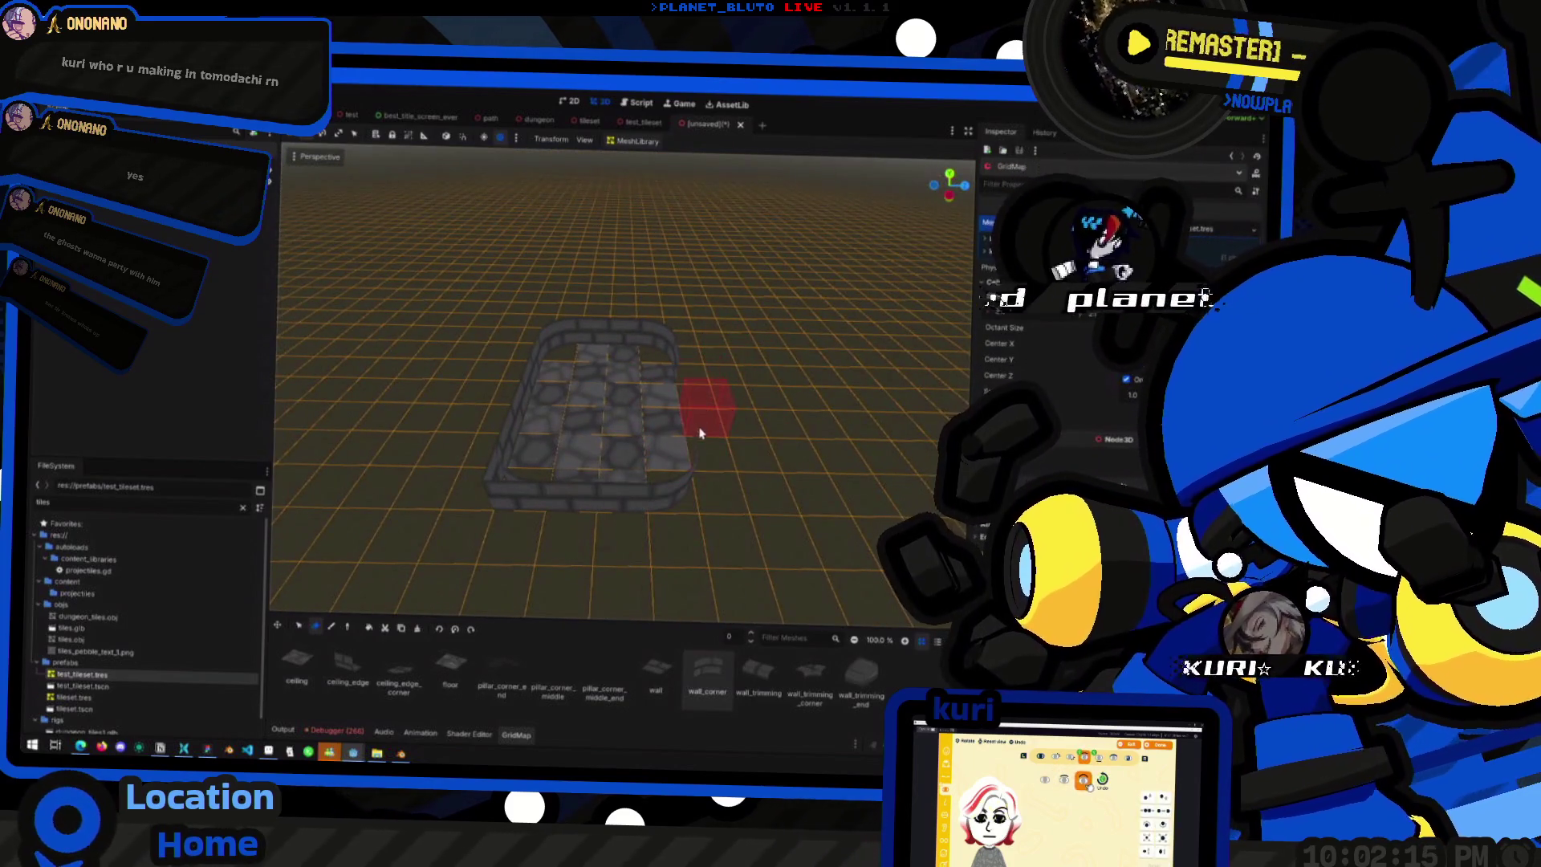
mouse_move(702, 388)
left_mouse_down()
mouse_move(534, 440)
mouse_move(637, 509)
left_mouse_up()
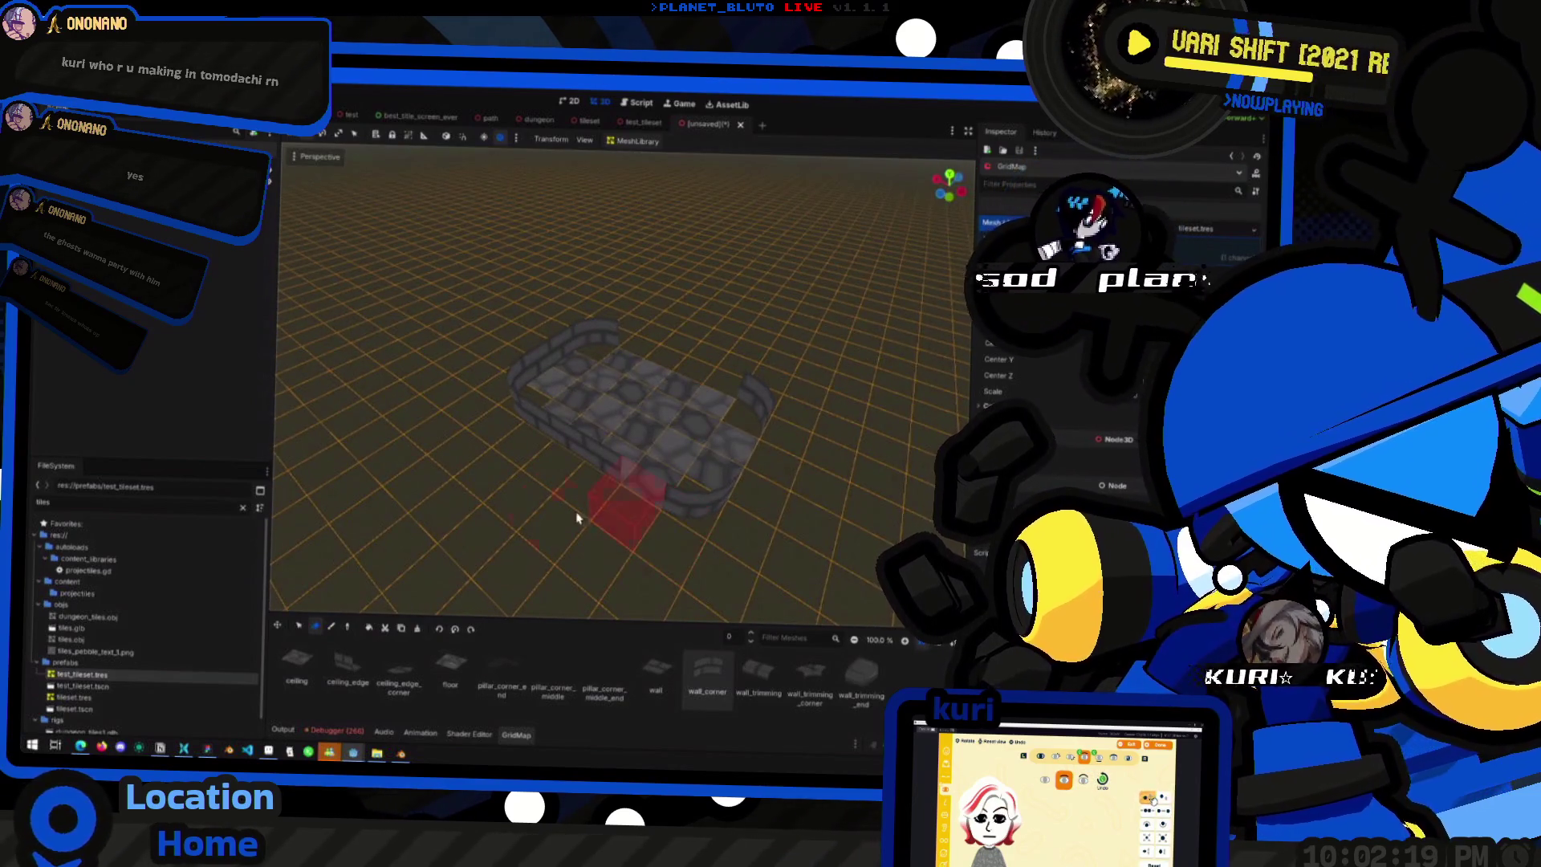
left_click_drag(482, 443, 610, 461)
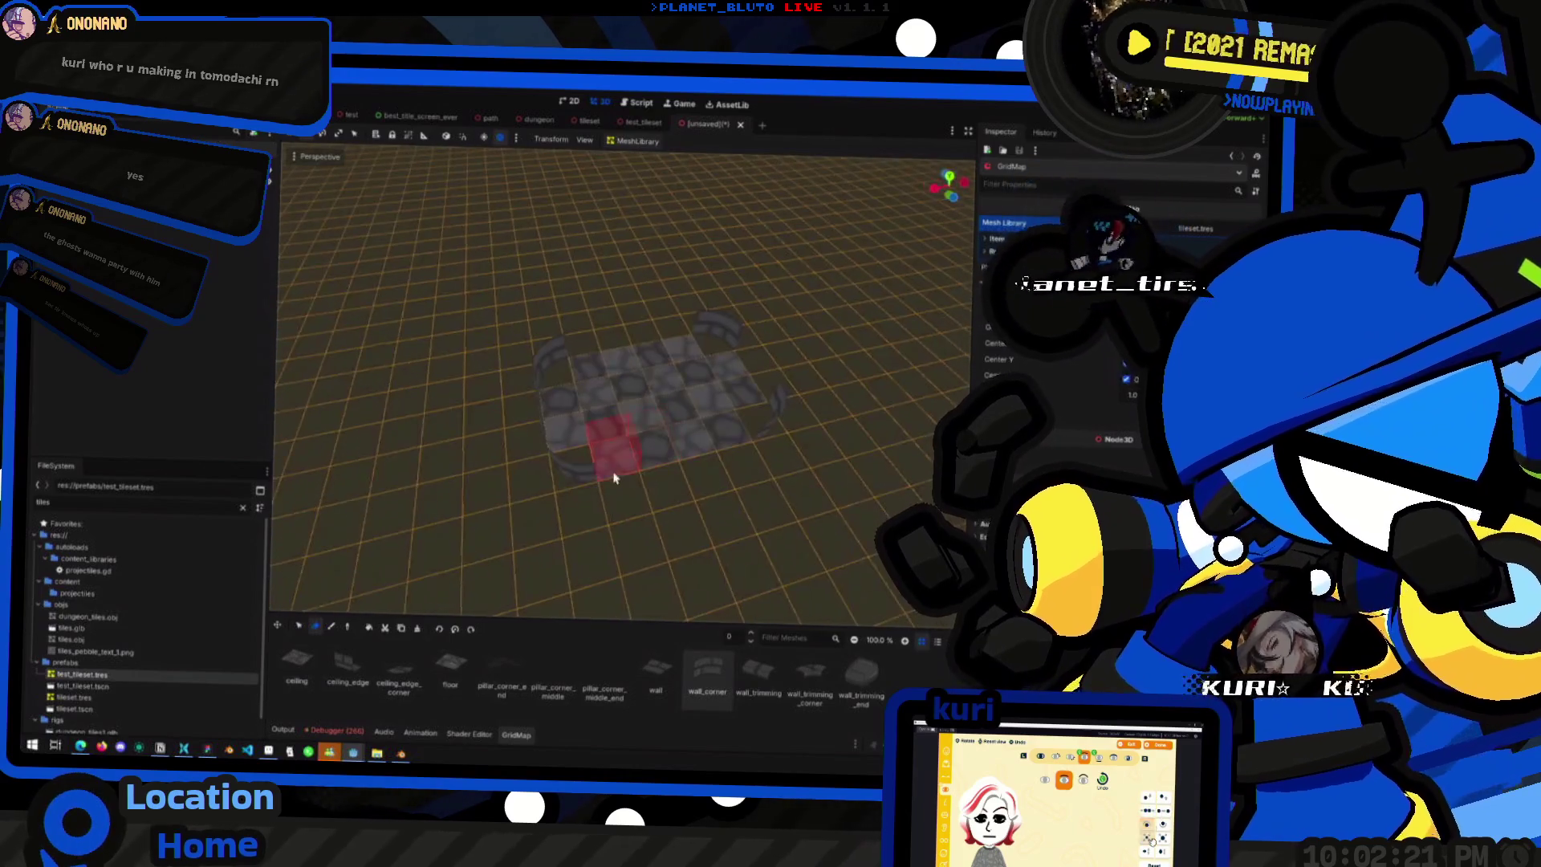
left_click_drag(593, 520, 650, 512)
mouse_move(546, 472)
left_mouse_down()
mouse_move(492, 506)
mouse_move(663, 474)
mouse_move(530, 538)
mouse_move(522, 473)
left_mouse_up()
mouse_move(577, 391)
left_mouse_down()
mouse_move(735, 411)
mouse_move(700, 435)
mouse_move(588, 424)
mouse_move(659, 478)
mouse_move(706, 361)
mouse_move(591, 369)
left_mouse_up()
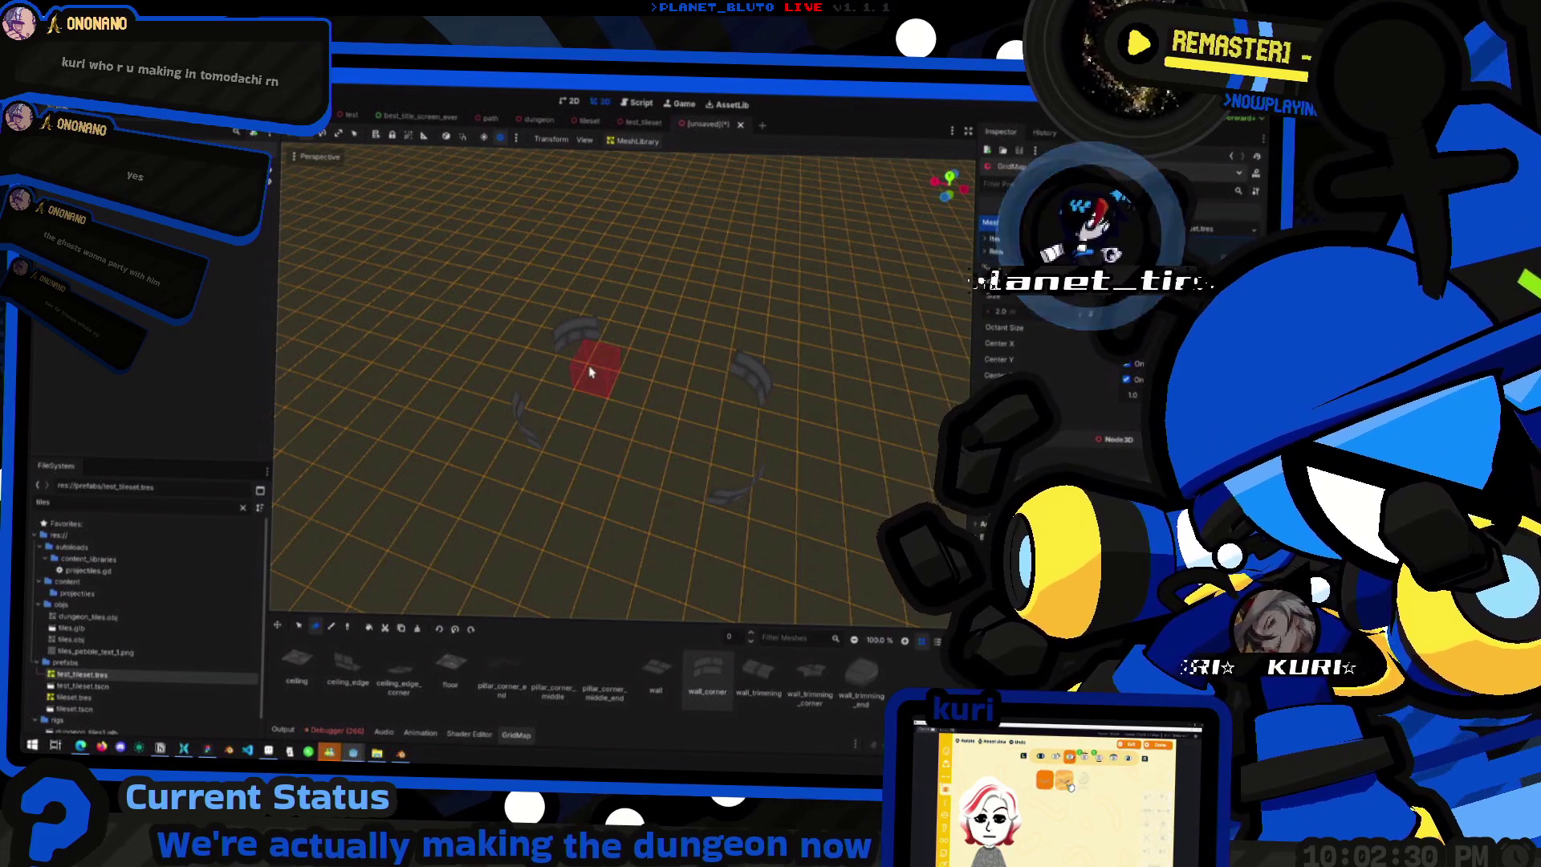
- Paint a continuous stone floor on level -1 between the corners, then return to floor 0
left_click(450, 695)
left_click(330, 627)
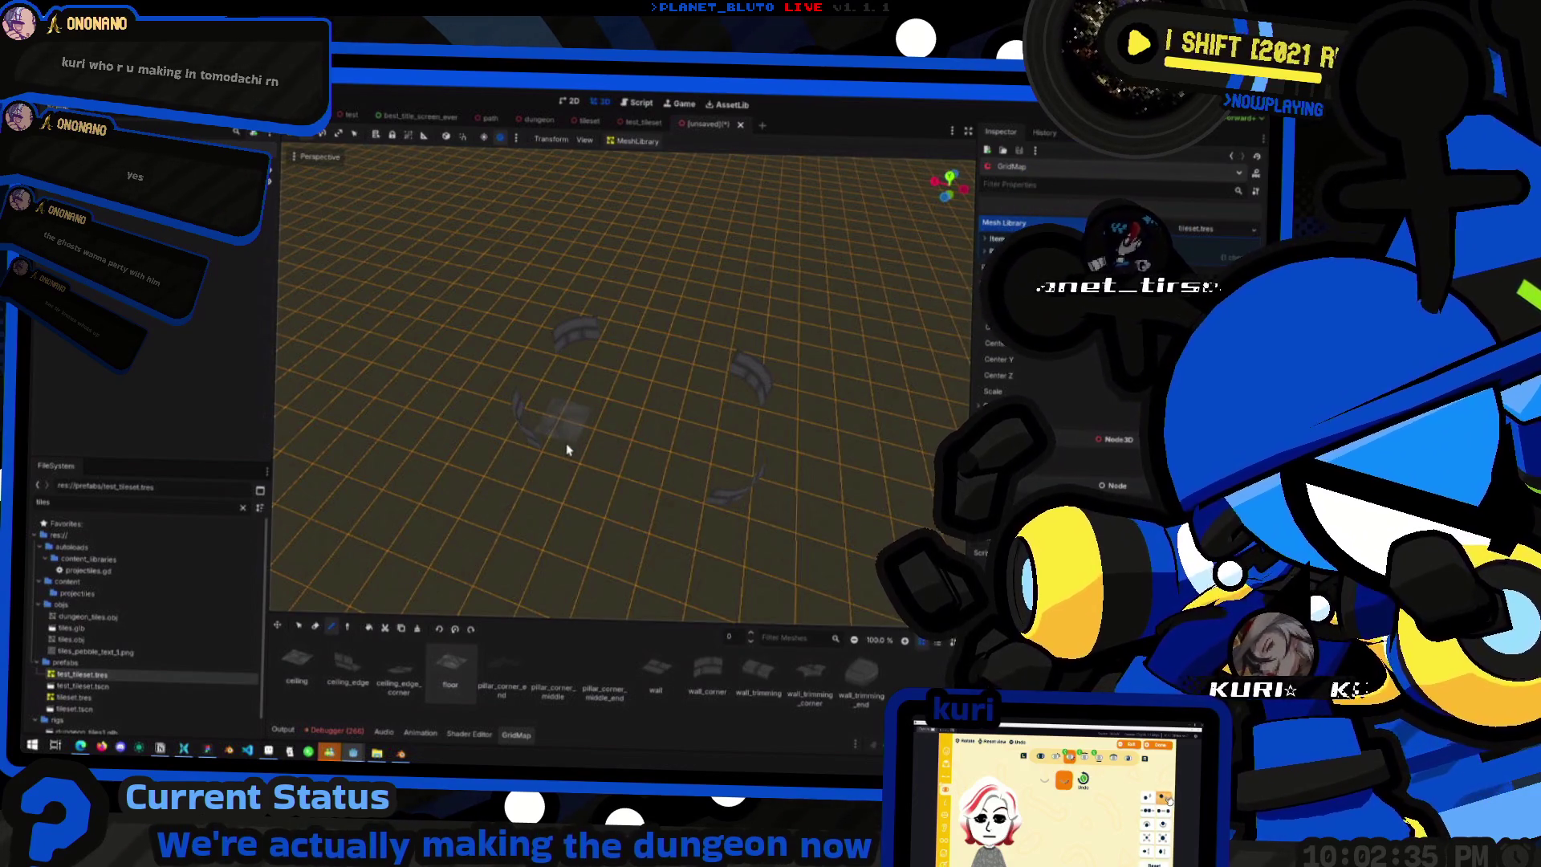
key("q")
mouse_move(525, 506)
left_mouse_down()
mouse_move(531, 430)
mouse_move(594, 464)
mouse_move(698, 470)
mouse_move(675, 485)
left_mouse_up()
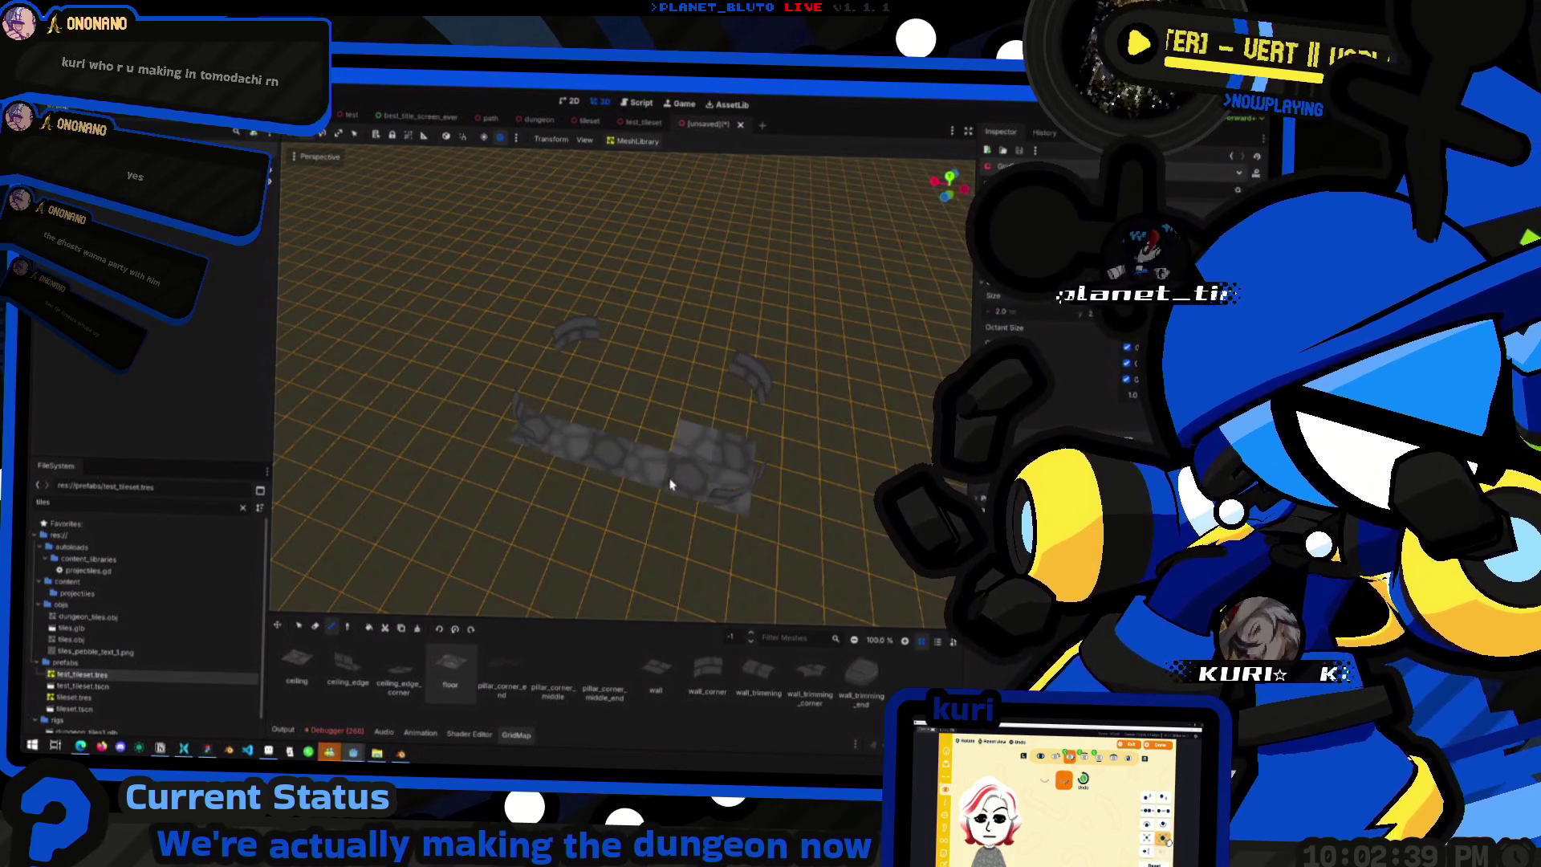
mouse_move(742, 417)
left_mouse_down()
mouse_move(582, 358)
mouse_move(550, 418)
mouse_move(687, 436)
mouse_move(567, 391)
left_mouse_up()
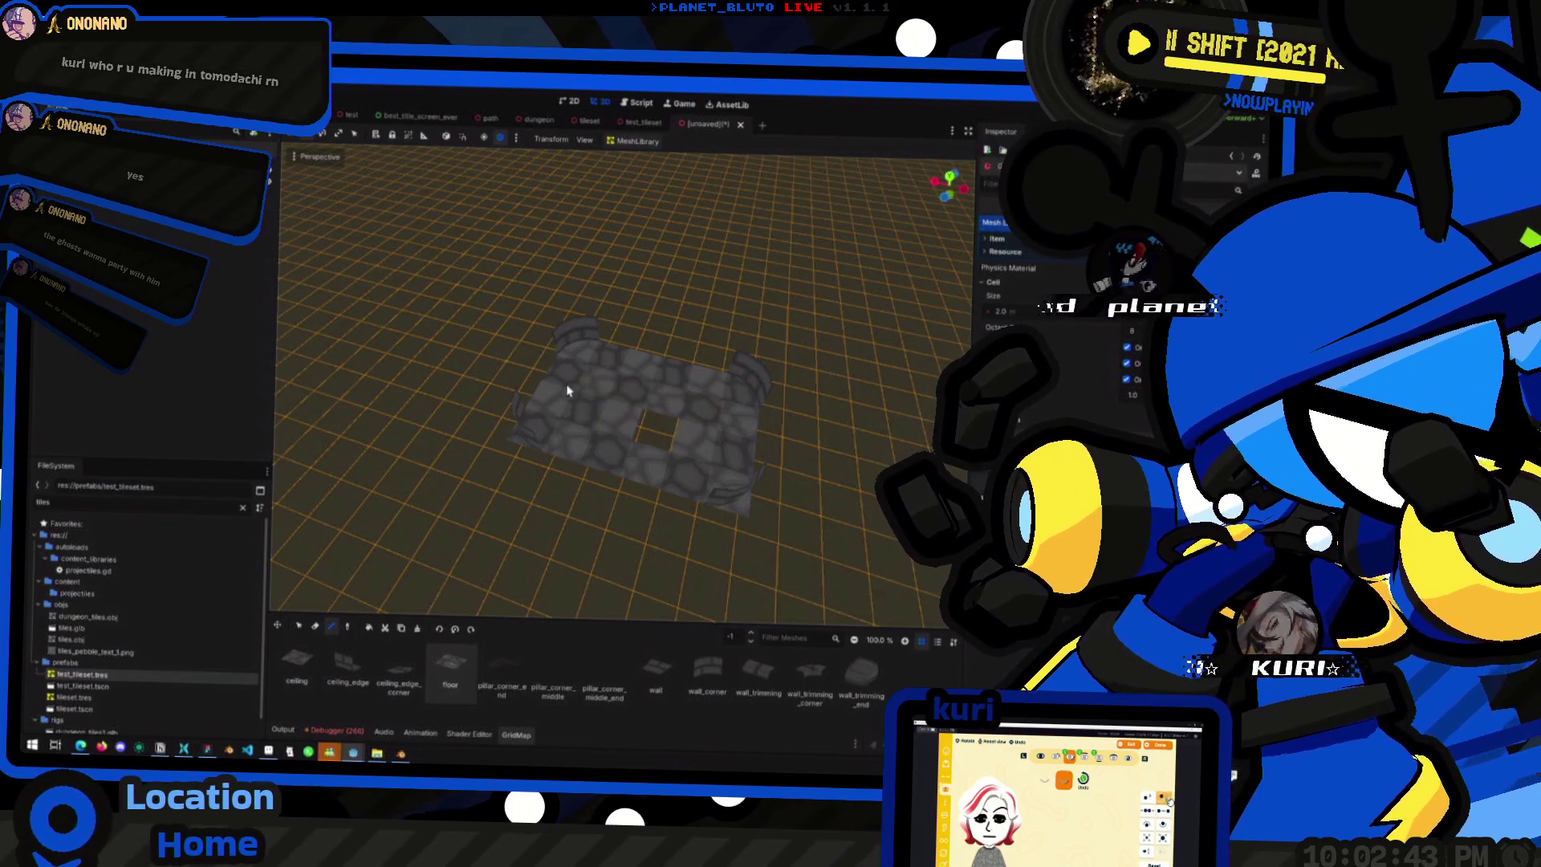
left_click(656, 443)
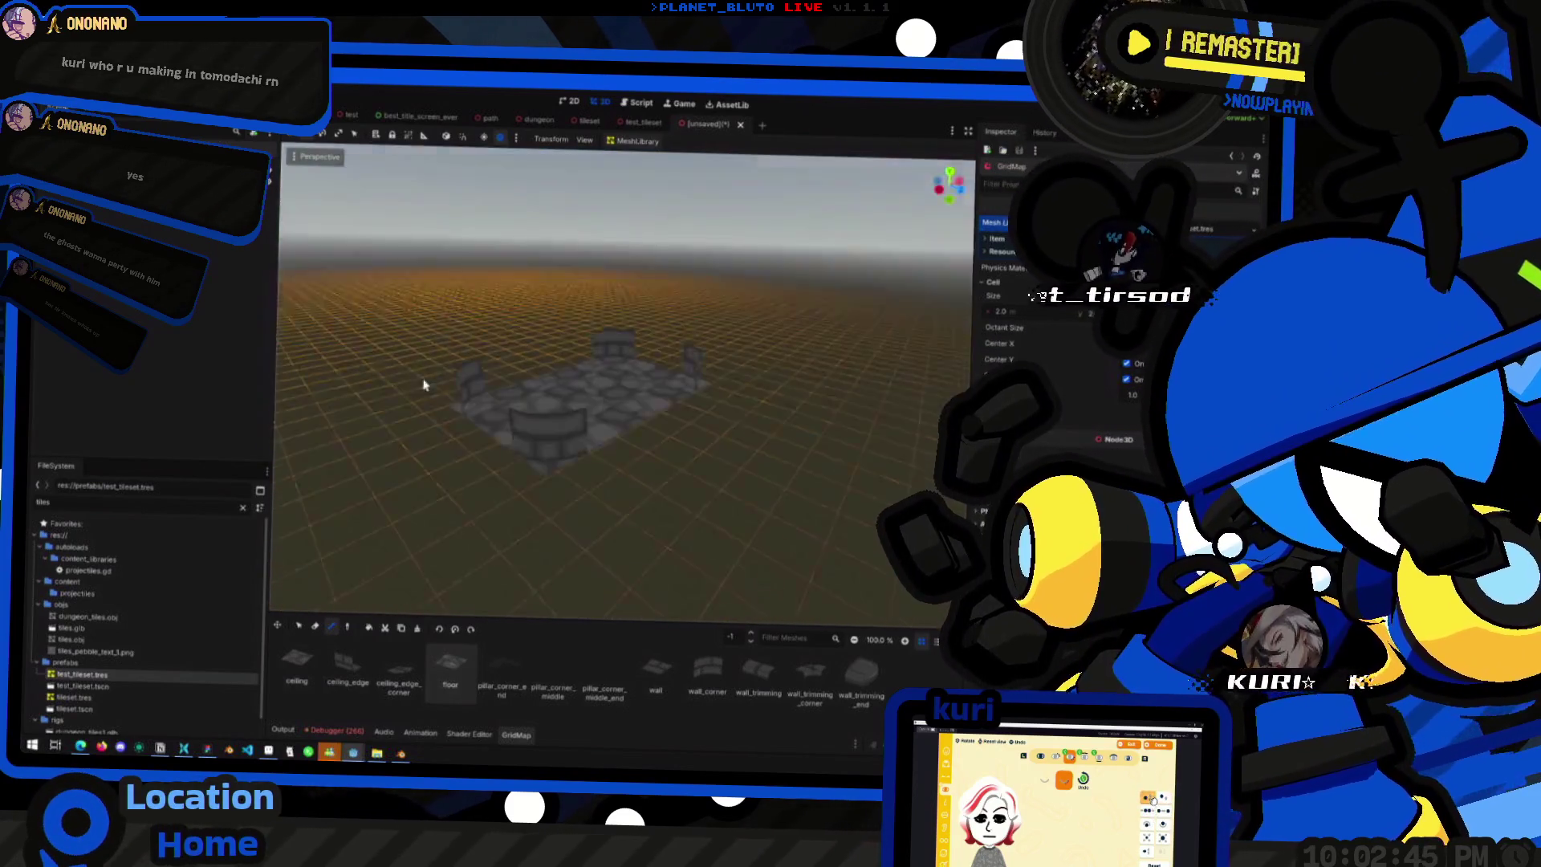
left_click(751, 633)
left_click(640, 683)
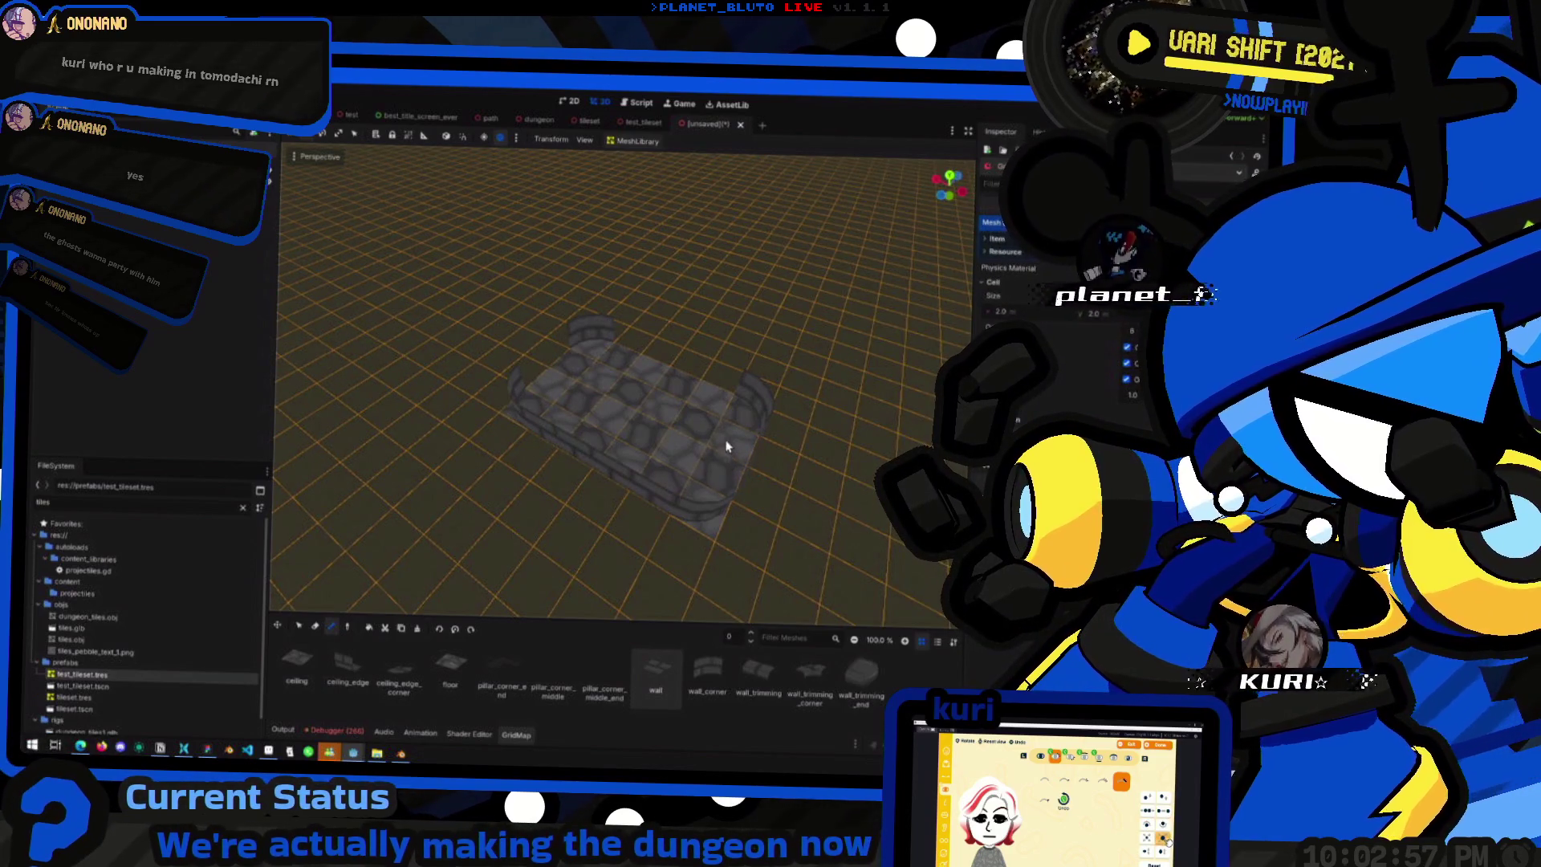
- Place a wall piece along the room's top edge and orbit to view the room
left_click(651, 371)
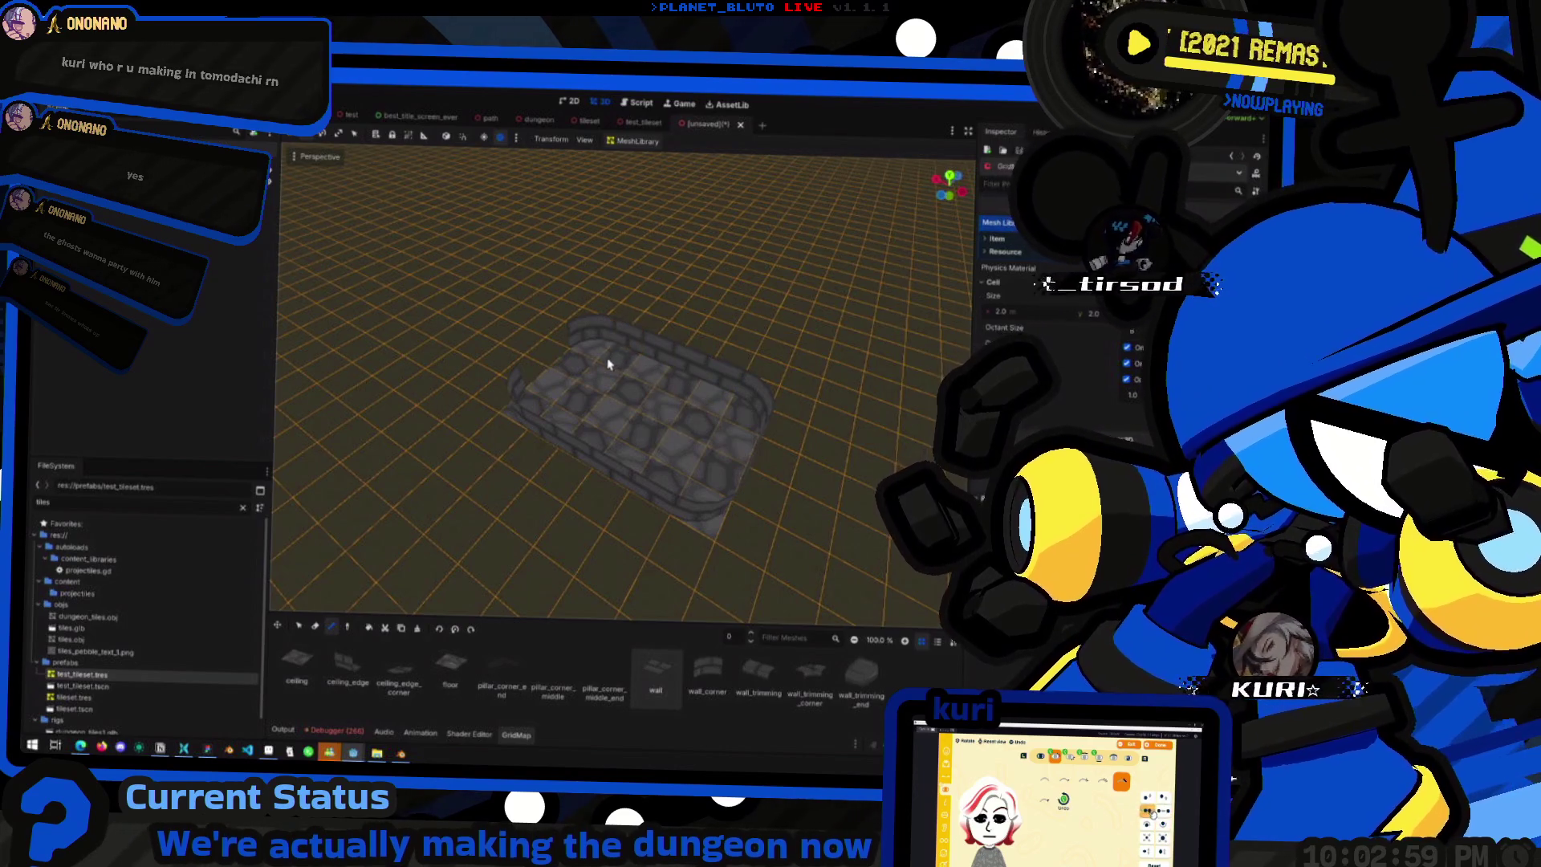
scroll(598, 432, "up", 3)
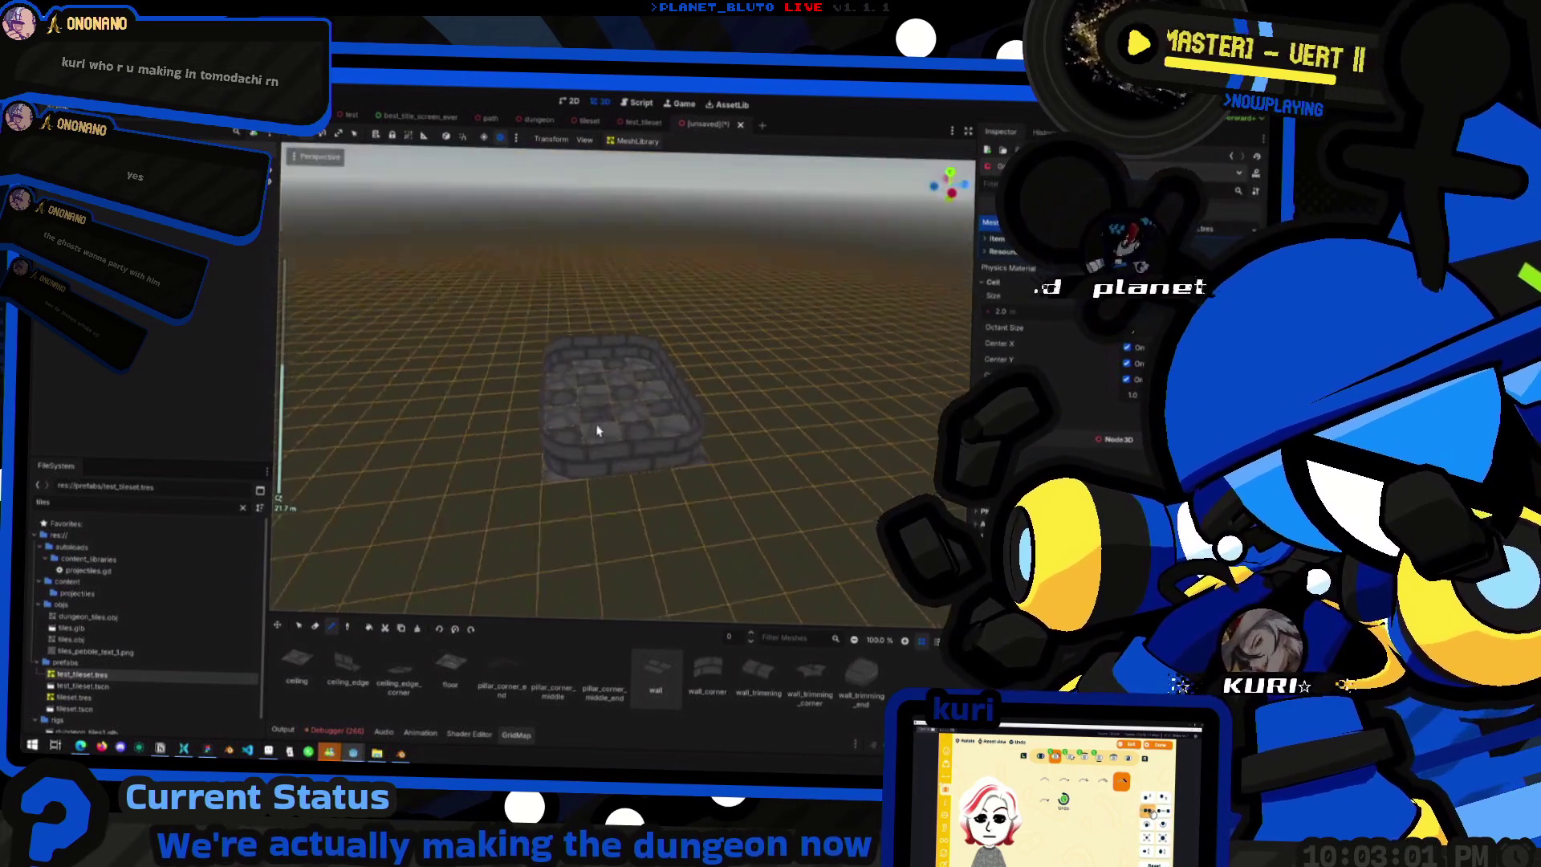
scroll(597, 431, "down", 3)
scroll(492, 447, "up", 2)
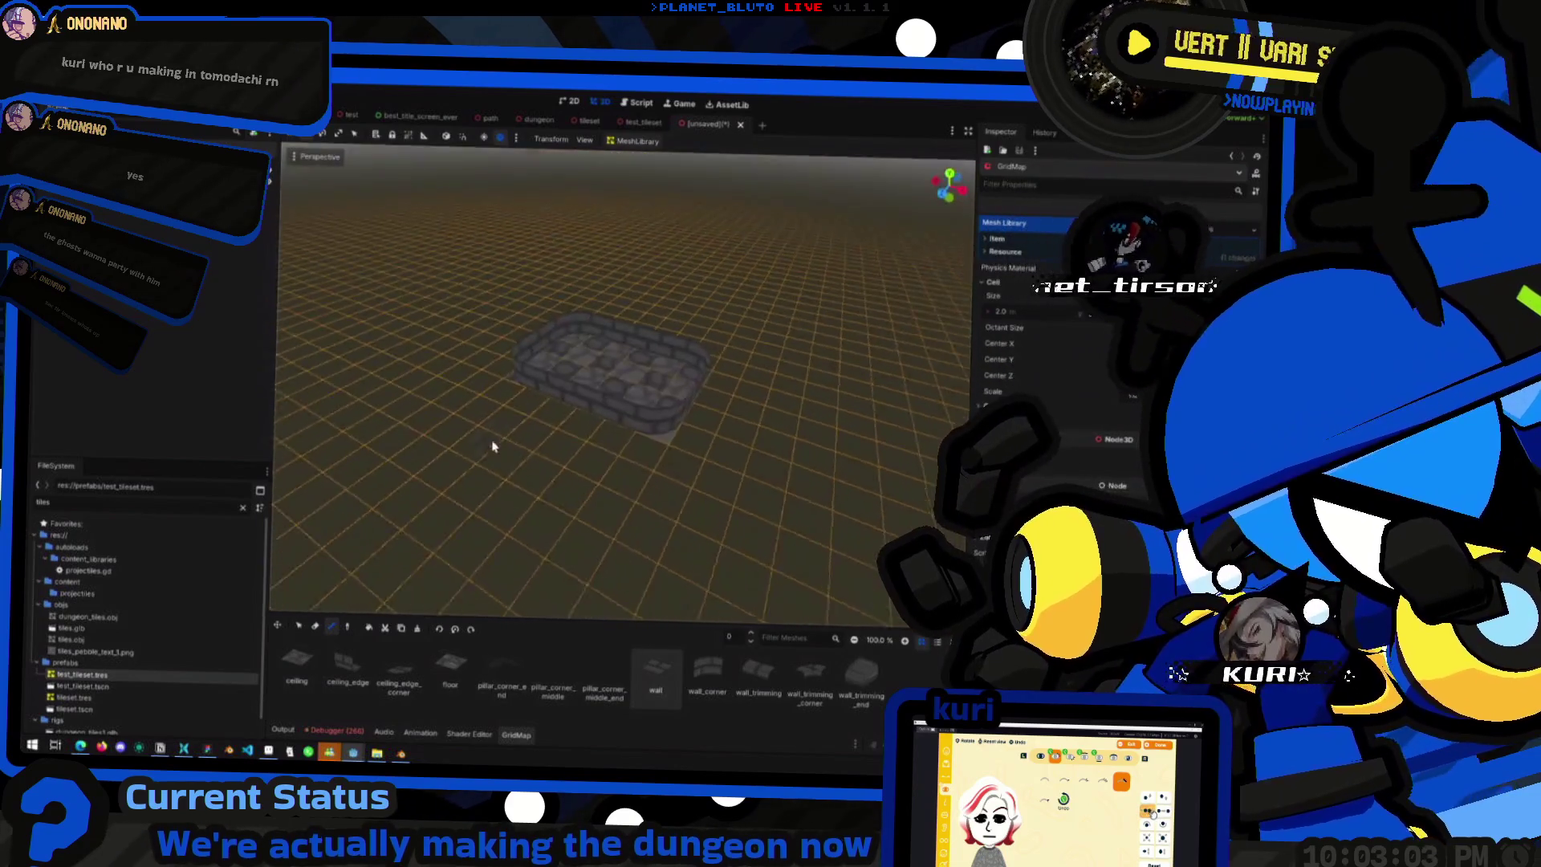
mouse_move(492, 447)
left_mouse_down()
mouse_move(561, 475)
mouse_move(706, 409)
mouse_move(678, 436)
mouse_move(702, 434)
left_mouse_up()
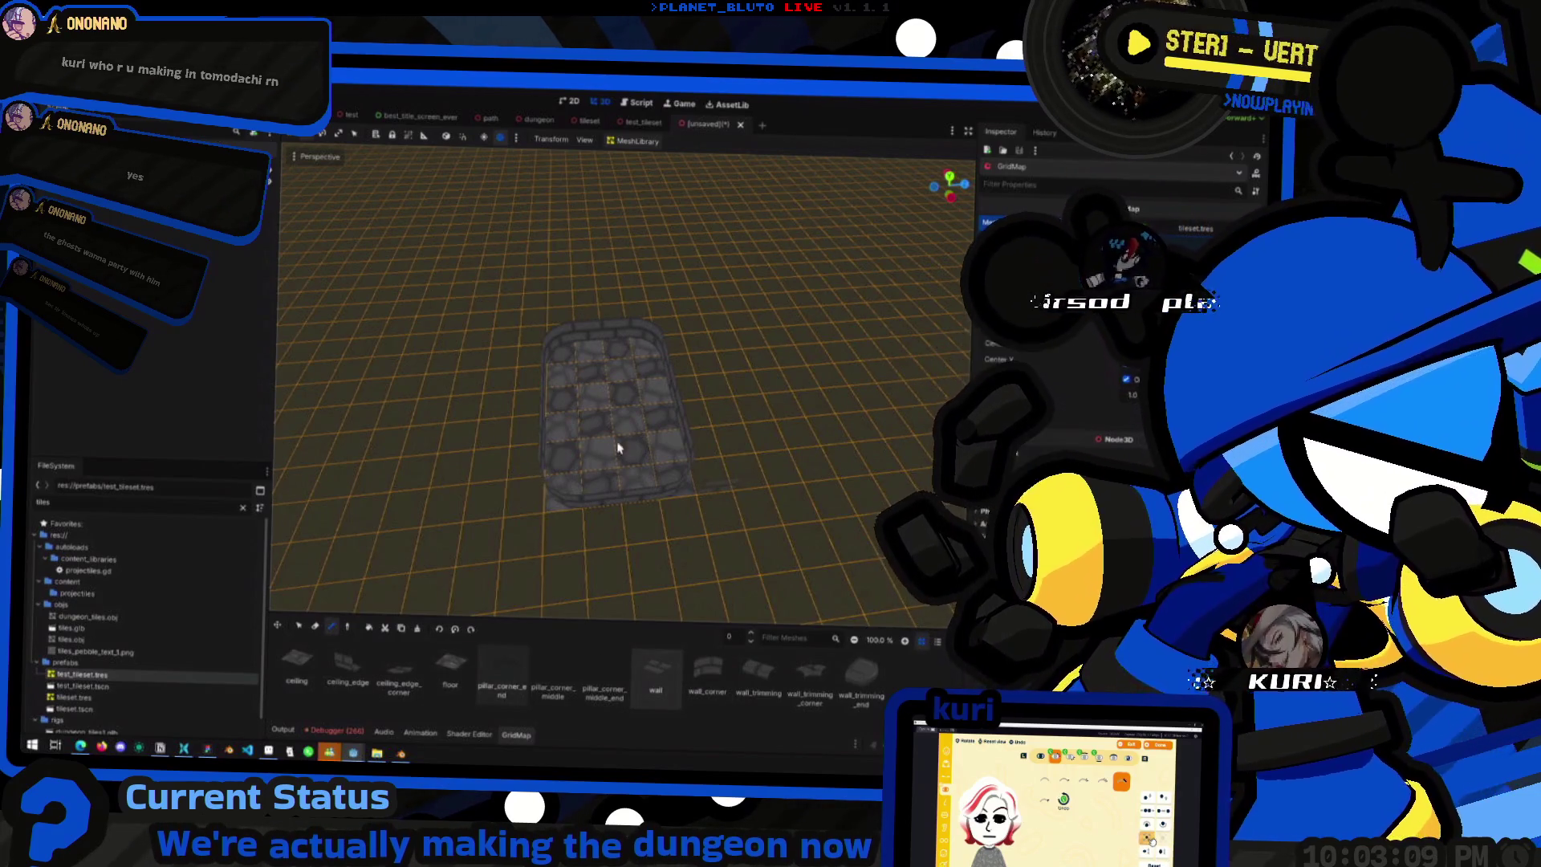
scroll(604, 458, "up", 4)
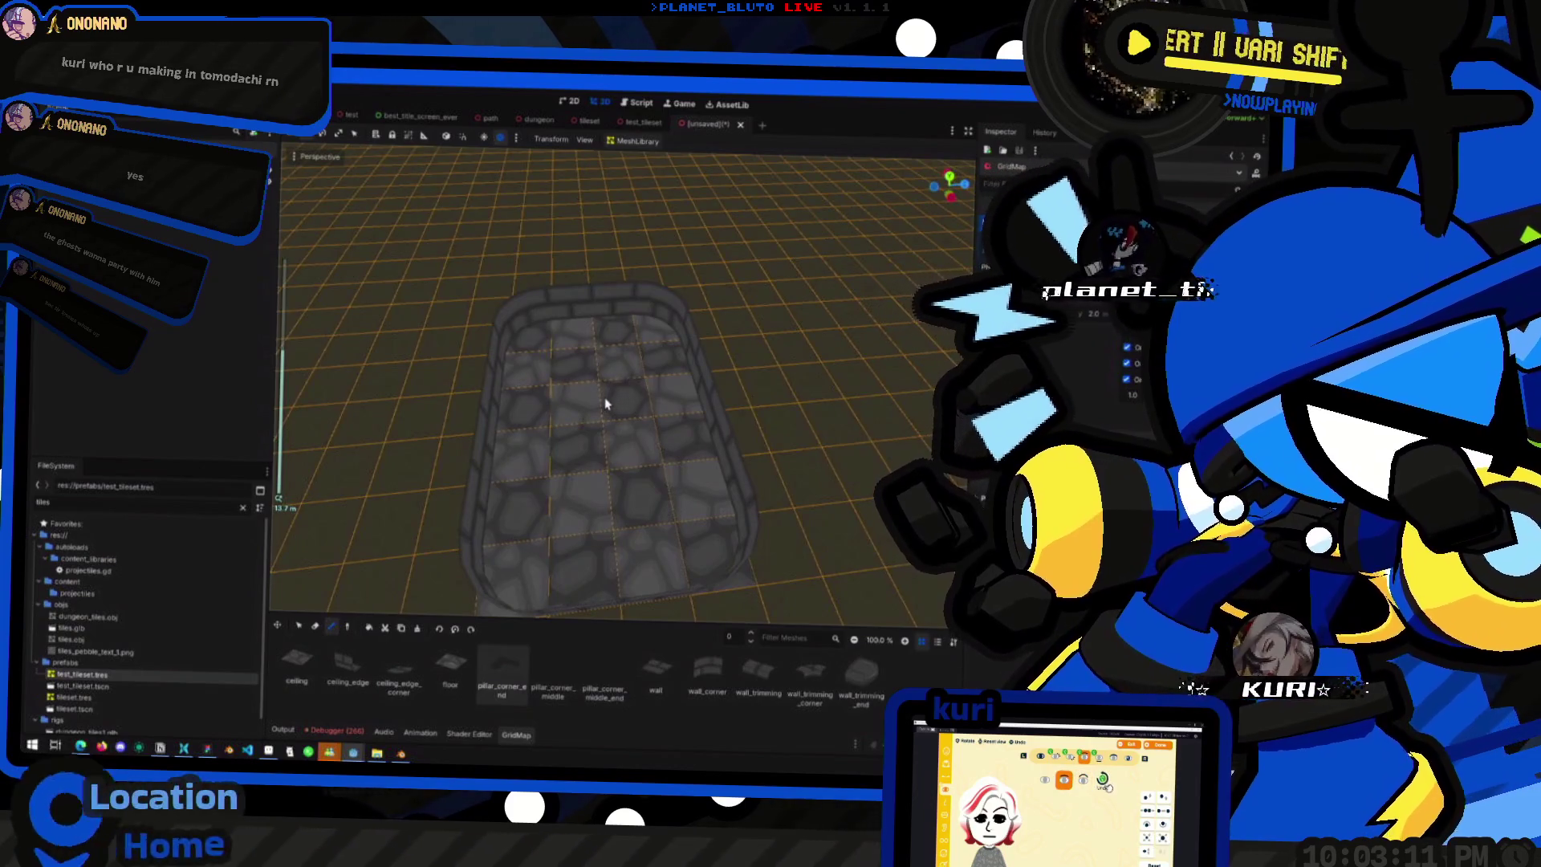
mouse_move(603, 403)
left_mouse_down()
mouse_move(665, 341)
mouse_move(627, 403)
mouse_move(715, 480)
mouse_move(781, 458)
mouse_move(792, 397)
mouse_move(645, 401)
left_mouse_up()
mouse_move(591, 485)
left_mouse_down()
mouse_move(541, 540)
mouse_move(633, 557)
mouse_move(640, 464)
mouse_move(543, 369)
left_mouse_up()
scroll(619, 440, "up", 3)
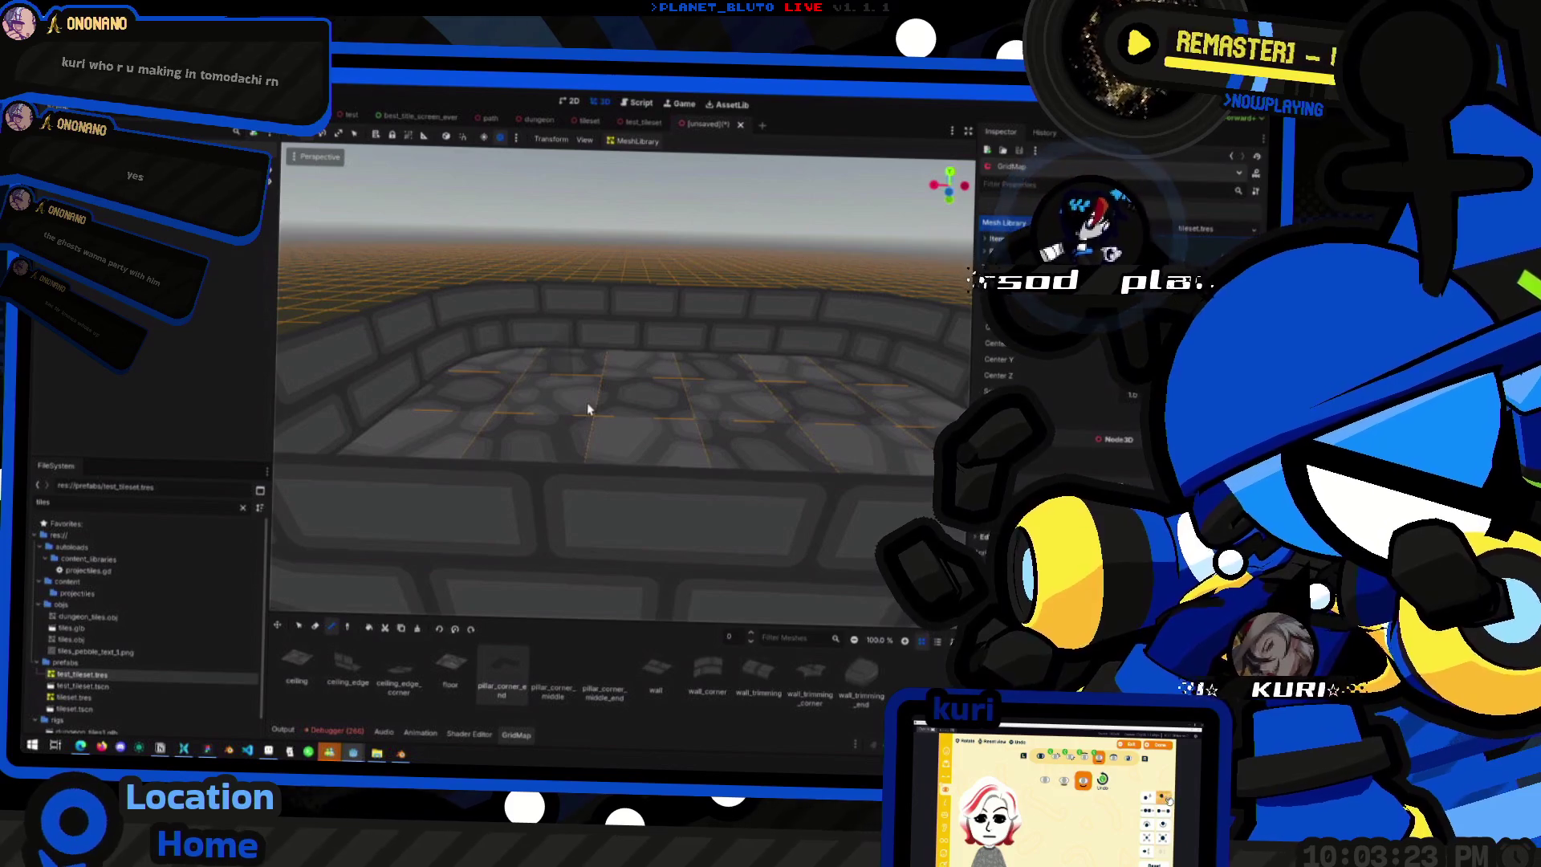
mouse_move(586, 402)
left_mouse_down()
mouse_move(623, 423)
mouse_move(612, 432)
left_mouse_up()
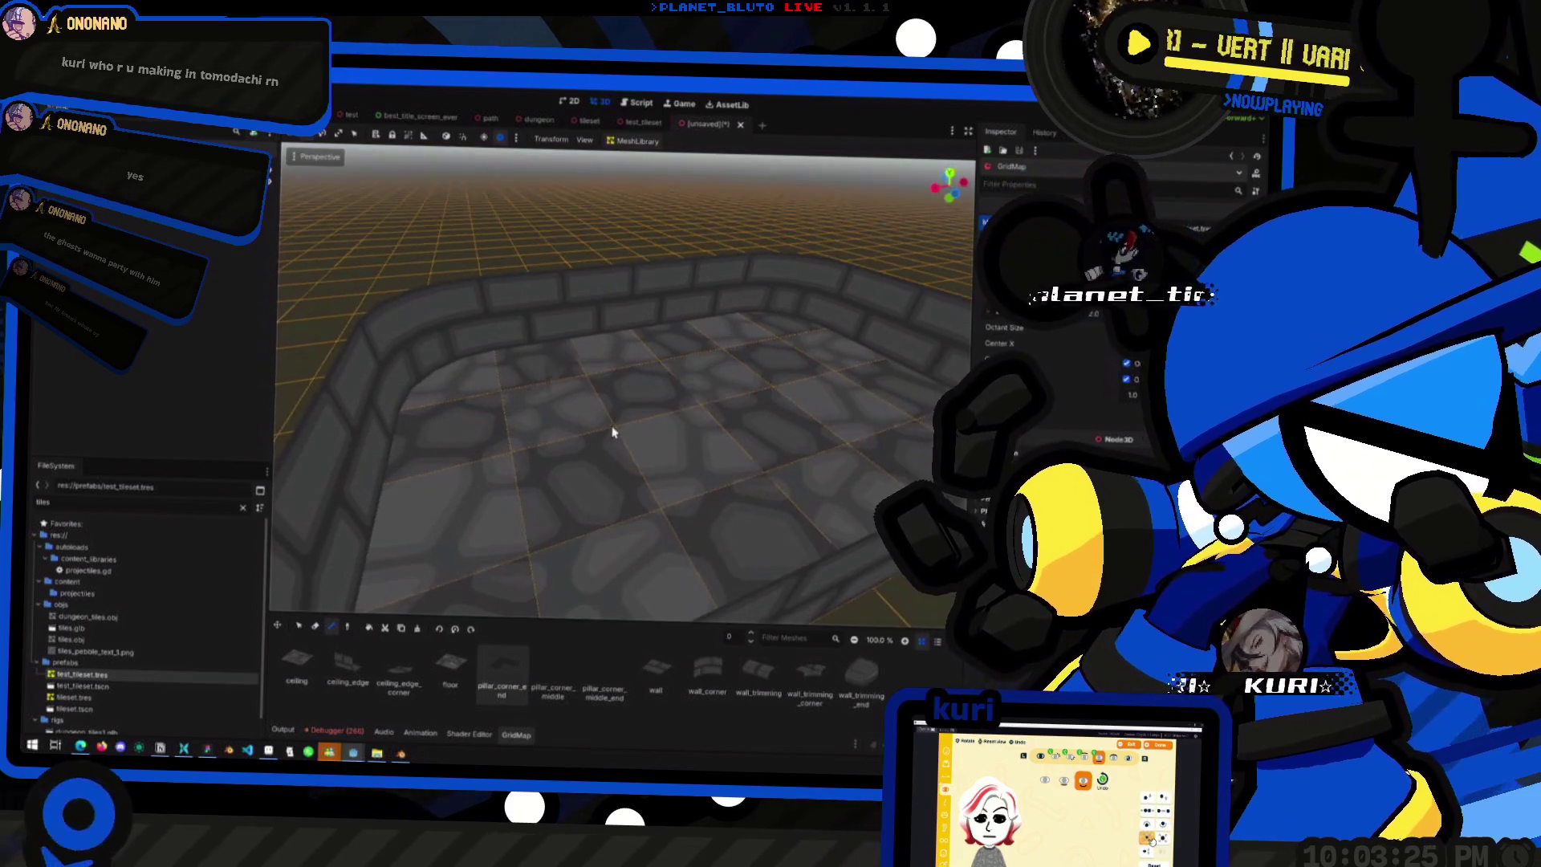
scroll(590, 425, "down", 5)
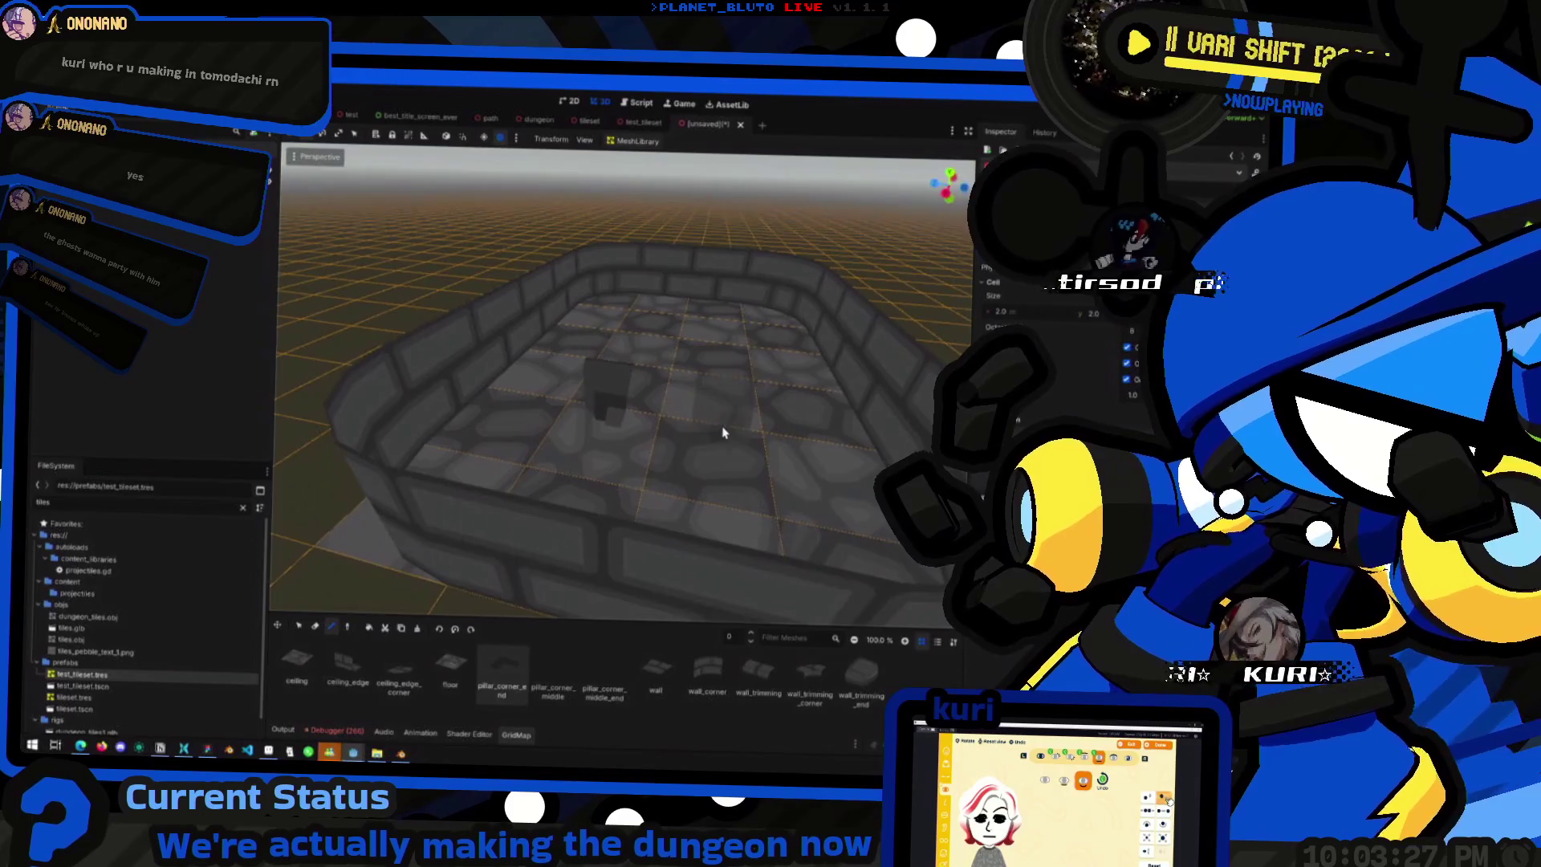
mouse_move(677, 441)
left_mouse_down()
mouse_move(565, 444)
mouse_move(585, 431)
mouse_move(642, 440)
mouse_move(601, 449)
mouse_move(623, 450)
left_mouse_up()
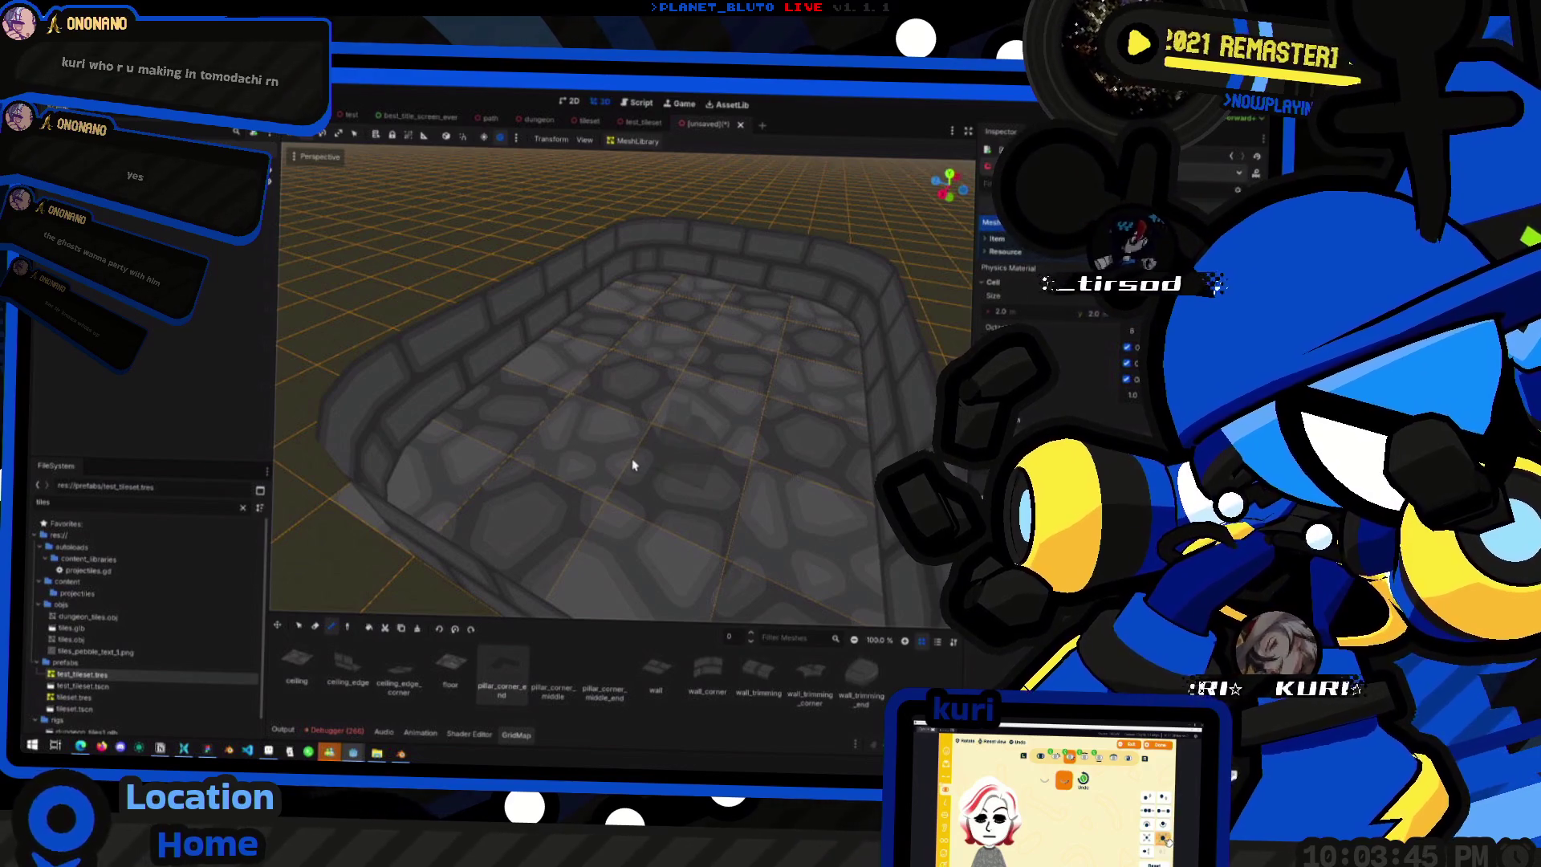
- Place two pillar pieces on the dungeon floor, then return to the tileset scene
left_click(632, 465)
left_click(625, 399)
mouse_move(705, 406)
left_mouse_down()
mouse_move(715, 458)
mouse_move(564, 450)
mouse_move(454, 416)
mouse_move(418, 338)
mouse_move(586, 382)
mouse_move(640, 426)
mouse_move(747, 456)
left_mouse_up()
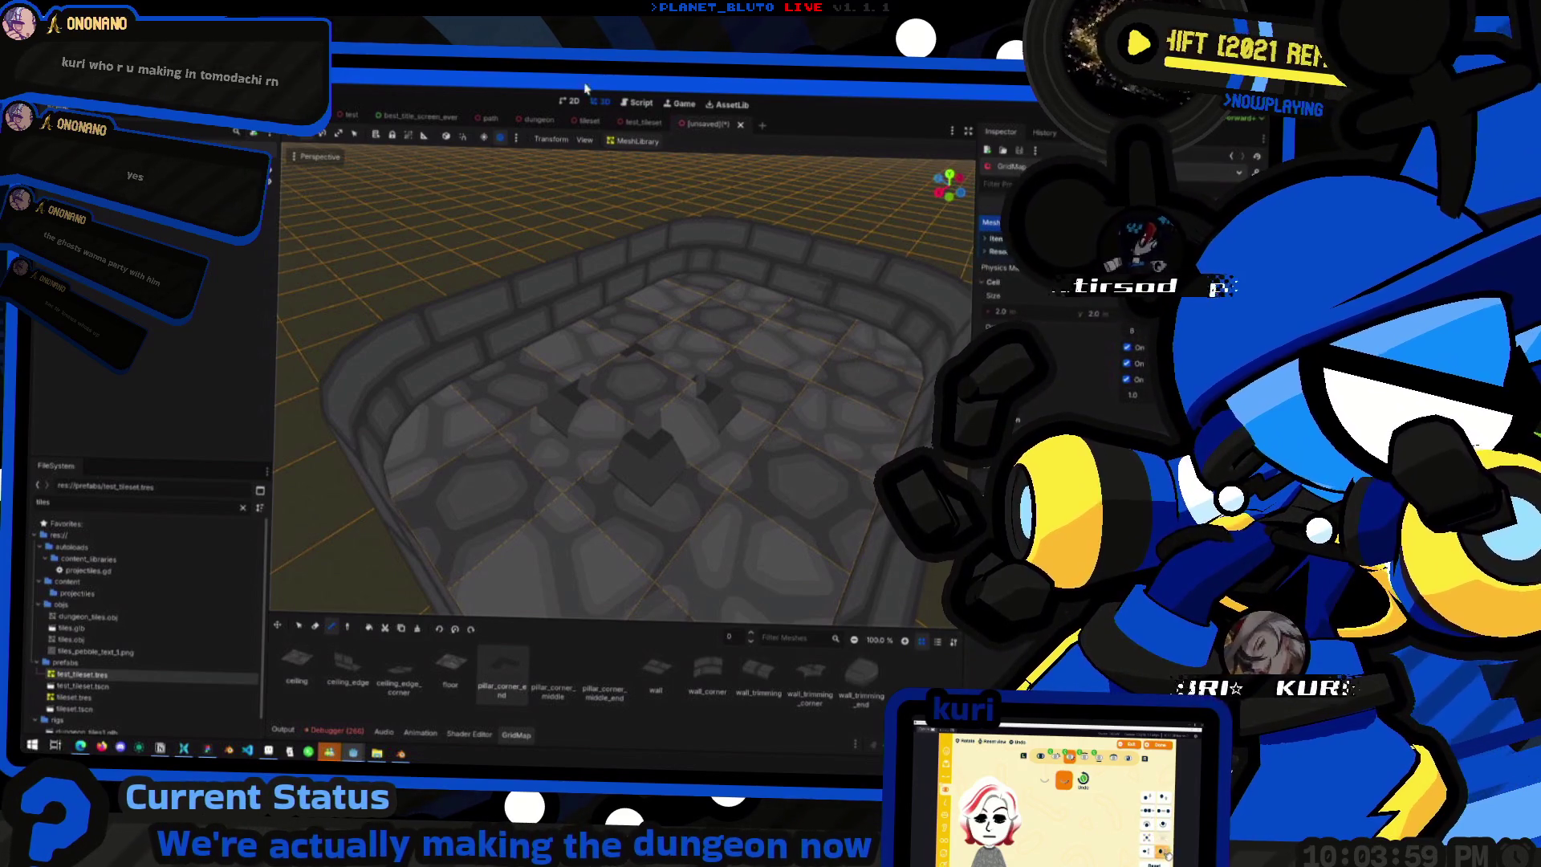
left_click(592, 122)
scroll(591, 393, "up", 3)
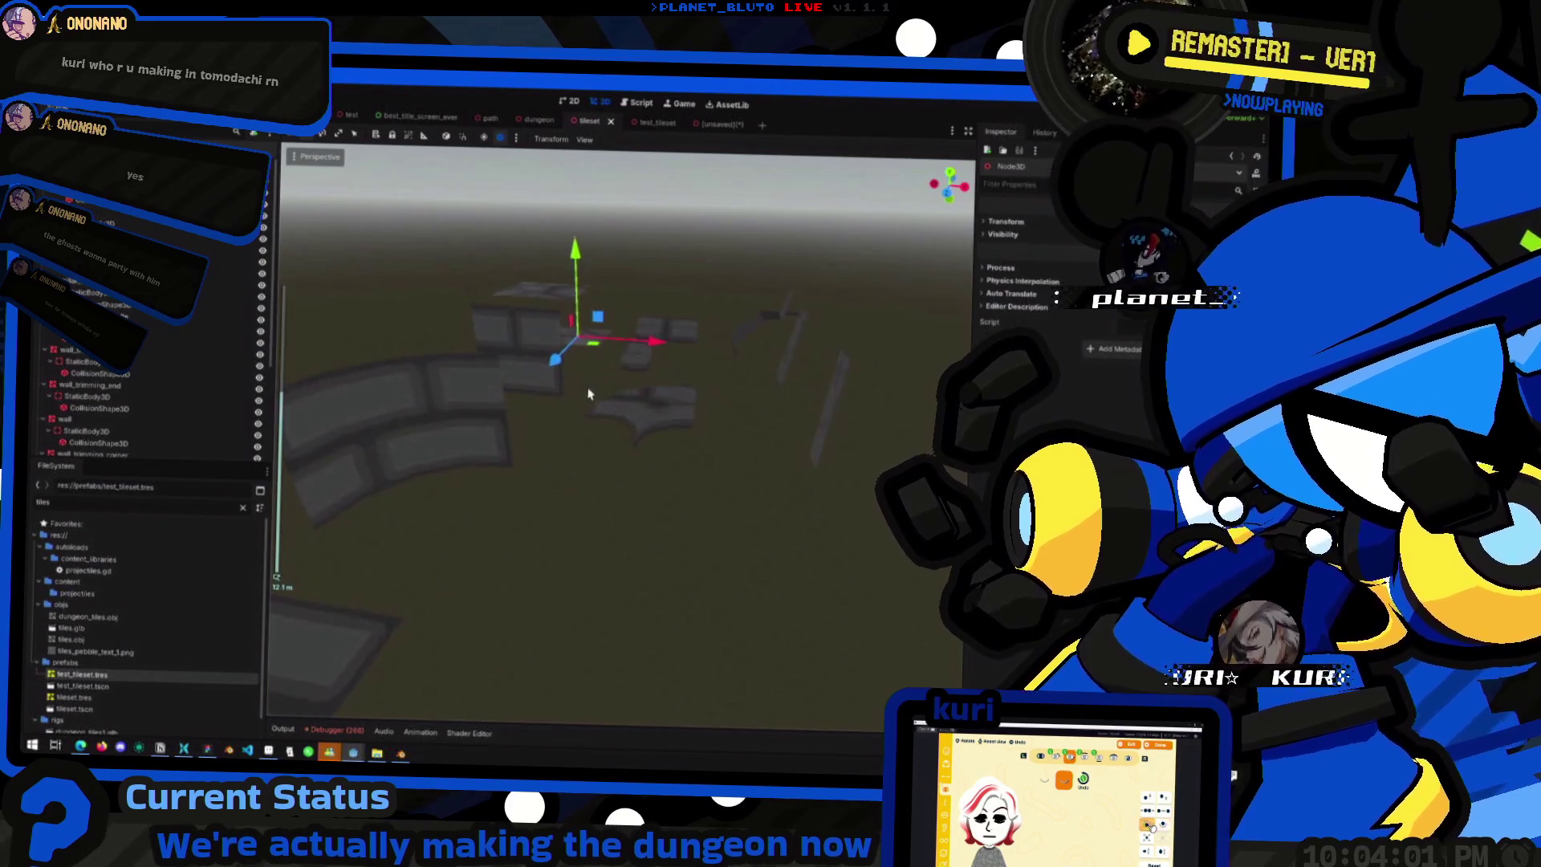
left_click(575, 243)
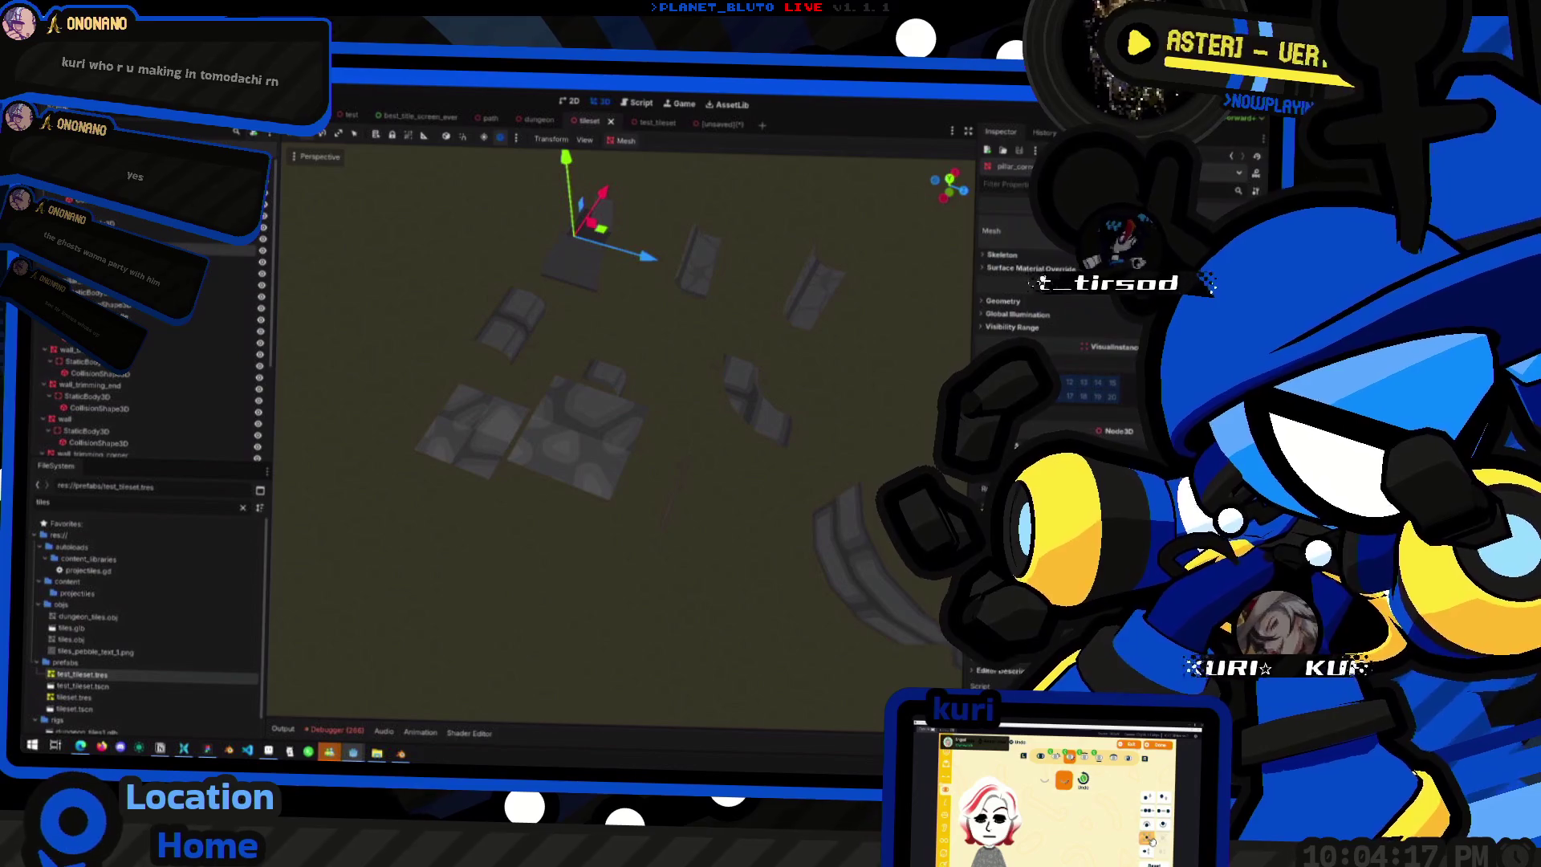
left_click(706, 124)
scroll(751, 358, "up", 5)
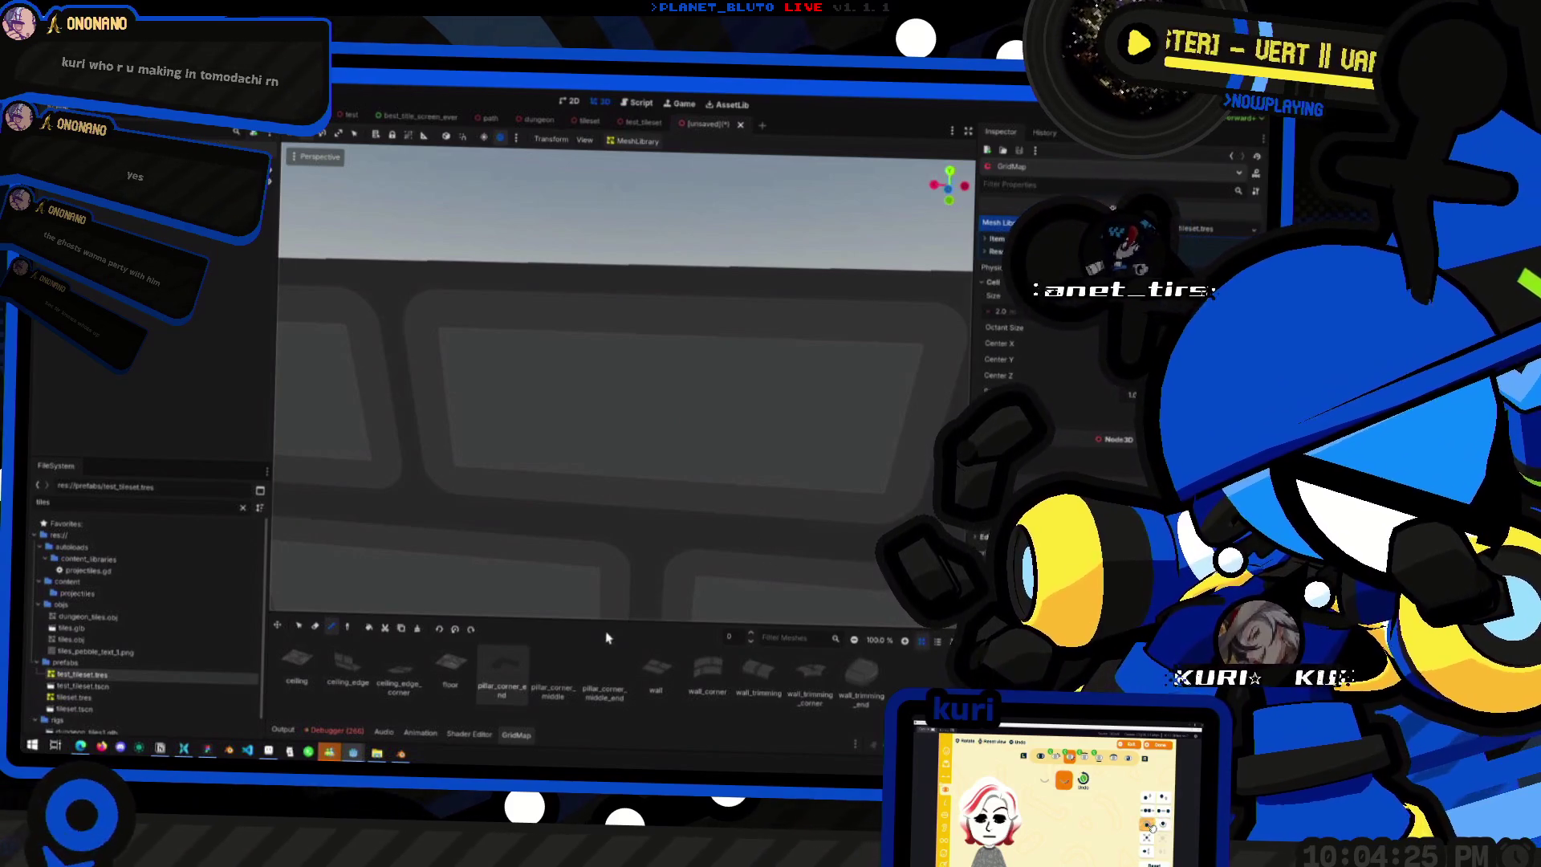
left_click_drag(600, 622, 626, 526)
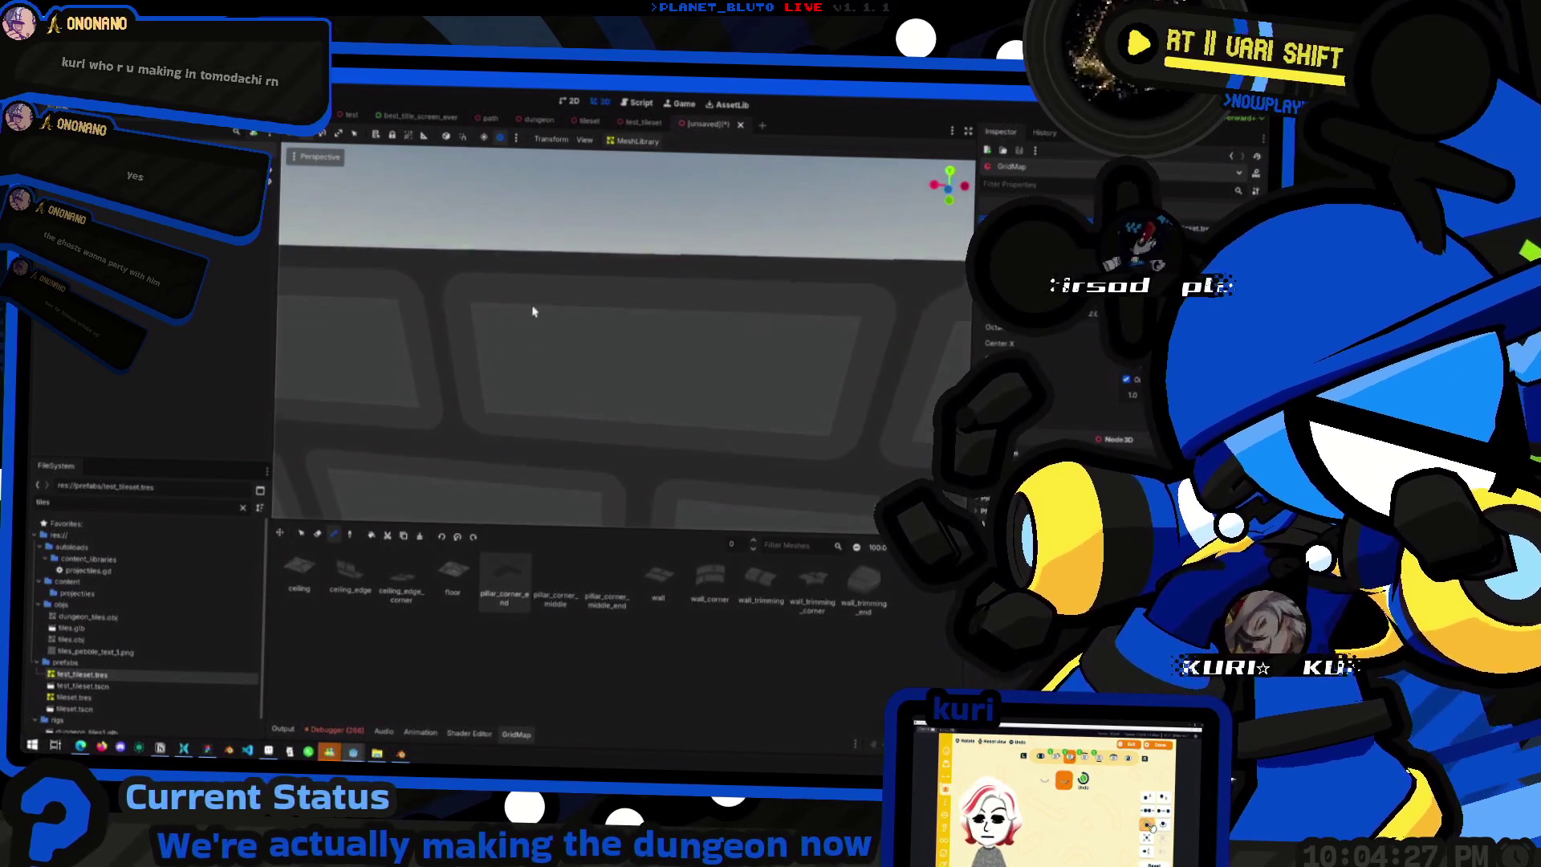
- Open the tileset.tres MeshLibrary and expand item 2 to view its mesh transform
scroll(562, 361, "down", 5)
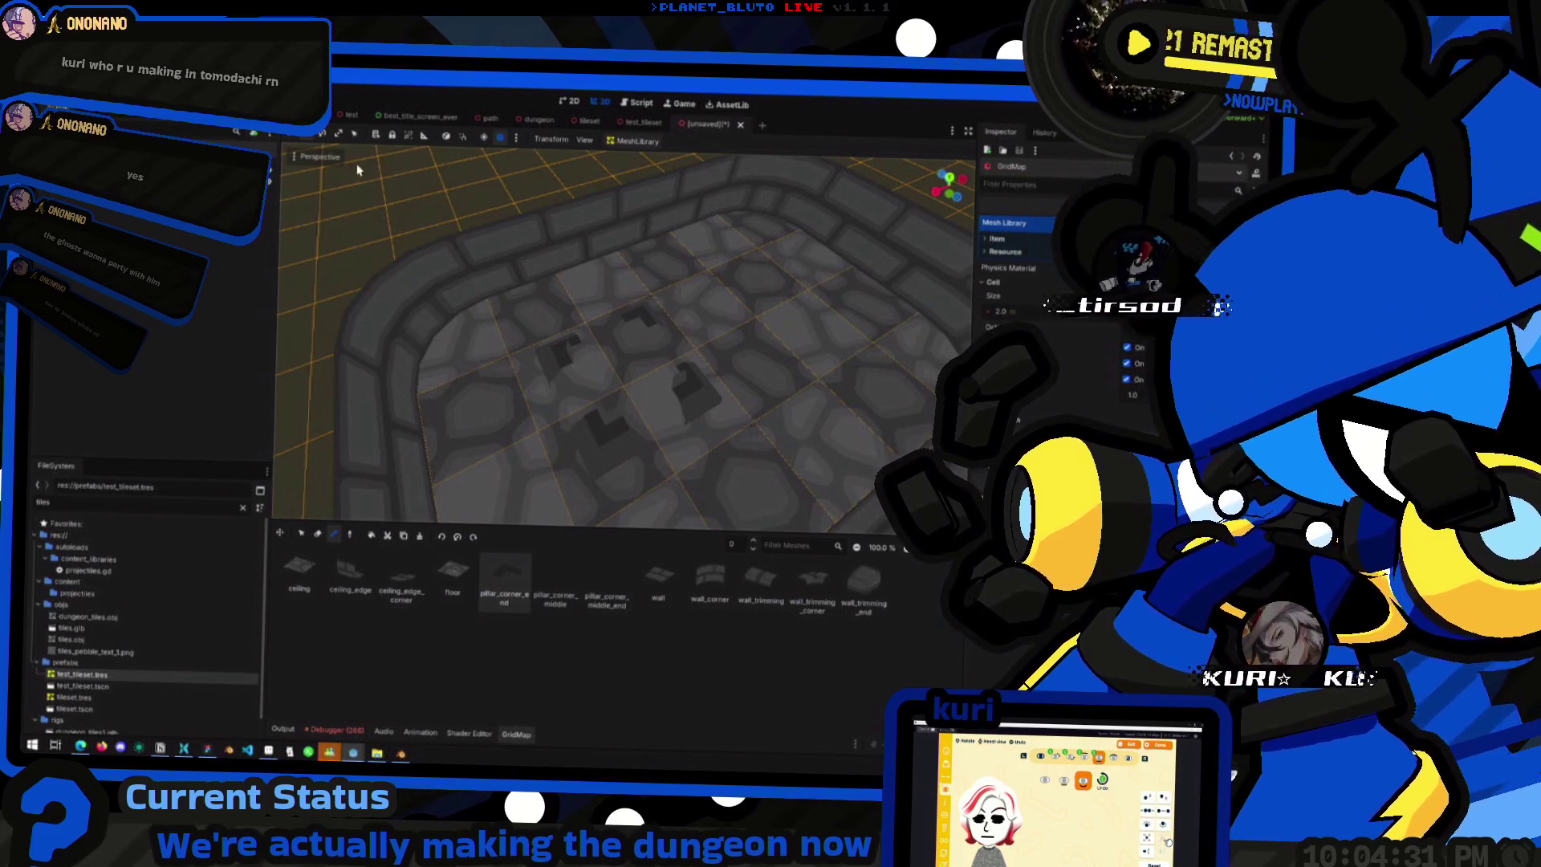
left_click(145, 698)
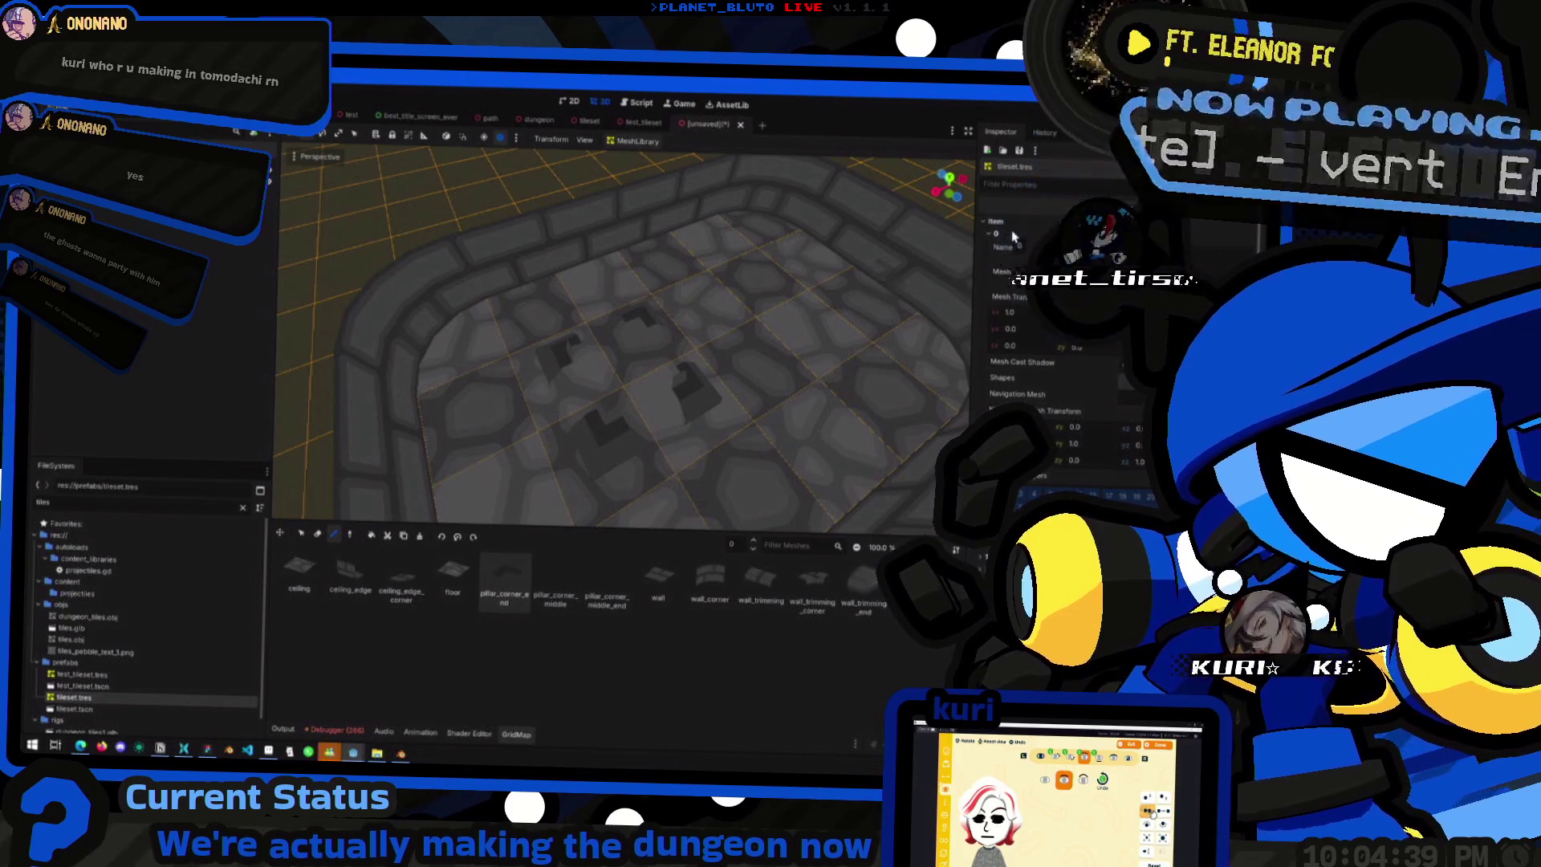
left_click(1010, 261)
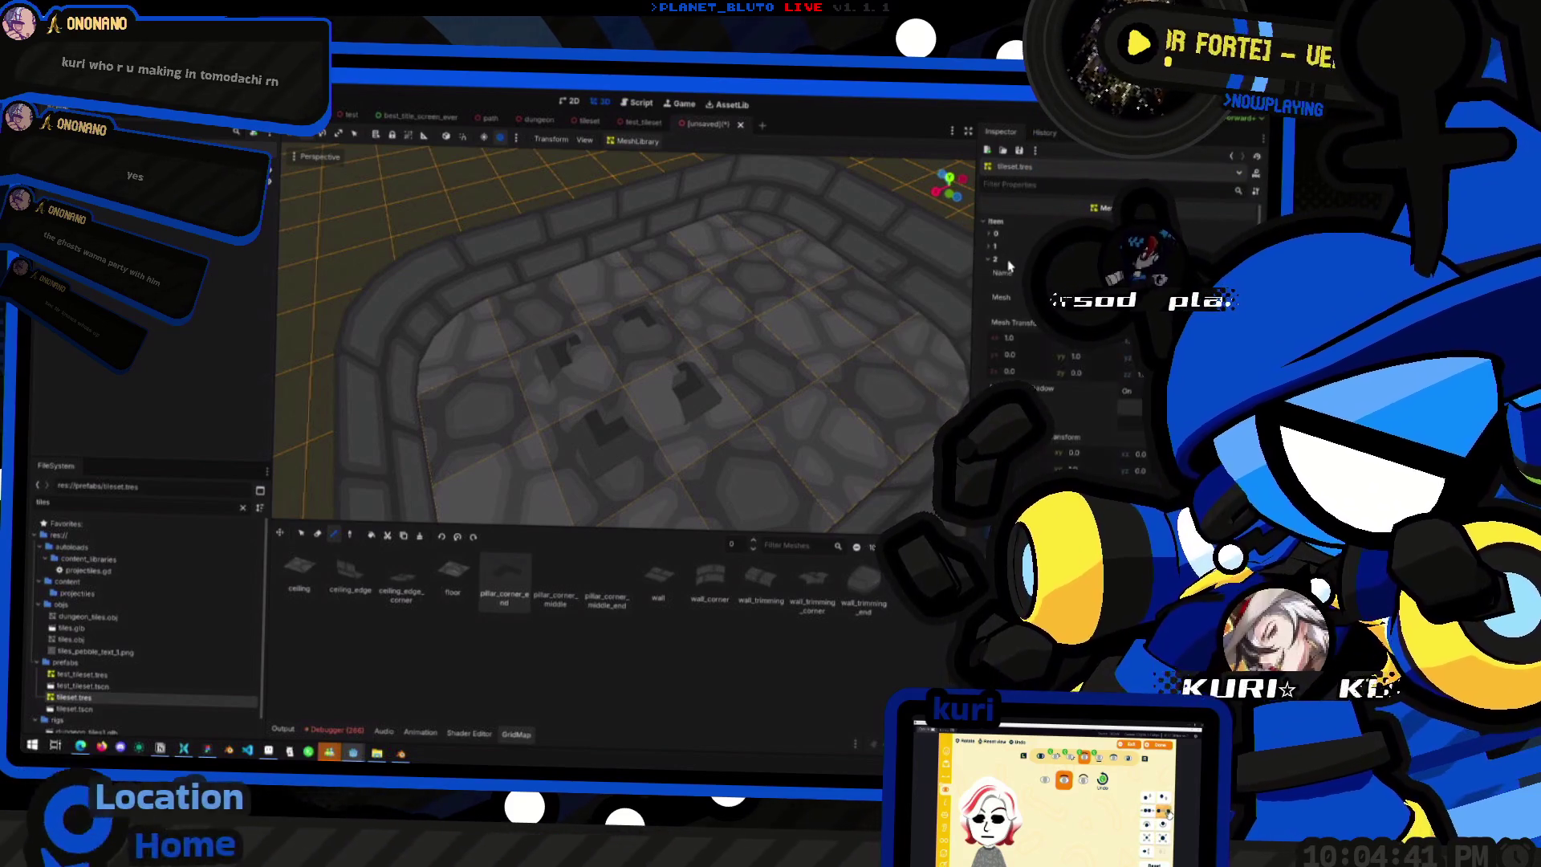
left_click(1005, 263)
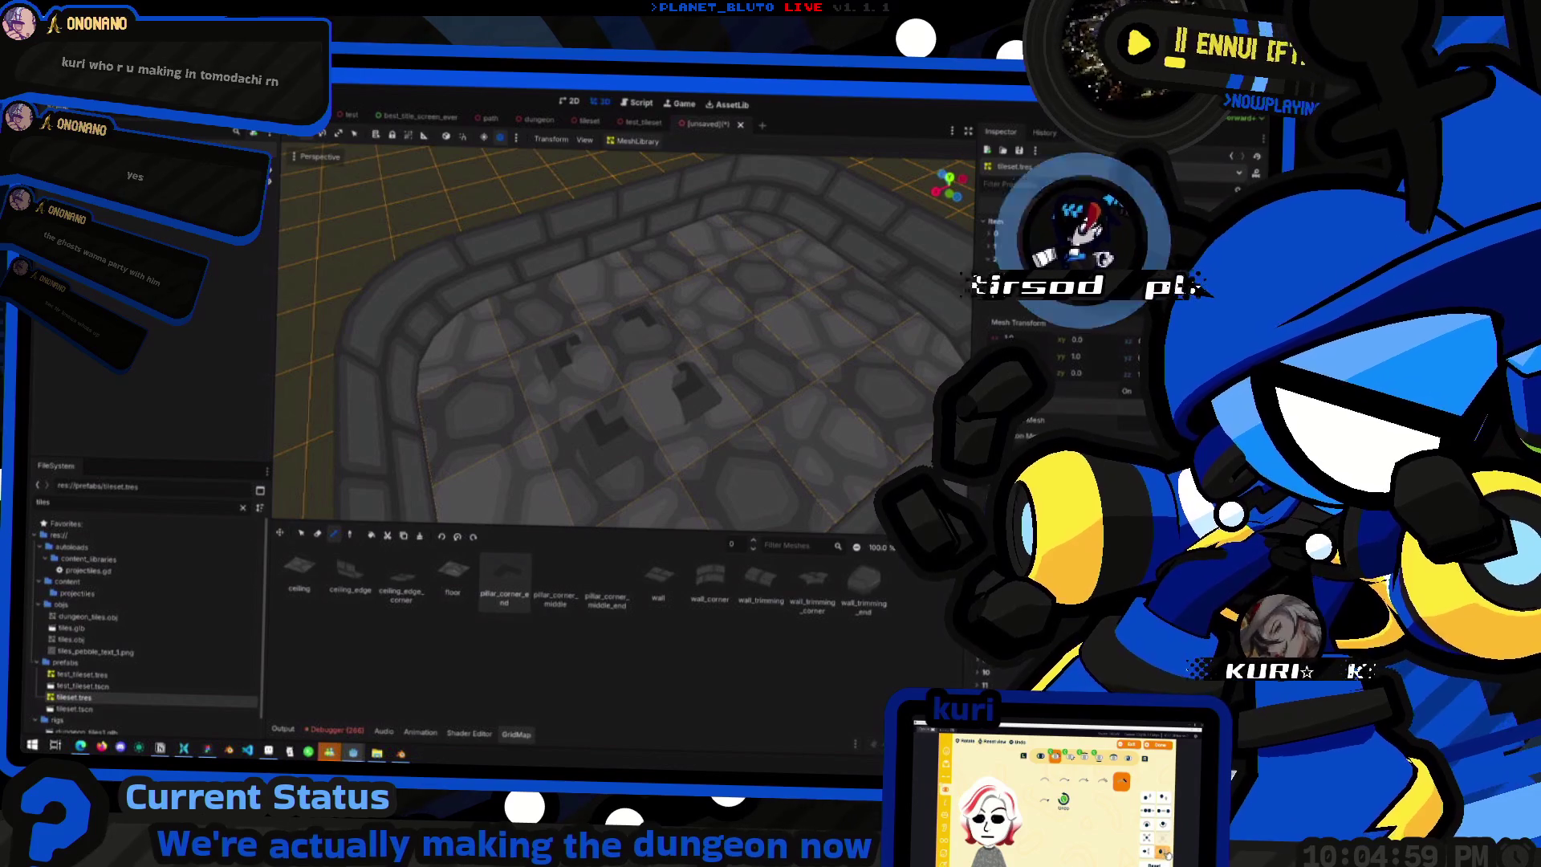
scroll(1106, 373, "down", 5)
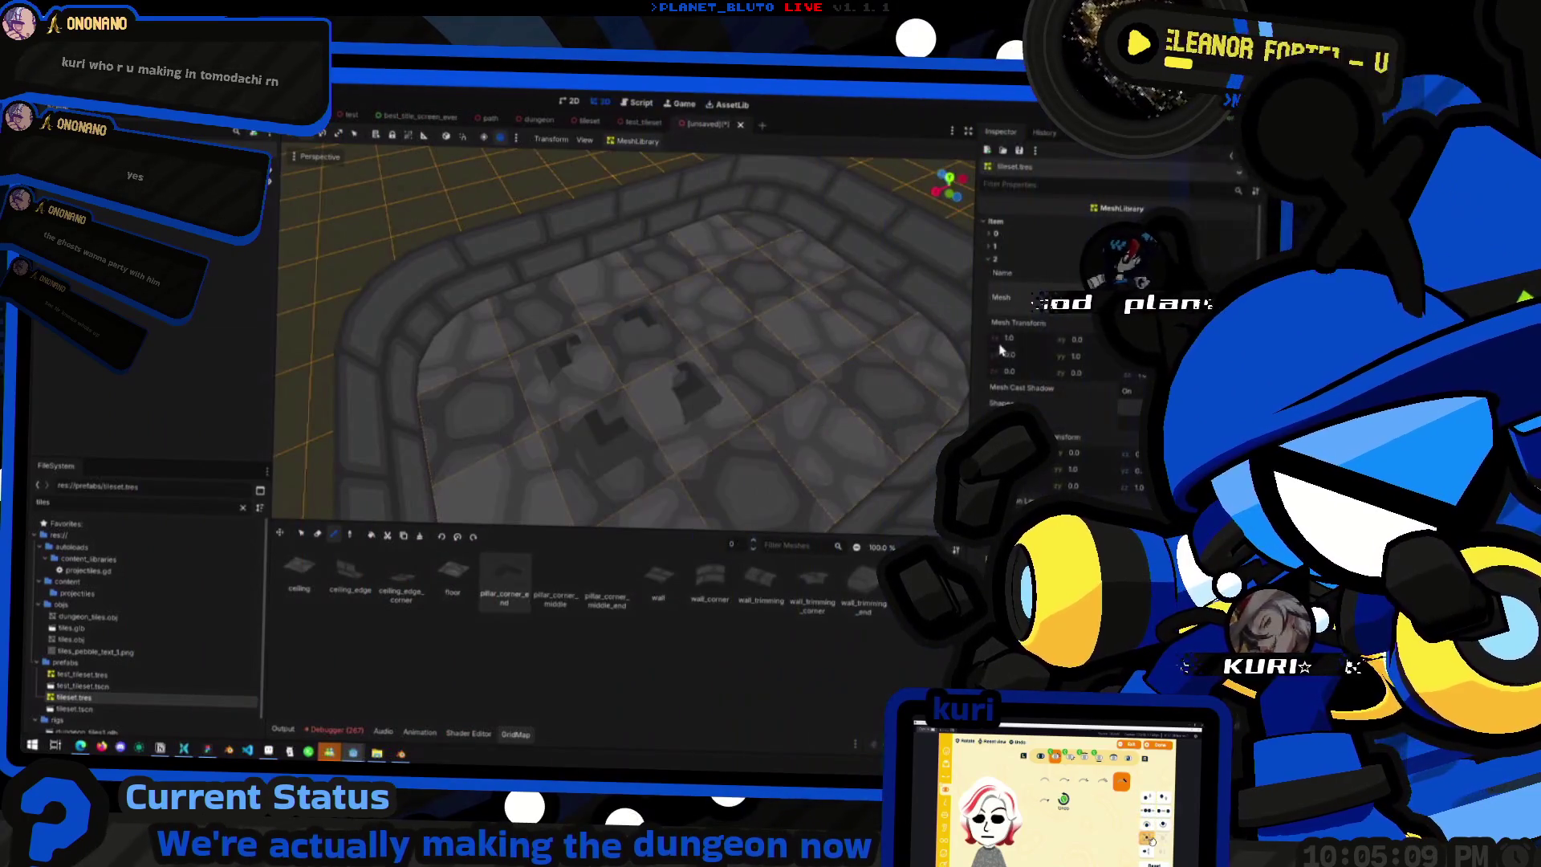
- Orbit around the walled dungeon room, then expand mesh library items 0 and 1
mouse_move(937, 377)
left_mouse_down()
mouse_move(733, 320)
mouse_move(757, 254)
mouse_move(722, 228)
mouse_move(730, 251)
mouse_move(592, 310)
left_mouse_up()
scroll(730, 251, "down", 5)
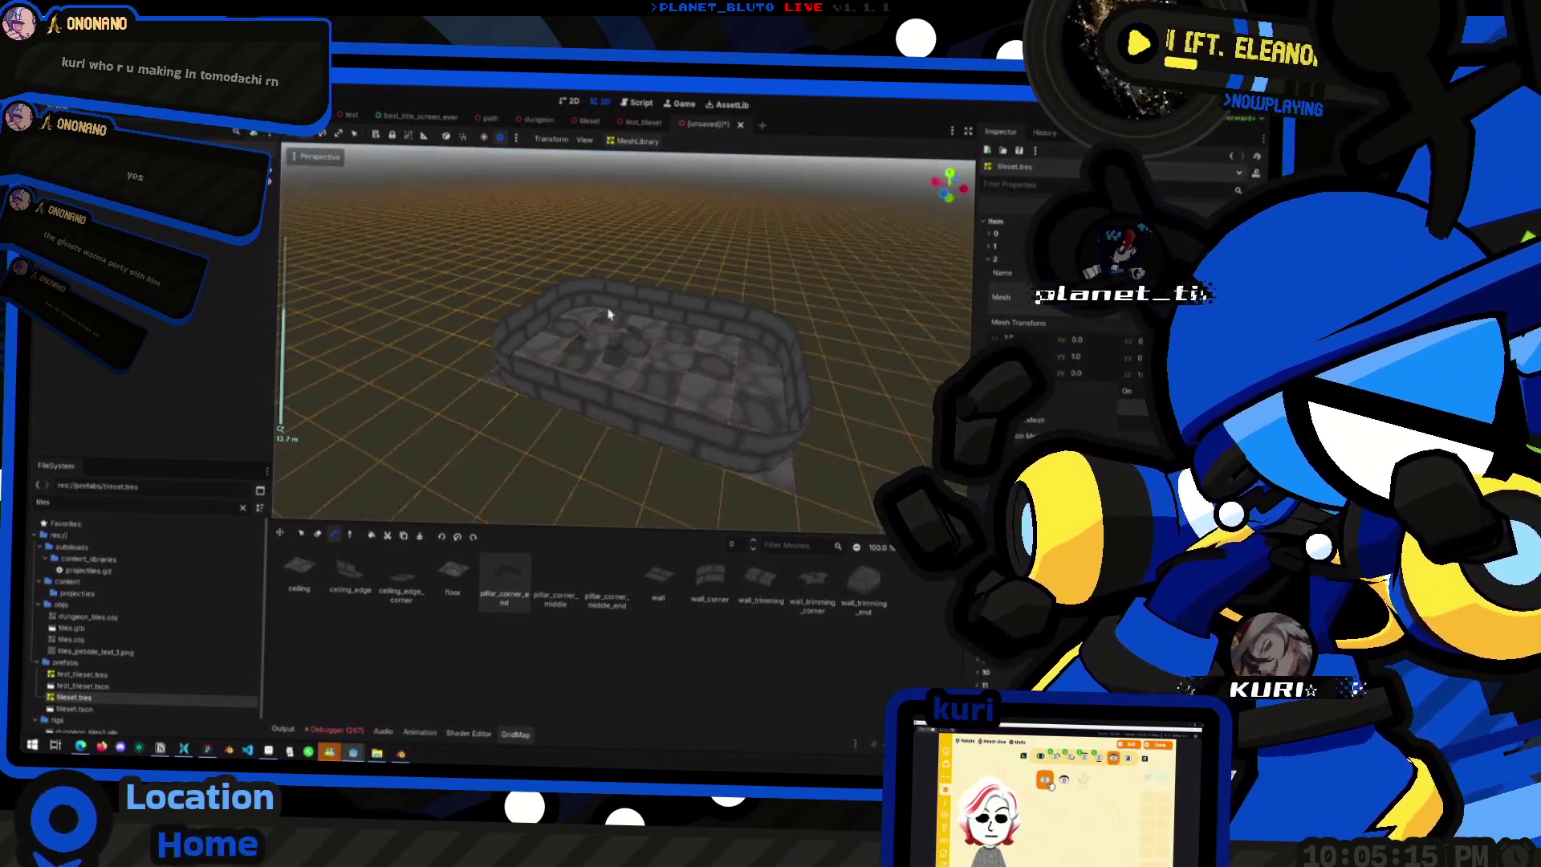
scroll(733, 368, "up", 5)
mouse_move(755, 370)
left_mouse_down()
mouse_move(784, 378)
mouse_move(733, 378)
mouse_move(708, 397)
left_mouse_up()
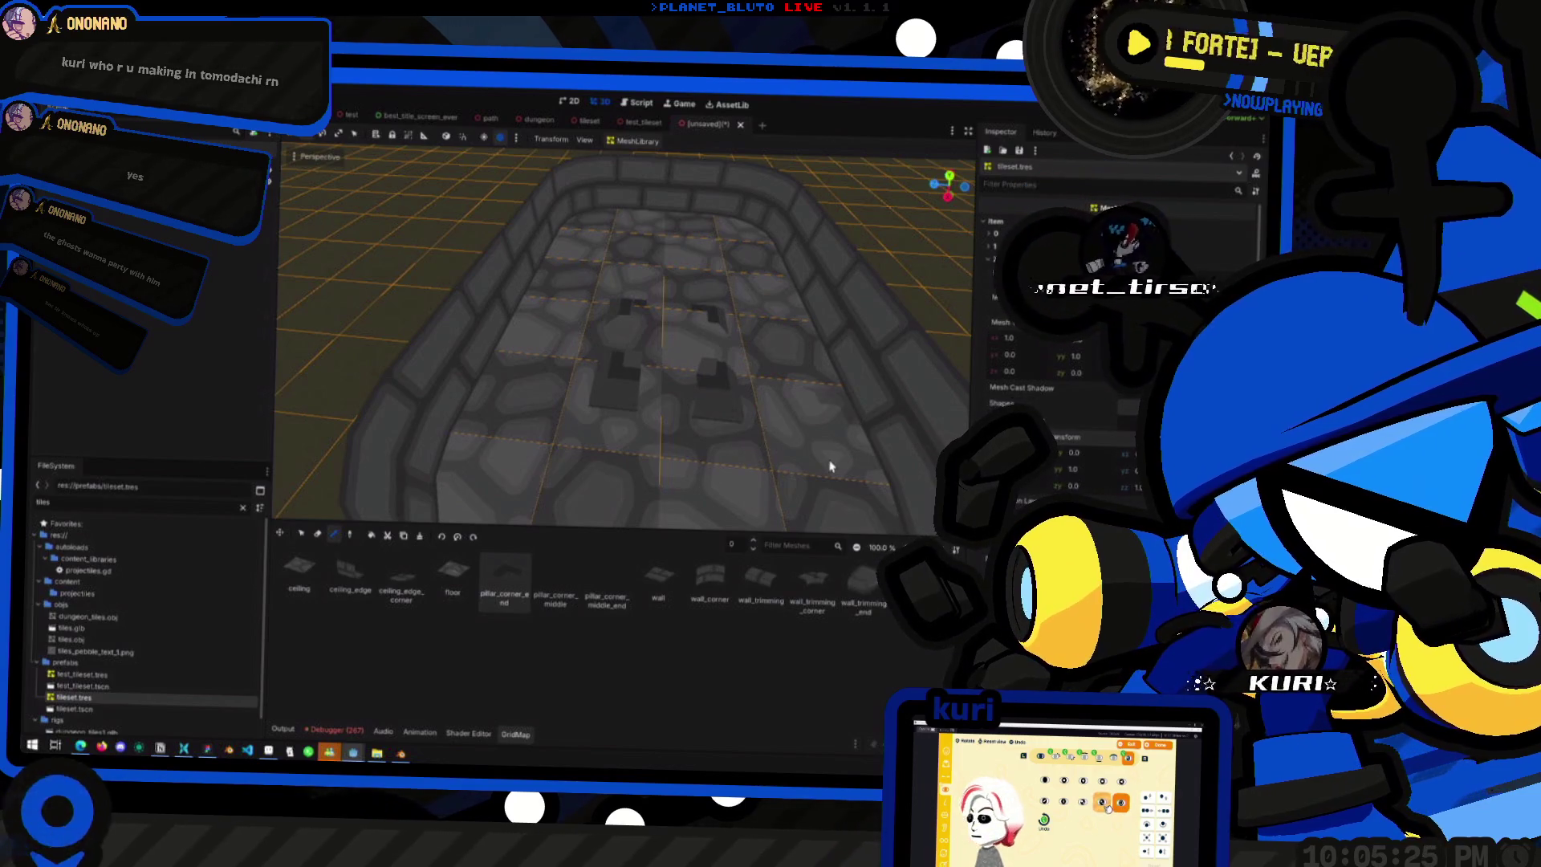
mouse_move(698, 434)
left_mouse_down()
mouse_move(602, 457)
mouse_move(637, 506)
mouse_move(744, 461)
mouse_move(682, 410)
left_mouse_up()
scroll(682, 410, "up", 3)
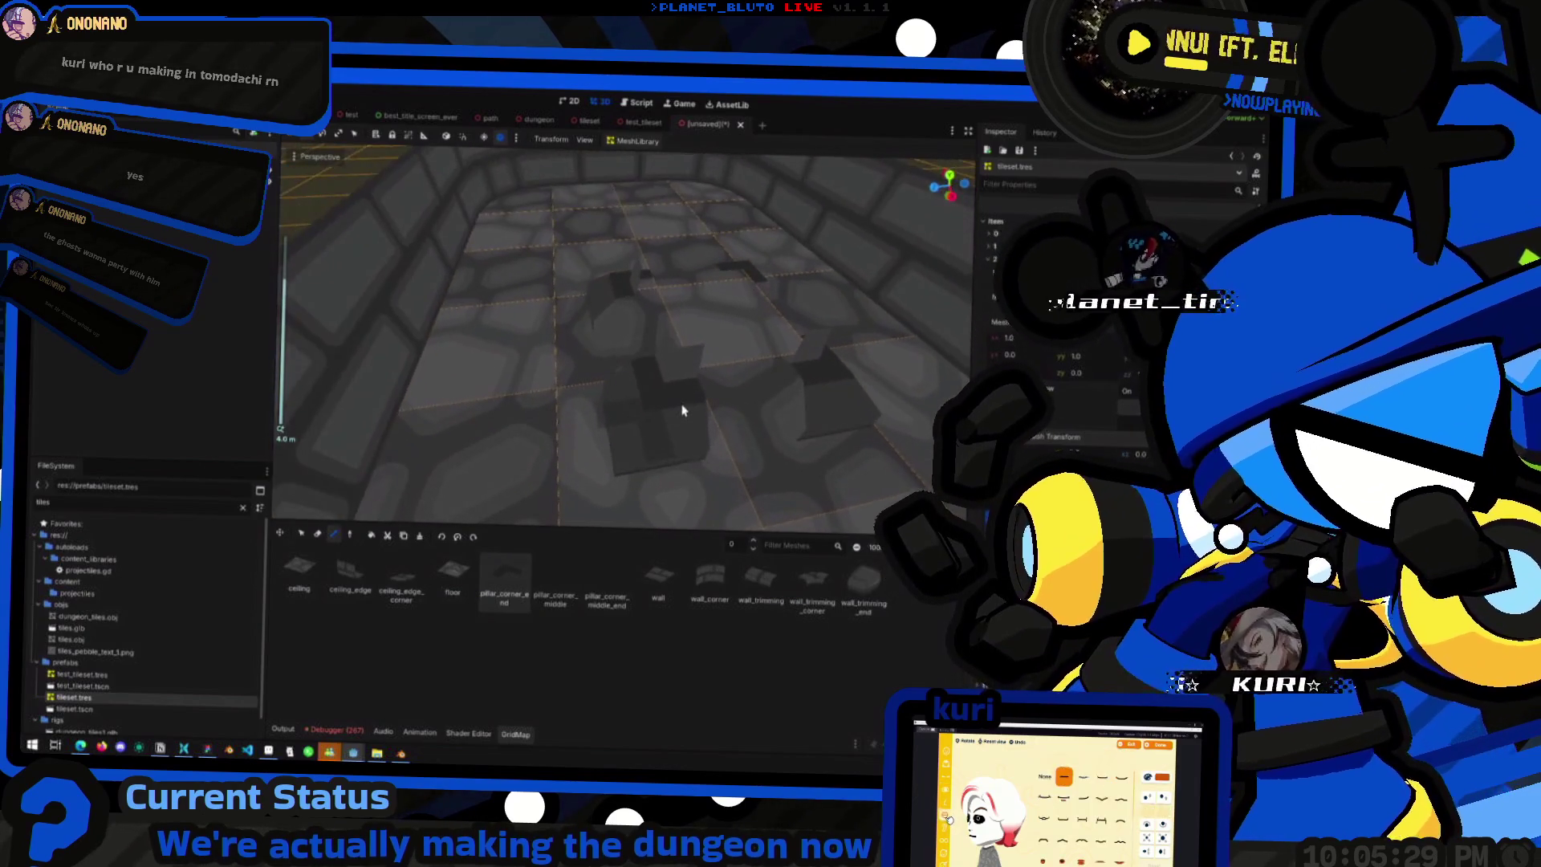
mouse_move(829, 391)
left_mouse_down()
mouse_move(560, 254)
mouse_move(580, 313)
left_mouse_up()
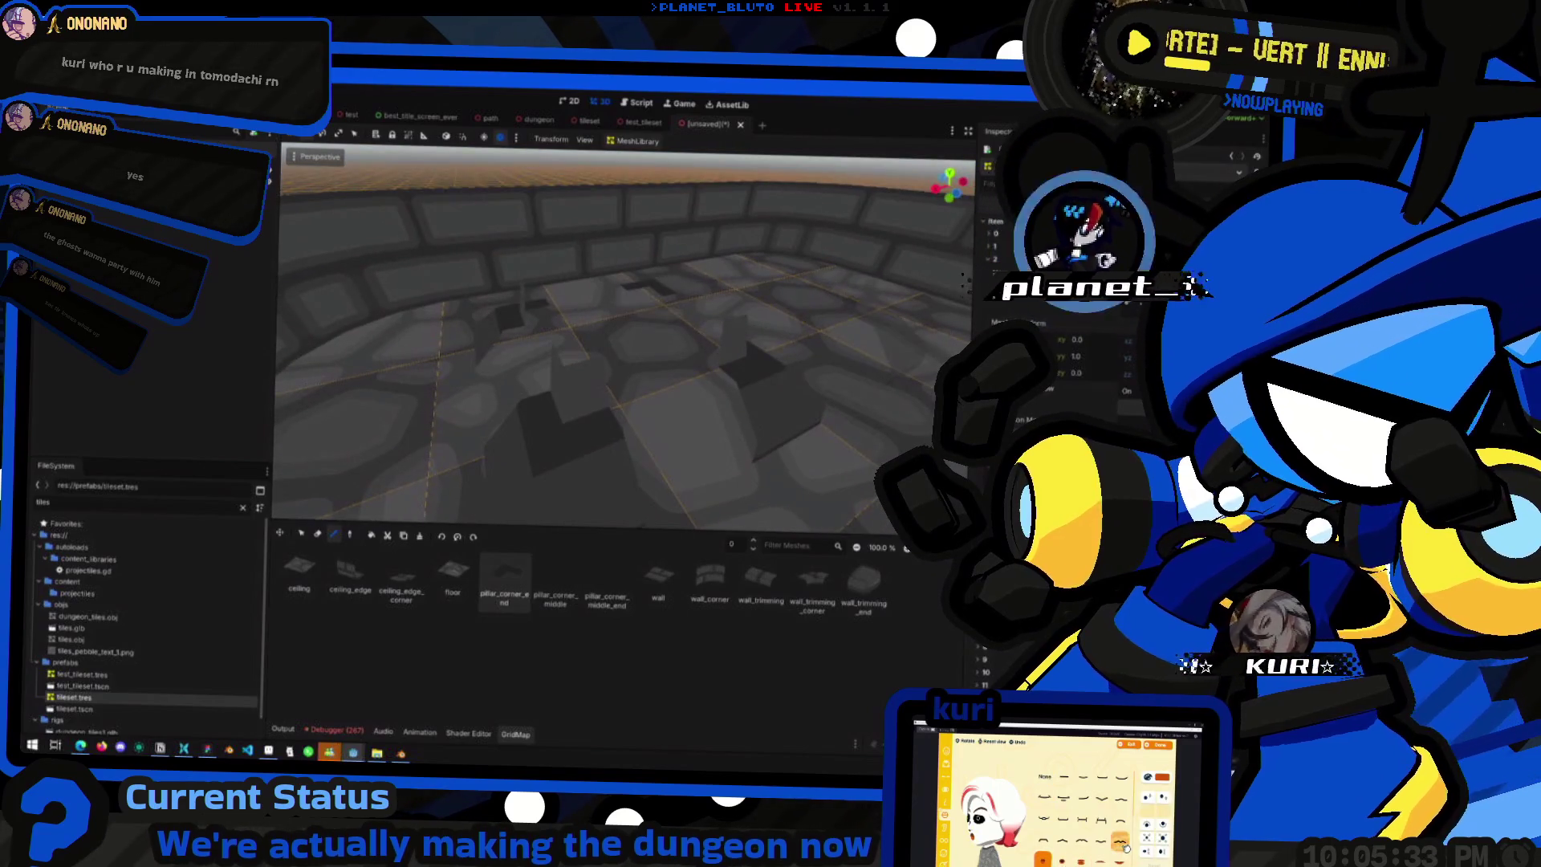
left_click(1000, 224)
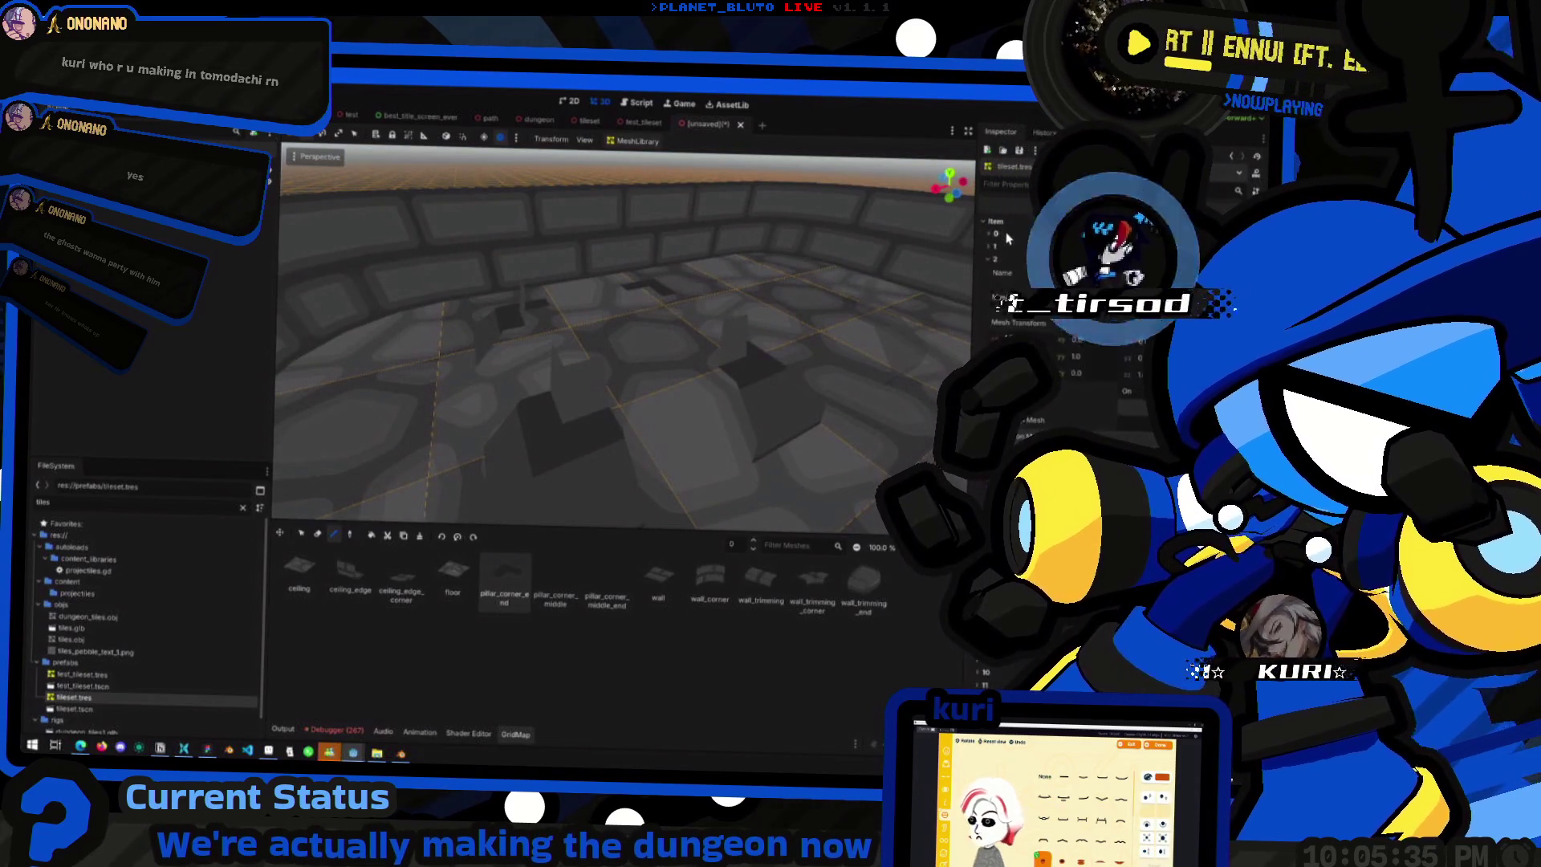
left_click(1009, 247)
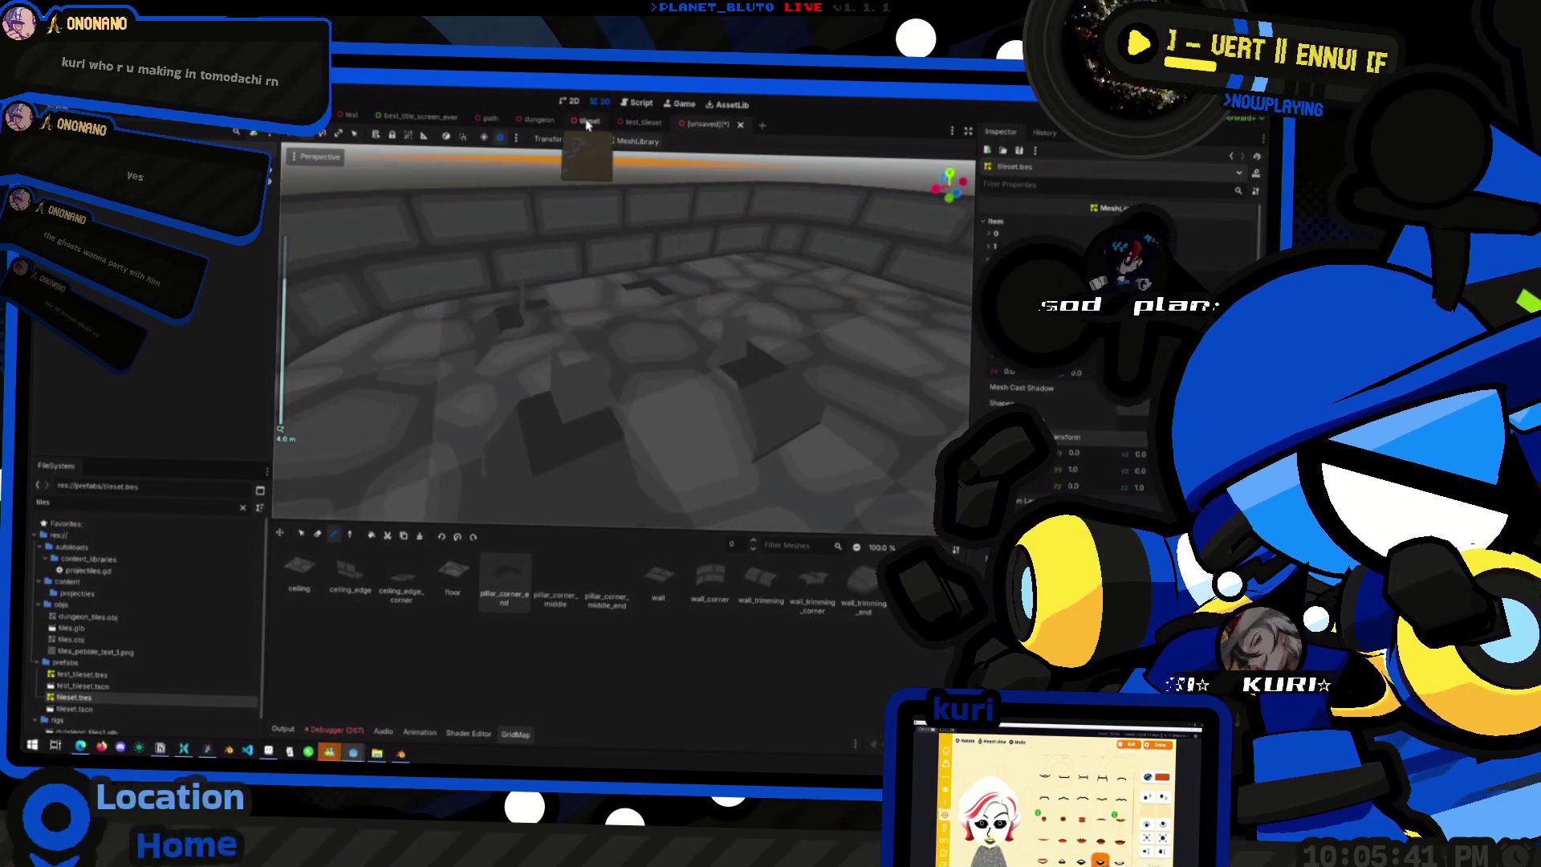
- In the tileset scene, zoom out to all meshes and choose Scene > Export As > MeshLibrary
left_click(589, 121)
mouse_move(600, 207)
left_mouse_down()
mouse_move(675, 345)
mouse_move(819, 388)
mouse_move(637, 368)
mouse_move(709, 317)
mouse_move(743, 382)
mouse_move(733, 399)
mouse_move(826, 337)
mouse_move(888, 327)
mouse_move(891, 377)
mouse_move(537, 361)
mouse_move(691, 402)
left_mouse_up()
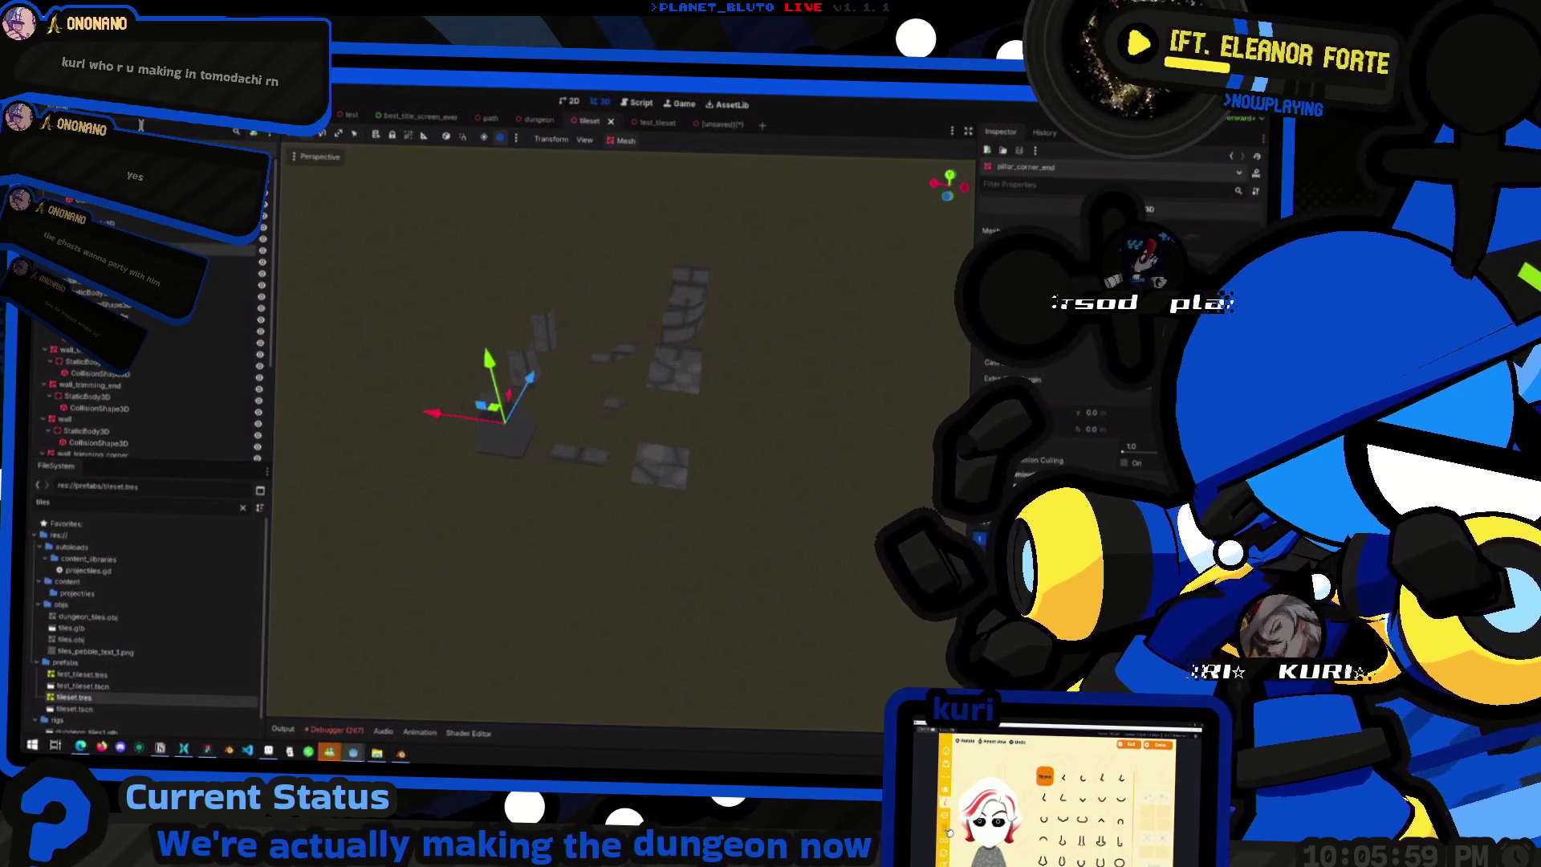
left_click(50, 106)
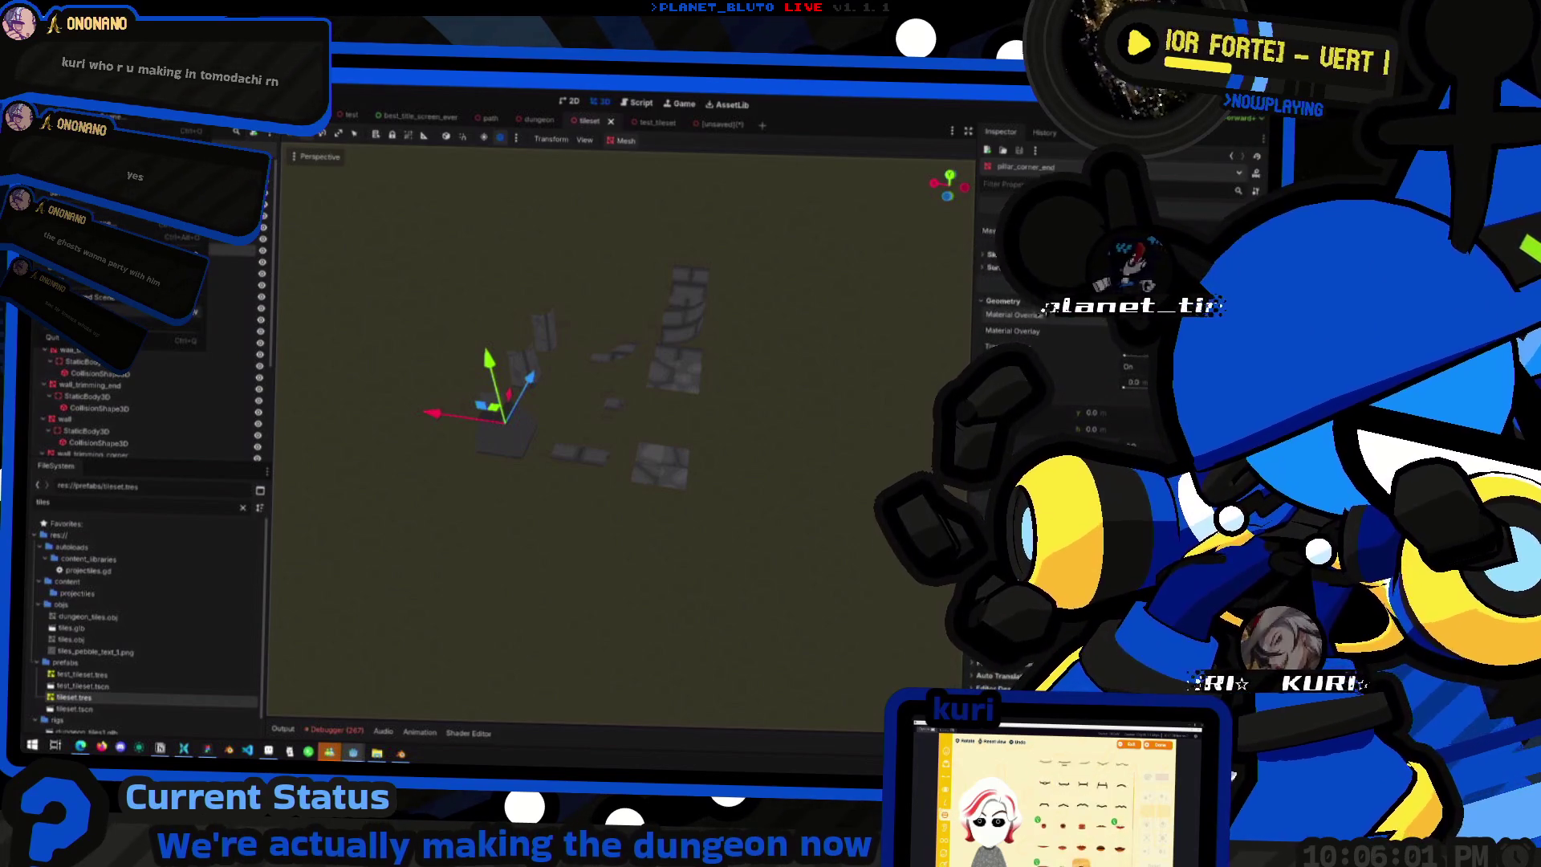
mouse_move(193, 261)
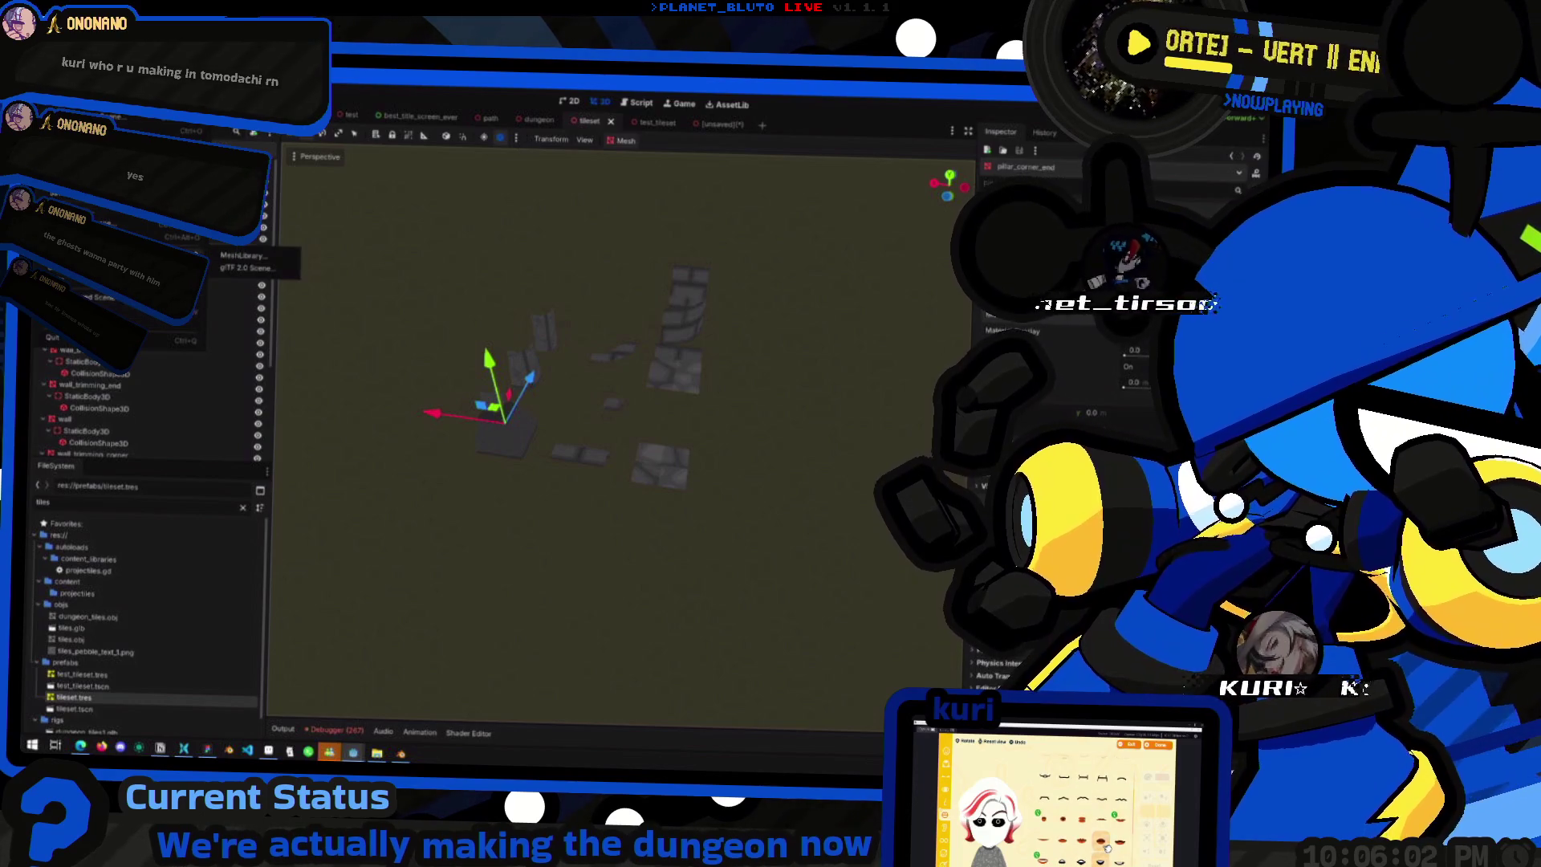
left_click(277, 257)
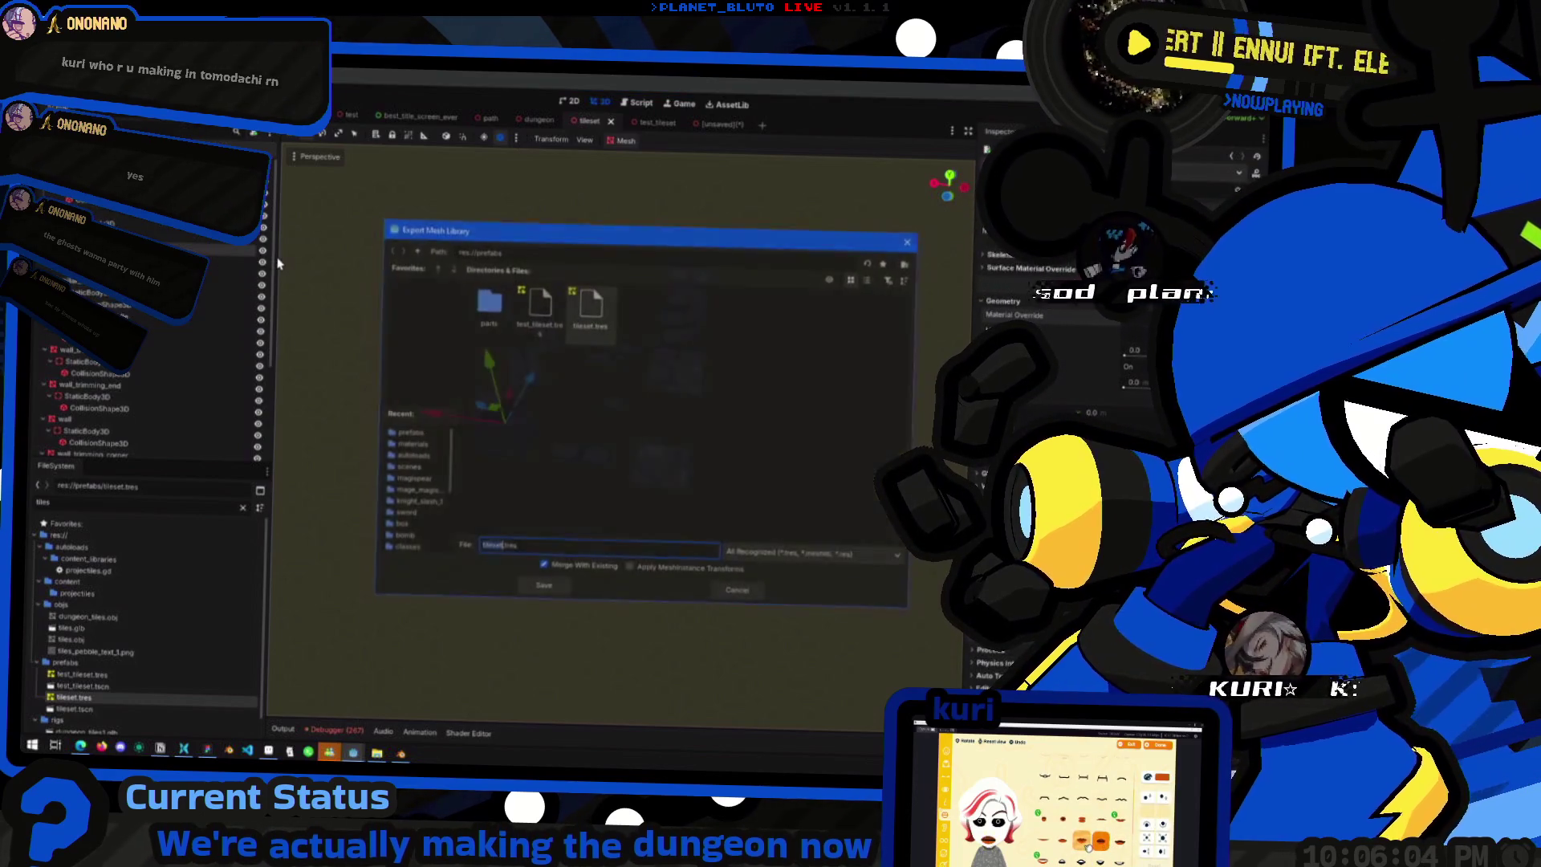
- Leave Apply MeshInstance Transforms off, check the file-type list, and close the export dialog
left_click(675, 573)
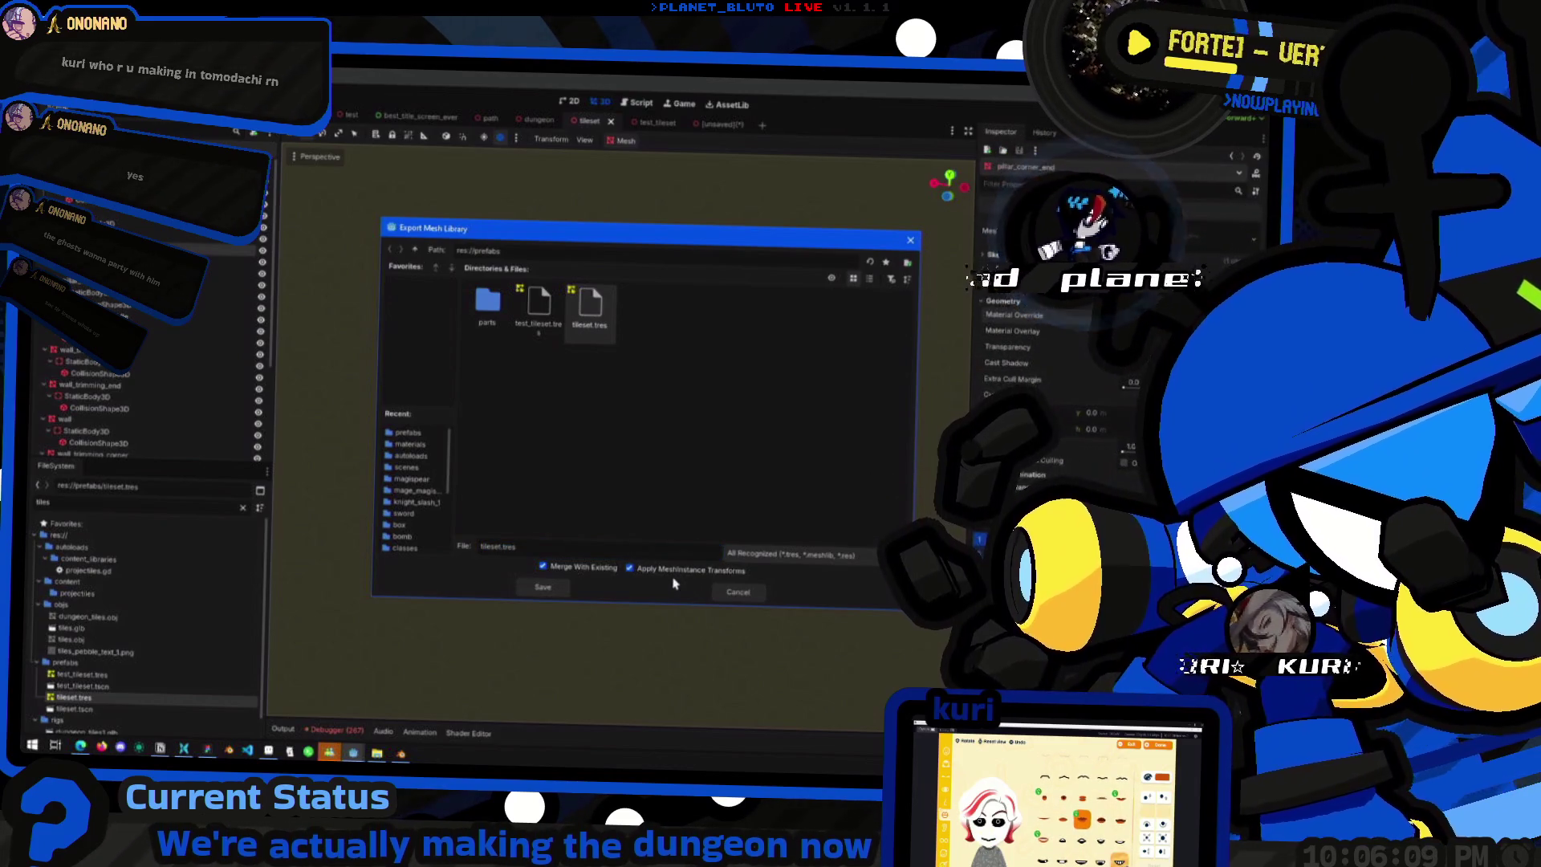
left_click(692, 572)
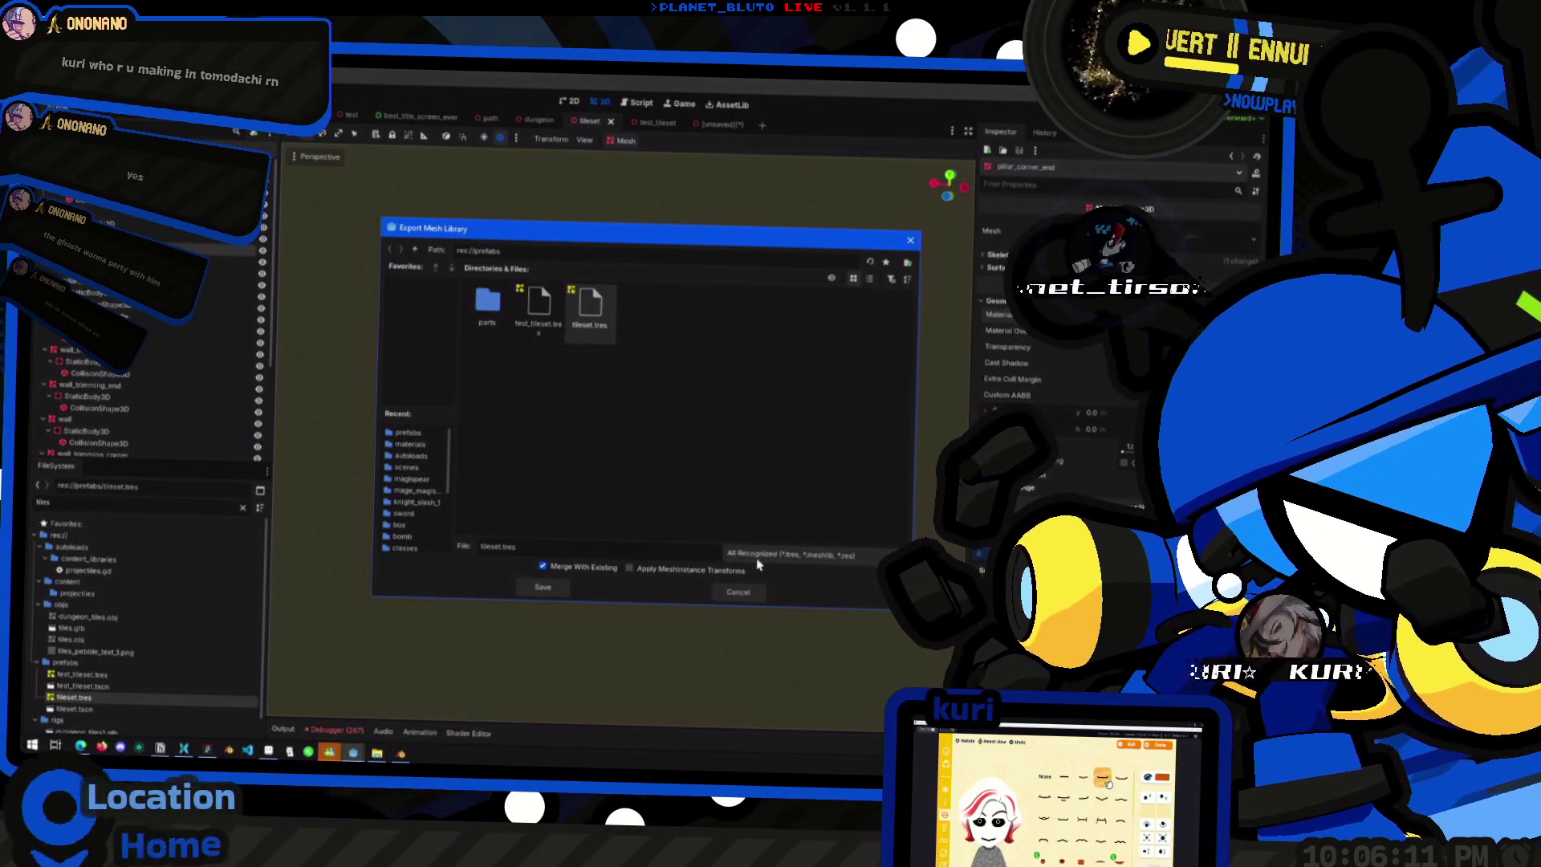
left_click(742, 556)
left_click(768, 562)
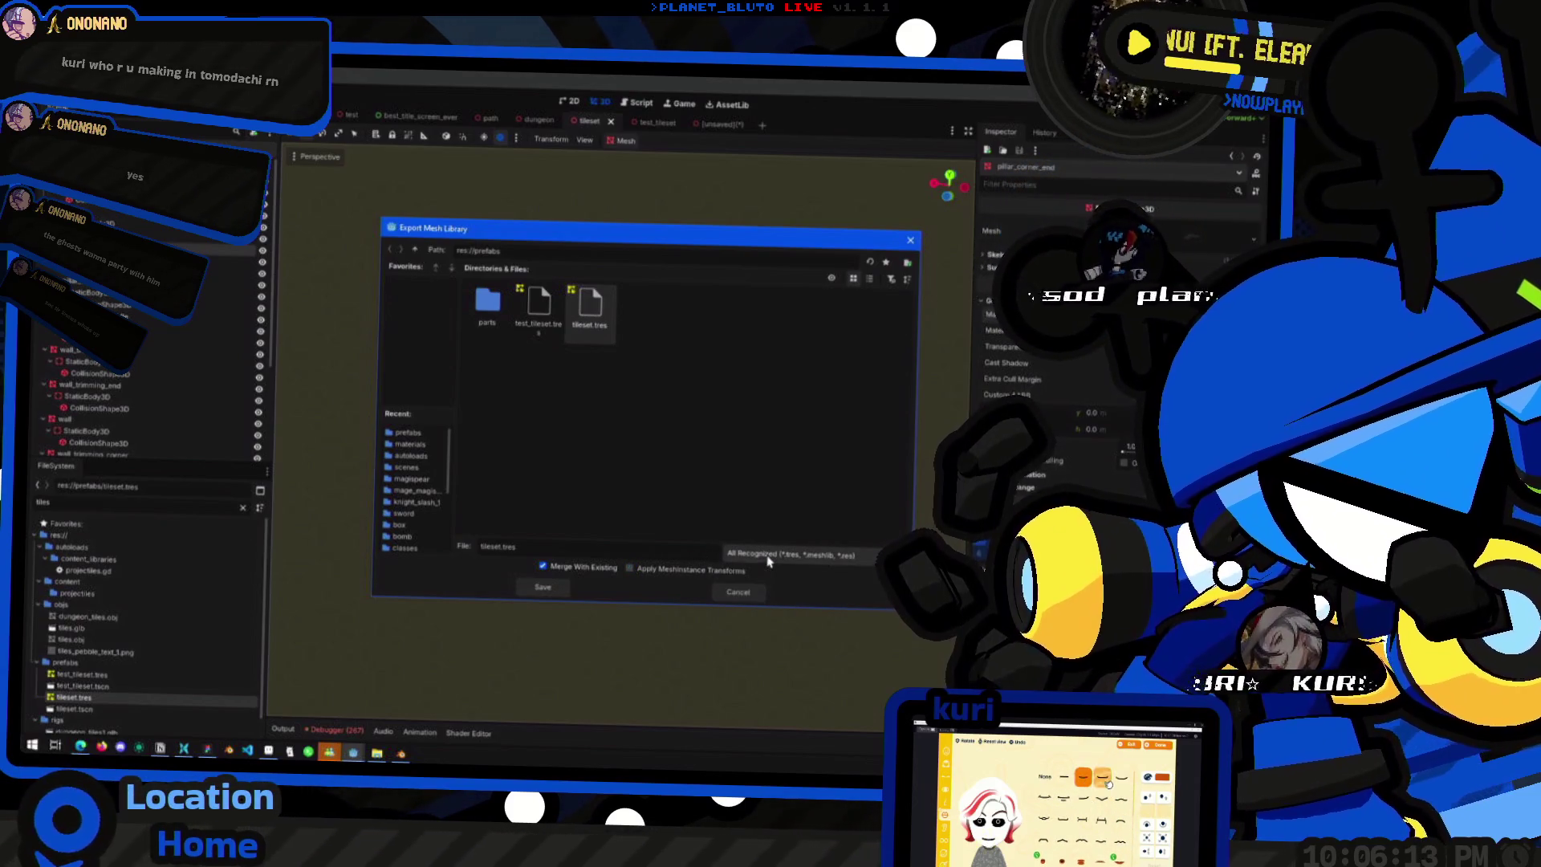
left_click(753, 595)
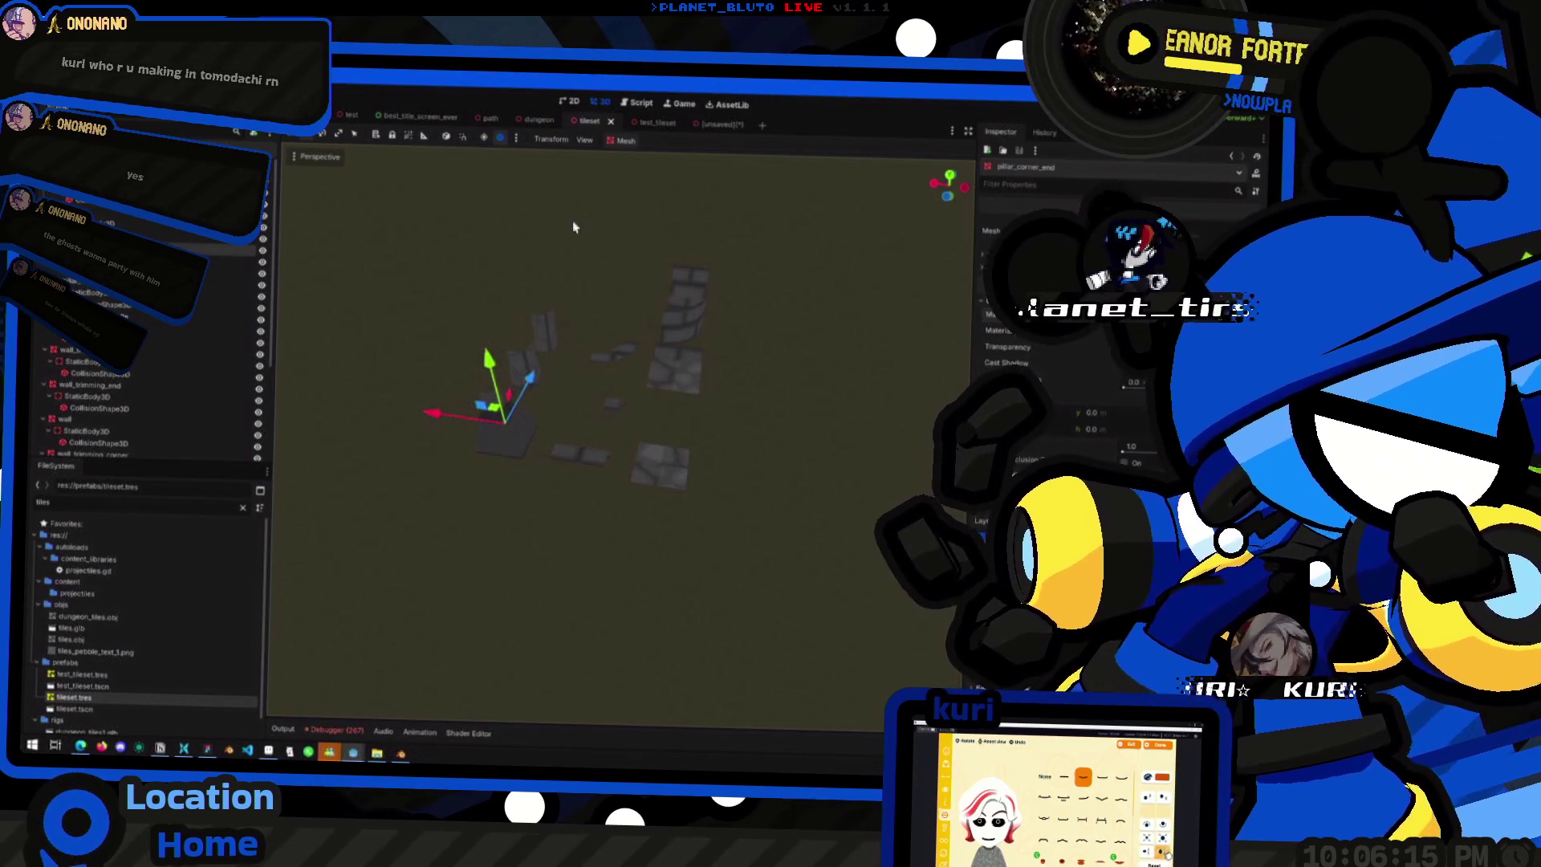
- Look down on the dungeon GridMap floor tiles, then go back to the tileset scene
left_click(711, 124)
left_click(634, 124)
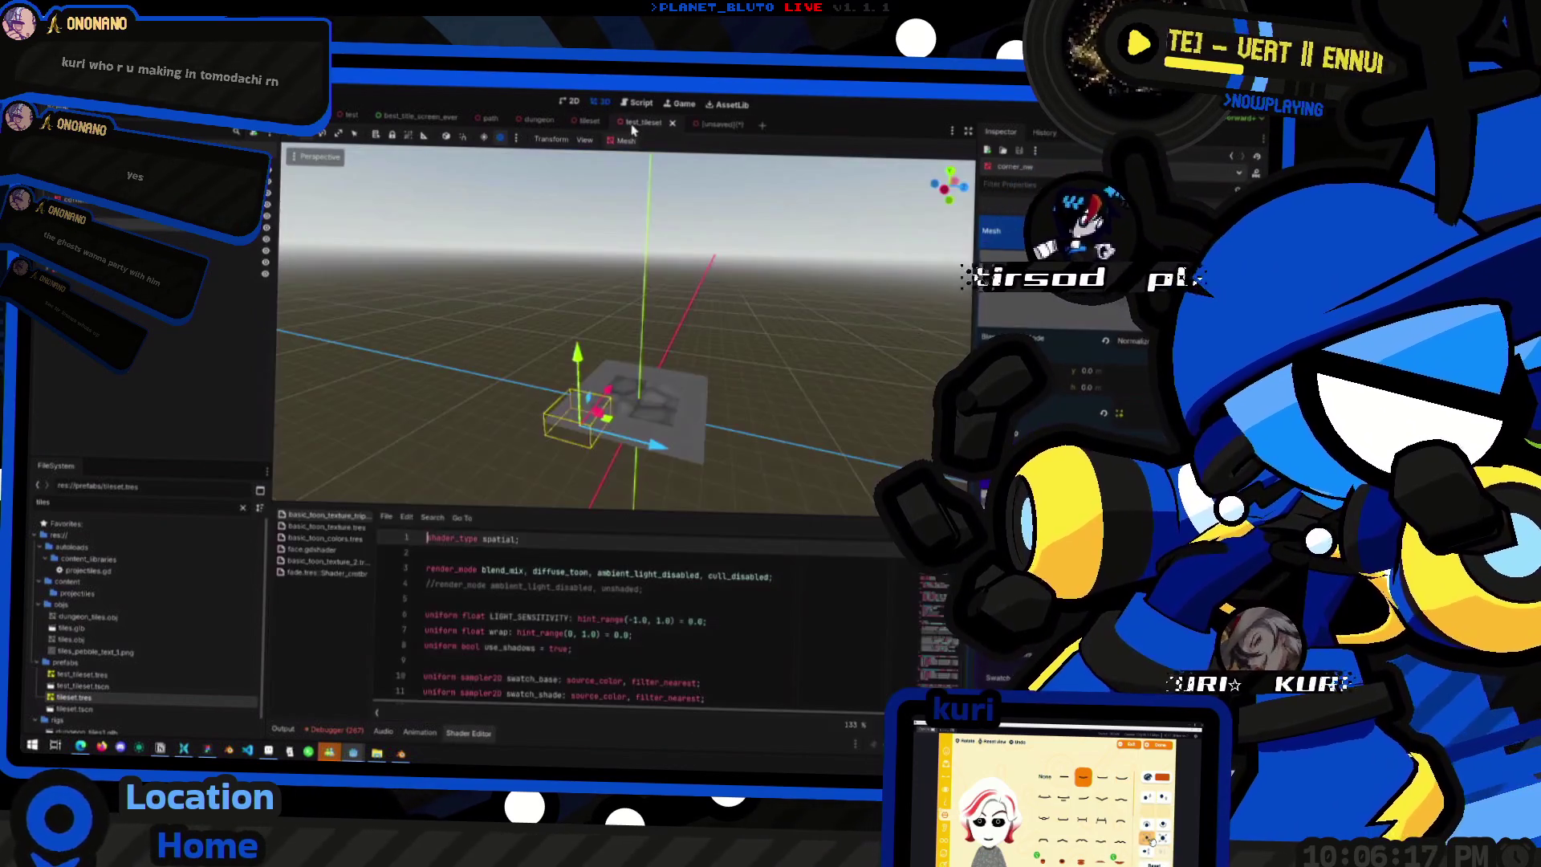
left_click(706, 125)
scroll(727, 297, "down", 3)
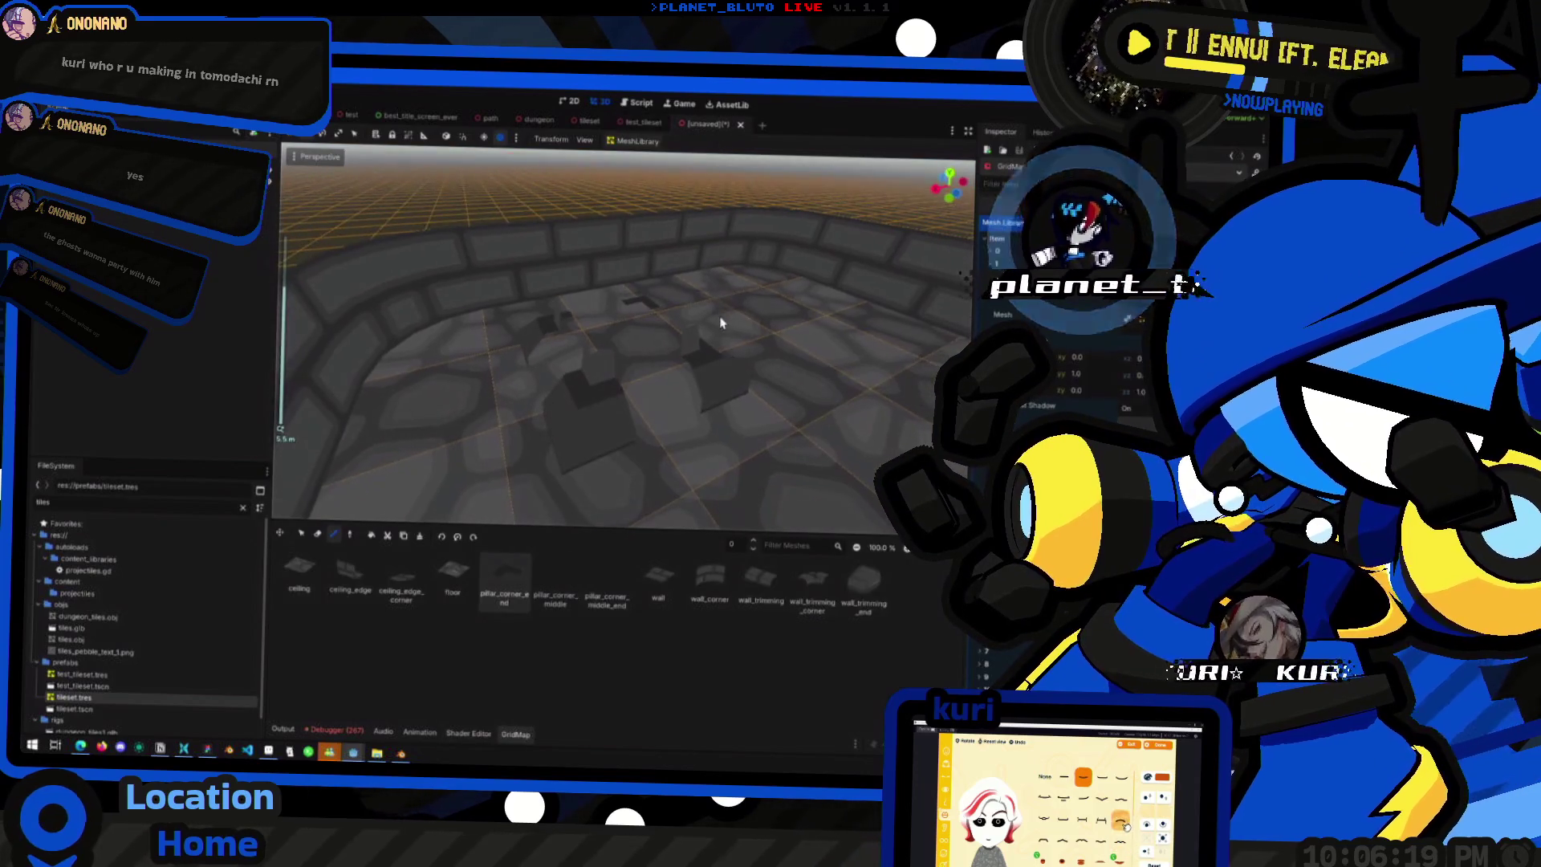
scroll(719, 468, "down", 2)
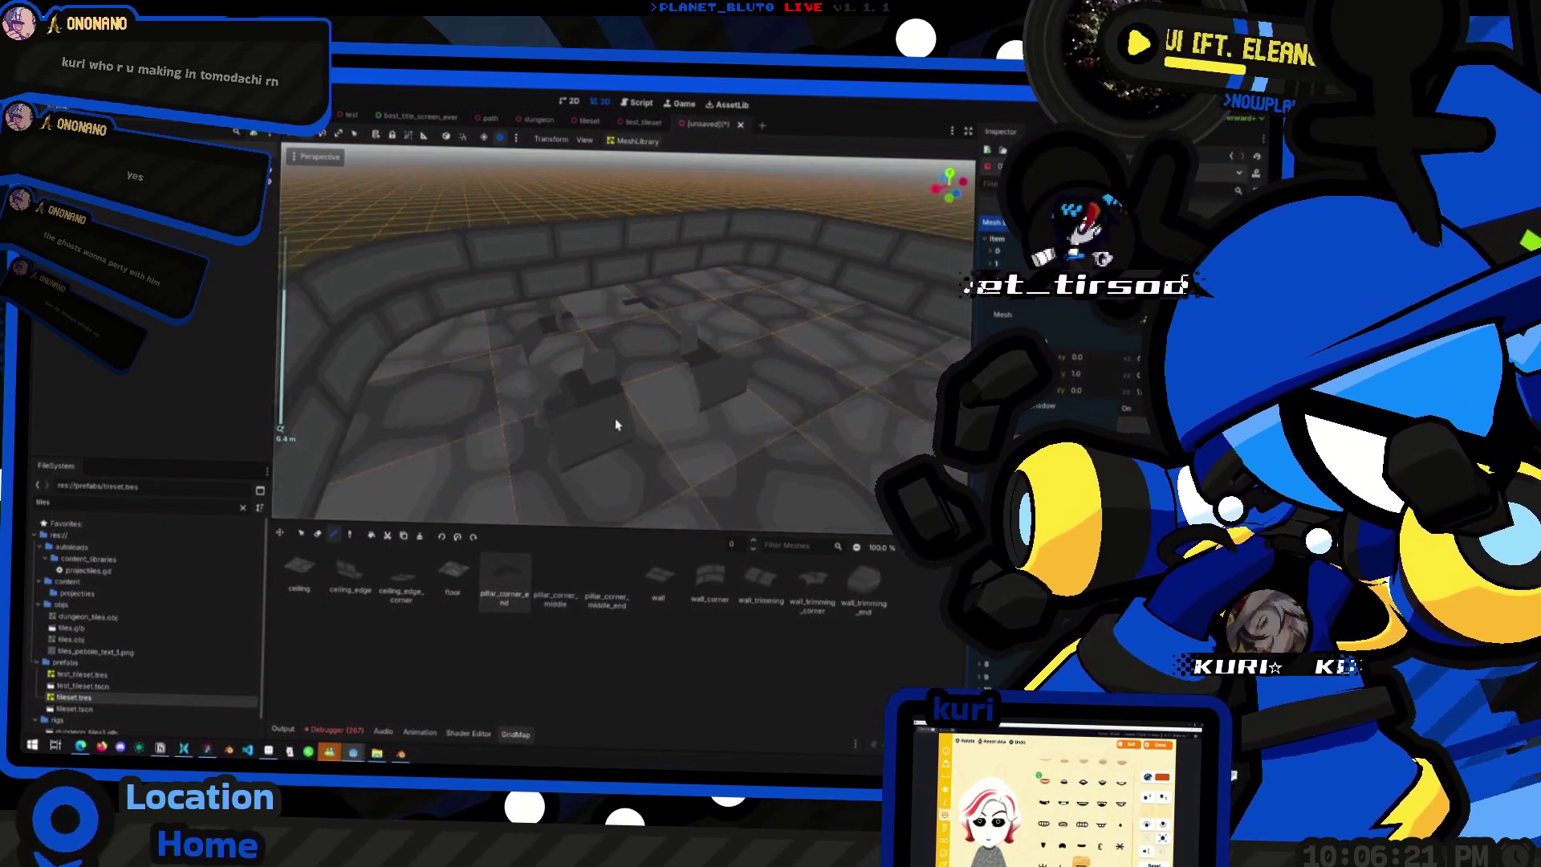
scroll(618, 421, "up", 2)
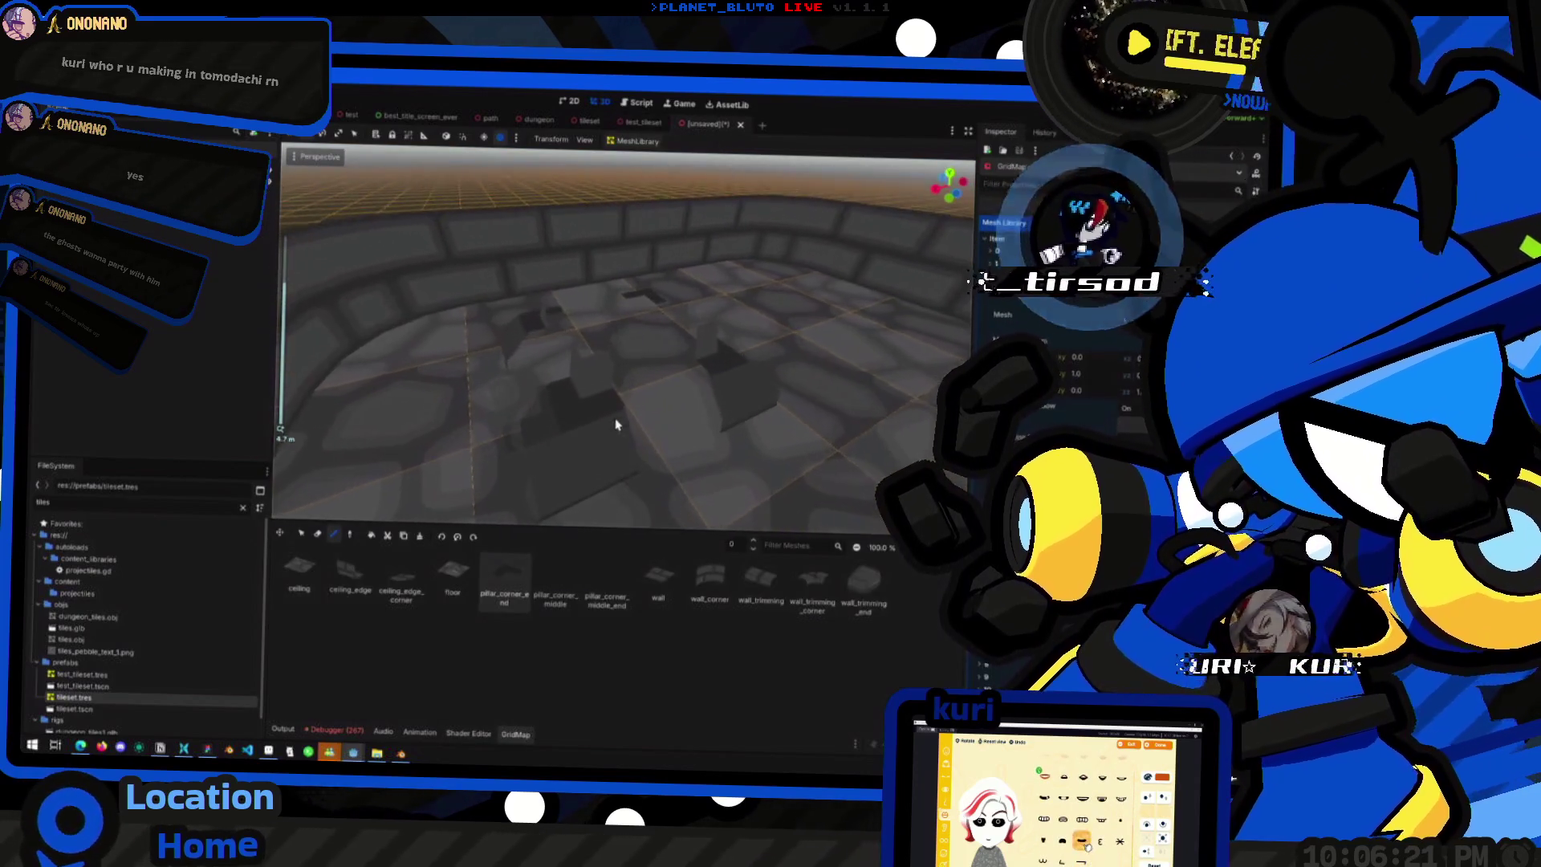
scroll(647, 389, "up", 3)
mouse_move(680, 413)
left_mouse_down()
mouse_move(819, 458)
mouse_move(605, 471)
left_mouse_up()
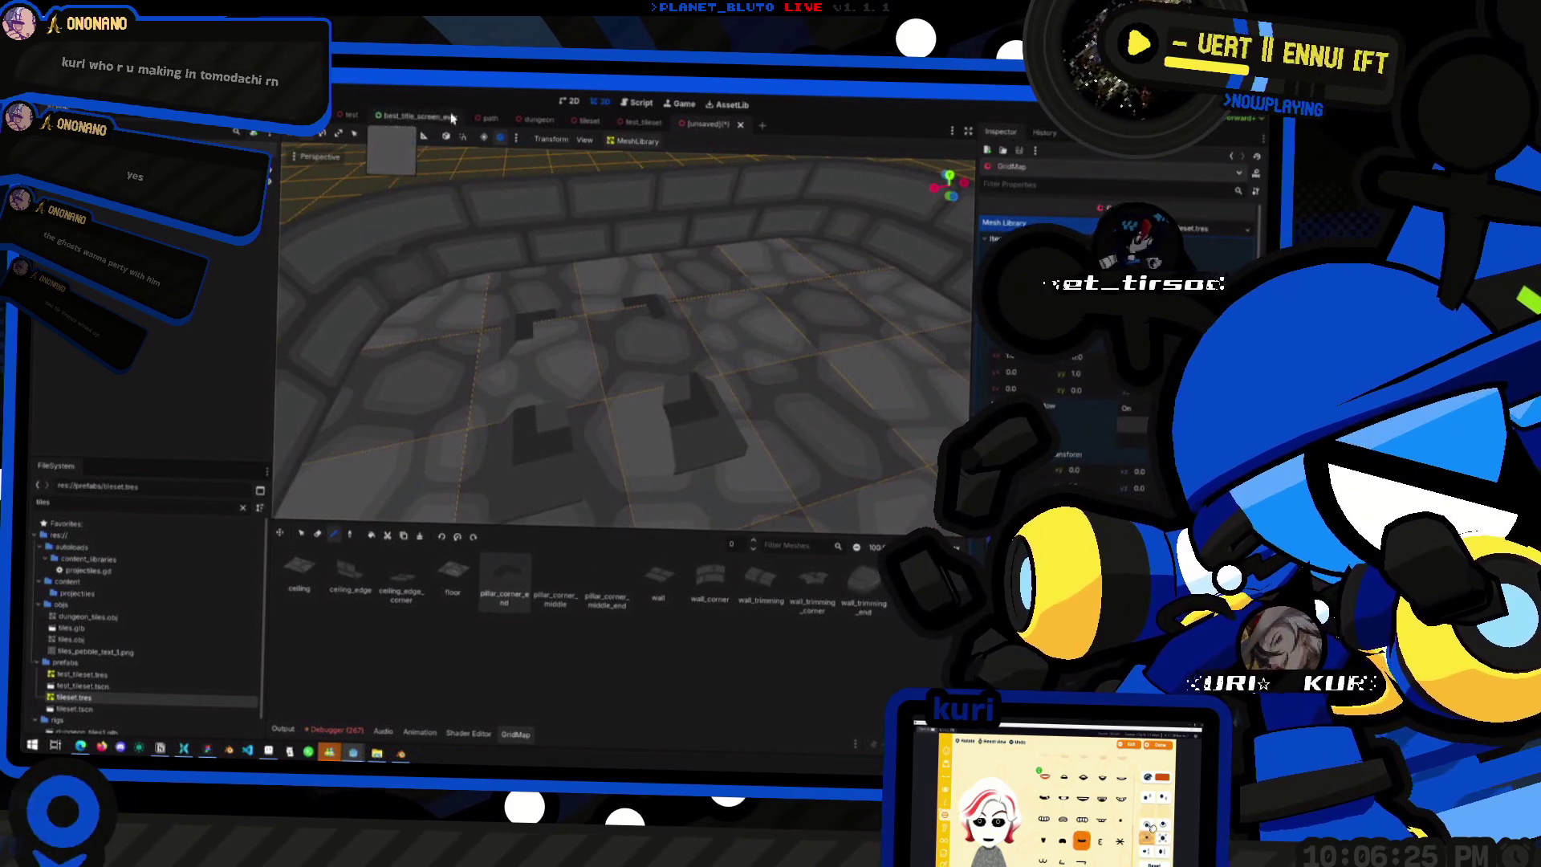
left_click(643, 122)
left_click(589, 122)
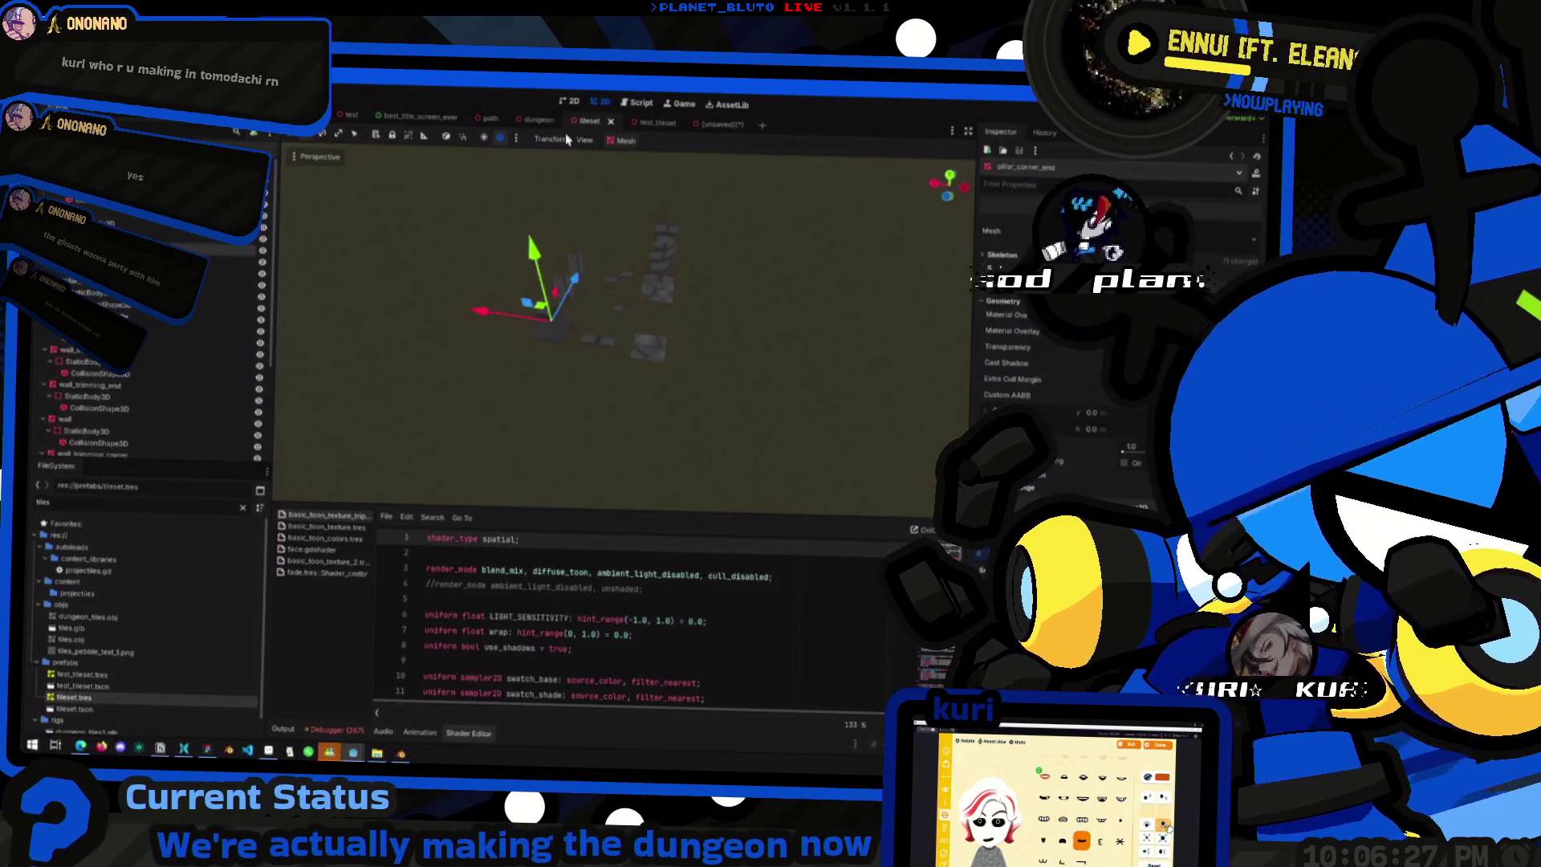
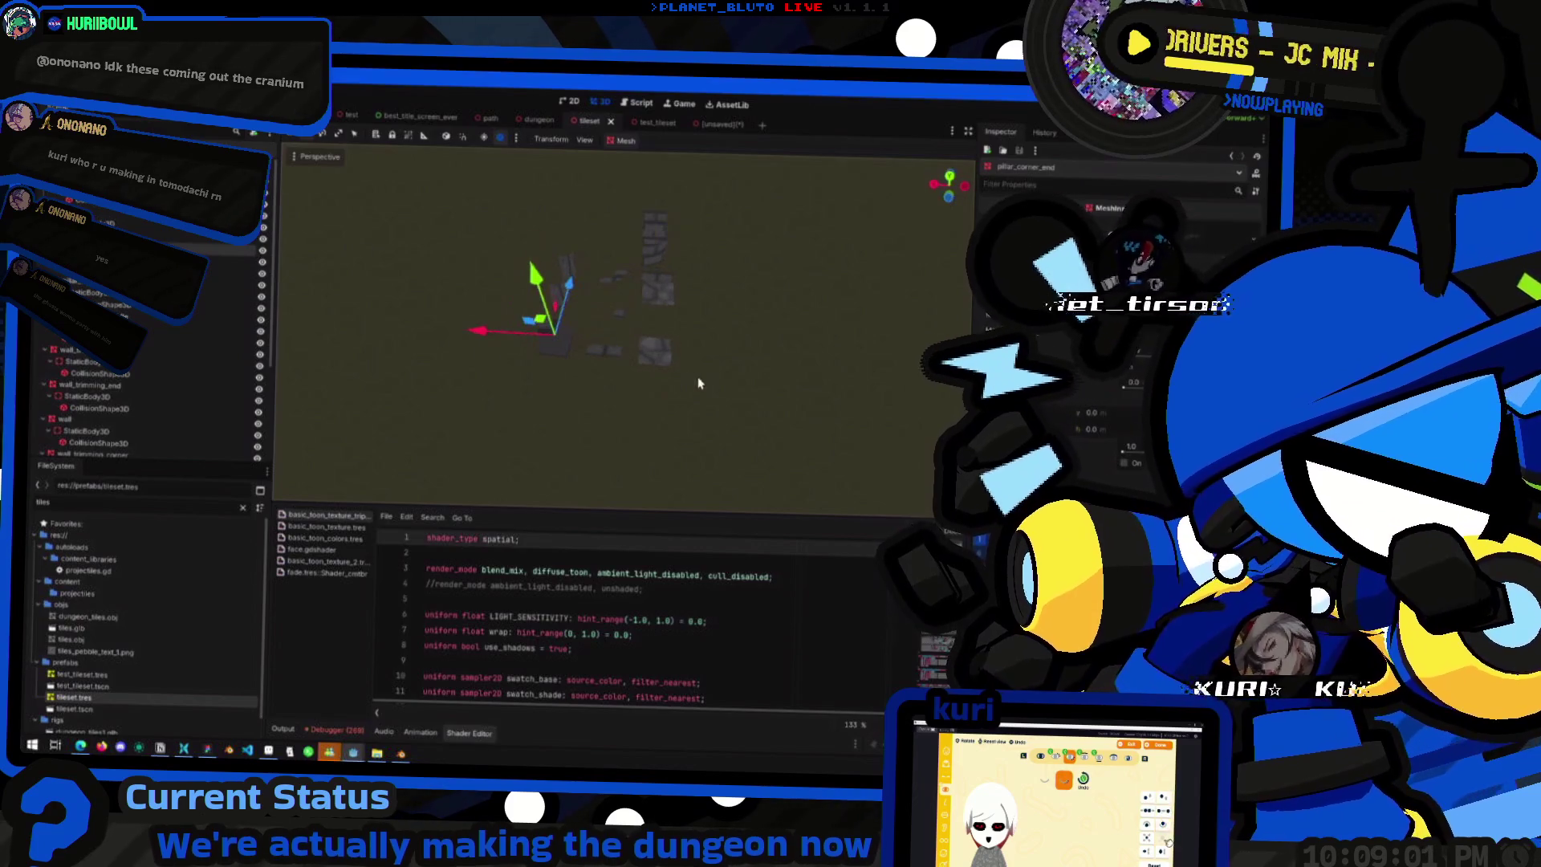
- Orbit around the tile pieces and glance at the Figma planning board before returning to Godot
scroll(666, 369, "up", 5)
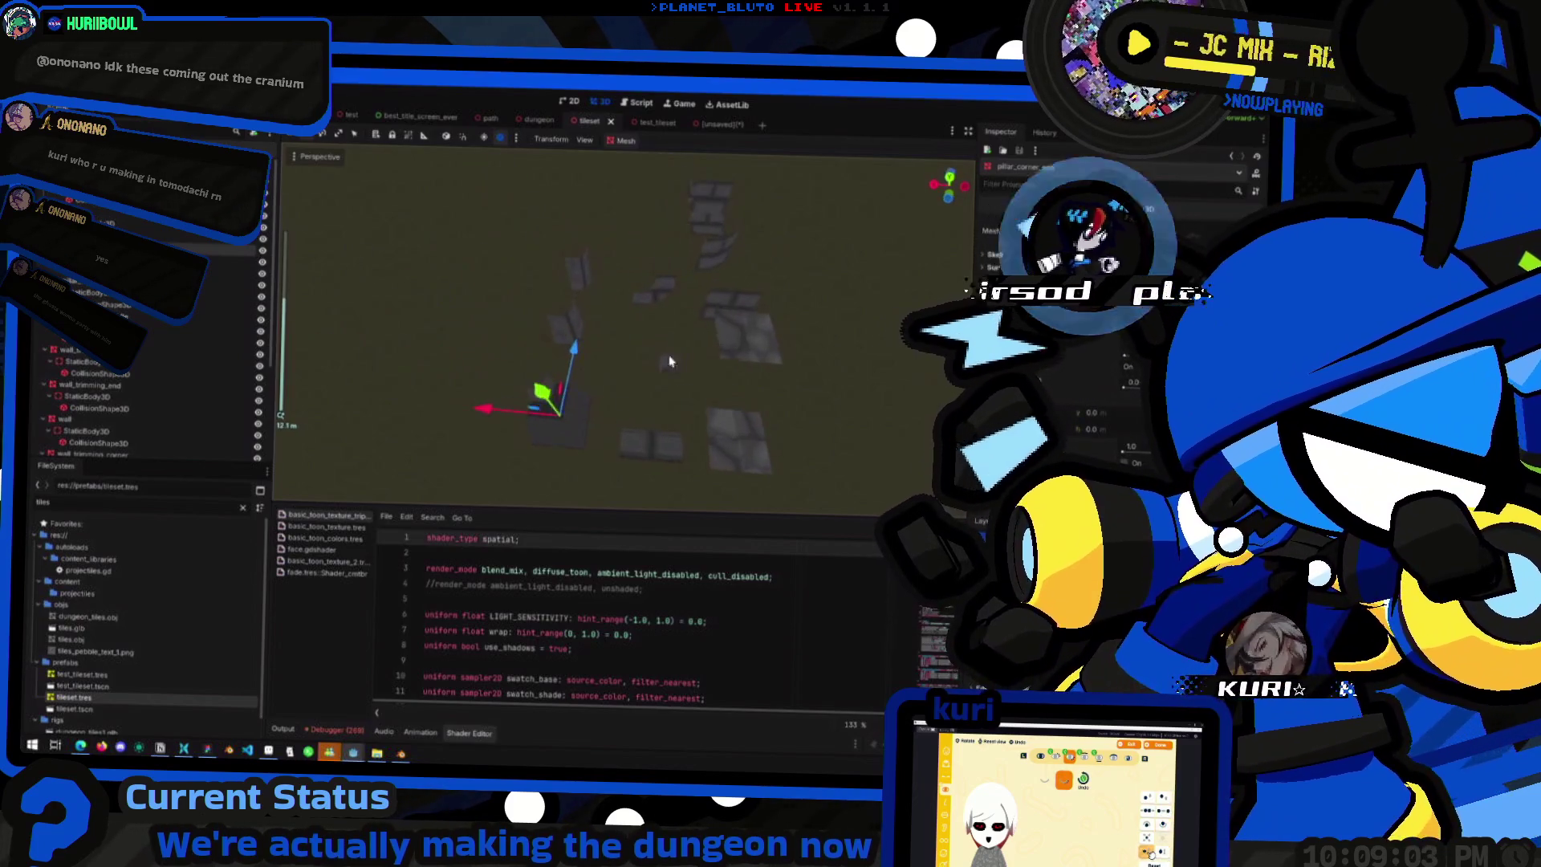
scroll(669, 361, "down", 2)
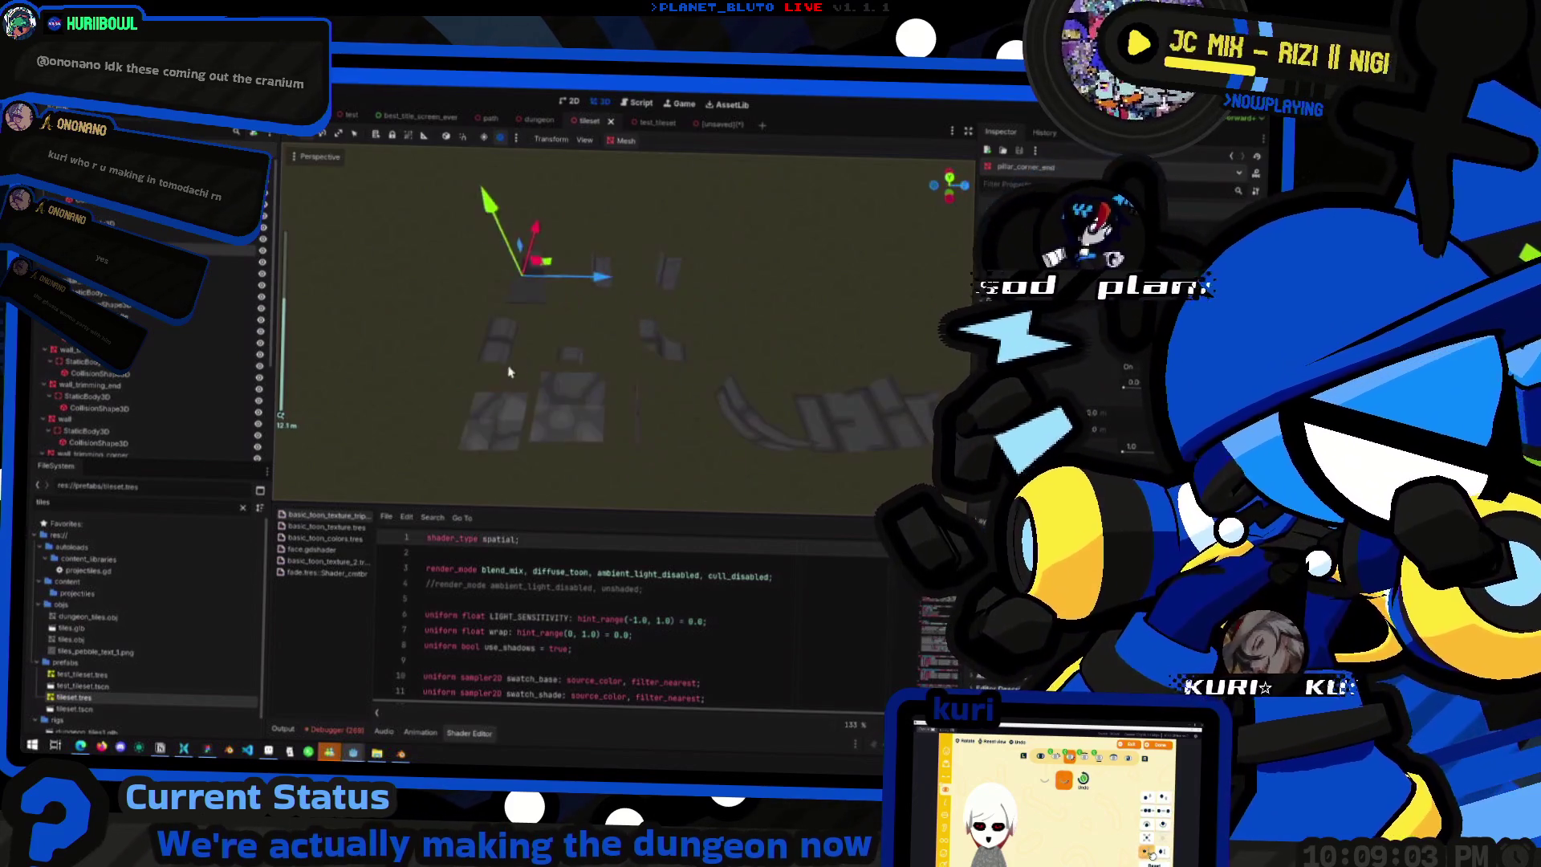
scroll(618, 345, "down", 2)
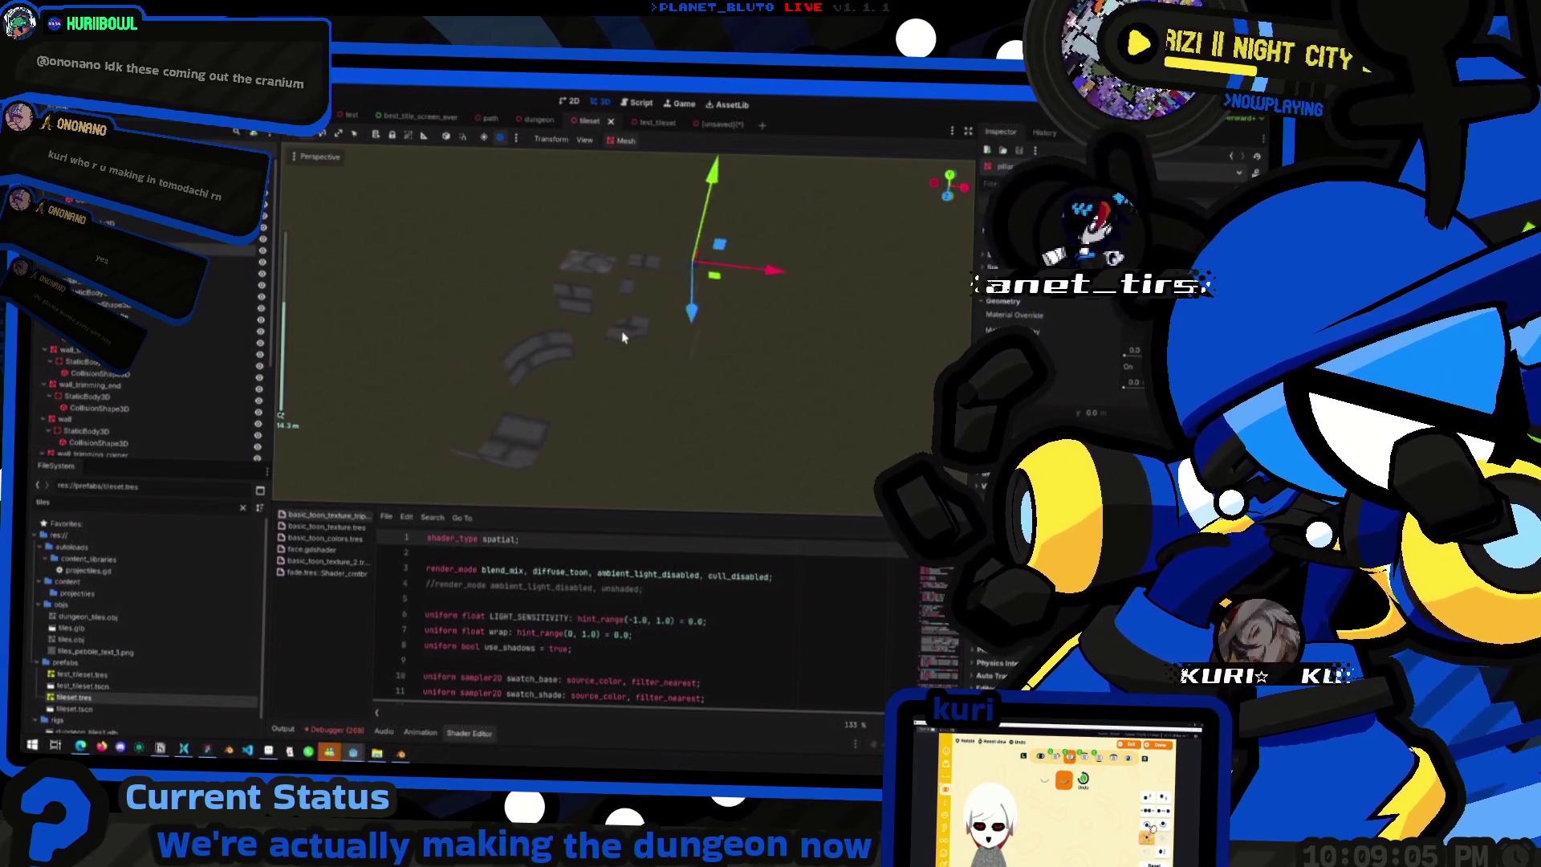
mouse_move(673, 360)
left_mouse_down()
mouse_move(626, 377)
mouse_move(692, 401)
left_mouse_up()
key("alt+Tab")
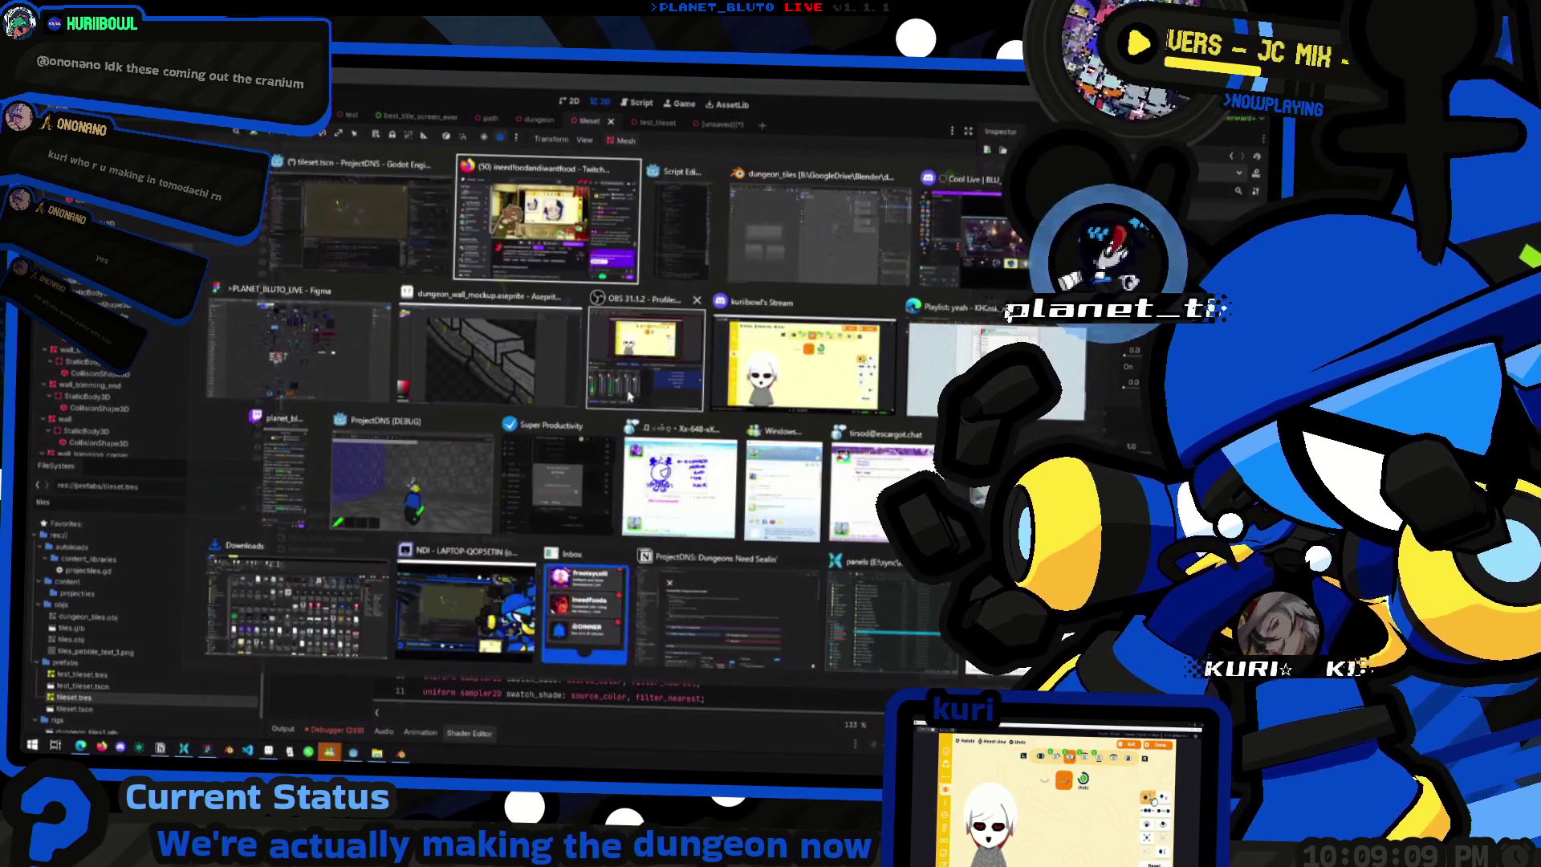
scroll(554, 401, "up", 1)
scroll(555, 401, "right", 1)
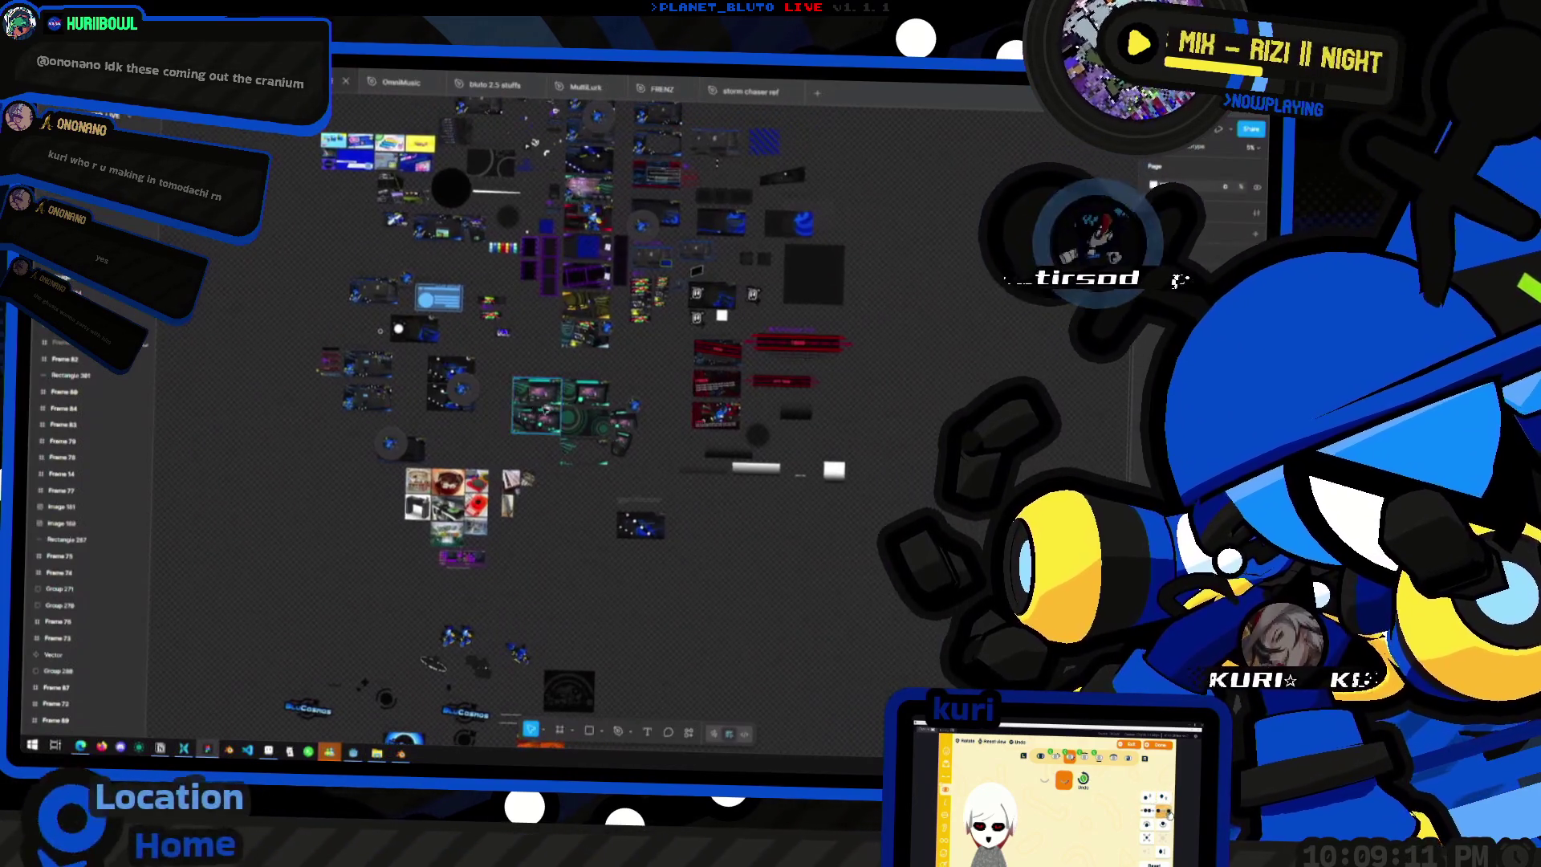
key("alt+Tab")
key("alt+Tab")
key("alt+Tab")
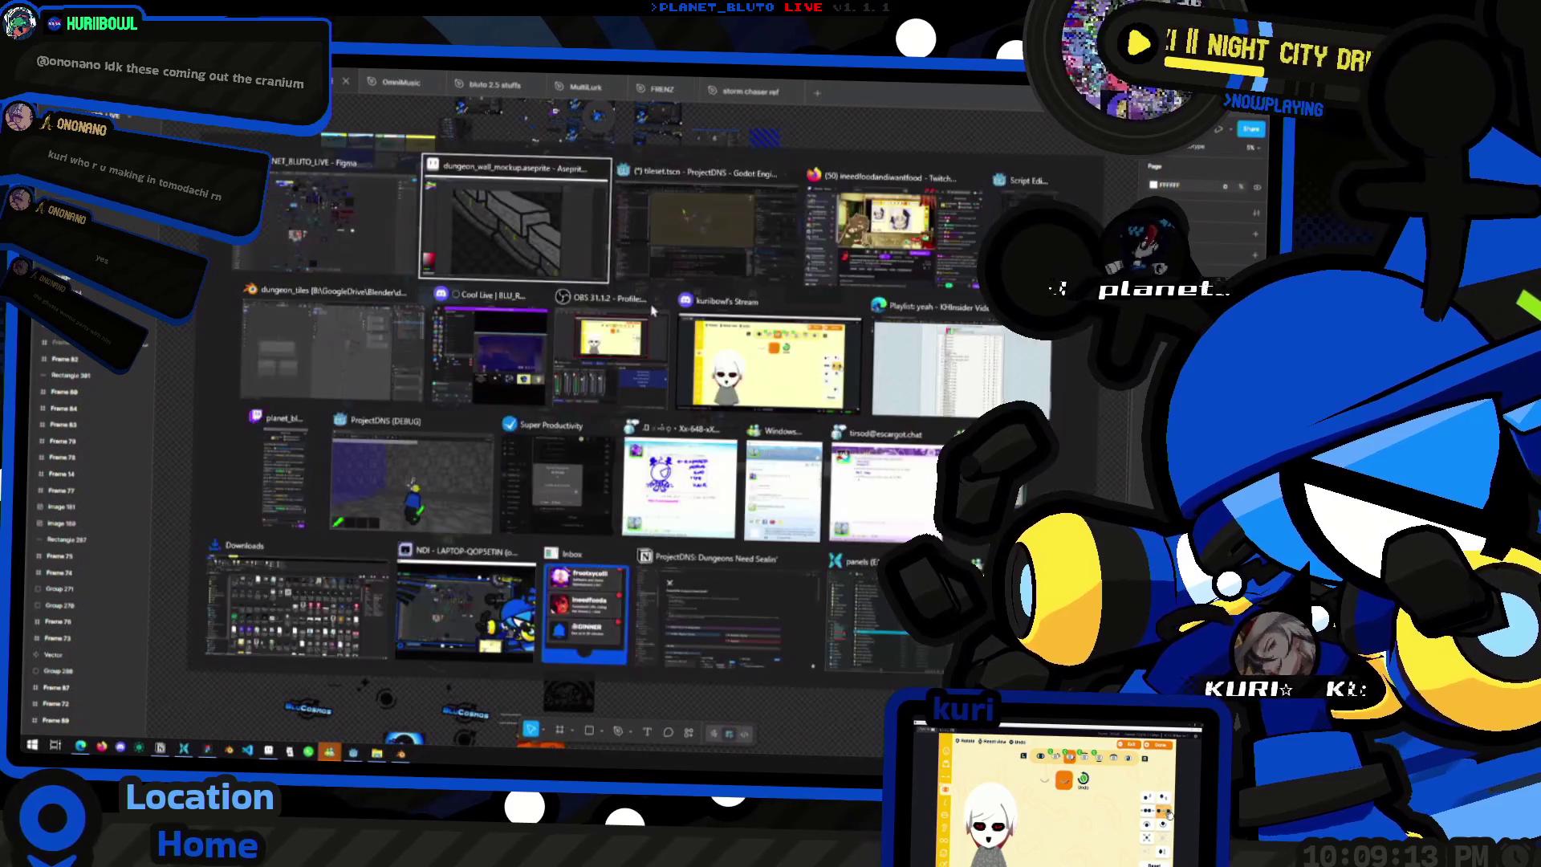
mouse_move(675, 373)
left_mouse_down()
mouse_move(639, 353)
mouse_move(703, 325)
mouse_move(620, 354)
mouse_move(465, 374)
mouse_move(506, 392)
left_mouse_up()
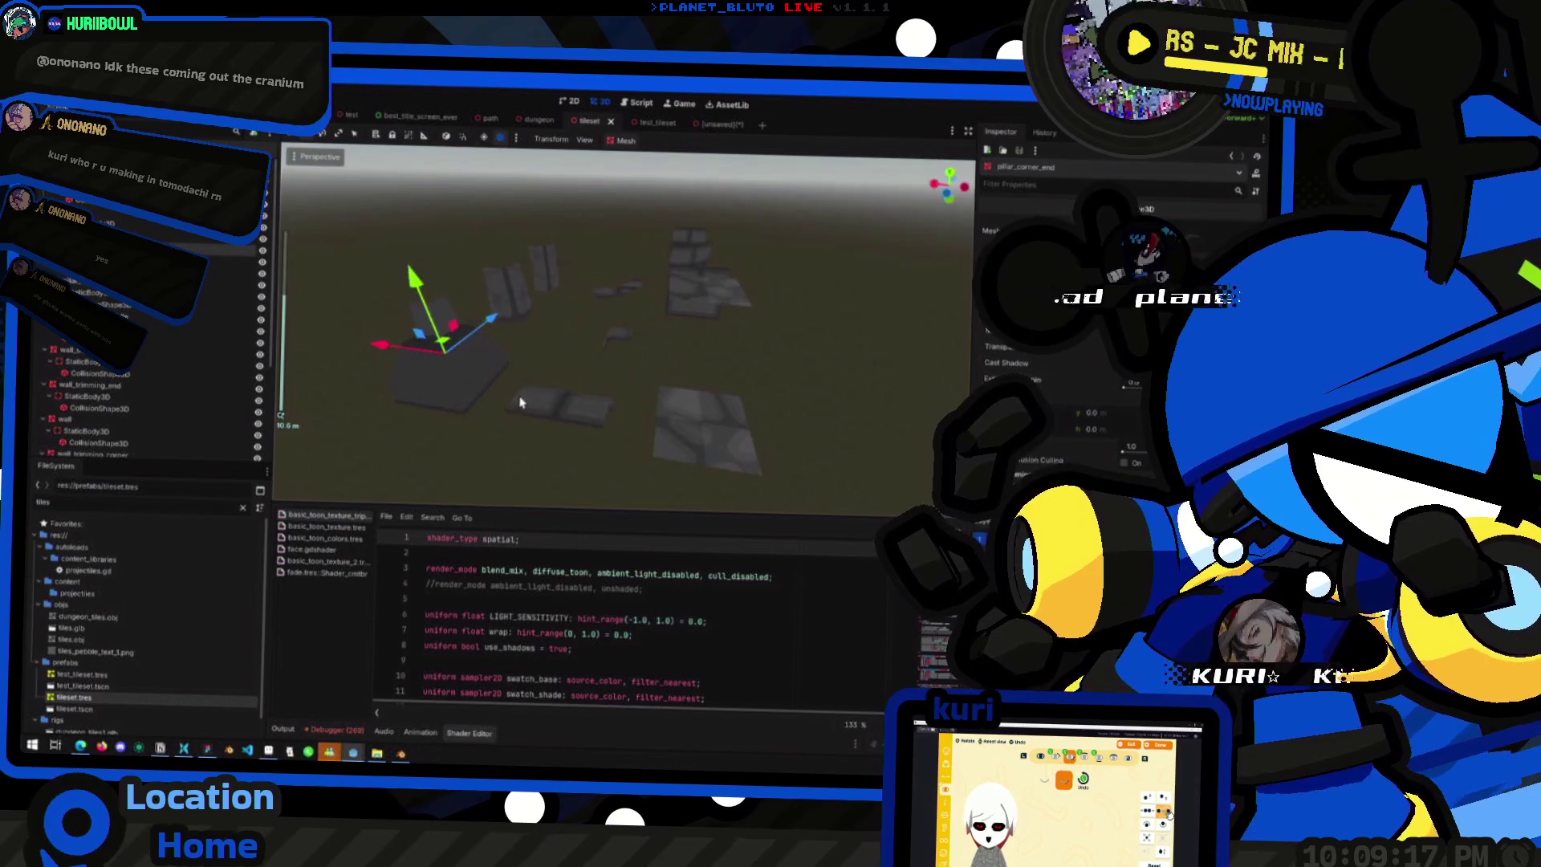
- Export the tile pieces as a MeshLibrary over tileset.tres with Apply MeshInstance Transforms enabled
left_click(522, 399)
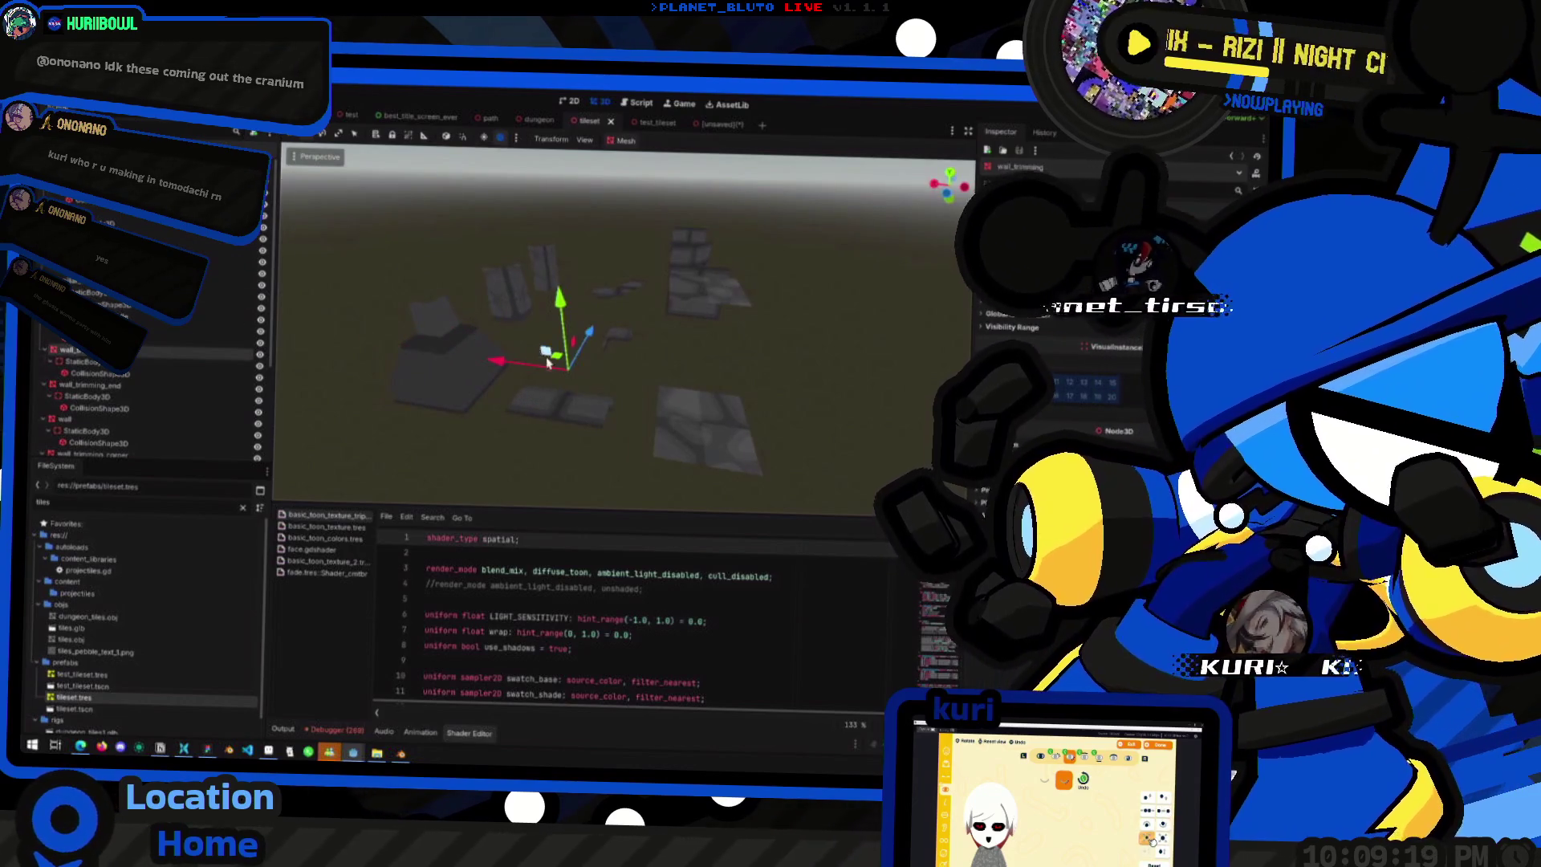
left_click(706, 401)
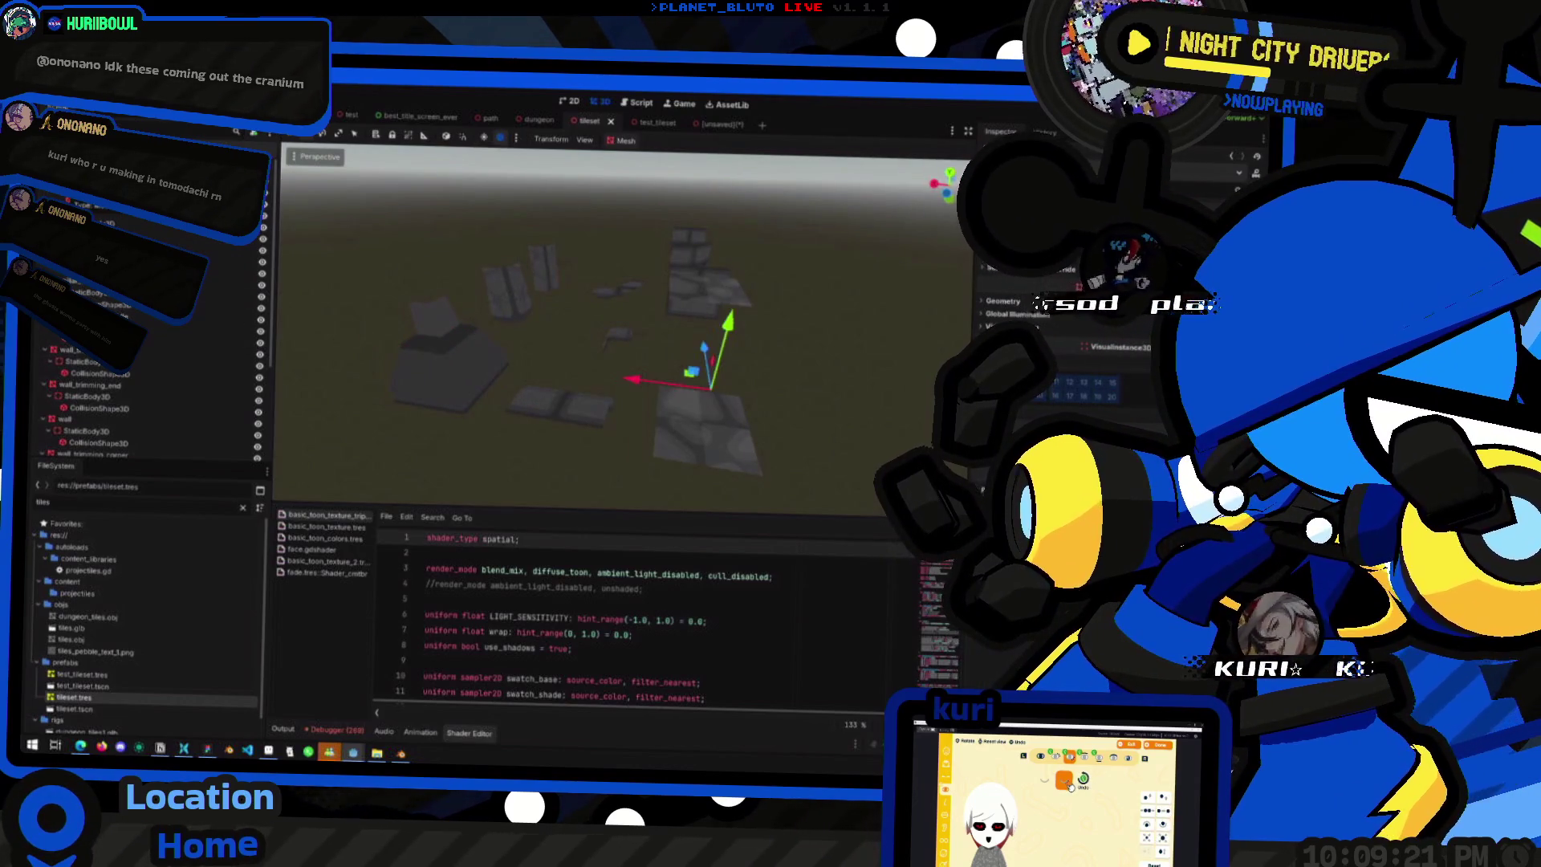
left_click(705, 422)
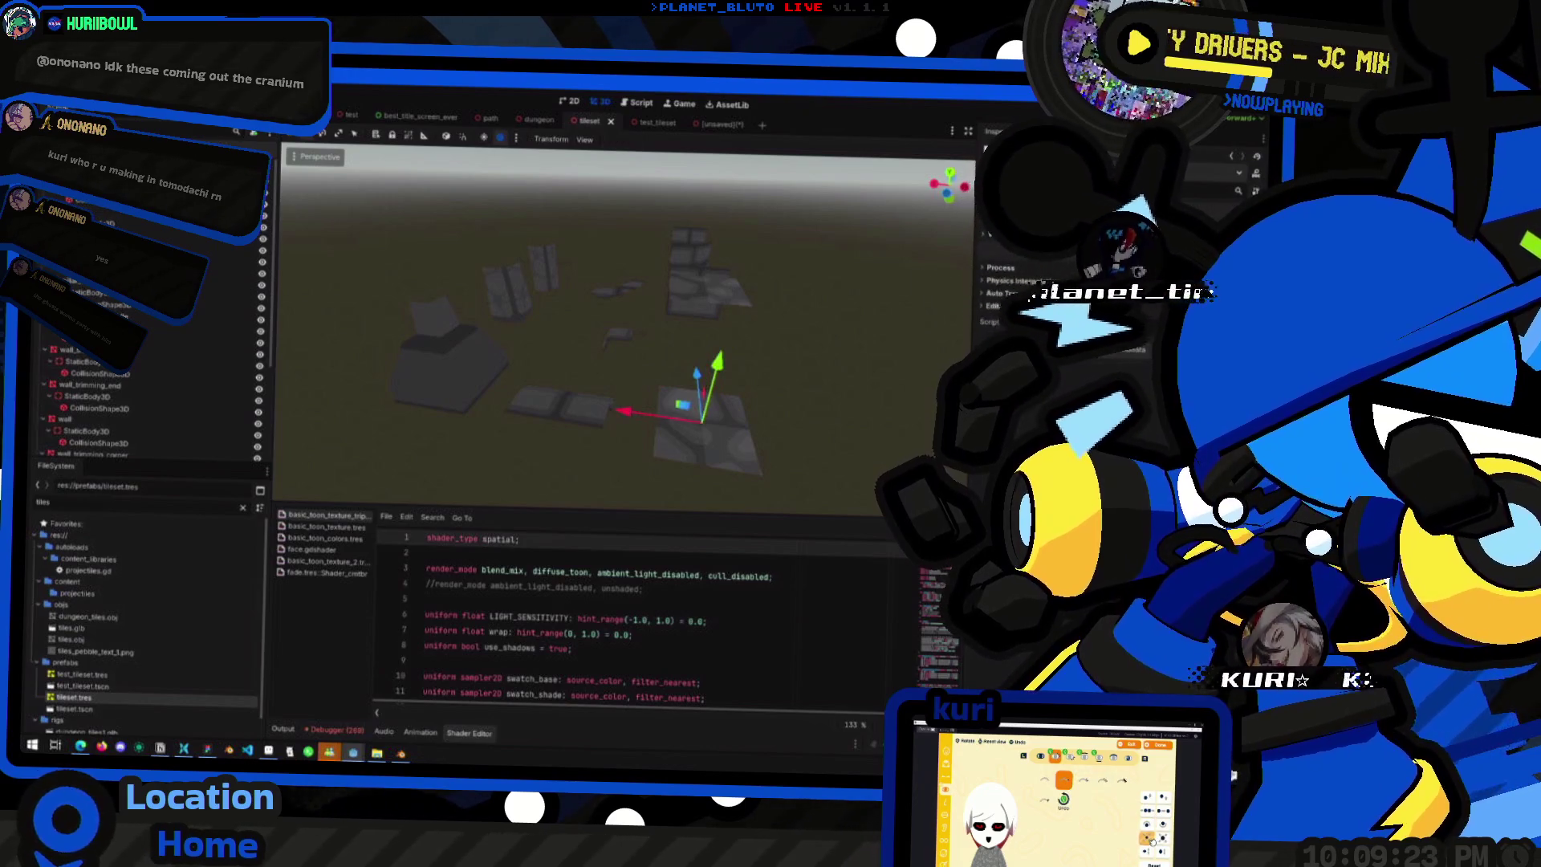
left_click(49, 106)
mouse_move(193, 255)
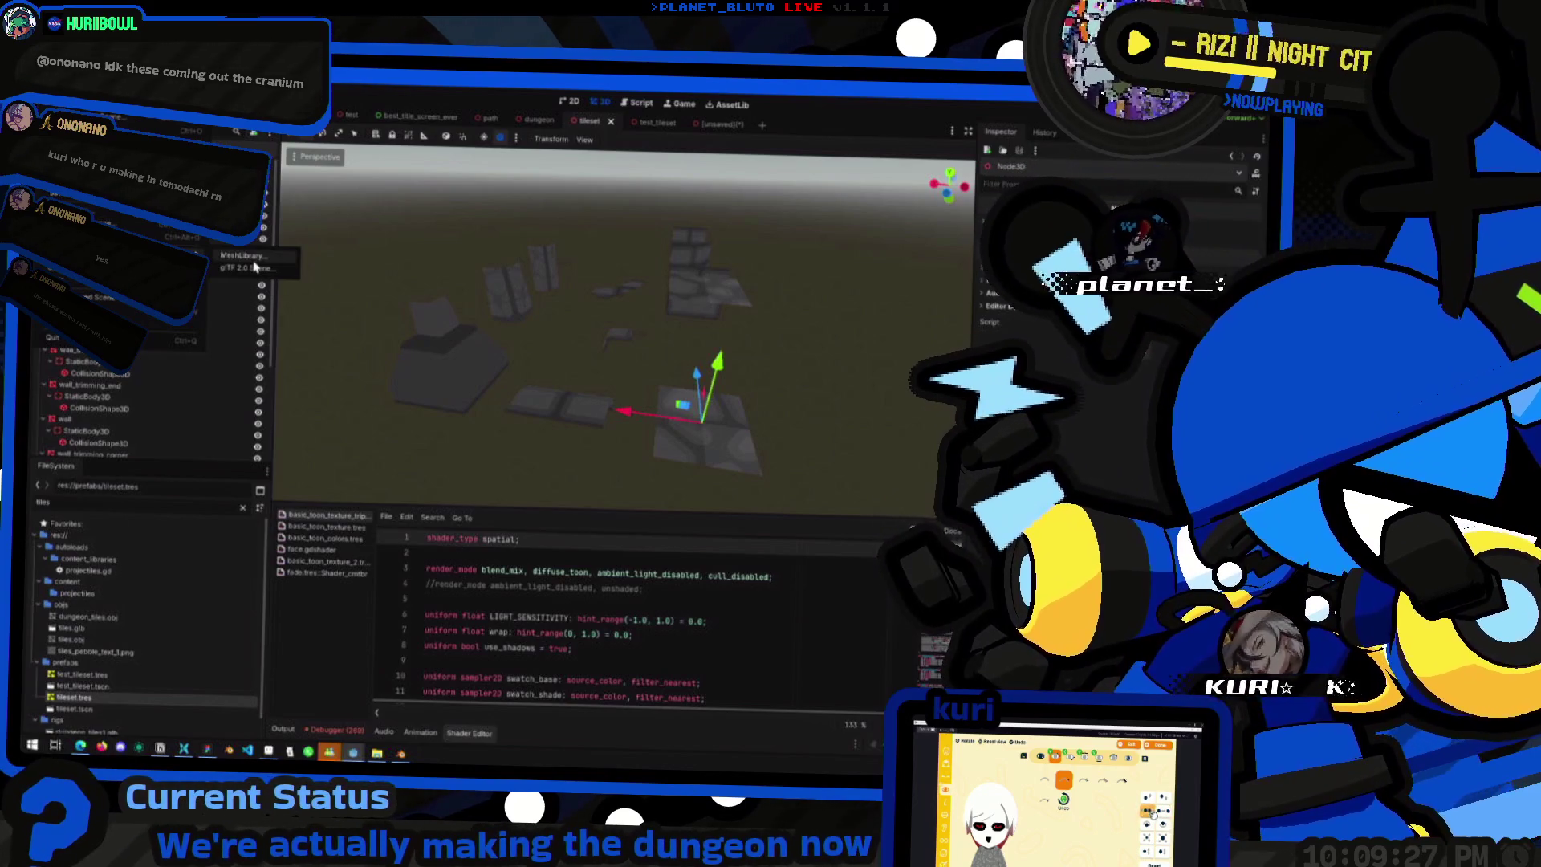
left_click(245, 256)
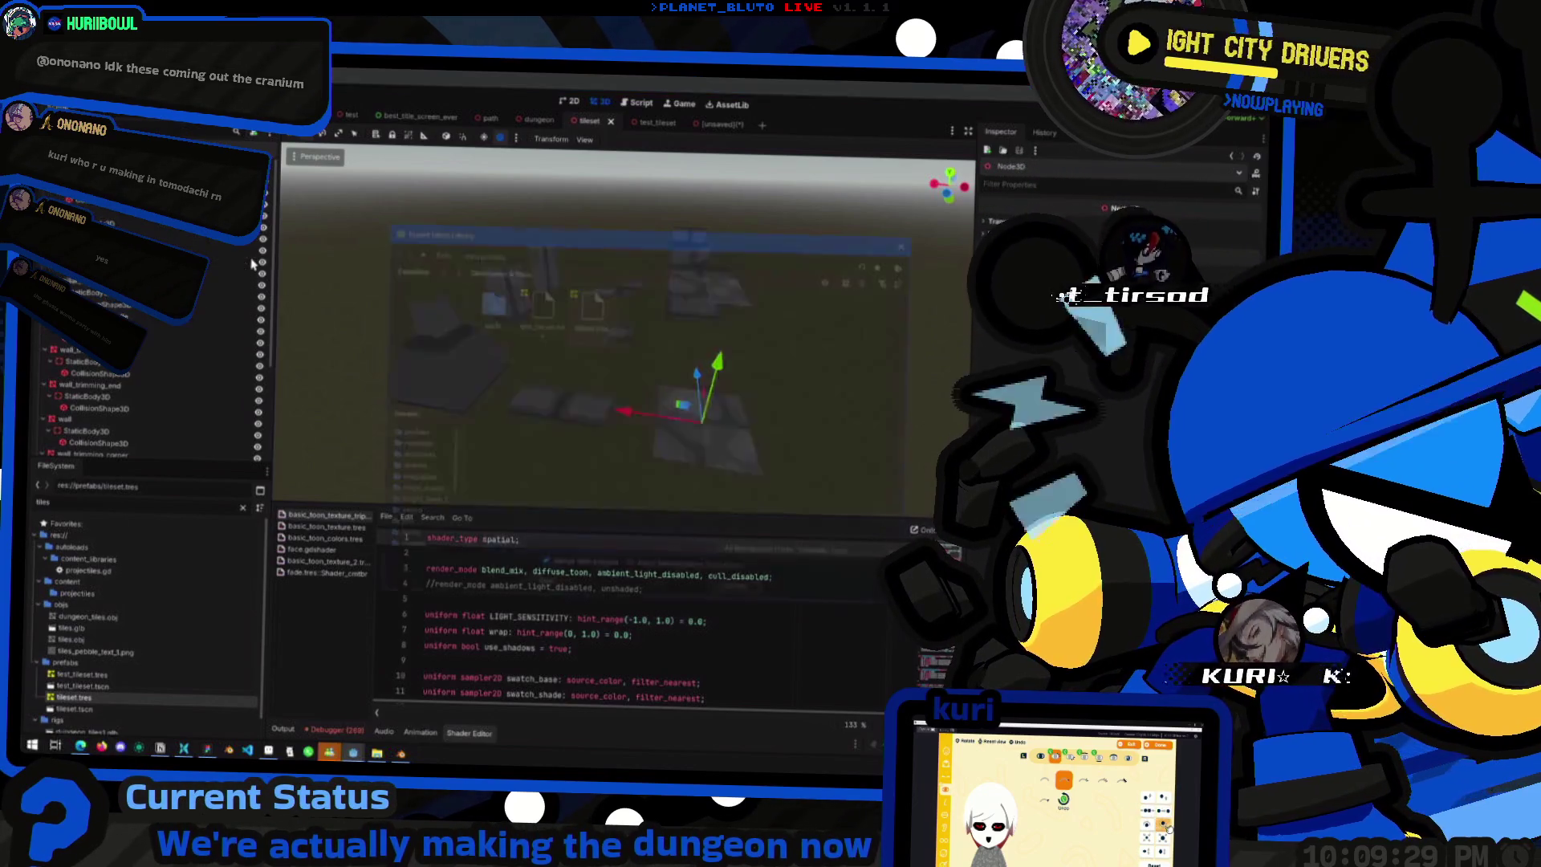
left_click(695, 574)
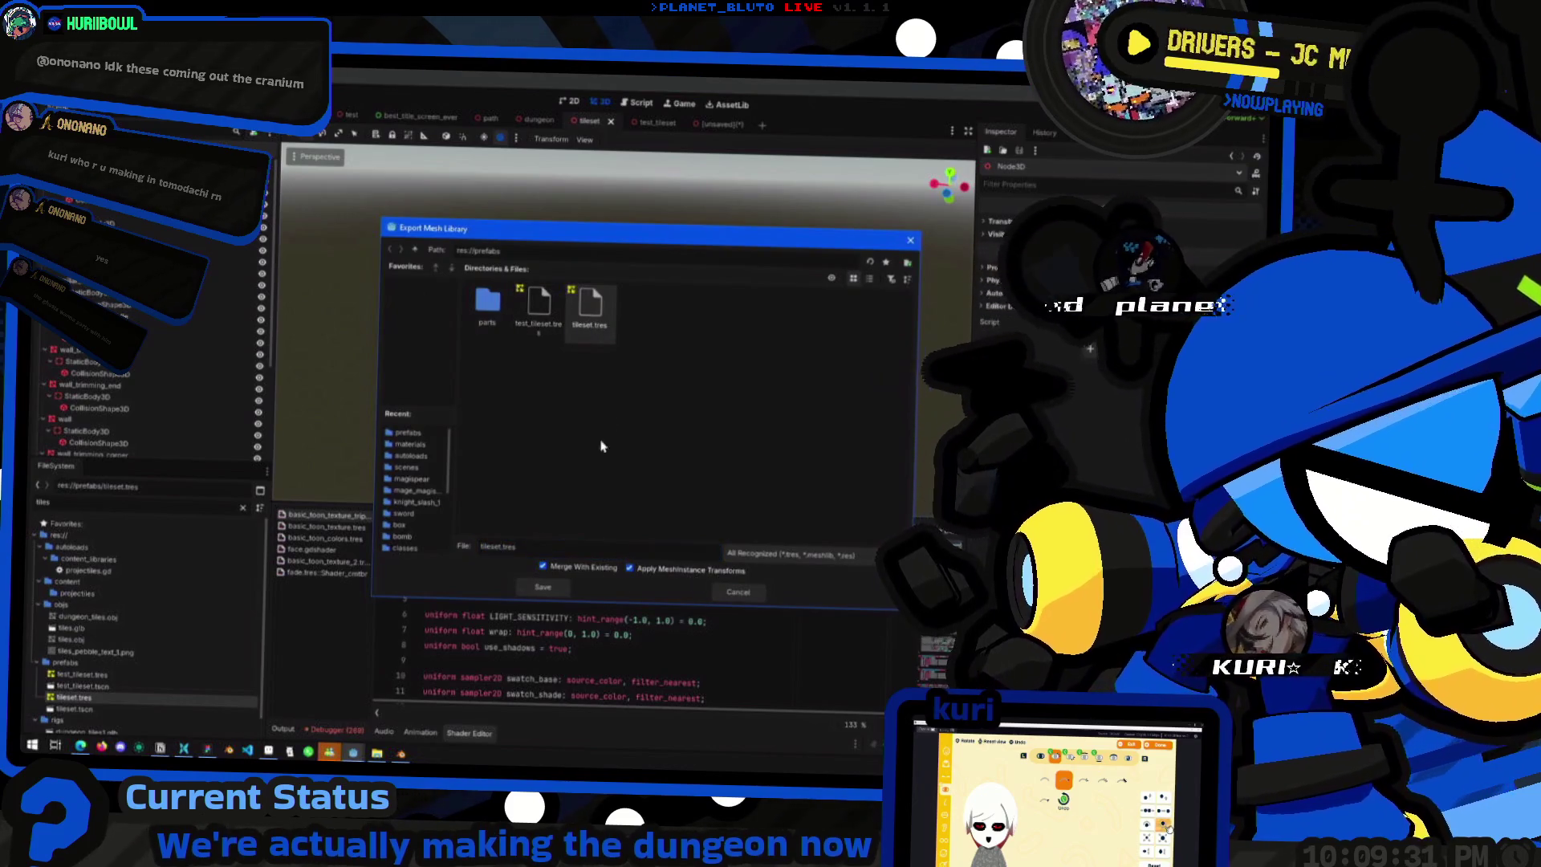
double_click(588, 334)
left_click(626, 432)
left_click(638, 427)
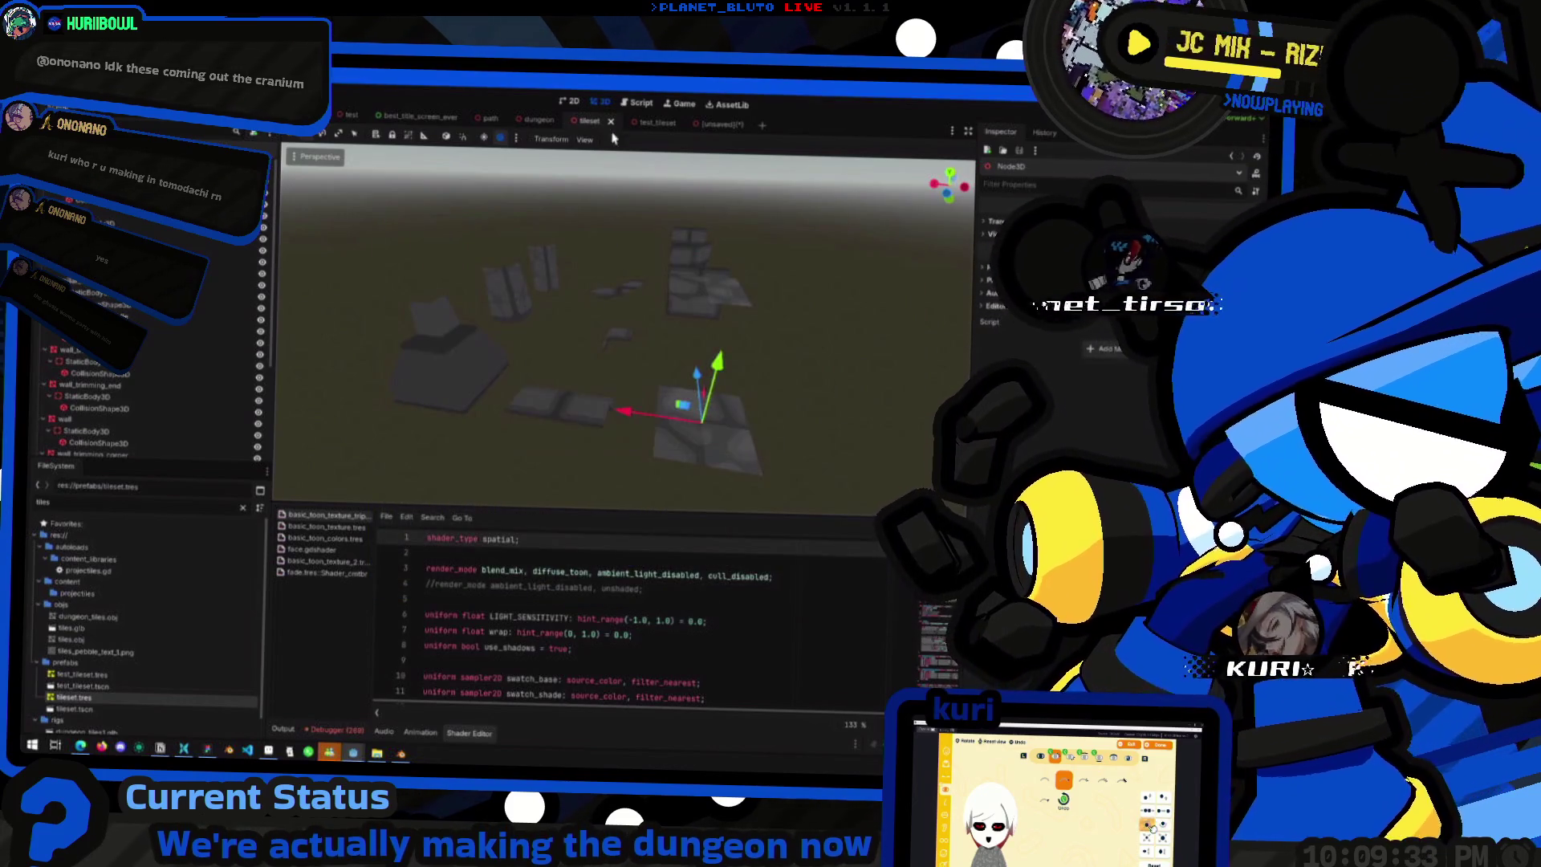
- Inspect the unsaved dungeon GridMap scene from a couple of angles, then return to the tileset scene
left_click(697, 127)
scroll(594, 269, "down", 10)
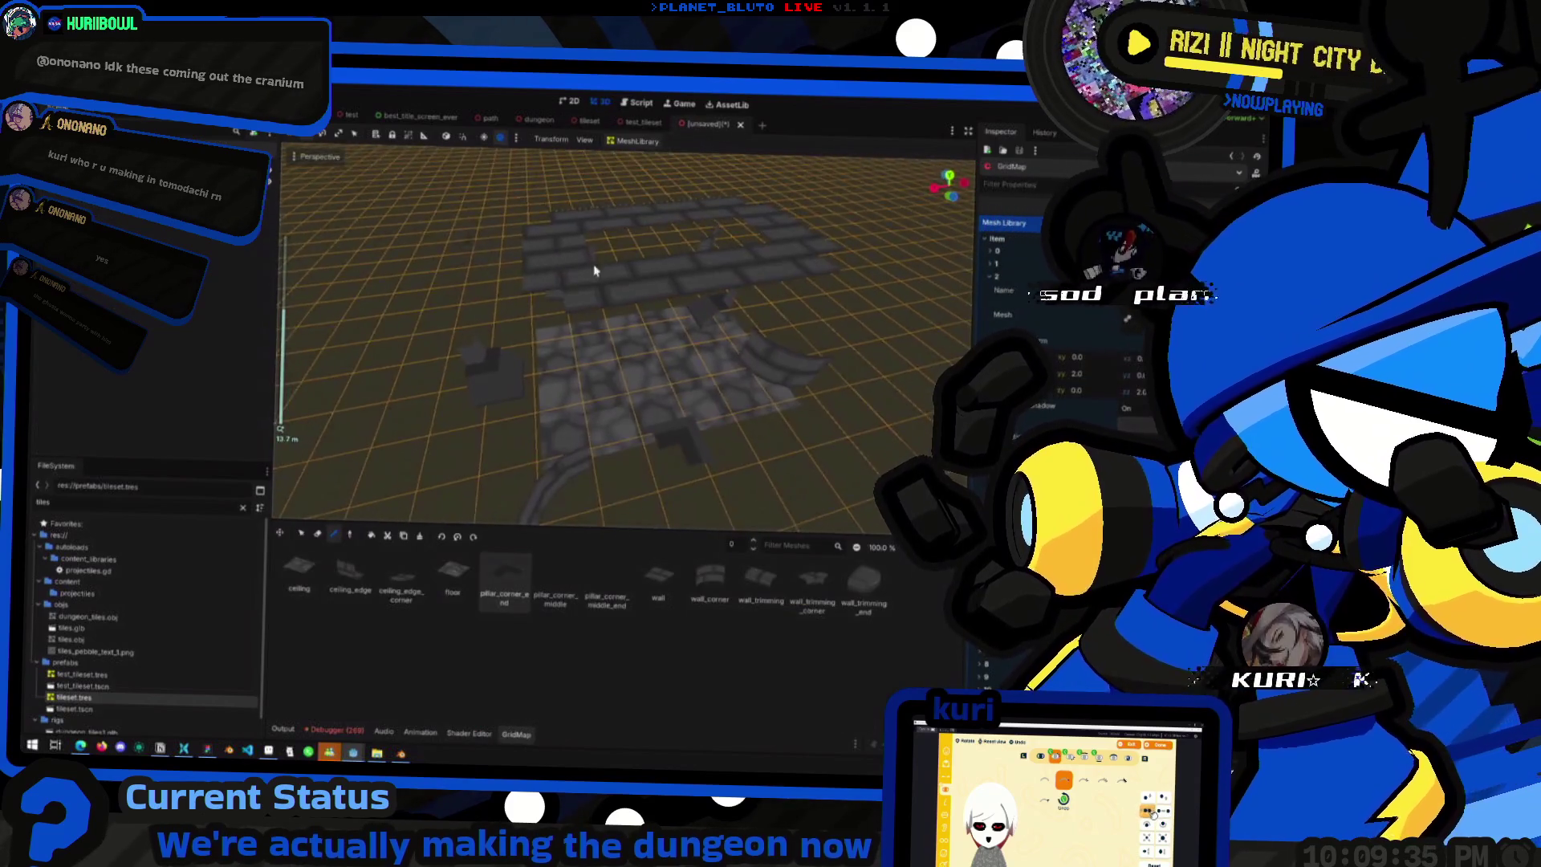
left_click_drag(706, 378, 581, 309)
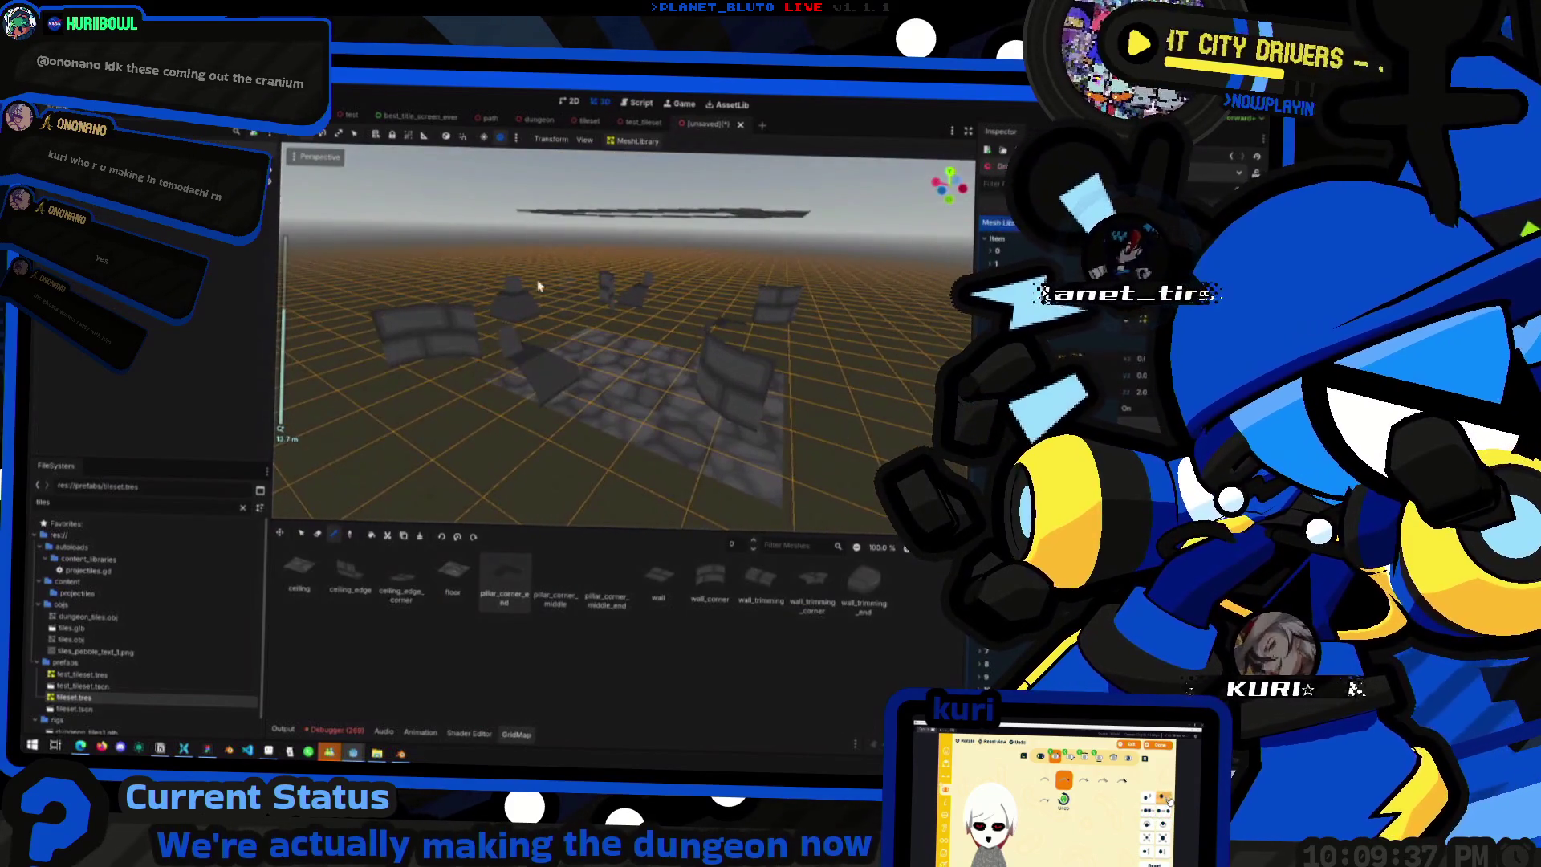
left_click_drag(508, 231, 522, 289)
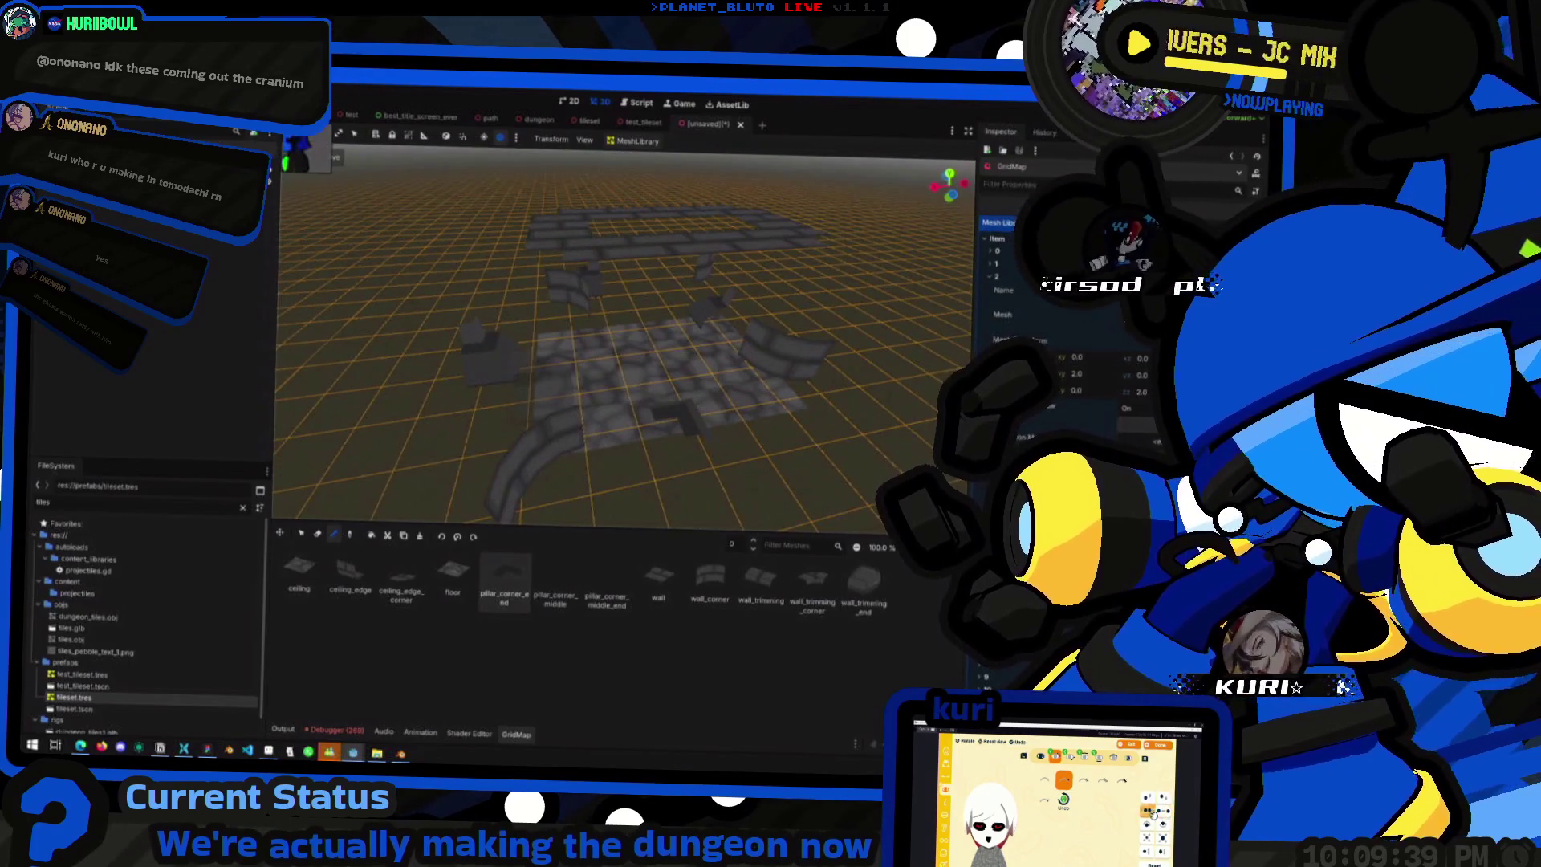
left_click(588, 120)
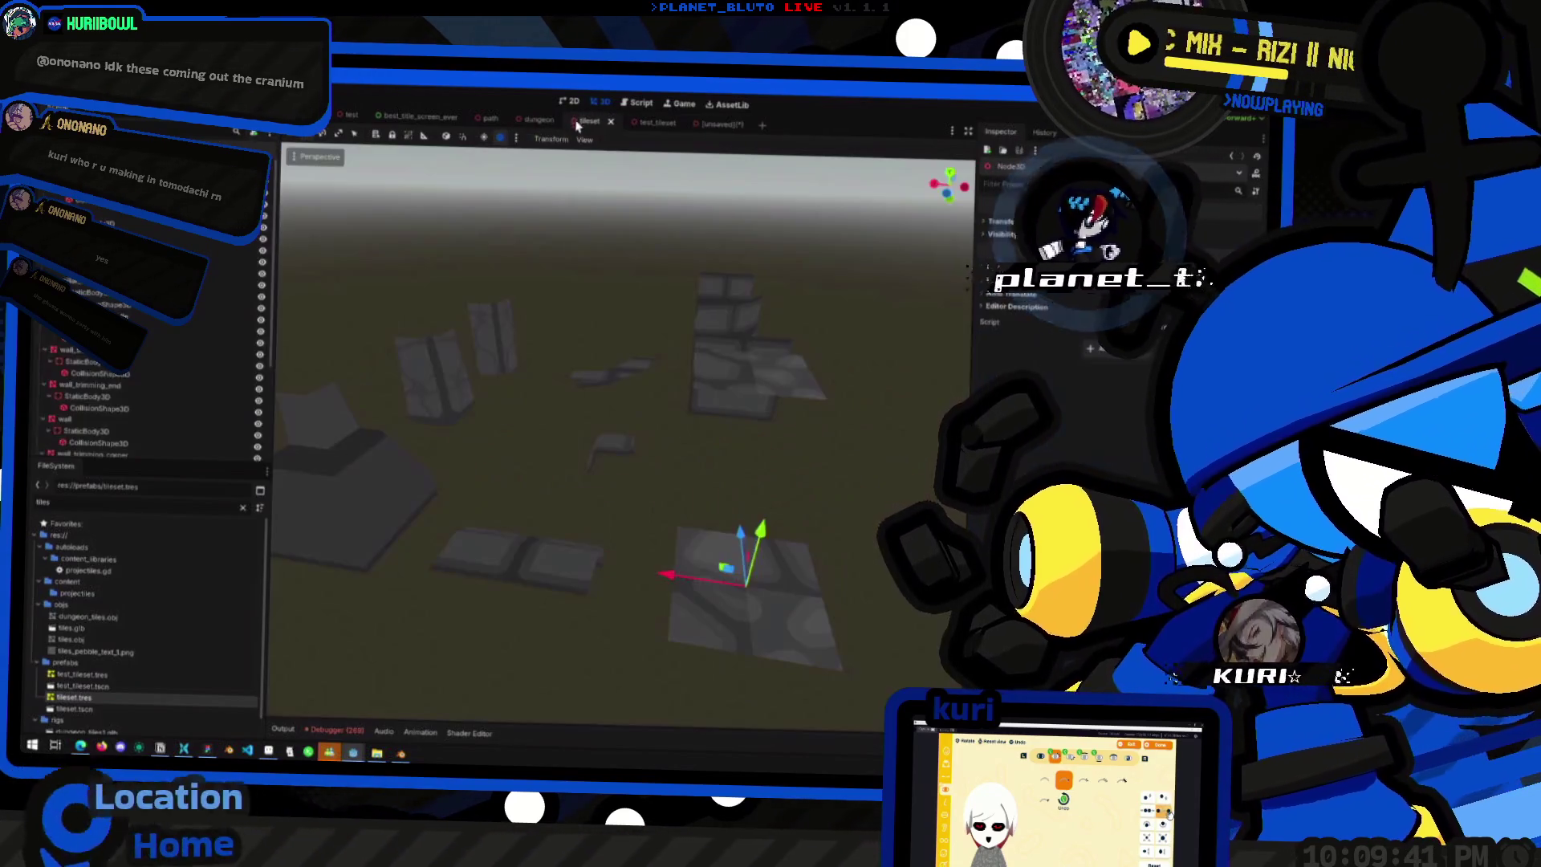
- Delete every tile piece except the stacked pillar
scroll(442, 339, "down", 2)
left_click(674, 474)
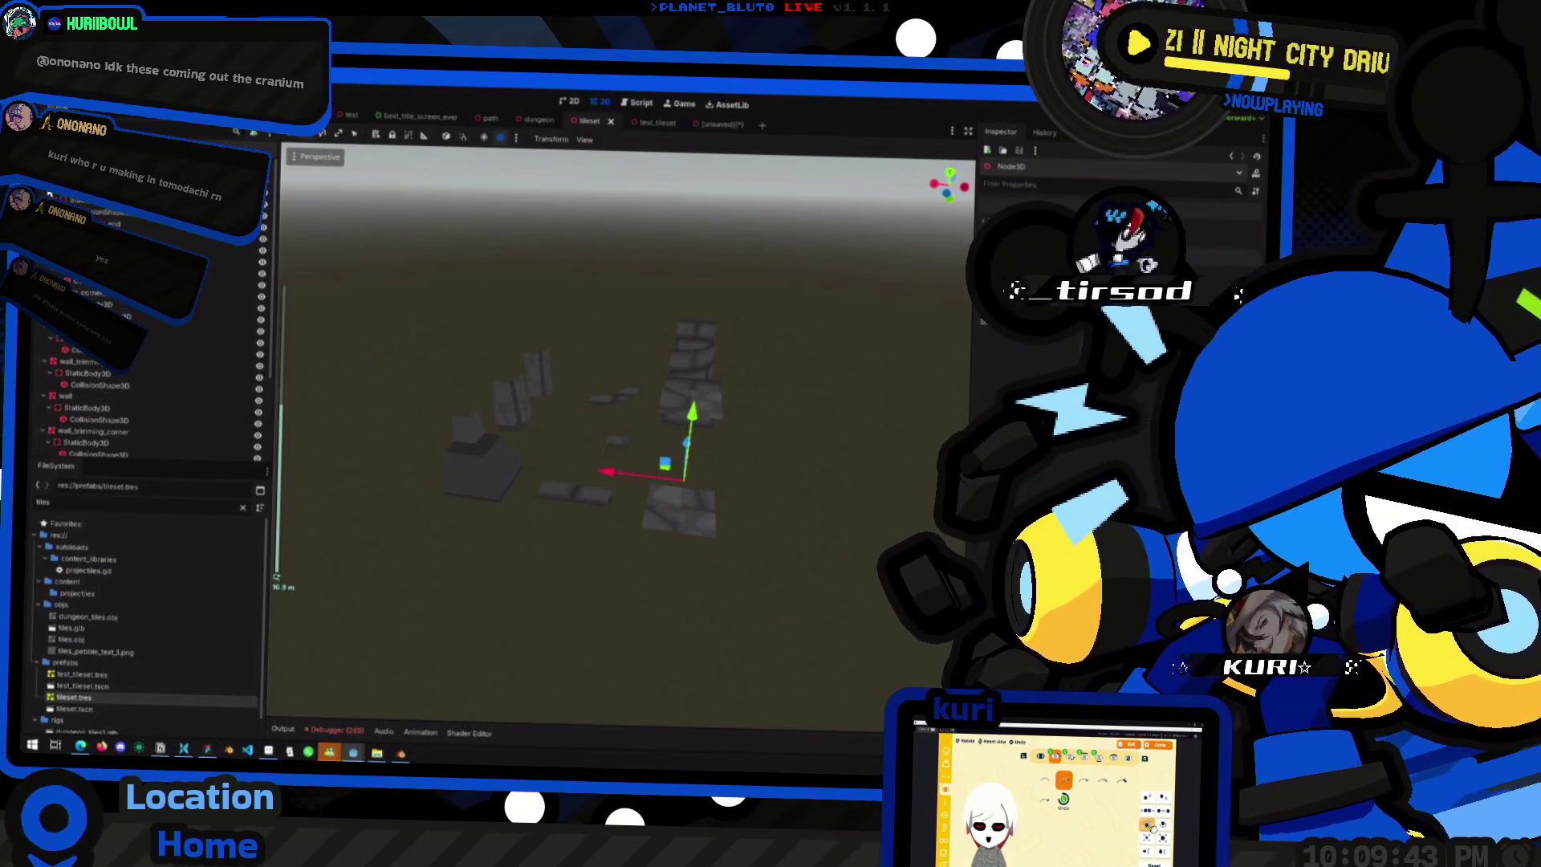
left_click(46, 330)
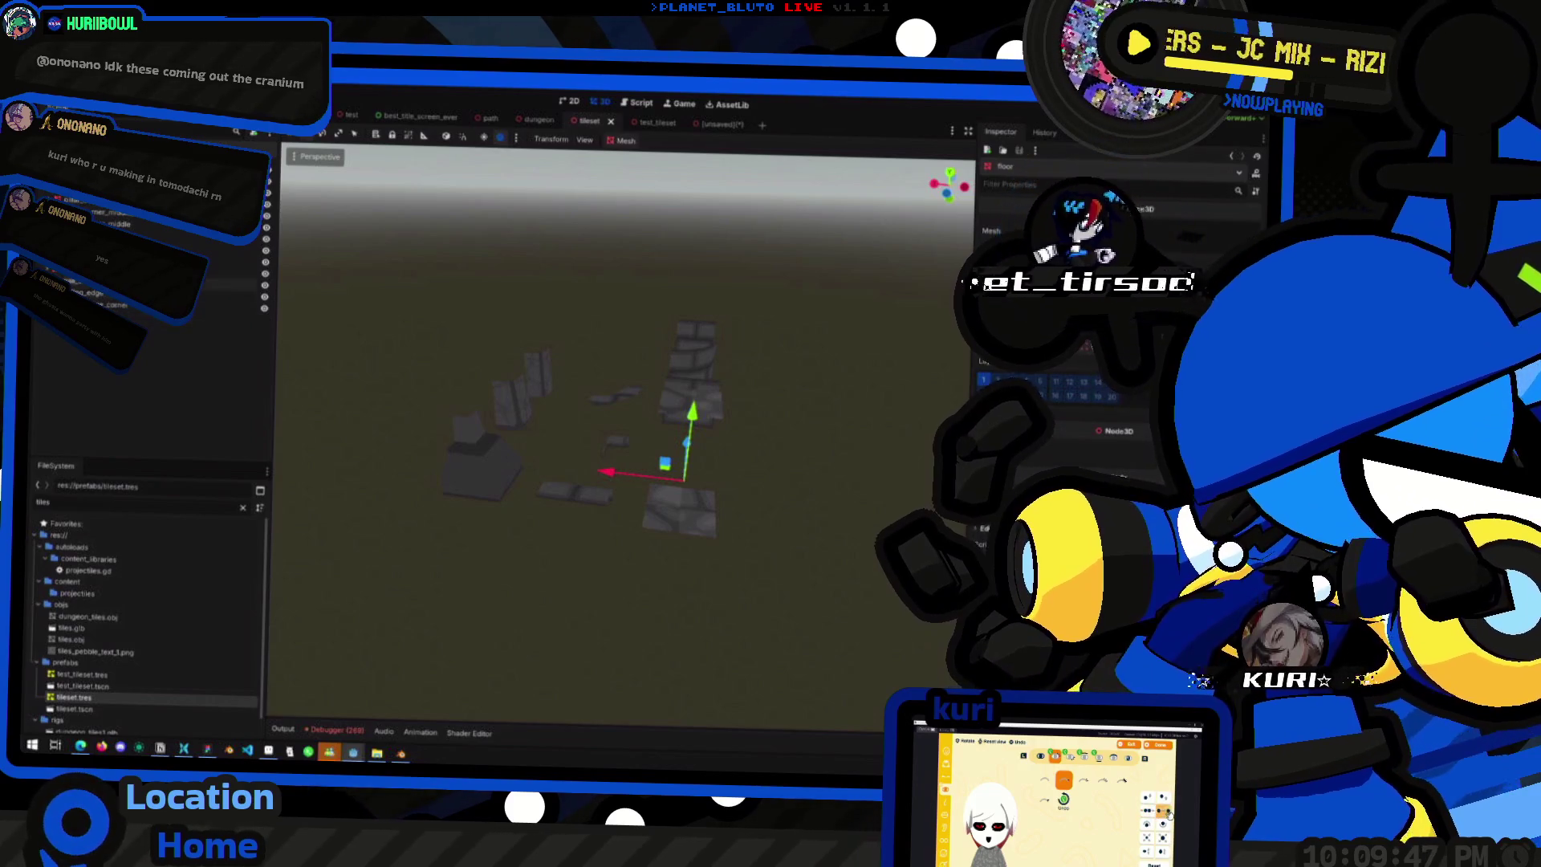
left_click(615, 396)
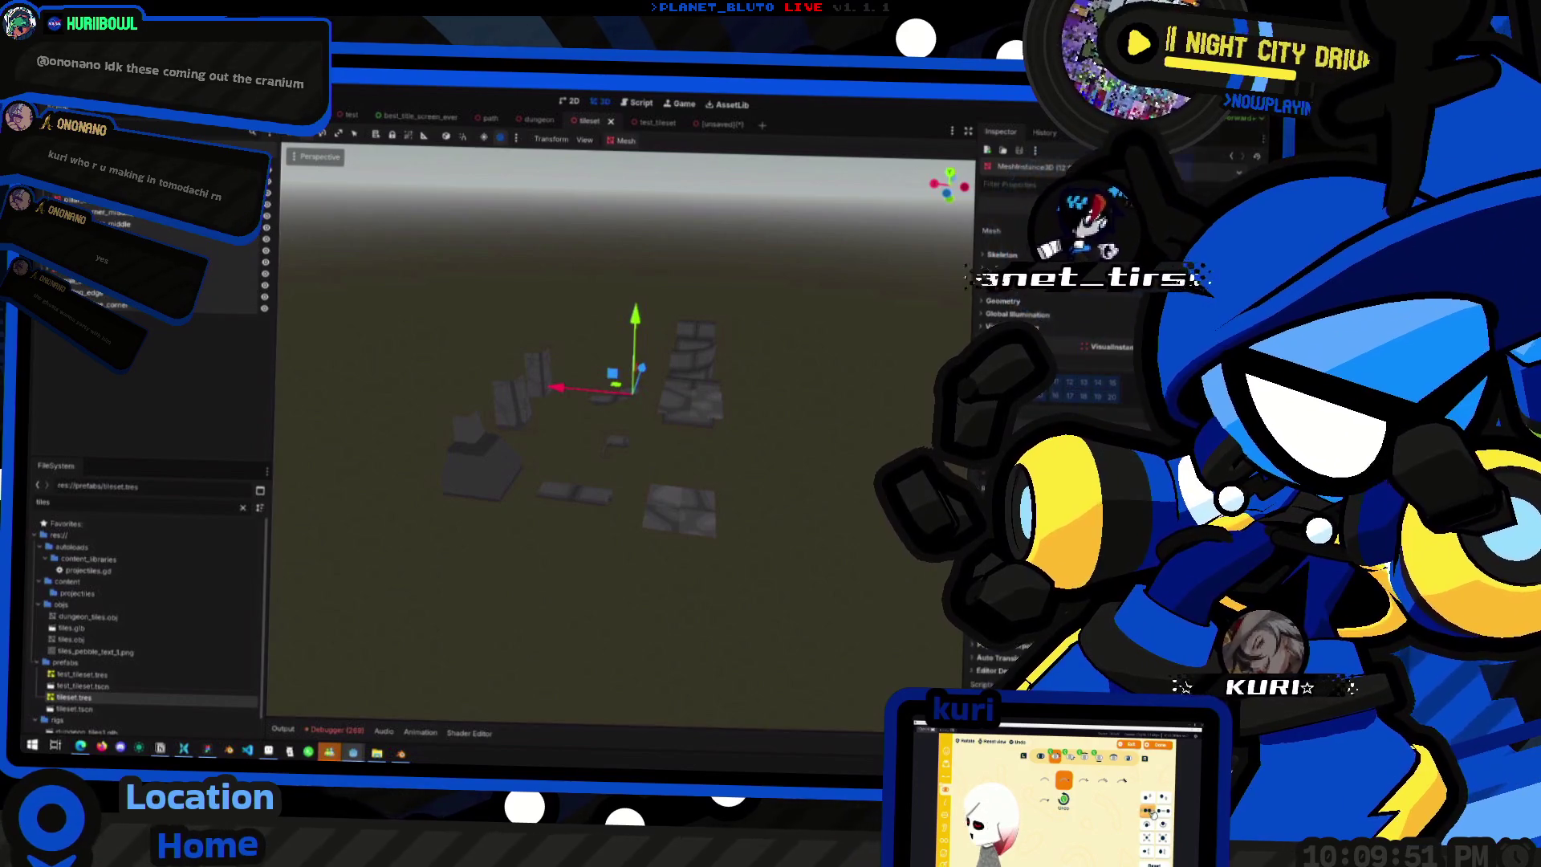
key("Delete")
left_click_drag(735, 458, 604, 395)
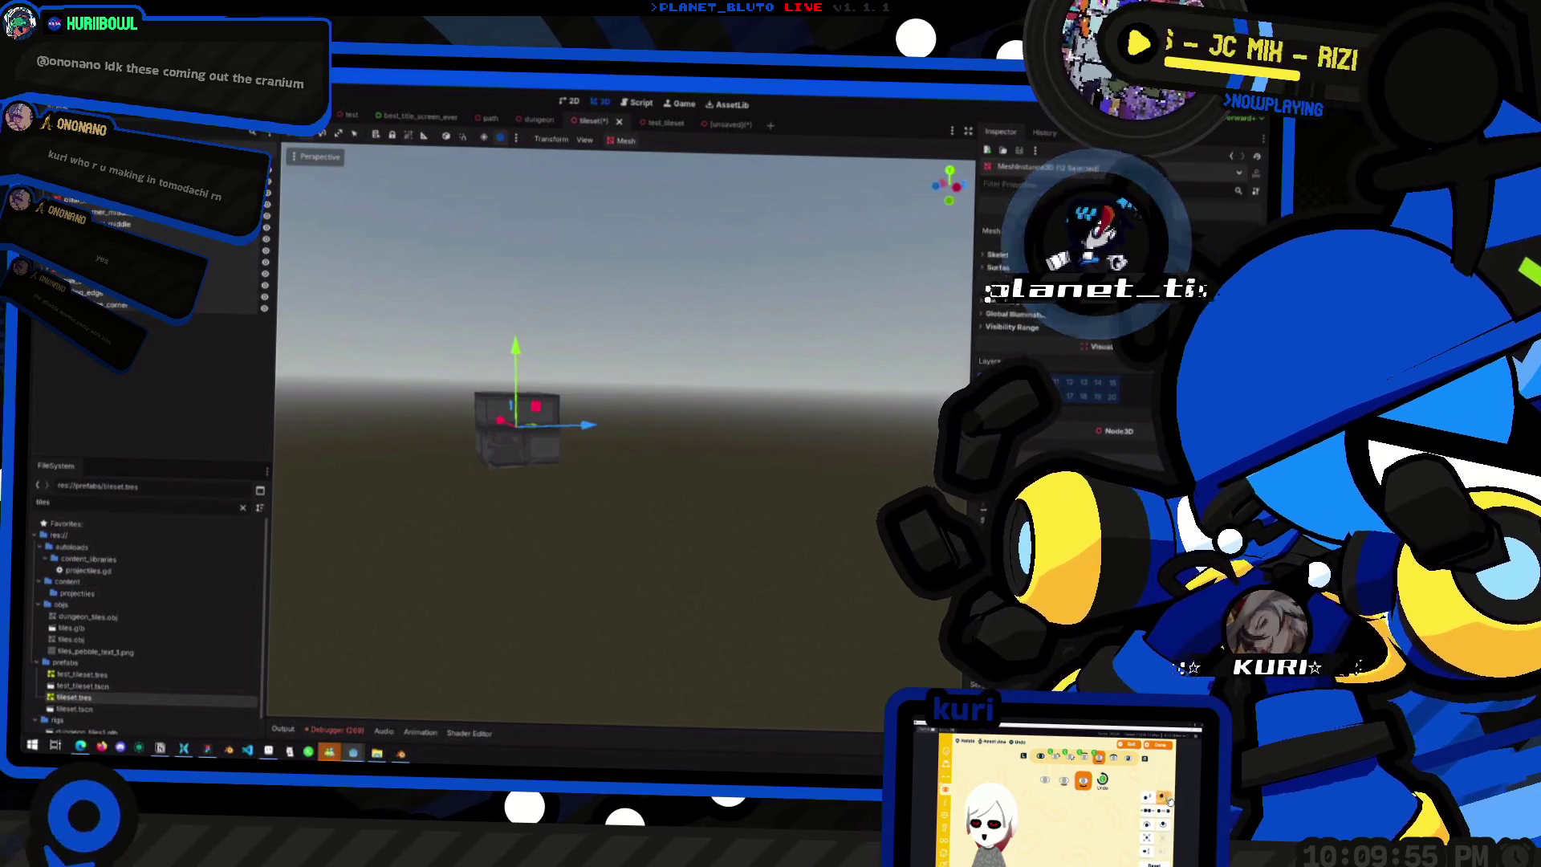
- Export the pillar as a MeshLibrary merged into tileset.tres, then go to the dungeon GridMap scene
left_click(50, 109)
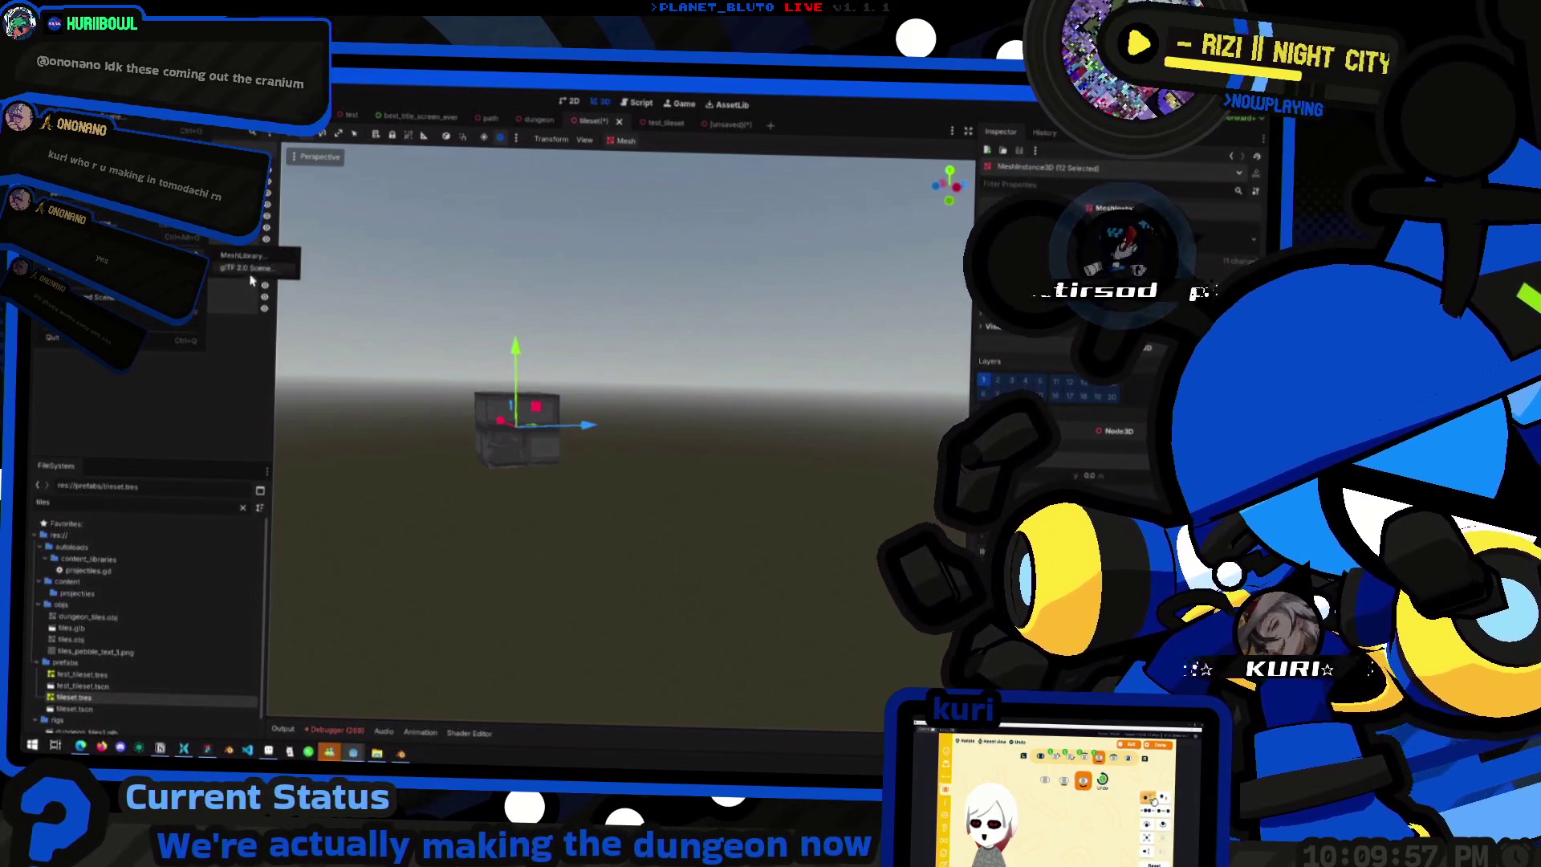
left_click(253, 258)
double_click(601, 321)
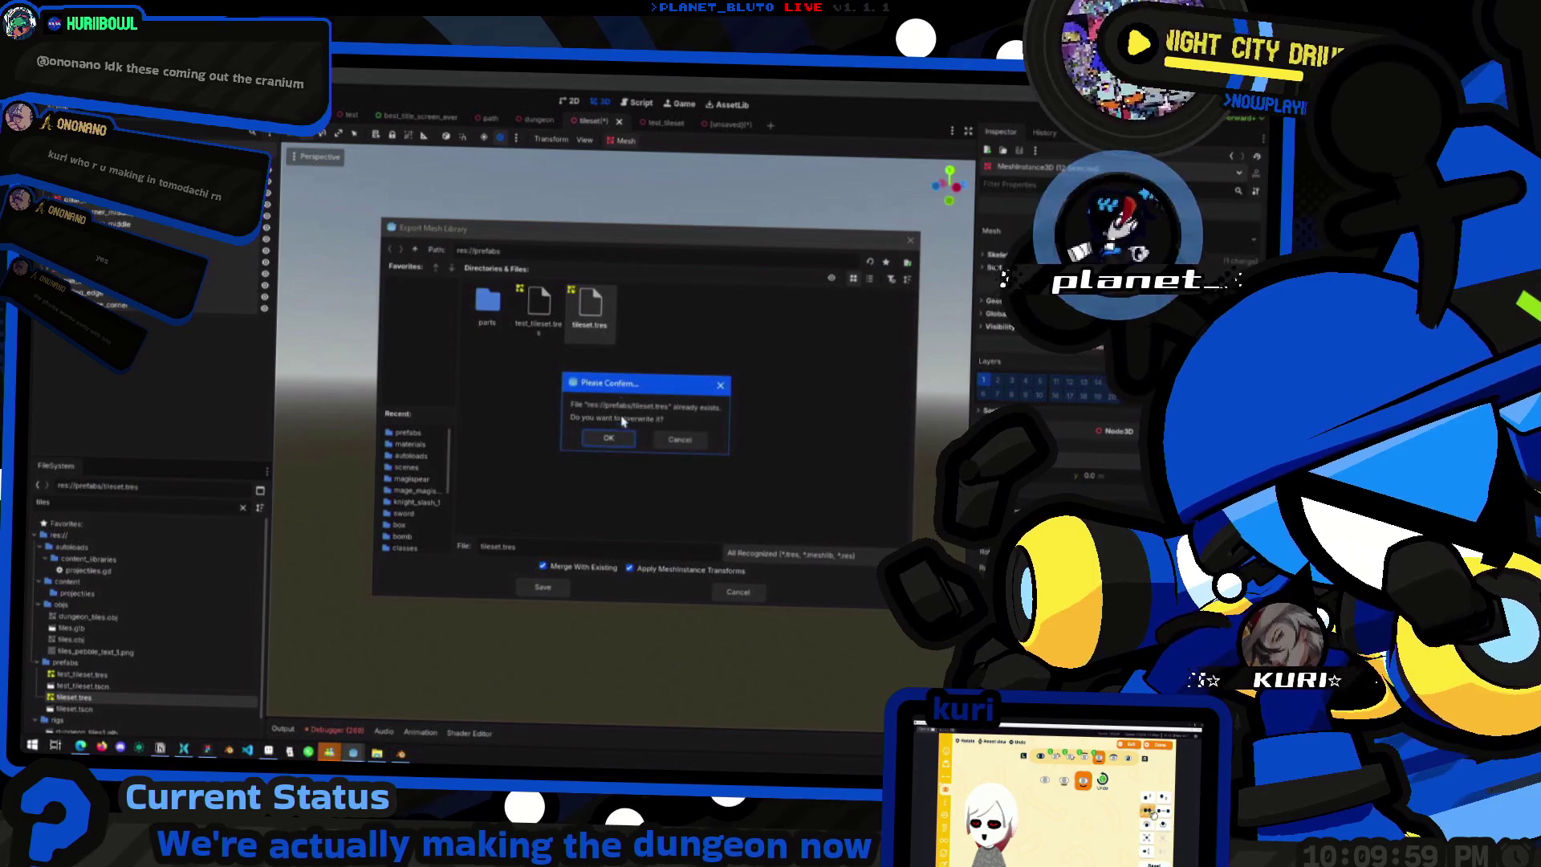
left_click(619, 432)
left_click(711, 126)
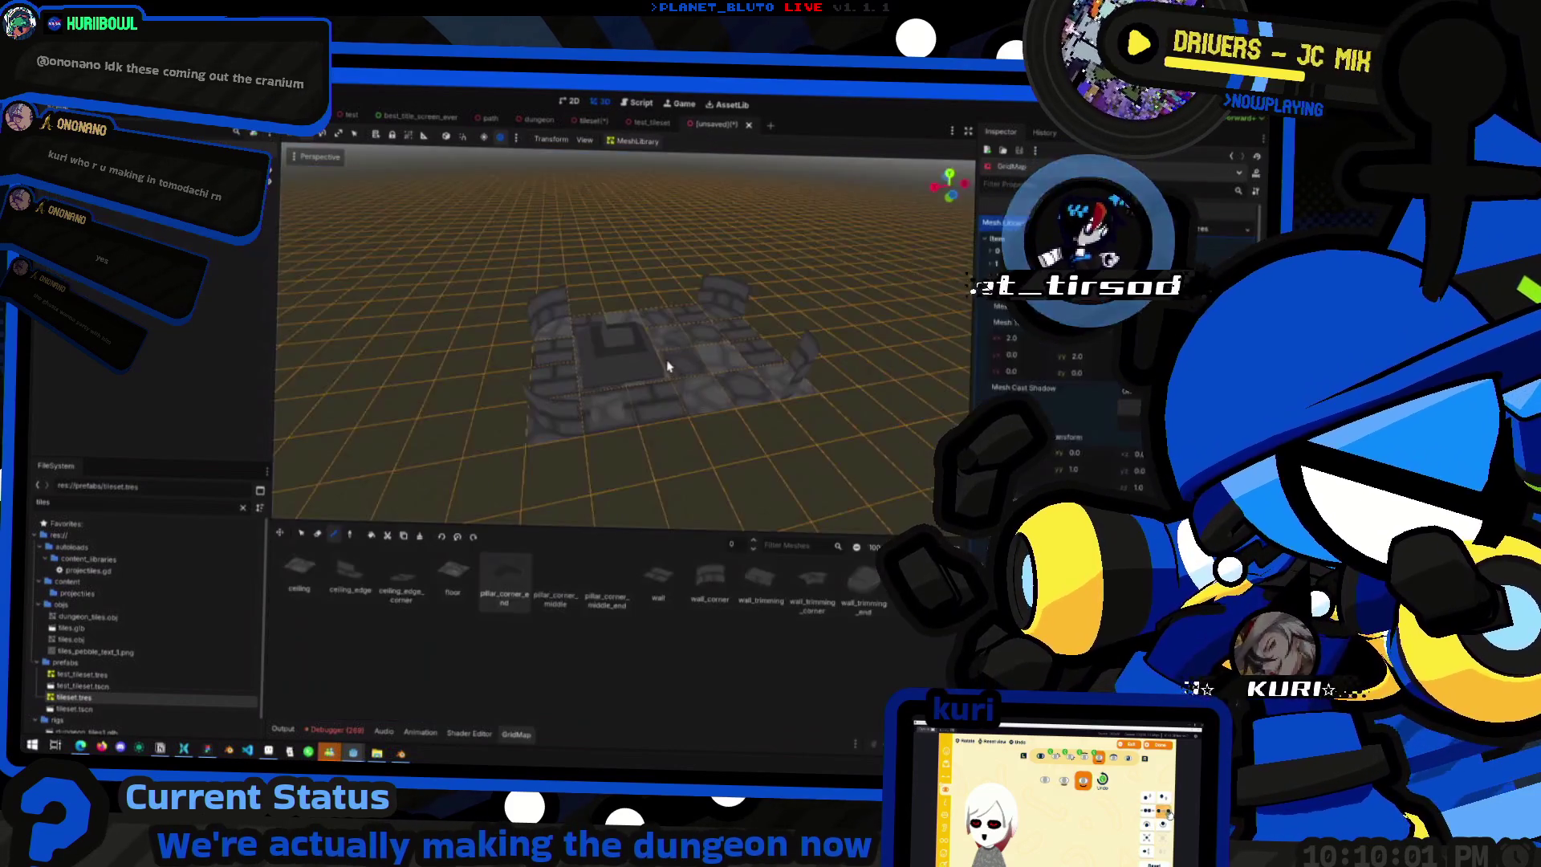
- Line-paint wall pieces along the room's front edge and into the back-wall gap
mouse_move(606, 377)
left_mouse_down()
mouse_move(618, 268)
mouse_move(661, 279)
mouse_move(683, 432)
mouse_move(664, 417)
mouse_move(688, 421)
left_mouse_up()
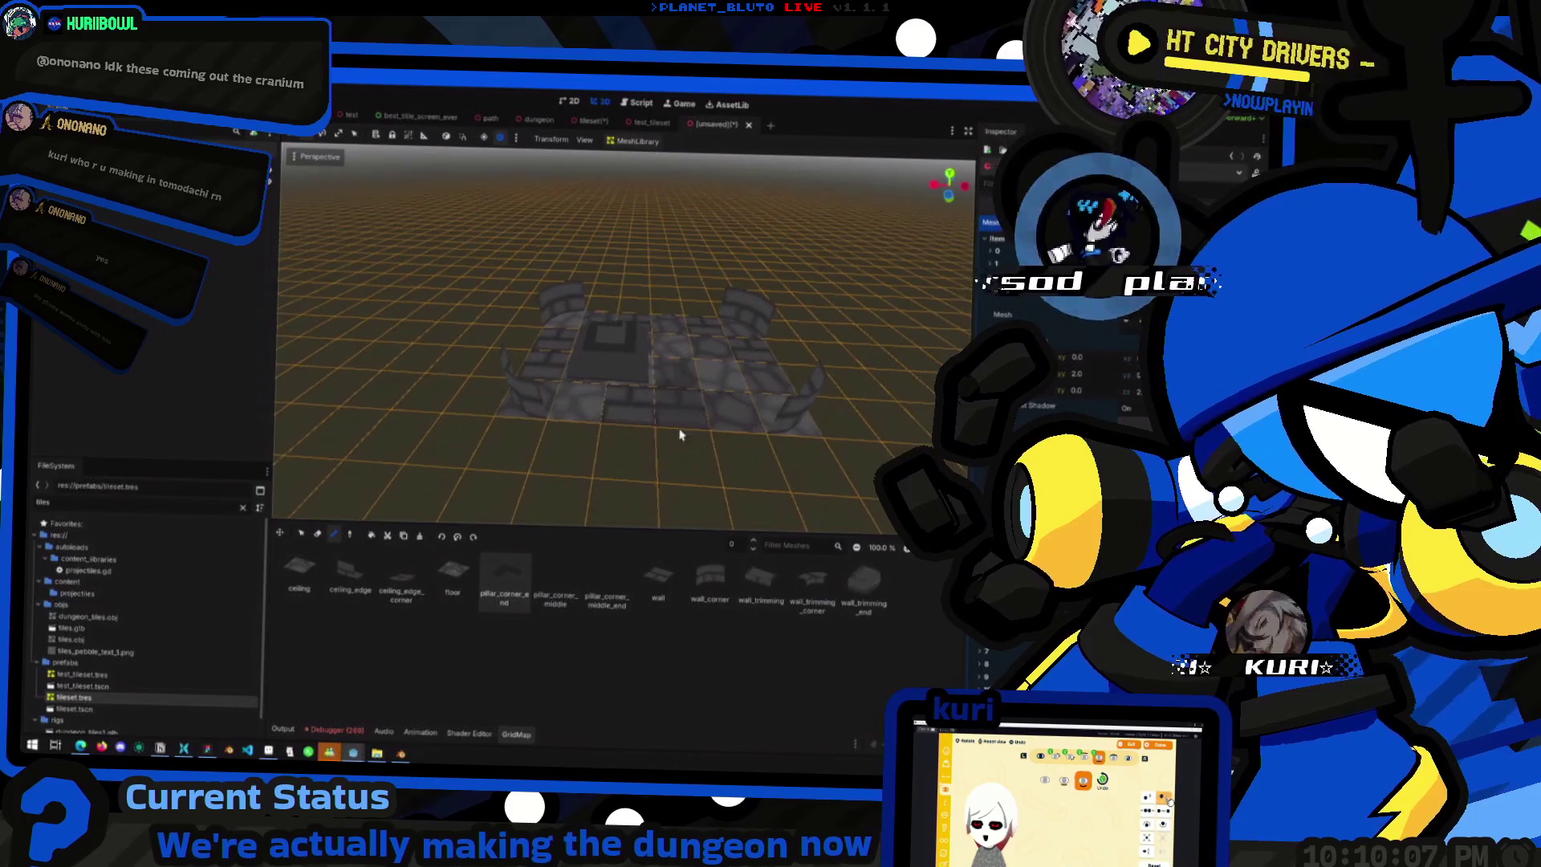
mouse_move(582, 410)
left_mouse_down()
mouse_move(586, 446)
mouse_move(571, 392)
mouse_move(546, 385)
left_mouse_up()
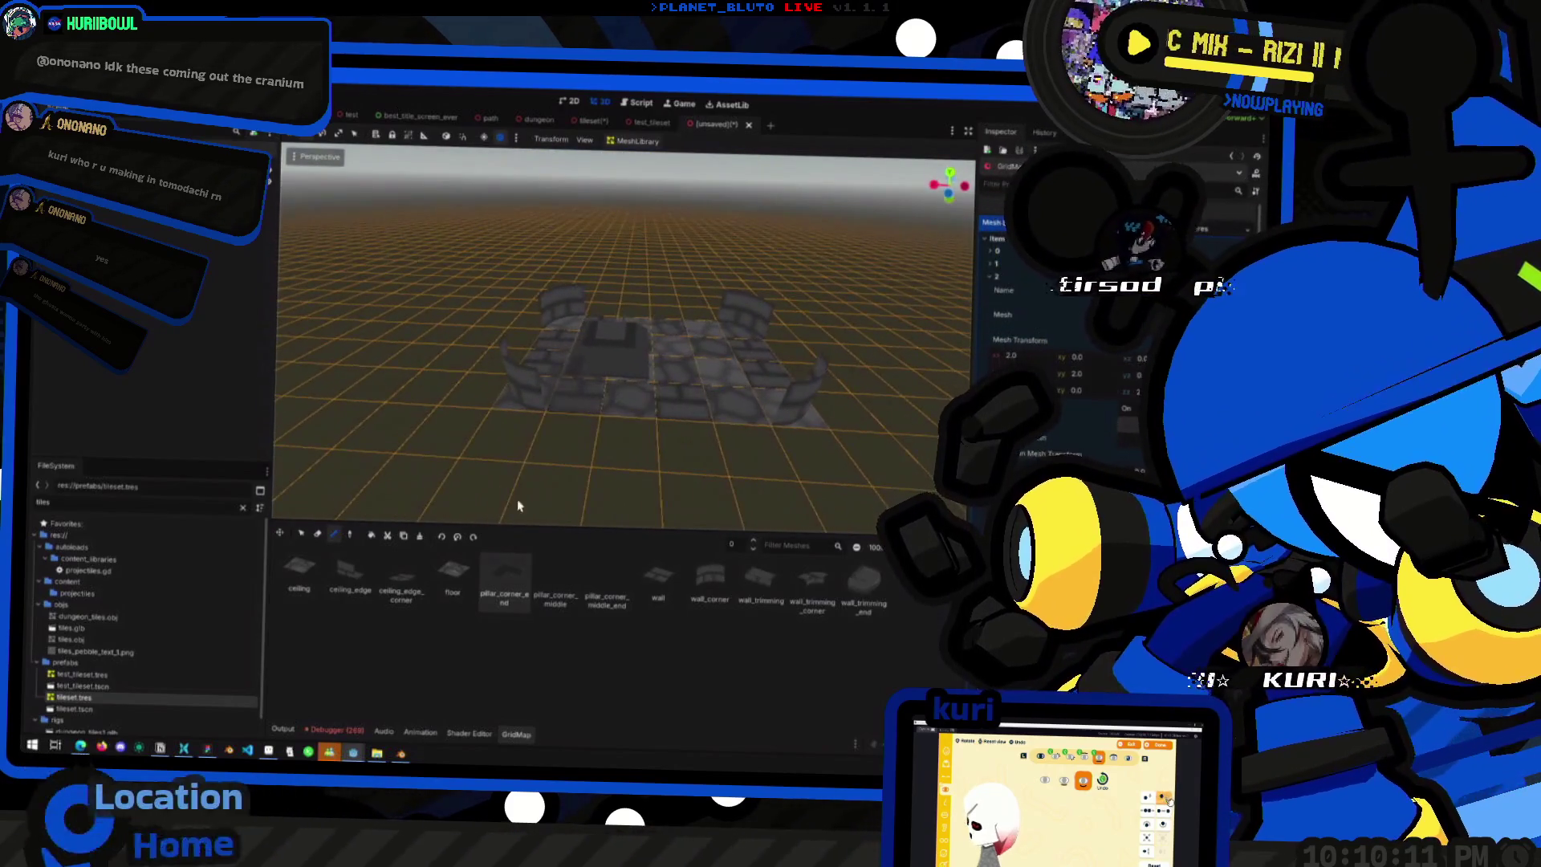
left_click(663, 592)
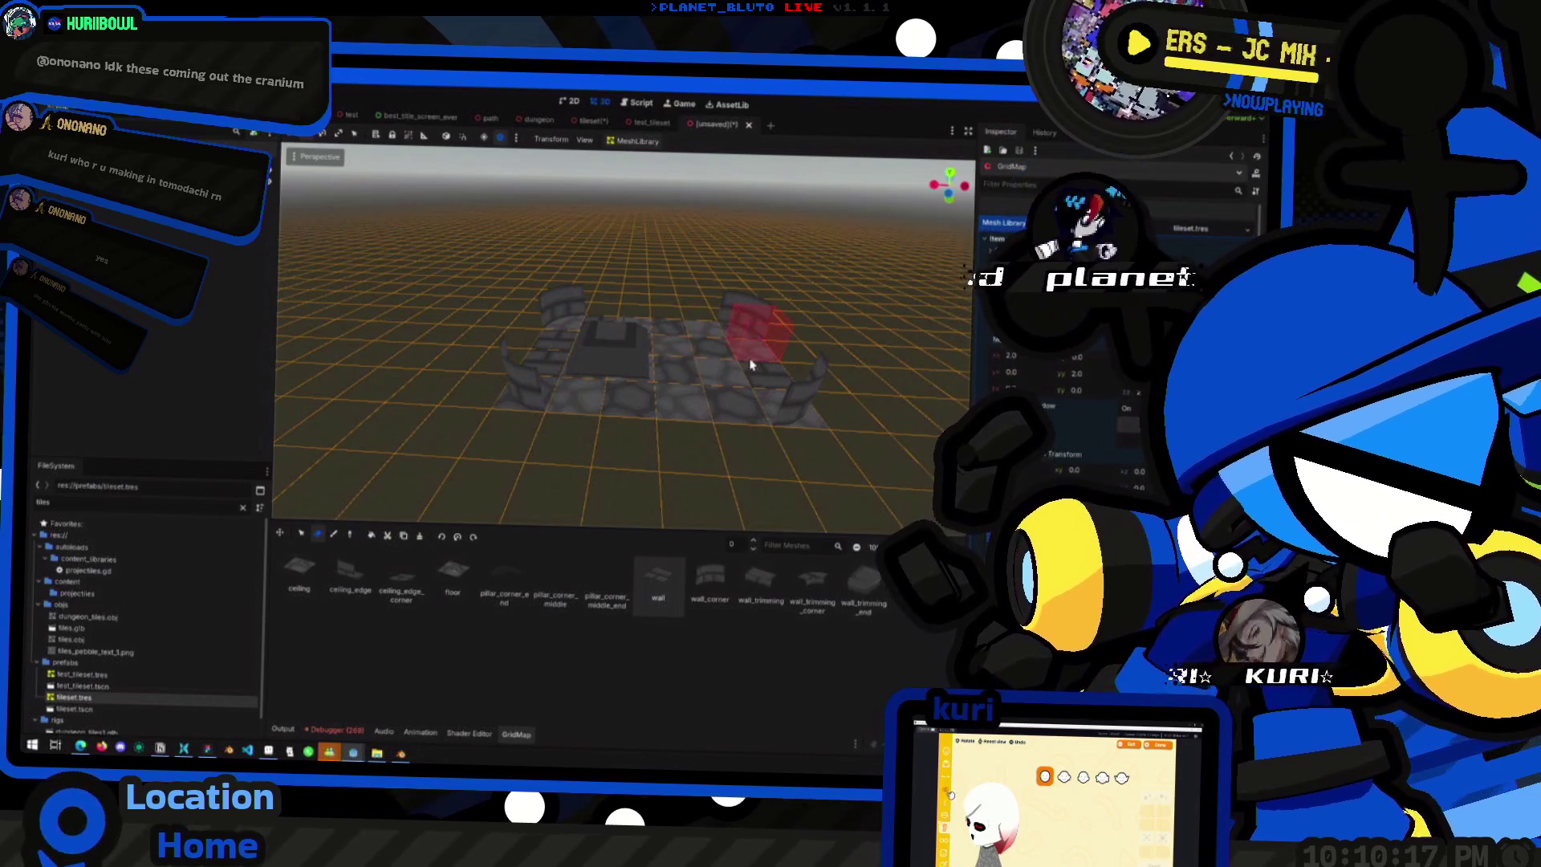
left_click_drag(658, 317, 614, 315)
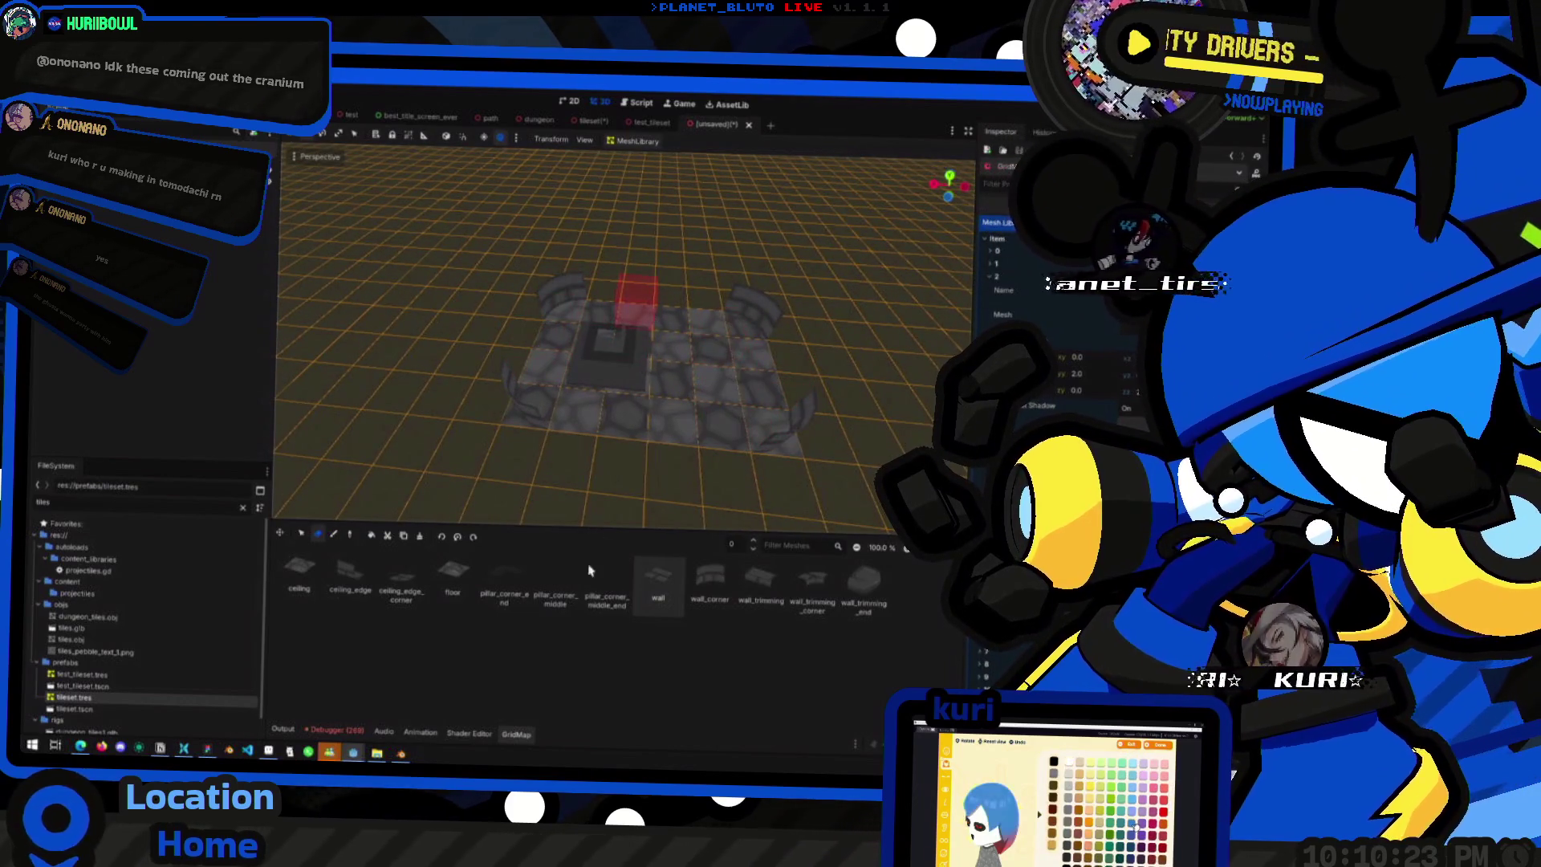
left_click(336, 536)
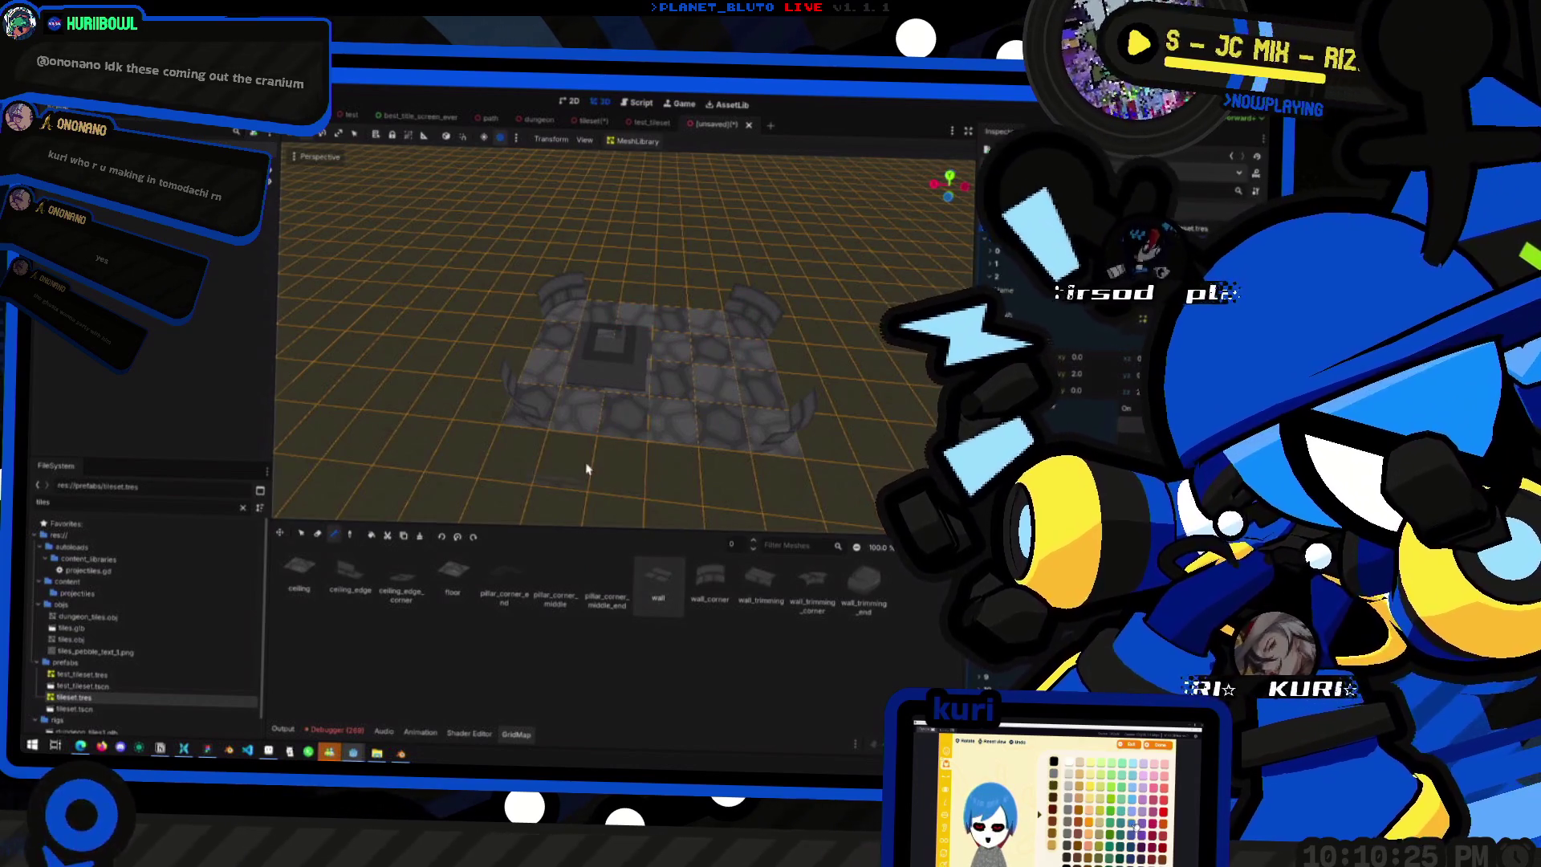
left_click_drag(590, 411, 755, 401)
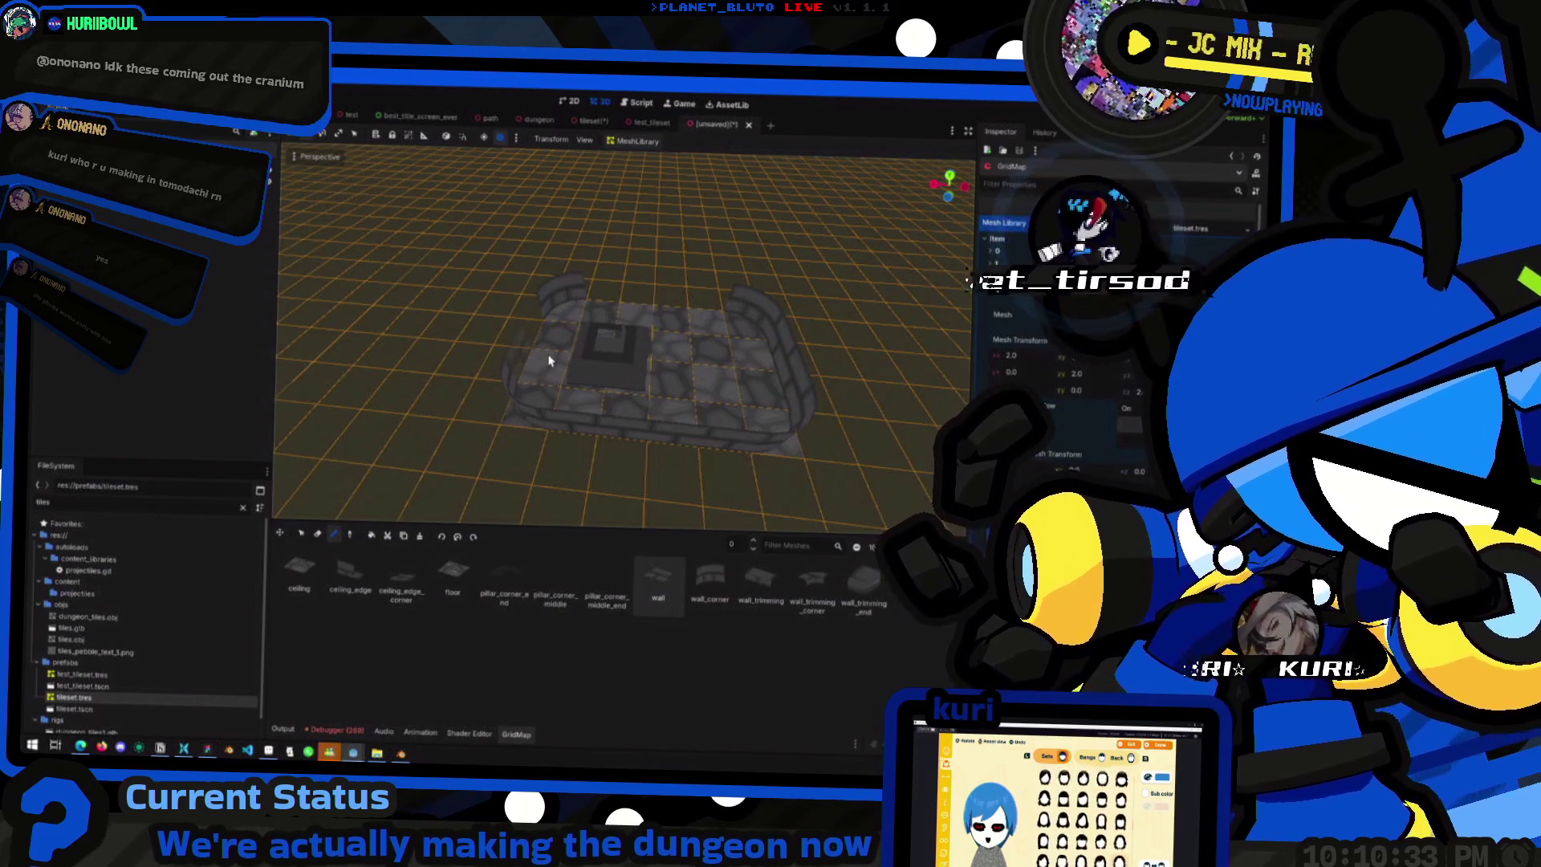
mouse_move(595, 316)
left_mouse_down()
mouse_move(699, 320)
mouse_move(698, 379)
mouse_move(612, 330)
mouse_move(444, 354)
mouse_move(630, 436)
mouse_move(748, 360)
mouse_move(749, 320)
mouse_move(667, 378)
left_mouse_up()
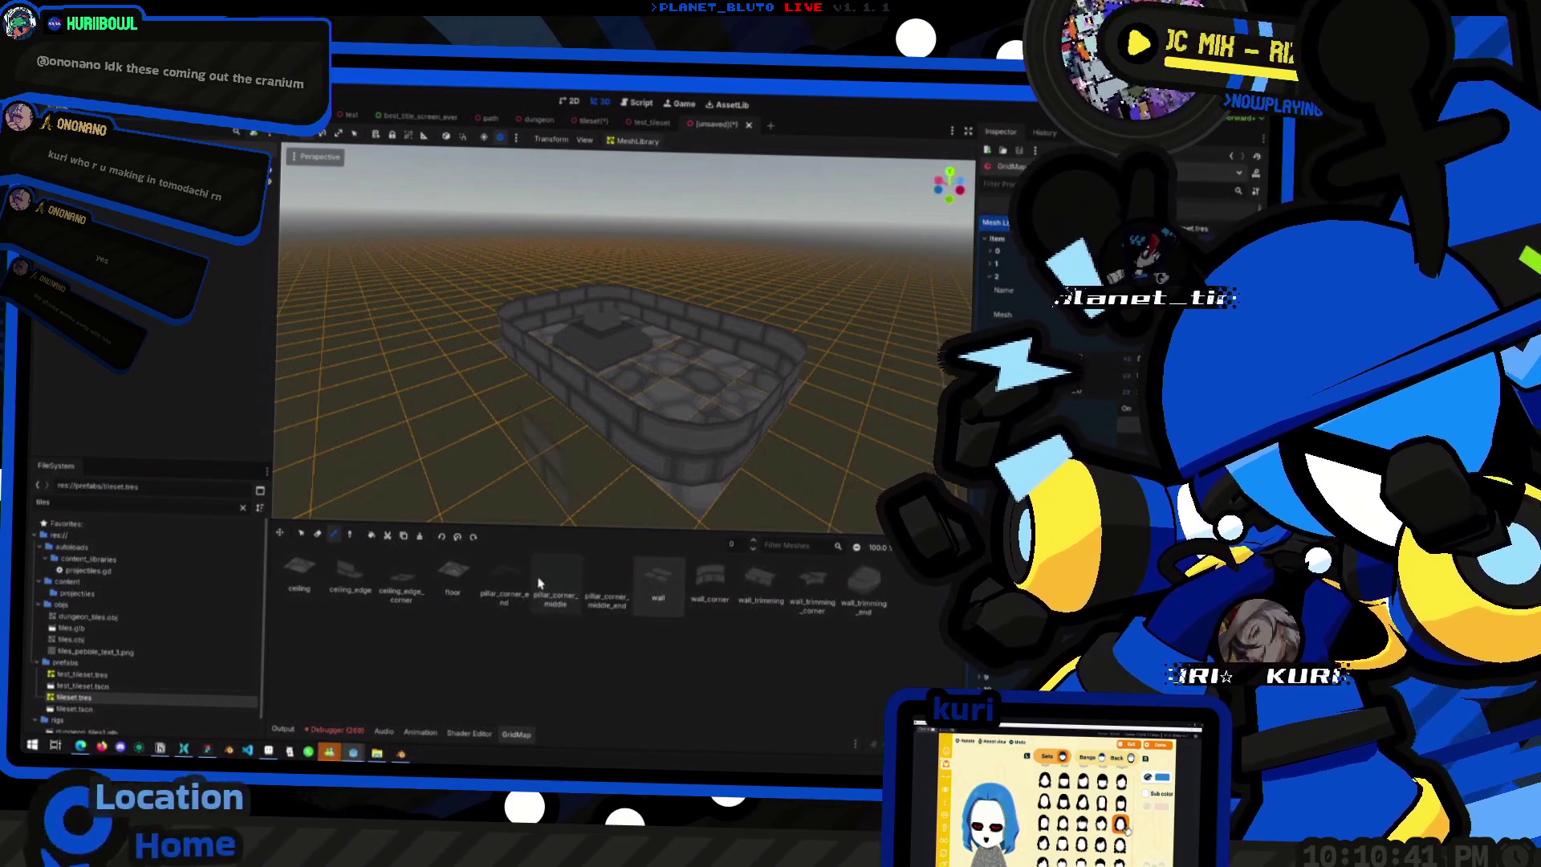
- Paint pillar_corner_middle_end on the central block at level 1, then select pillar_corner_middle for level 2
left_click(608, 584)
mouse_move(647, 334)
left_mouse_down()
mouse_move(698, 409)
mouse_move(666, 362)
left_mouse_up()
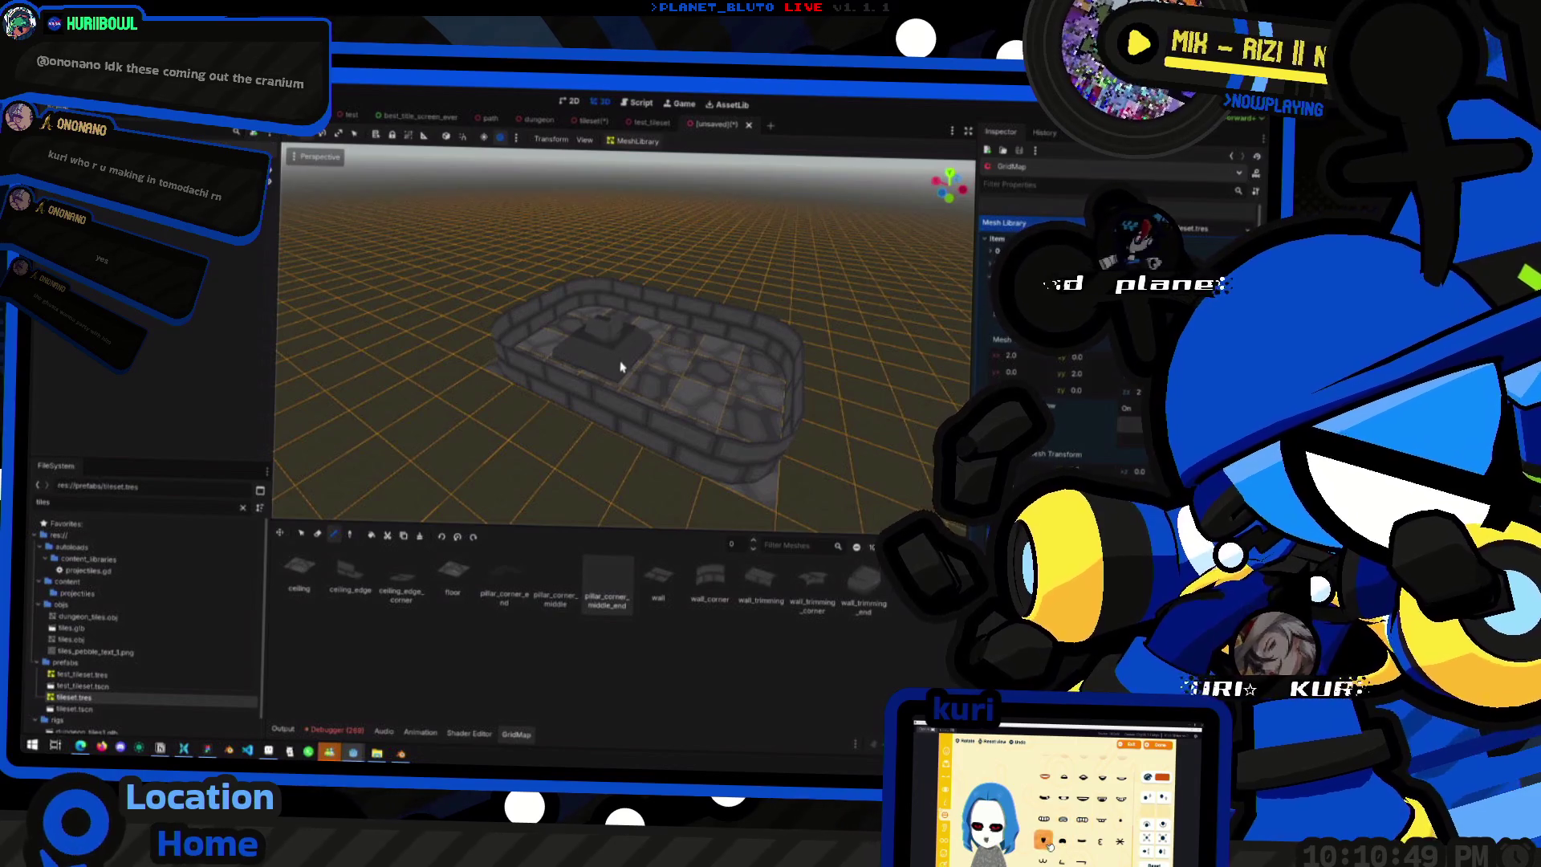
left_click(754, 542)
mouse_move(616, 330)
left_mouse_down()
mouse_move(613, 348)
mouse_move(688, 397)
mouse_move(612, 354)
mouse_move(595, 361)
mouse_move(618, 337)
mouse_move(733, 354)
mouse_move(977, 283)
left_mouse_up()
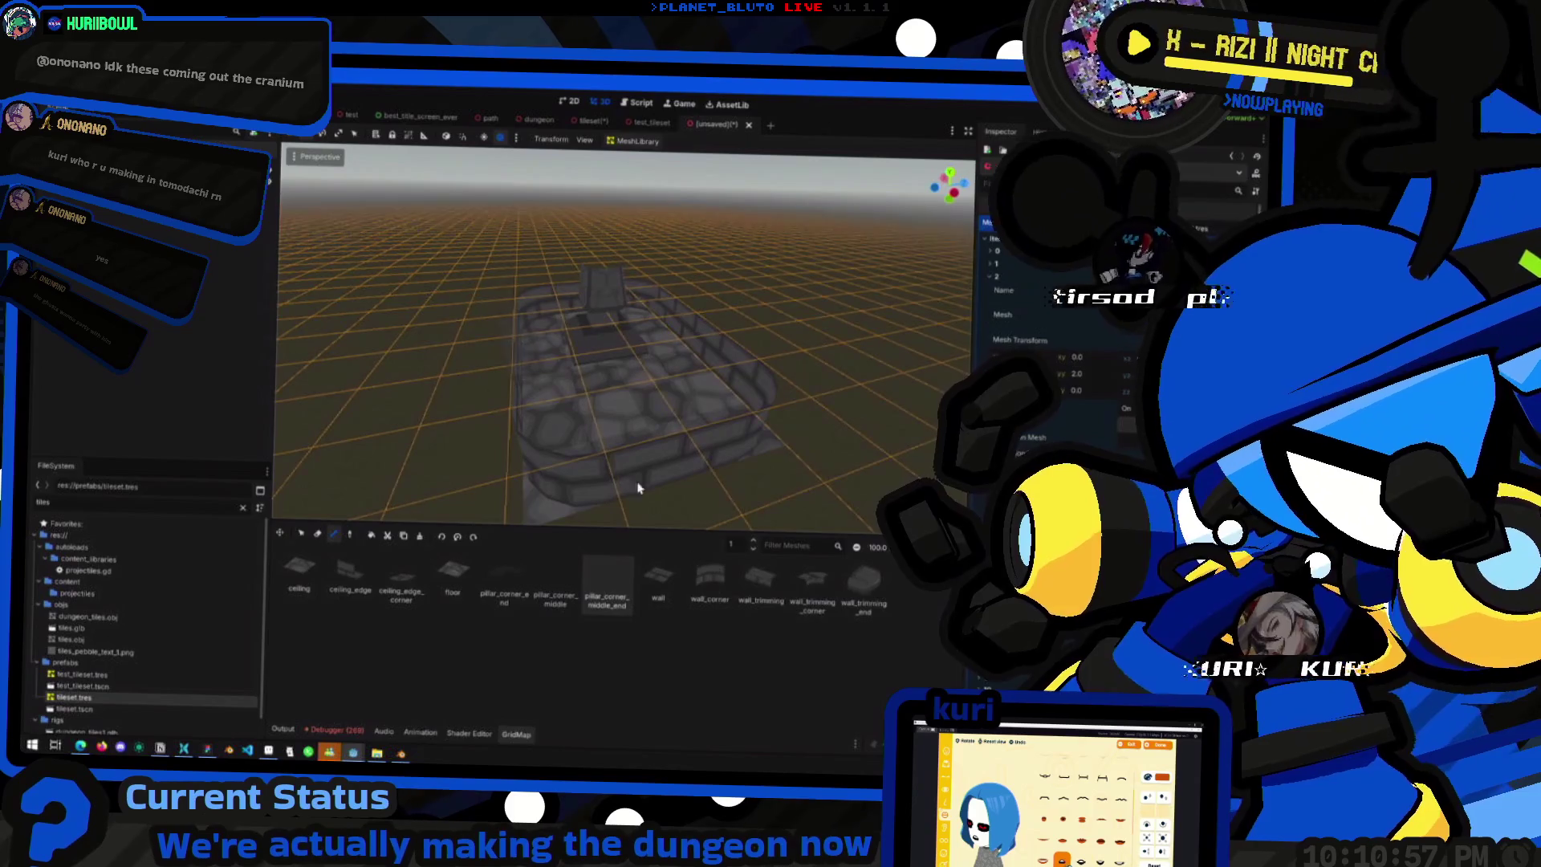
left_click(754, 540)
left_click(556, 582)
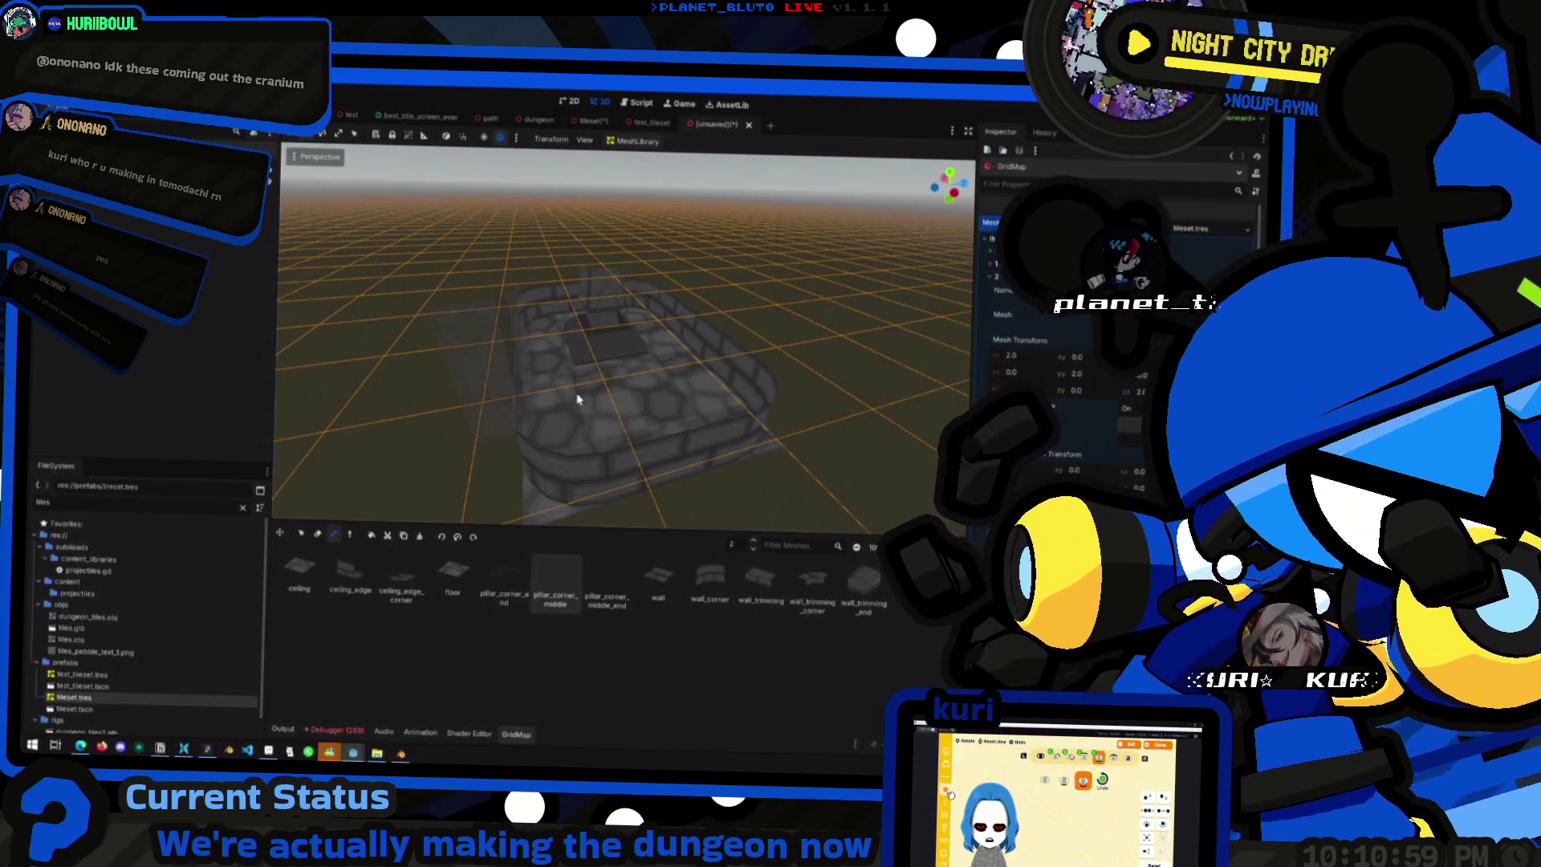
mouse_move(606, 281)
left_mouse_down()
mouse_move(538, 306)
mouse_move(674, 303)
mouse_move(578, 316)
mouse_move(628, 307)
left_mouse_up()
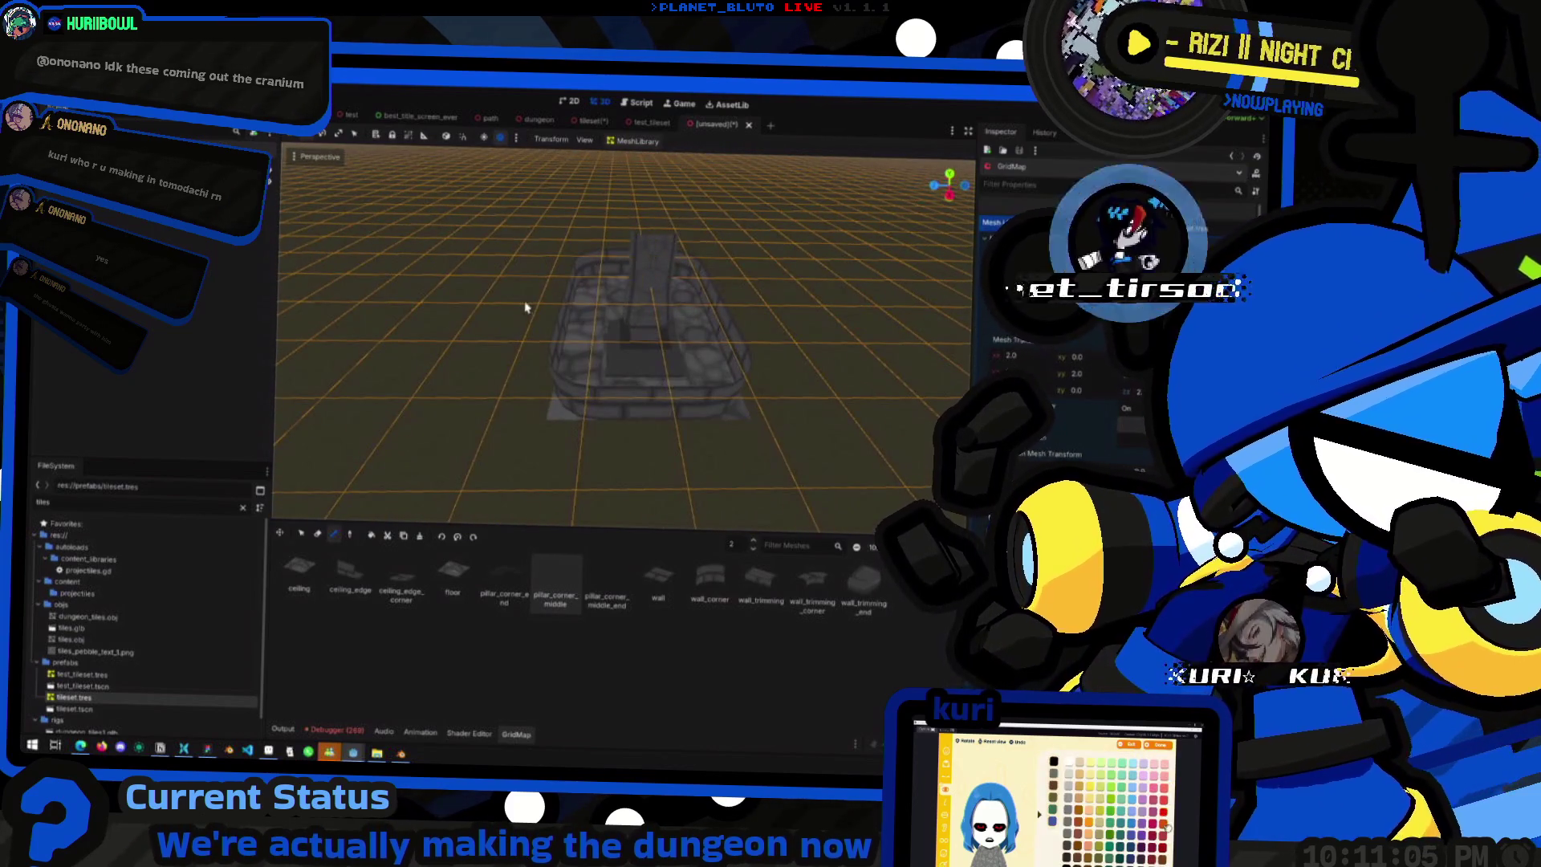
left_click_drag(526, 307, 735, 321)
left_click_drag(605, 290, 712, 553)
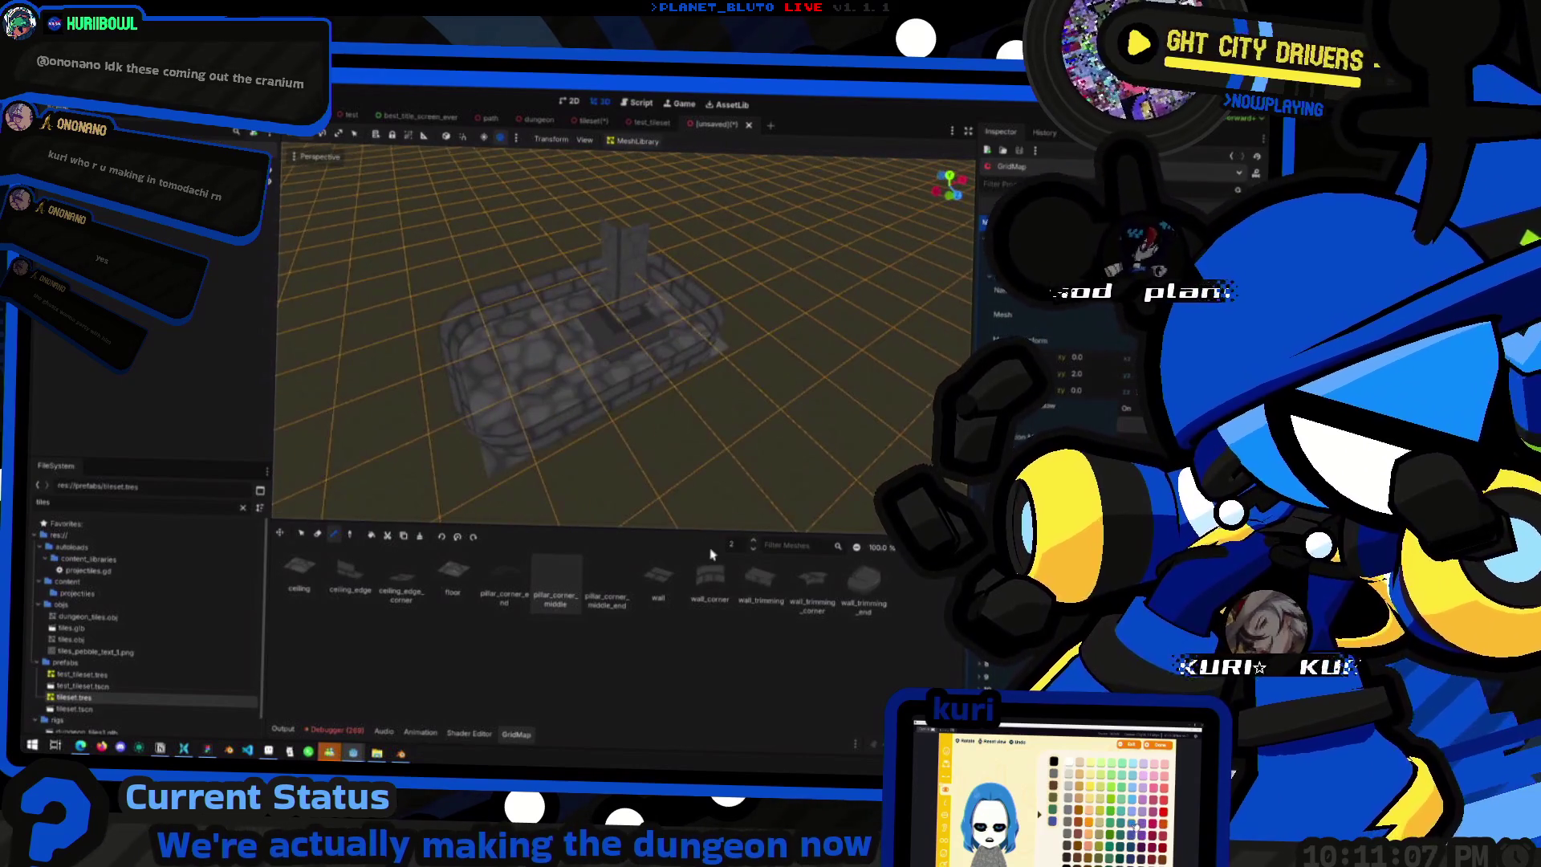
- Stack pillar_corner_middle_end at level 3 and the pillar_corner_end cap at level 4
left_click(754, 542)
left_click(607, 590)
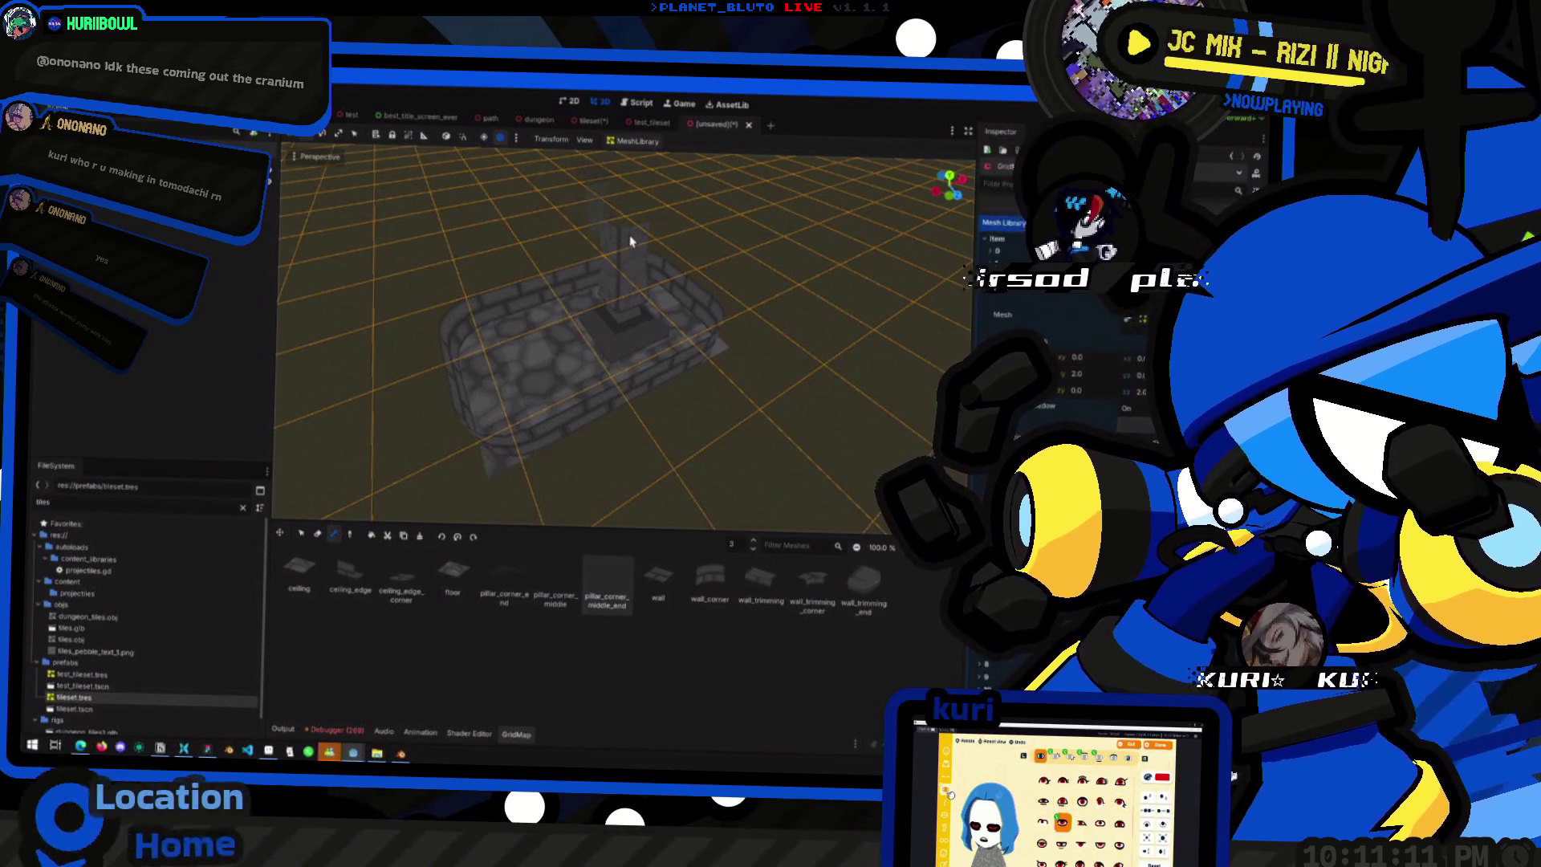
left_click_drag(619, 232, 705, 249)
left_click_drag(567, 234, 620, 263)
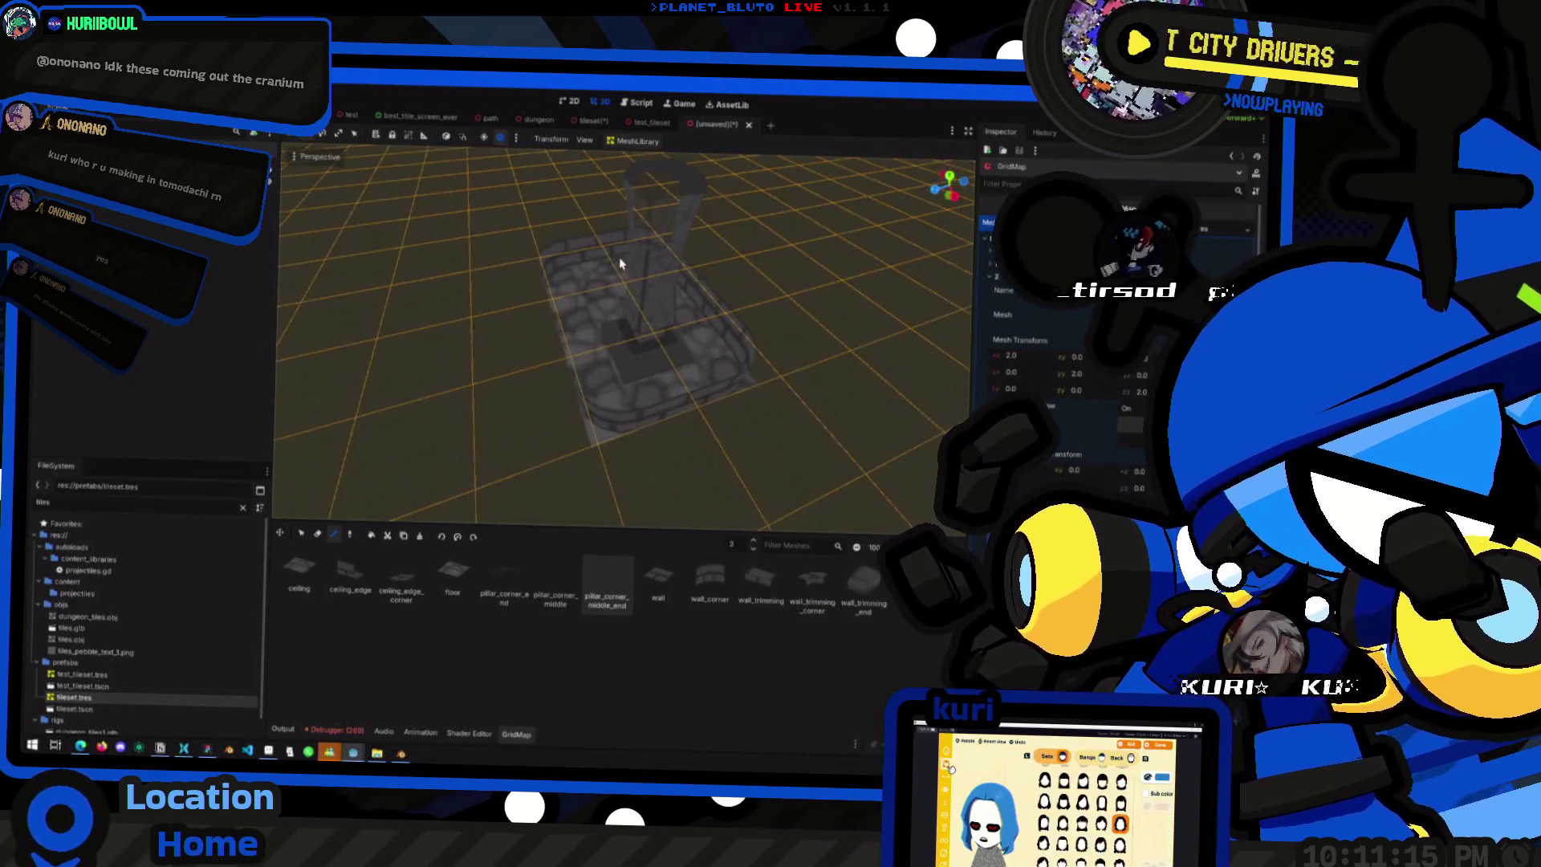
scroll(620, 265, "down", 5)
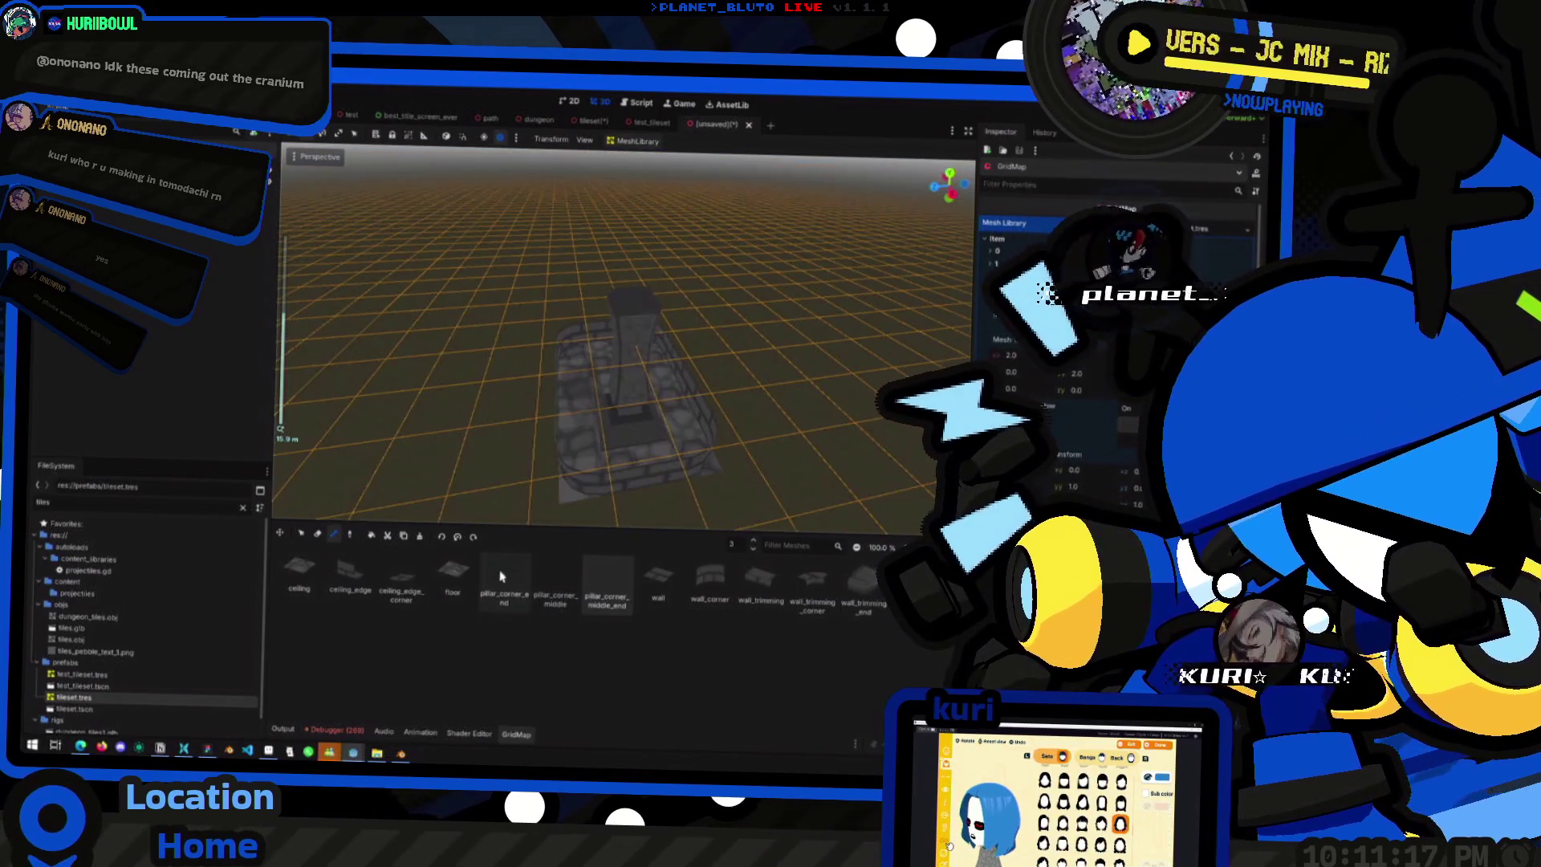
left_click(504, 575)
key("e")
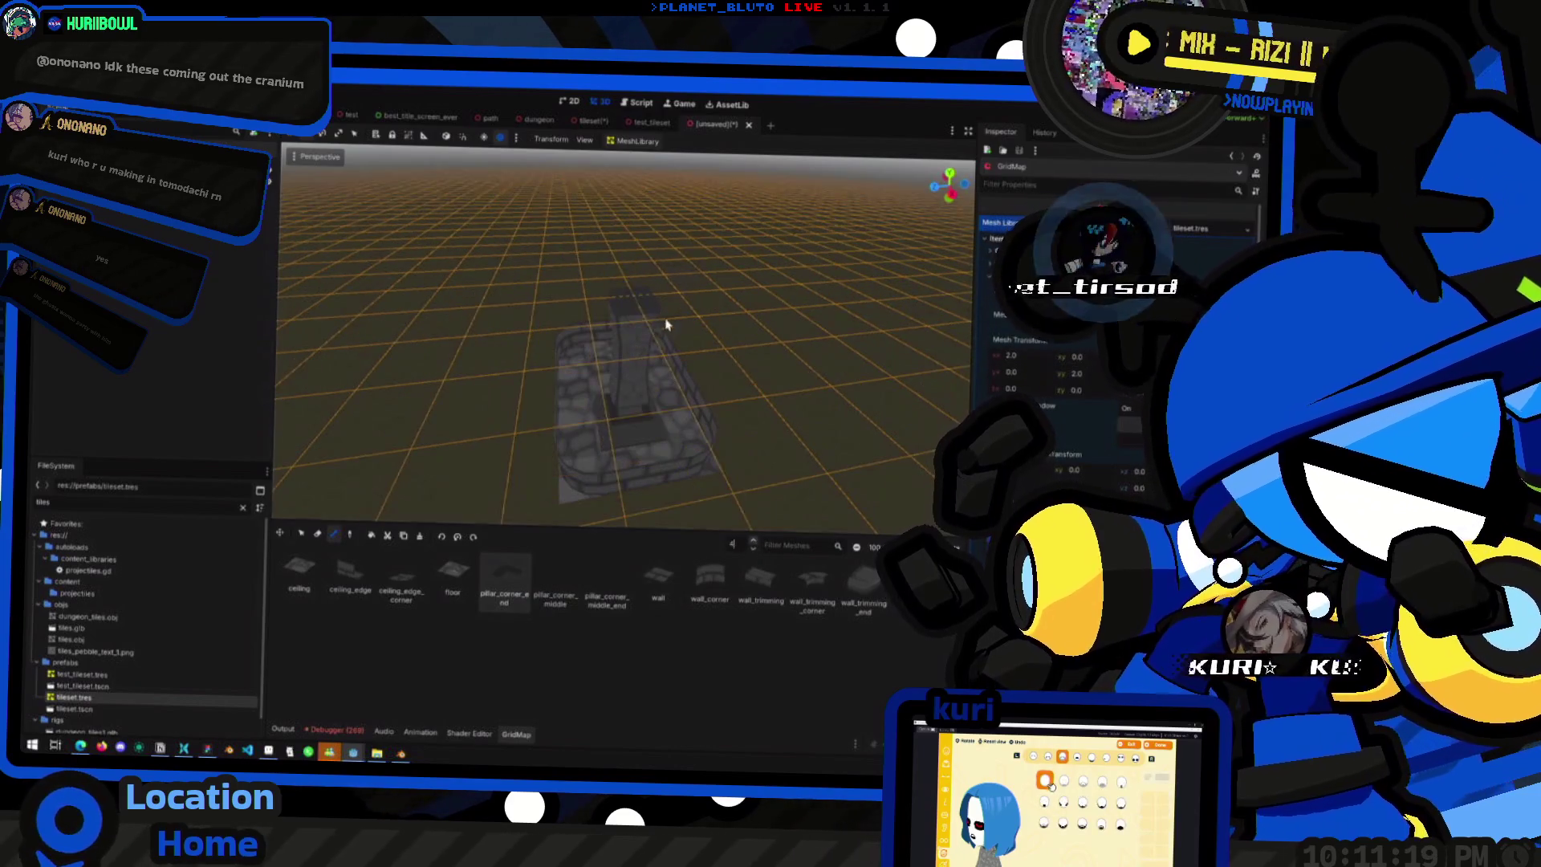
left_click_drag(629, 304, 761, 295)
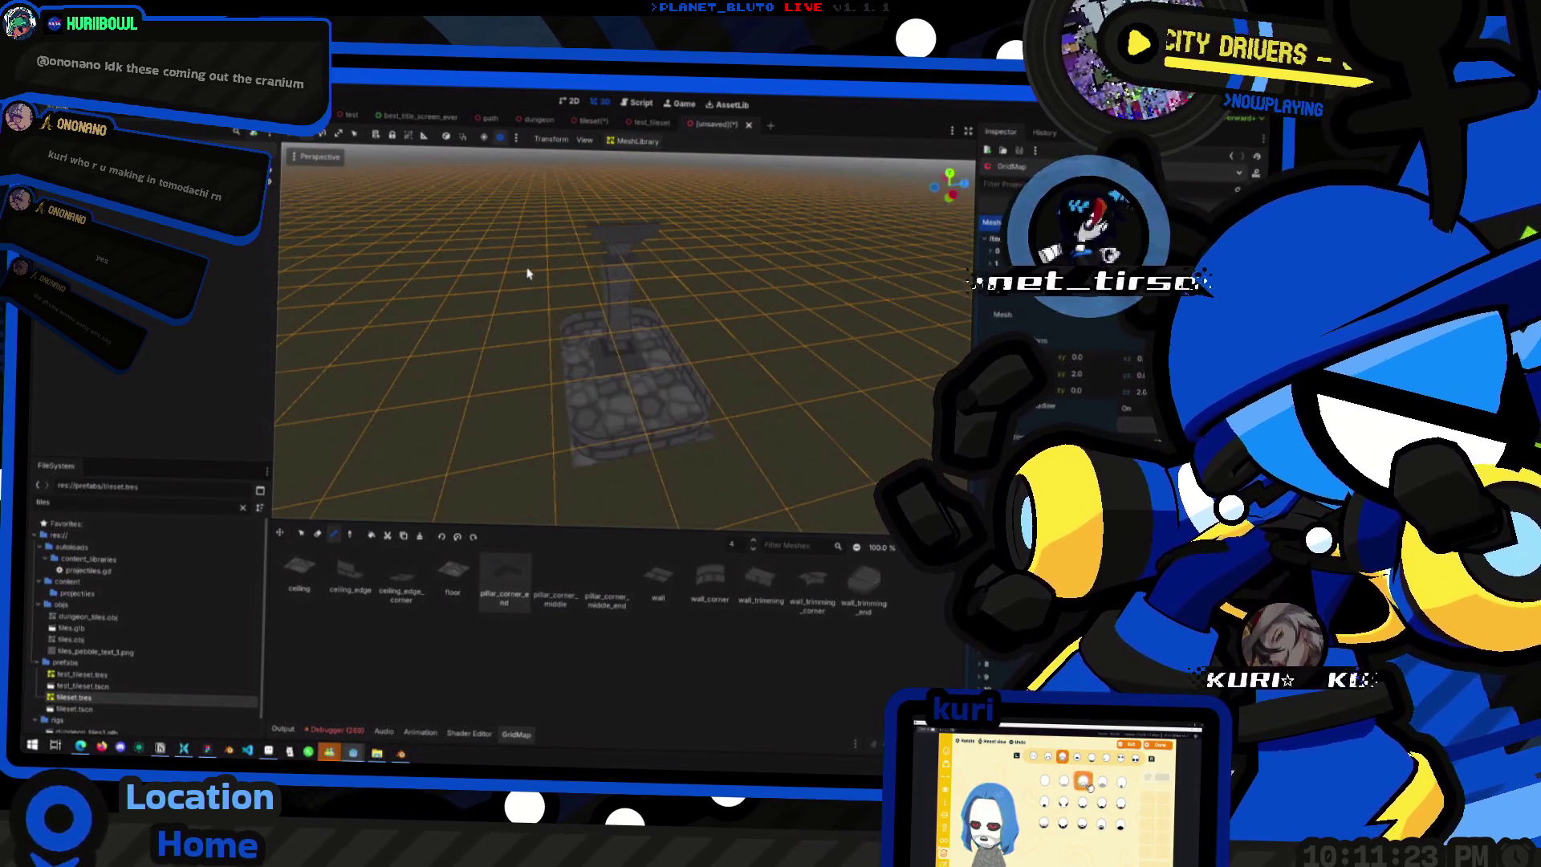
left_click_drag(607, 234, 691, 289)
mouse_move(562, 301)
left_mouse_down()
mouse_move(619, 265)
mouse_move(712, 337)
mouse_move(691, 374)
mouse_move(723, 361)
left_mouse_up()
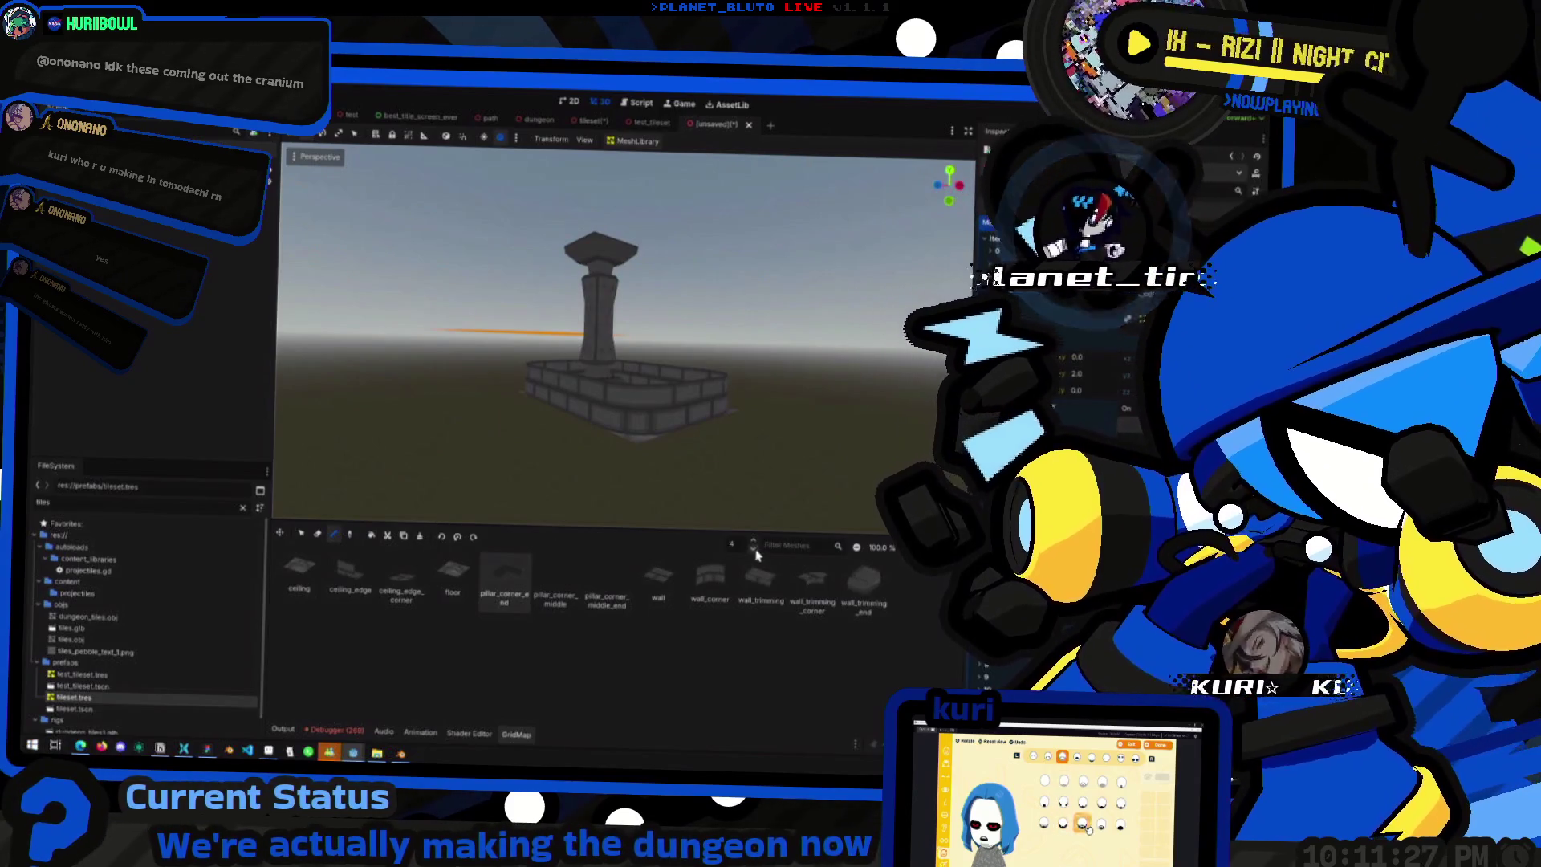
- Lower the grid to level -1, select the root Node3D and view the finished pillar
left_click(755, 551)
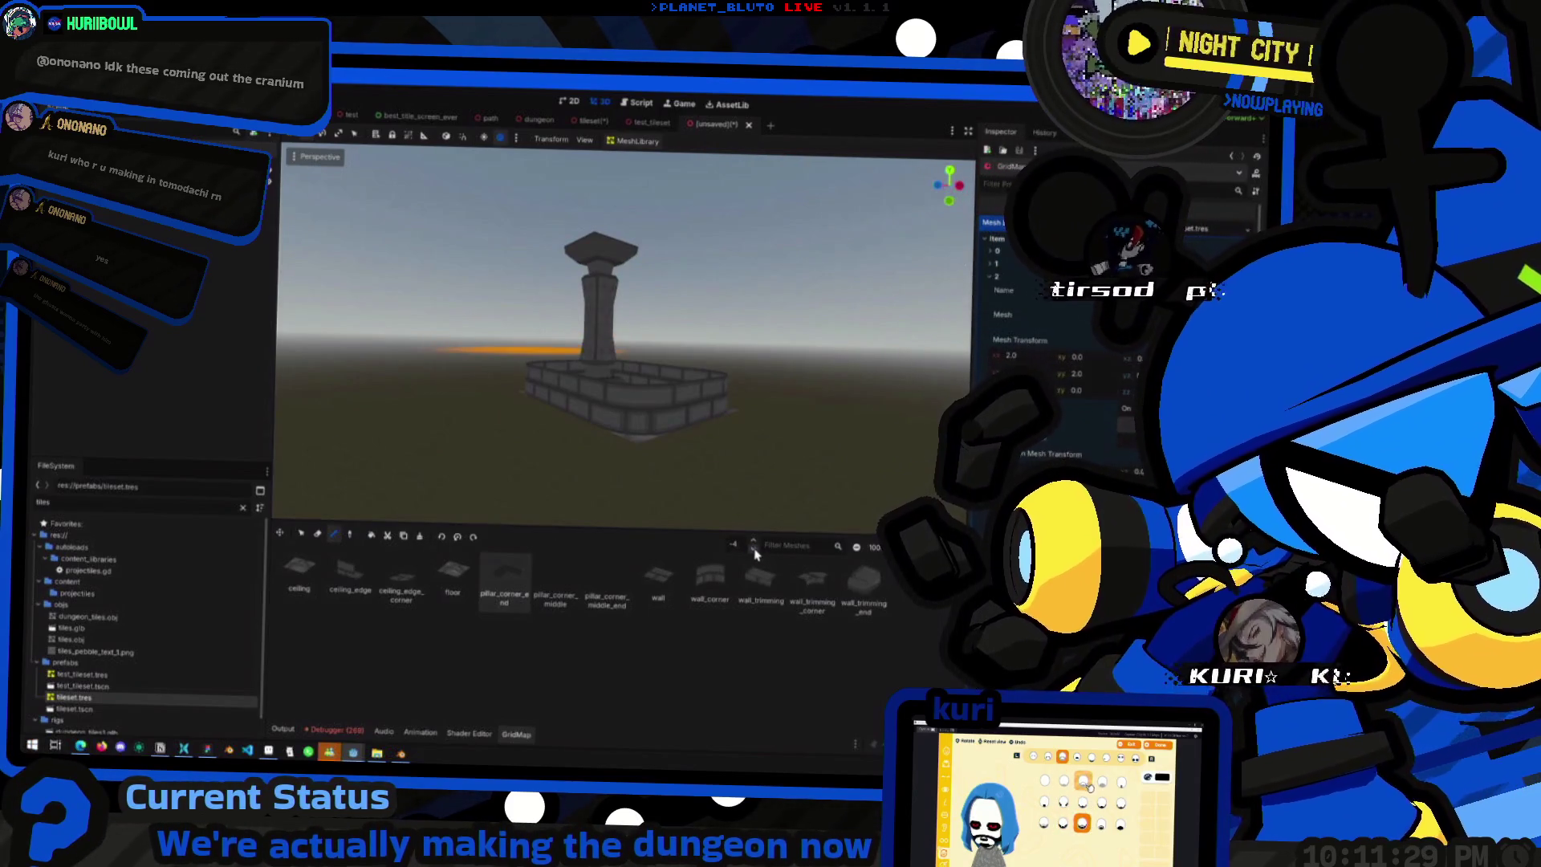
left_click_drag(729, 423, 707, 425)
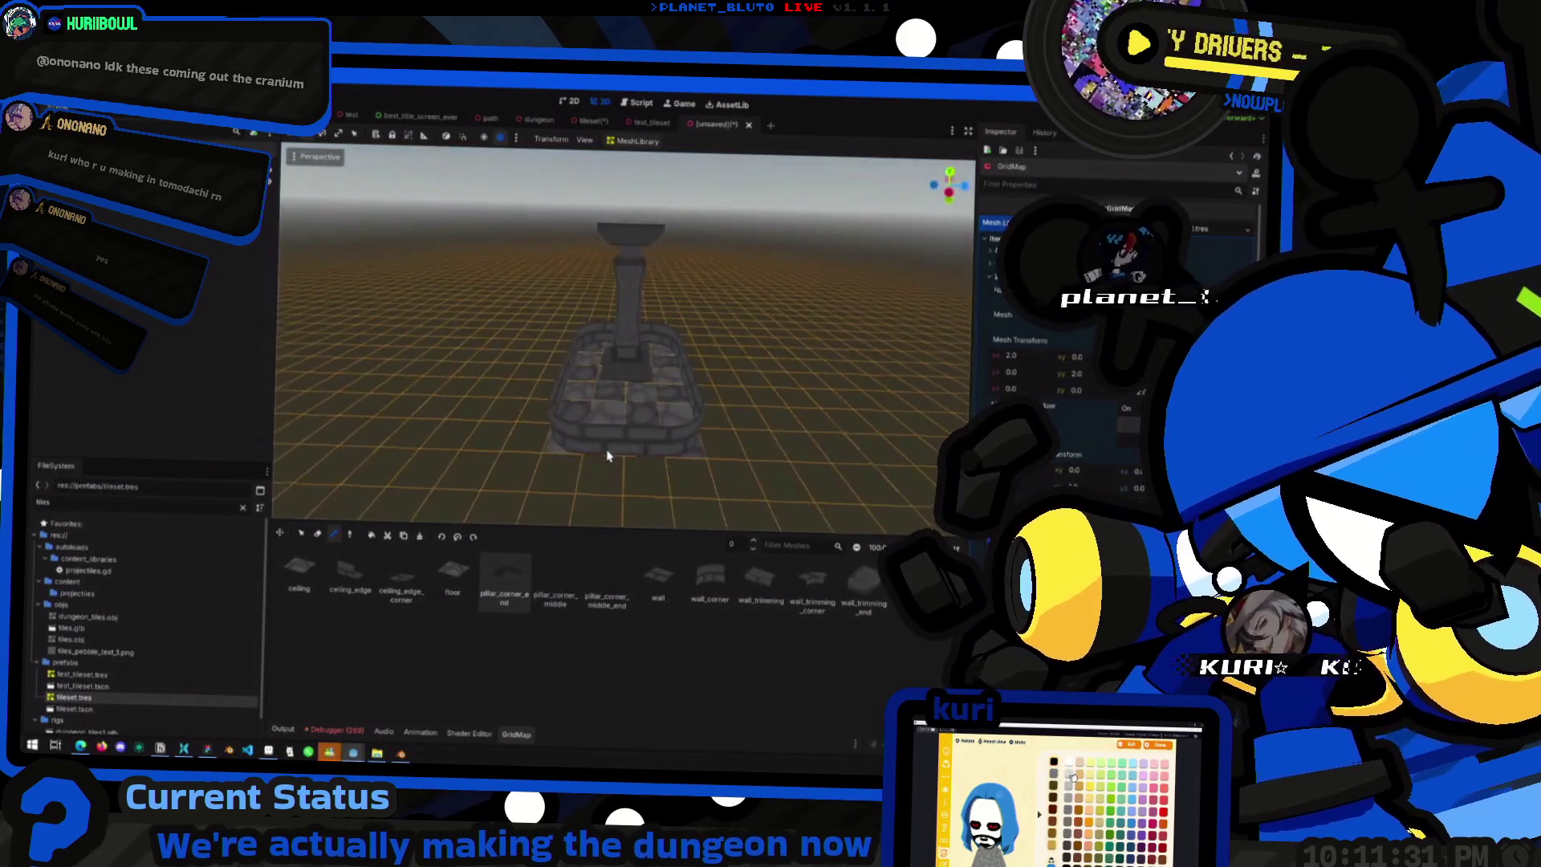
scroll(691, 419, "down", 4)
scroll(690, 419, "up", 2)
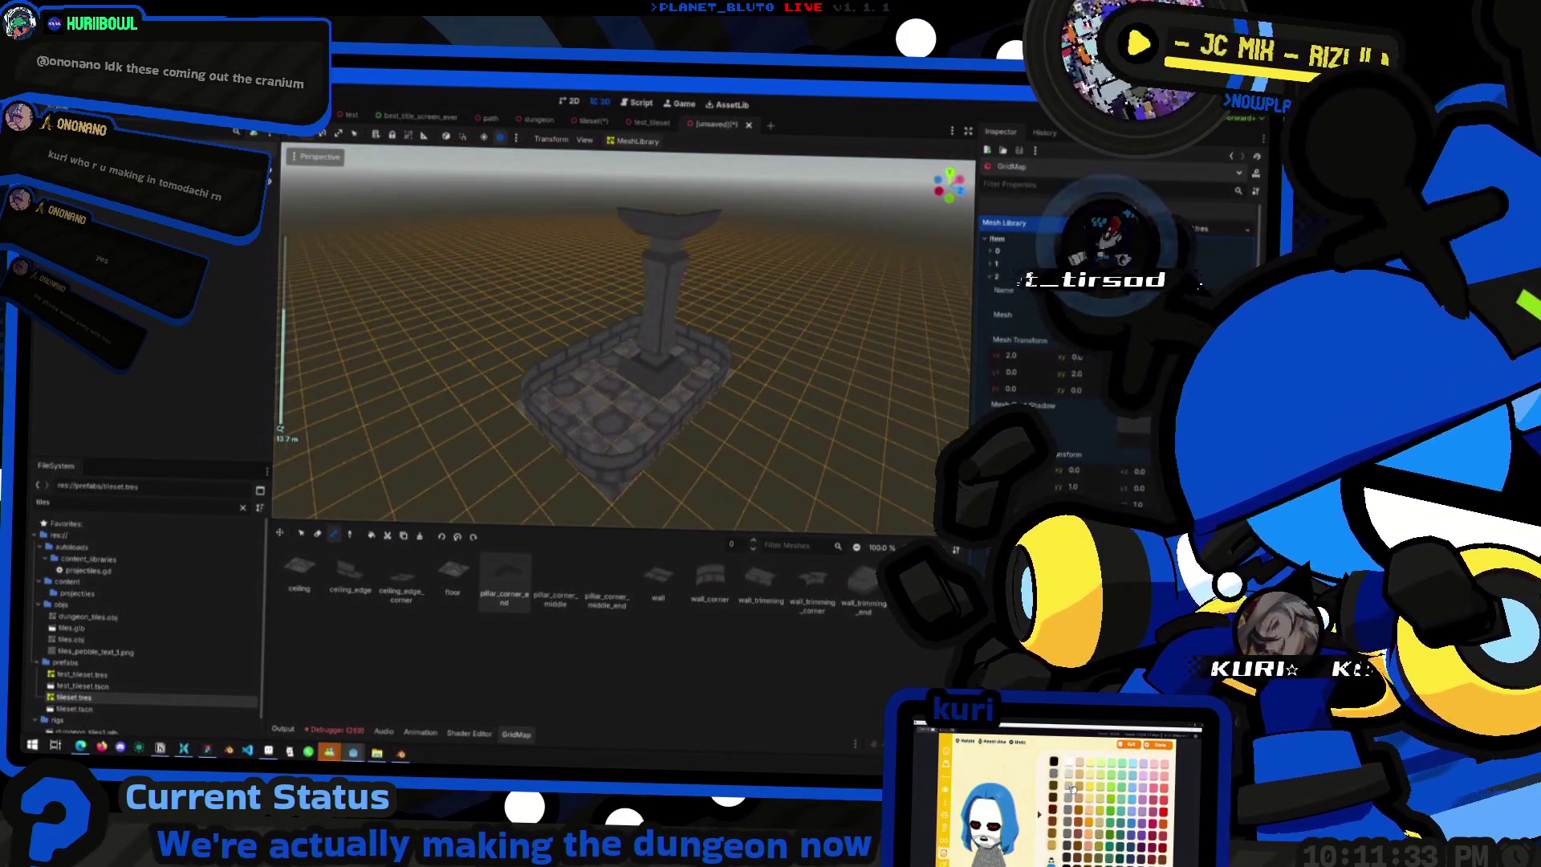
left_click(420, 354)
scroll(499, 408, "down", 3)
scroll(557, 410, "up", 4)
mouse_move(667, 492)
left_mouse_down()
mouse_move(506, 526)
mouse_move(651, 543)
mouse_move(503, 551)
mouse_move(583, 536)
left_mouse_up()
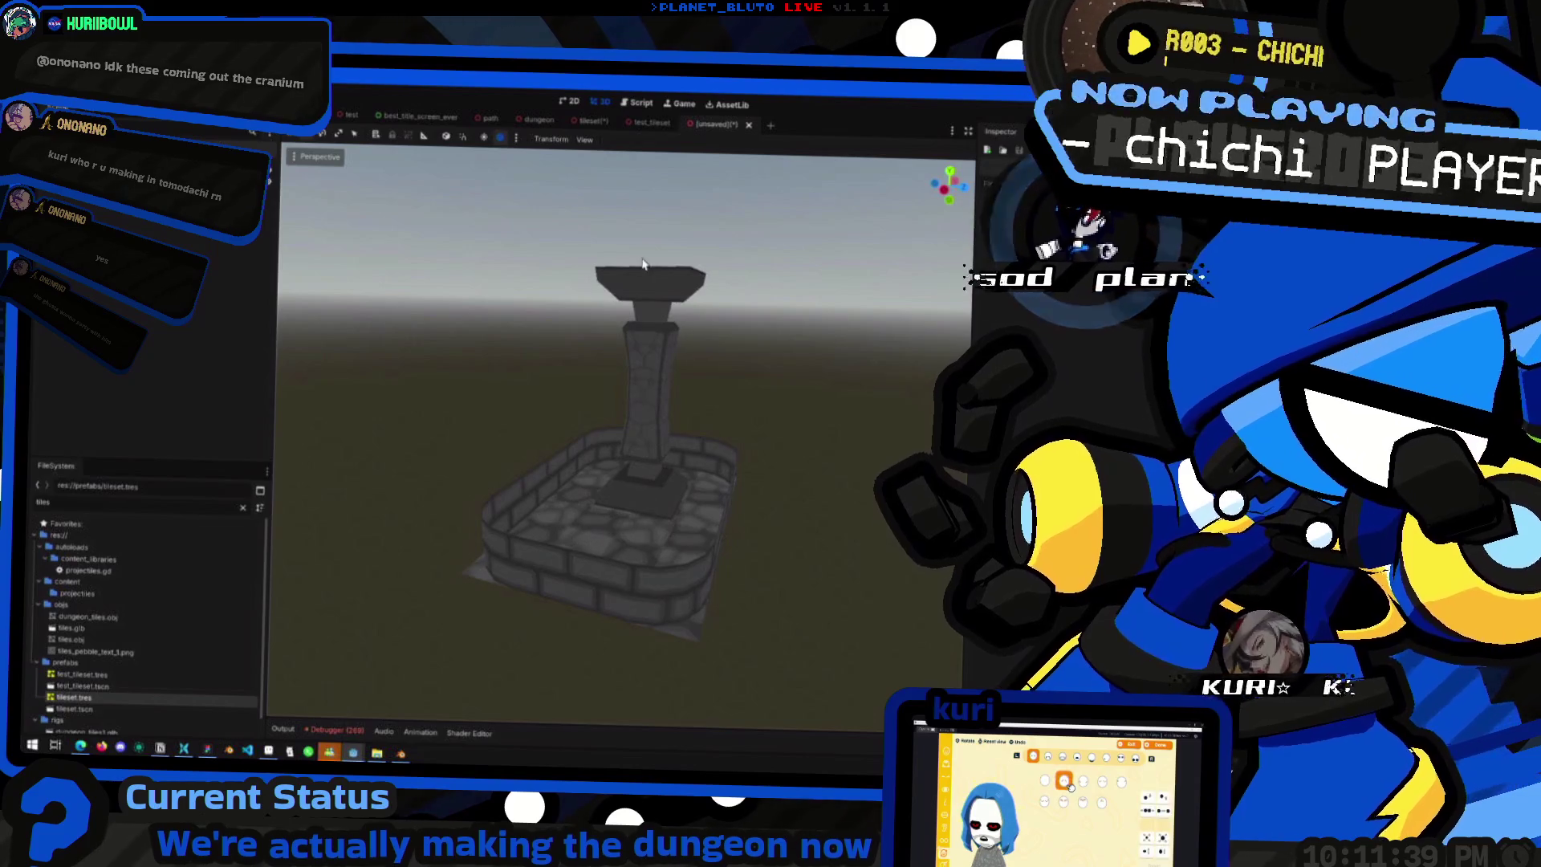
- Navigate to res://tests, name the scene tileset_testing, and dismiss the invalid-extension alert
key("ctrl+s")
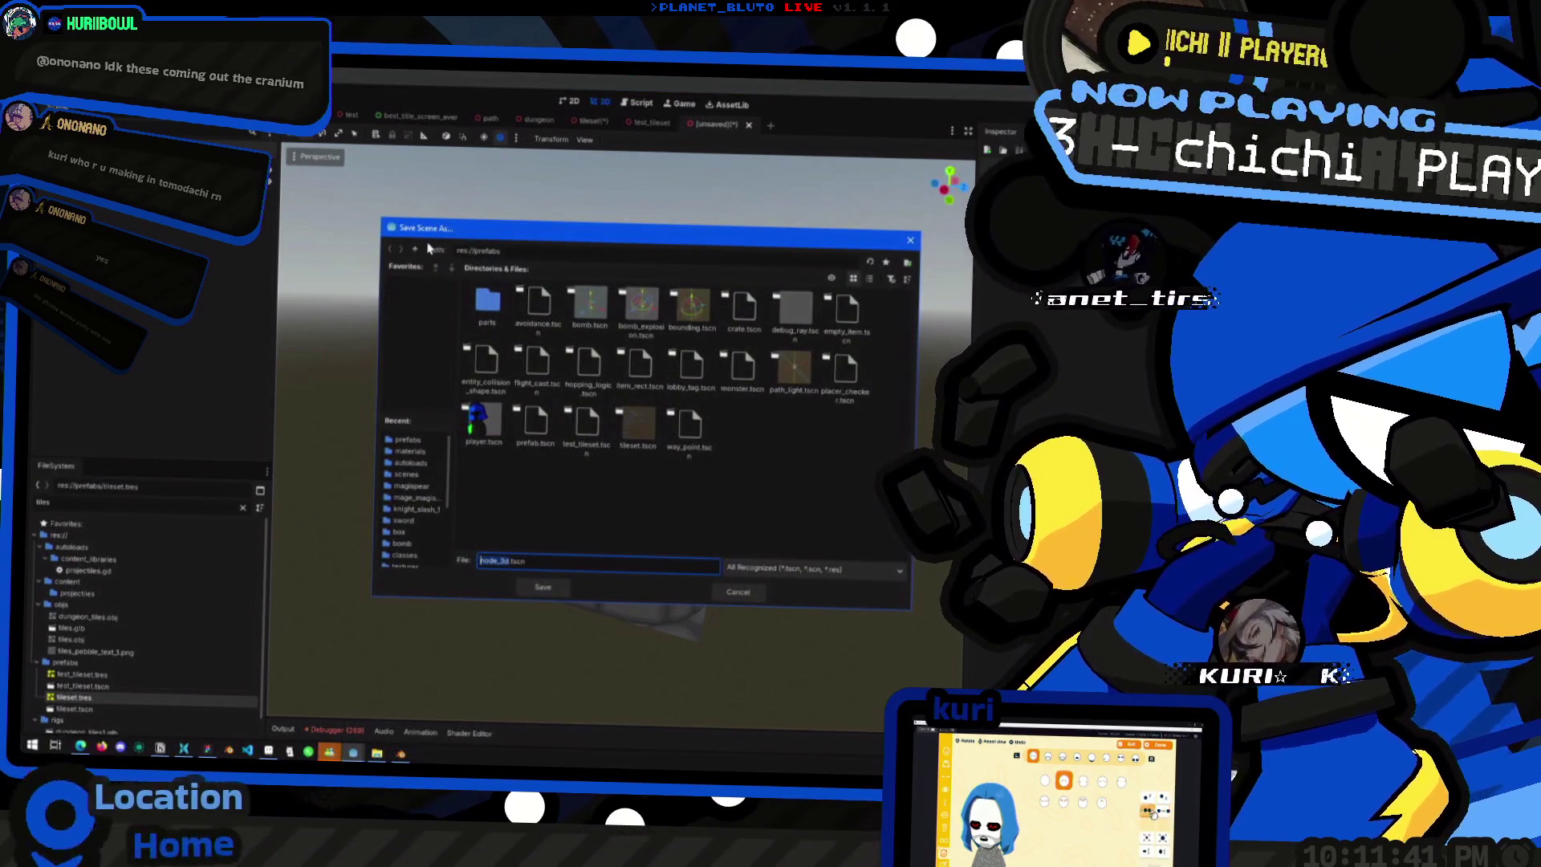
left_click(421, 249)
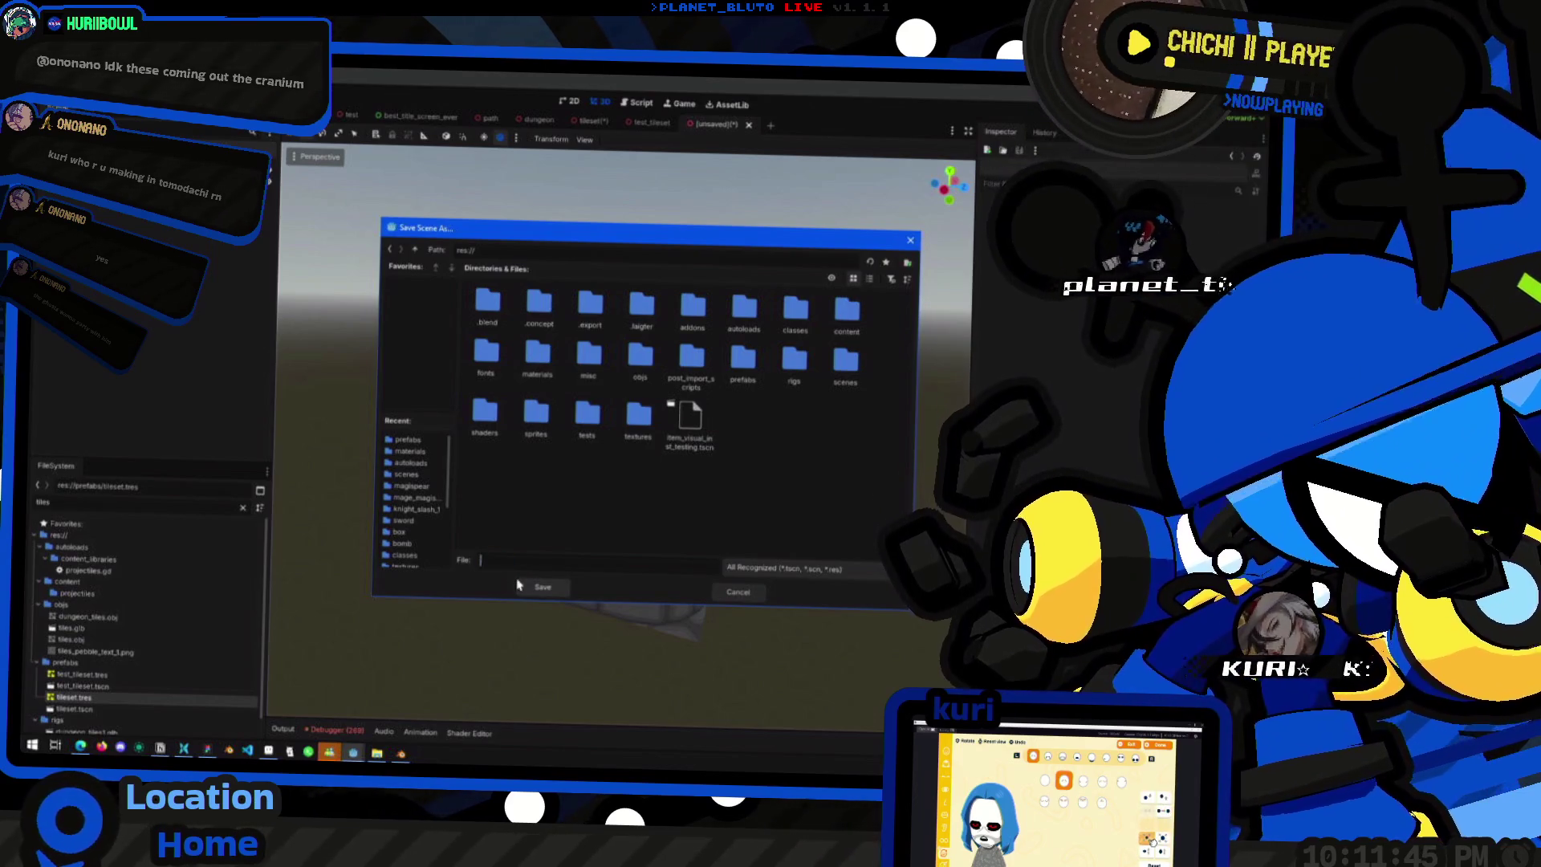
double_click(589, 419)
left_click(908, 263)
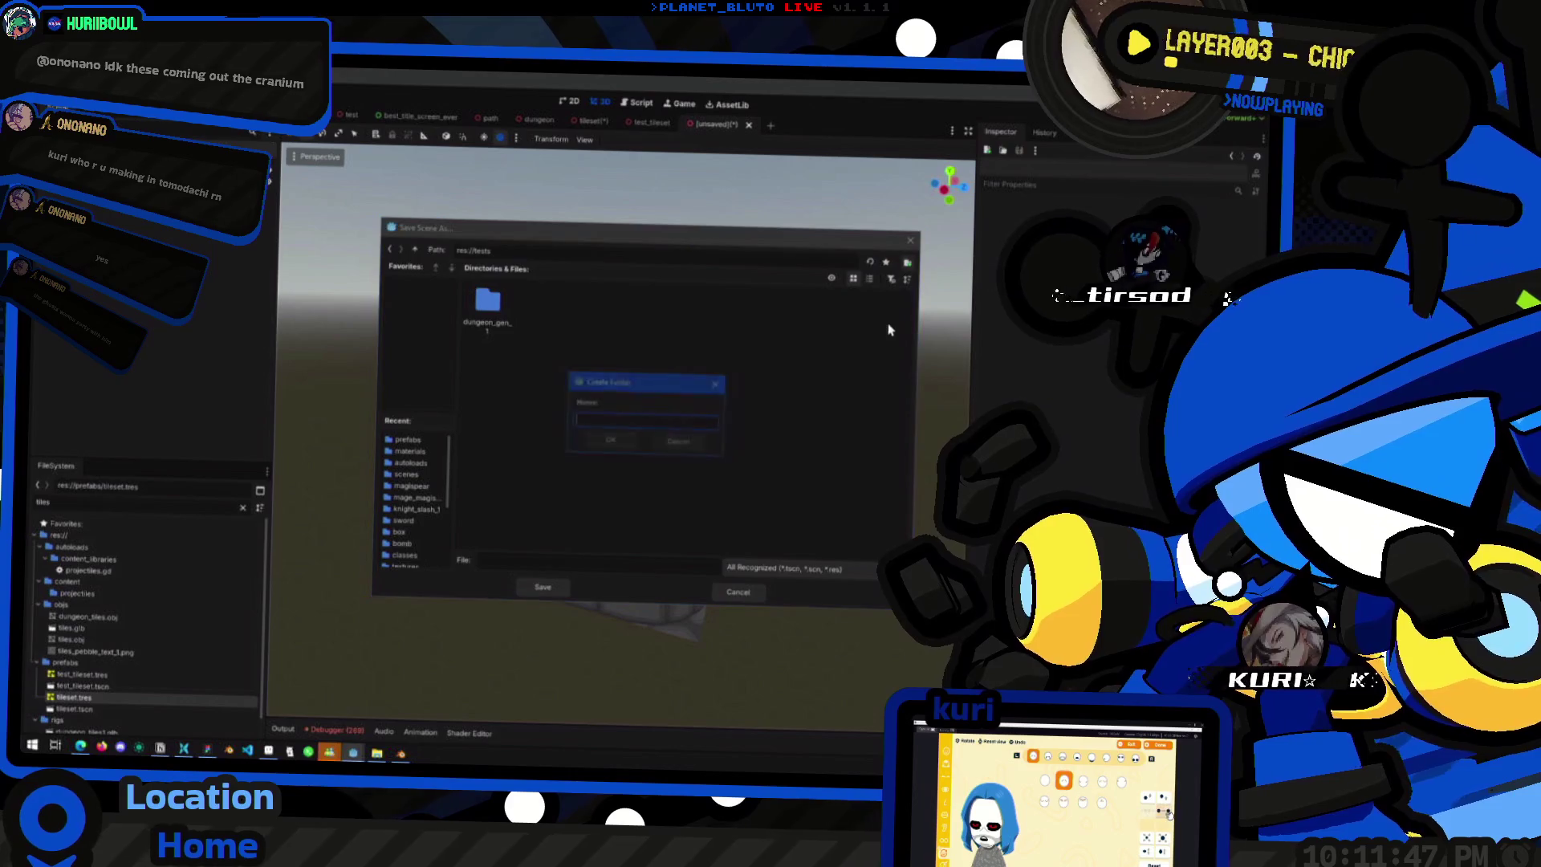
key("Escape")
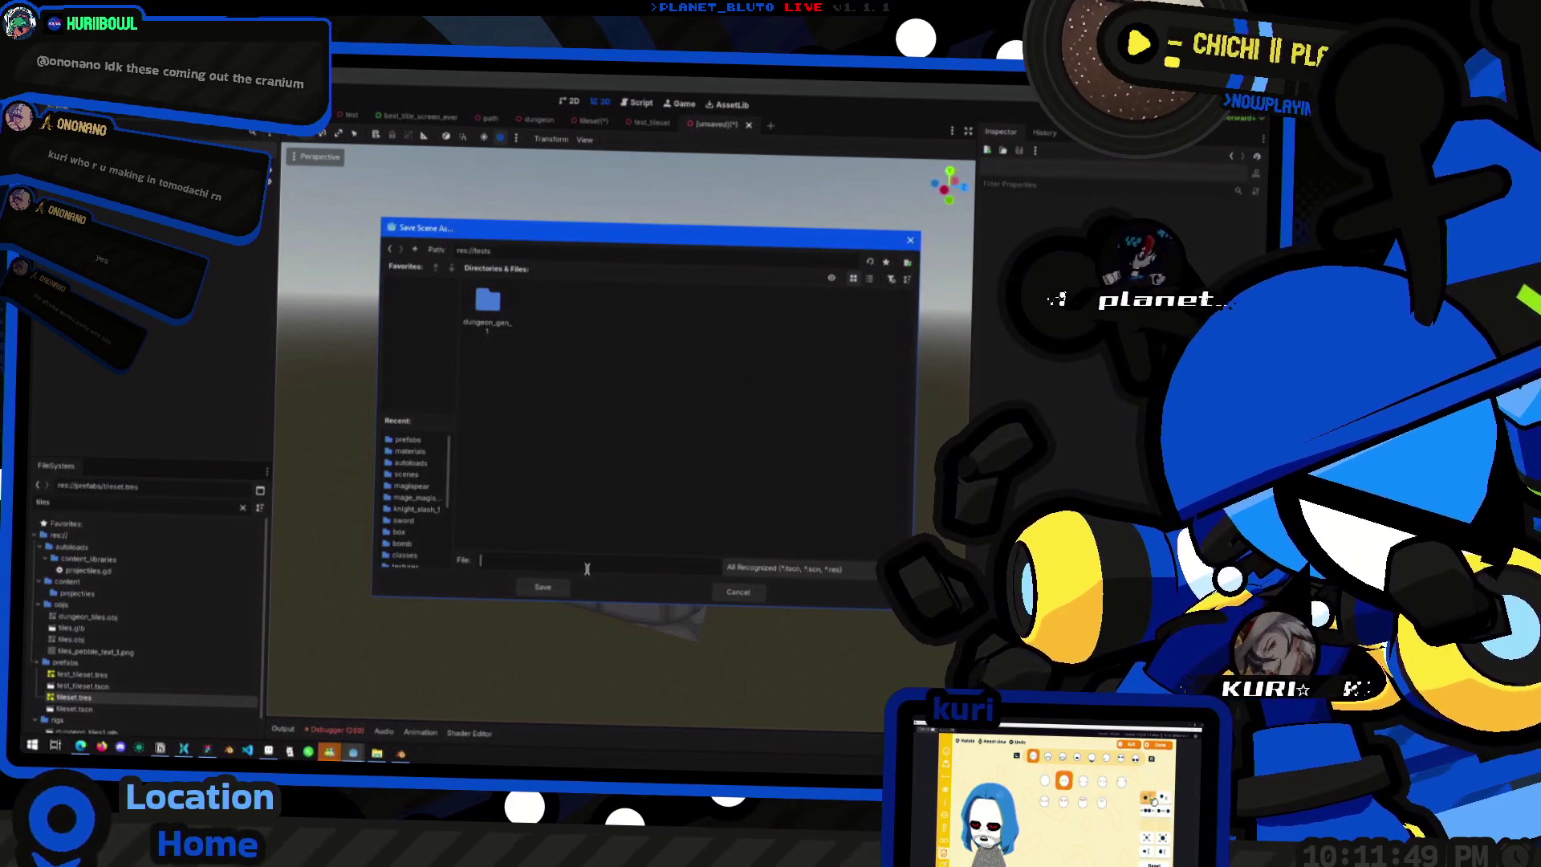
key("BackSpace")
key("BackSpace")
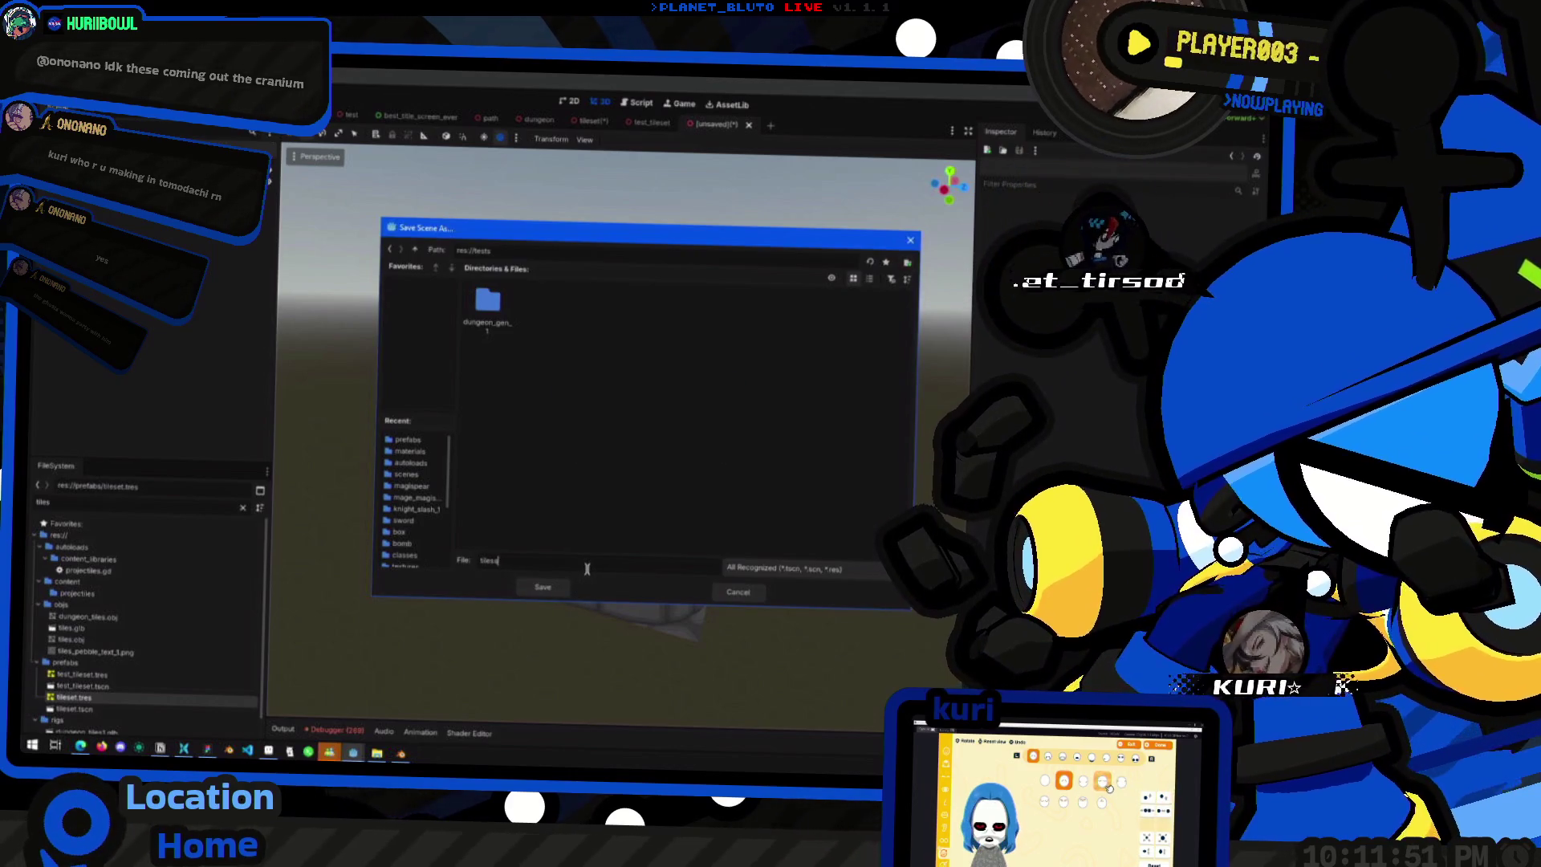
type("et_testing")
key("Return")
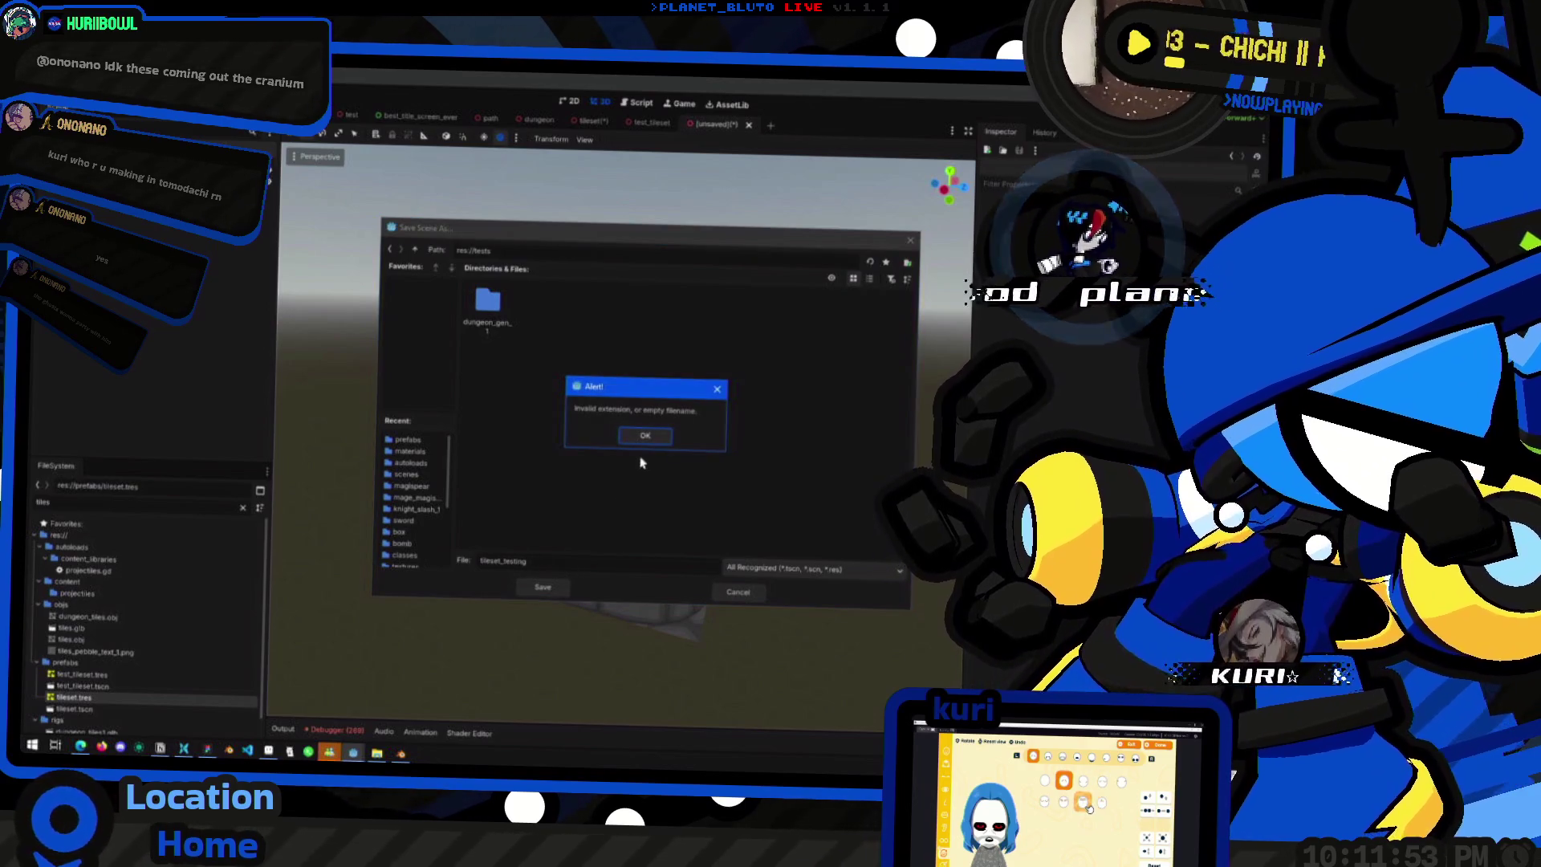
left_click(643, 439)
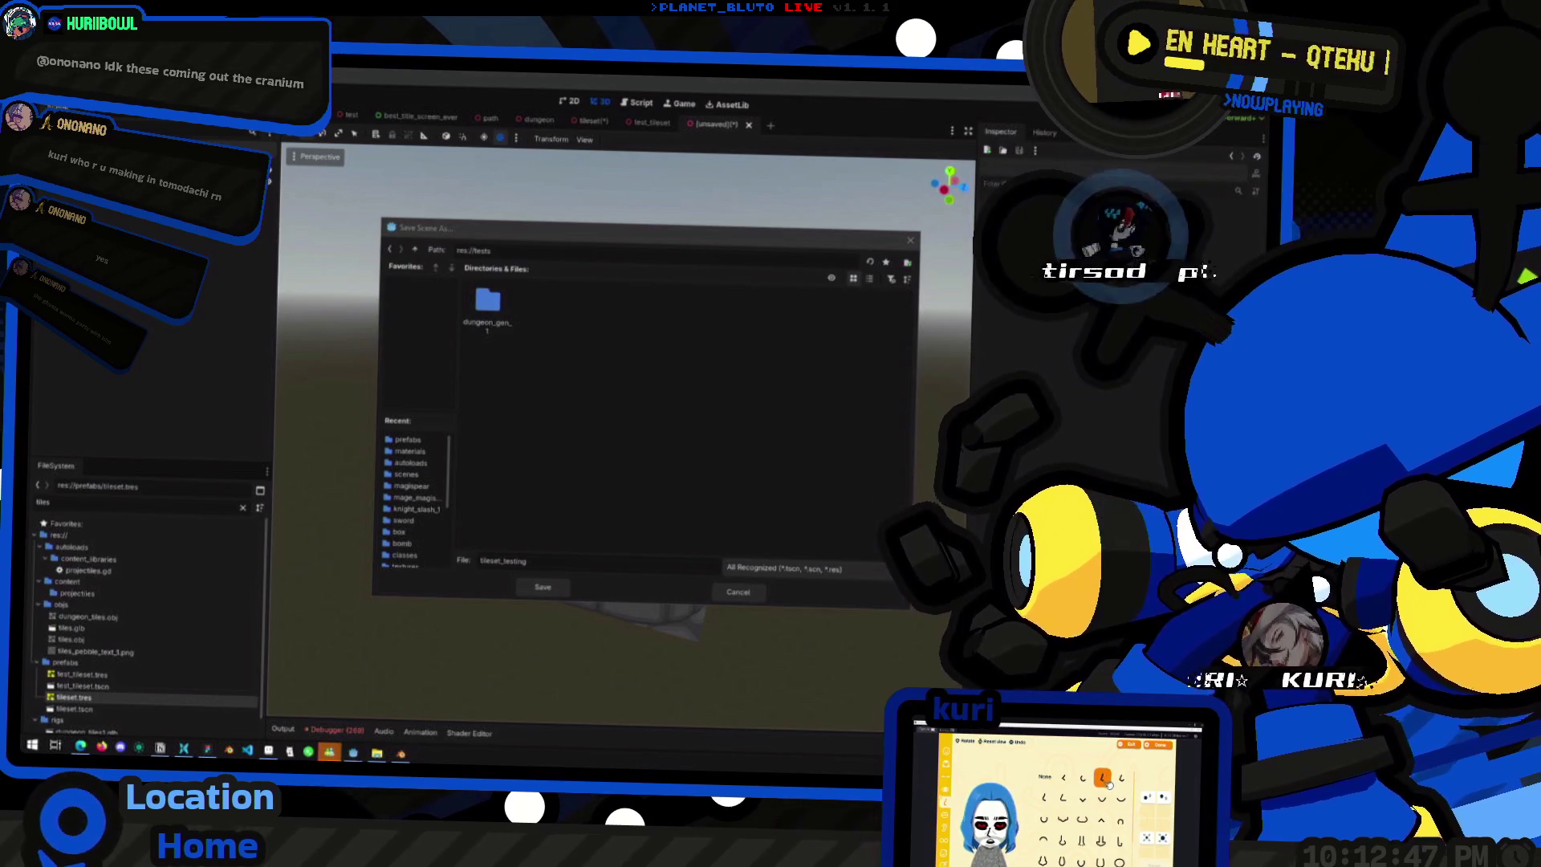
- Retry the save, dismiss the extension alert again, and confirm saving as tileset_testing
left_click(473, 391)
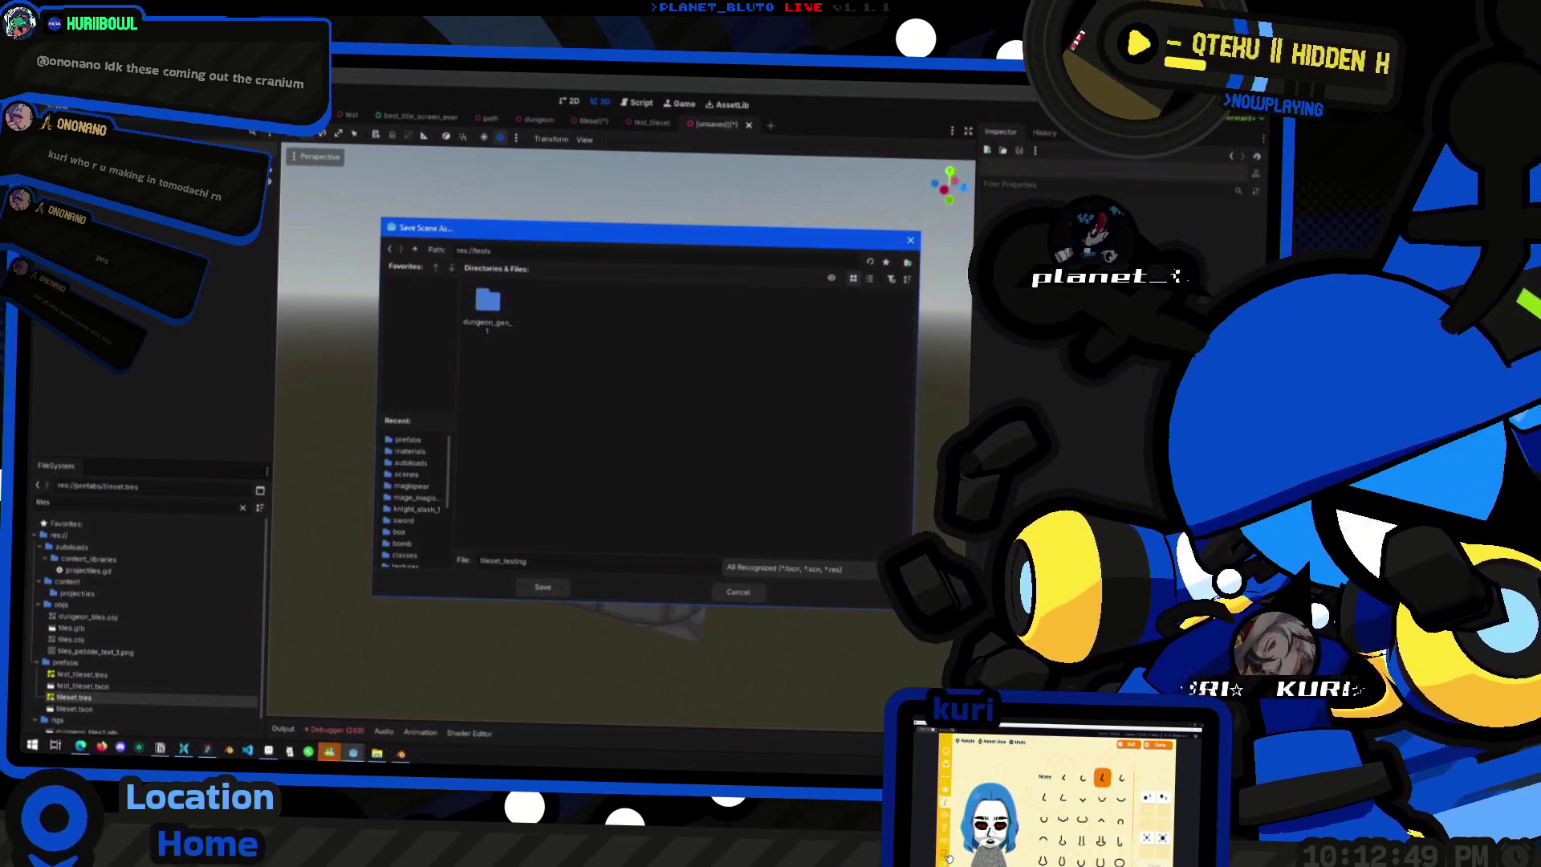
left_click(547, 592)
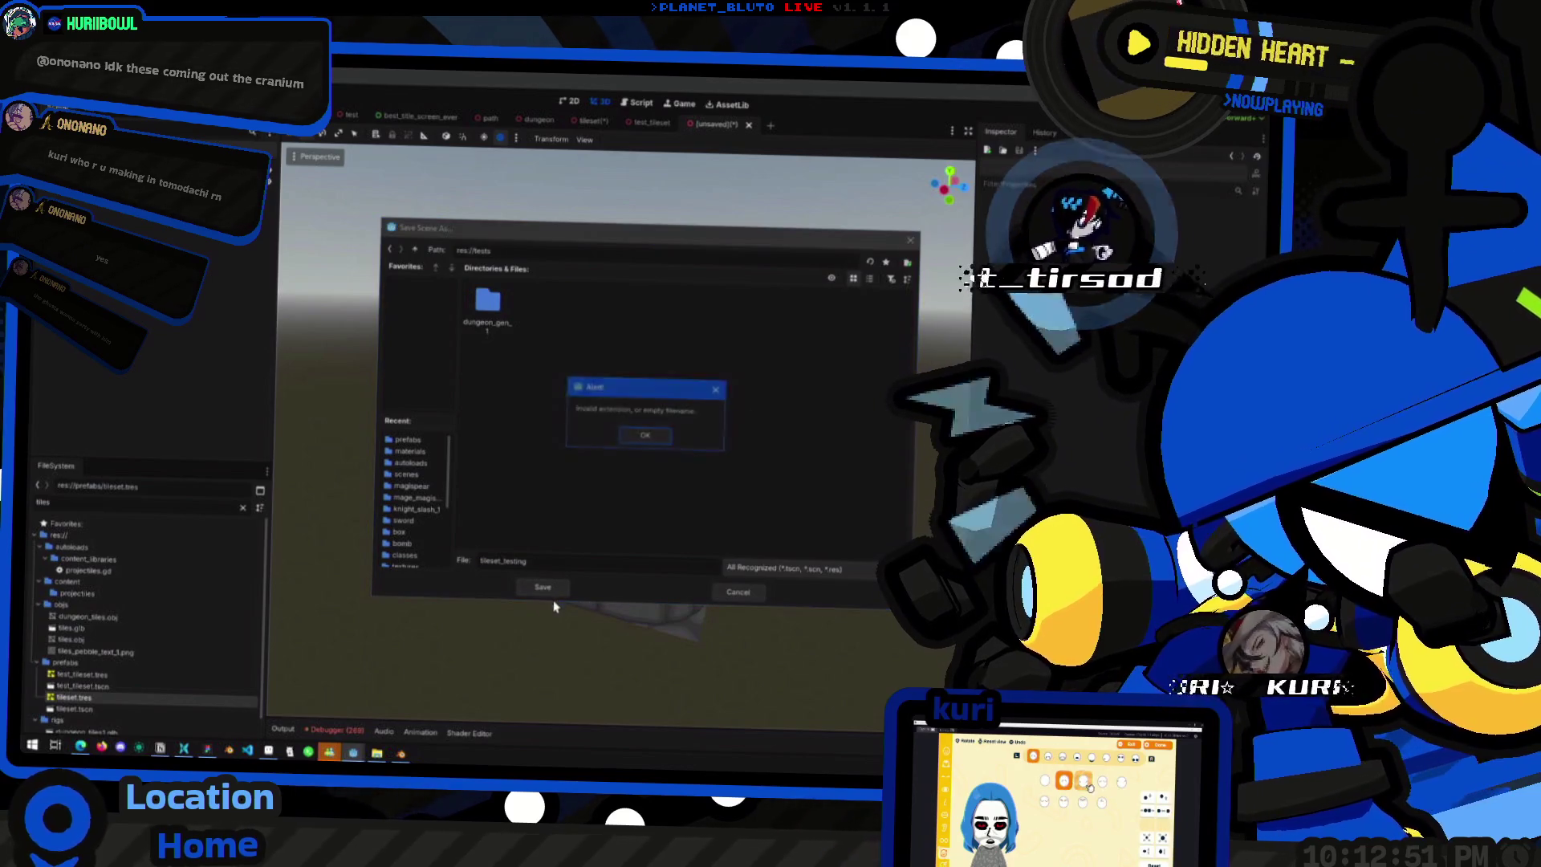
left_click(644, 437)
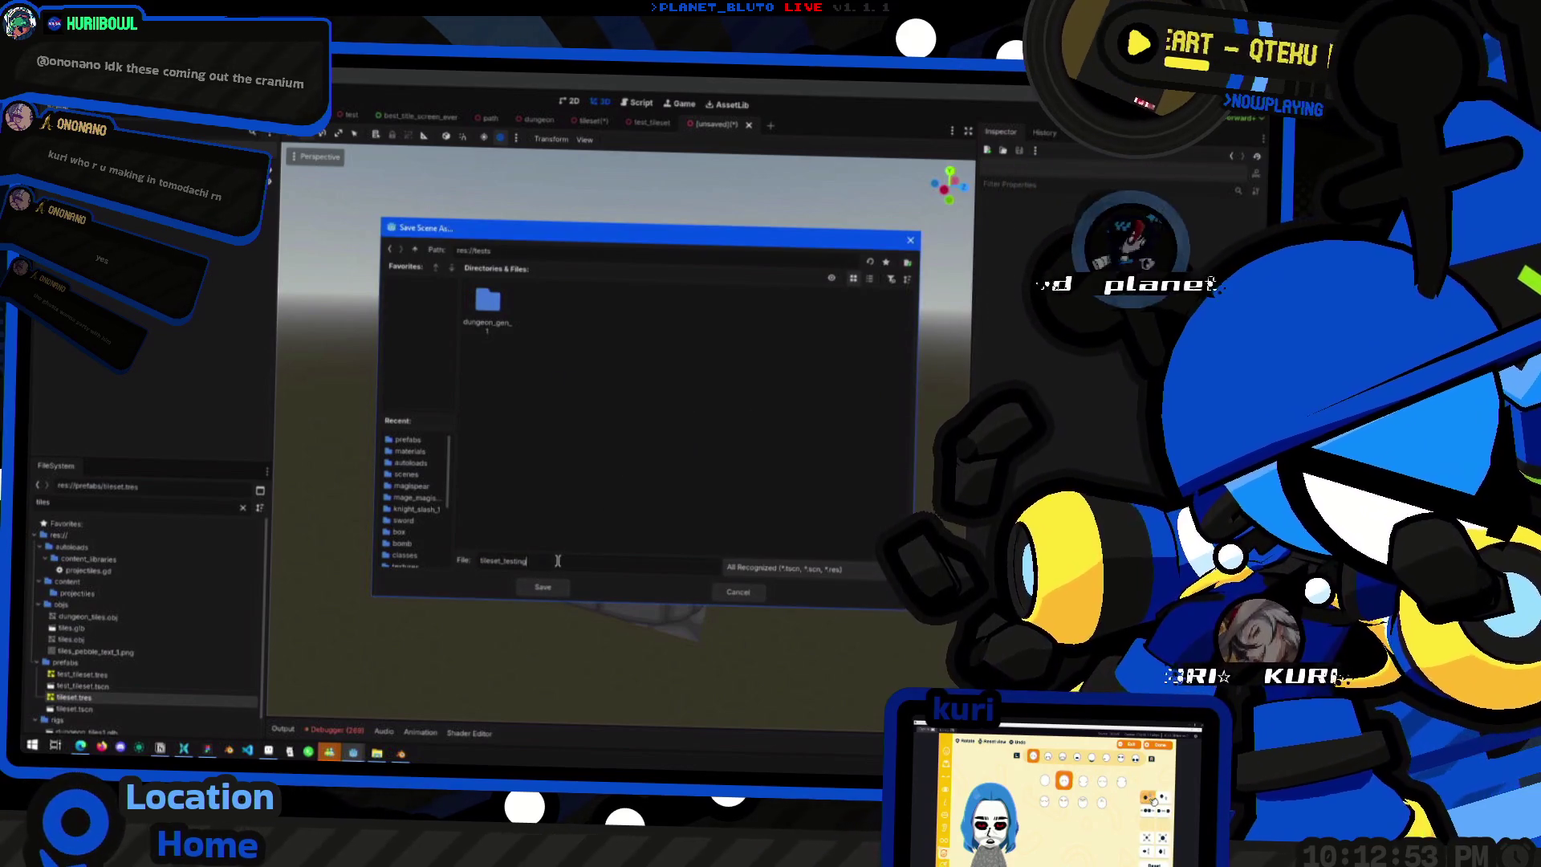
key("Return")
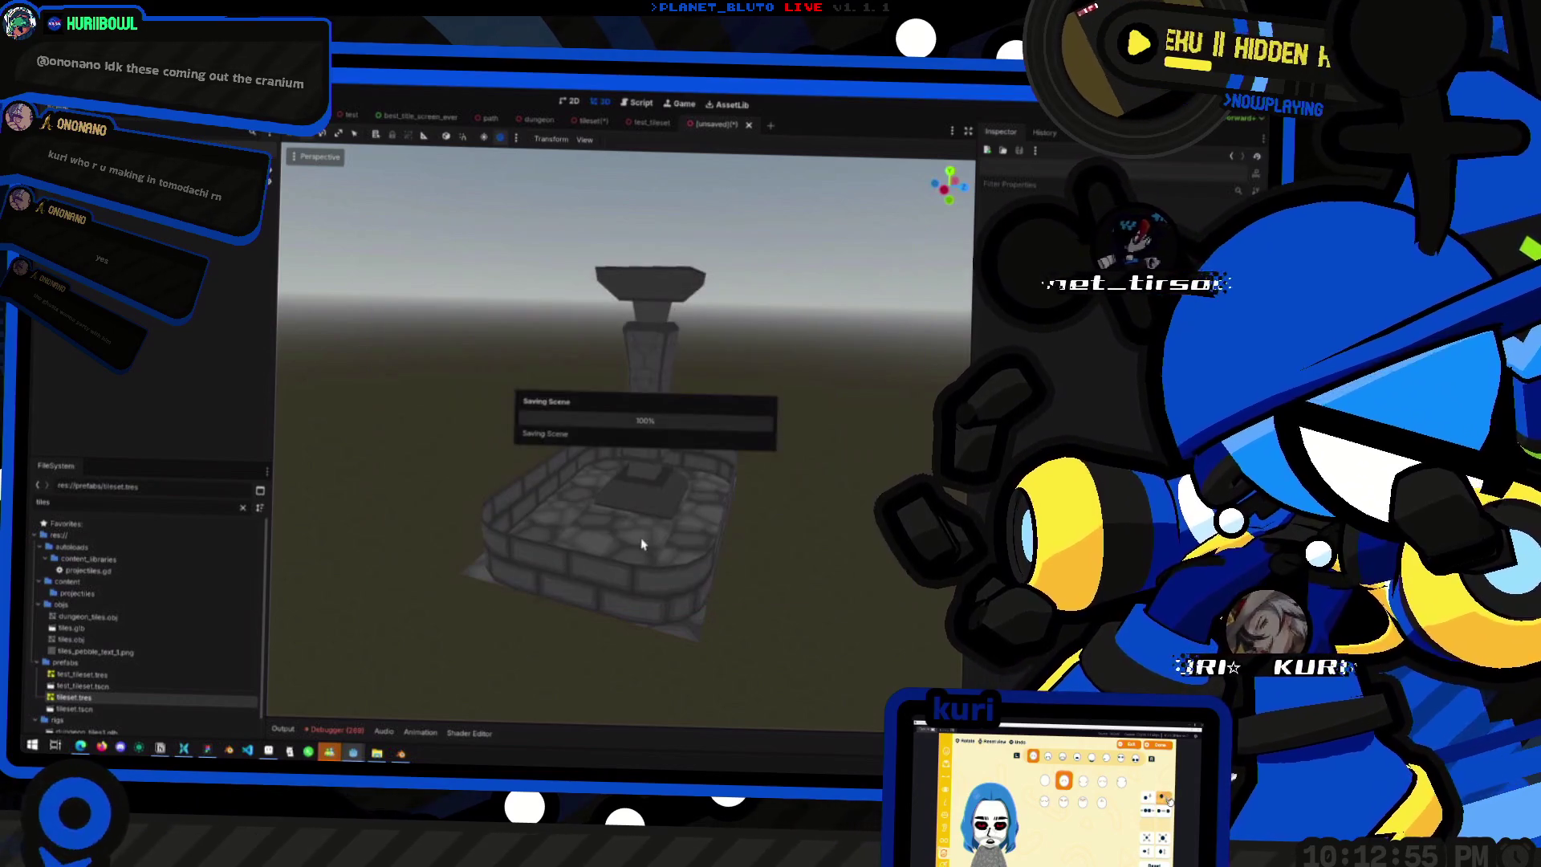
scroll(622, 561, "down", 5)
- Switch to the tileset scene and hide the selected cube with its visibility toggle
scroll(622, 562, "up", 5)
mouse_move(561, 509)
left_mouse_down()
mouse_move(626, 516)
mouse_move(534, 437)
mouse_move(516, 551)
mouse_move(653, 533)
mouse_move(650, 511)
left_mouse_up()
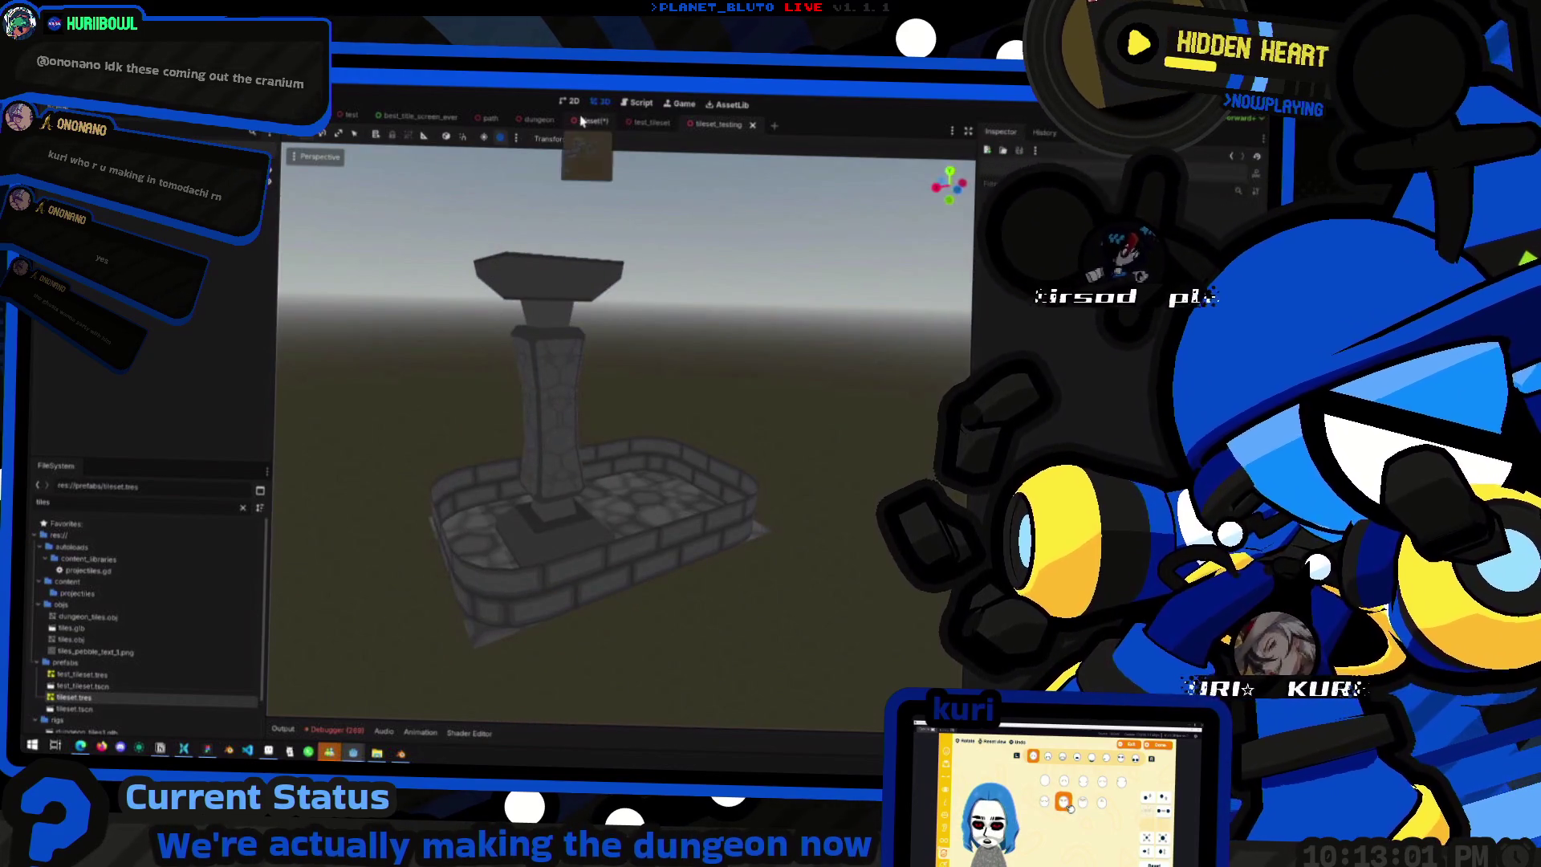
left_click(594, 120)
mouse_move(514, 433)
left_mouse_down()
mouse_move(490, 425)
mouse_move(495, 446)
left_mouse_up()
scroll(494, 446, "up", 3)
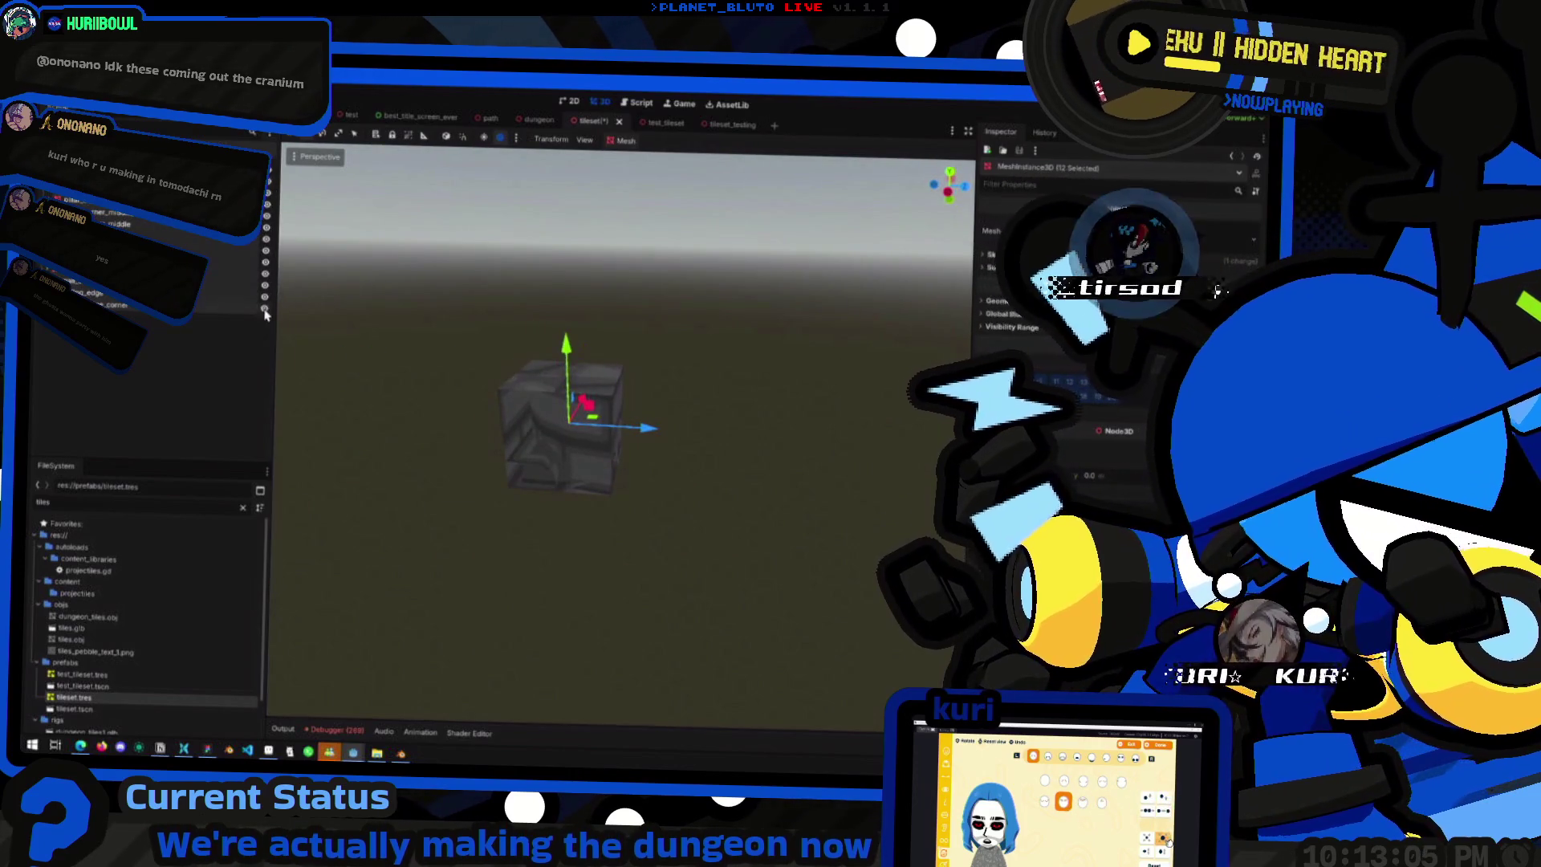
left_click(266, 202)
left_click(267, 202)
left_click(267, 203)
left_click(234, 406)
- Toggle the remaining tile meshes' visibility until none show in the viewport
left_click(269, 178)
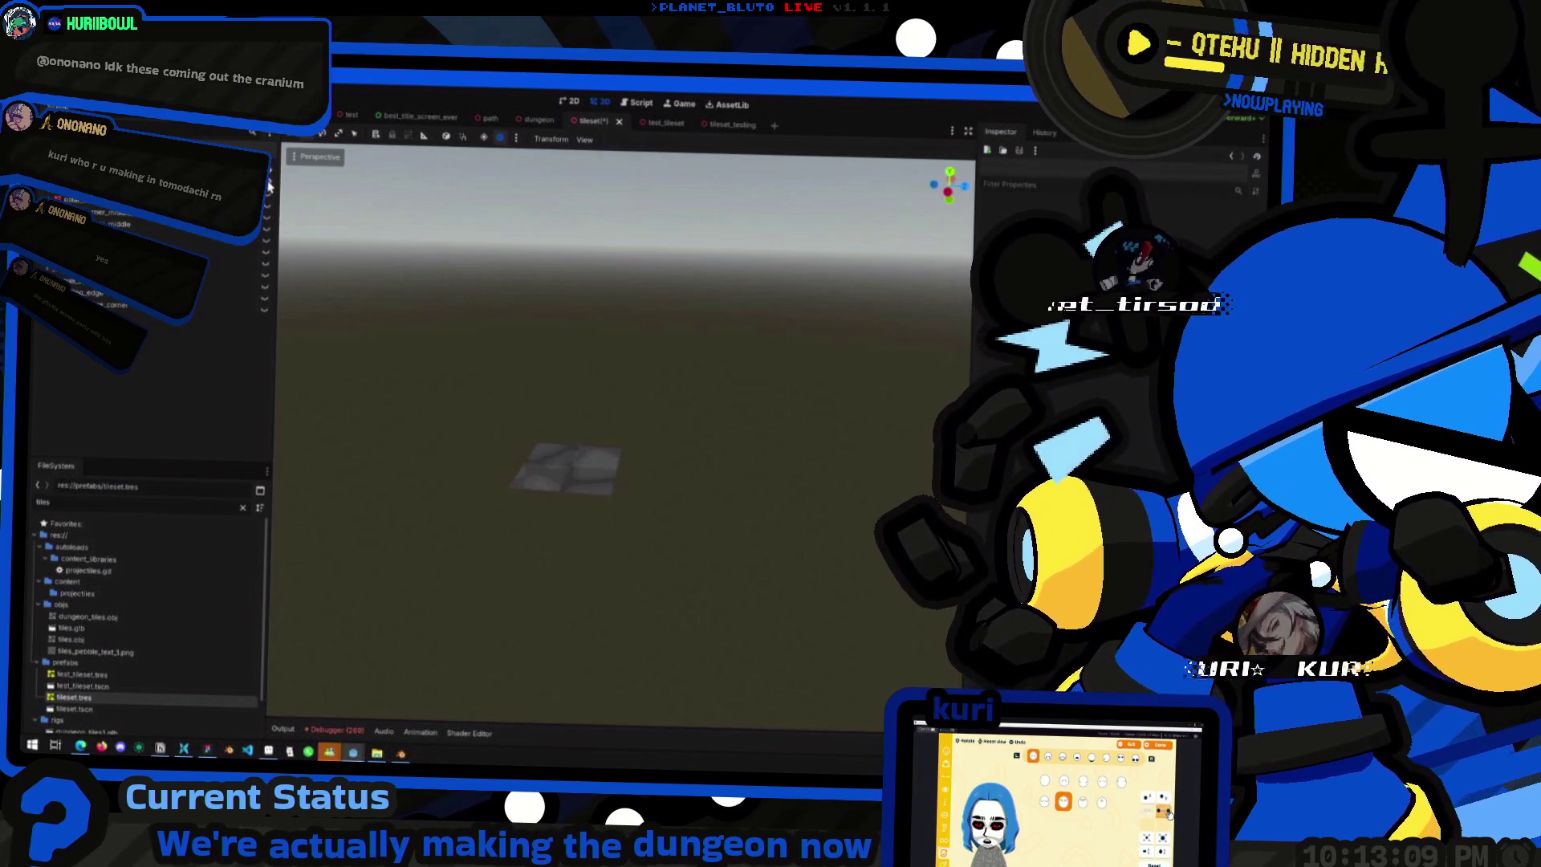
left_click(270, 201)
left_click(270, 201)
left_click(271, 215)
left_click(271, 215)
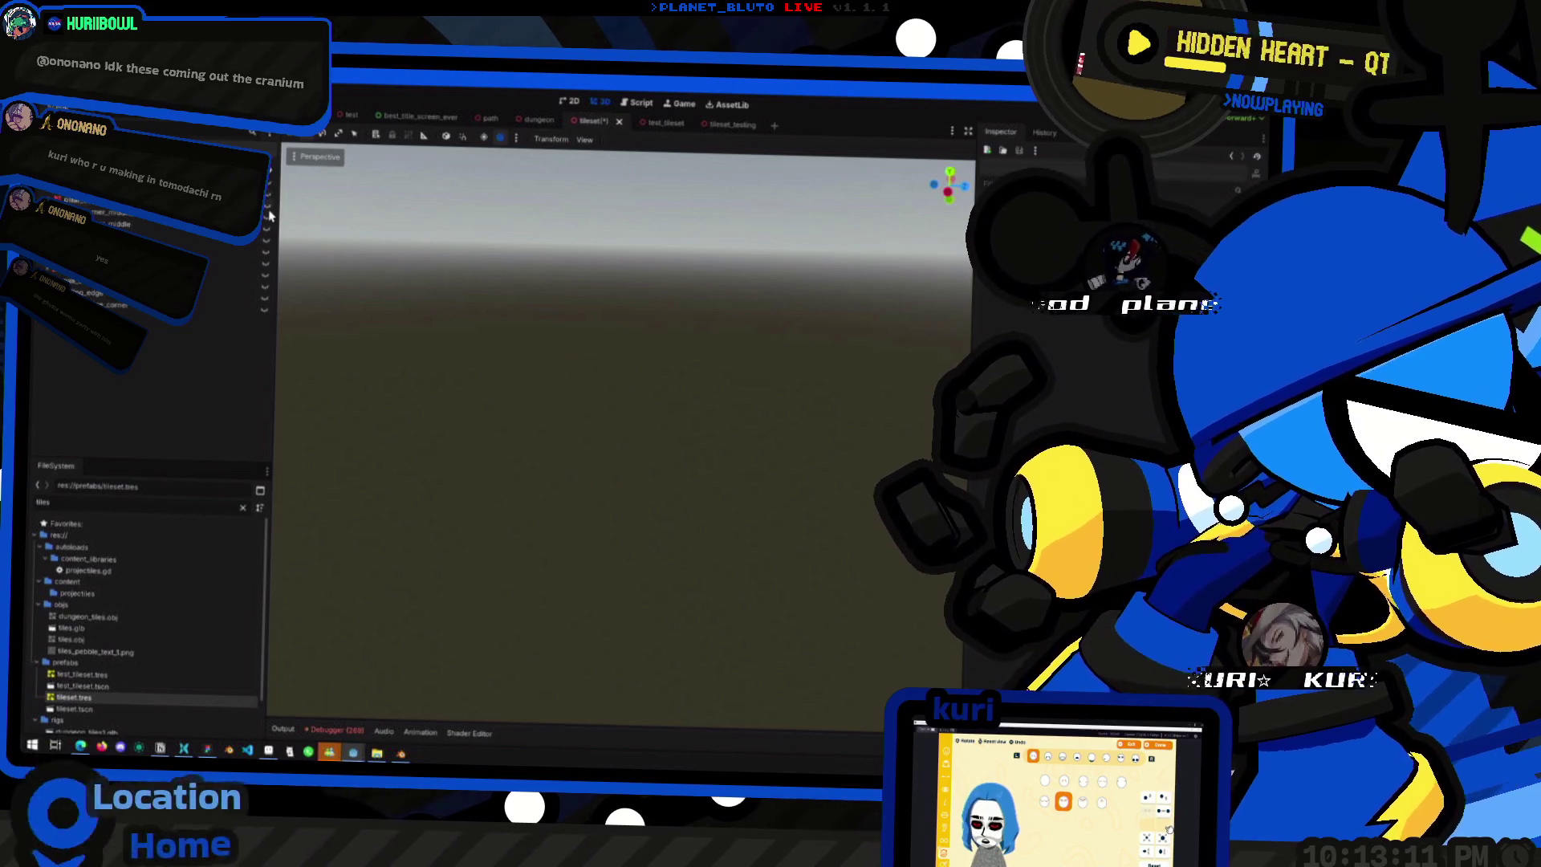
left_click(271, 215)
left_click(271, 215)
left_click(271, 215)
left_click(271, 215)
left_click(585, 140)
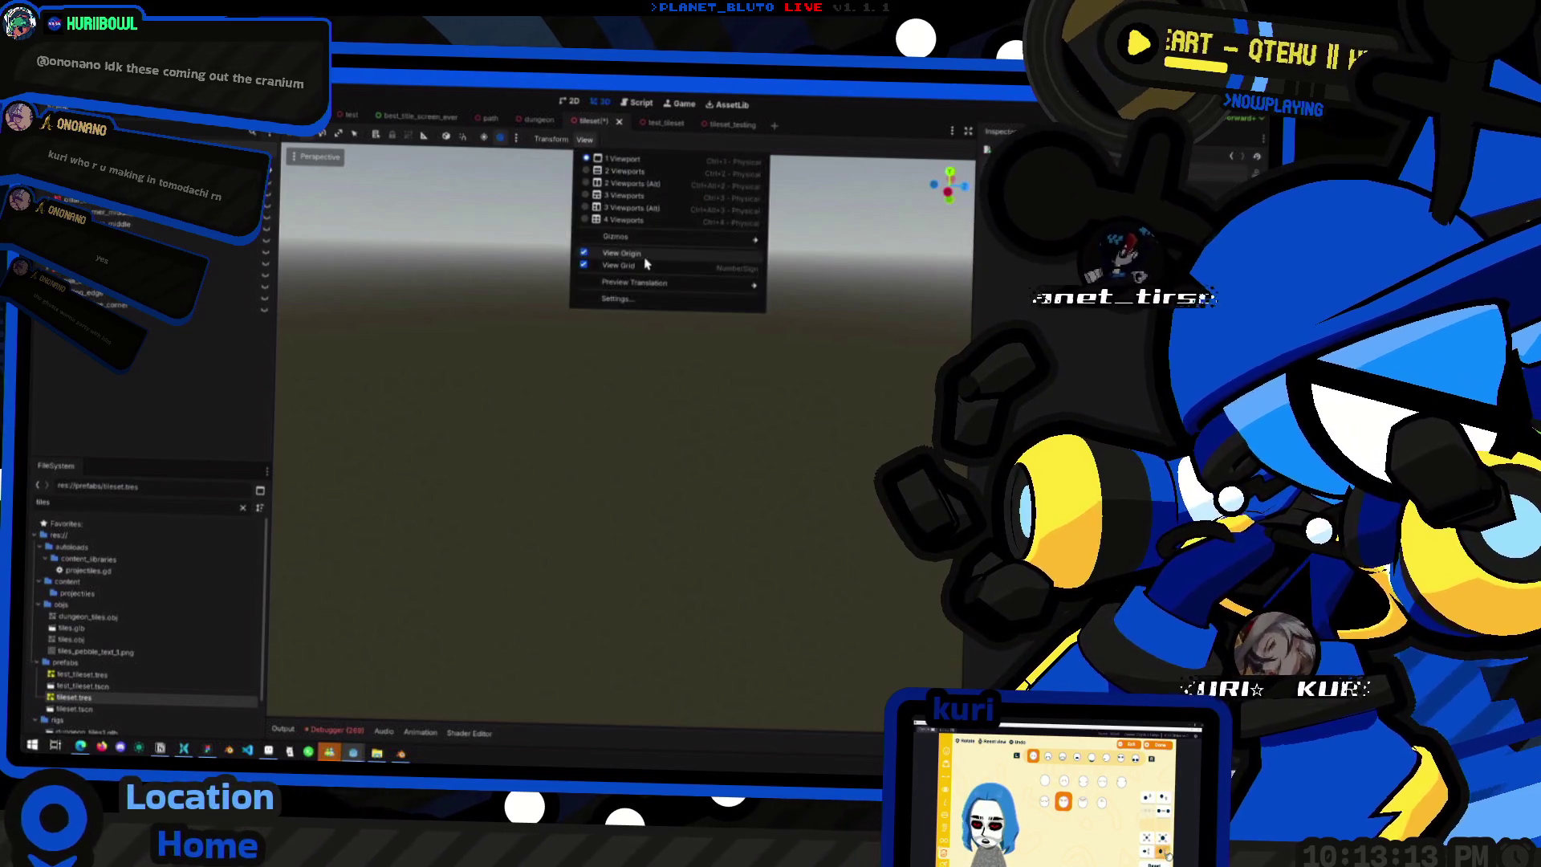
- Toggle the cinematic preview and review Viewport Settings without changing anything
mouse_move(664, 240)
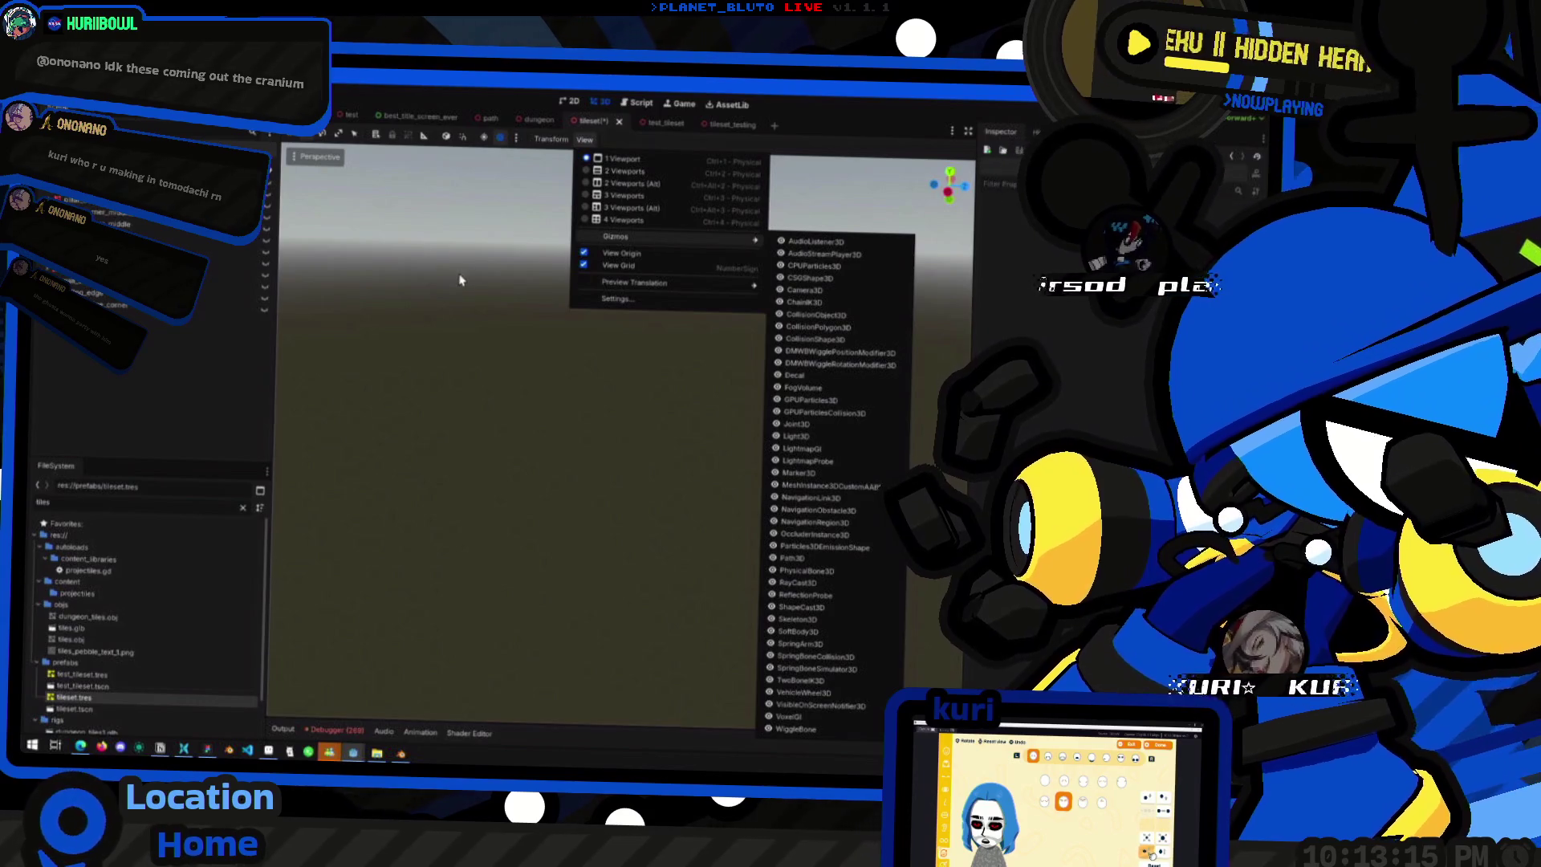
left_click(317, 157)
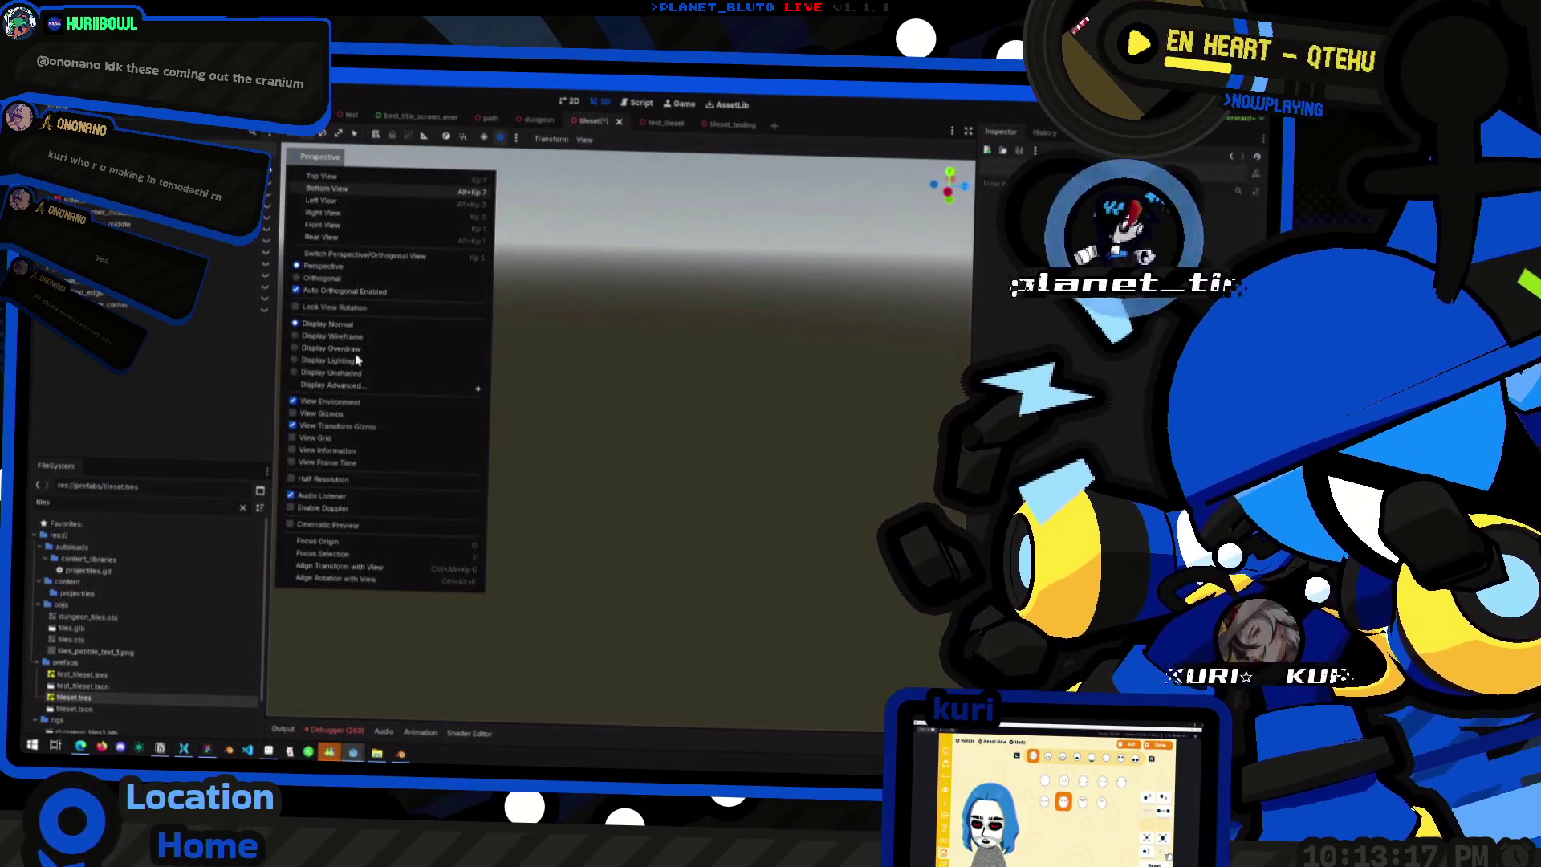
left_click(379, 532)
scroll(663, 444, "down", 2)
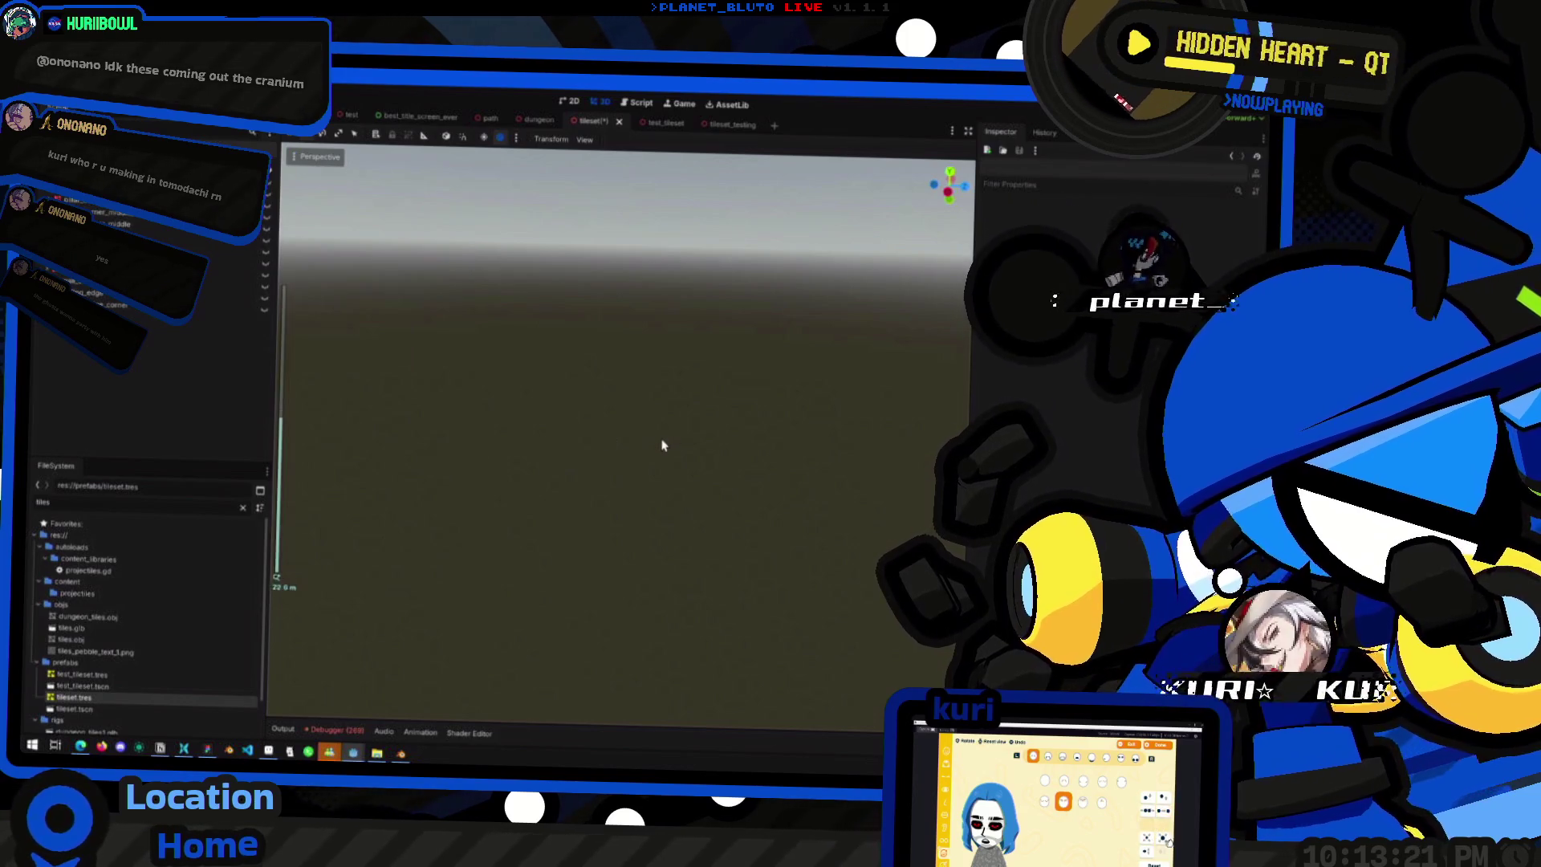
left_click(585, 141)
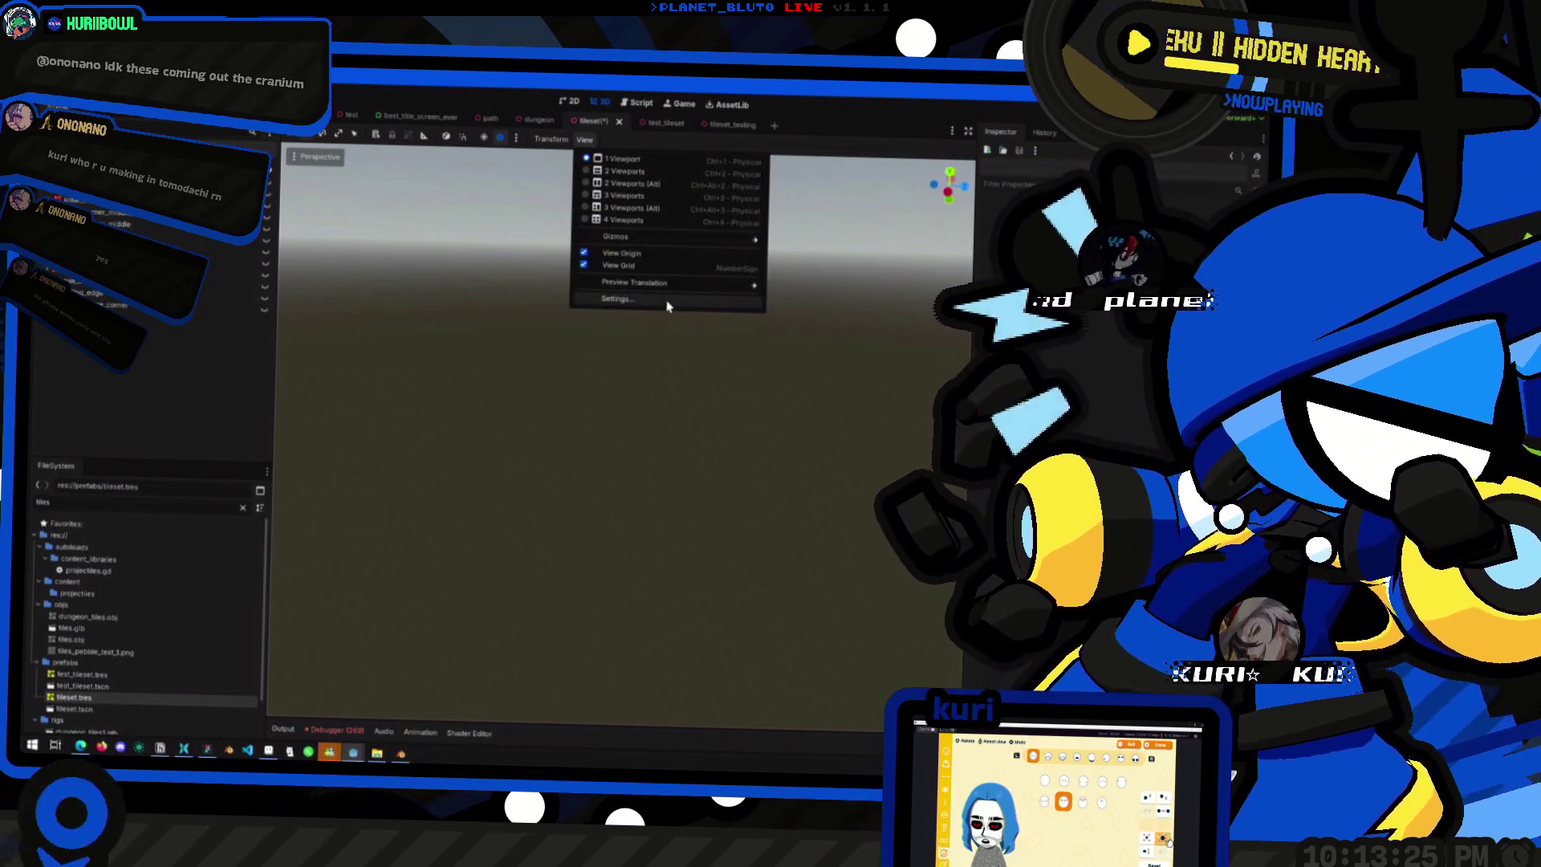
left_click(663, 300)
left_click(674, 477)
- Enable View Grid in the Perspective menu and orbit around the origin
left_click(585, 140)
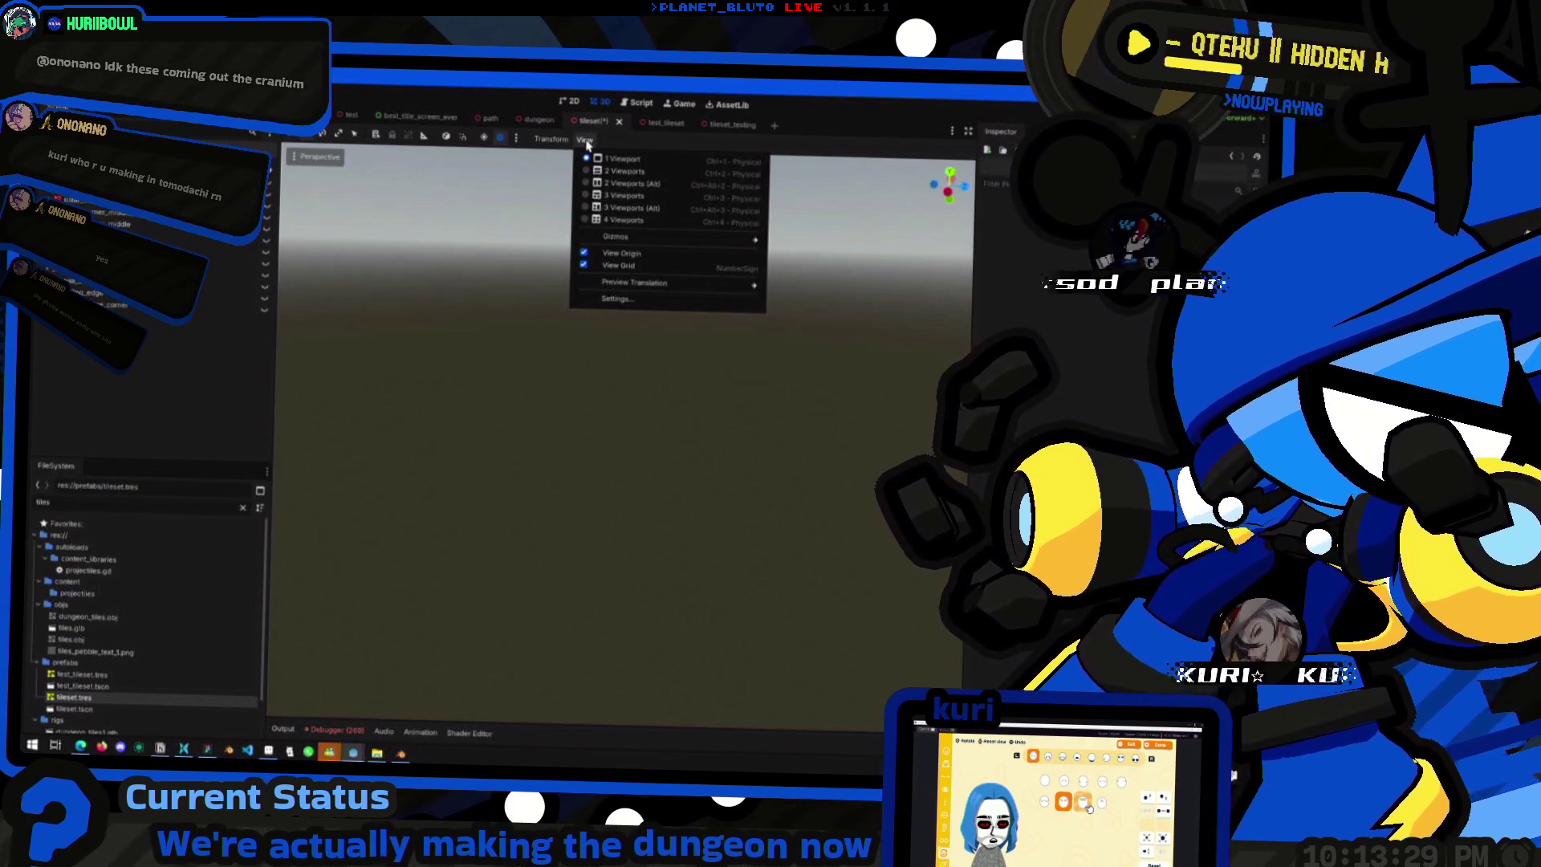
mouse_move(632, 241)
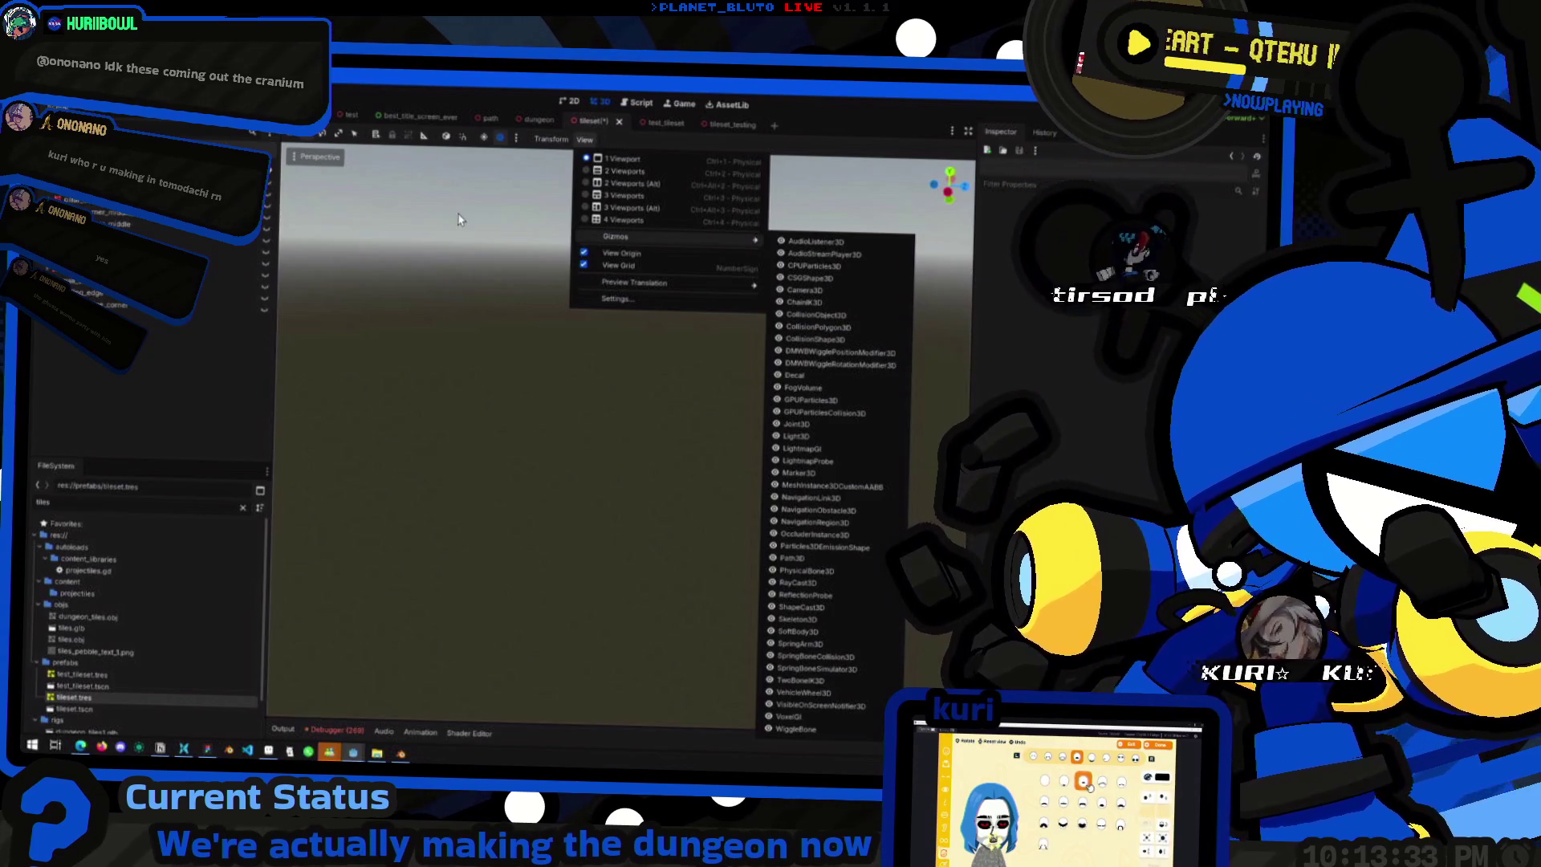
left_click(318, 161)
left_click(319, 158)
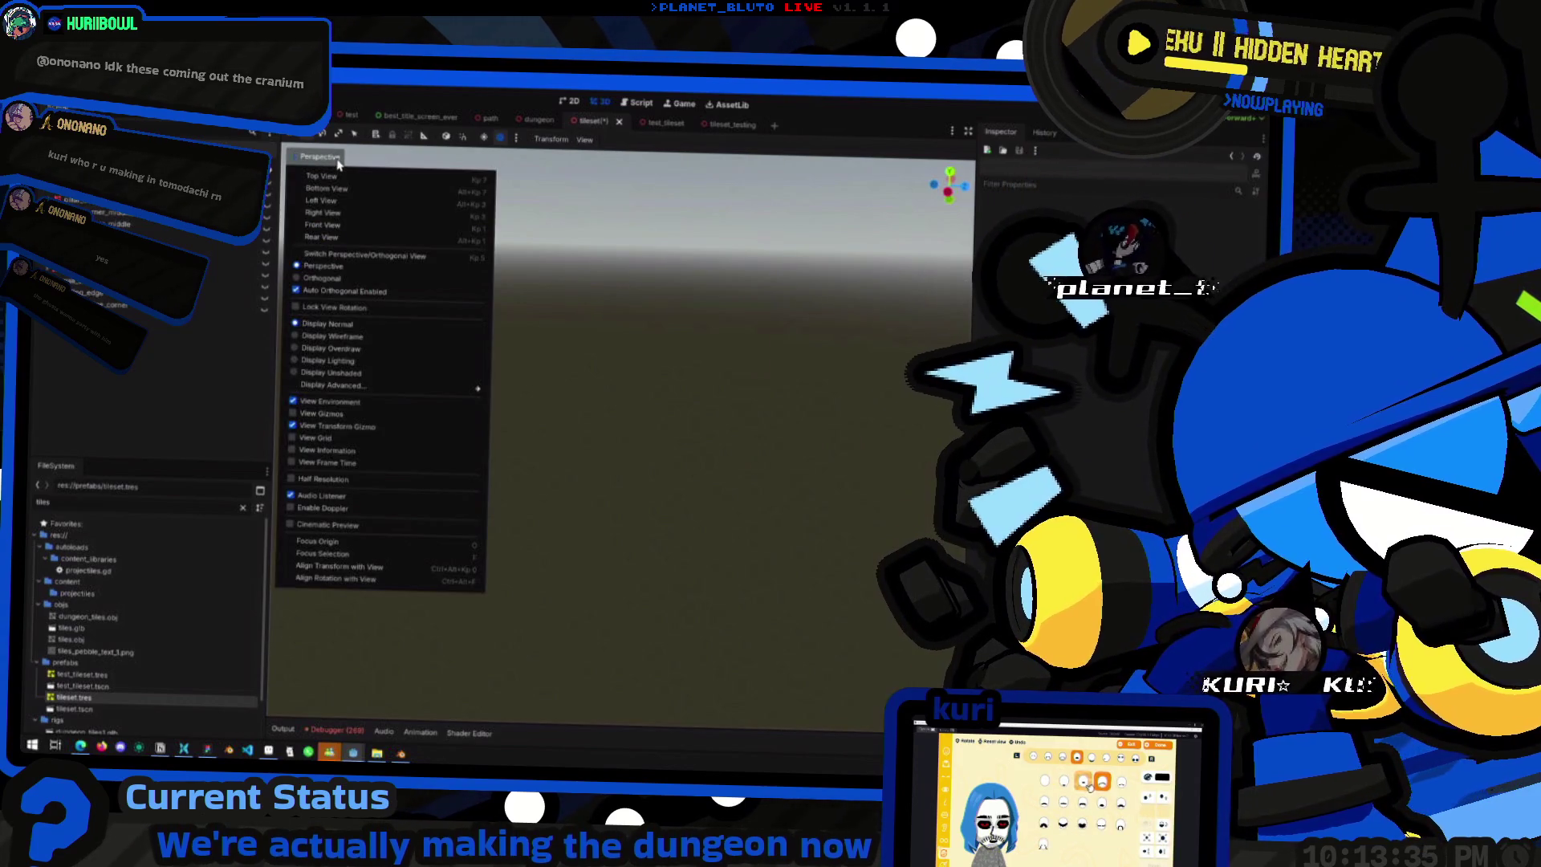
left_click(389, 437)
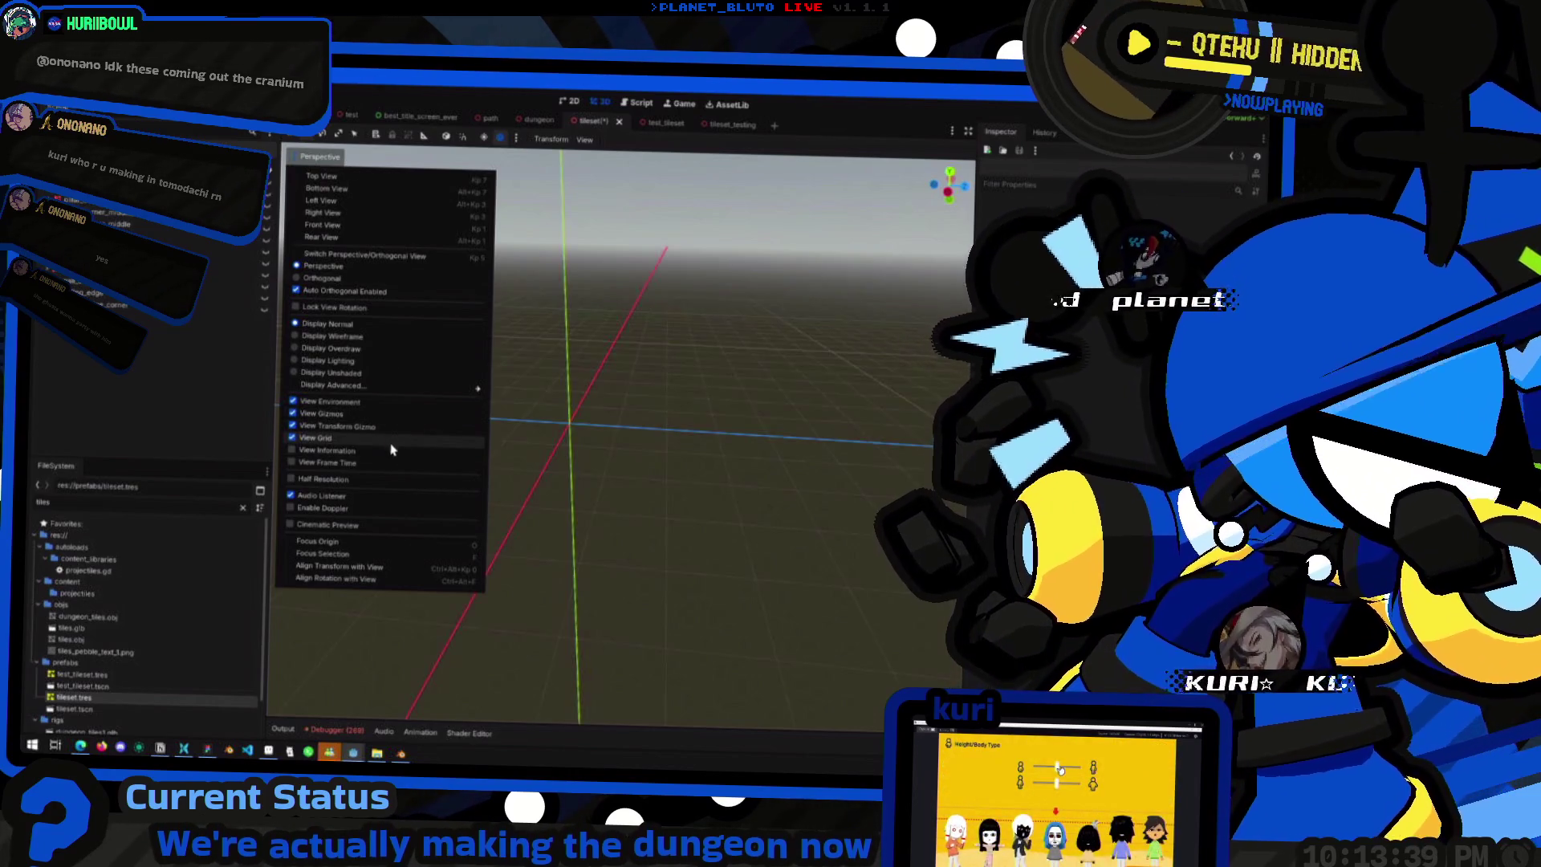
left_click(674, 371)
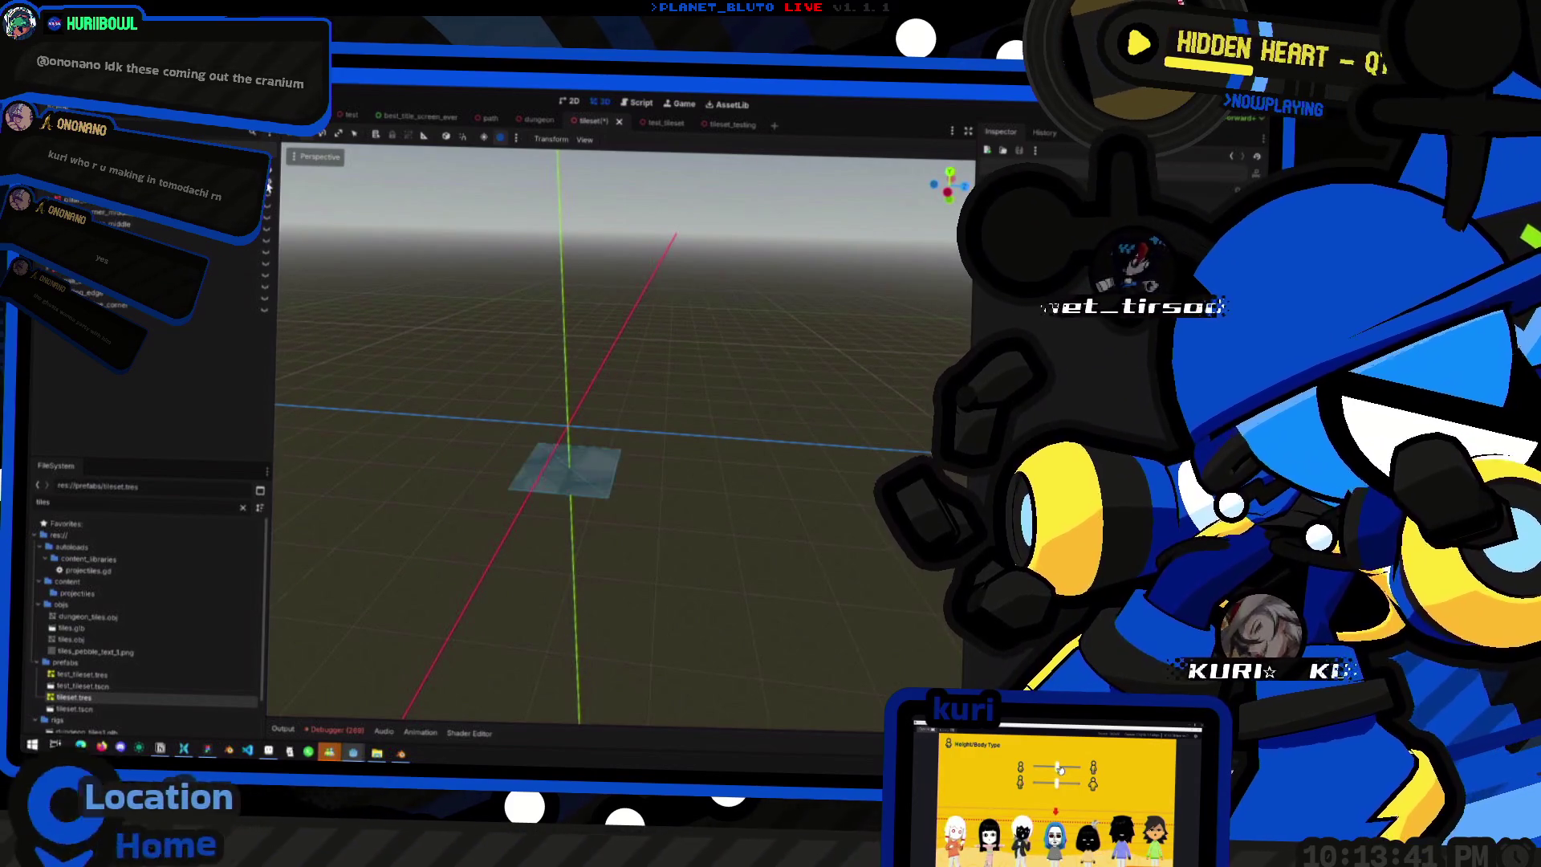
mouse_move(561, 378)
left_mouse_down()
mouse_move(705, 381)
mouse_move(663, 407)
left_mouse_up()
- Isolate and inspect the wall tile mesh, then hide it
left_click(268, 193)
left_click(267, 205)
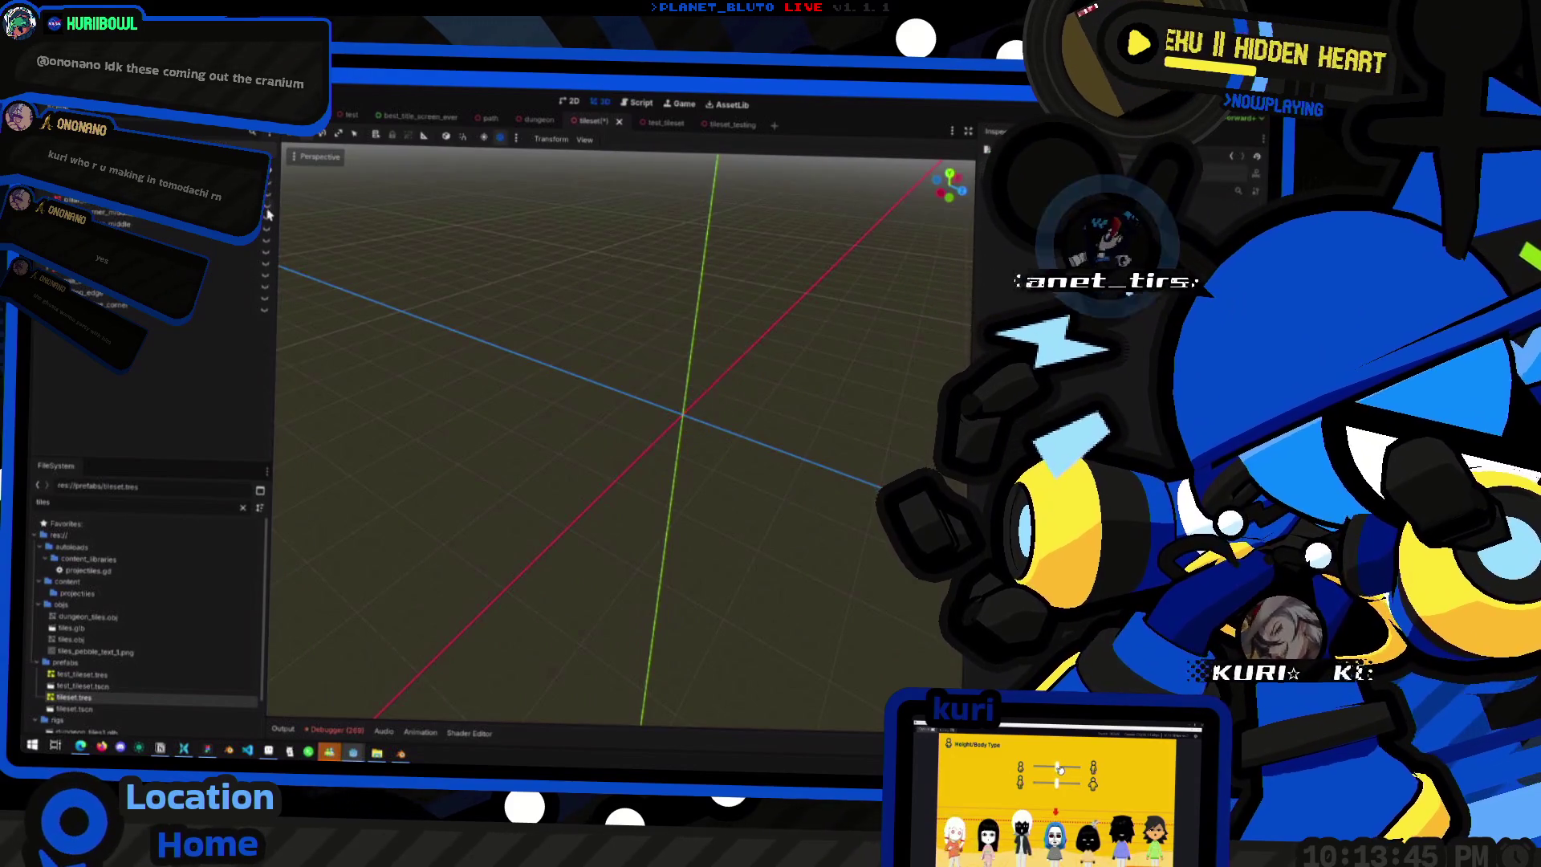
left_click(268, 217)
mouse_move(595, 402)
left_mouse_down()
mouse_move(603, 423)
mouse_move(447, 406)
mouse_move(457, 454)
mouse_move(771, 404)
mouse_move(613, 406)
mouse_move(562, 337)
left_mouse_up()
scroll(613, 407, "up", 3)
left_click(267, 215)
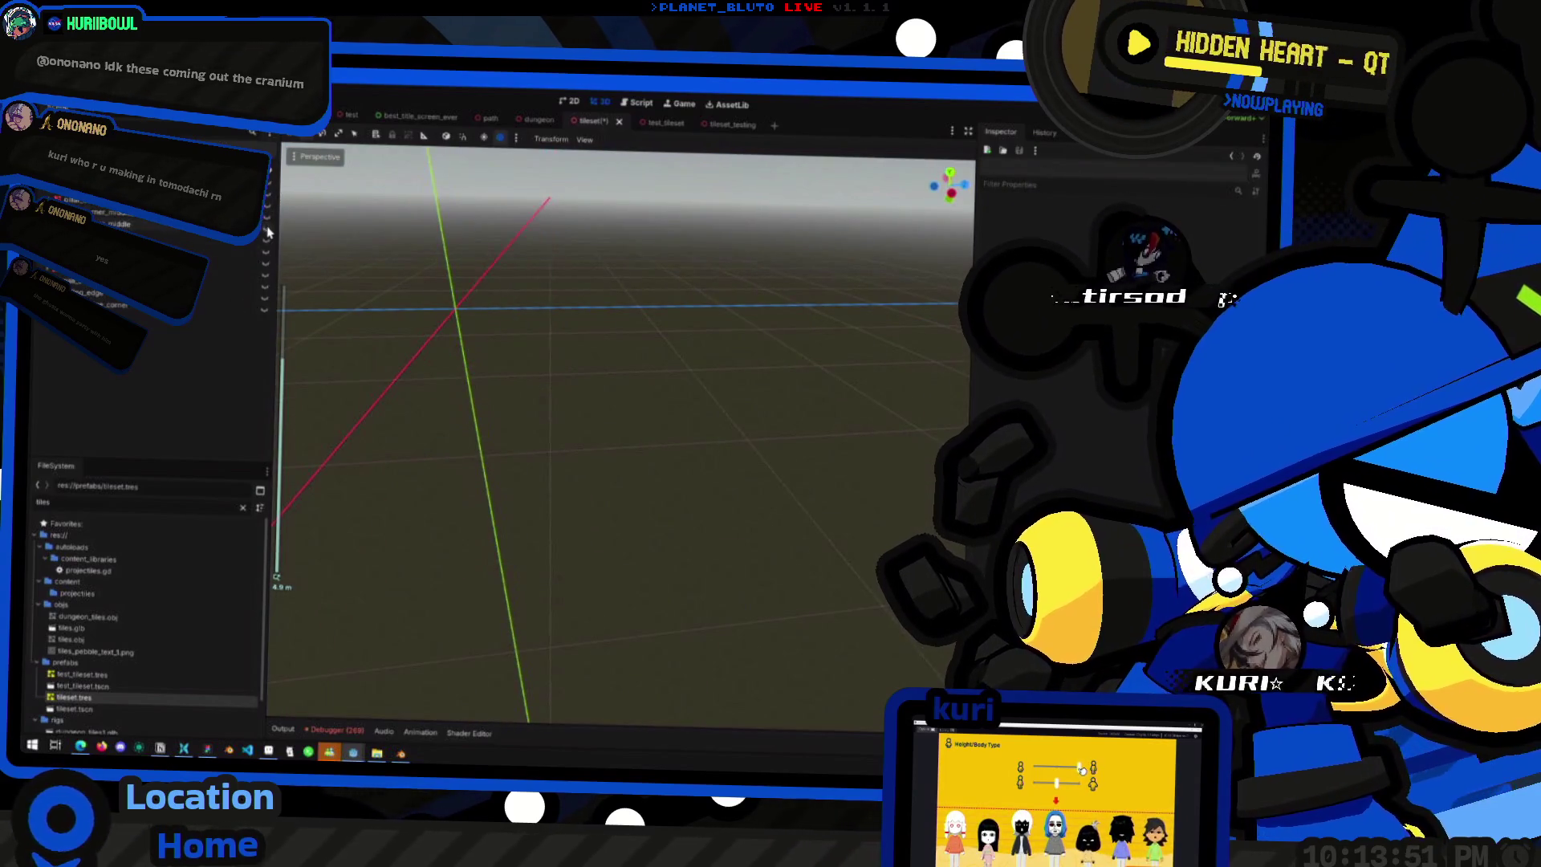
left_click(268, 215)
left_click(267, 215)
- Show the bent, tall, flat and curved tile meshes one at a time to inspect them
left_click(268, 239)
left_click(267, 240)
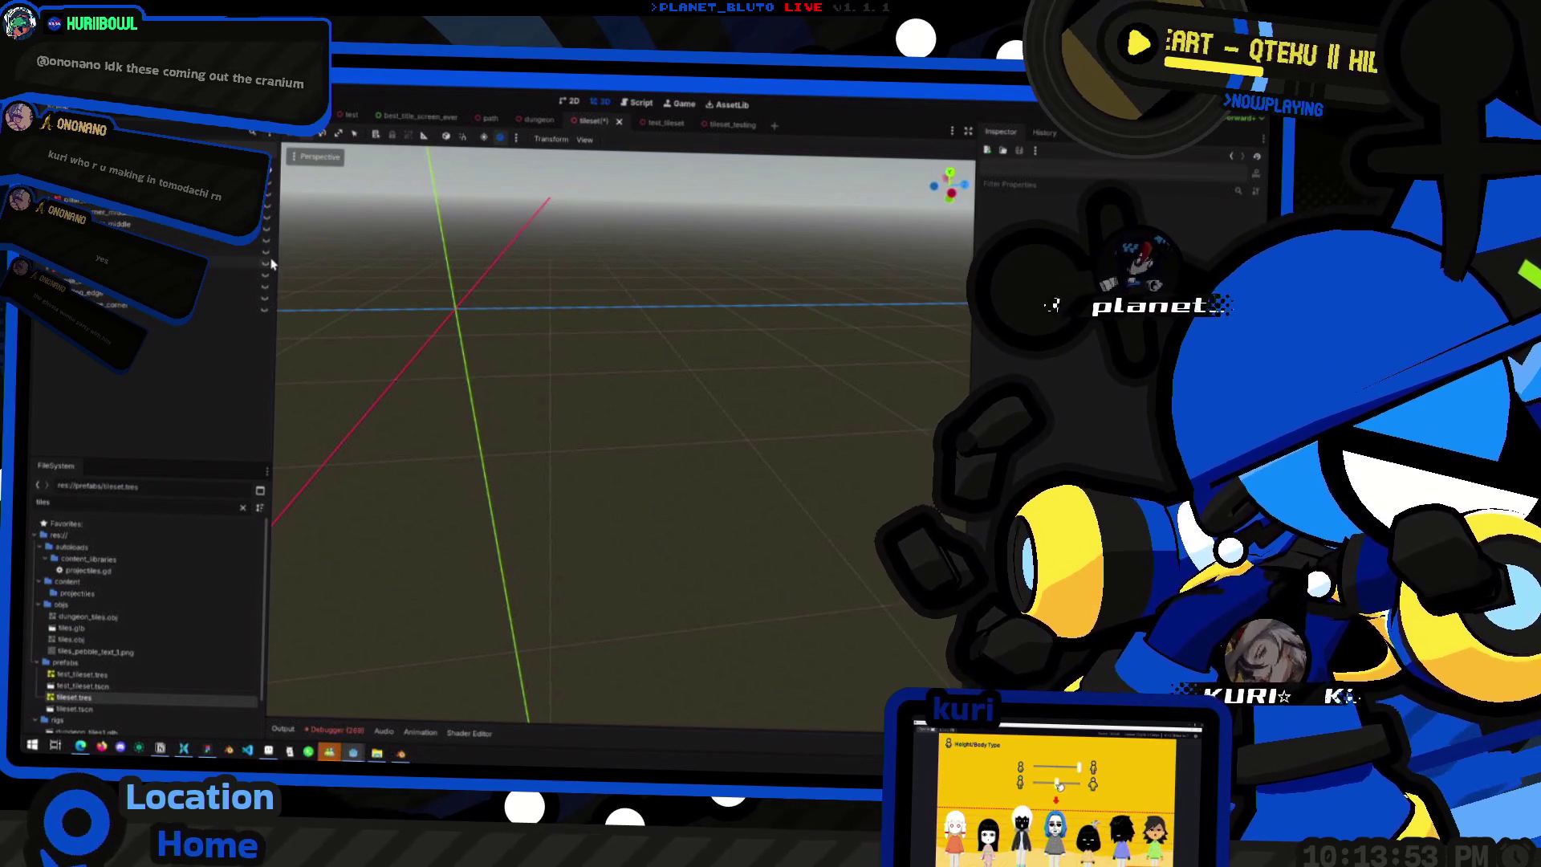
left_click(267, 251)
left_click(267, 251)
left_click(267, 274)
mouse_move(268, 273)
left_mouse_down()
mouse_move(447, 399)
mouse_move(358, 388)
mouse_move(291, 313)
left_mouse_up()
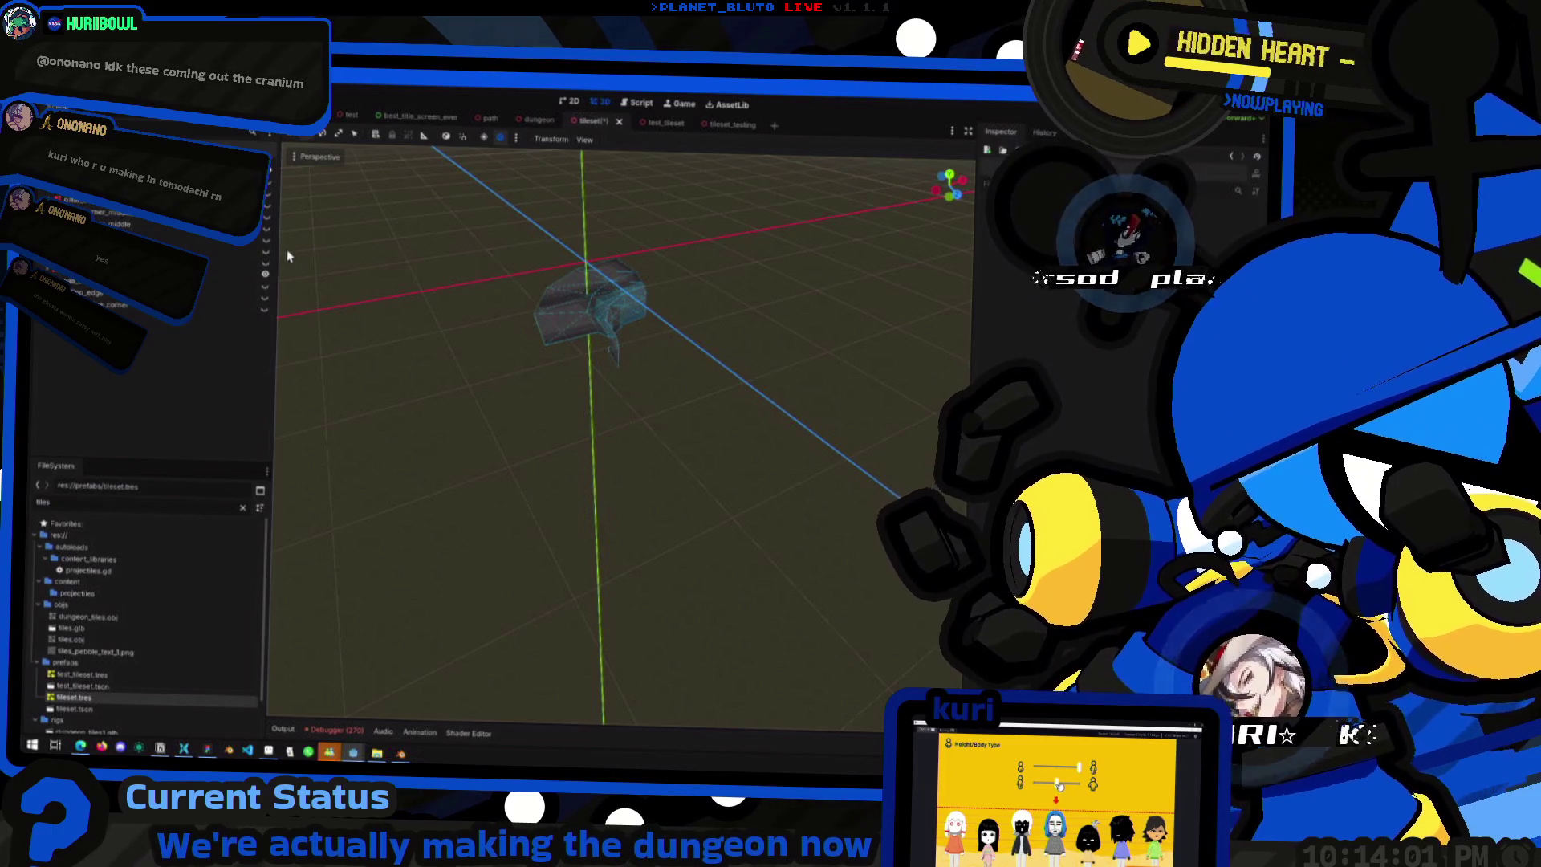
left_click(267, 275)
left_click(266, 288)
mouse_move(509, 319)
left_mouse_down()
mouse_move(337, 299)
mouse_move(619, 313)
mouse_move(812, 265)
mouse_move(671, 362)
mouse_move(386, 340)
mouse_move(354, 301)
left_mouse_up()
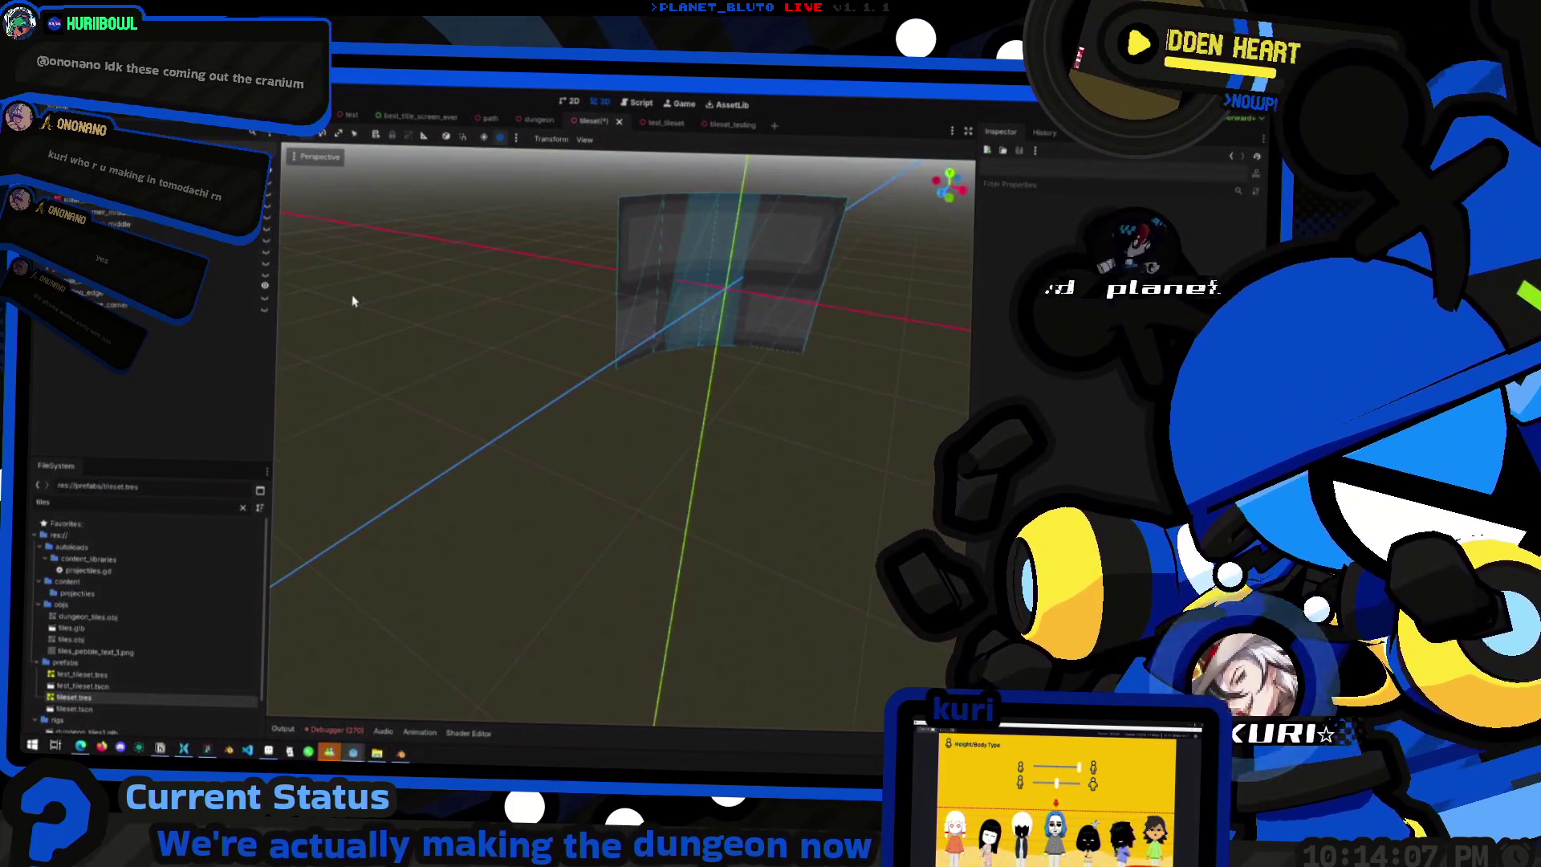
- Check the box and folded floor meshes, then go to the tileset_testing scene
left_click(265, 287)
left_click(266, 297)
left_click(266, 297)
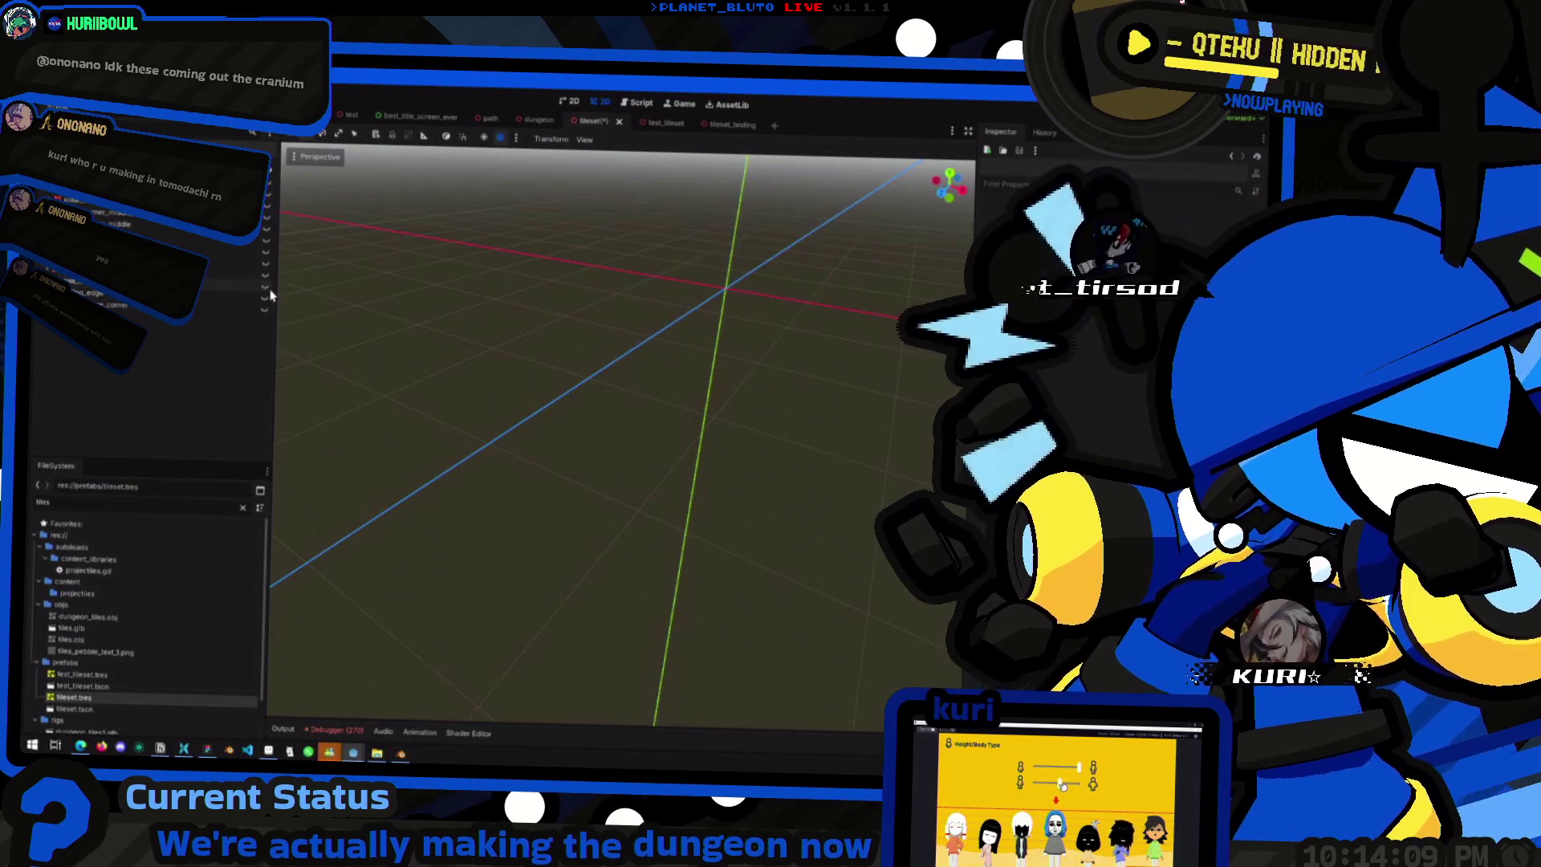
left_click(265, 298)
left_click(265, 298)
left_click(266, 309)
left_click(266, 309)
left_click(715, 125)
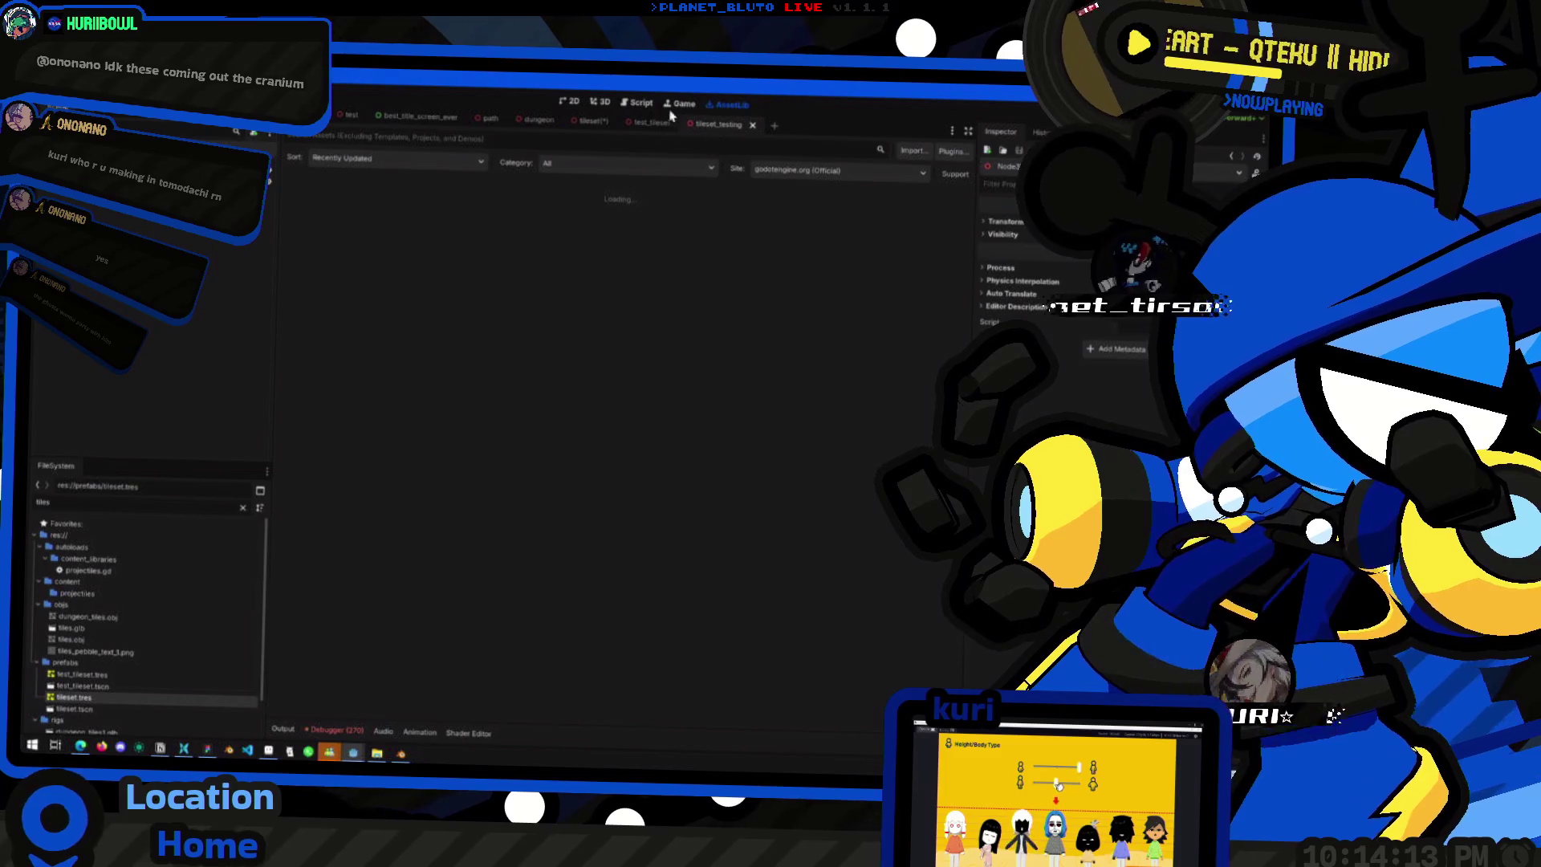
- Select the fountain GridMap, stack a pillar piece on the pillar, then undo it
left_click(614, 106)
scroll(675, 385, "down", 3)
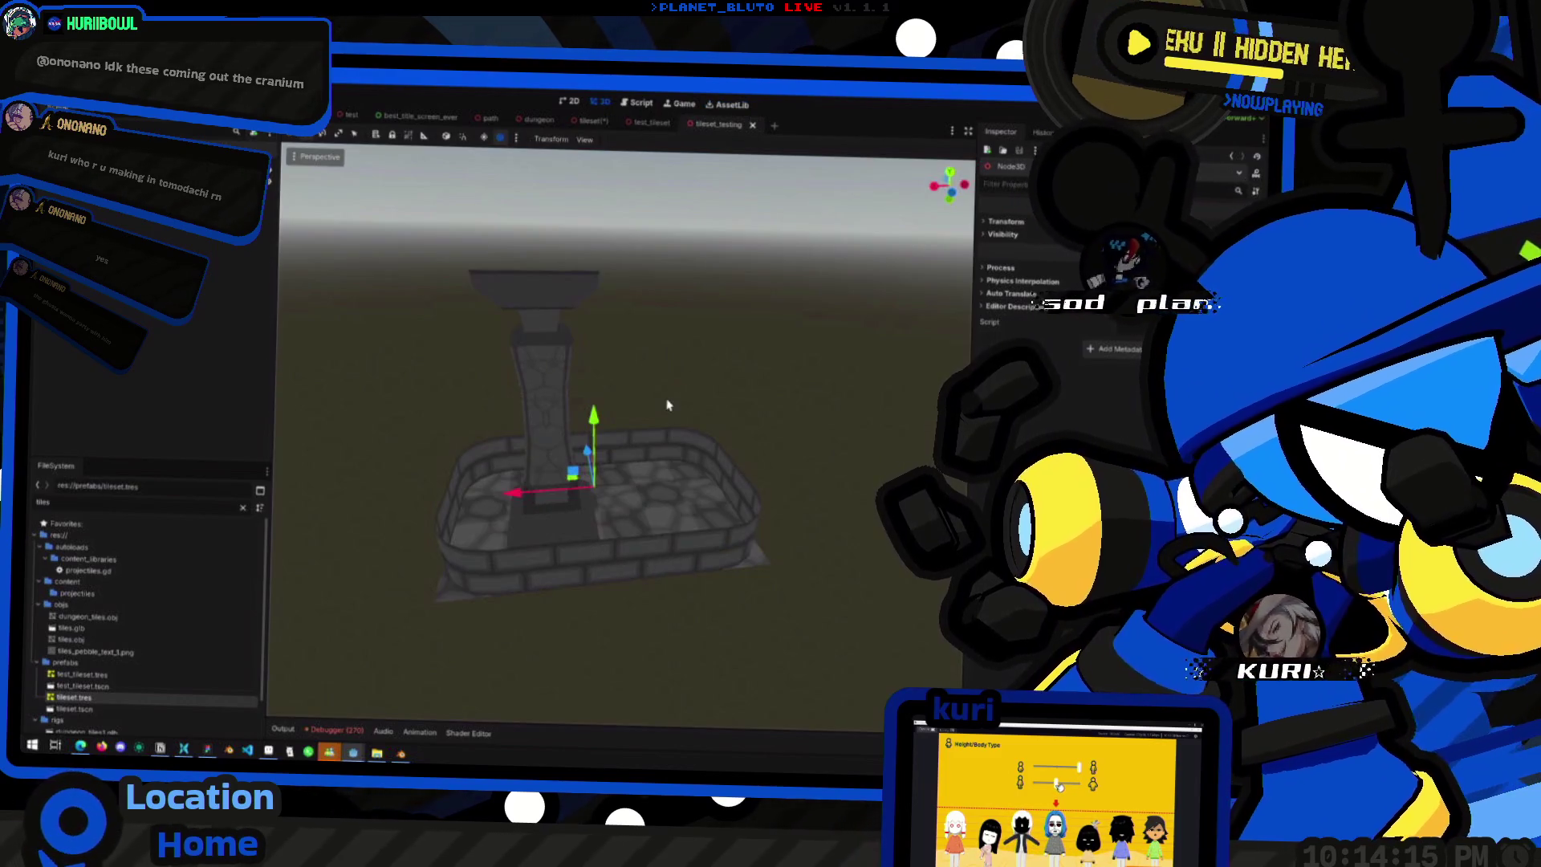
left_click(722, 395)
scroll(699, 390, "up", 4)
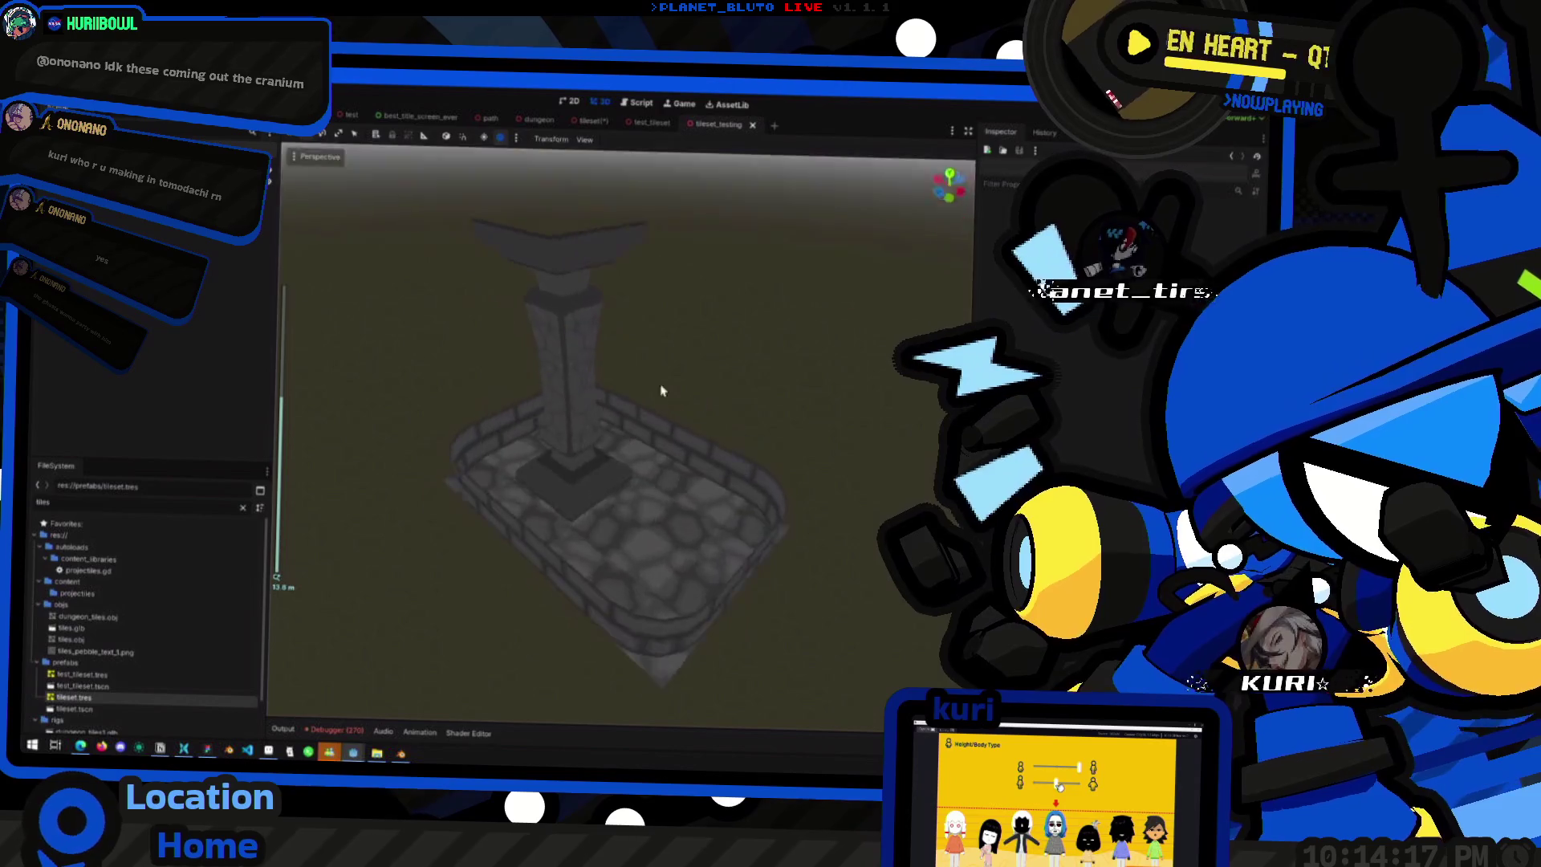
left_click(634, 476)
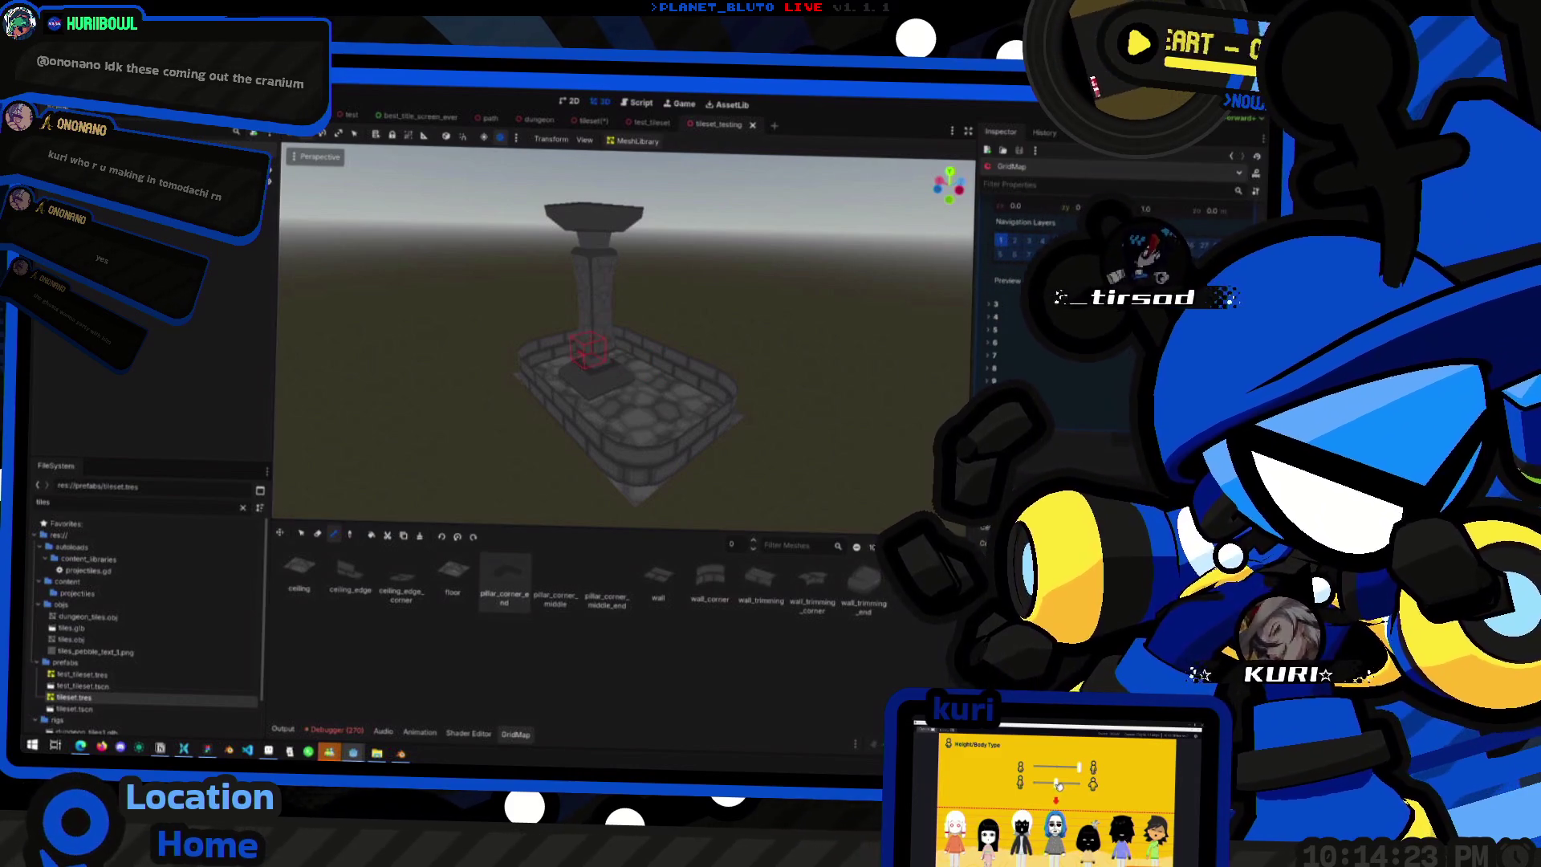
left_click(586, 345)
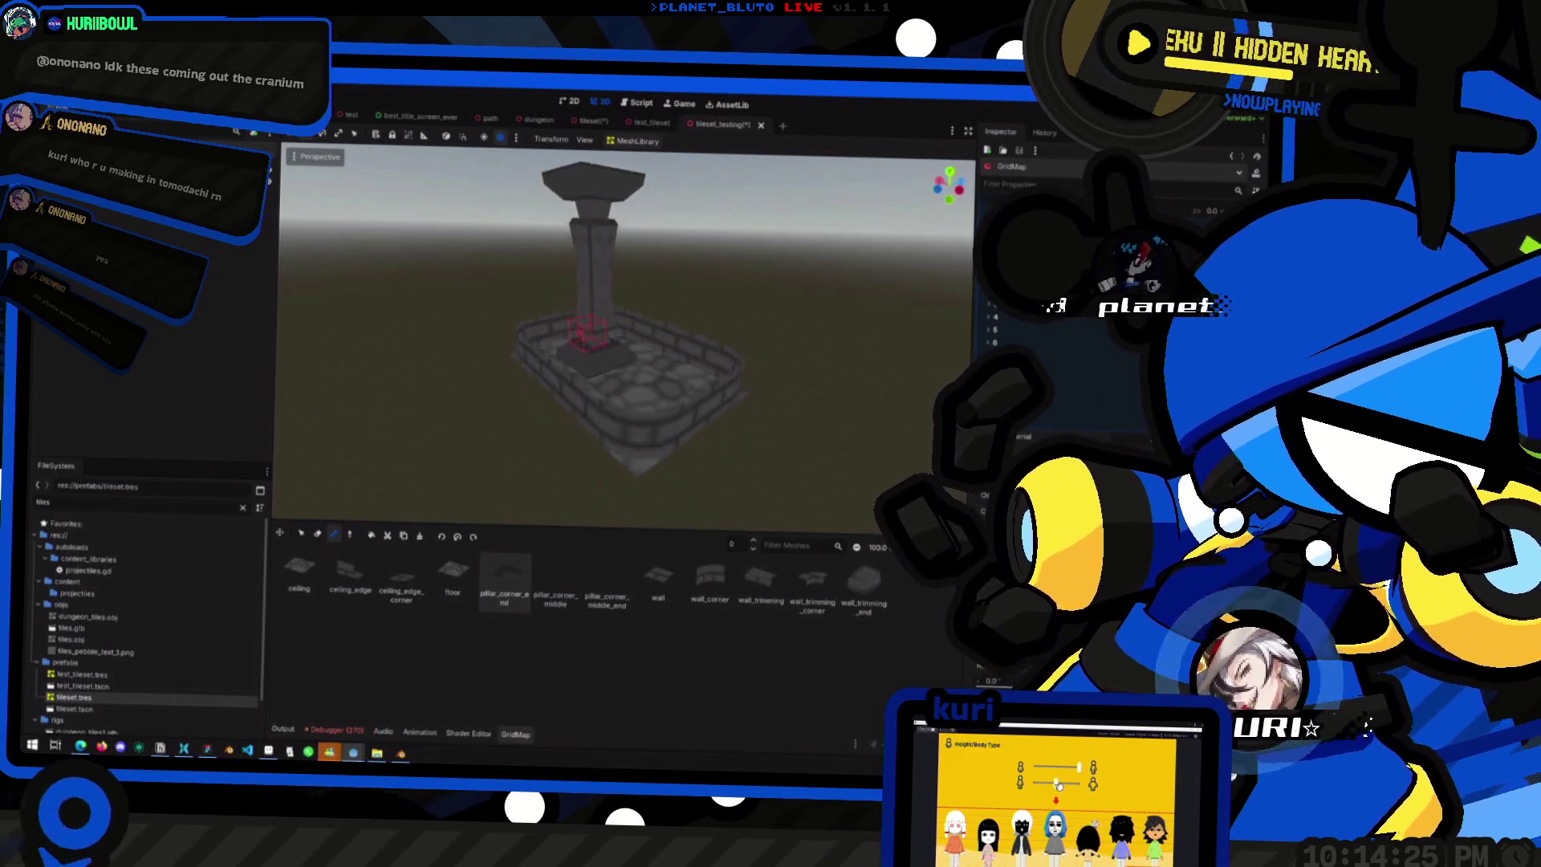
key("ctrl+z")
key("ctrl+z")
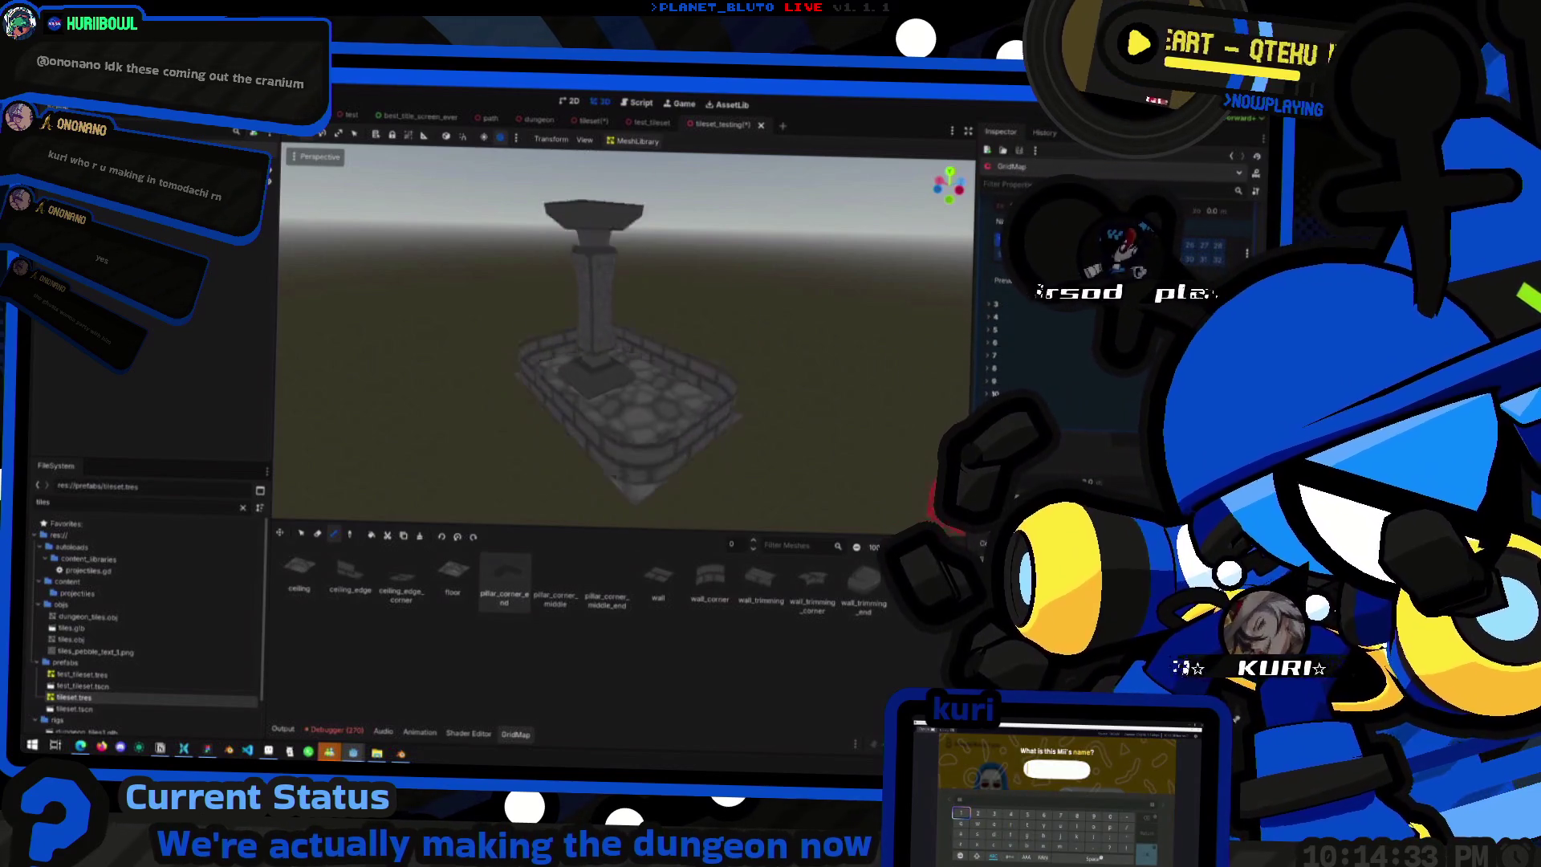
- Save the tileset_testing scene with the pillar at its original height, viewed at eye level
scroll(626, 337, "up", 2)
scroll(626, 337, "down", 3)
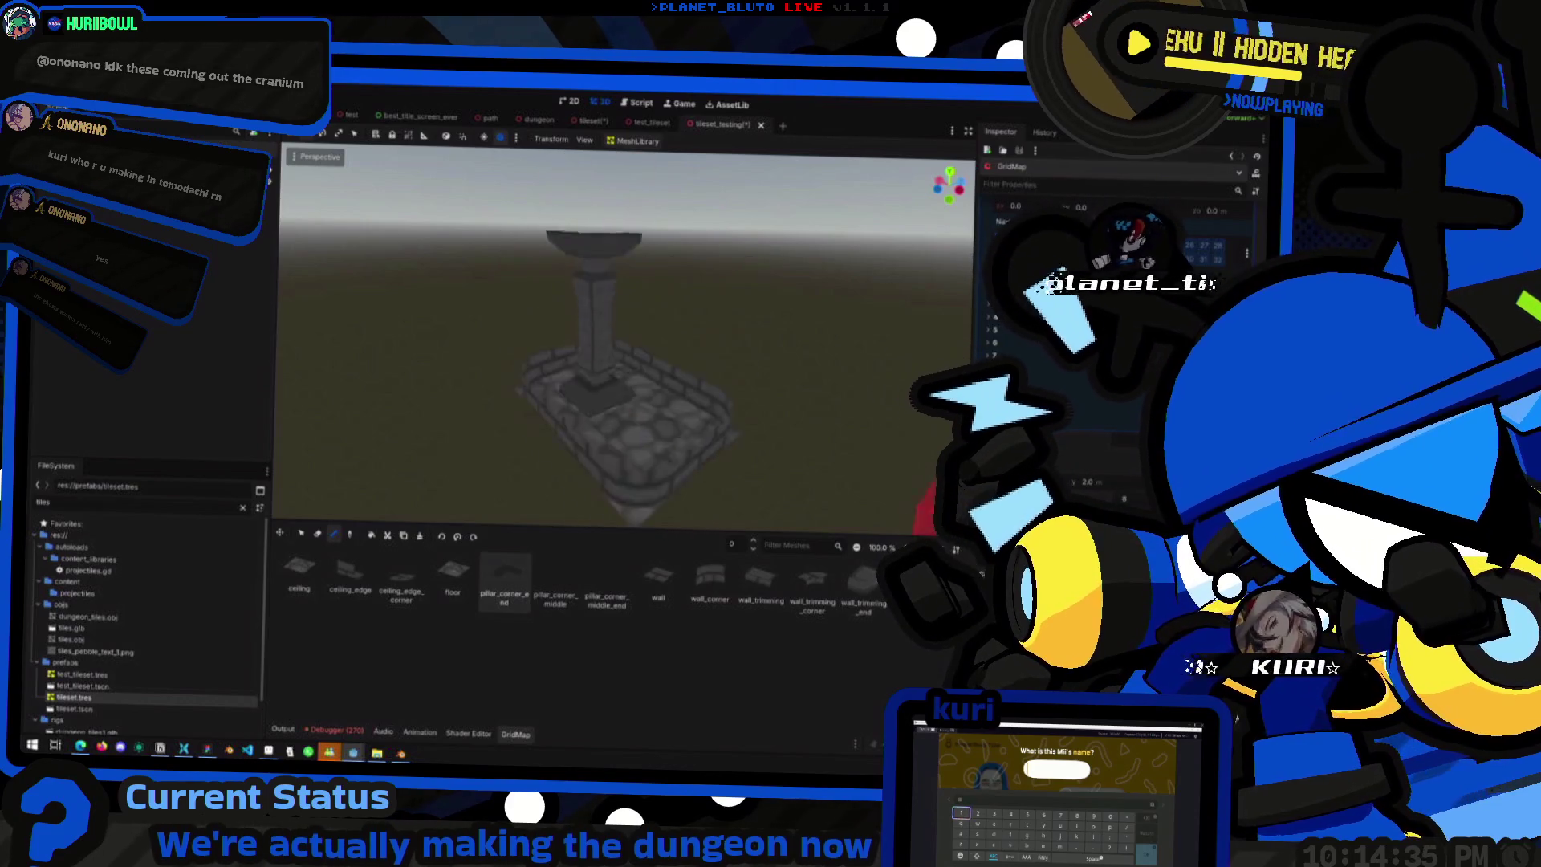
scroll(627, 338, "up", 2)
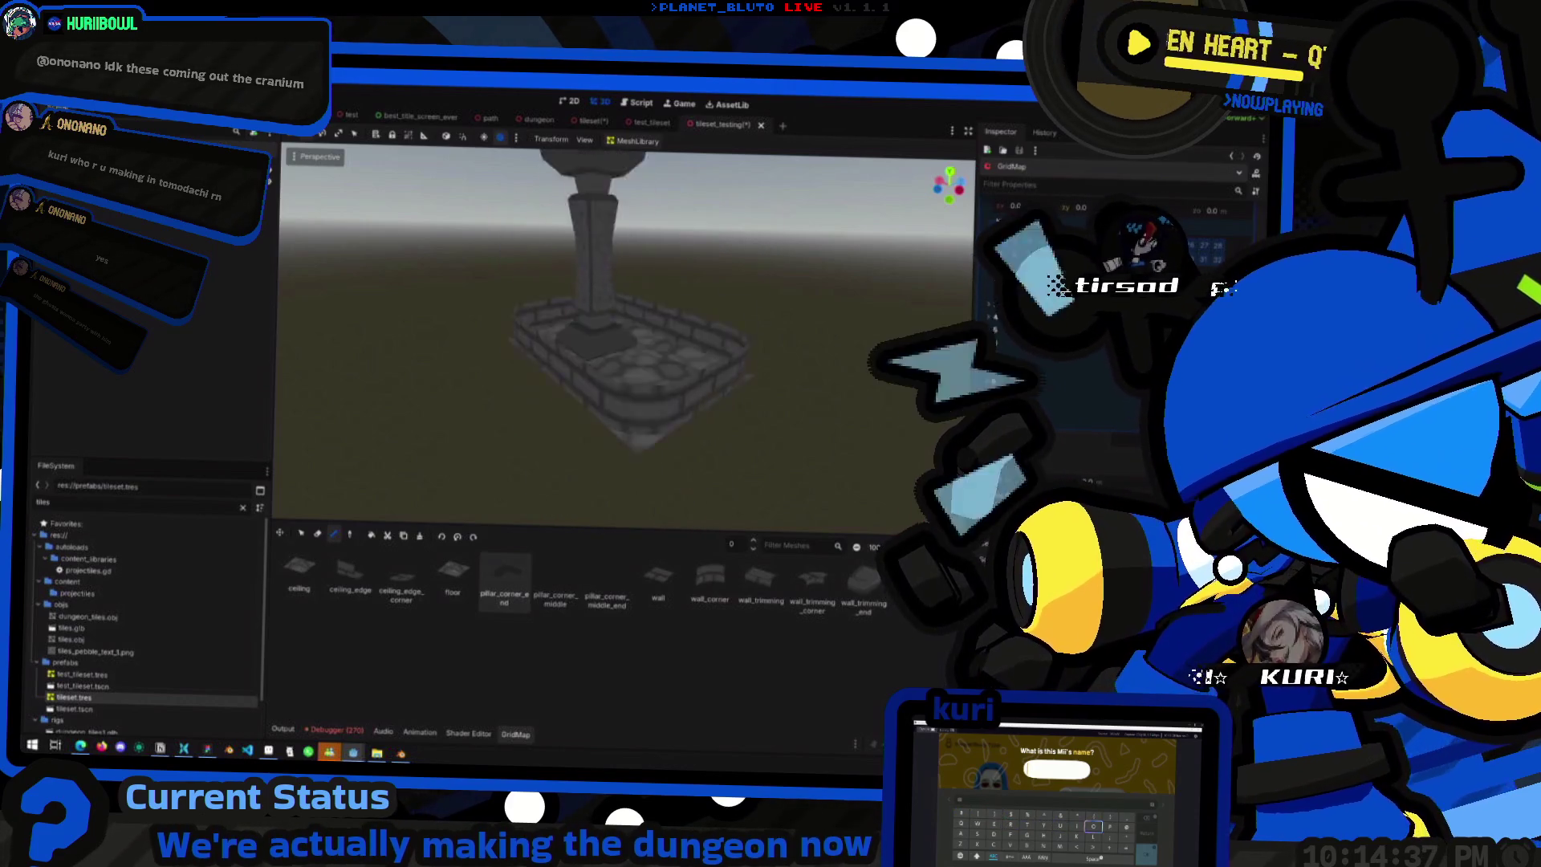
key("ctrl+s")
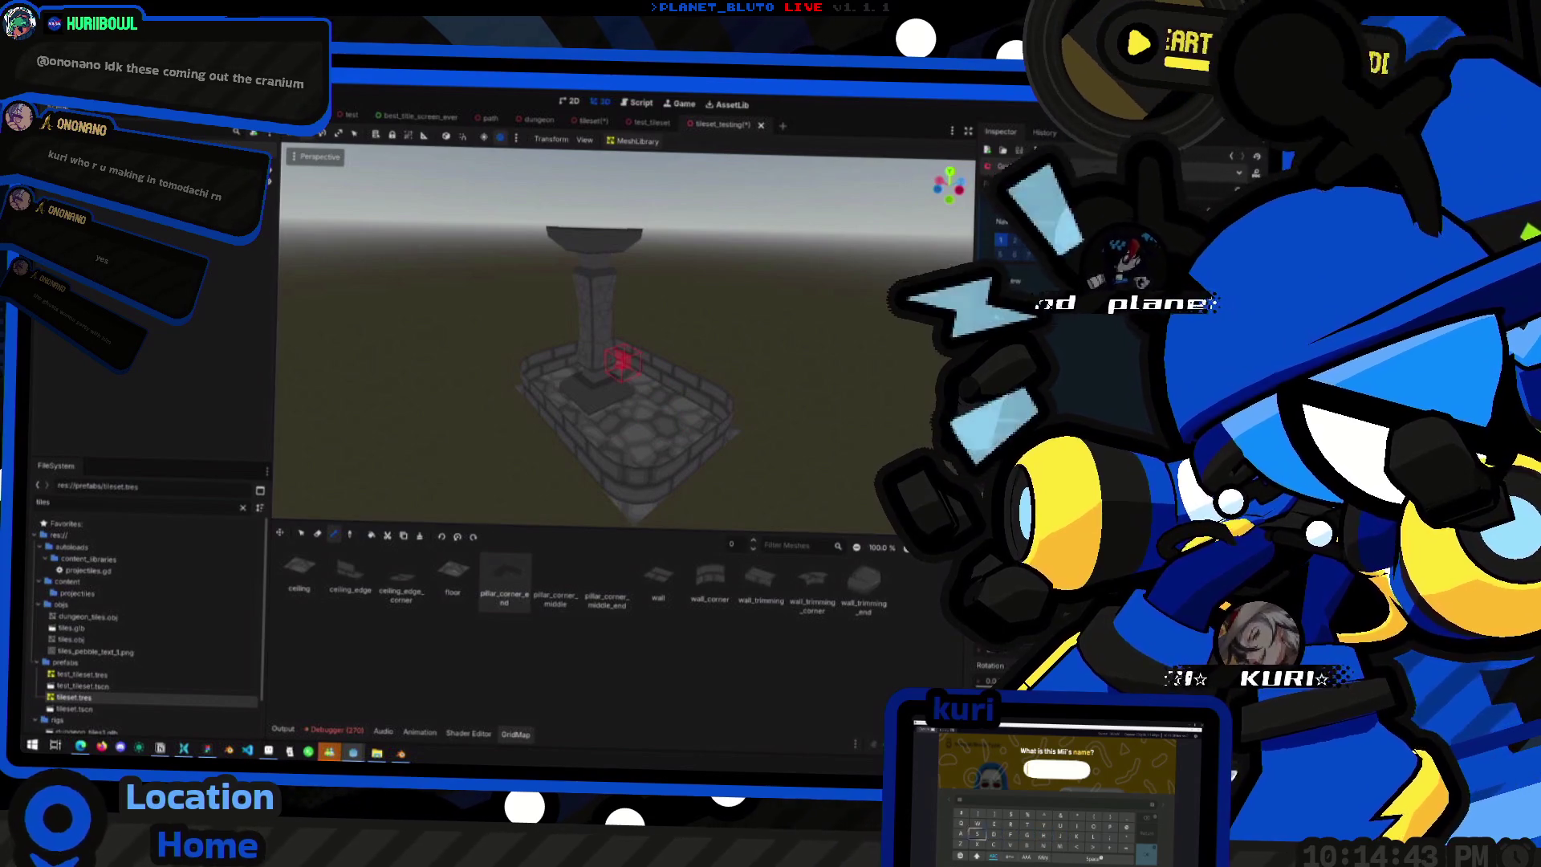
scroll(640, 391, "down", 2)
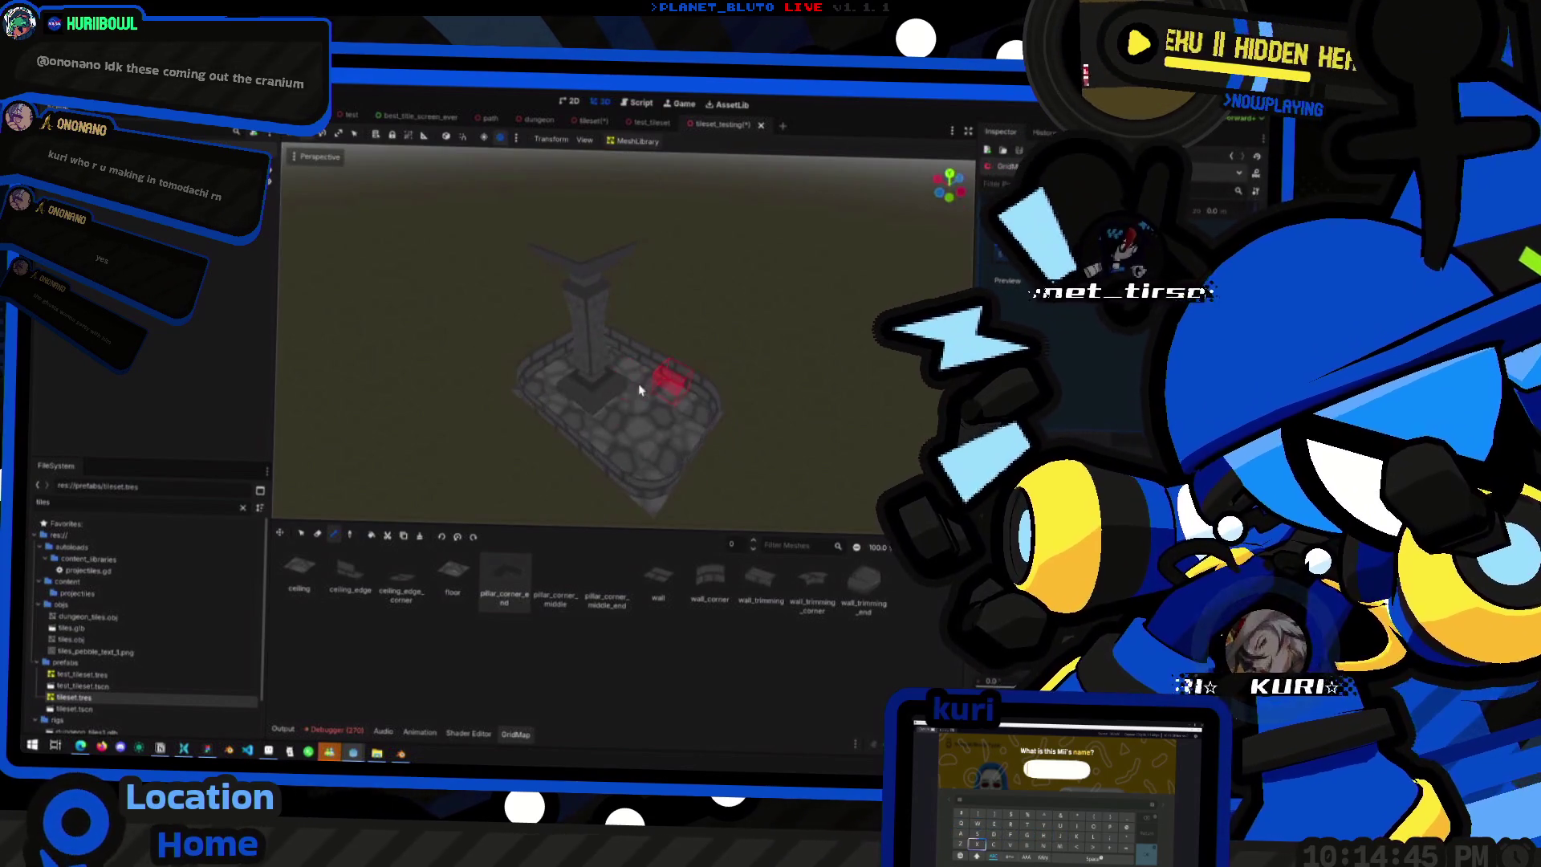
mouse_move(750, 358)
left_mouse_down()
mouse_move(726, 289)
mouse_move(738, 329)
left_mouse_up()
key("ctrl+s")
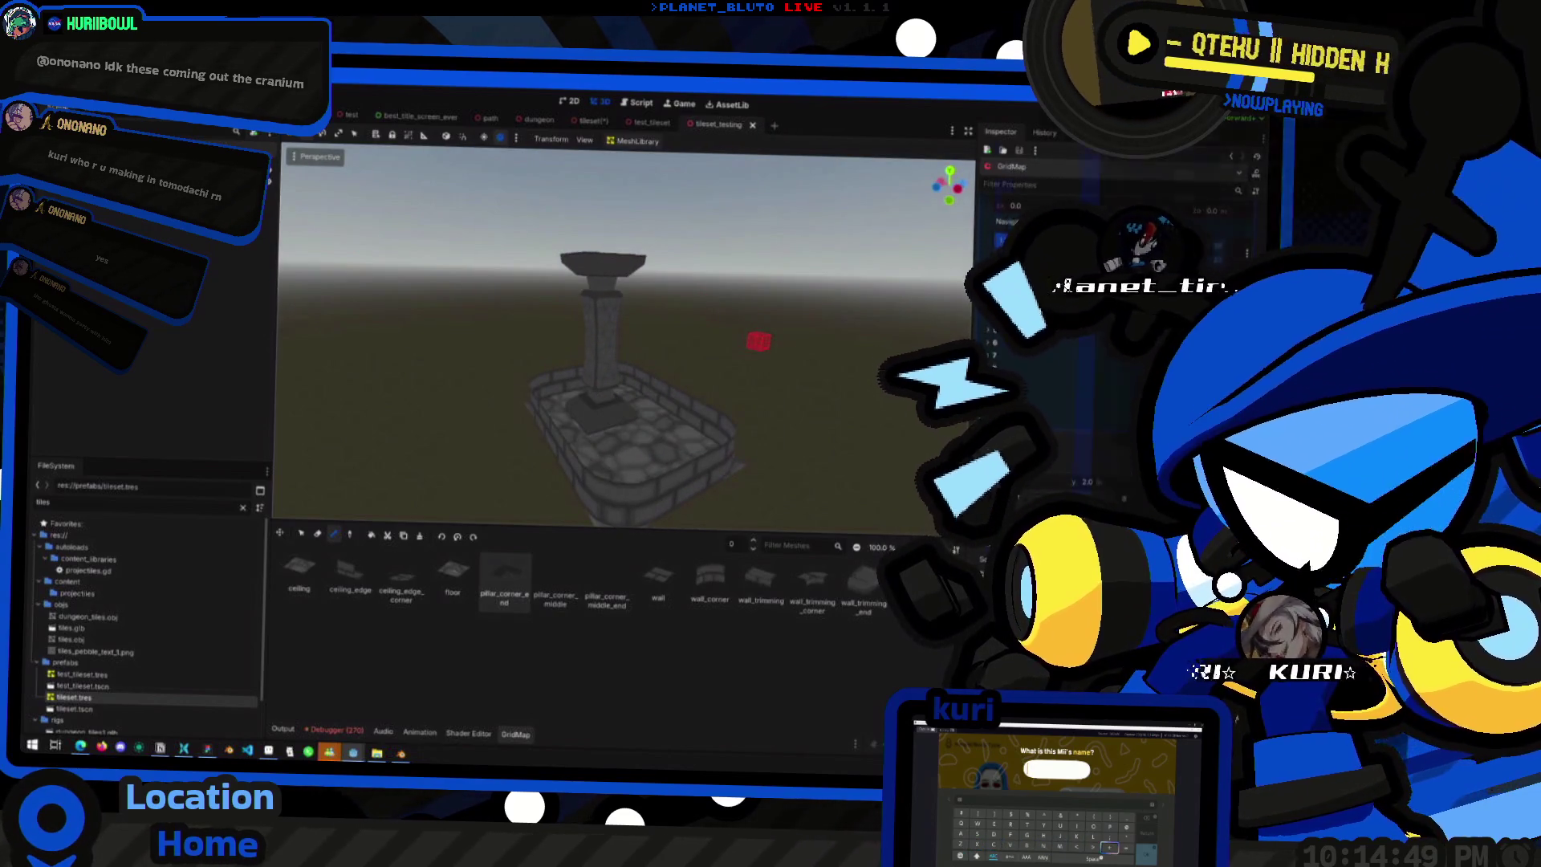
key("alt+Tab")
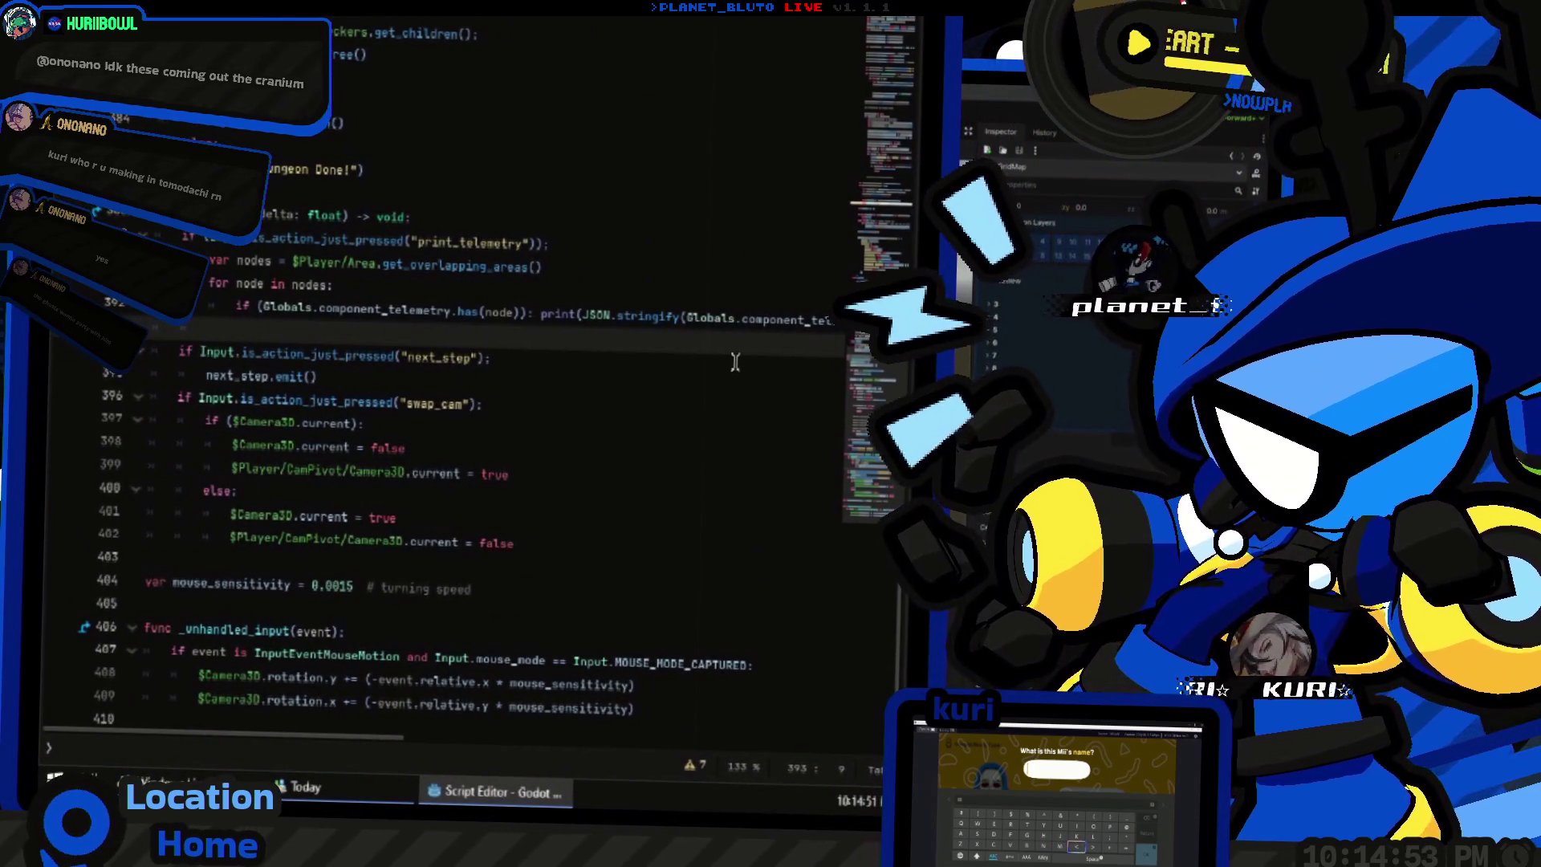
- Comment out the dungeon.tscn scene change and add an uncommented copy of the test.tscn line
key("alt+Left")
key("ctrl+k")
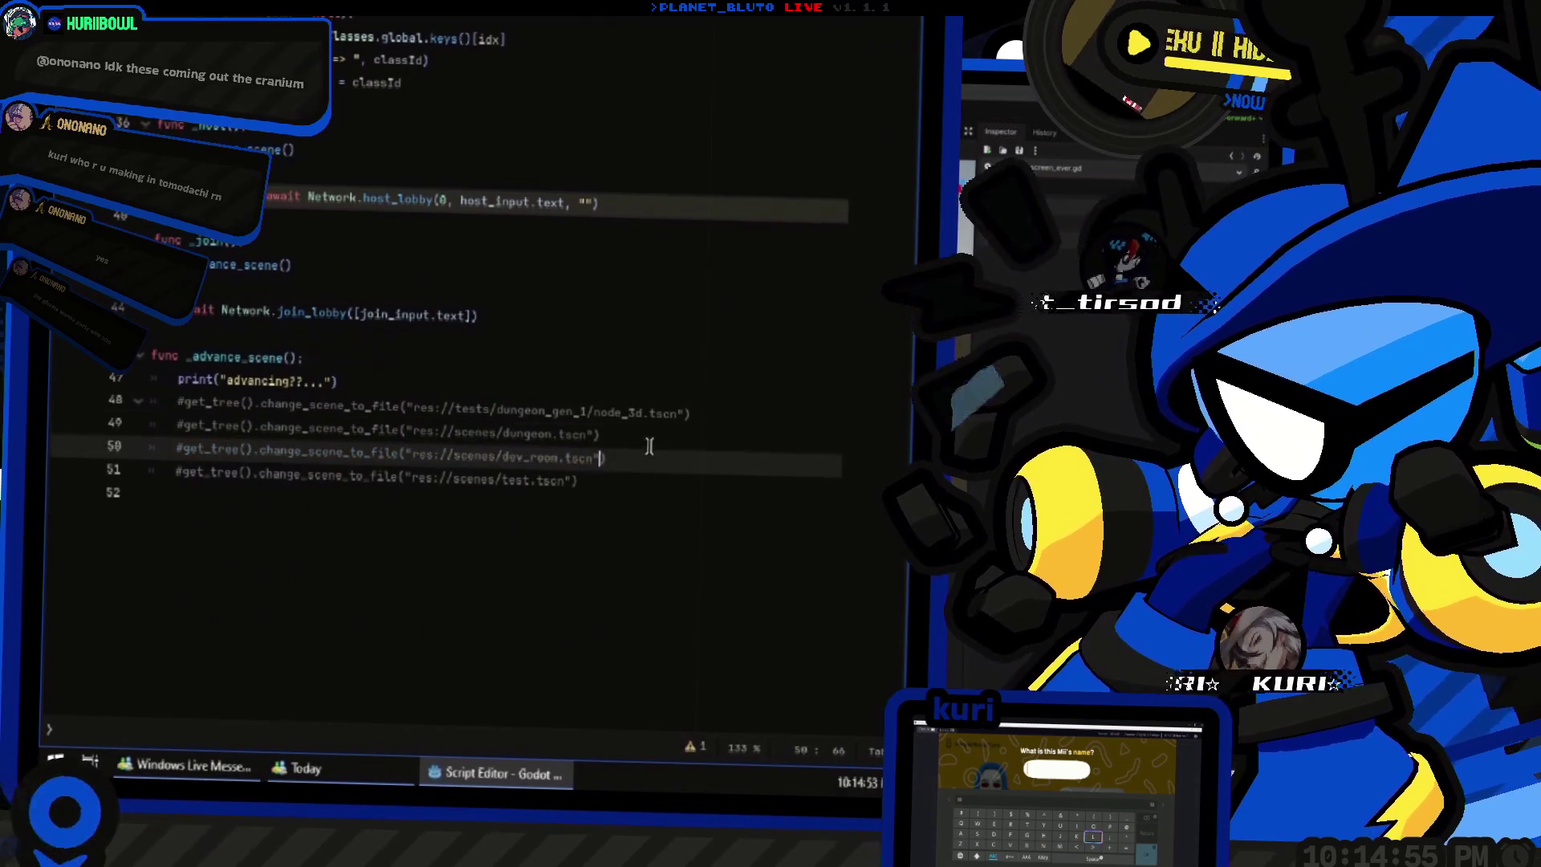
key("Down")
key("Down")
key("ctrl+k")
key("ctrl+shift+d")
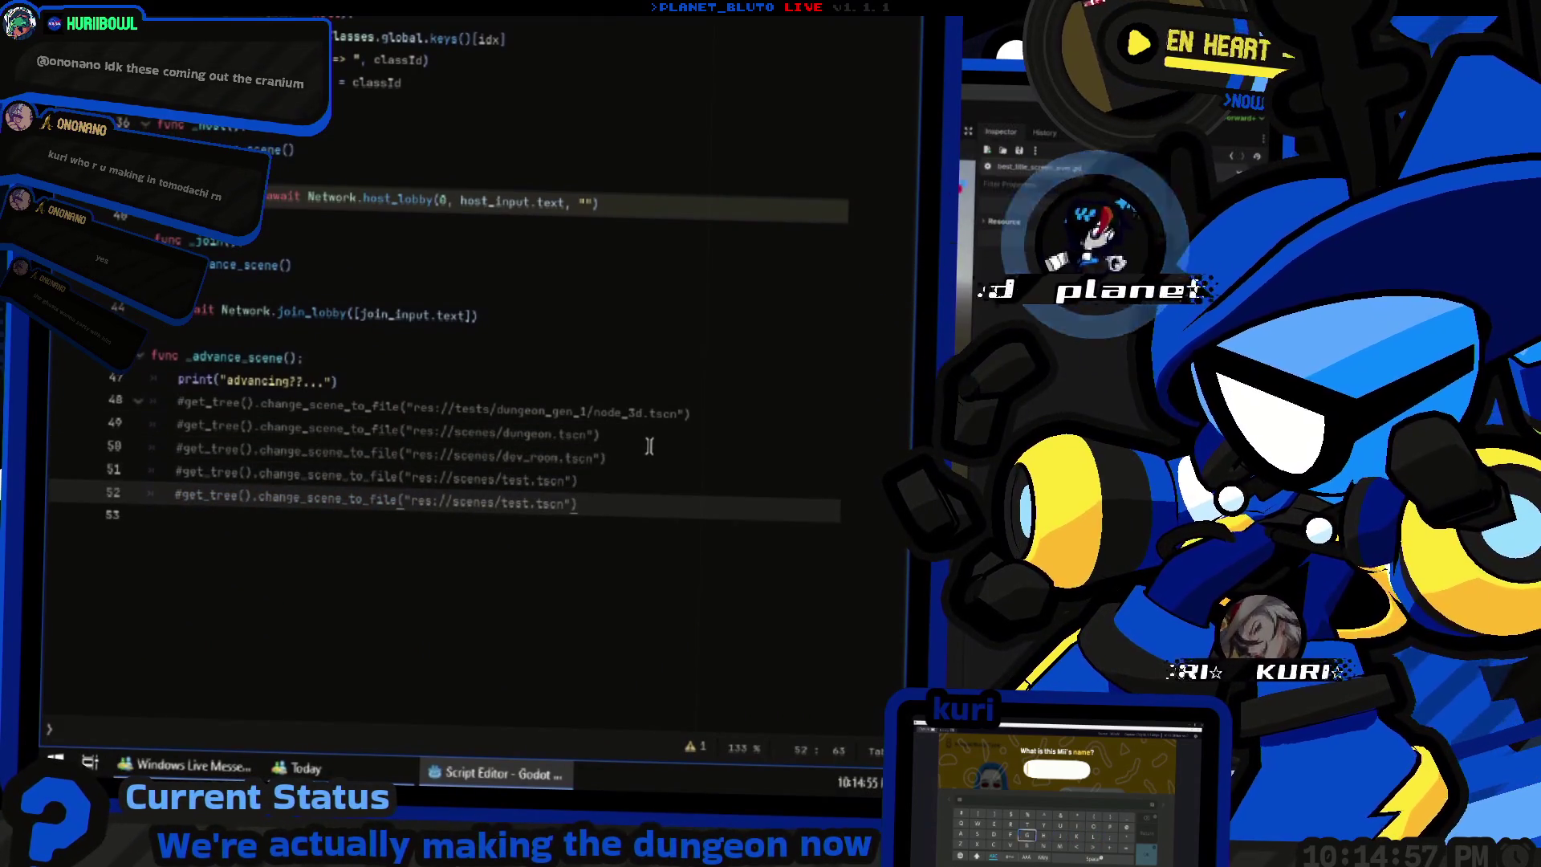
key("ctrl+k")
- Change the copied line's path to res://tests/tileset_testing.tscn and launch the game
key("shift+End")
key("shift+Left")
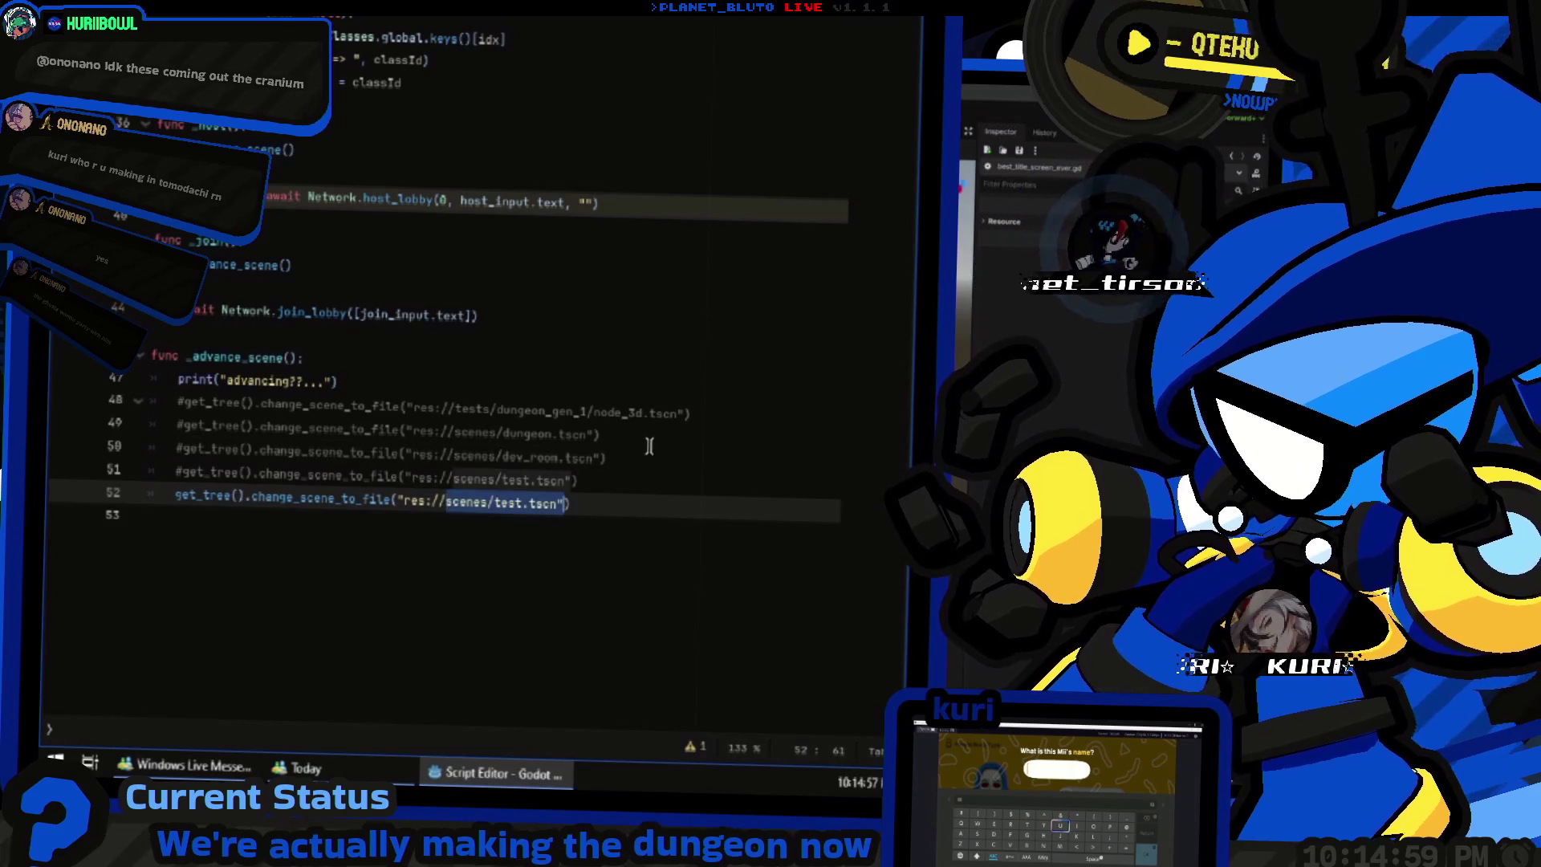
key("BackSpace")
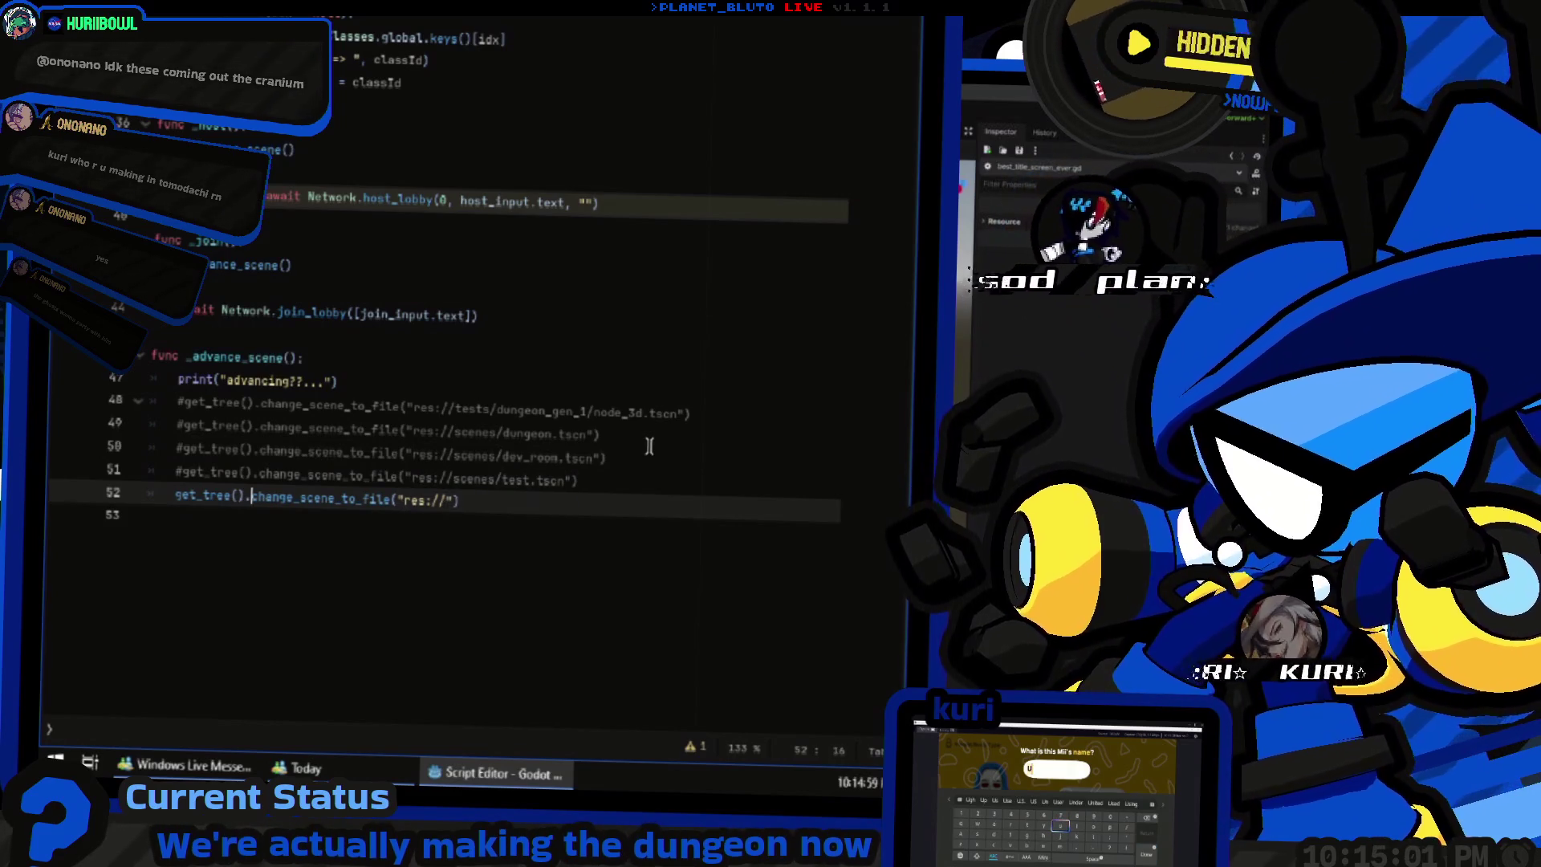
key("shift+End")
key("shift+Left")
key("BackSpace")
type("\"test")
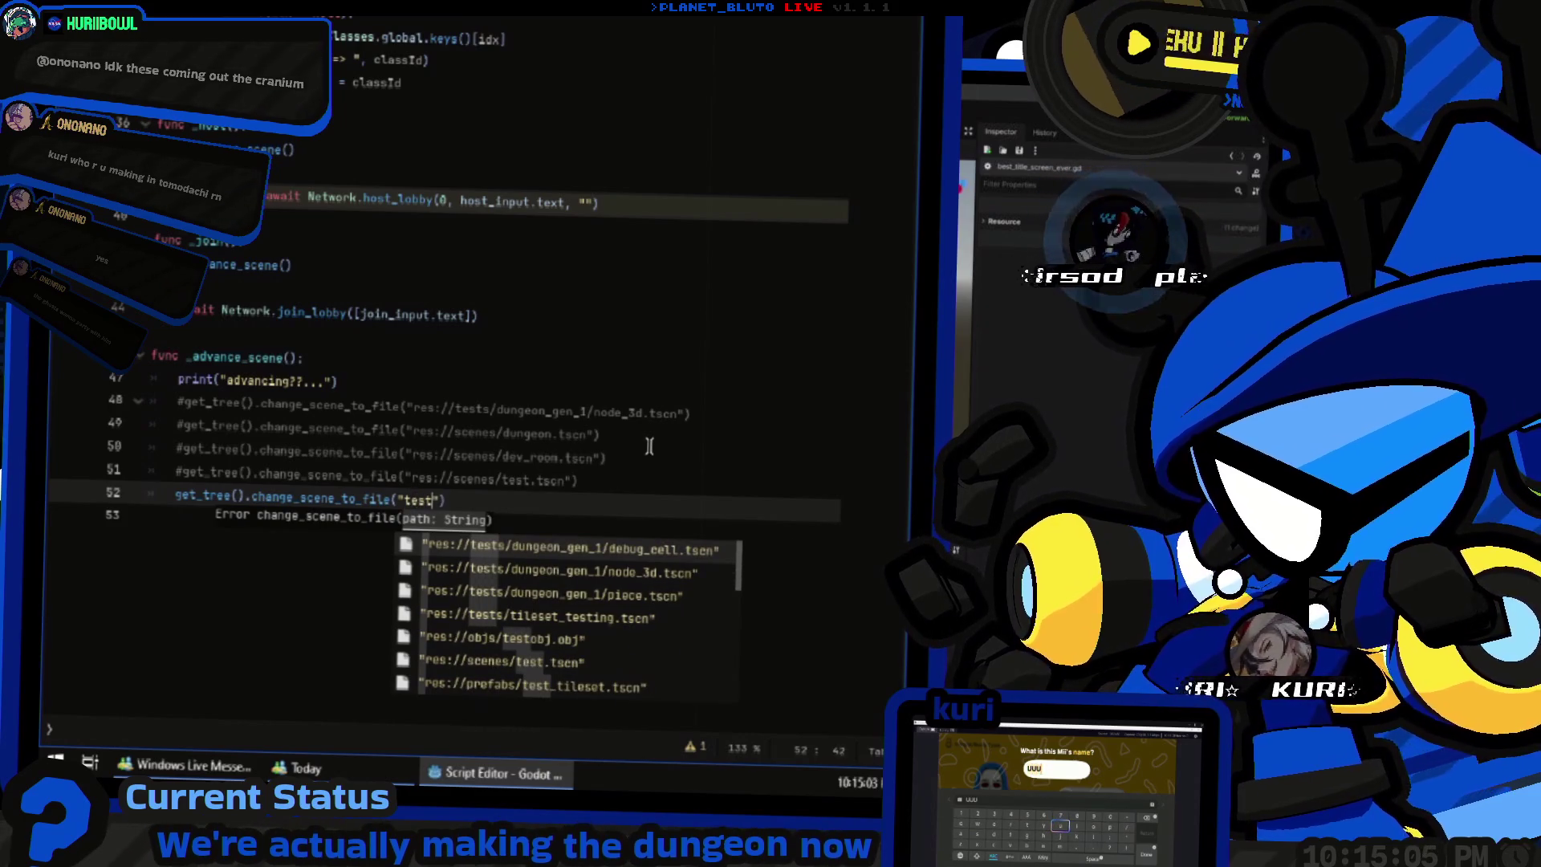
key("BackSpace")
key("BackSpace")
key("BackSpace")
type("ileset_te")
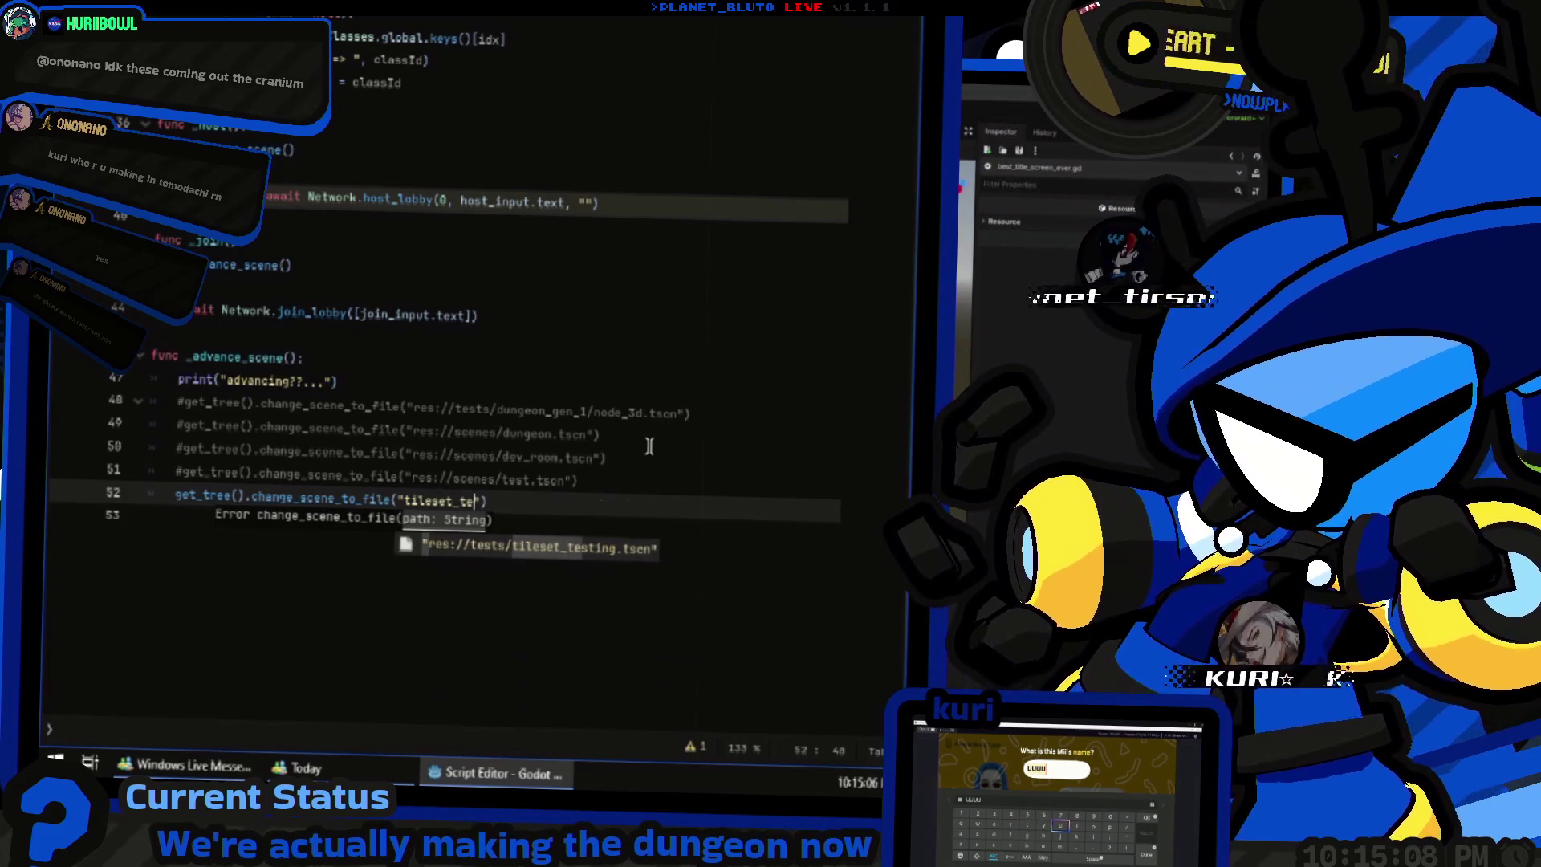
key("Return")
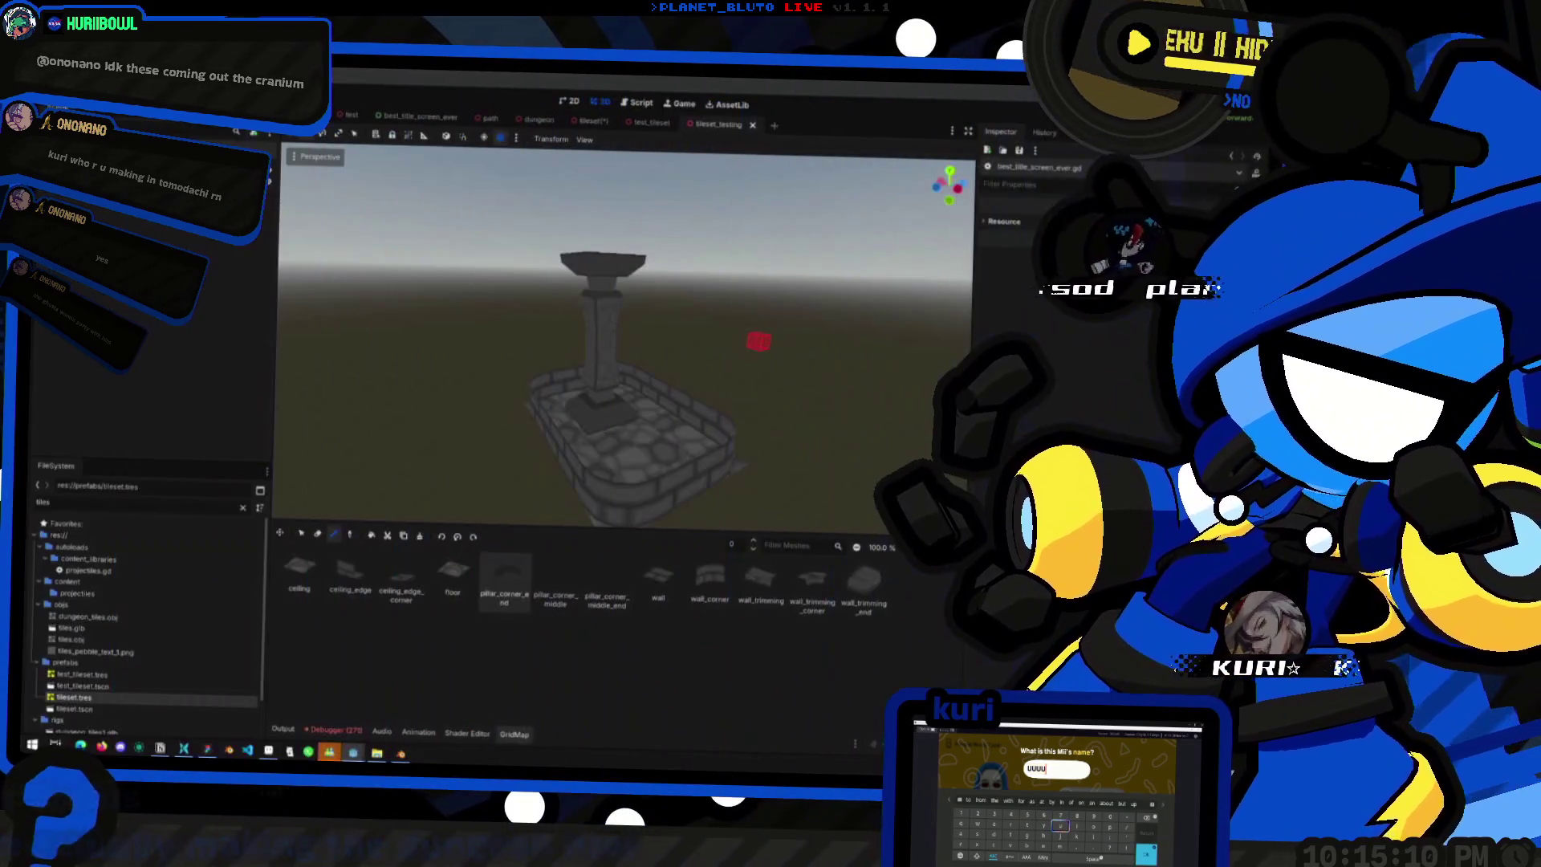
key("F5")
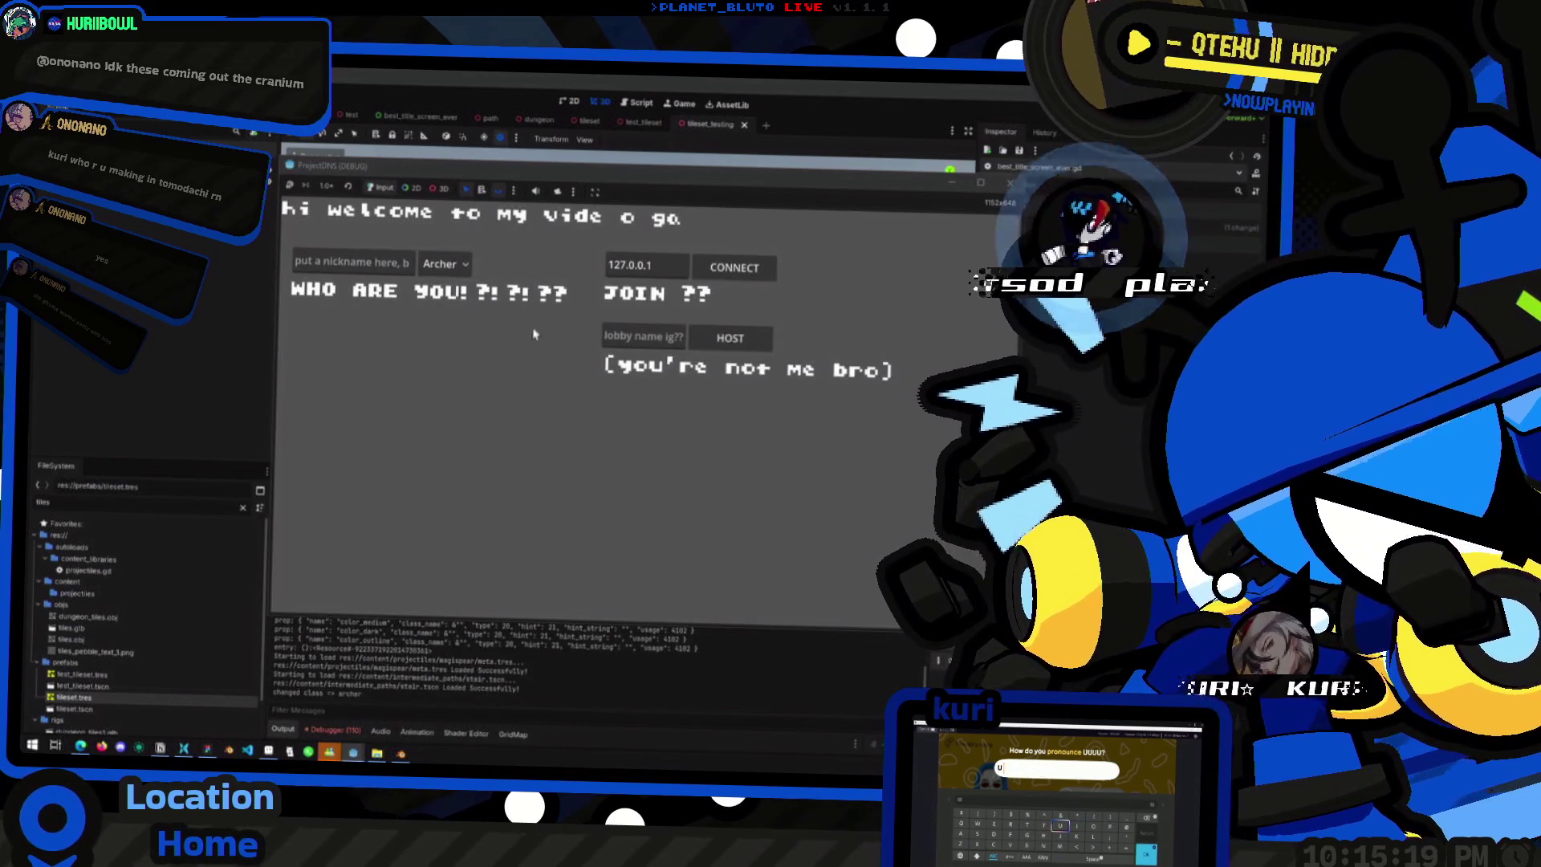
- Switch the game's class to Knight, host a lobby, then begin attaching a script to the root node
left_click(433, 262)
left_click(442, 306)
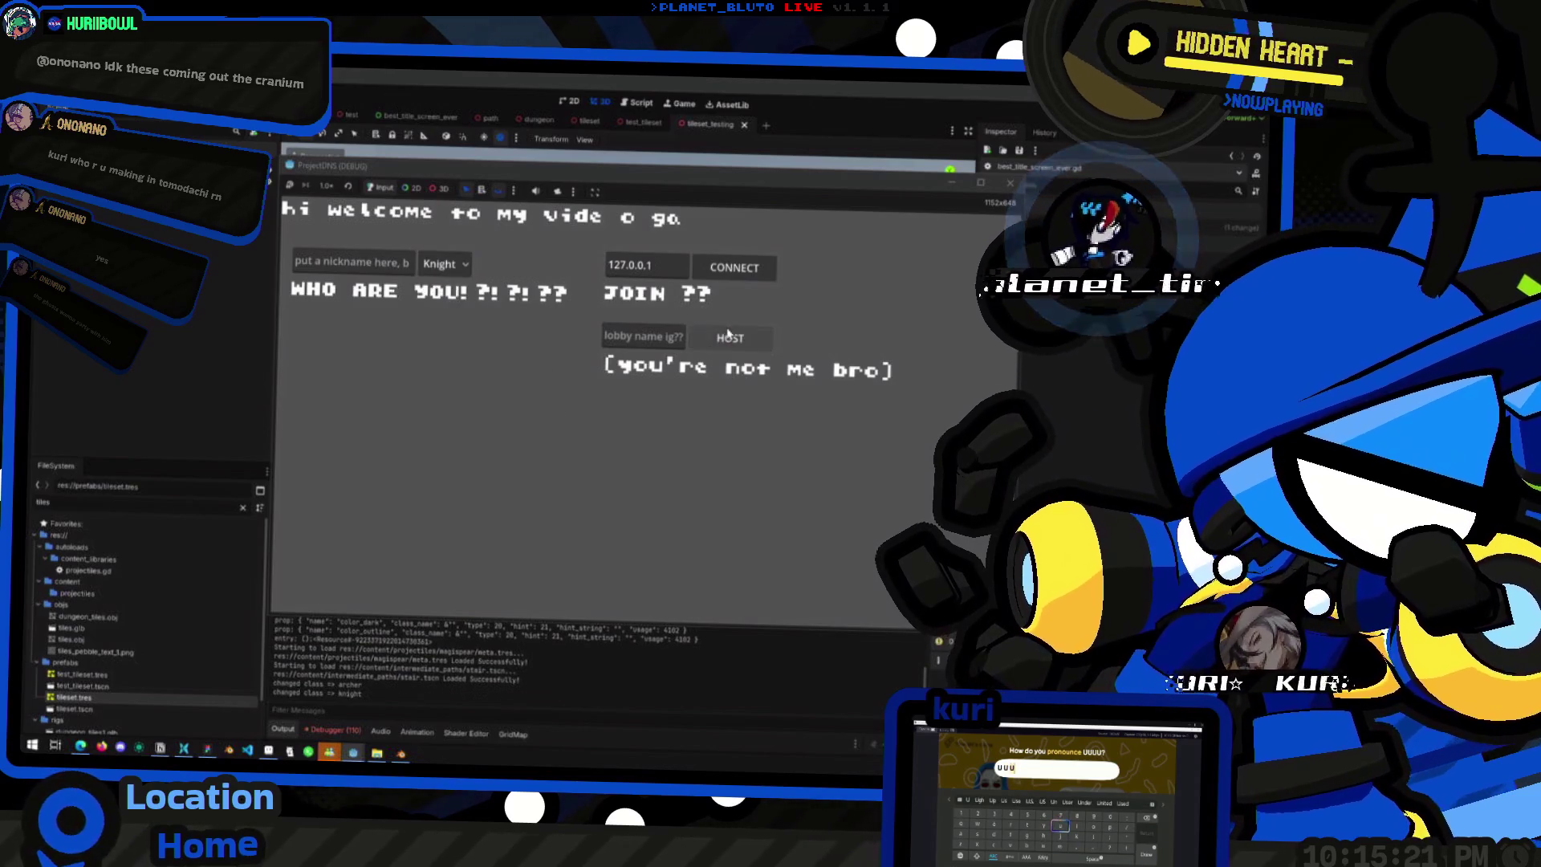
left_click(729, 335)
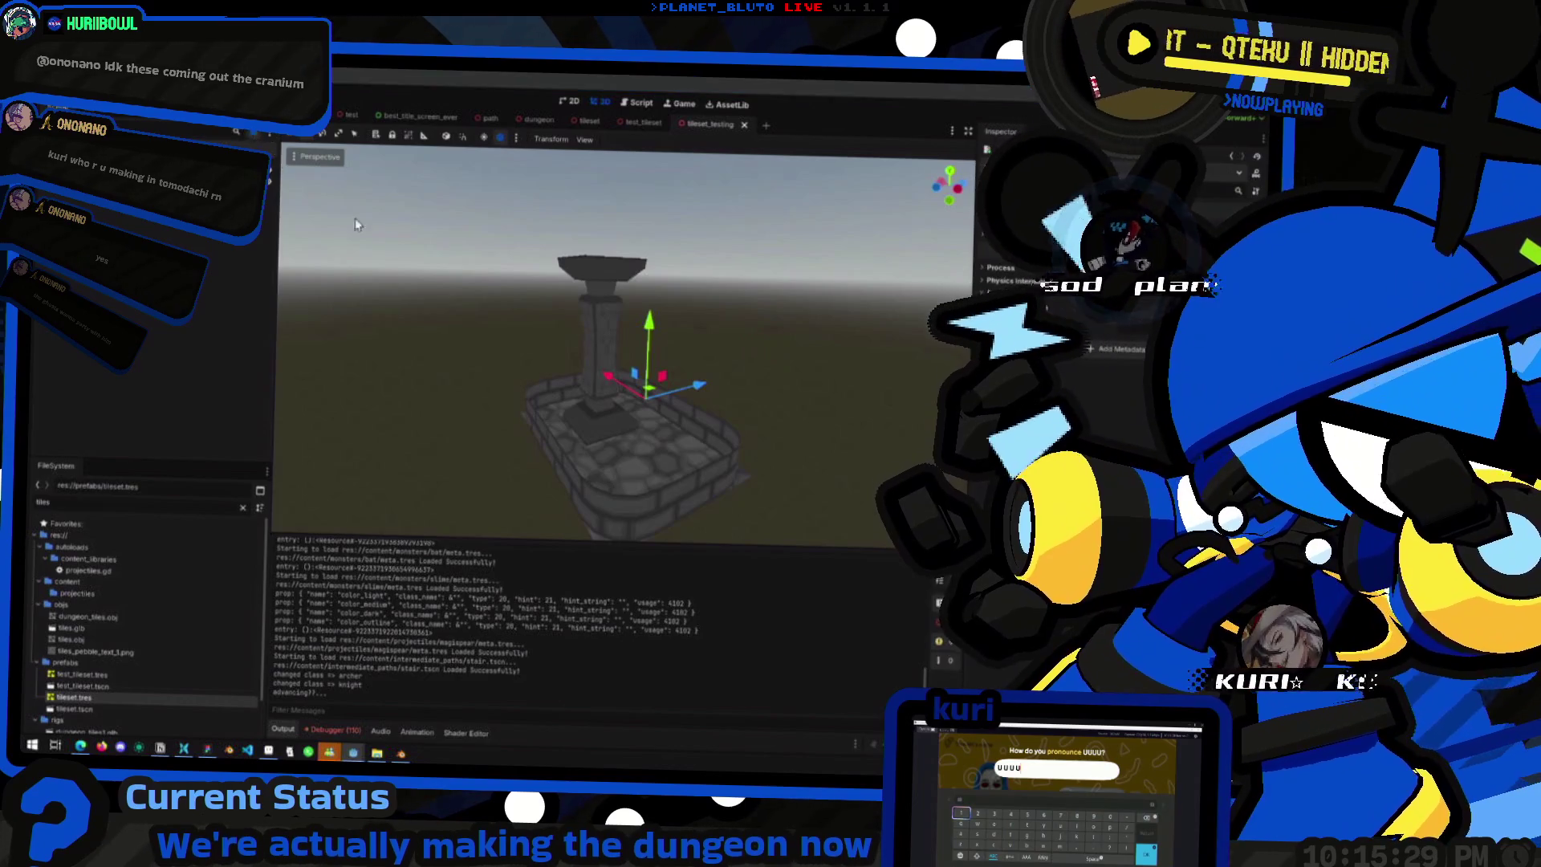
left_click(256, 136)
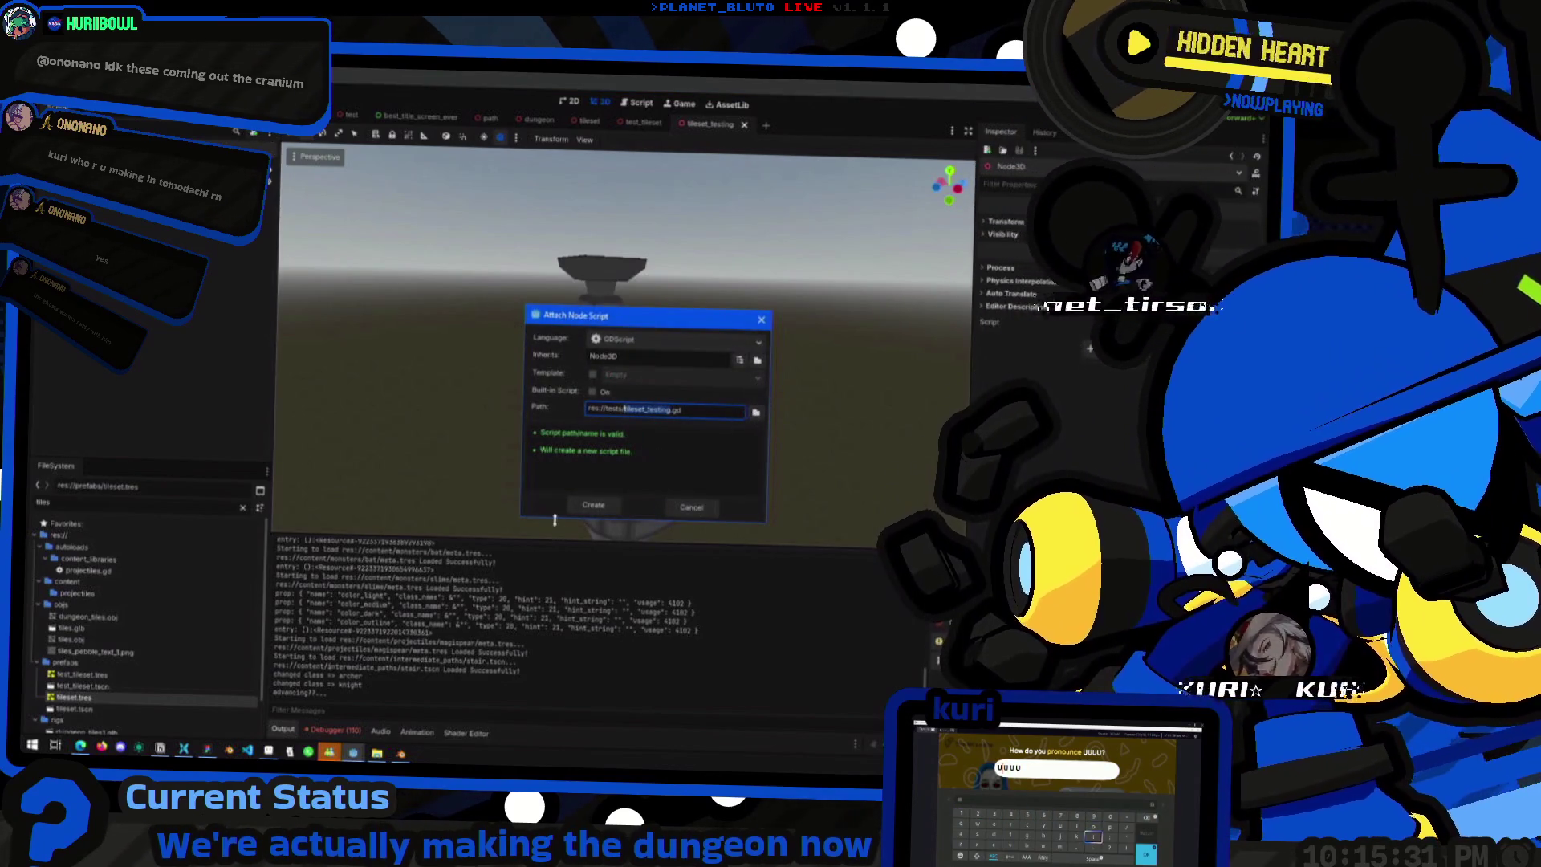
- Browse to the content classes folder to pick an existing script for the root node
left_click(756, 411)
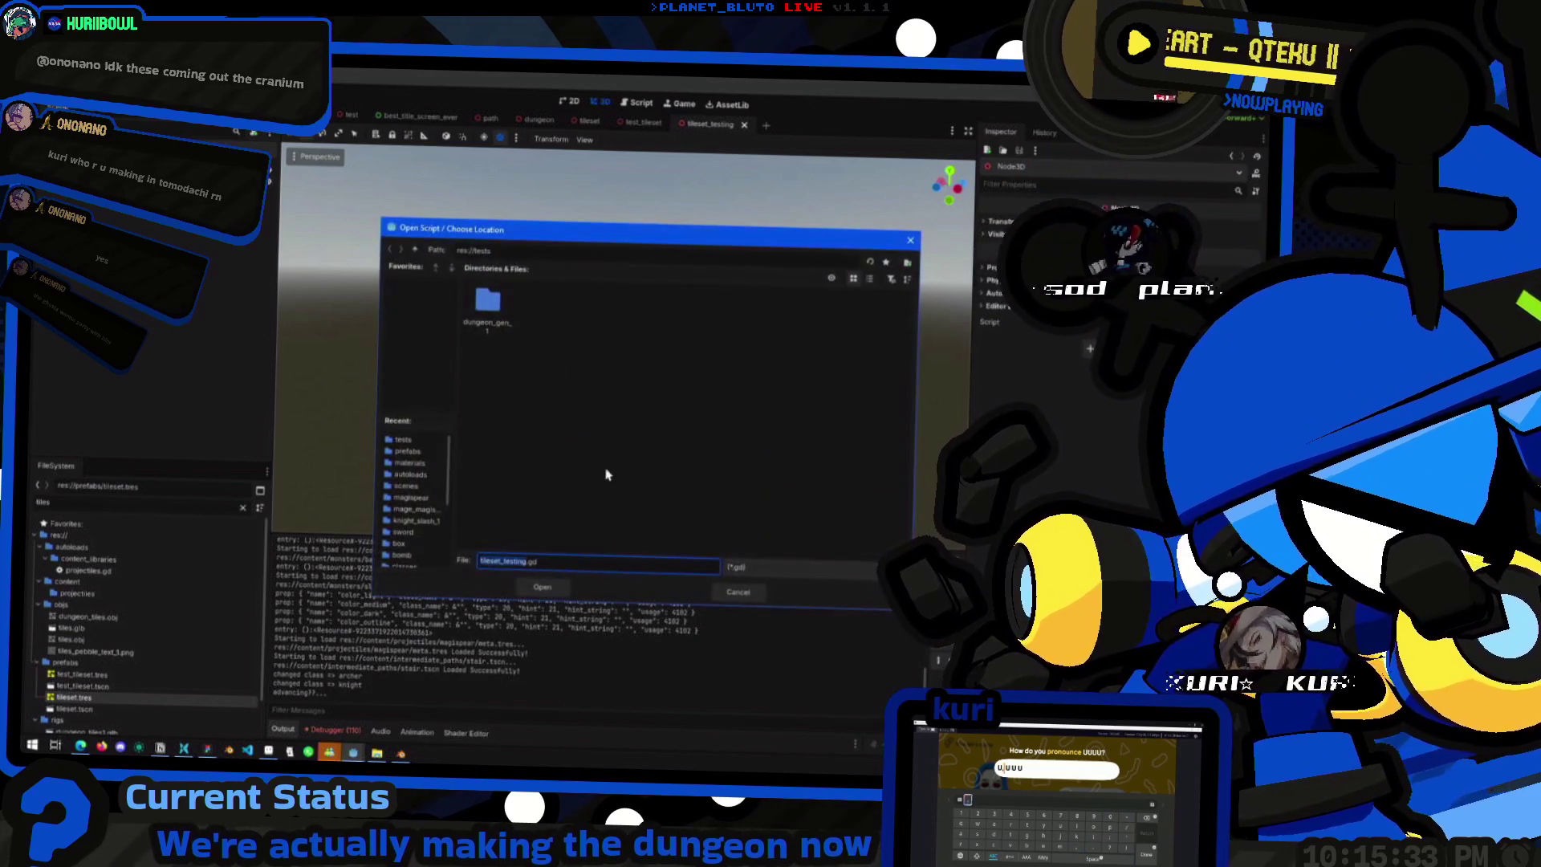
scroll(410, 497, "down", 3)
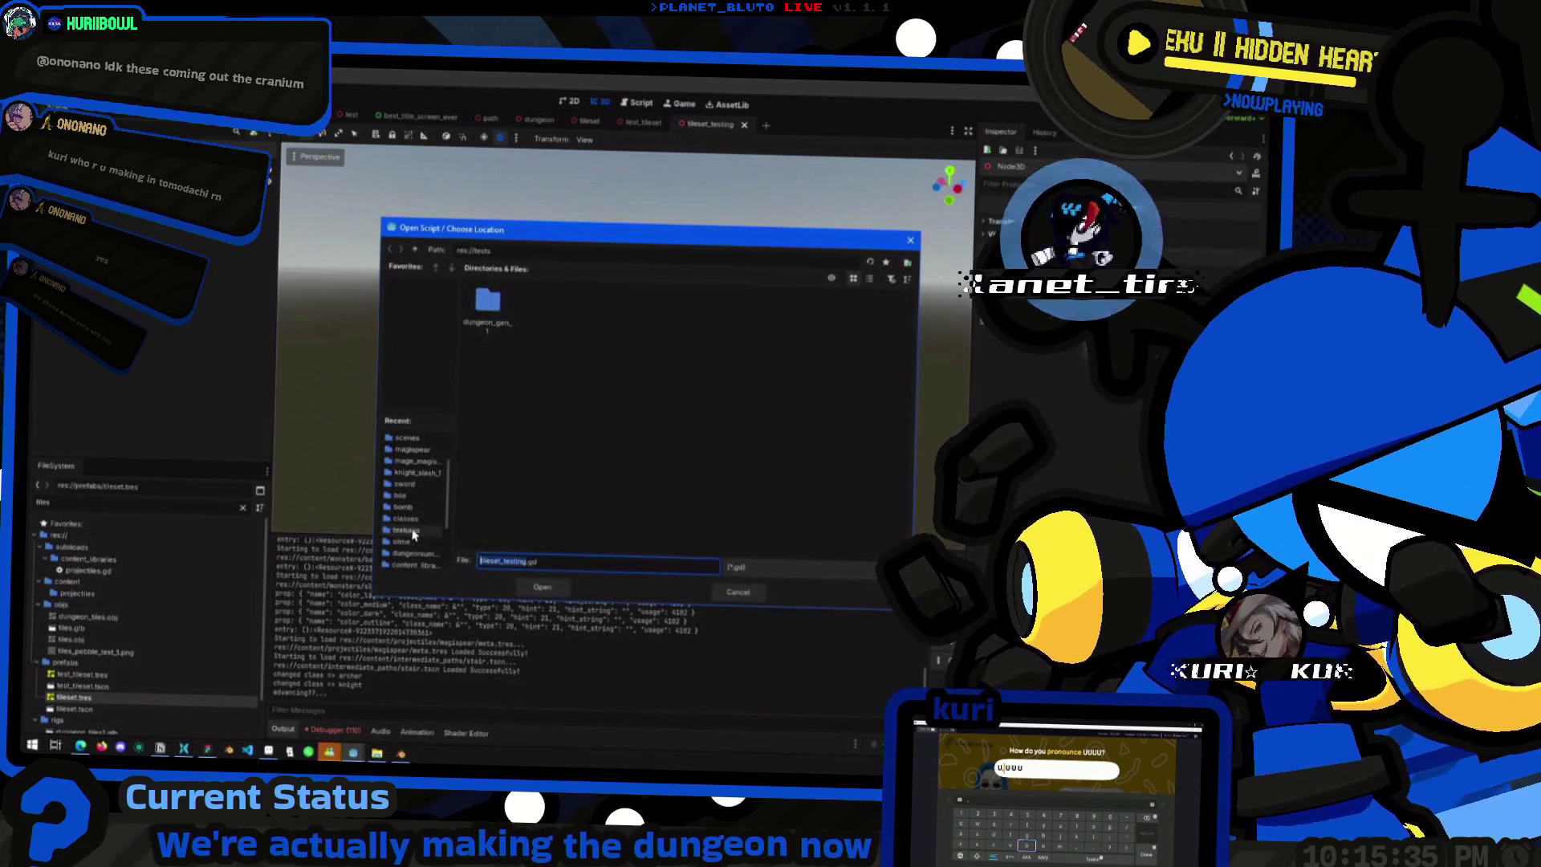
left_click(406, 519)
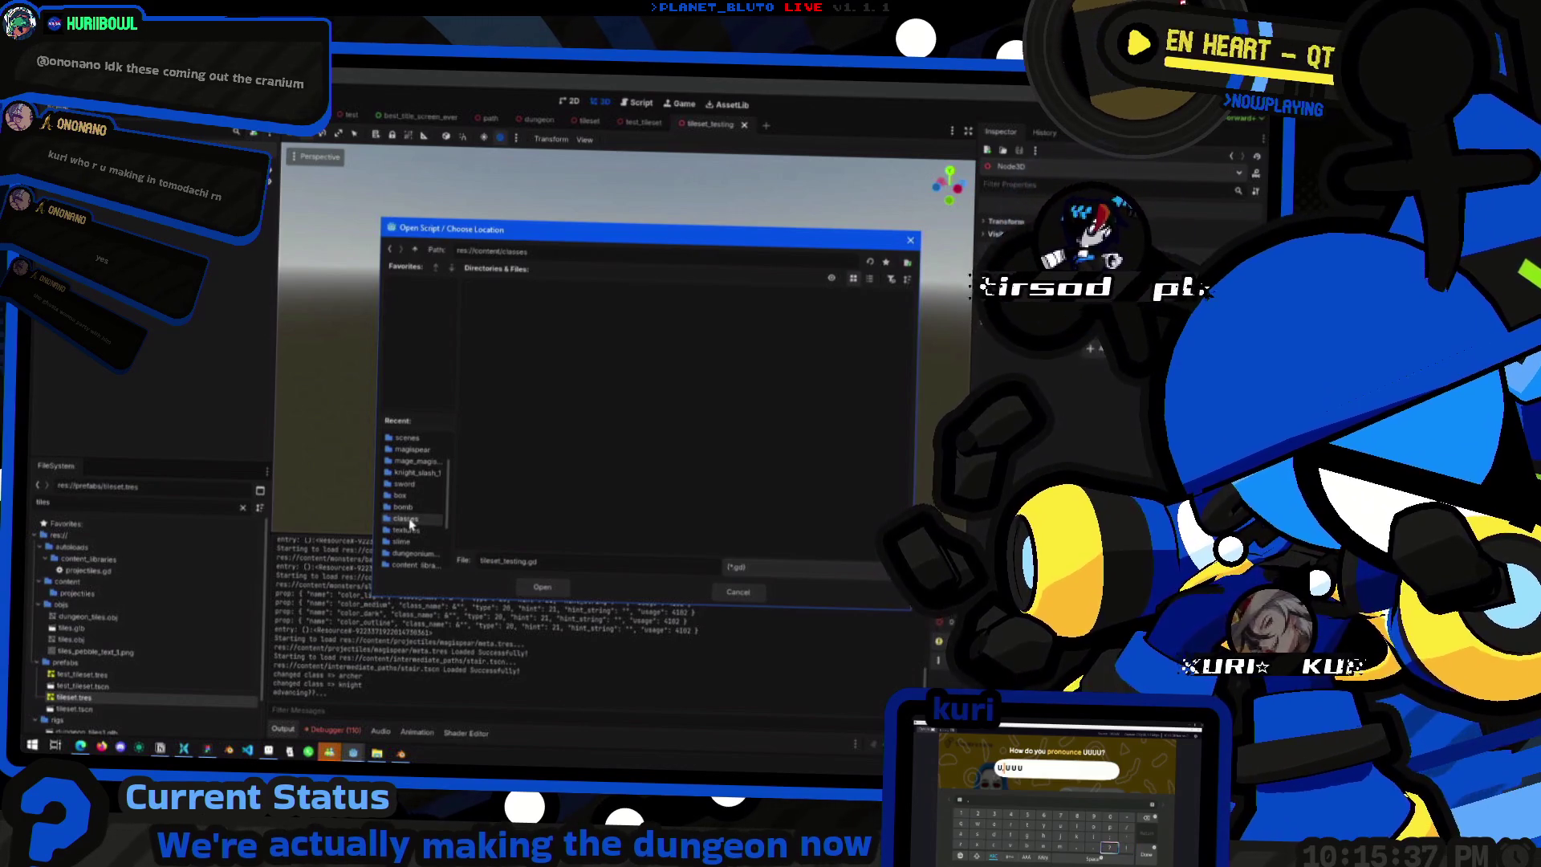
scroll(424, 527, "down", 3)
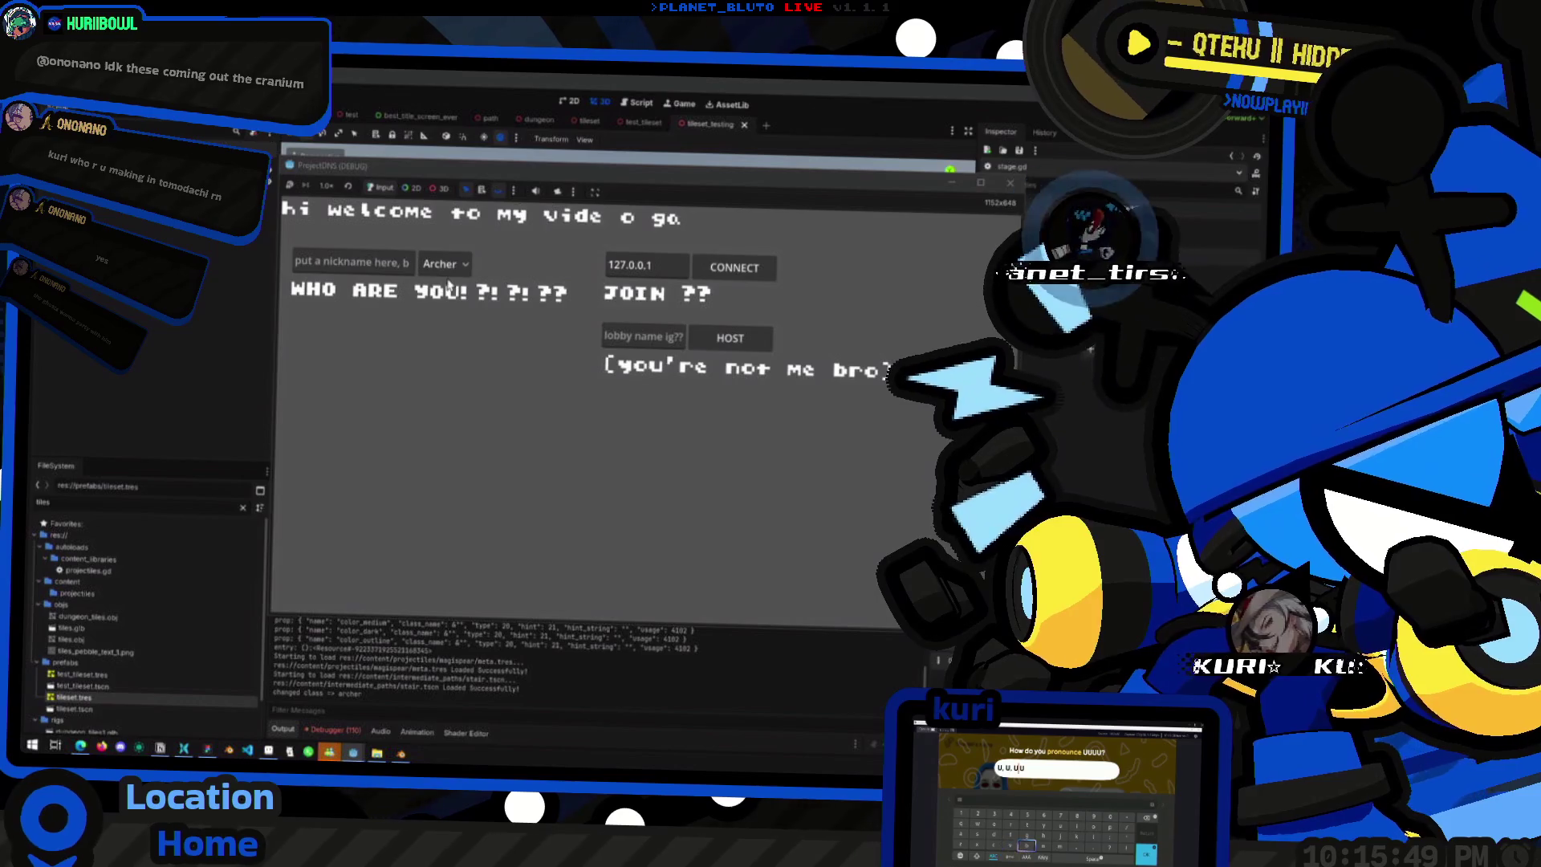
- Pick a class and host a lobby, which fails with a null get_children error
left_click(444, 263)
left_click(439, 309)
left_click(730, 338)
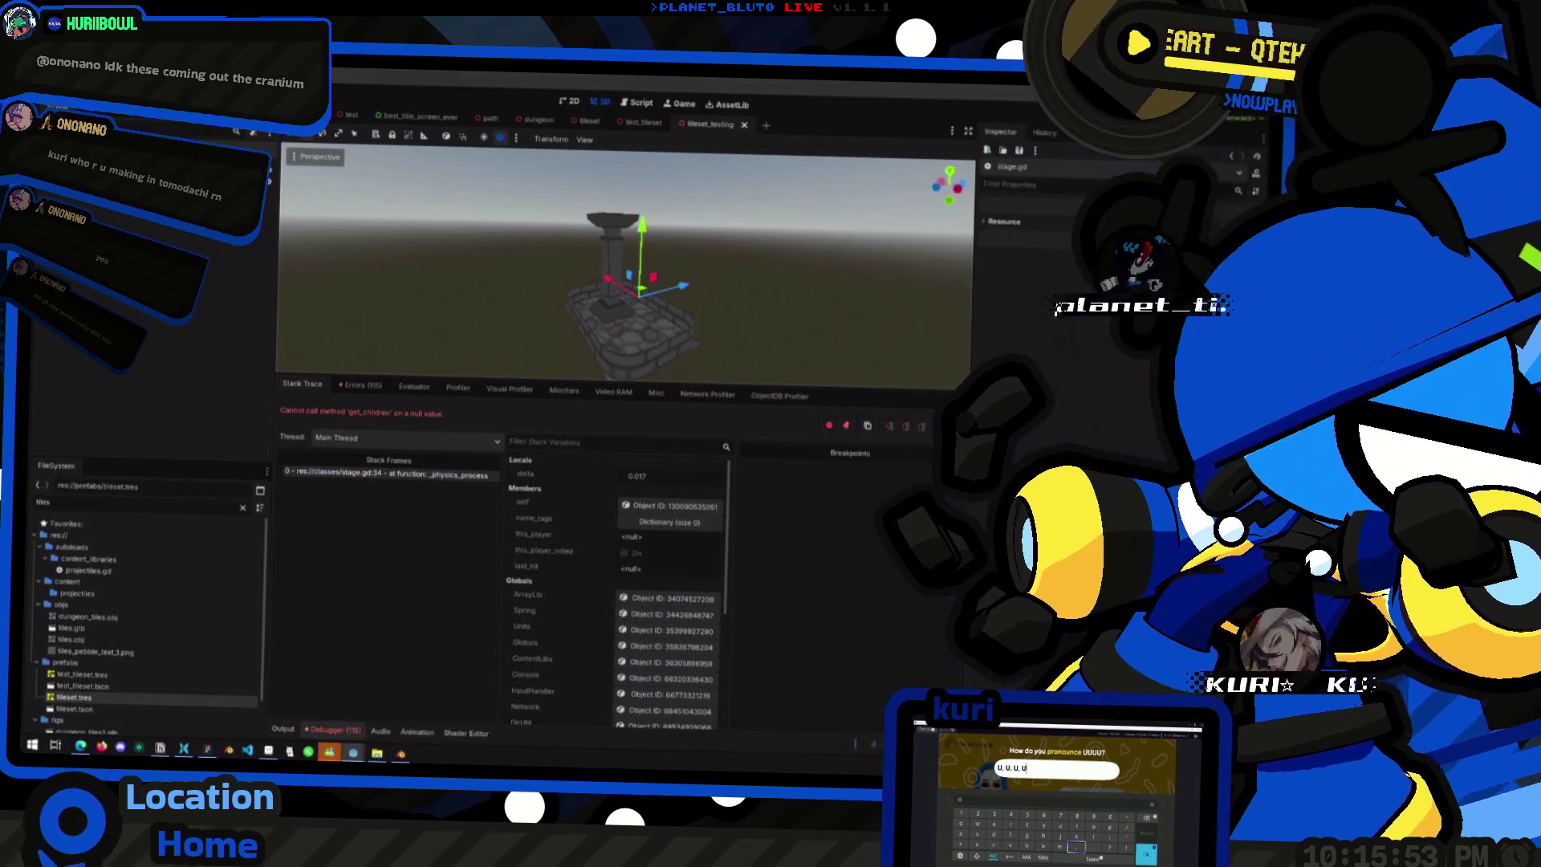
- Open the Create Node dialog, cancel it without adding anything, and relaunch the game
key("ctrl+a")
type("N")
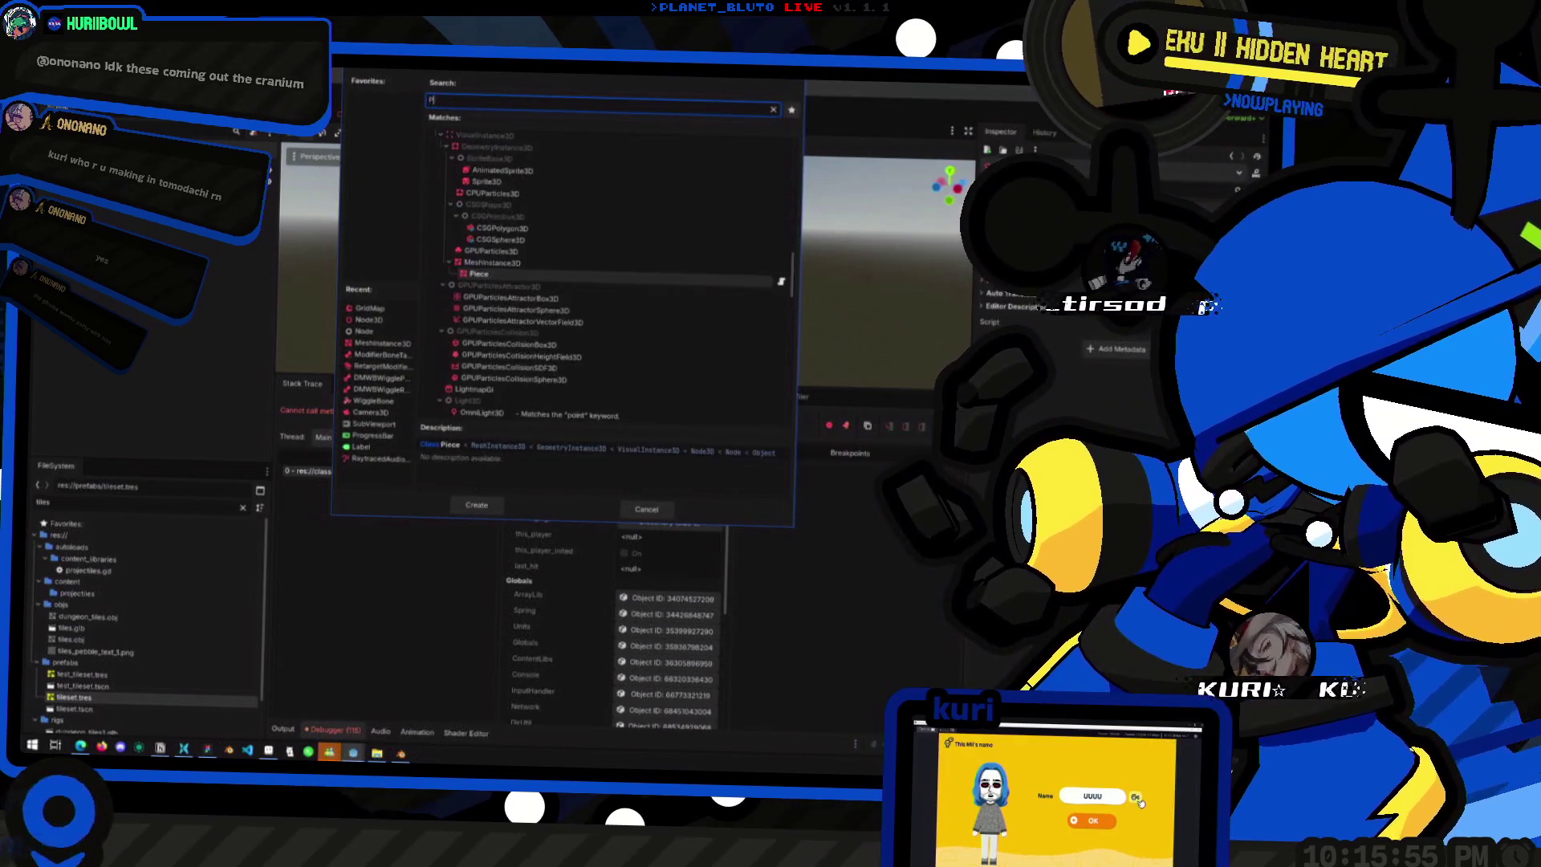
key("Escape")
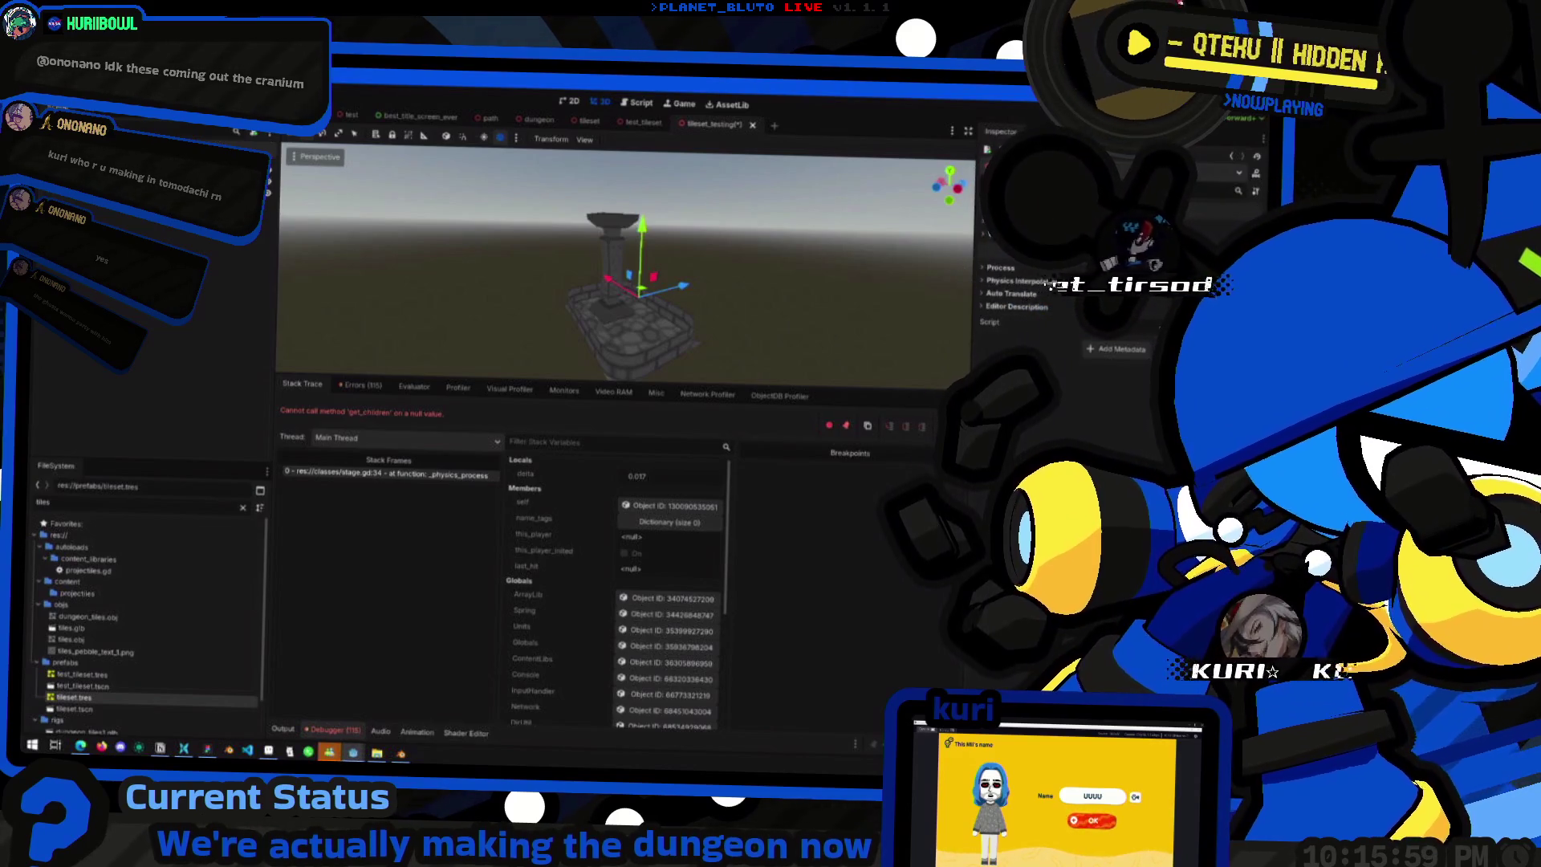
key("F5")
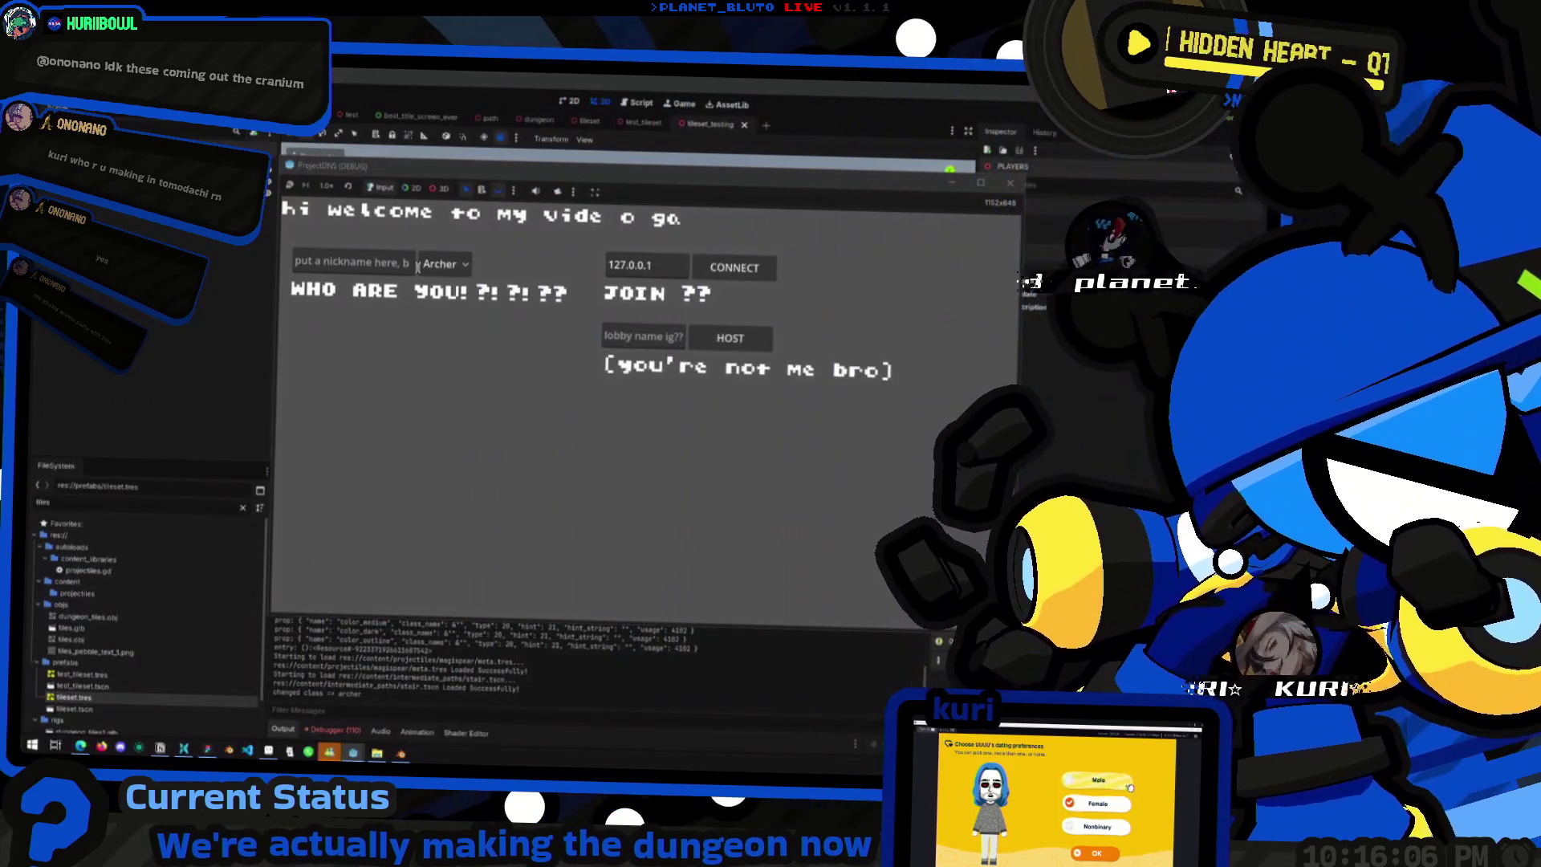
- Choose the Knight class and host a lobby to load the dungeon
left_click(440, 264)
left_click(440, 306)
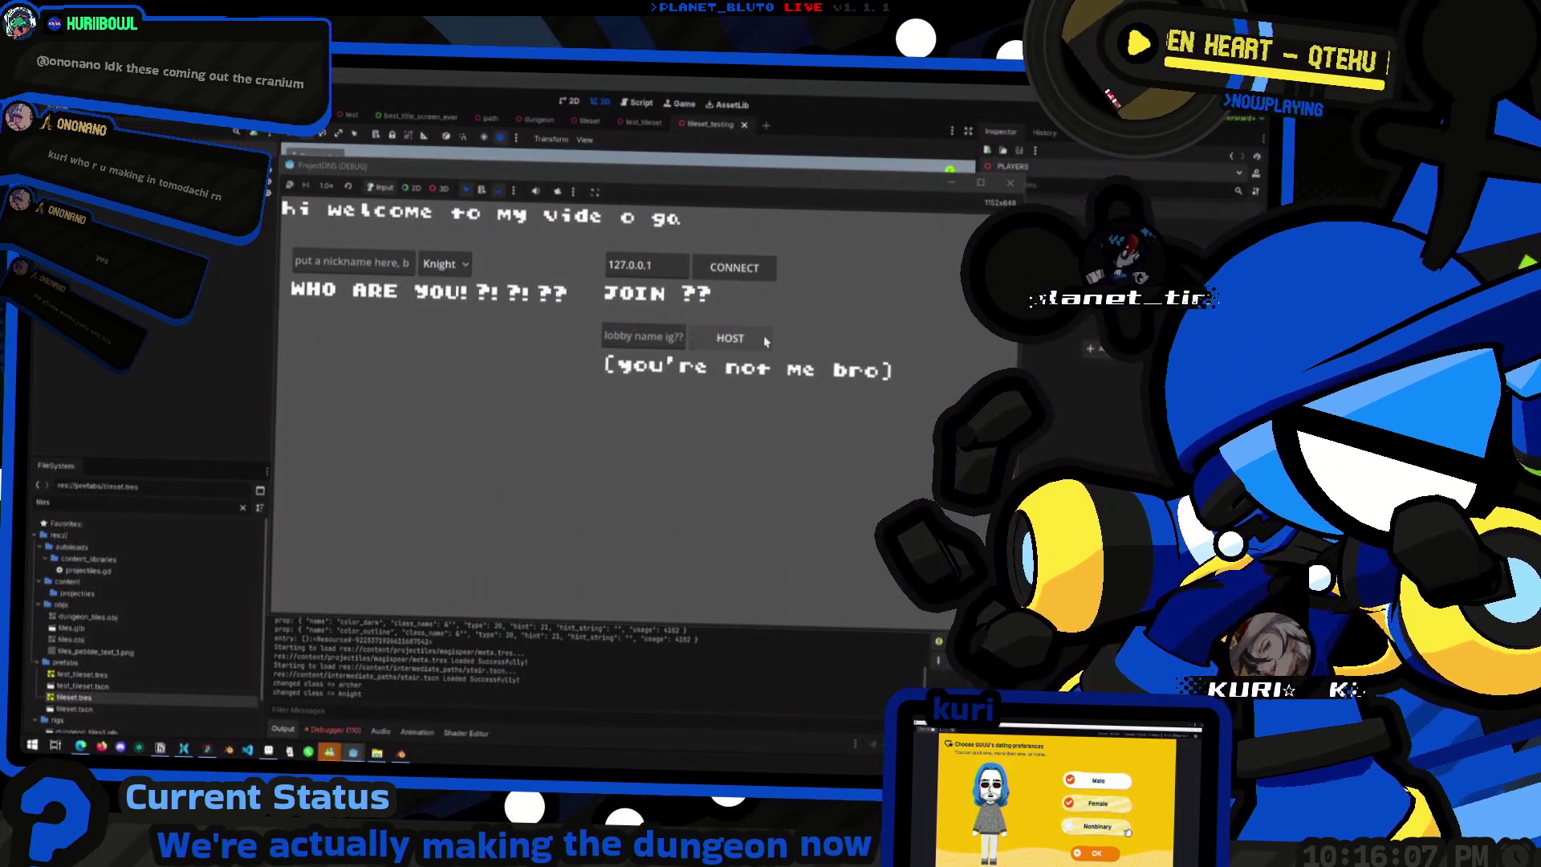
left_click(730, 338)
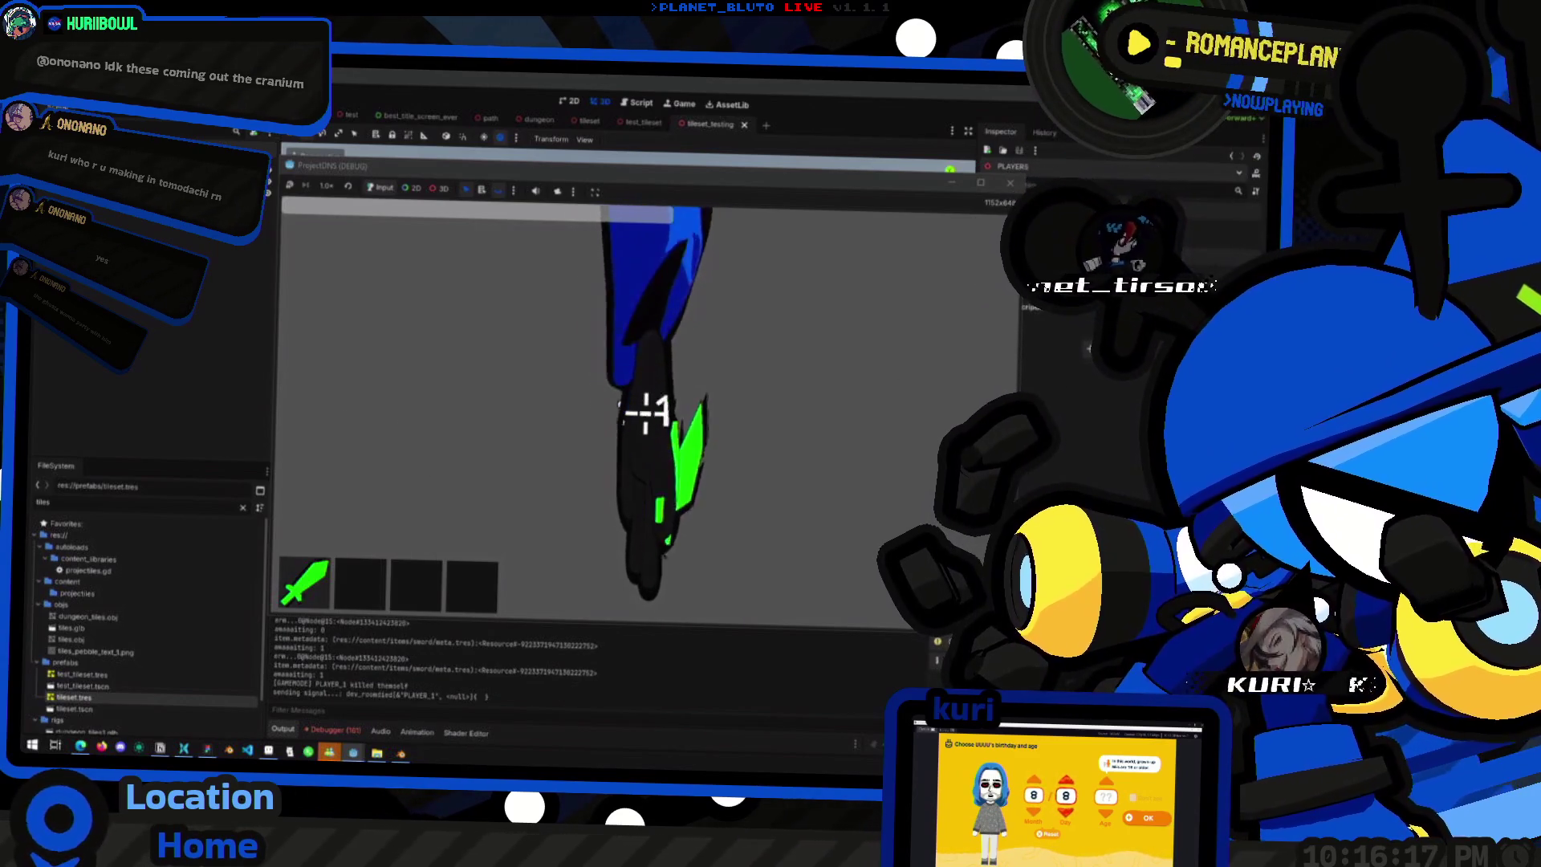
- Restart the game, host again as Knight, then return to the editor looking down on the pillar
key("F5")
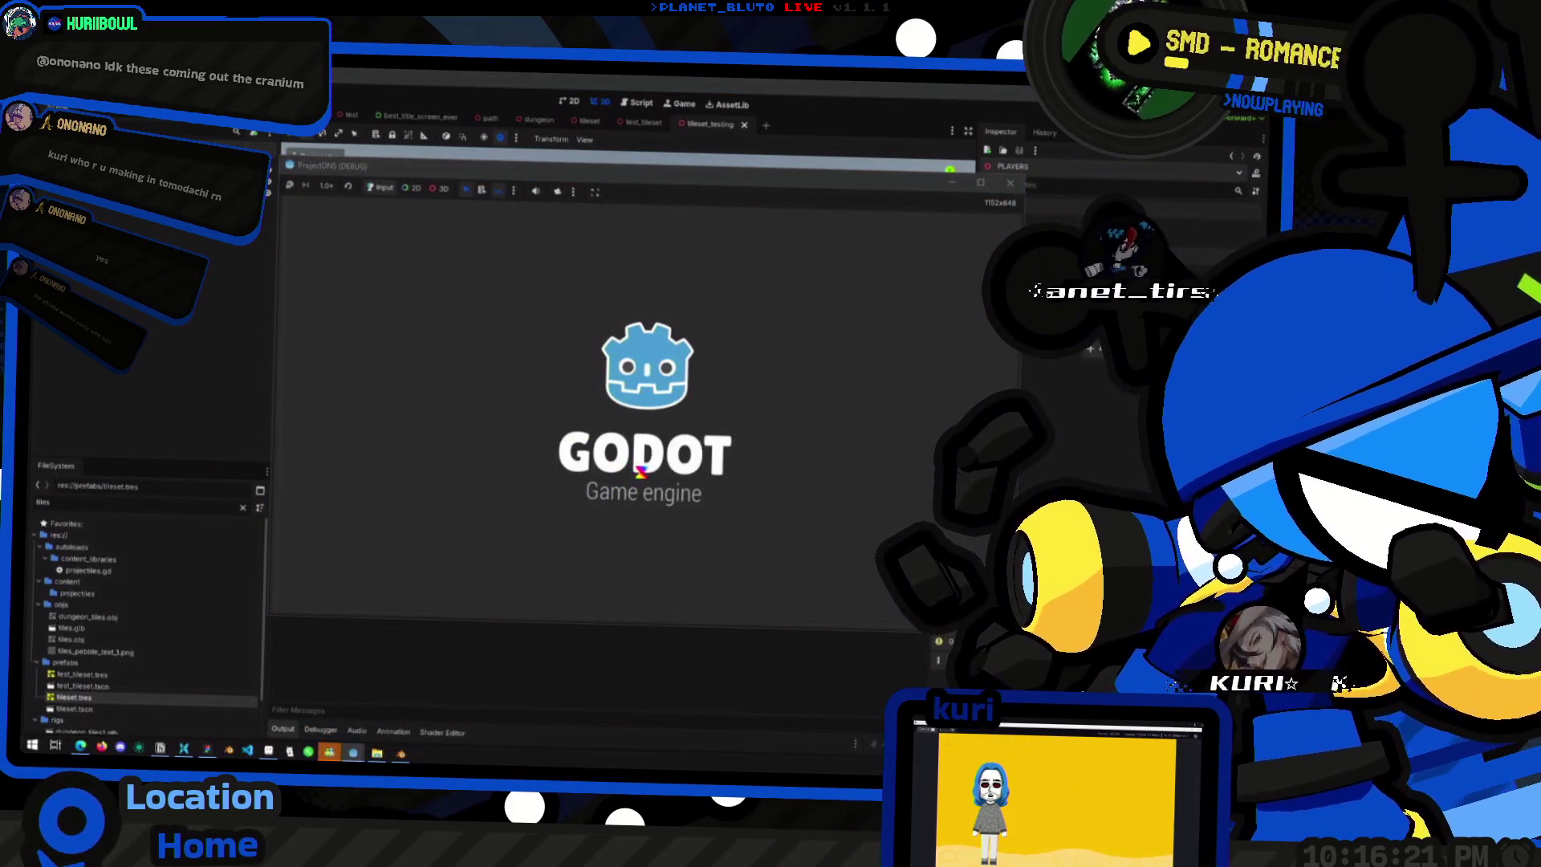
left_click(444, 264)
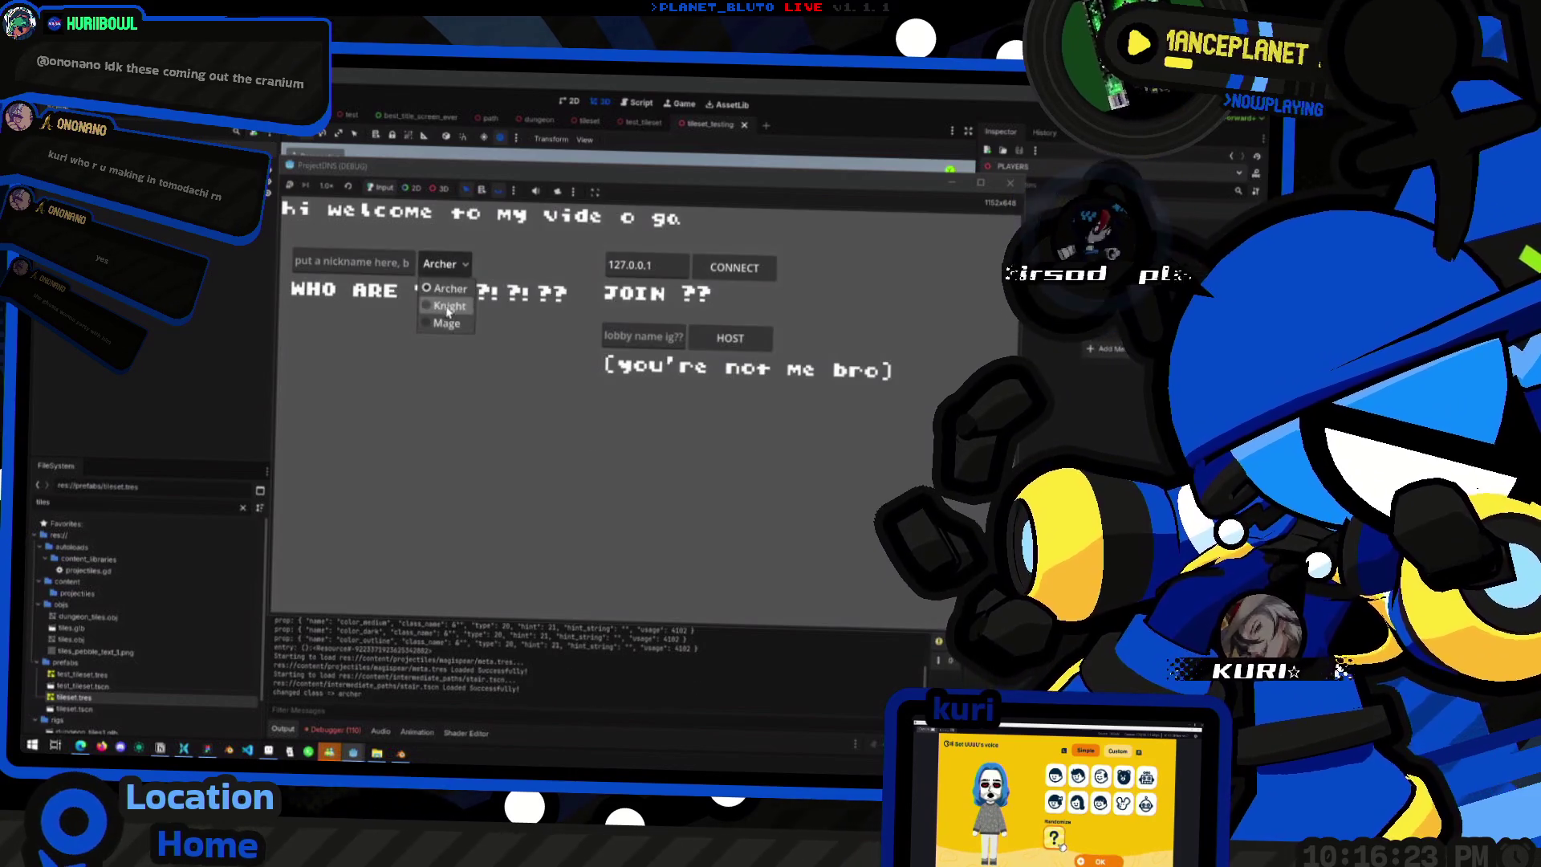
left_click(444, 302)
left_click(731, 338)
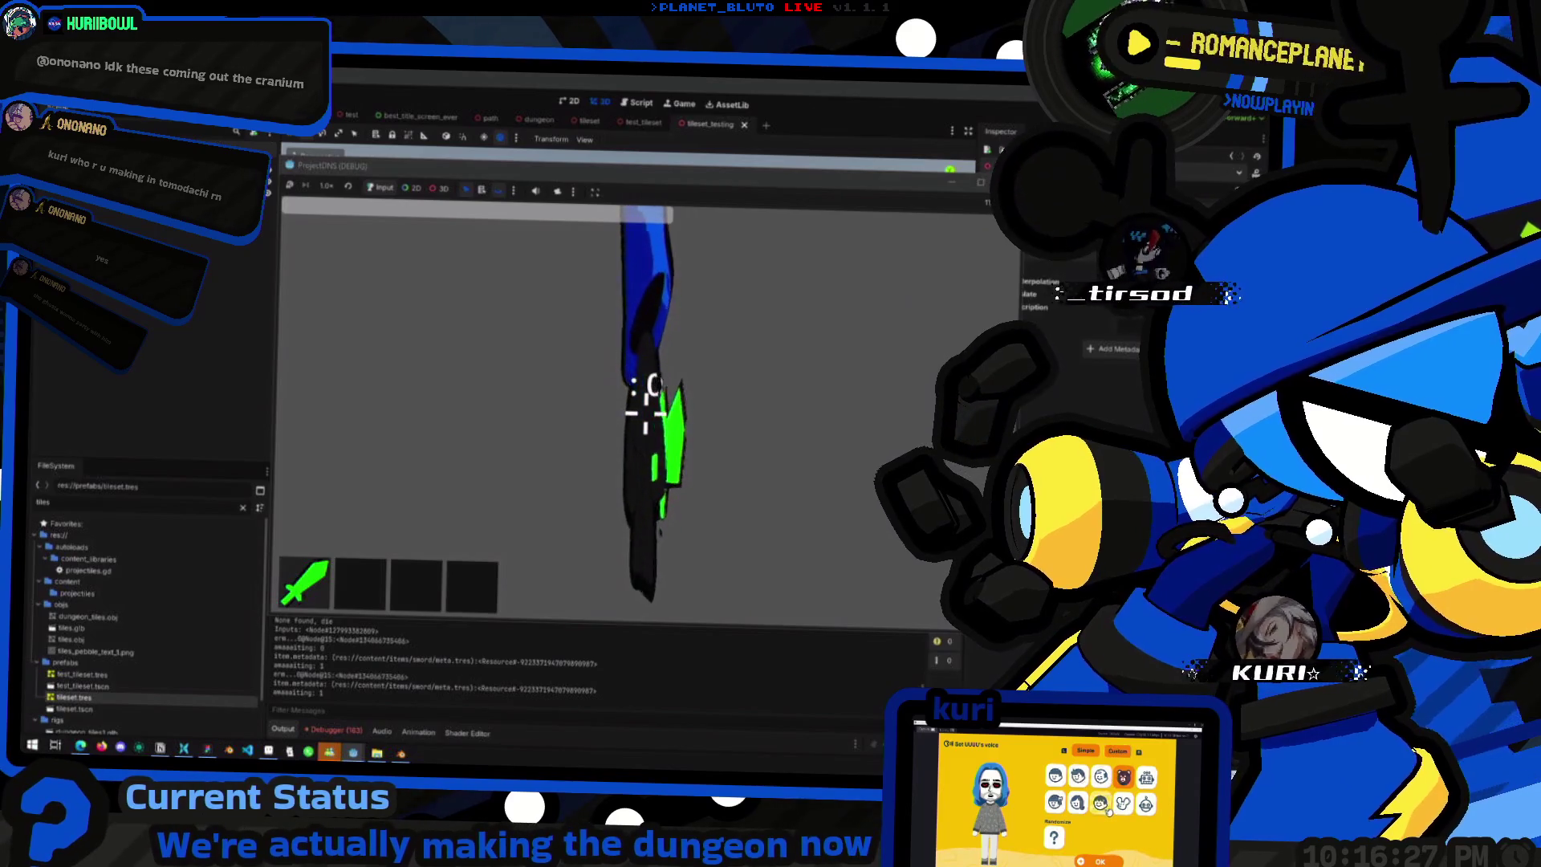
key("alt+Tab")
left_click_drag(742, 425, 280, 253)
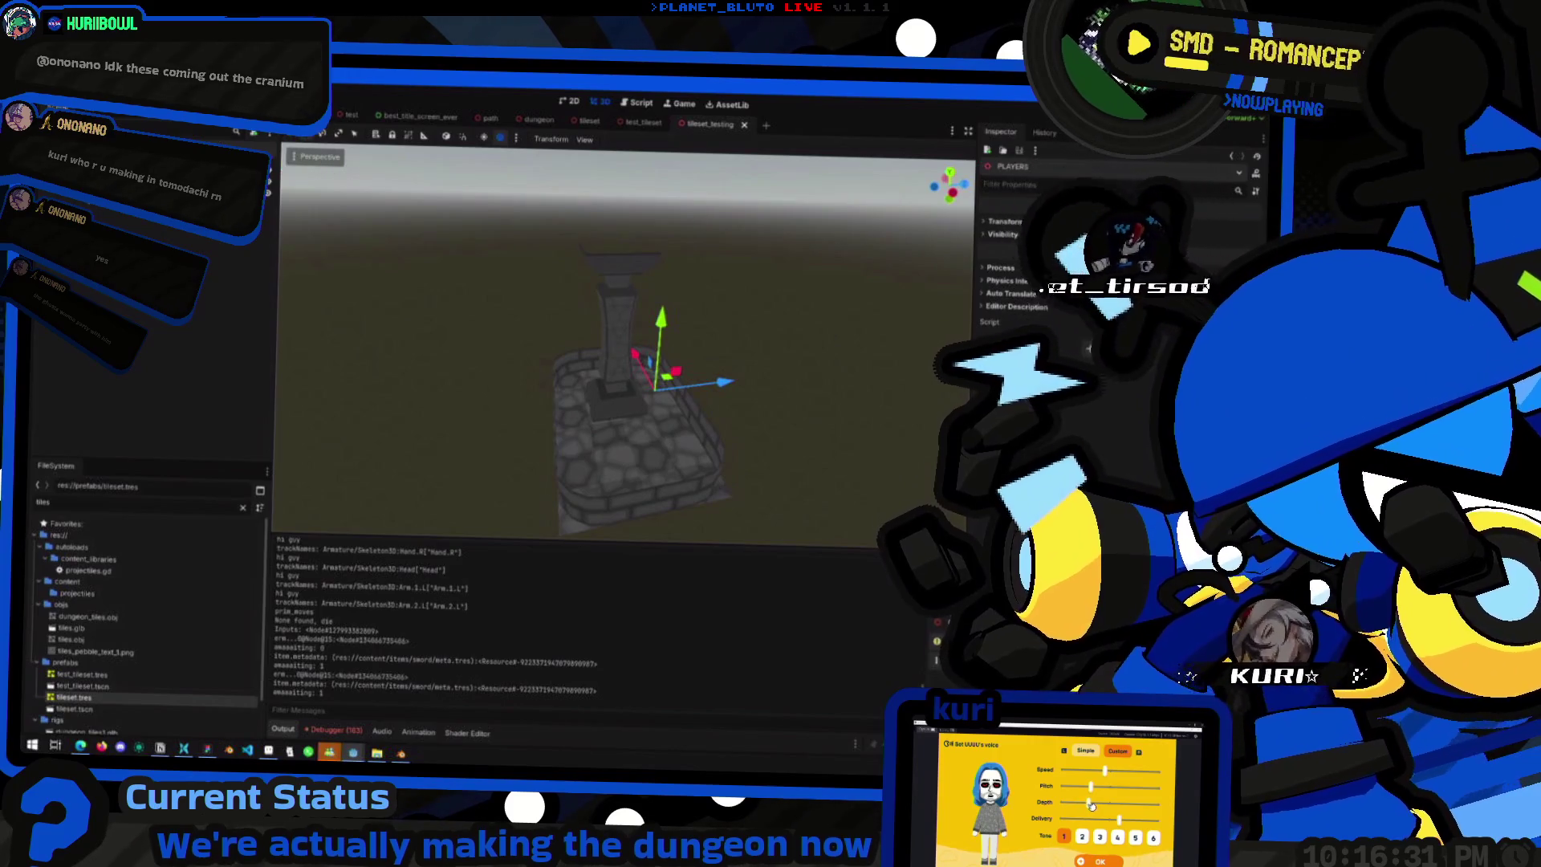
- Show the GridMap's tile palette, raise its editing floor one level, and switch to the Knight test scene
left_click(96, 241)
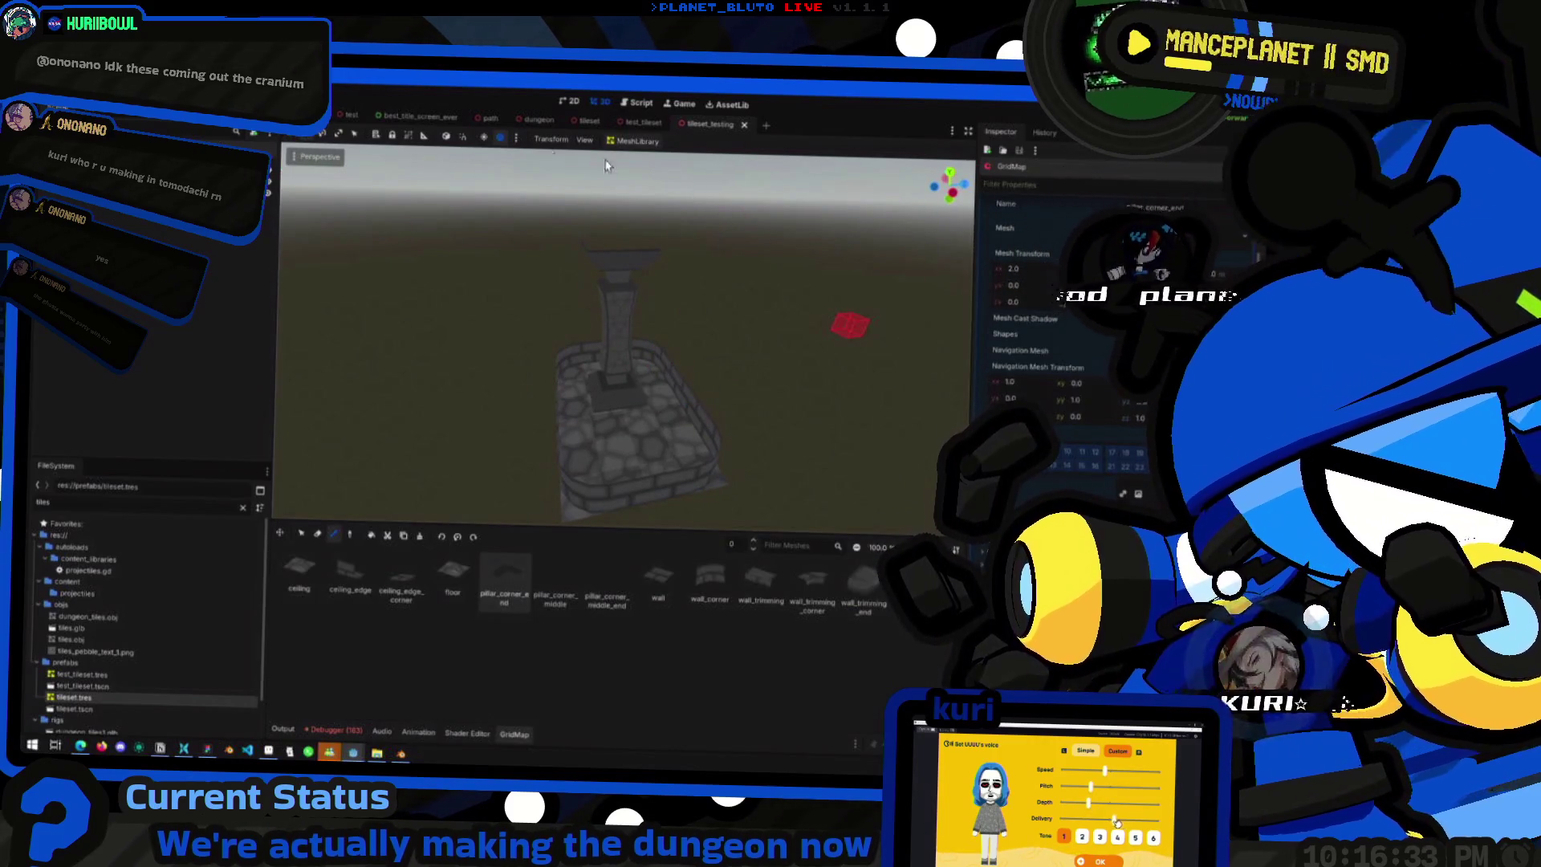
left_click(491, 118)
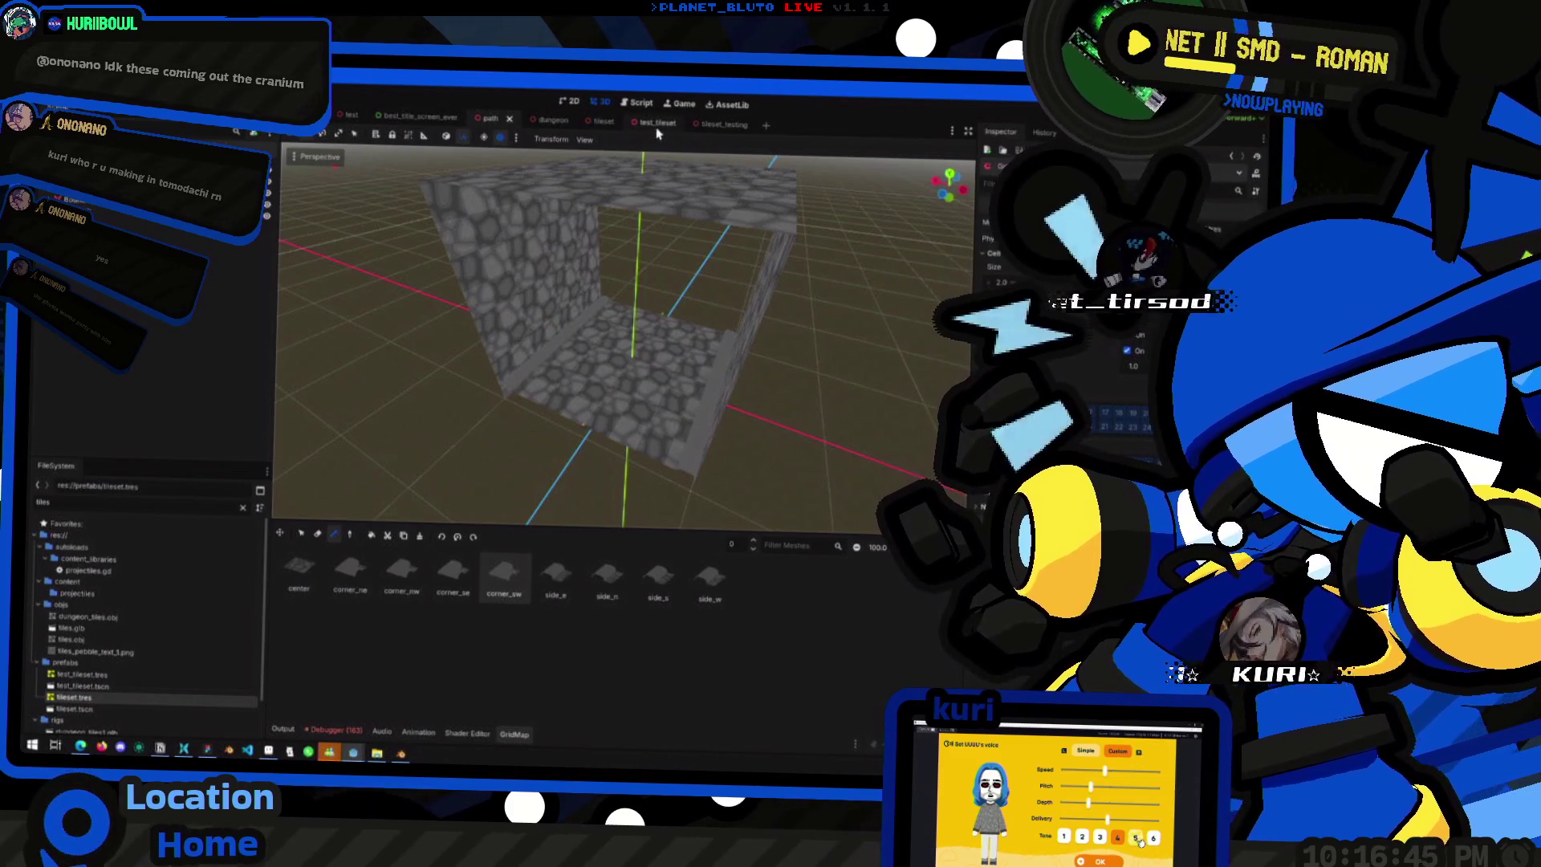
left_click(723, 125)
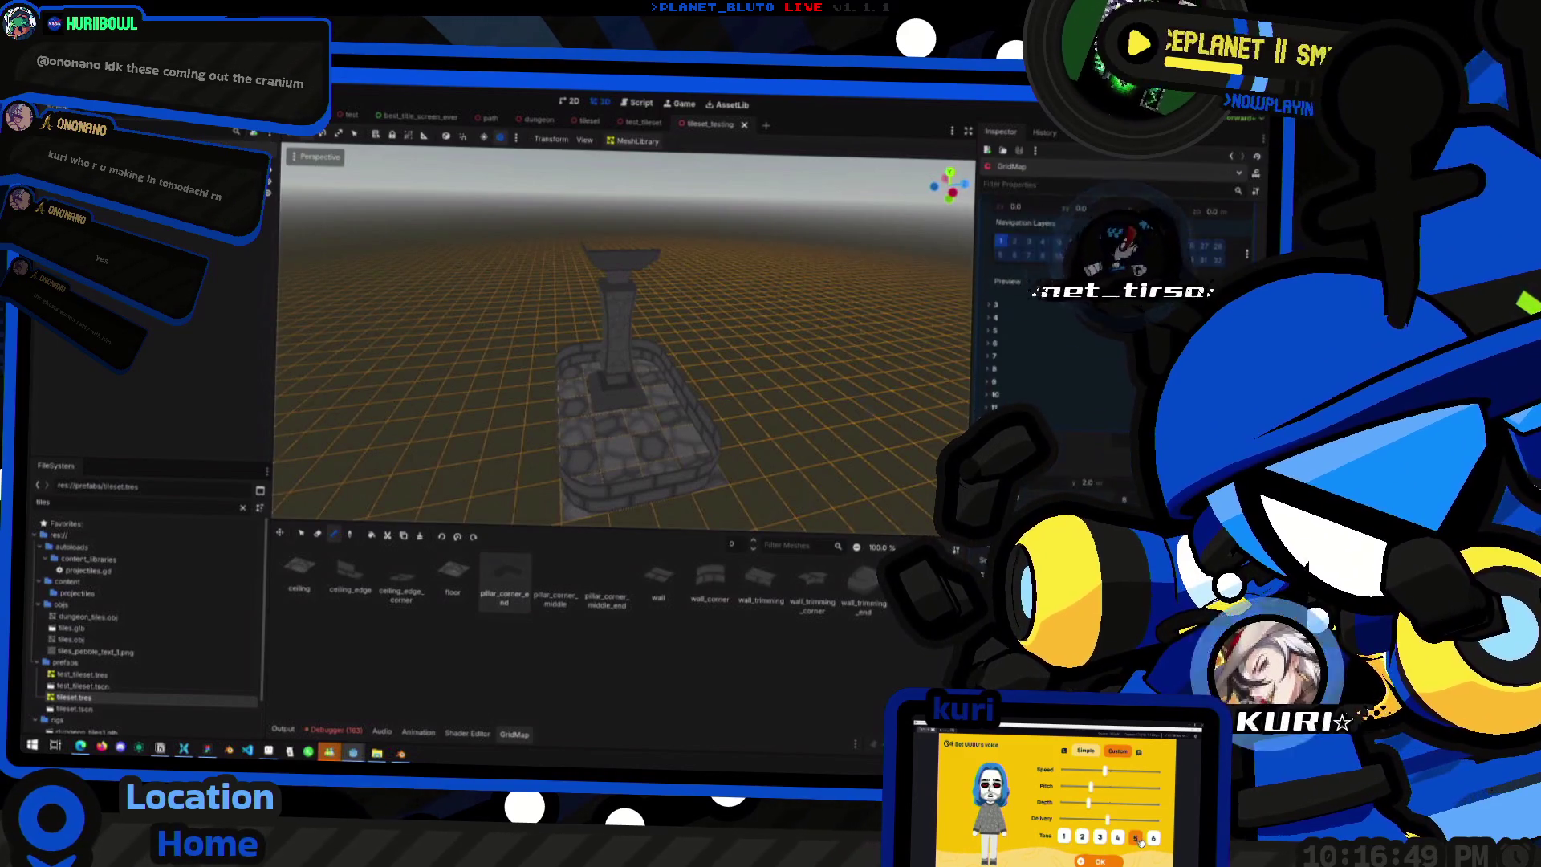
key("e")
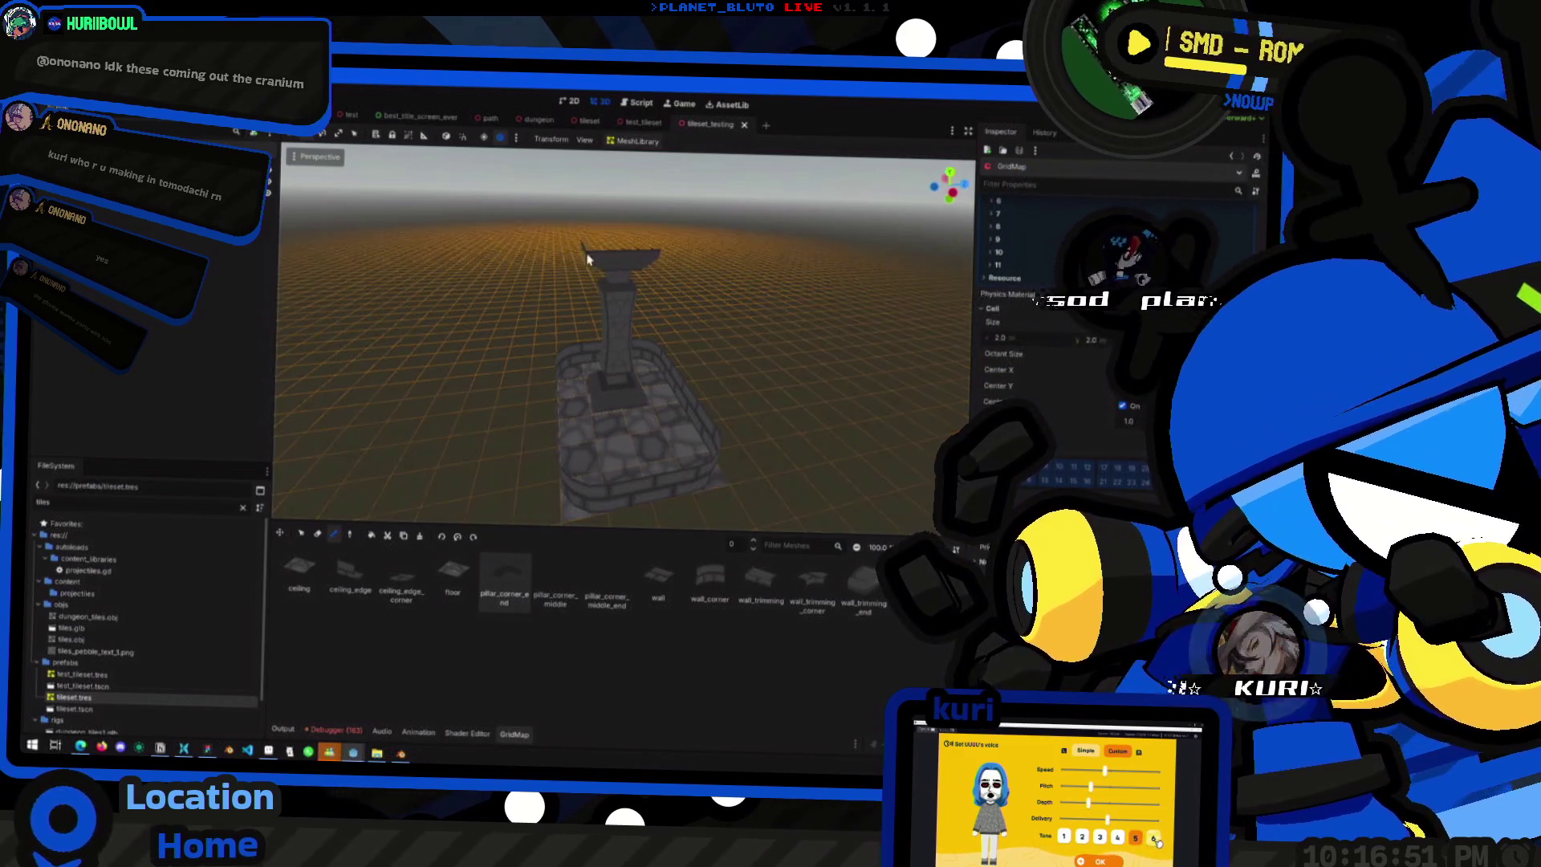
key("ctrl+Tab")
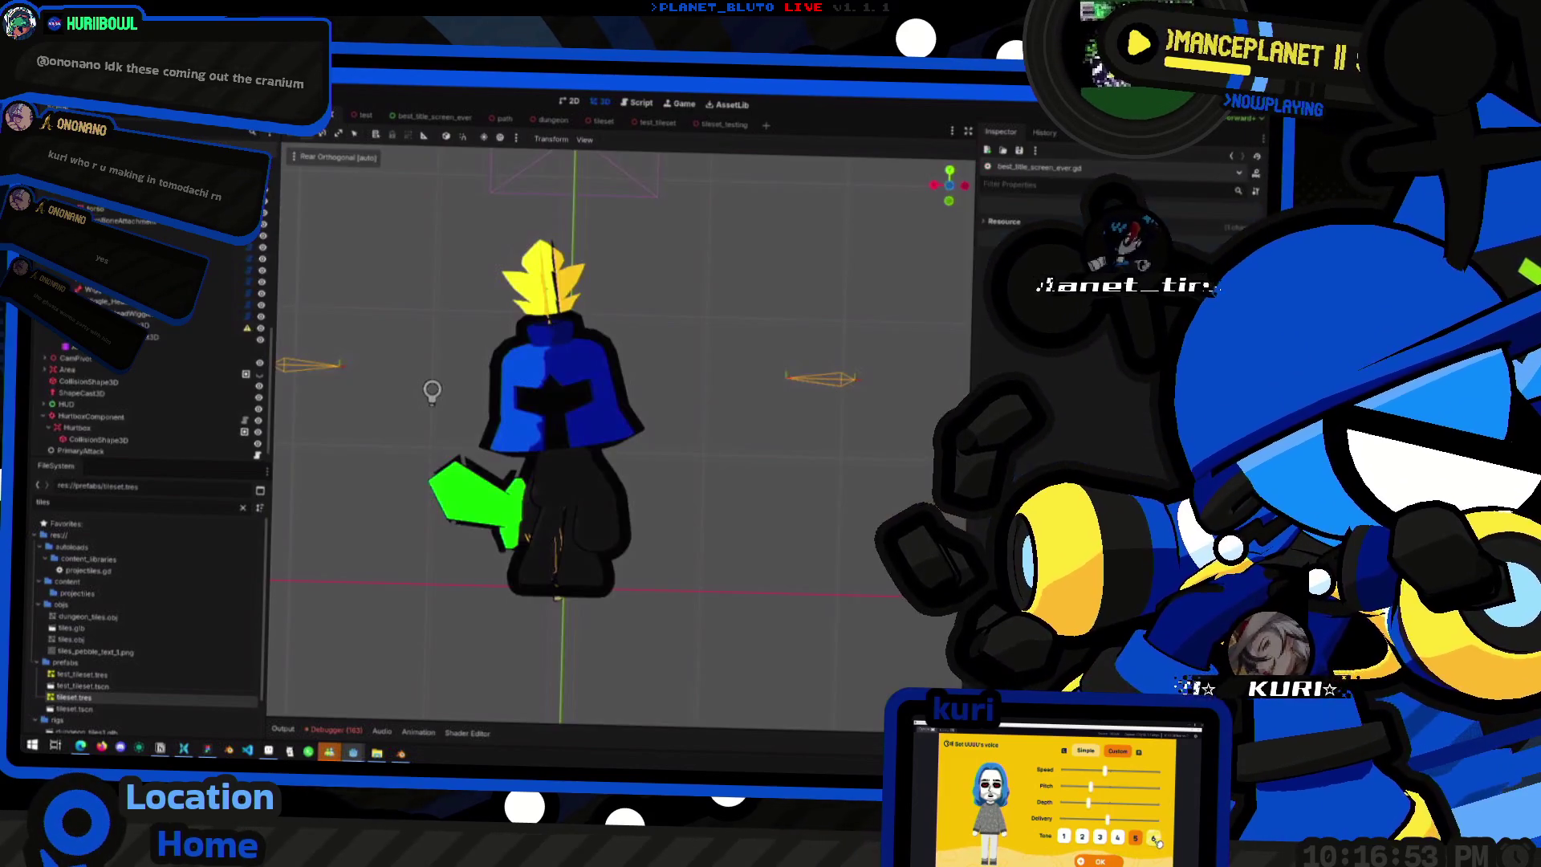
- Switch to the dungeon GridMap scene with its cobblestone center, corner and side tiles
scroll(145, 386, "up", 5)
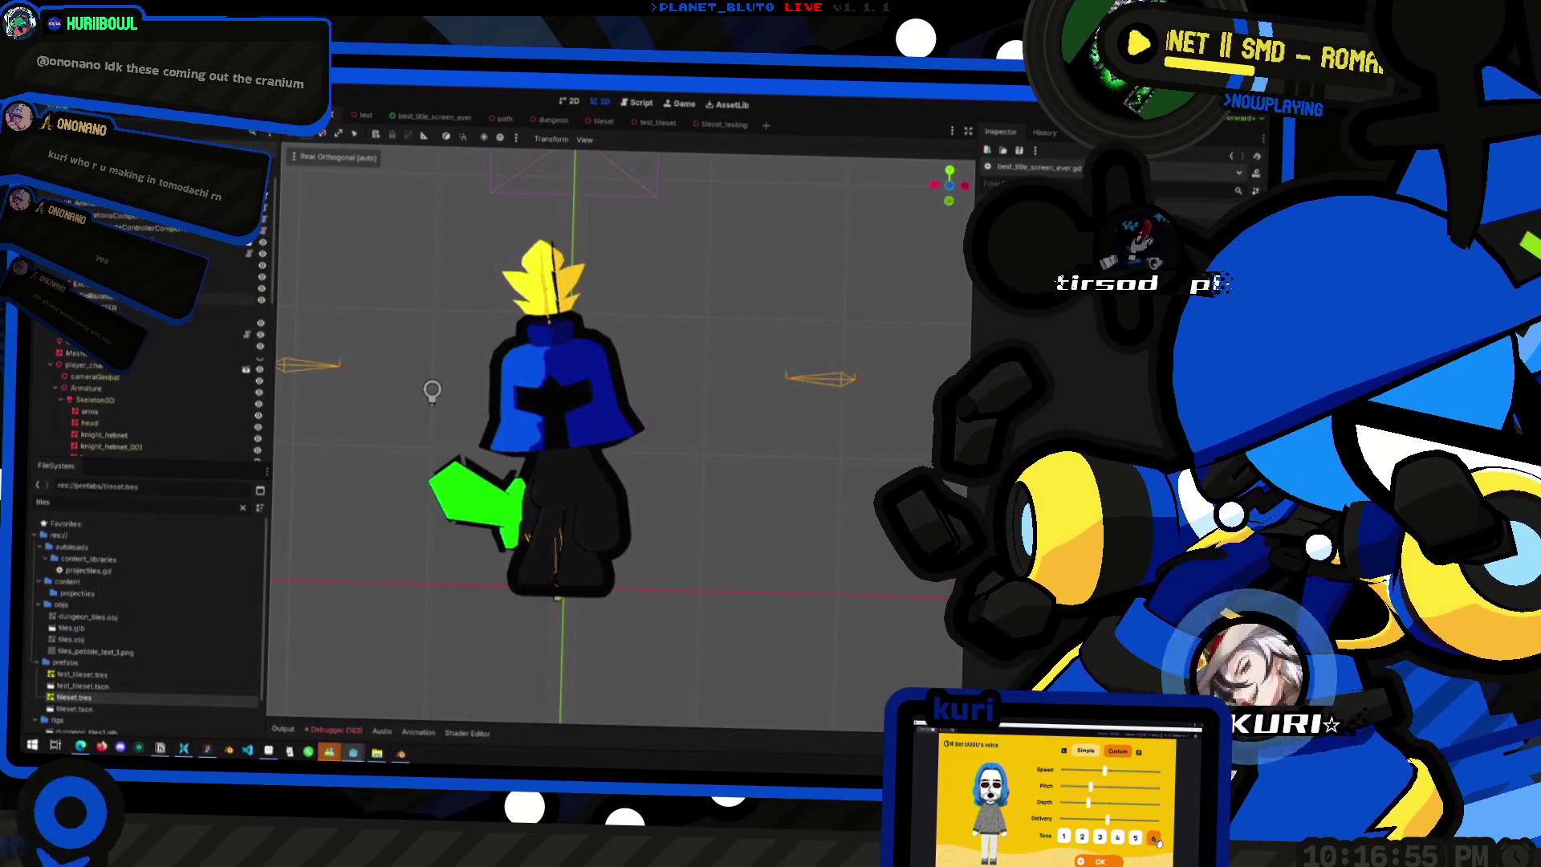
scroll(145, 386, "up", 3)
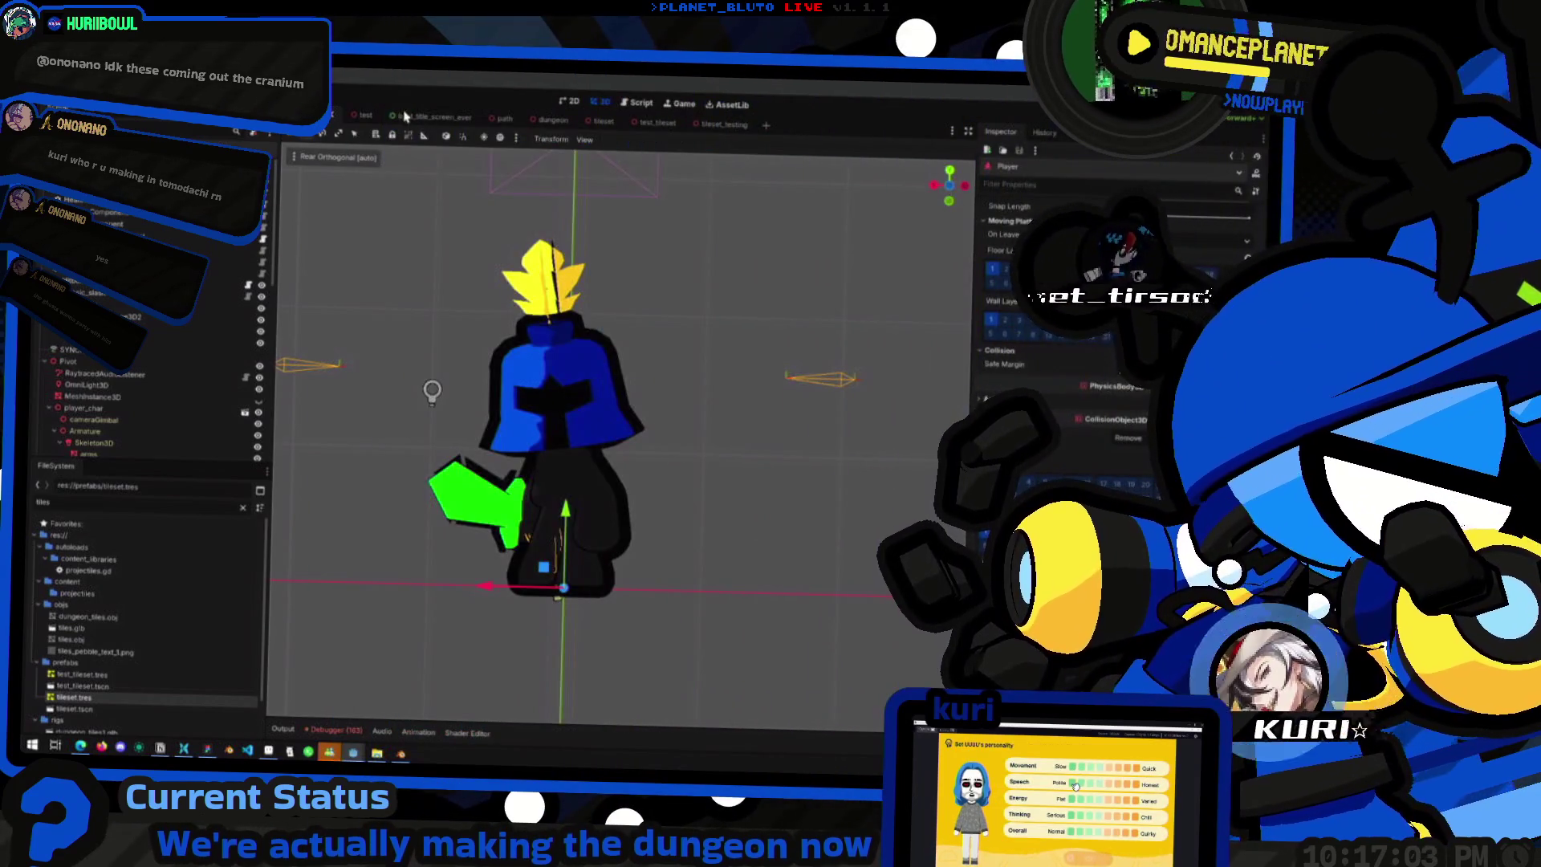
left_click(498, 120)
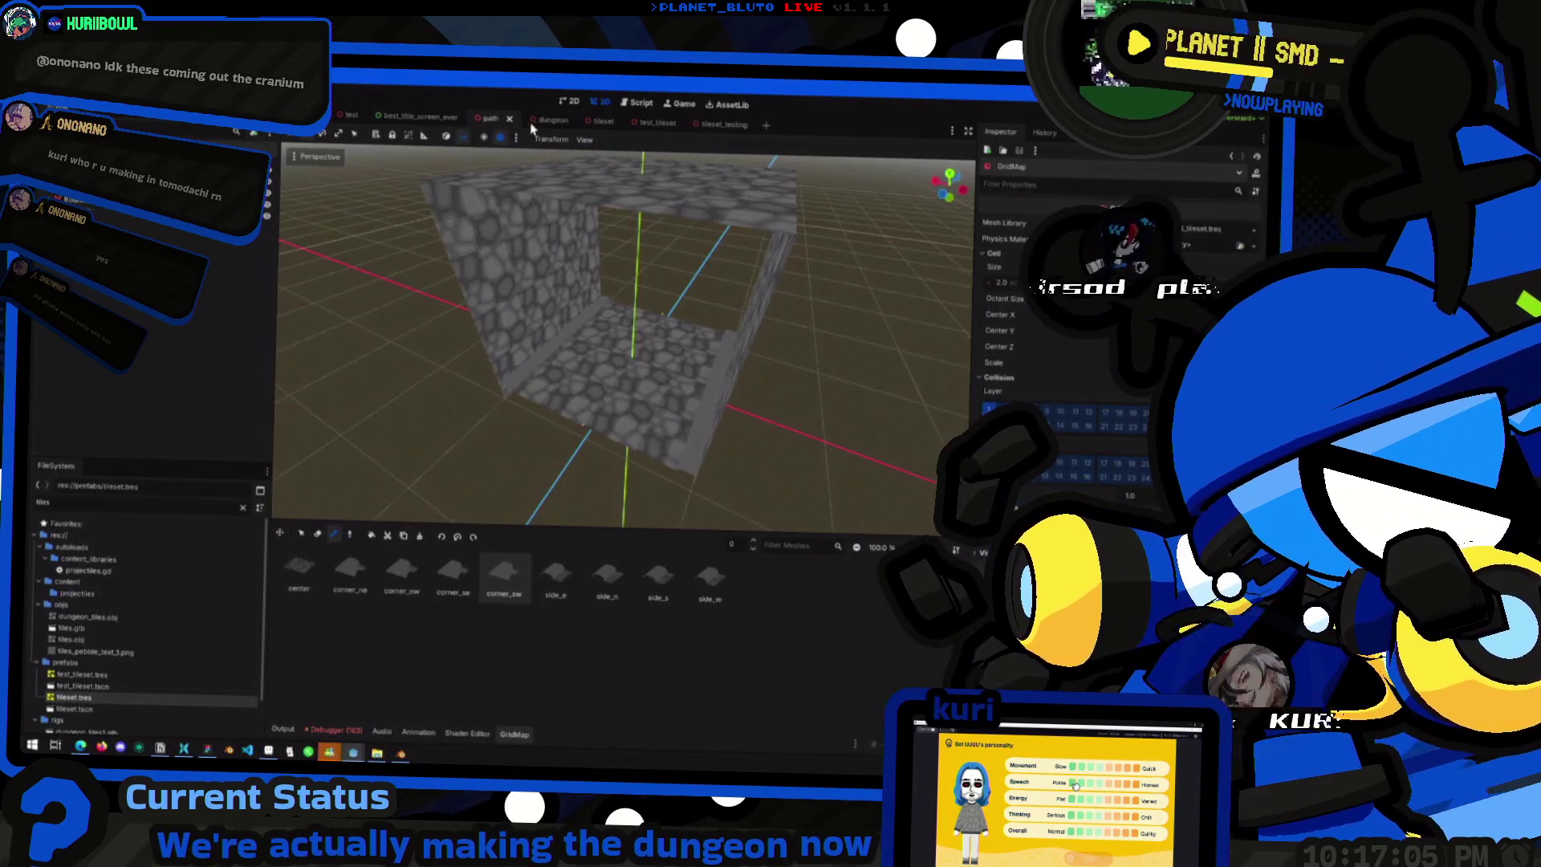
- Open the tileset scene, frame its meshes, and select only the floor tile
left_click(596, 121)
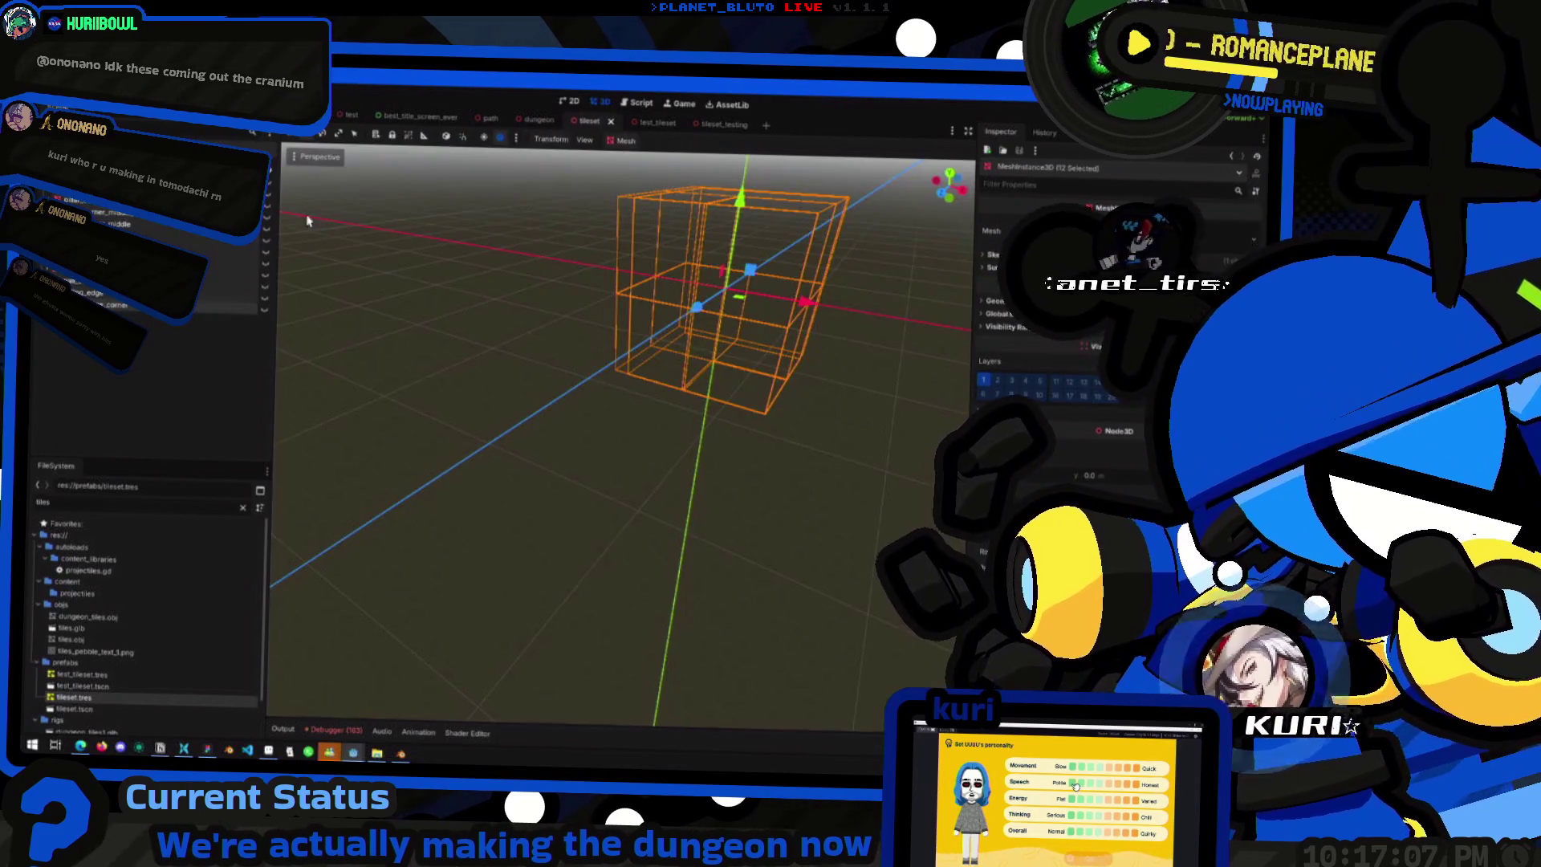
key("f")
scroll(555, 344, "up", 3)
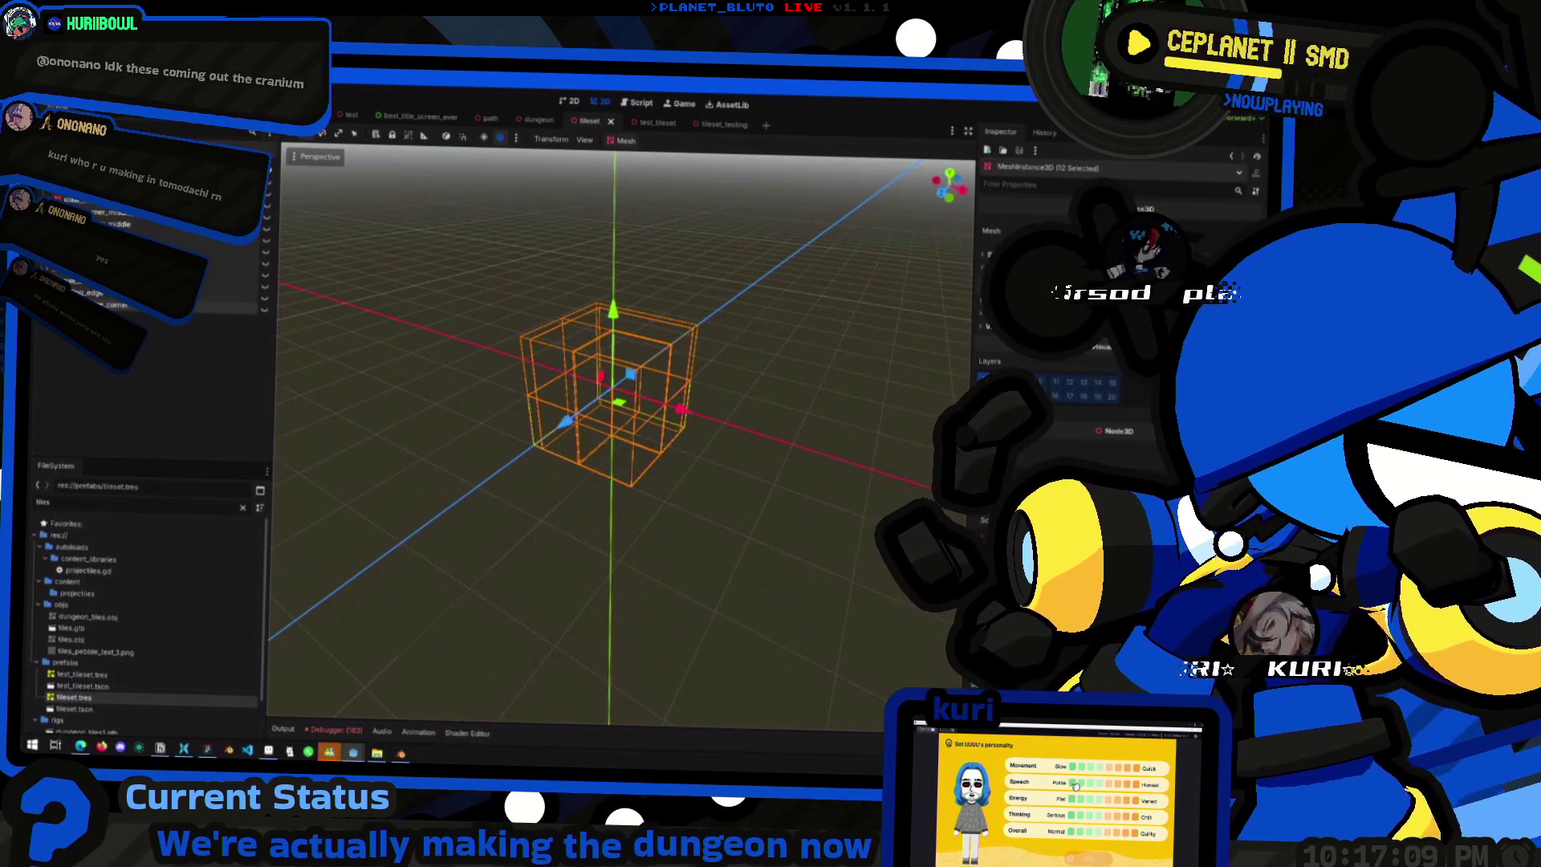
left_click(608, 425)
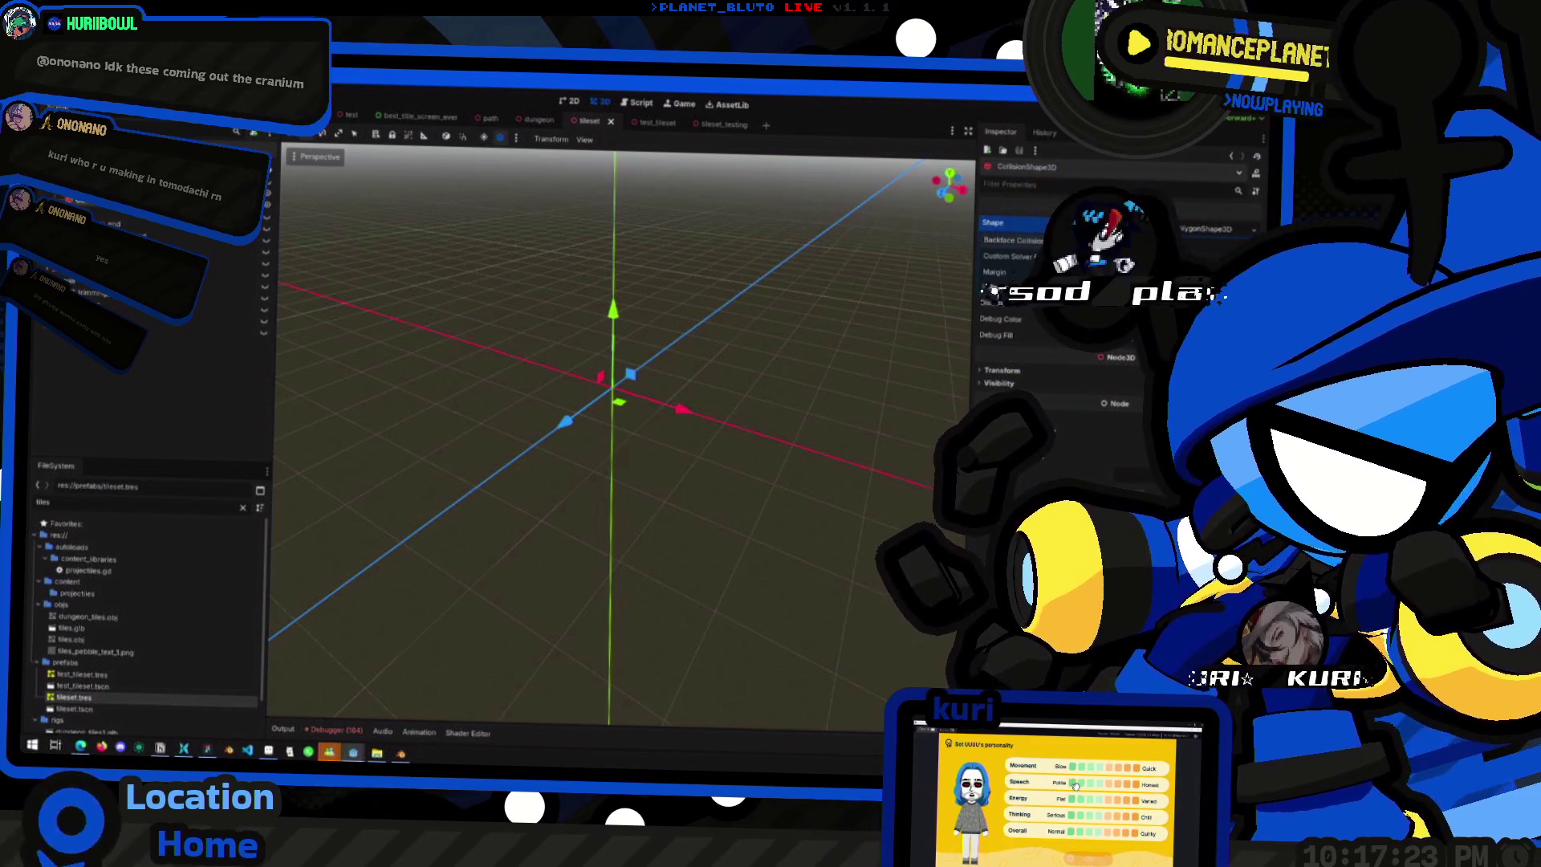
- Save the tileset scene and toggle the in-game dungeon console in the running game
key("ctrl+s")
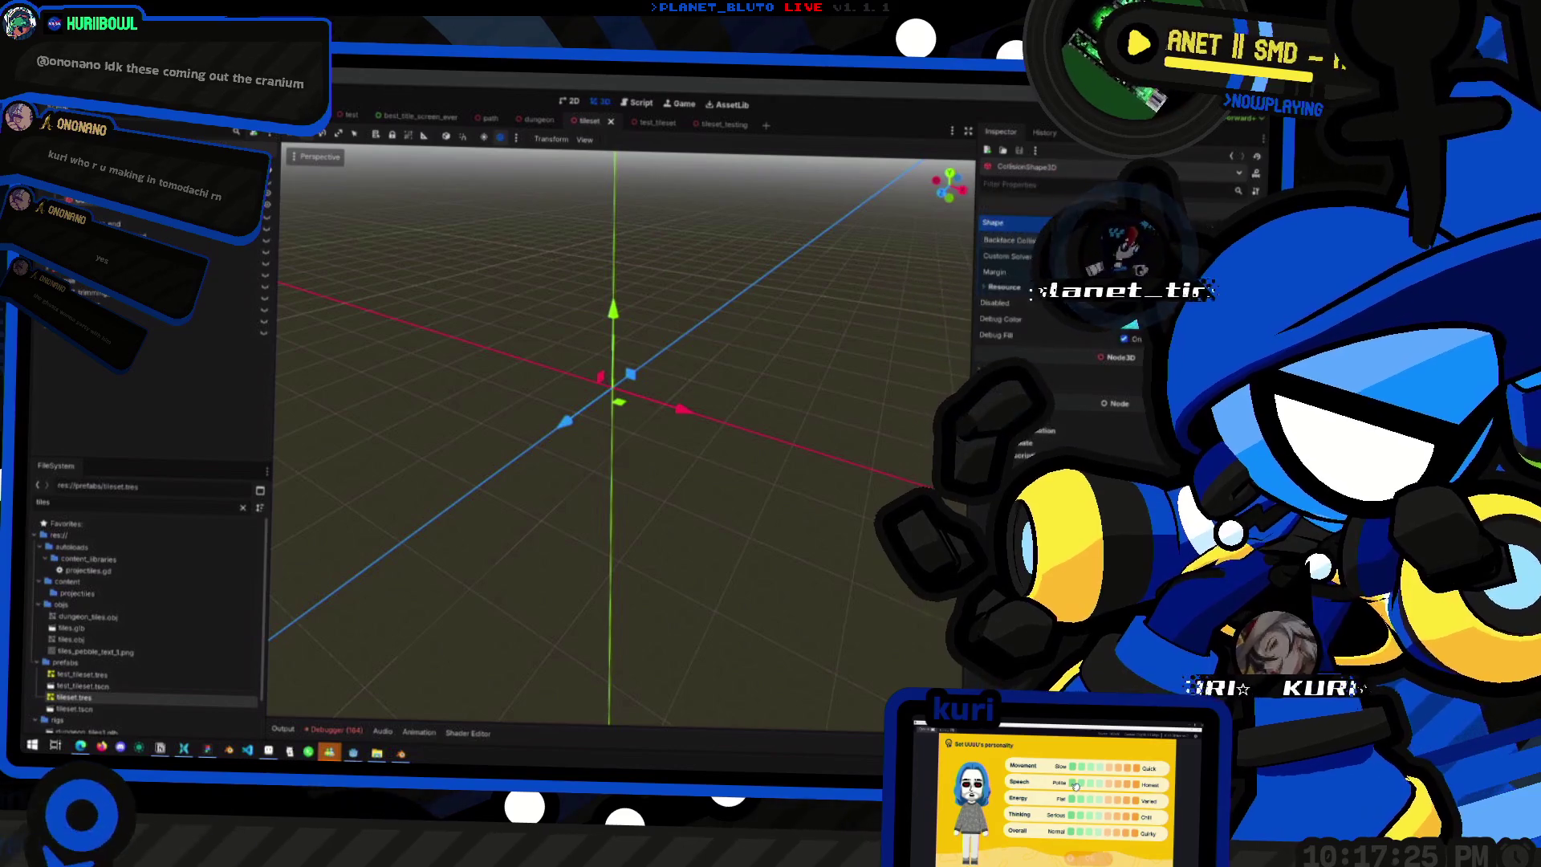
key("alt+Tab")
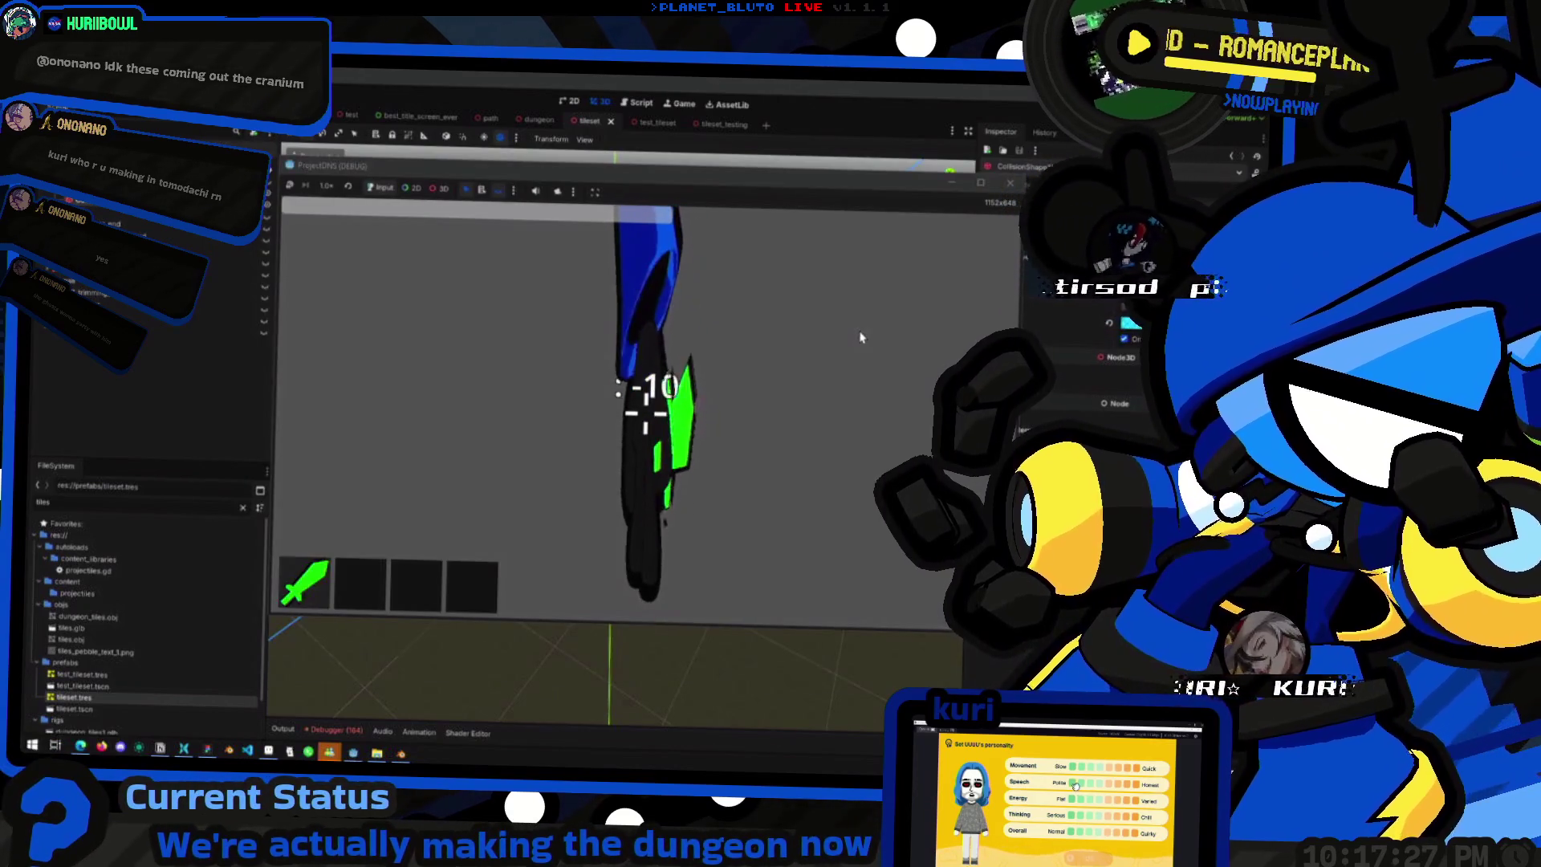
key("grave")
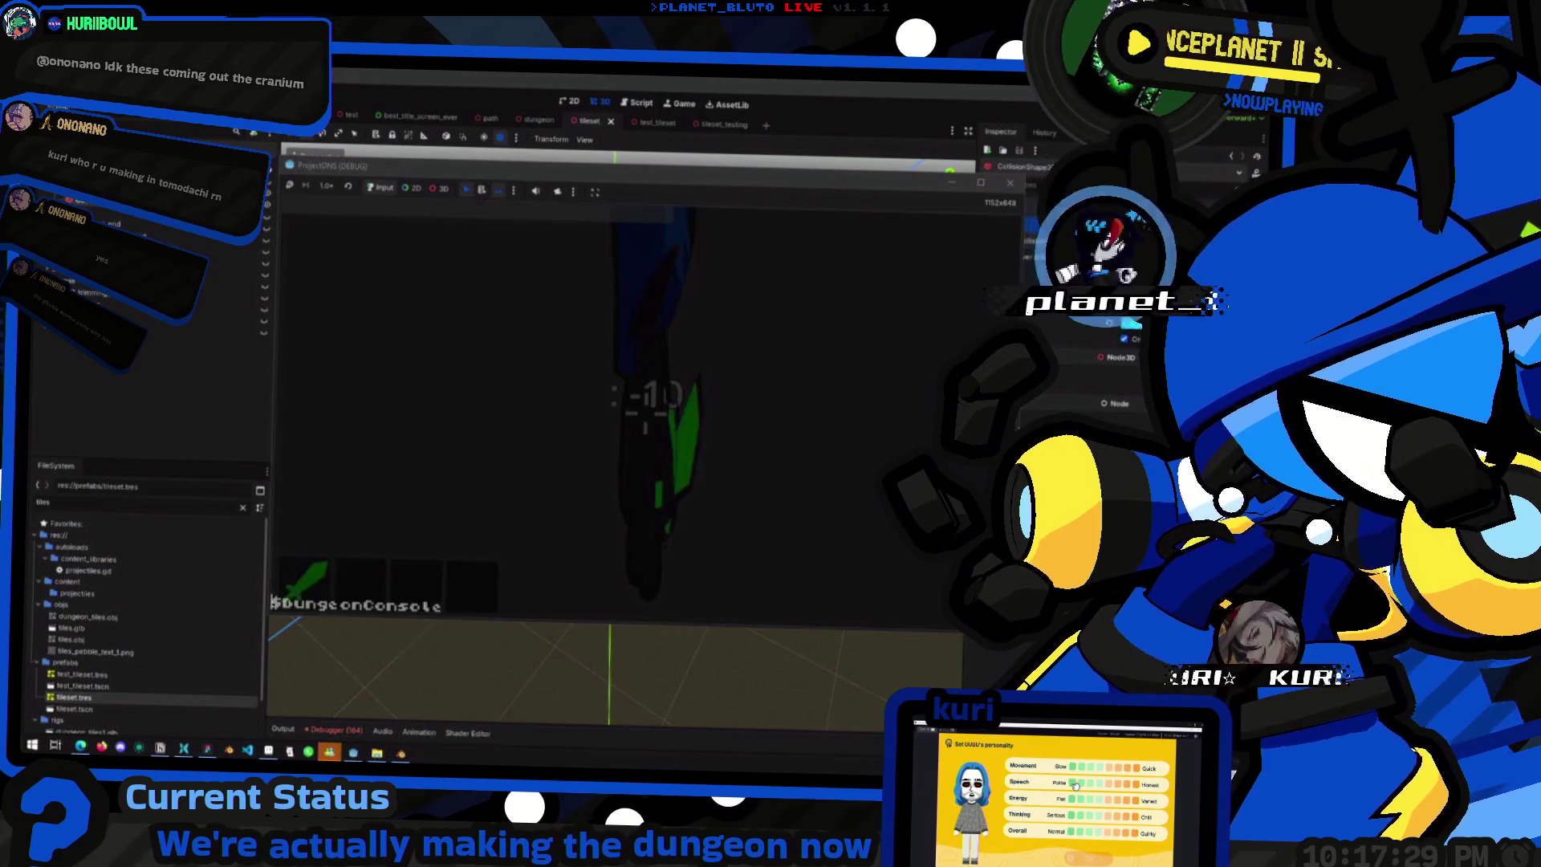
key("grave")
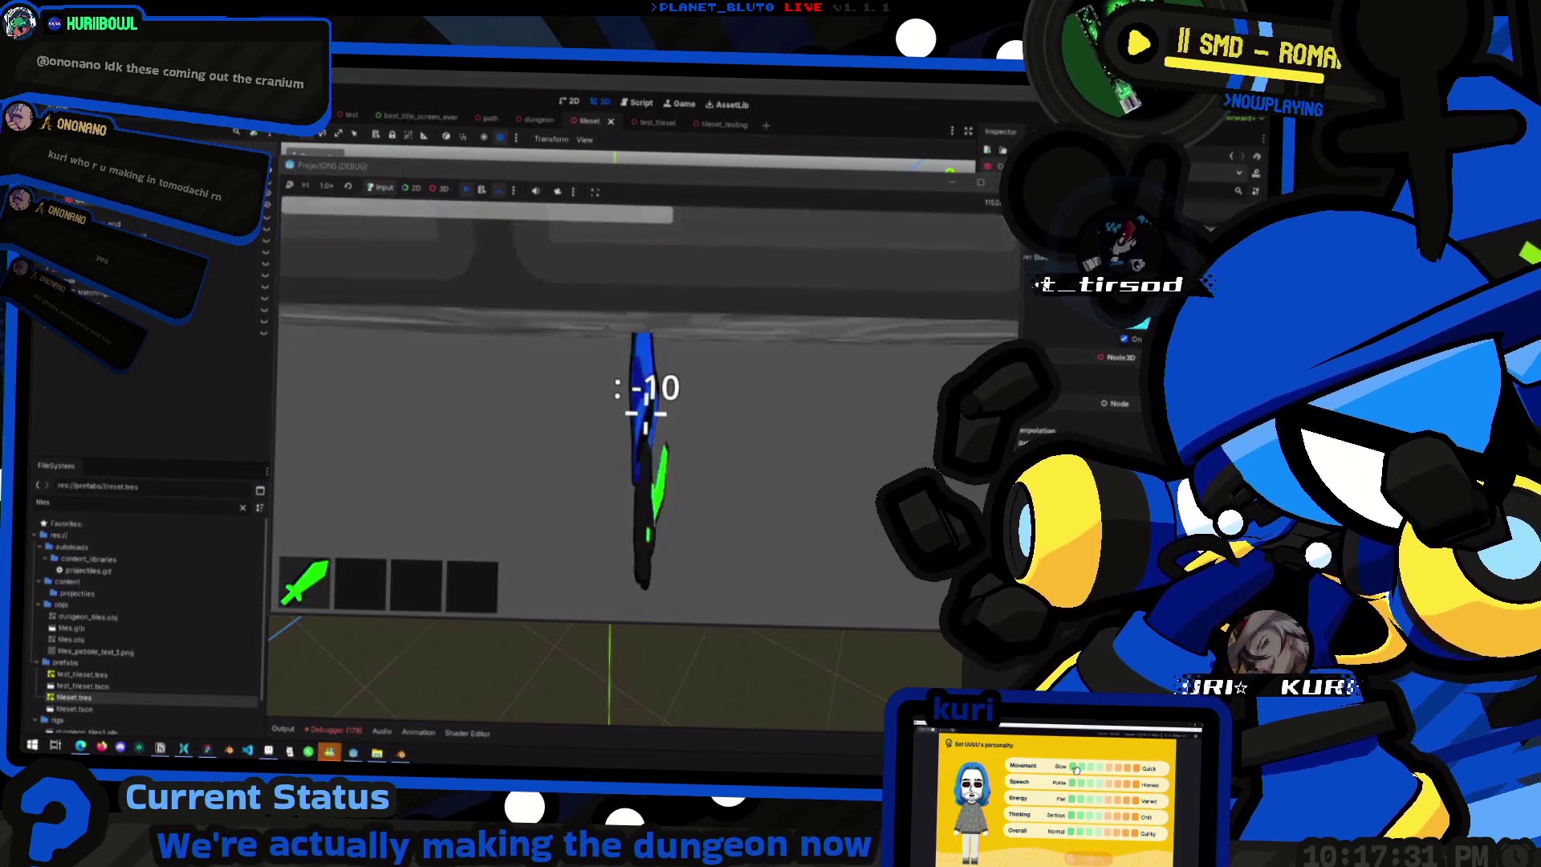
key("grave")
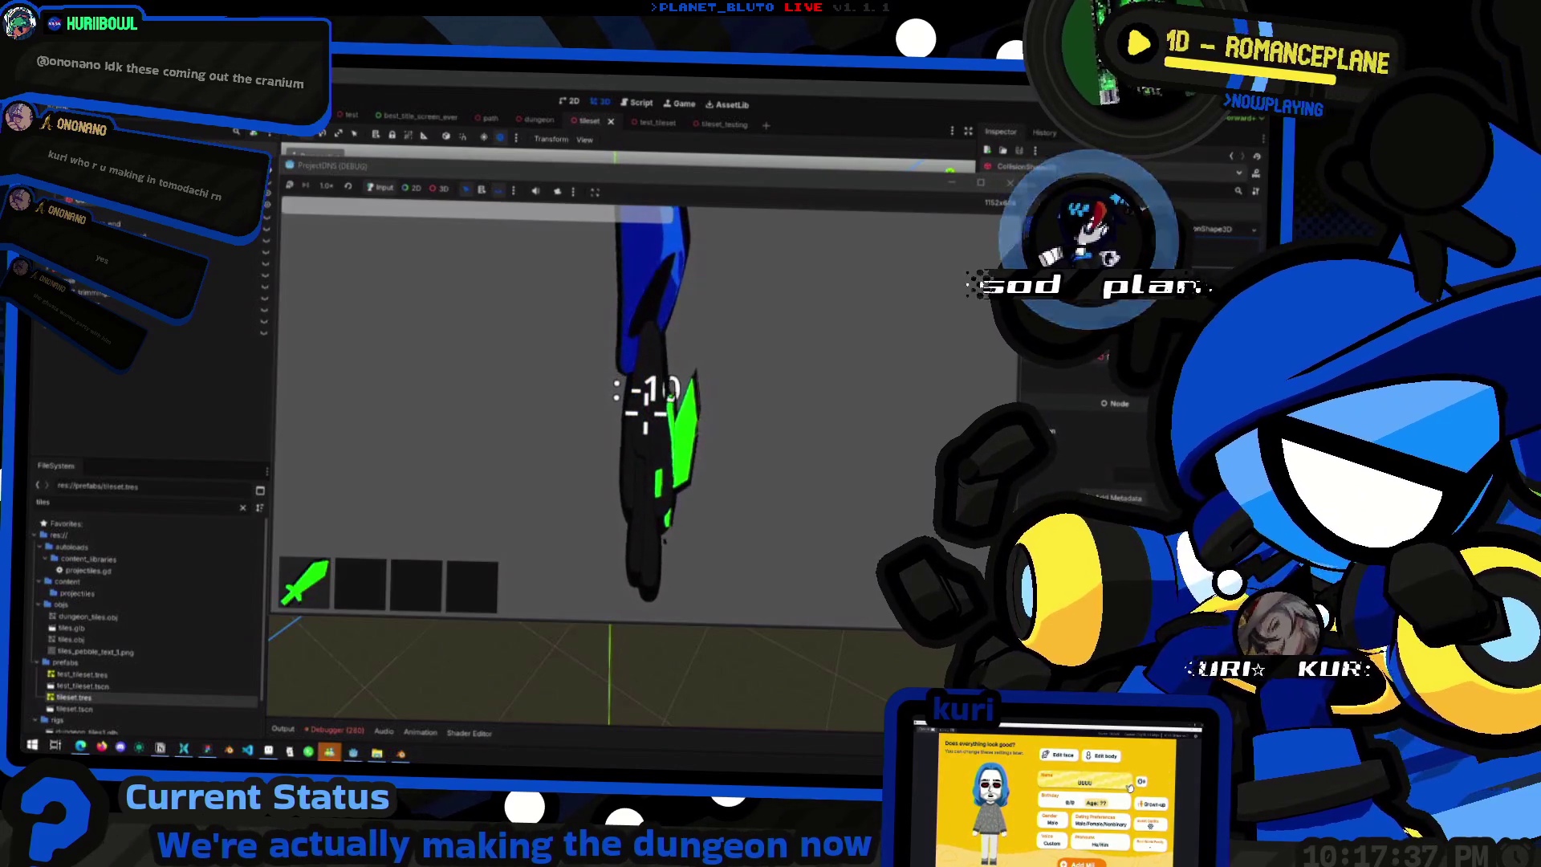
- Restart the game, host as the Knight to spawn with a sword, then restart again
key("F5")
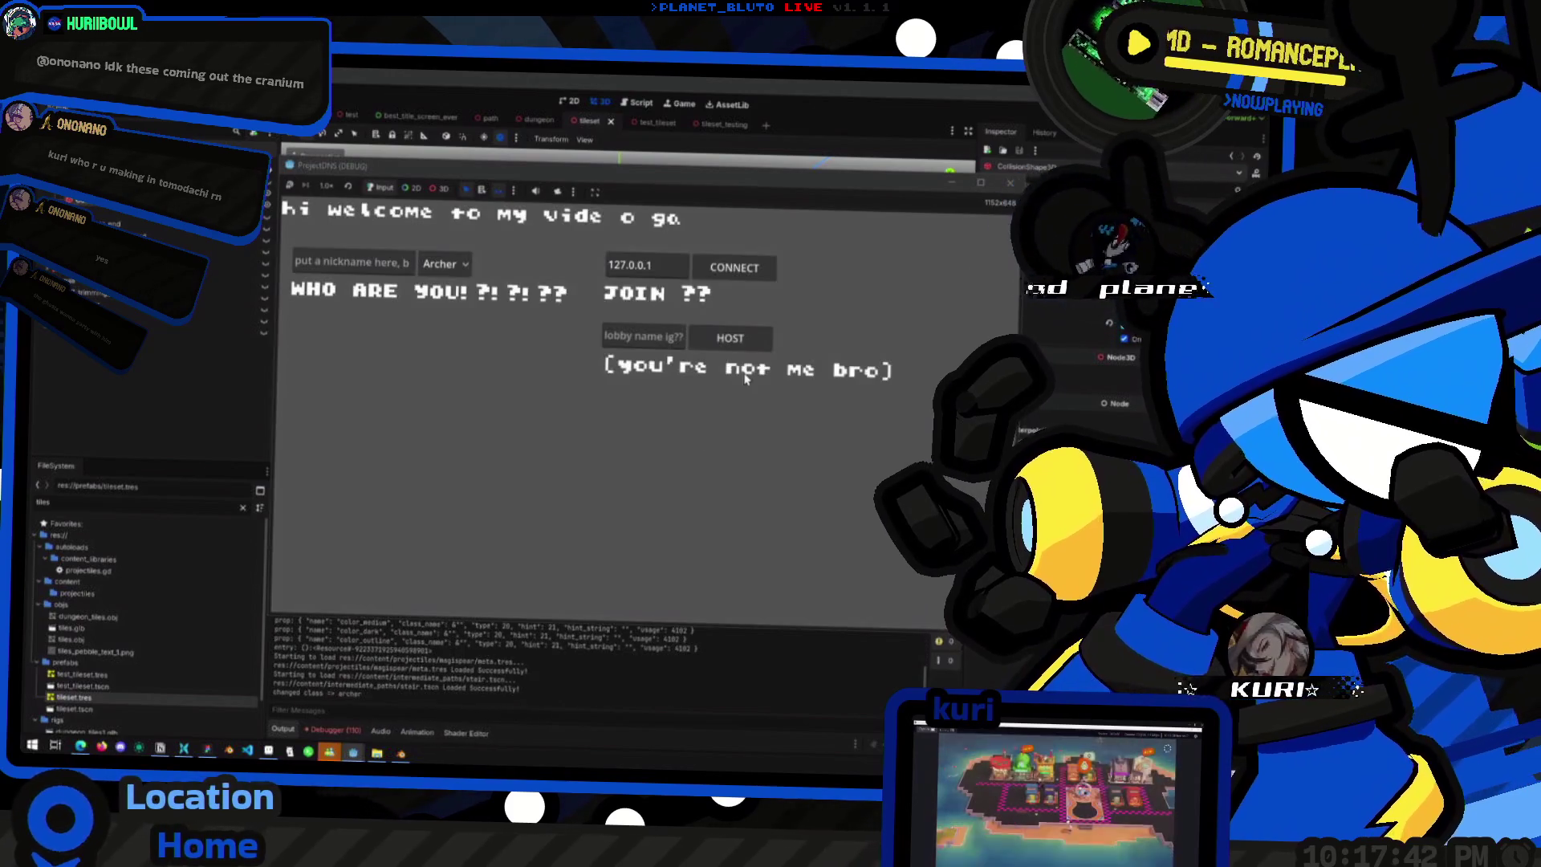
left_click(440, 265)
left_click(445, 307)
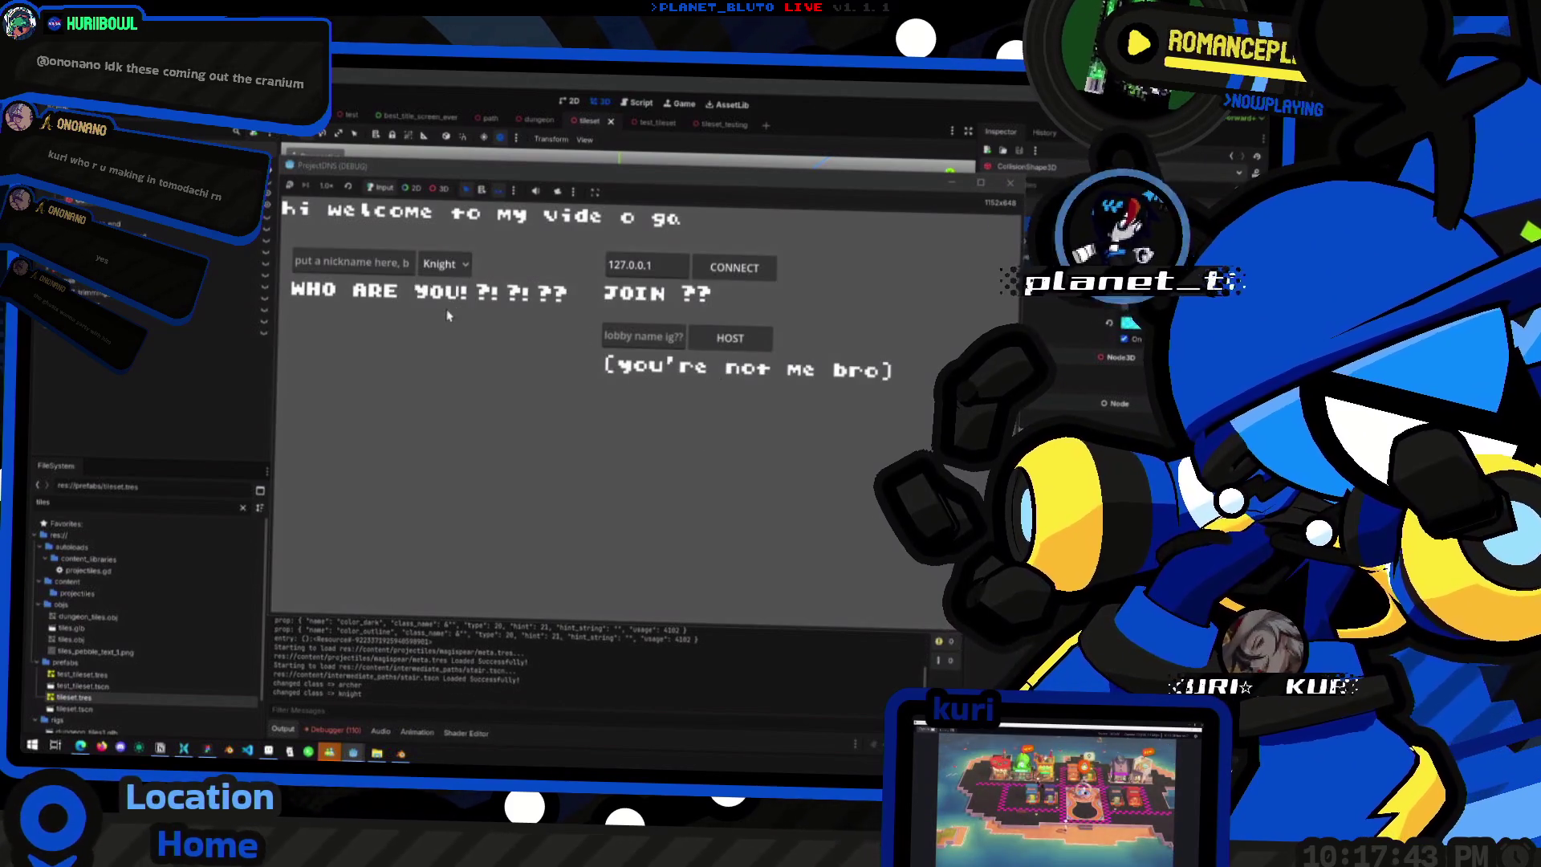
left_click(733, 338)
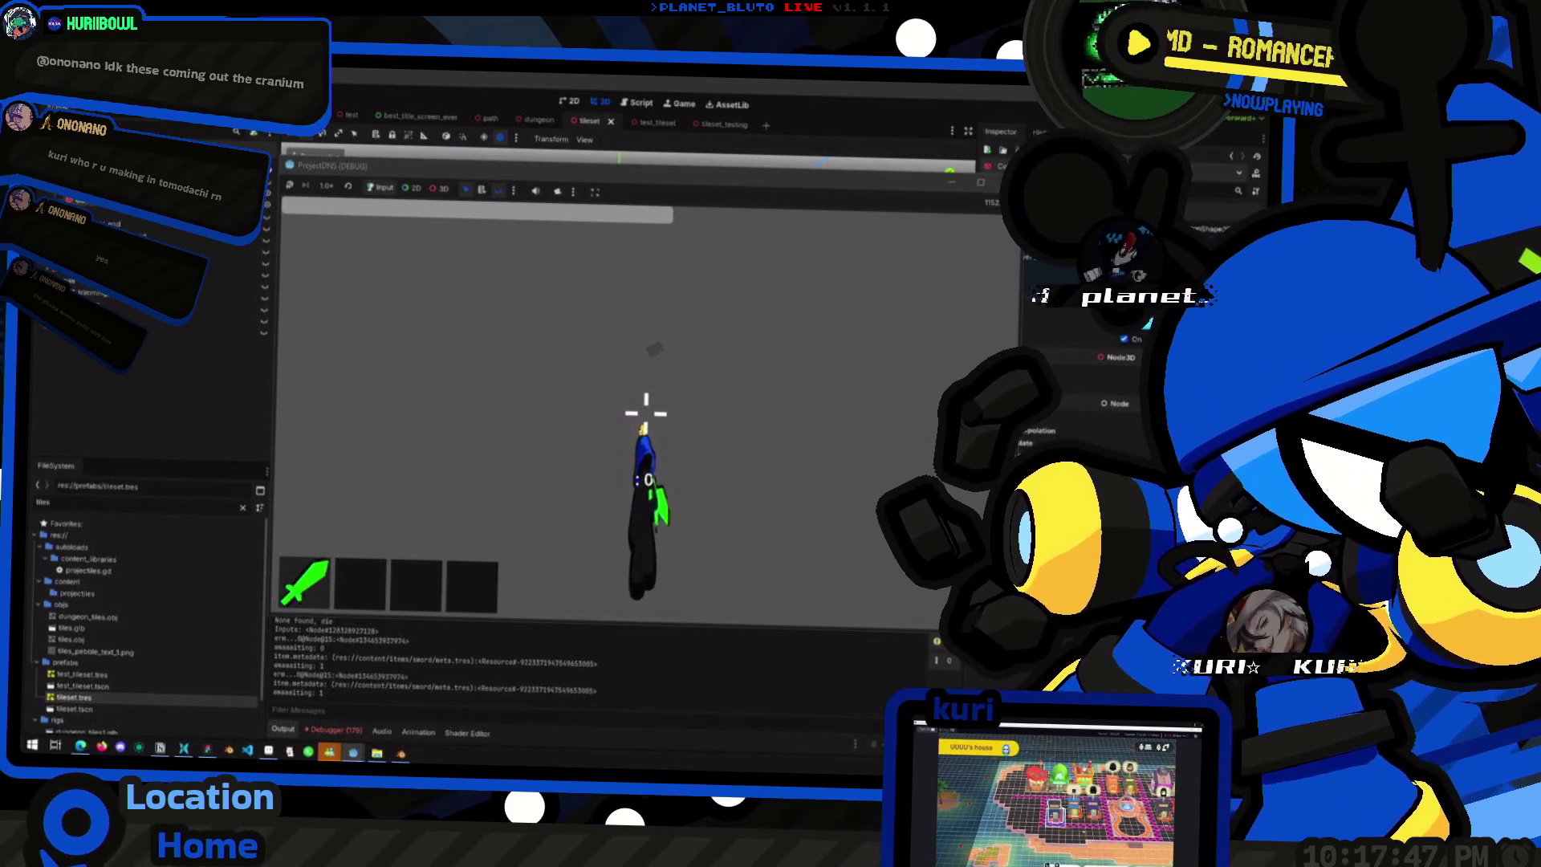
key("F5")
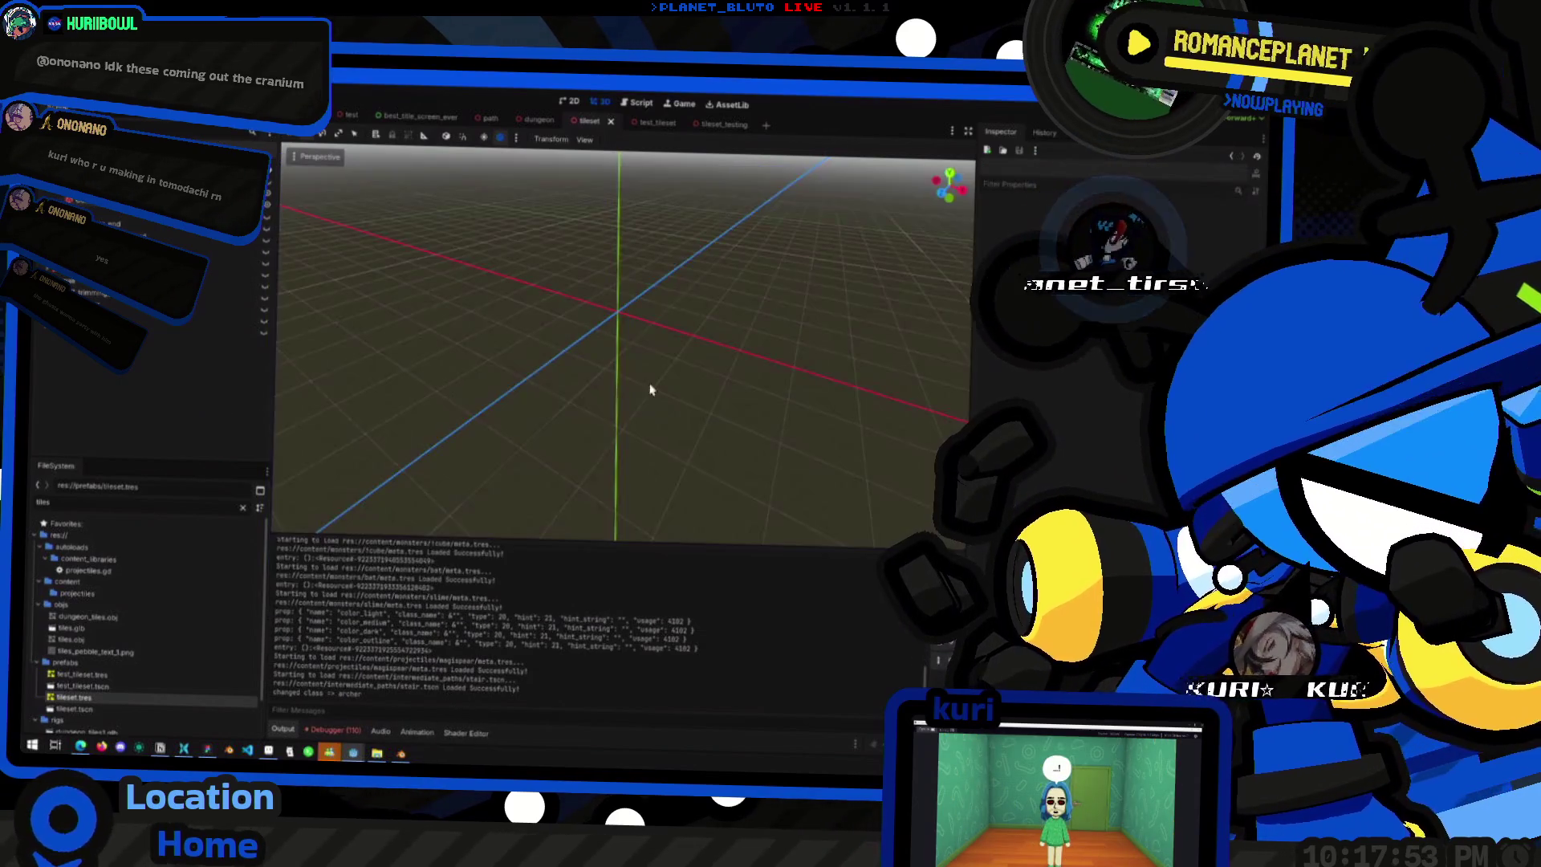
- Make the tile mesh visible again and save the tileset scene
left_click(269, 196)
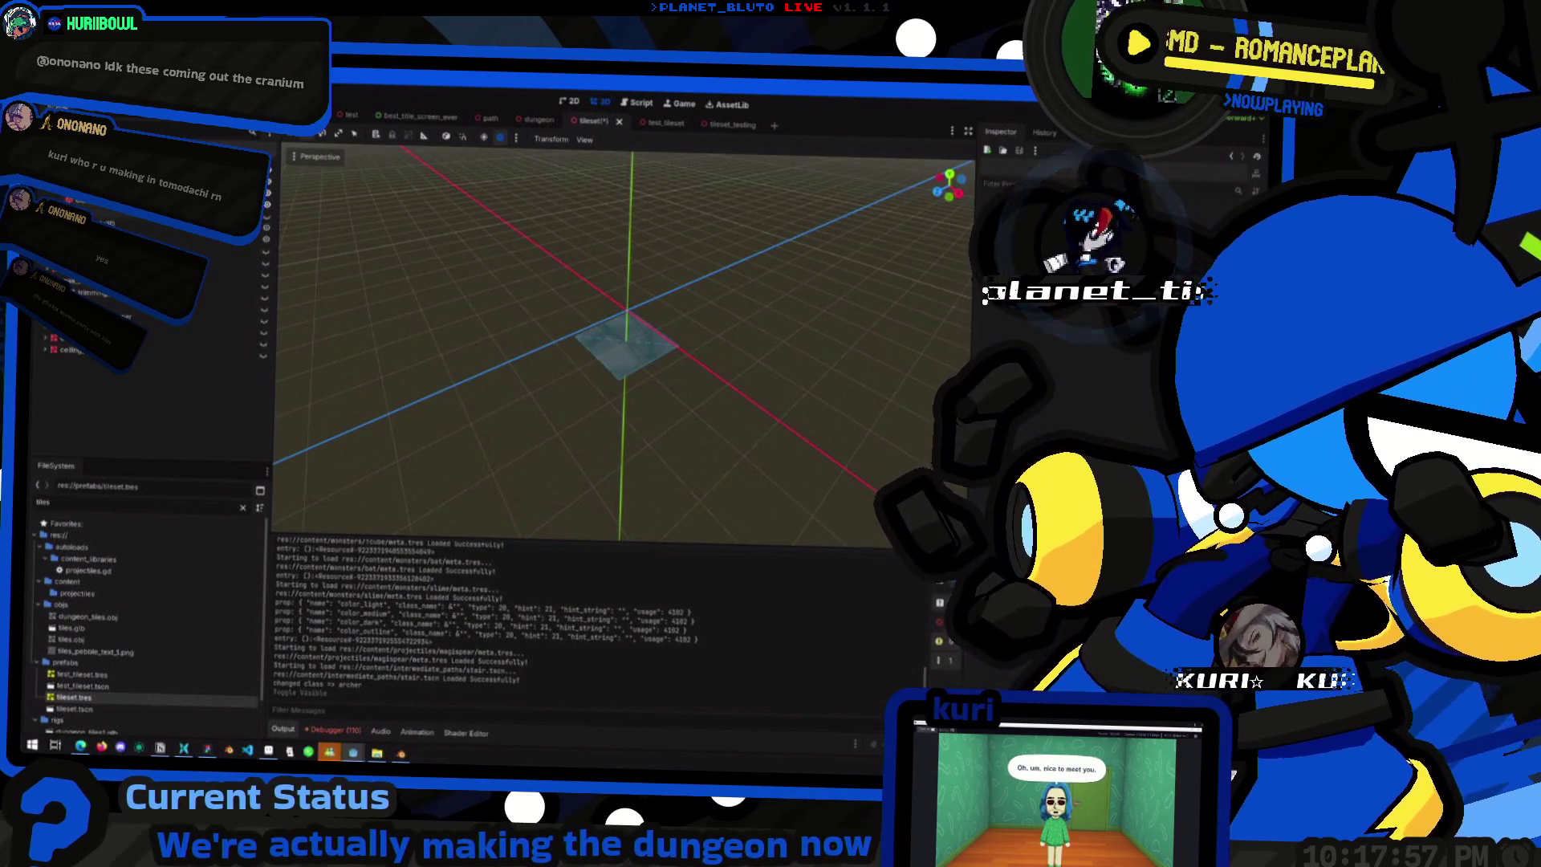
left_click(626, 337)
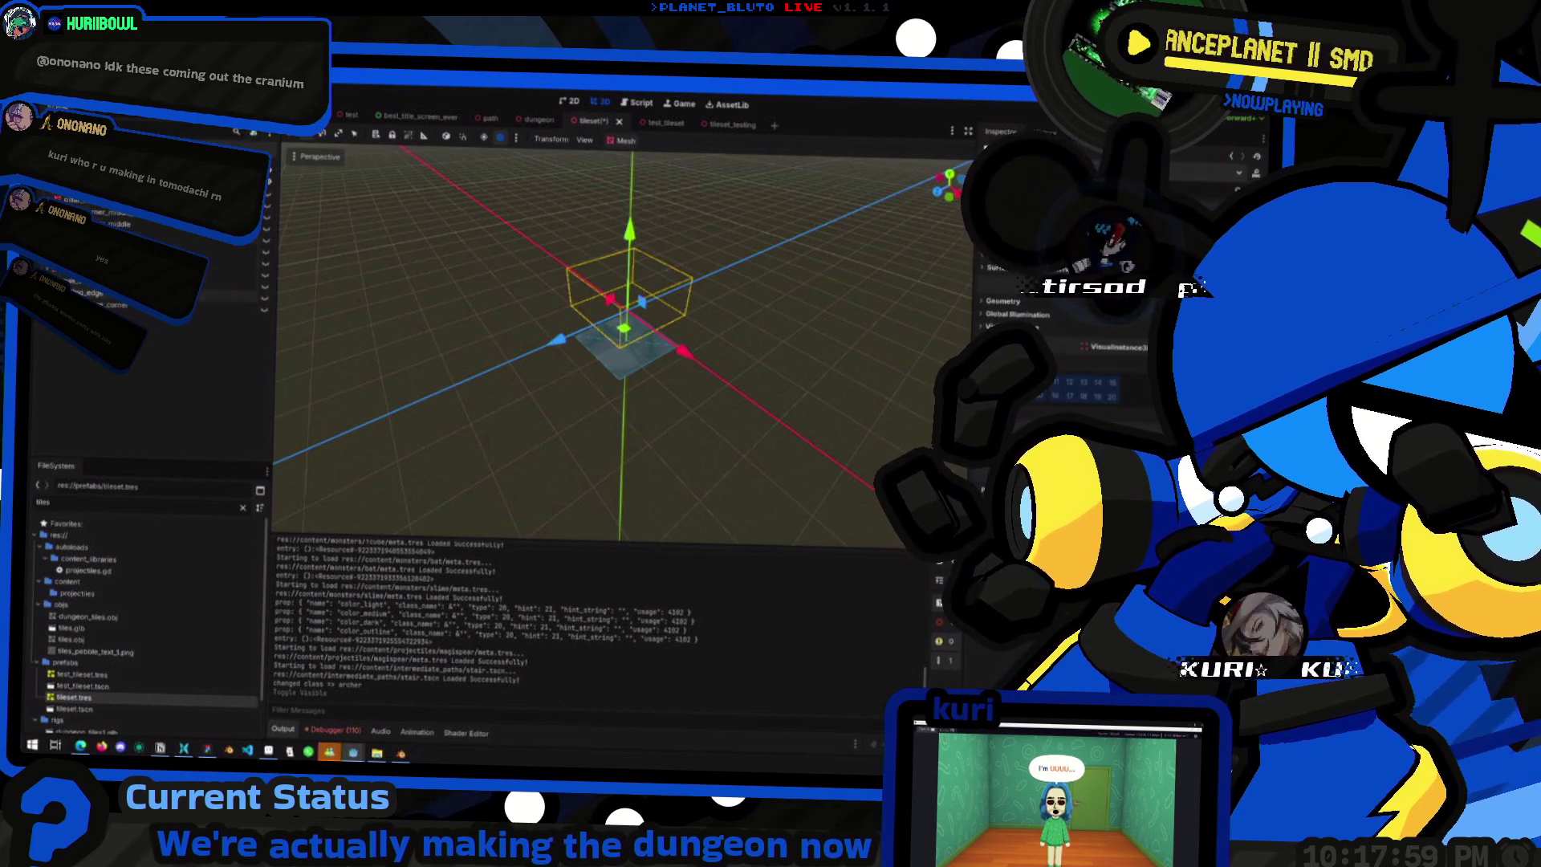
left_click(225, 291)
left_click(268, 195)
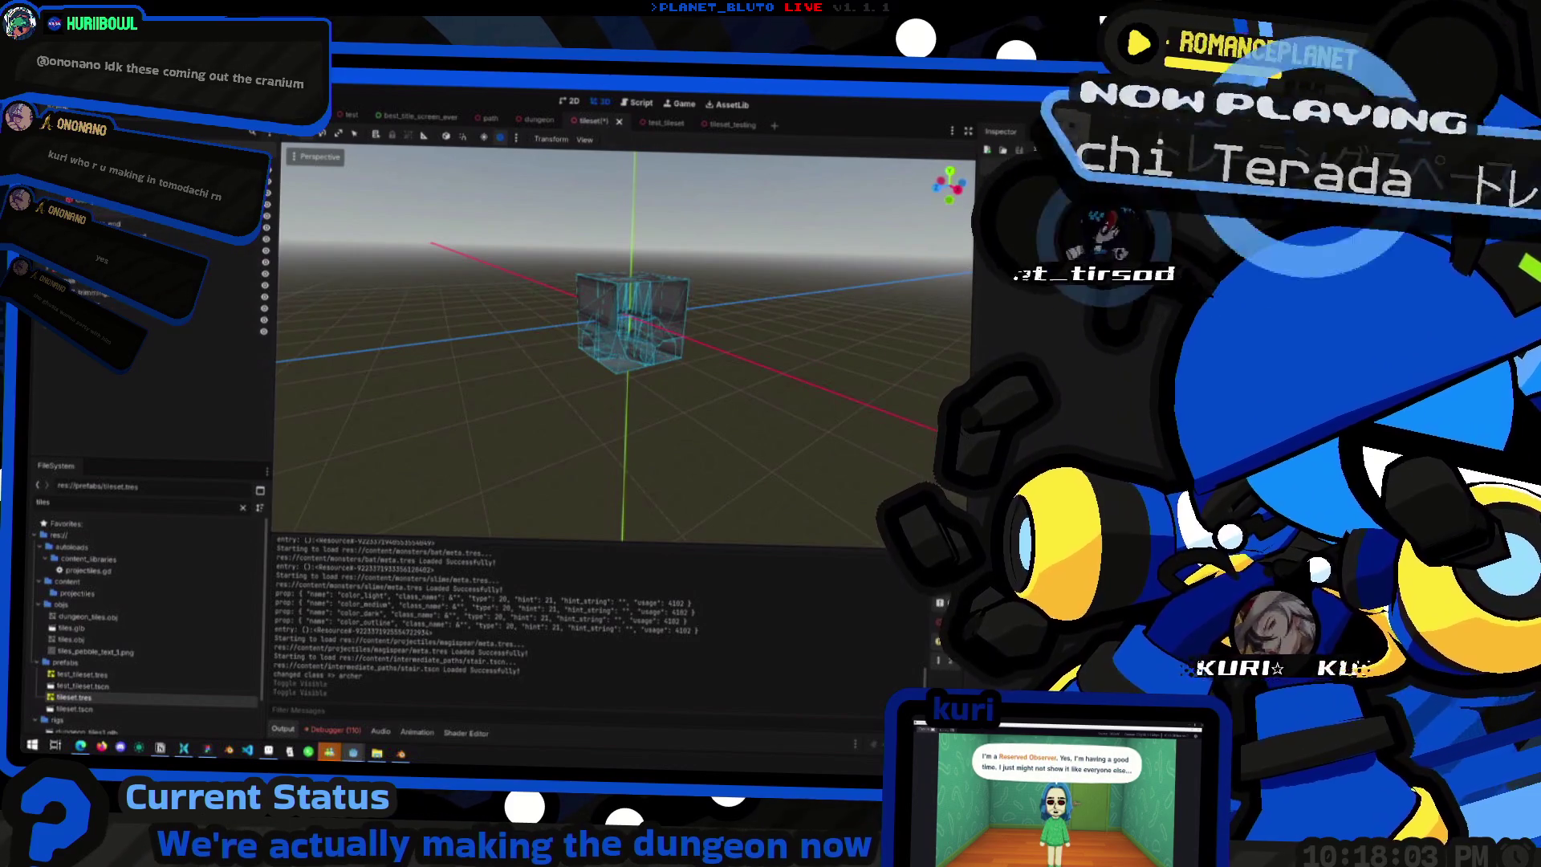
key("ctrl+s")
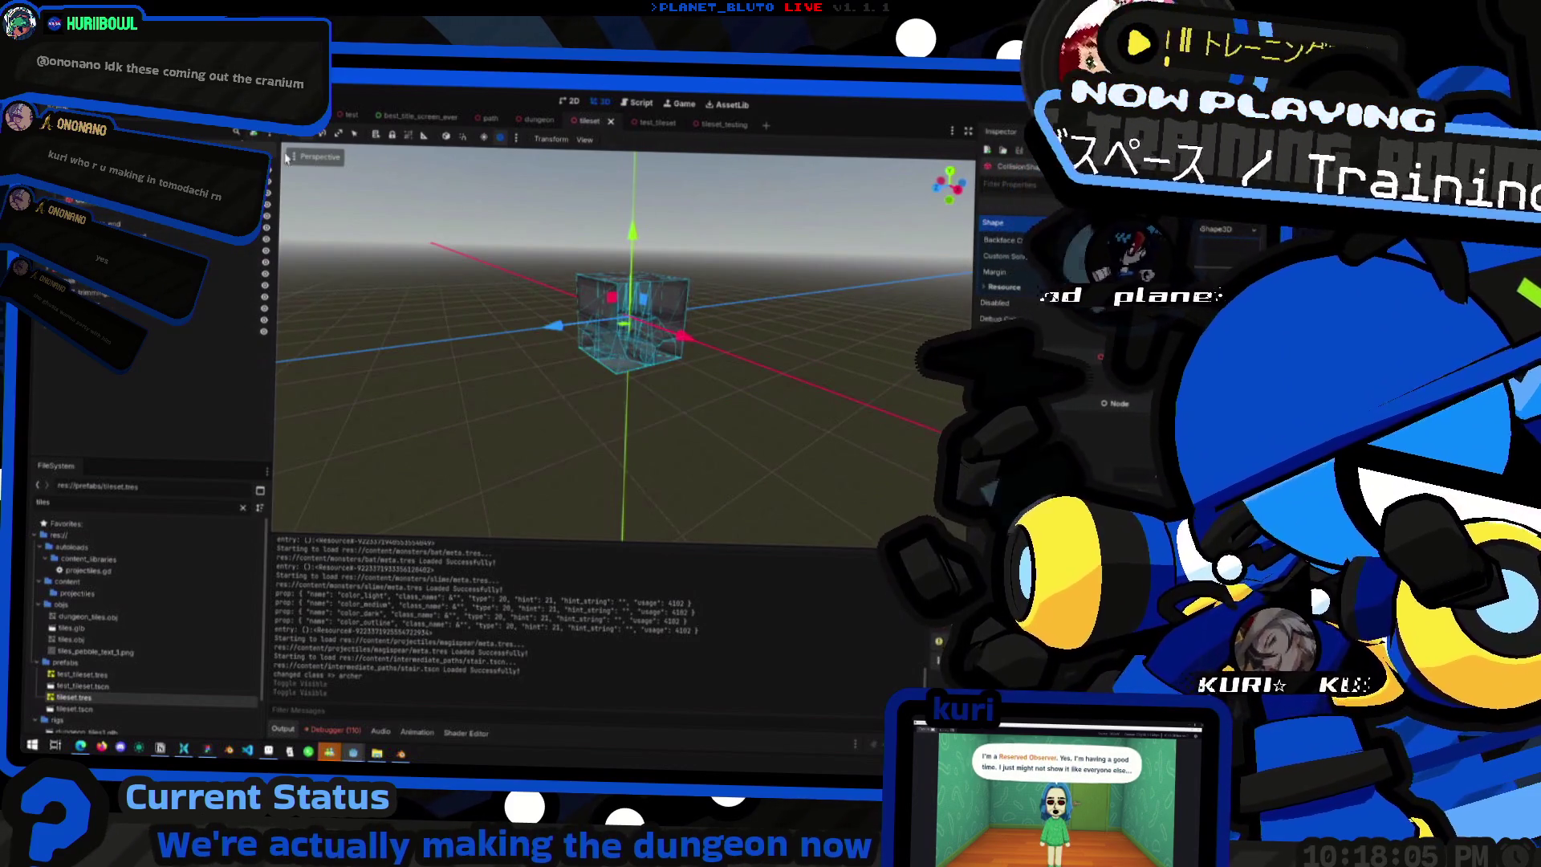
- Export the scene as a MeshLibrary, overwriting tileset.tres
left_click(44, 103)
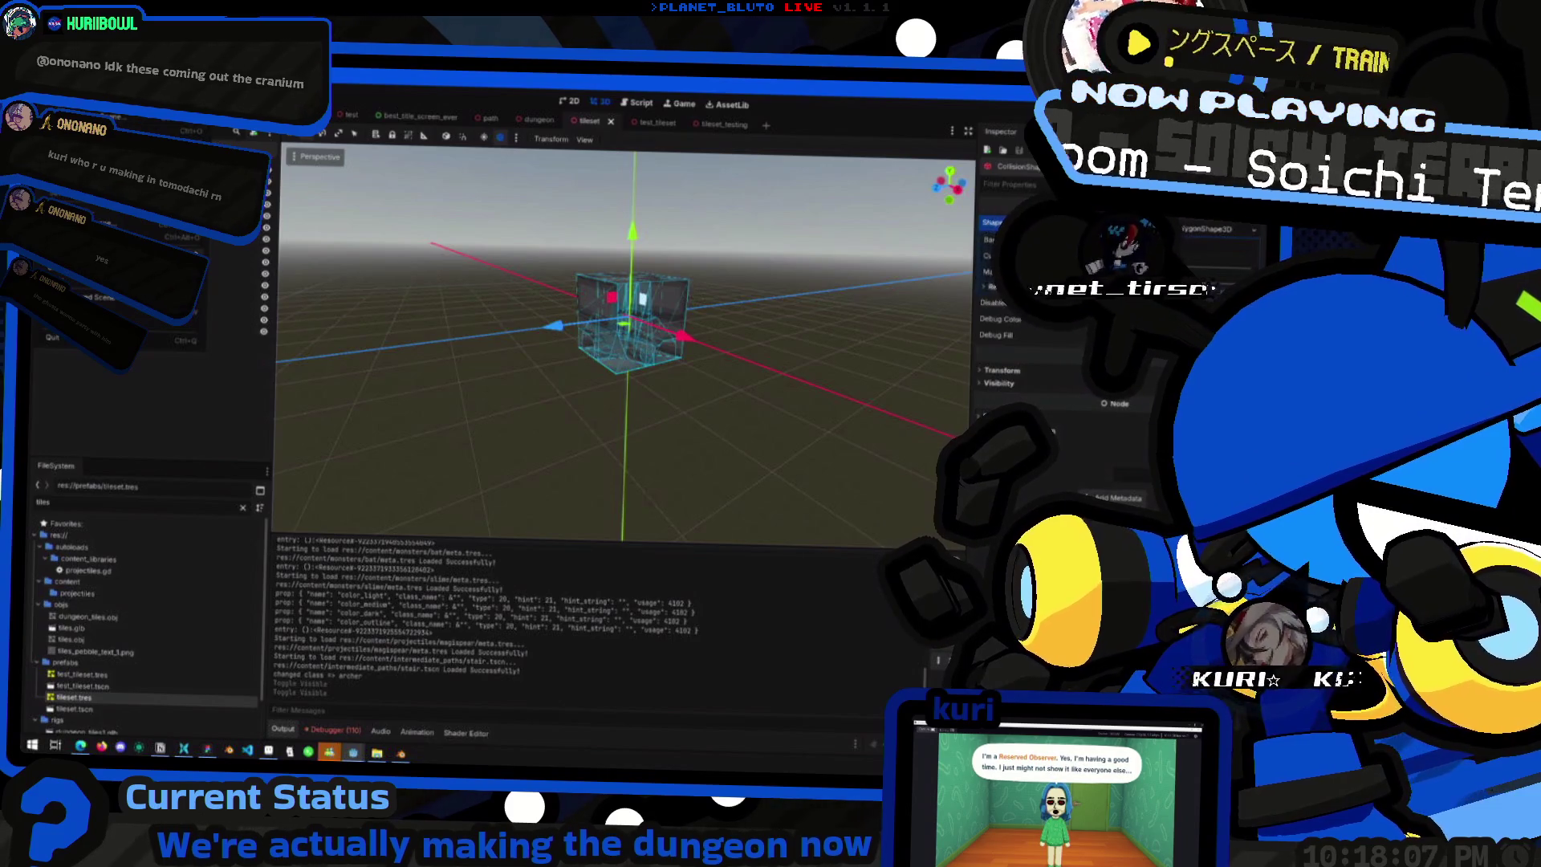
mouse_move(161, 258)
left_click(265, 263)
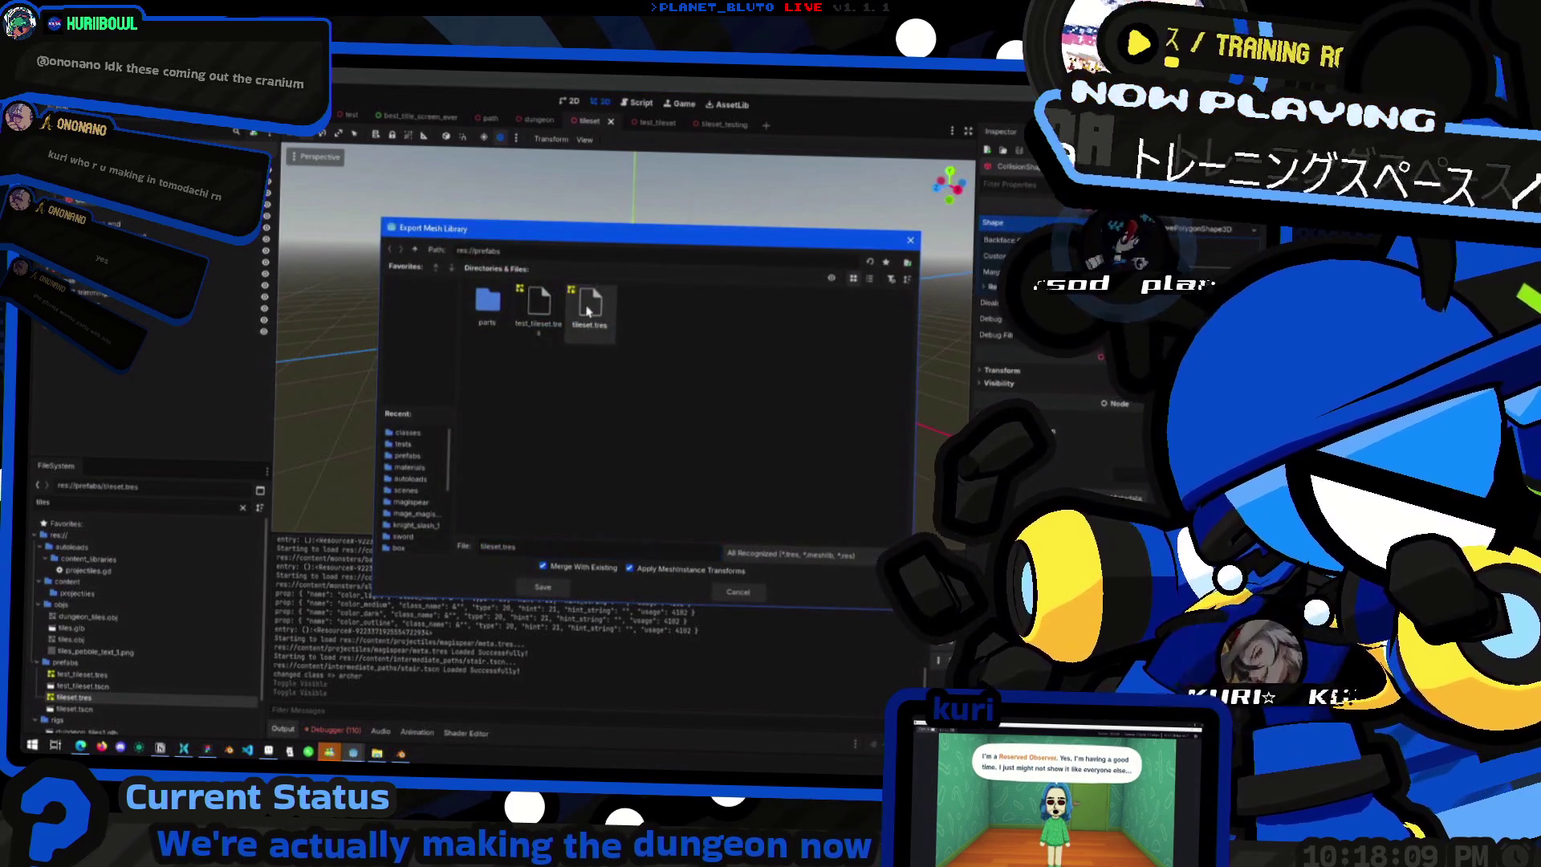
double_click(589, 312)
left_click(629, 444)
- Switch to the tileset_testing pillar scene
key("alt+Tab")
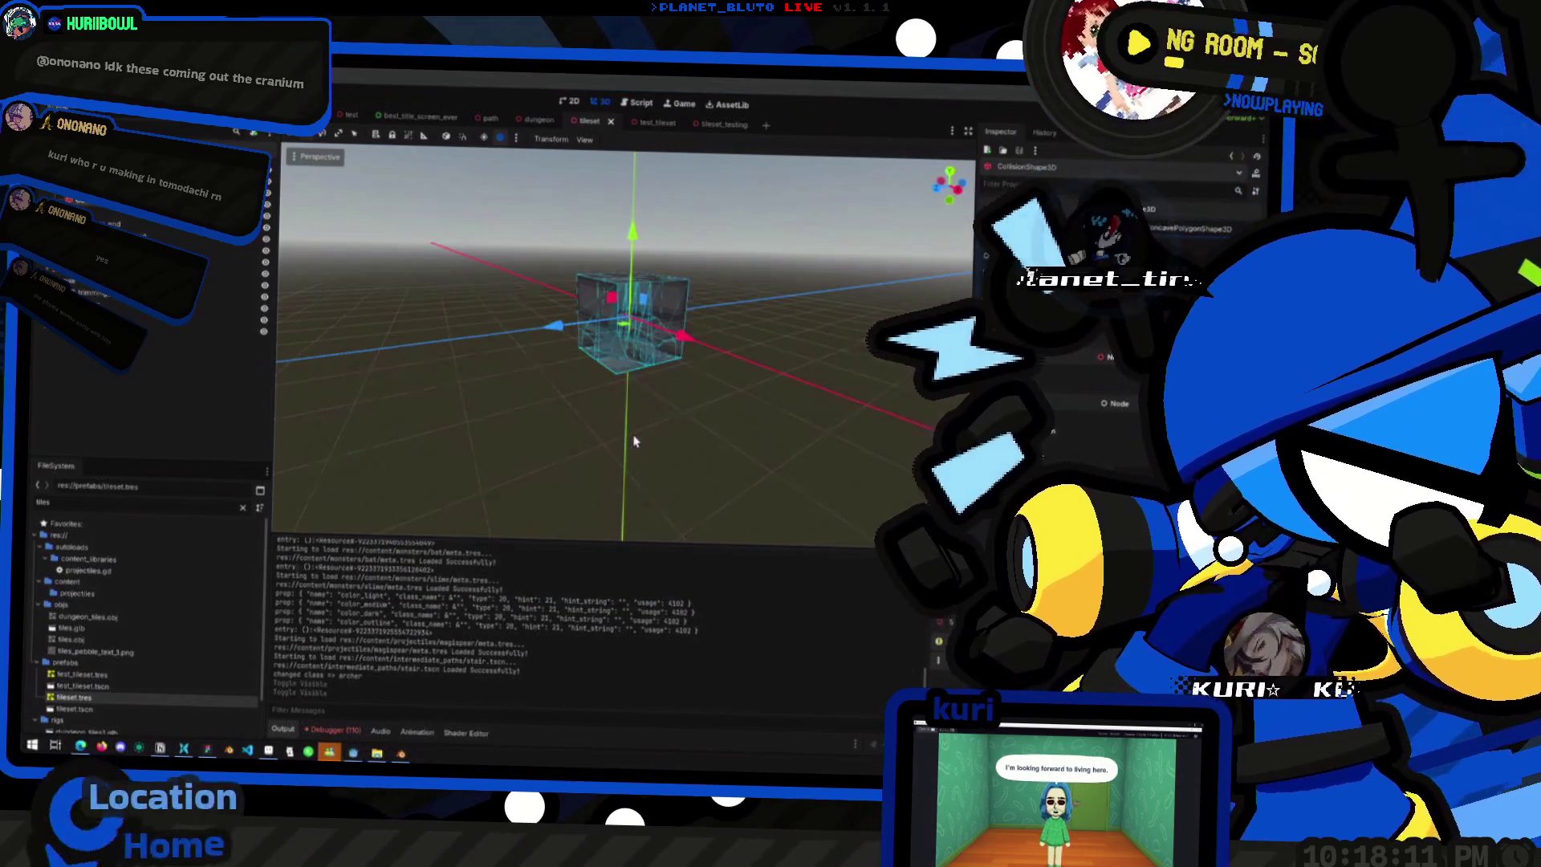
key("alt+Tab")
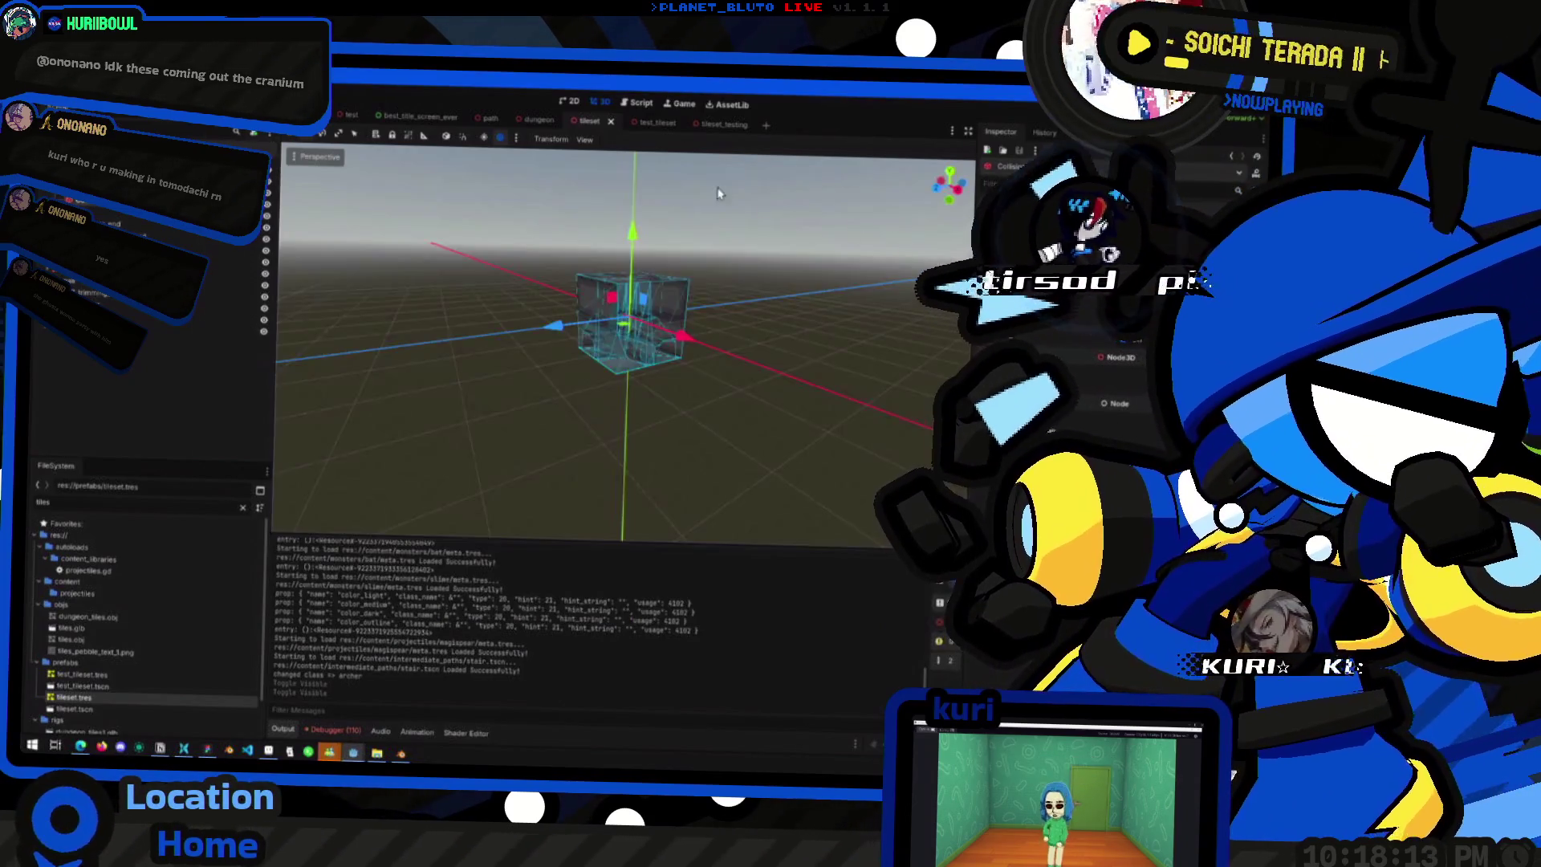
left_click(711, 125)
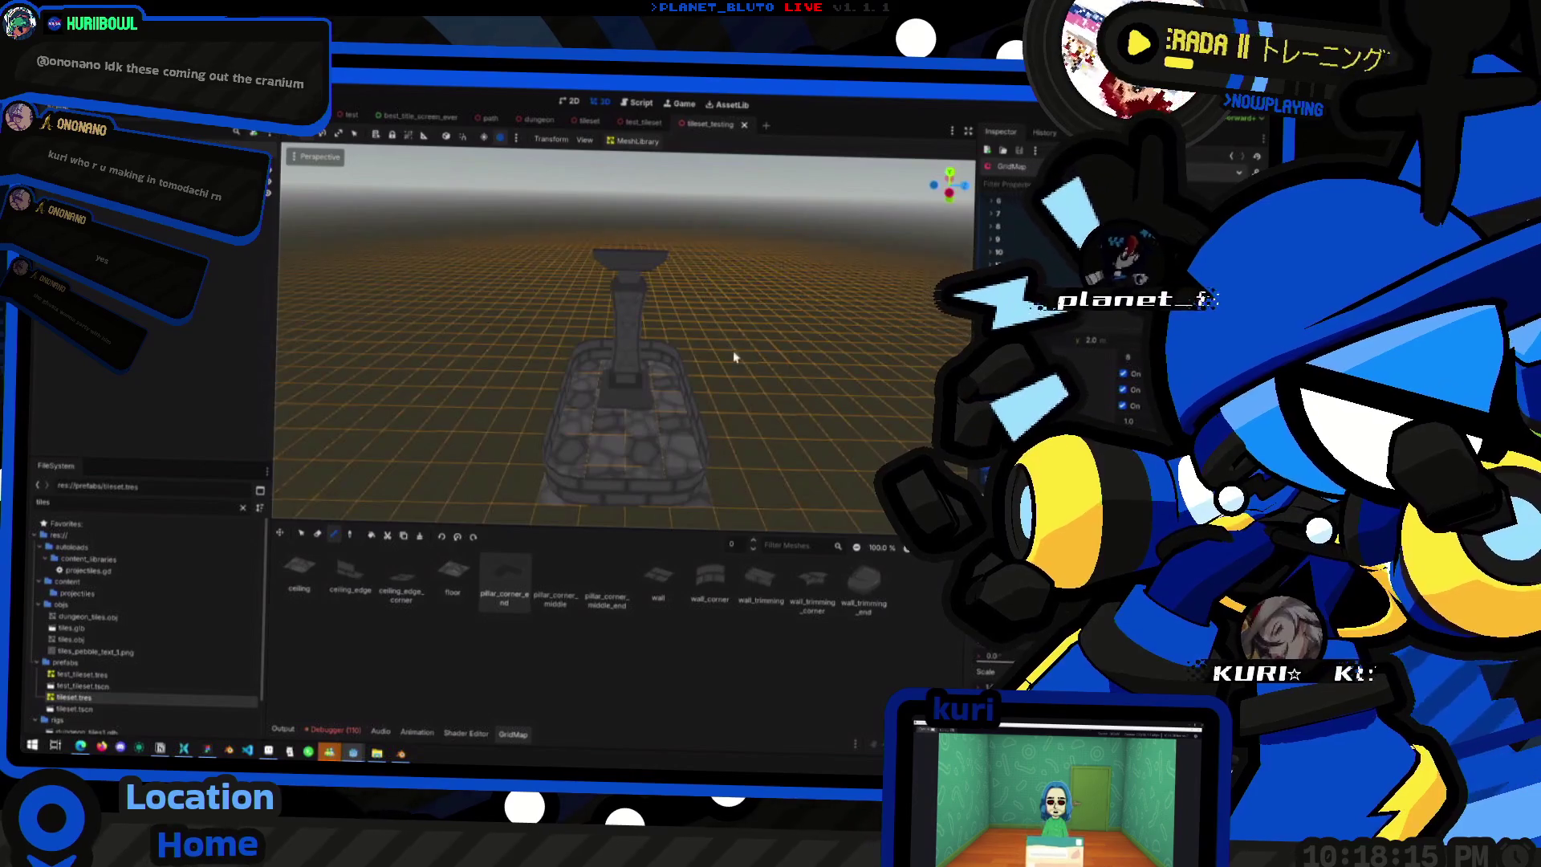
- In the game window, pick the player class and host a game to load the dungeon
key("alt+Tab")
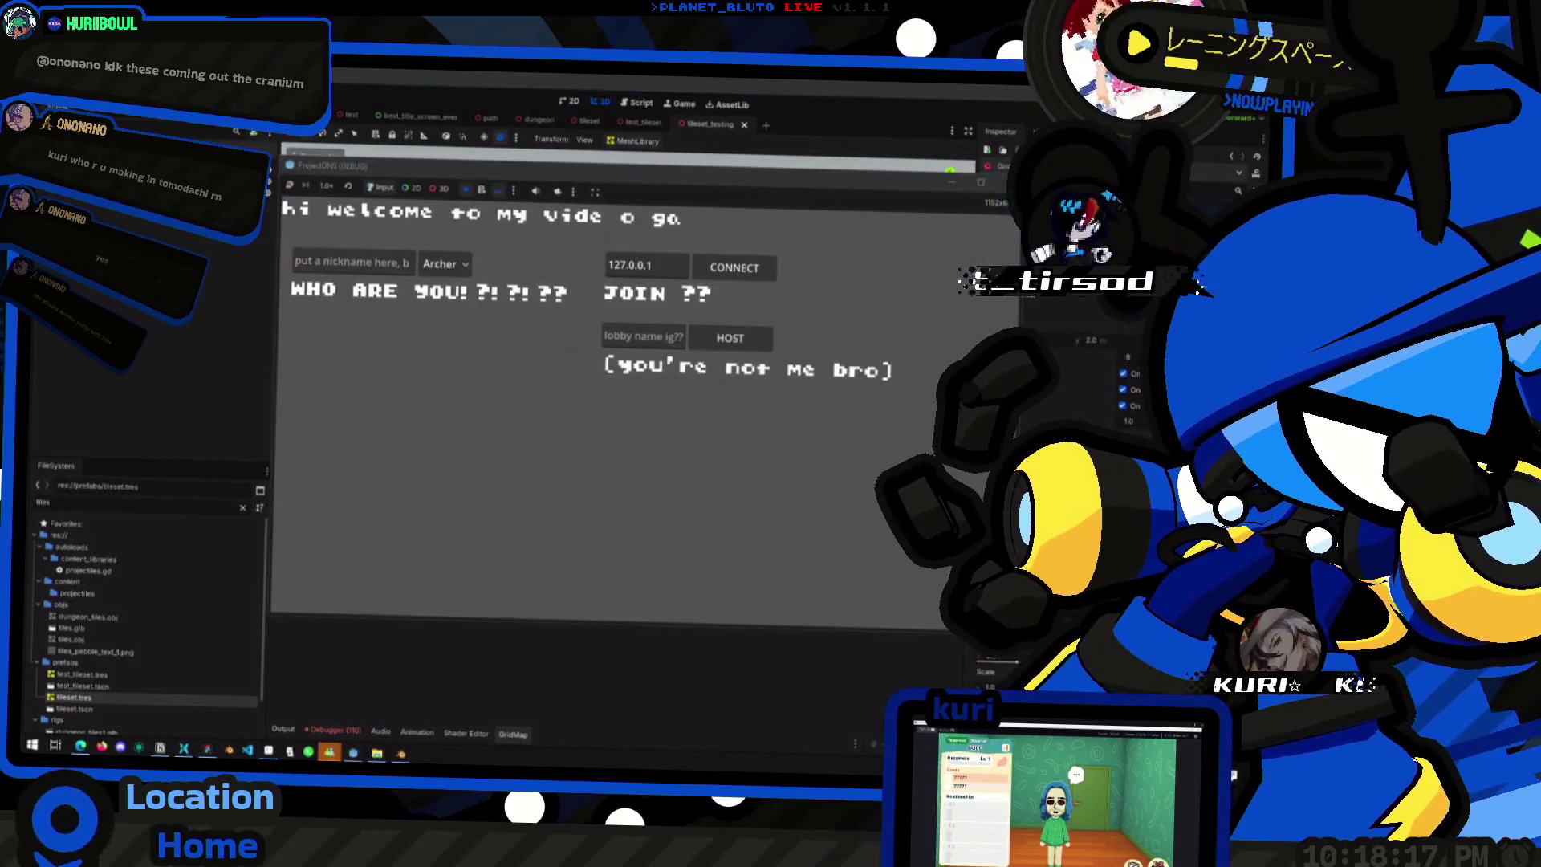
key("alt+Tab")
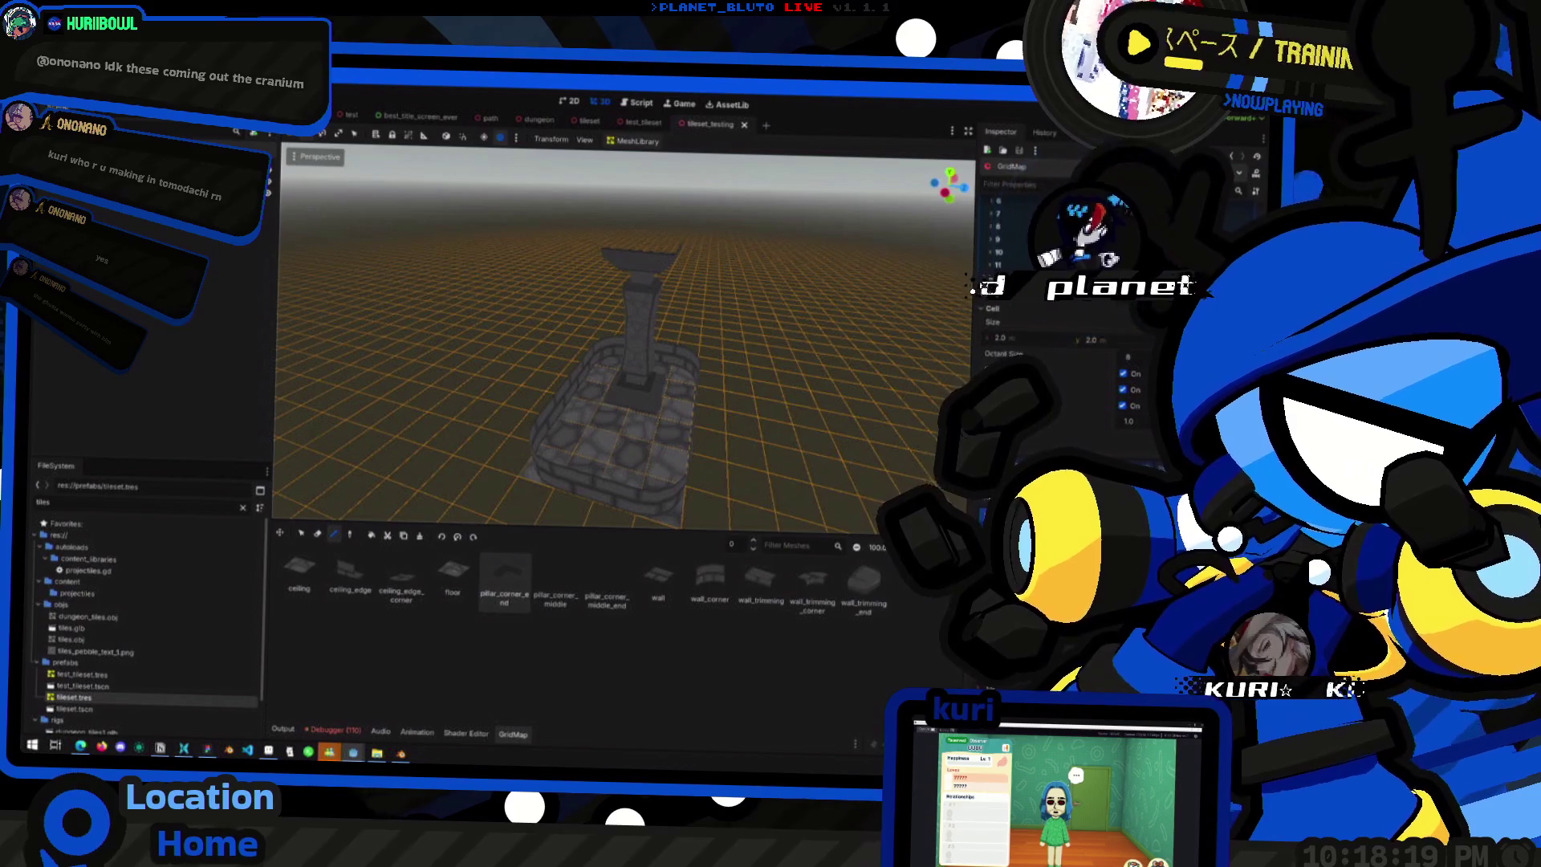
key("alt+Tab")
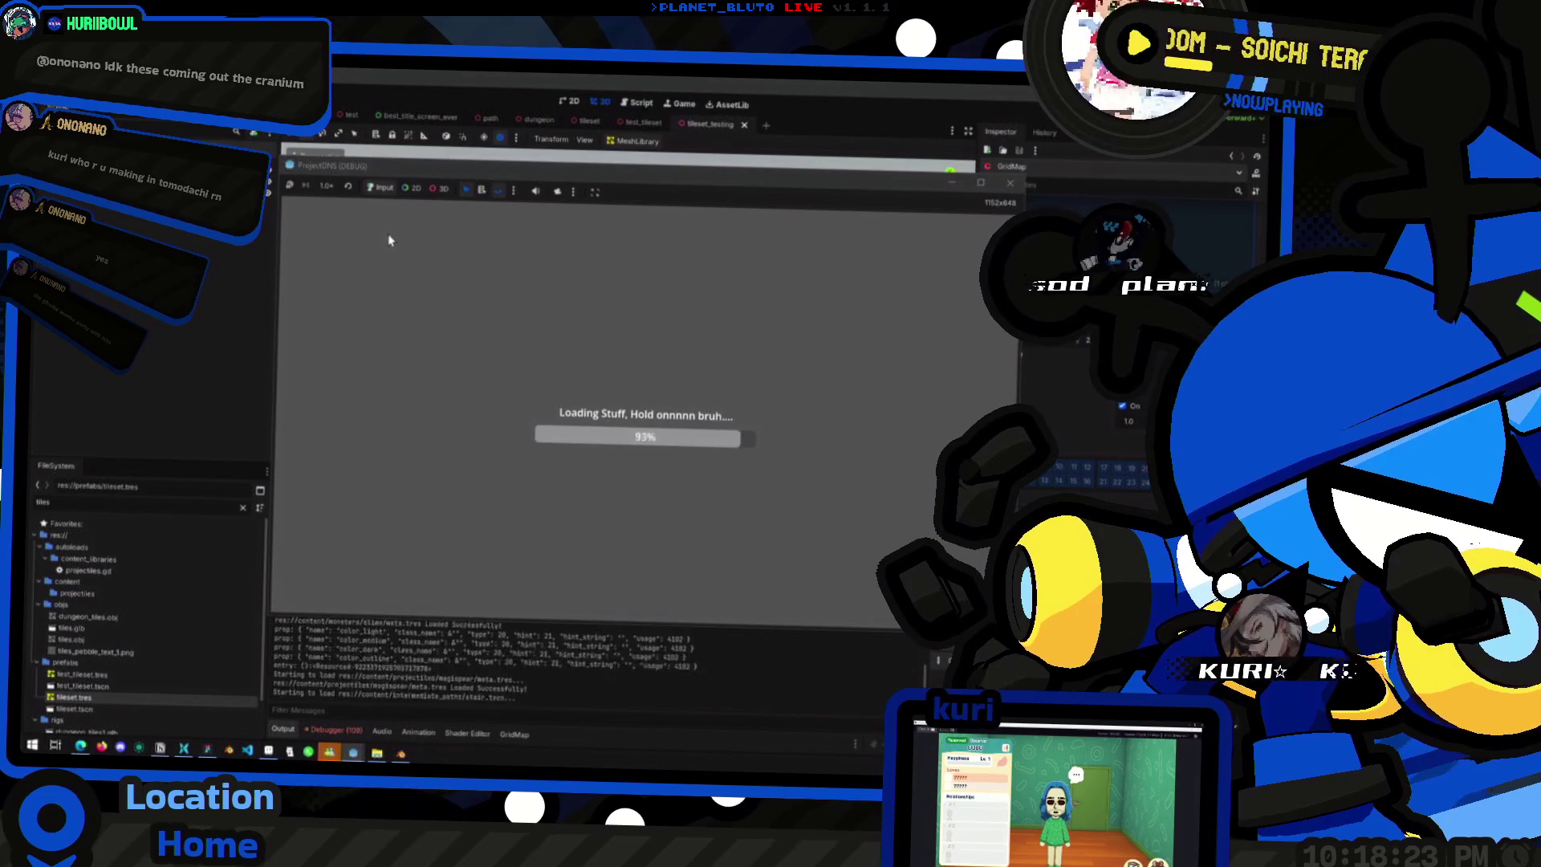
left_click(443, 264)
left_click(440, 290)
left_click(709, 347)
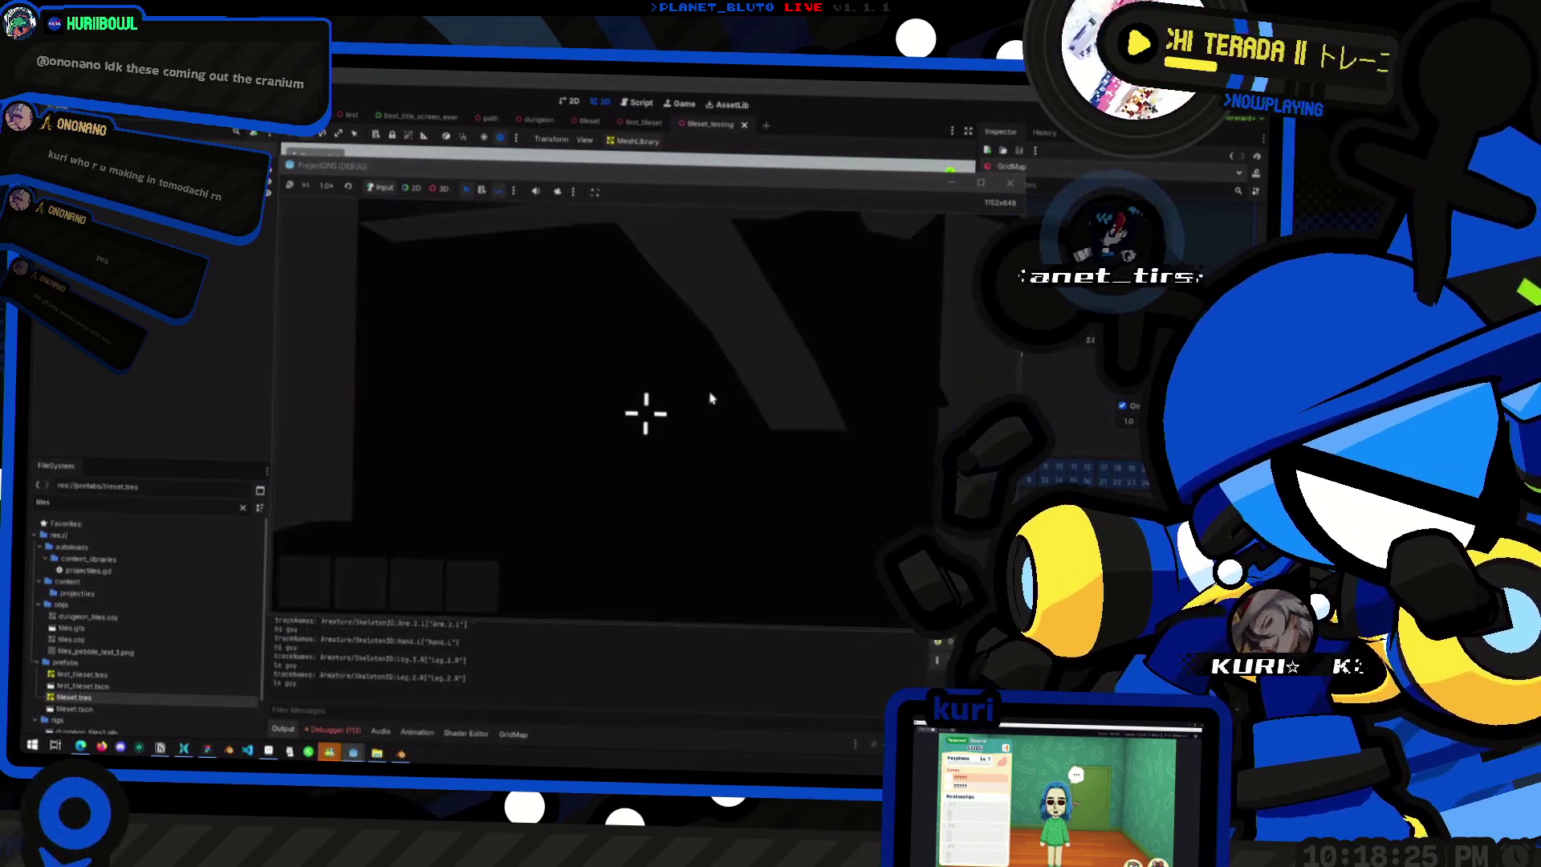
- Look around the room, walk to the corner wall and jump onto the wall top
key("w")
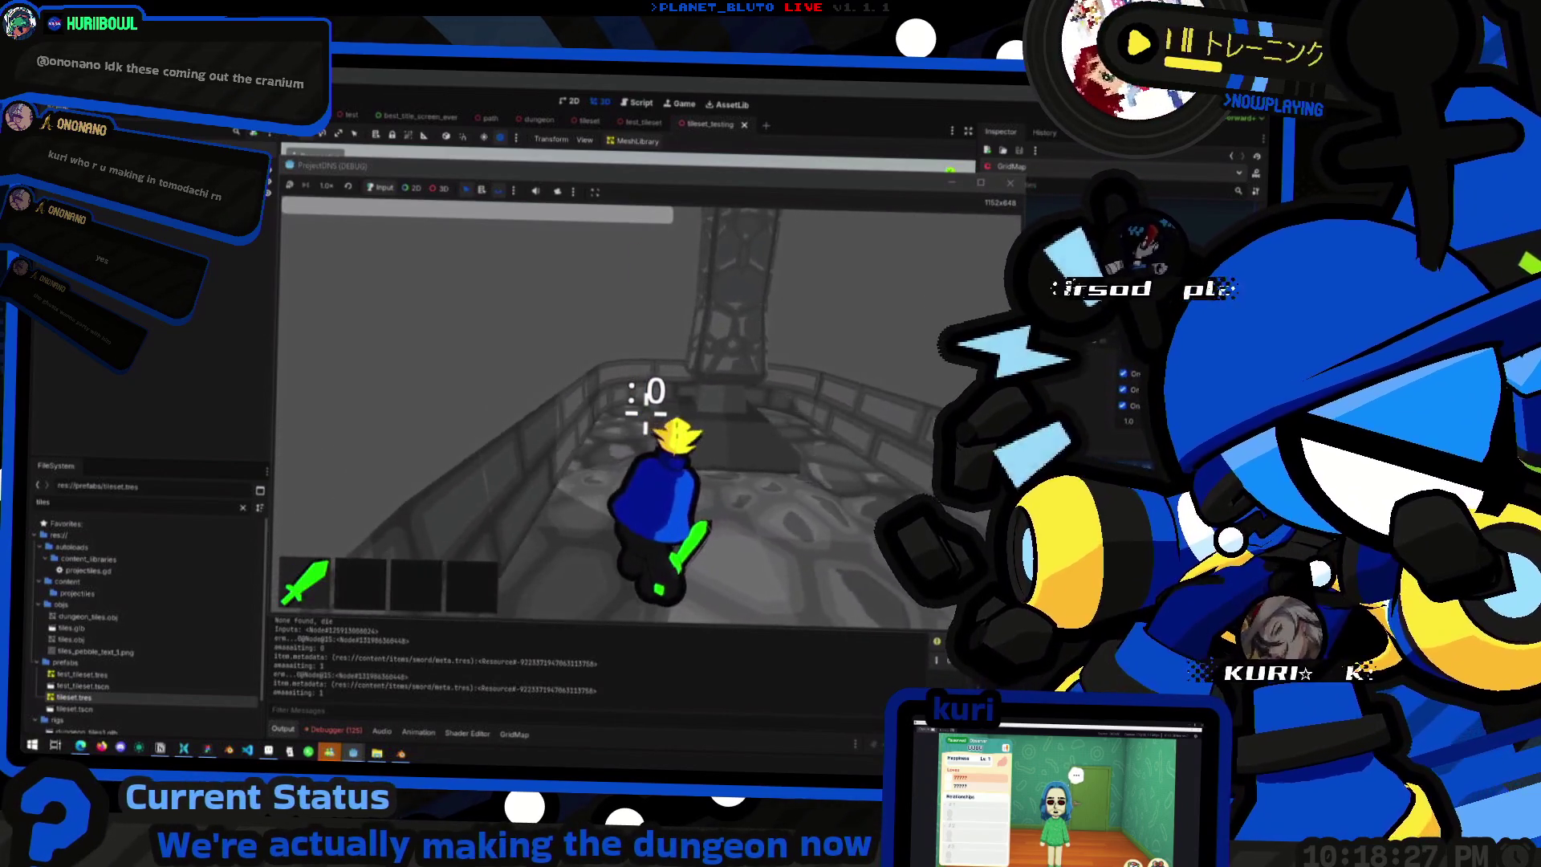
key("a")
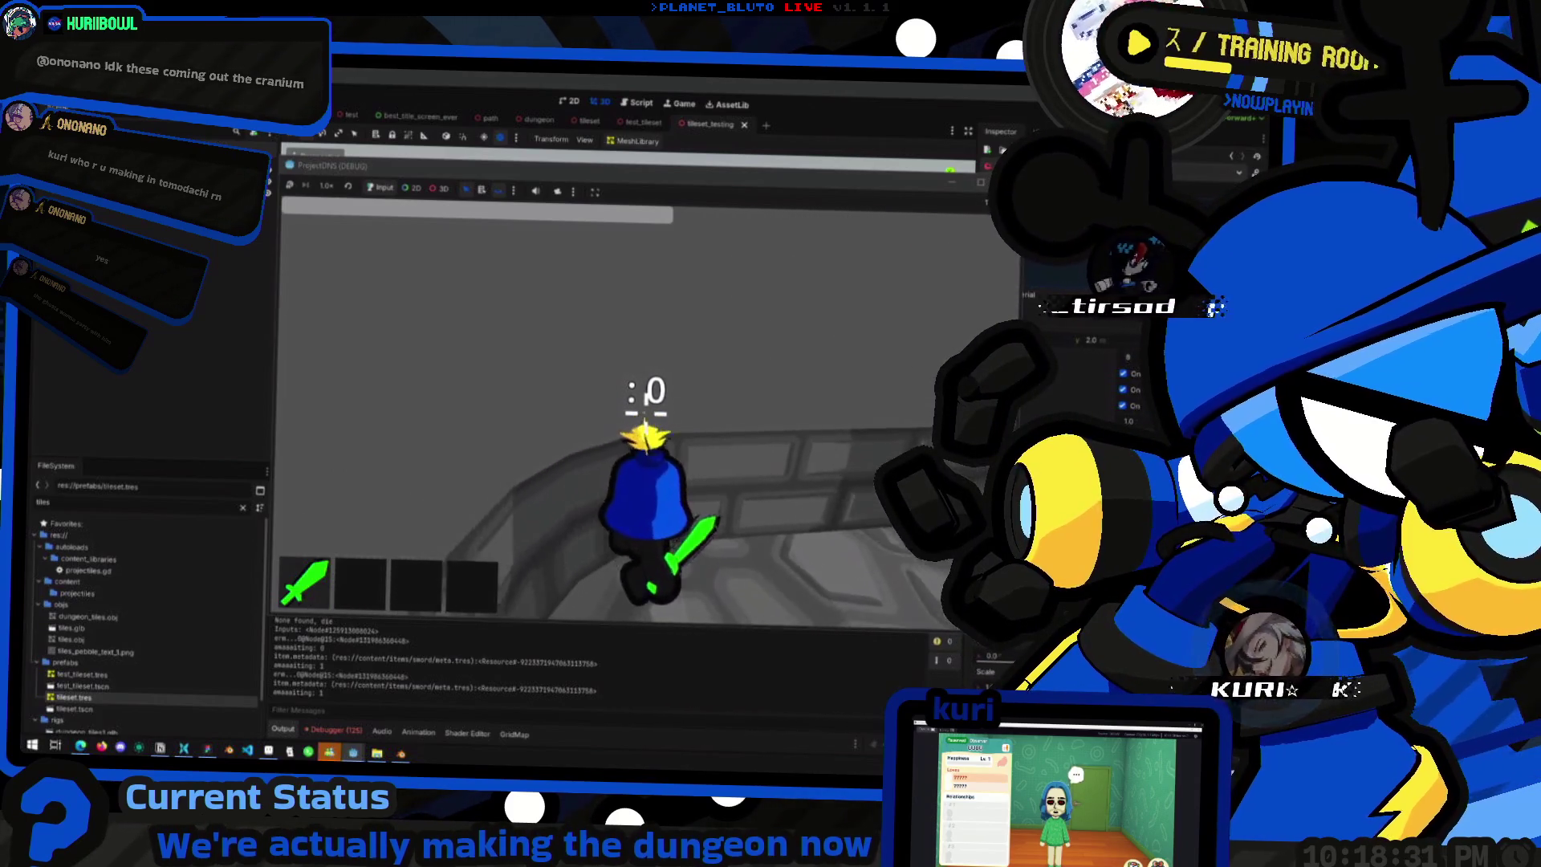
key("d")
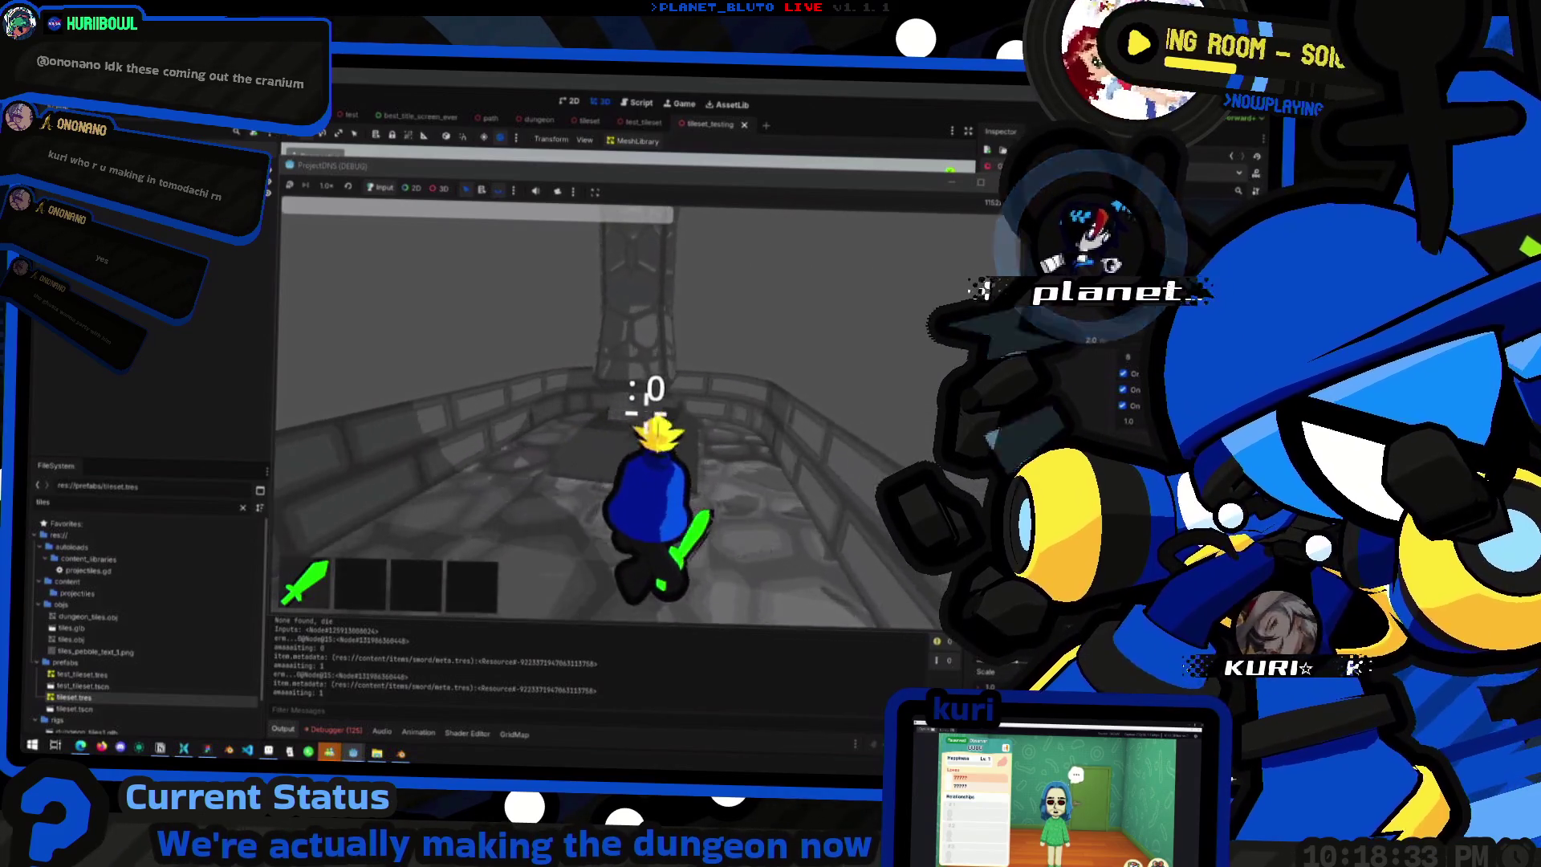
key("w")
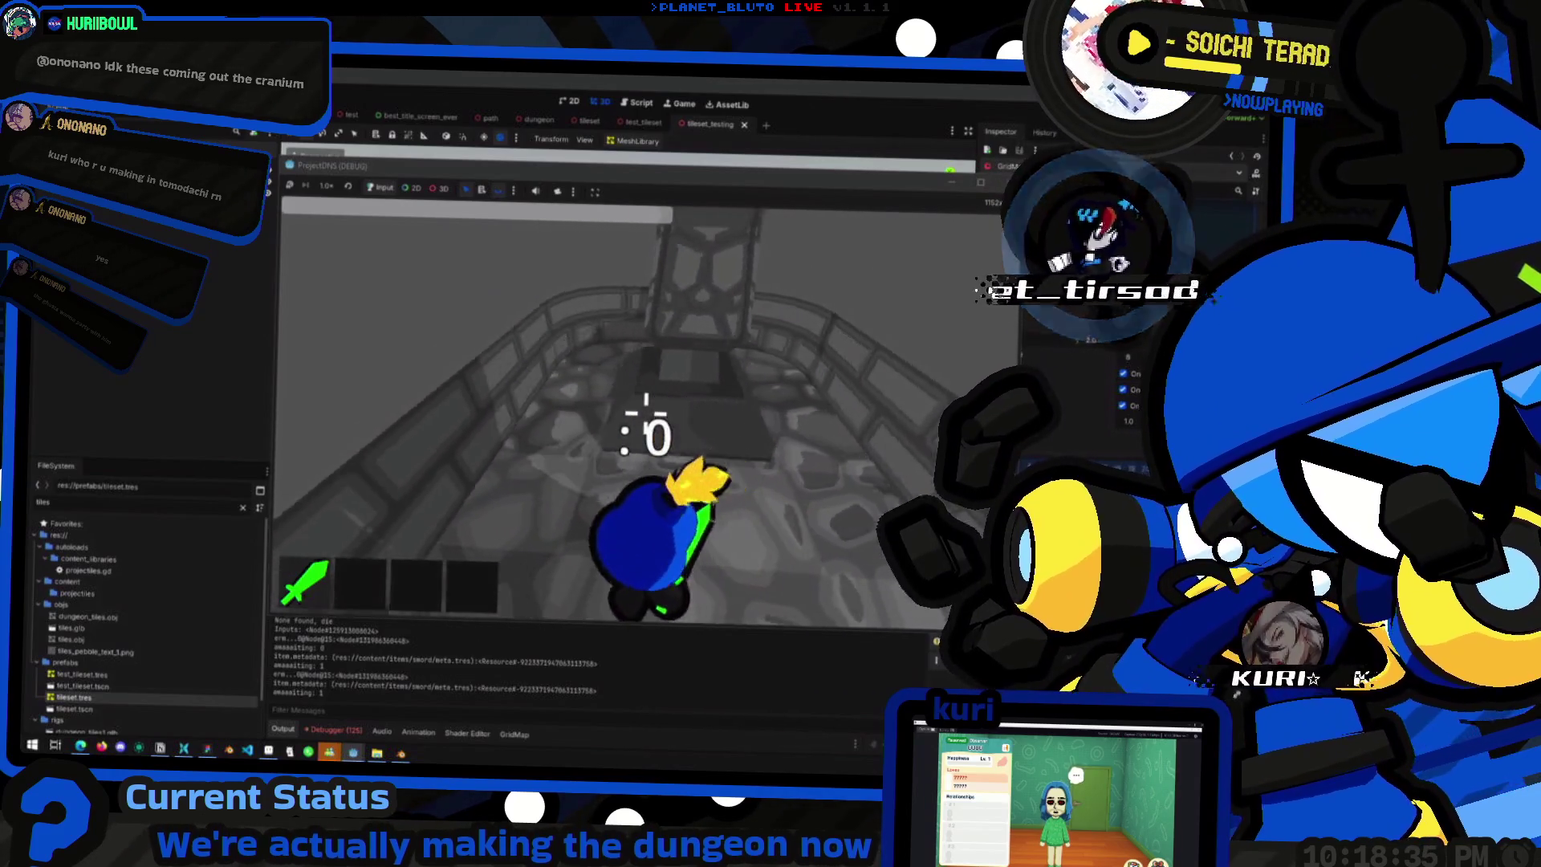
key("w")
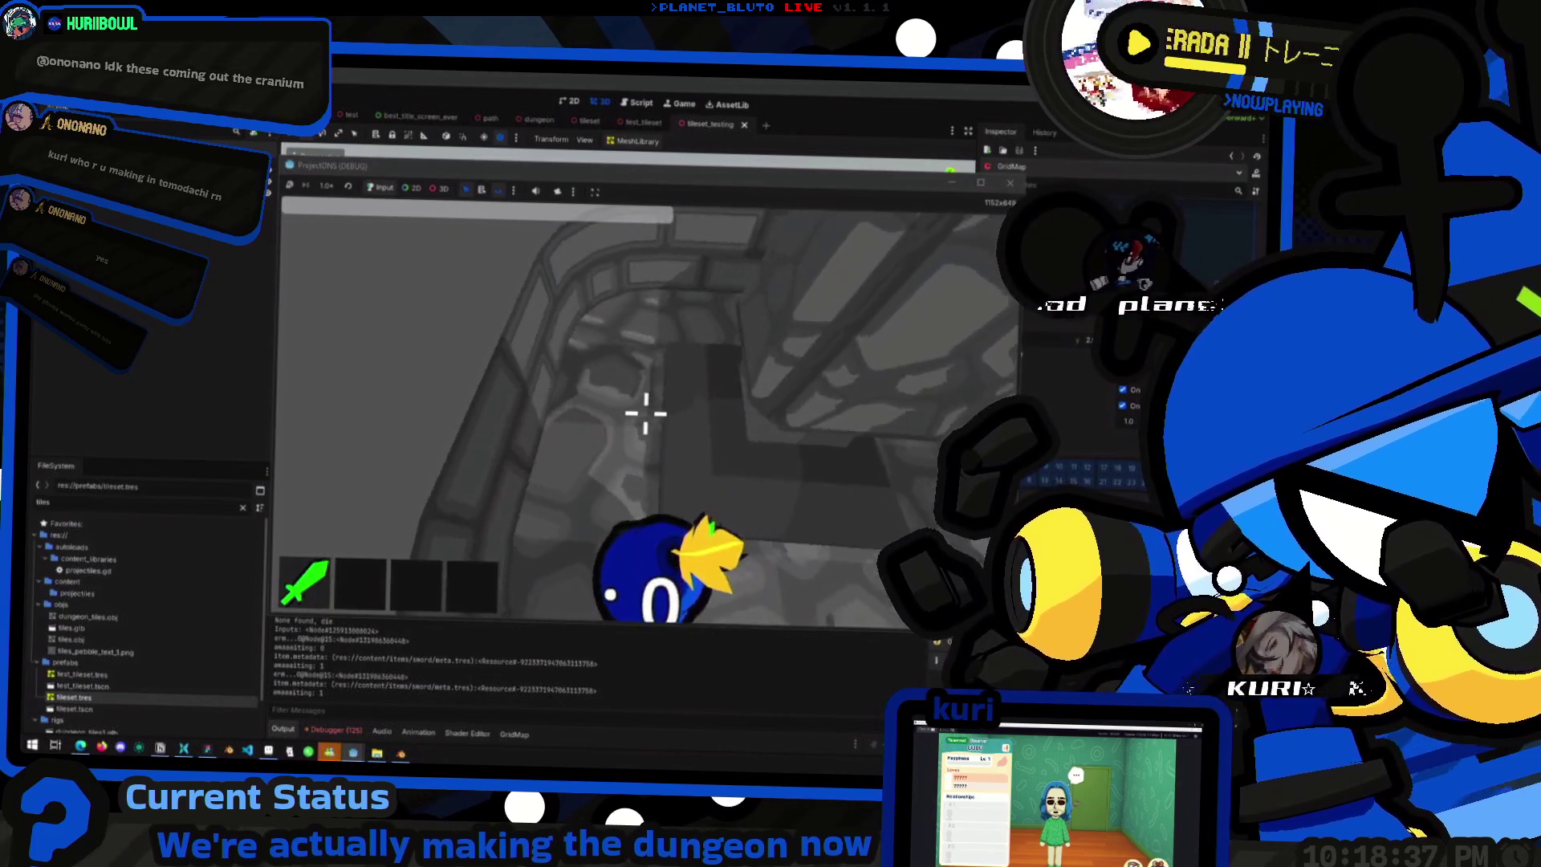
key("w")
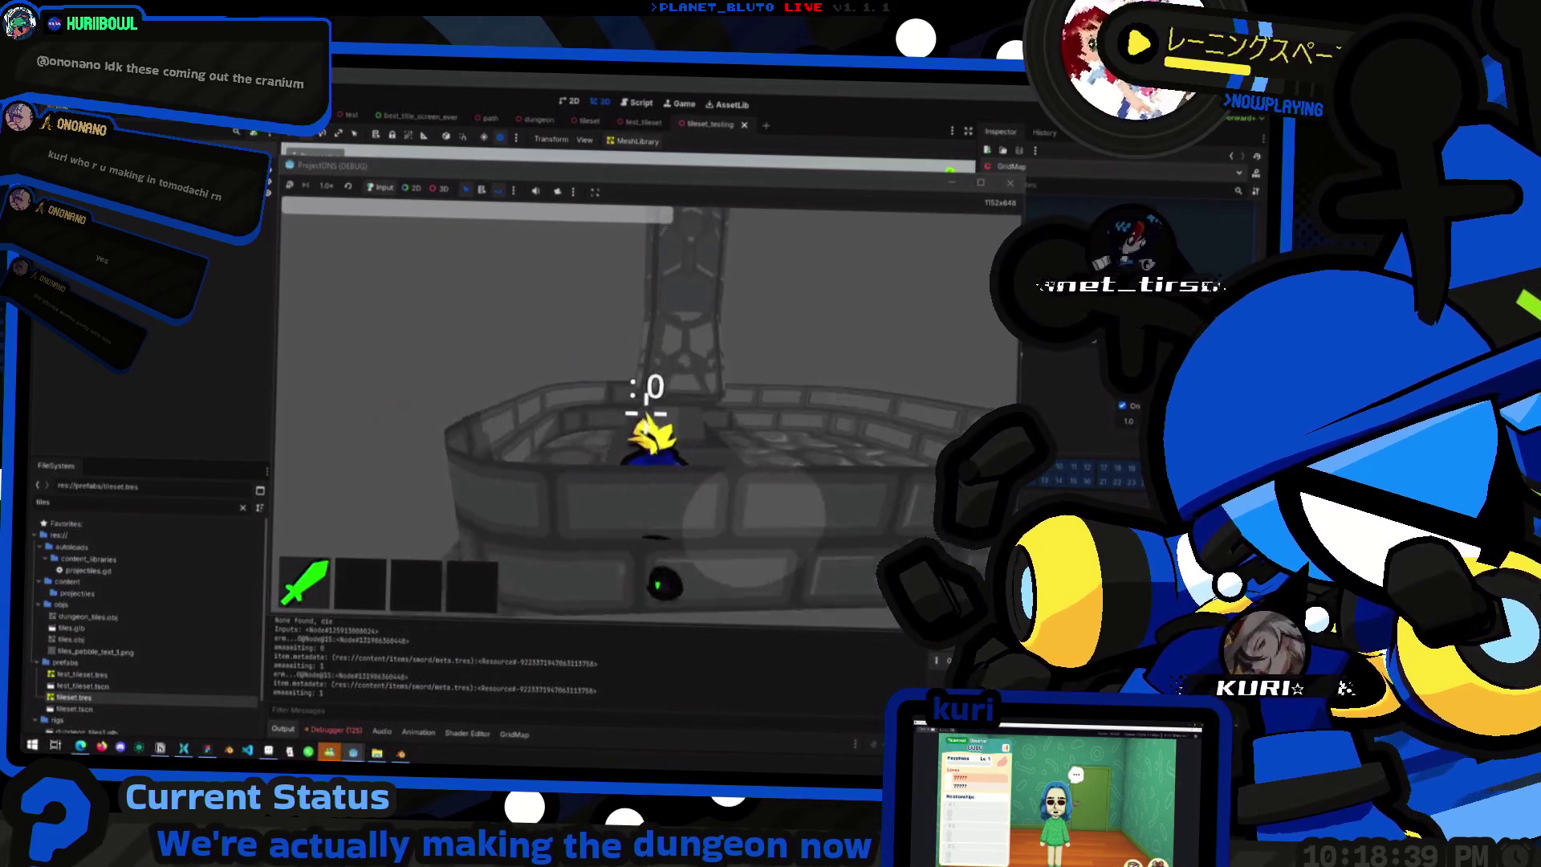
key("w")
key("space")
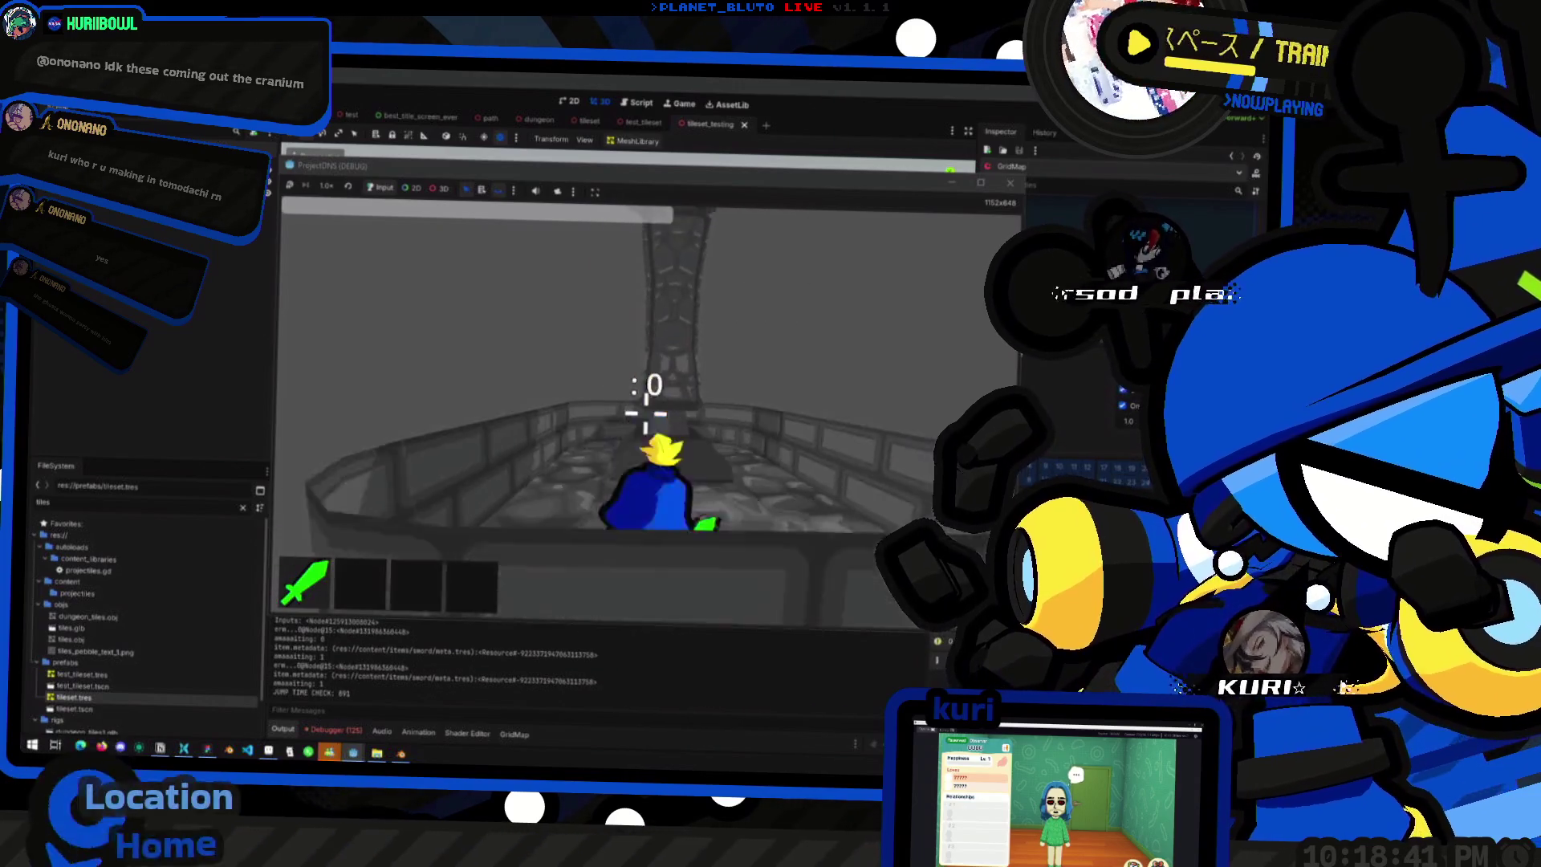
- Walk along the wall, drop inside, and jump around the lattice tower's walkway
key("w")
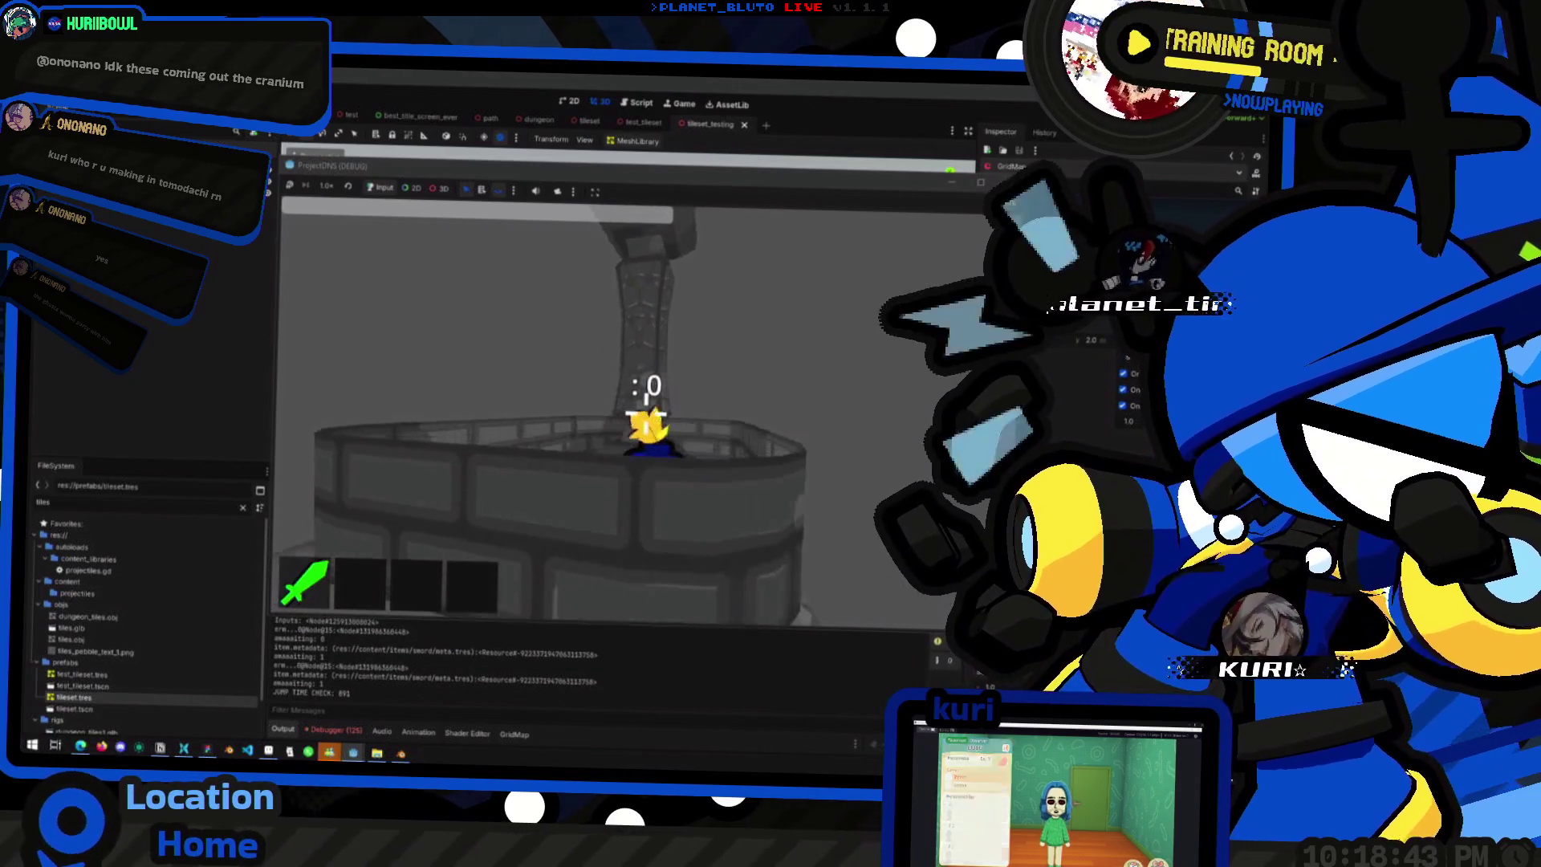
key("w")
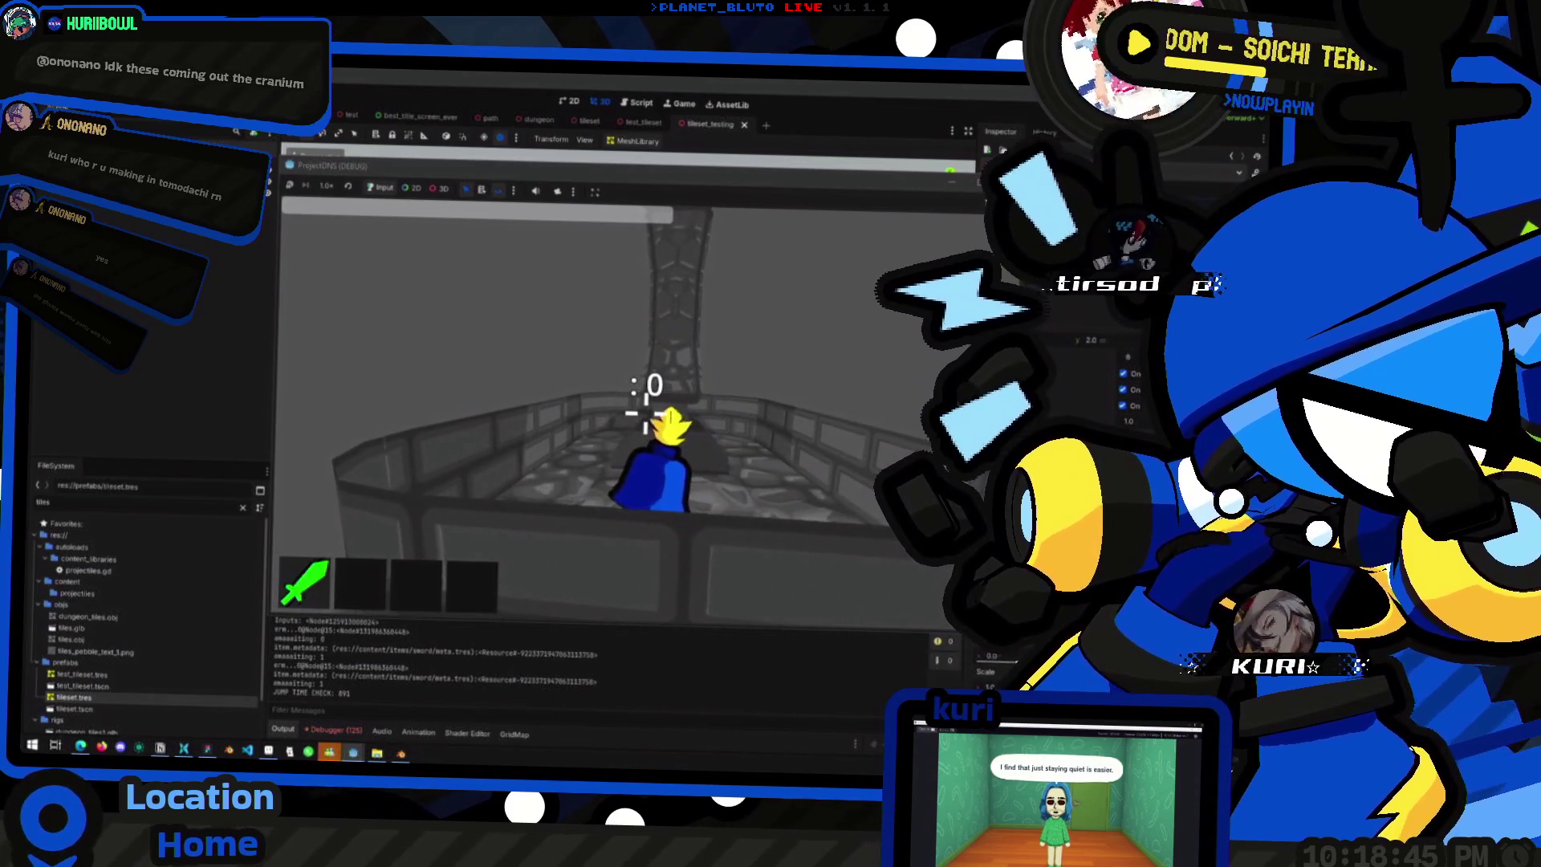
key("w")
key("w")
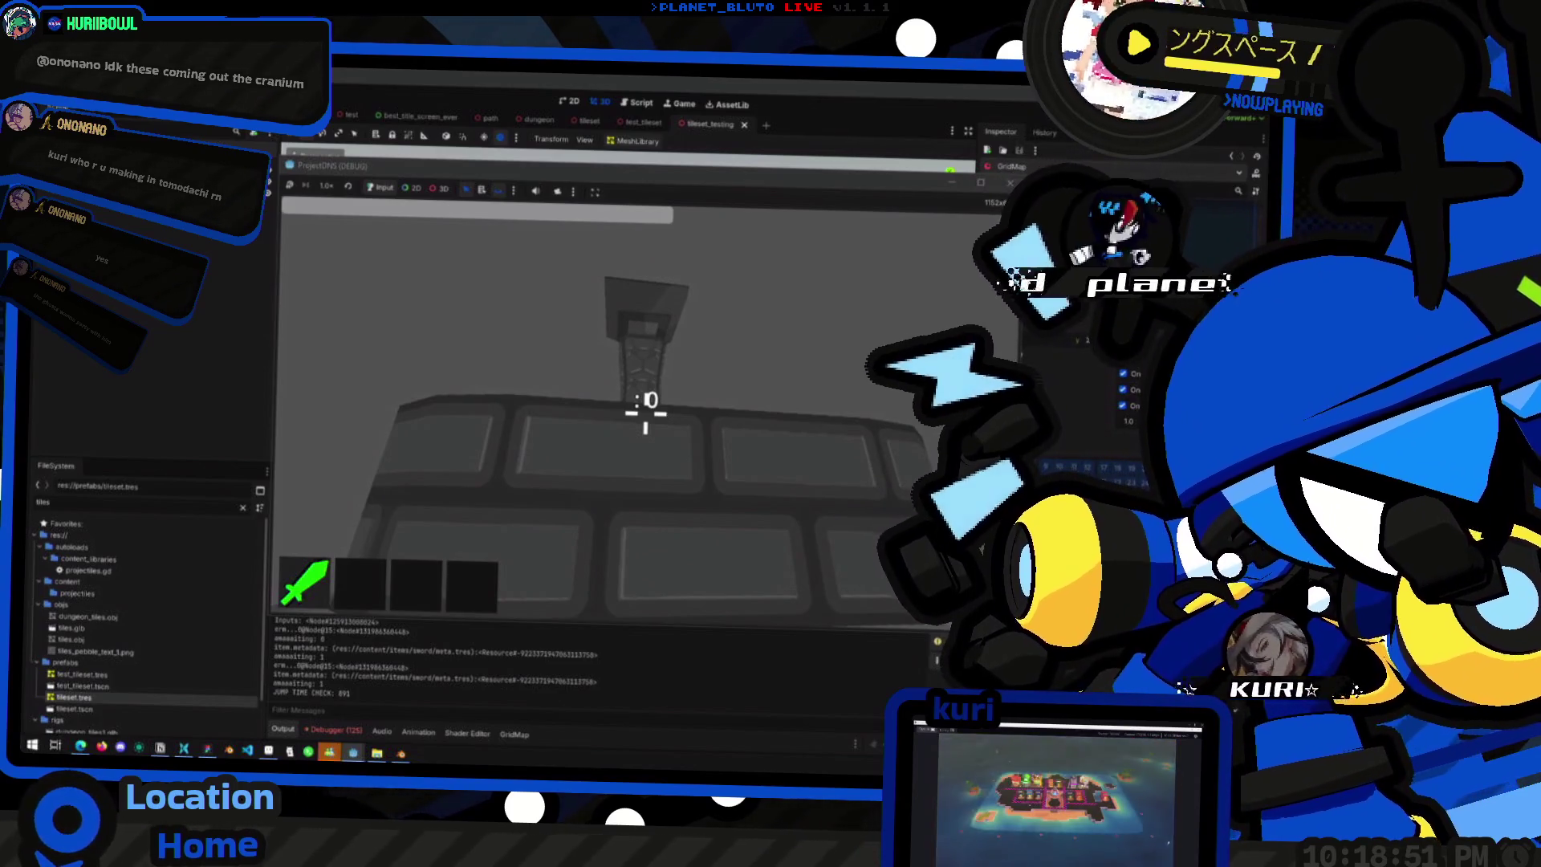
key("w")
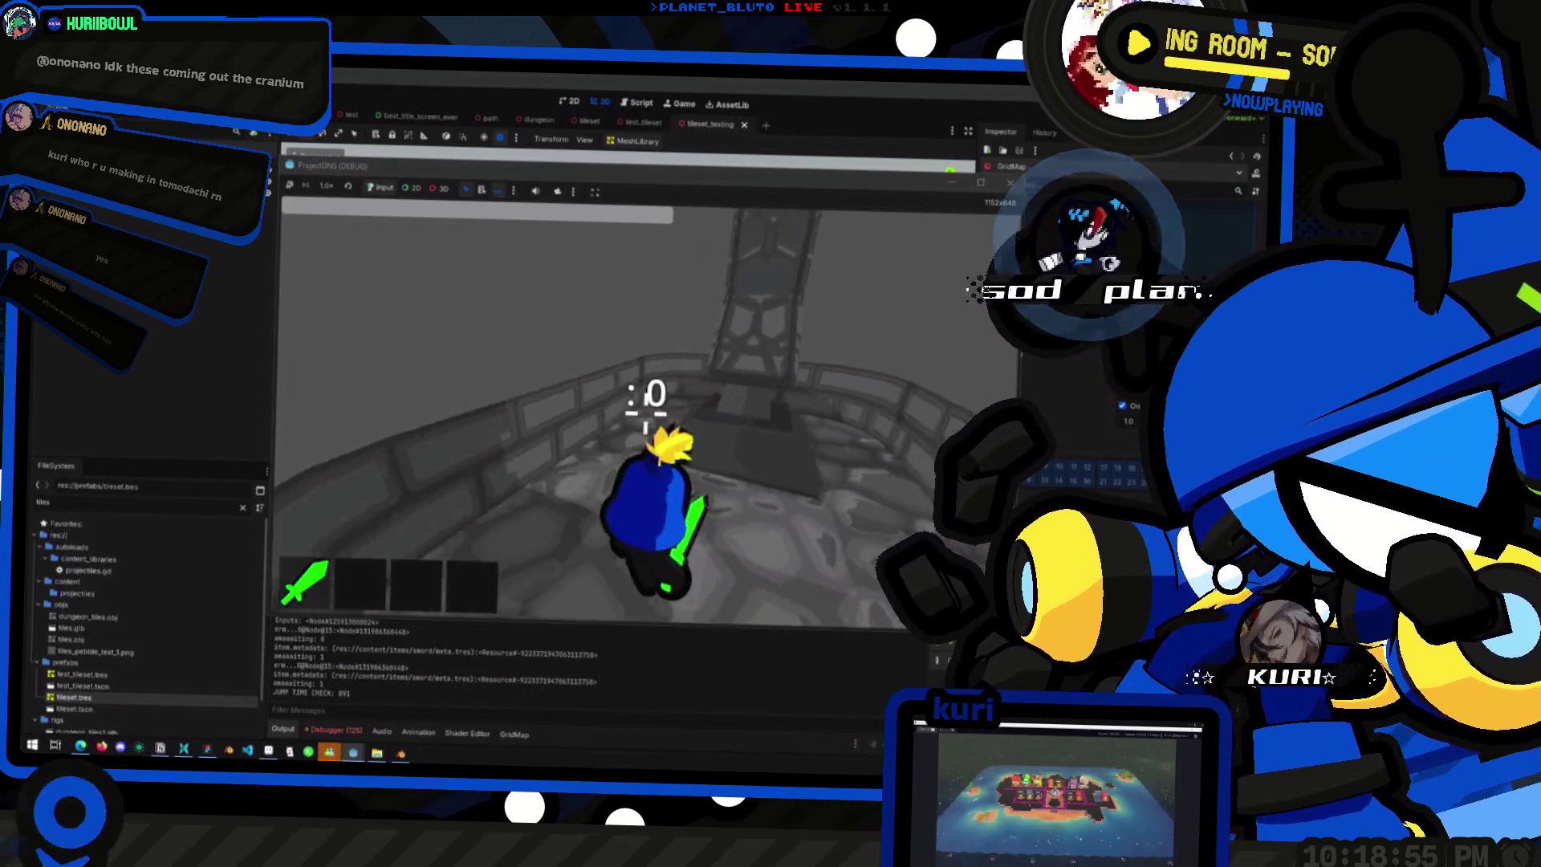
key("space")
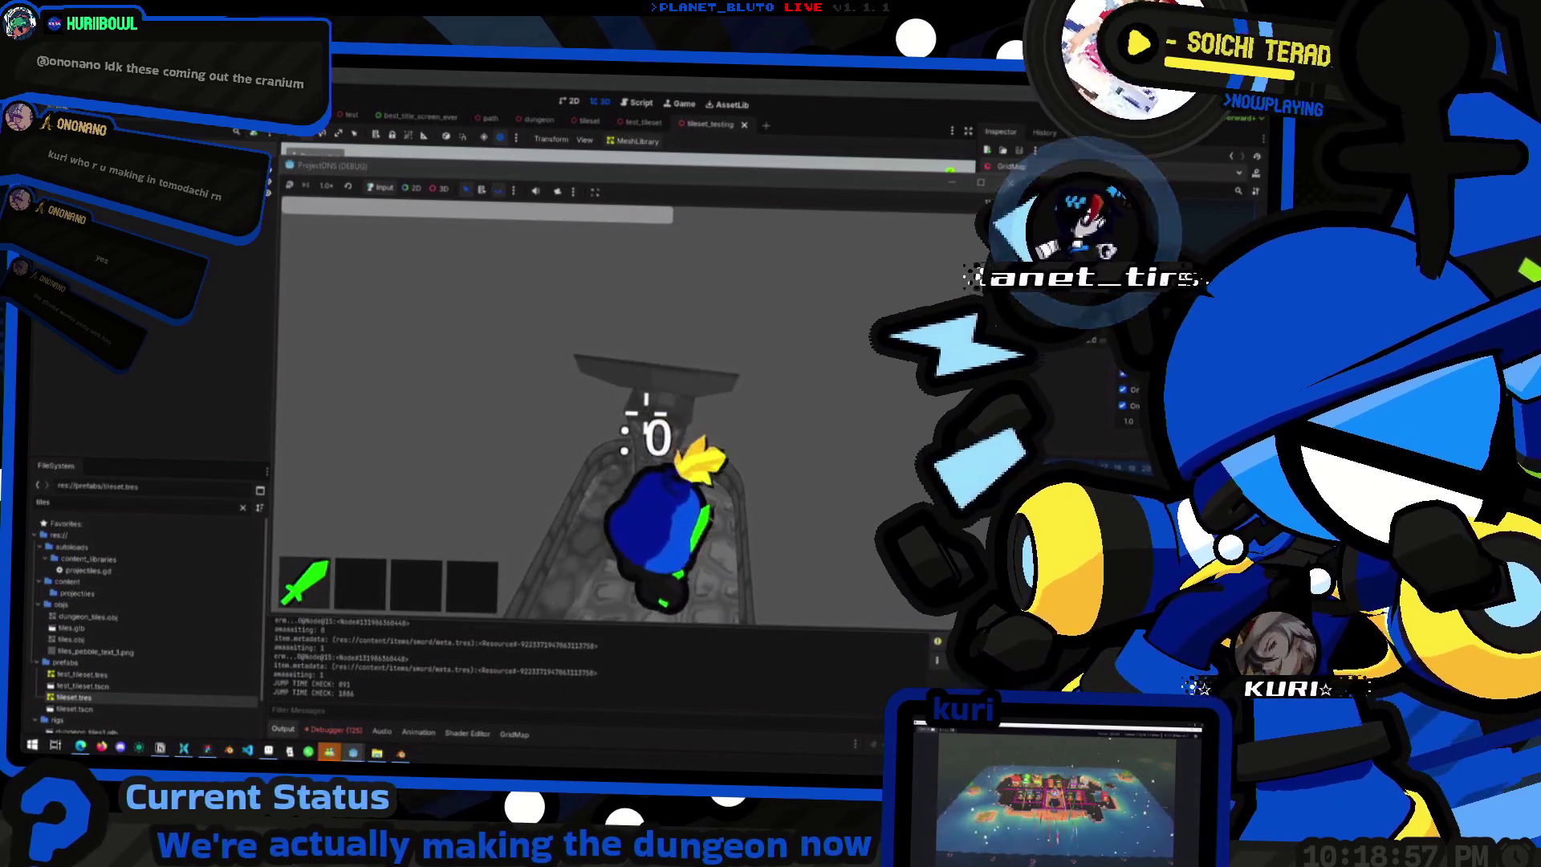
key("a")
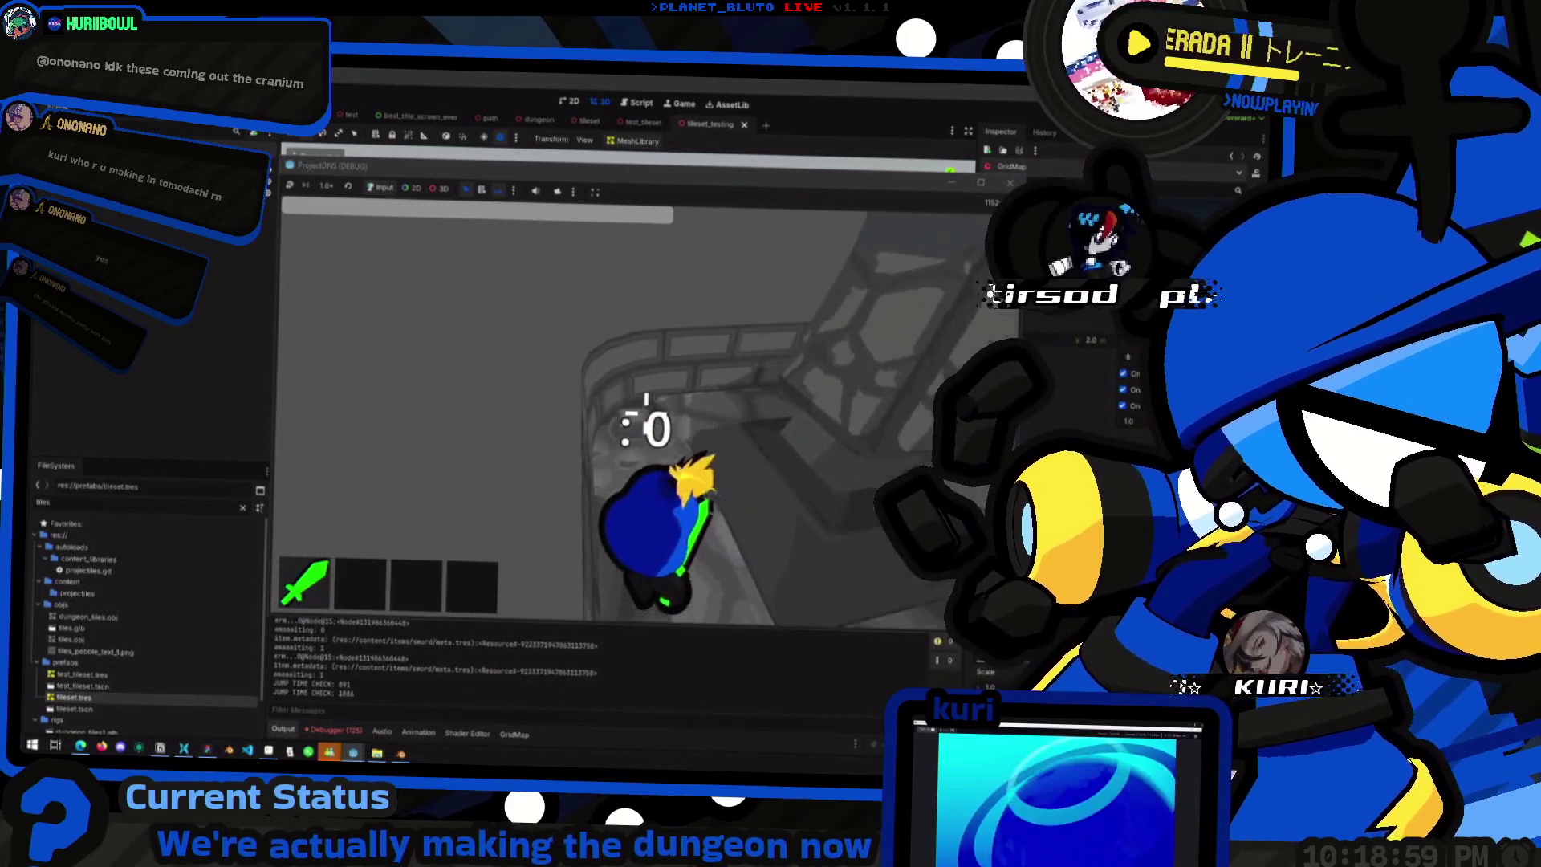
key("s")
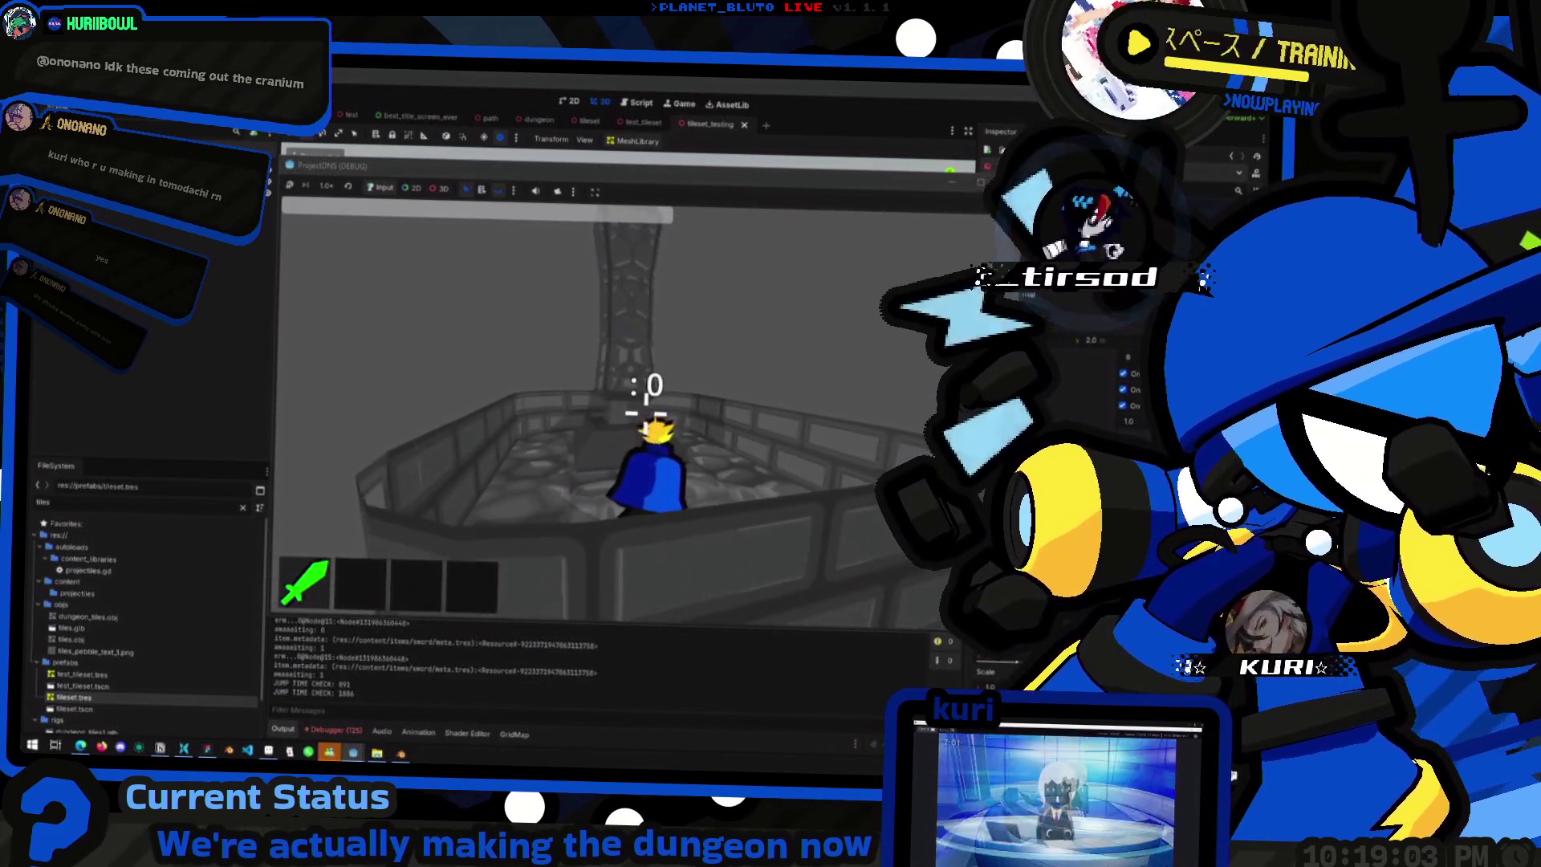
- Jump onto the tower ledge, pillar platform and dark ledge, then focus the game window
key("space")
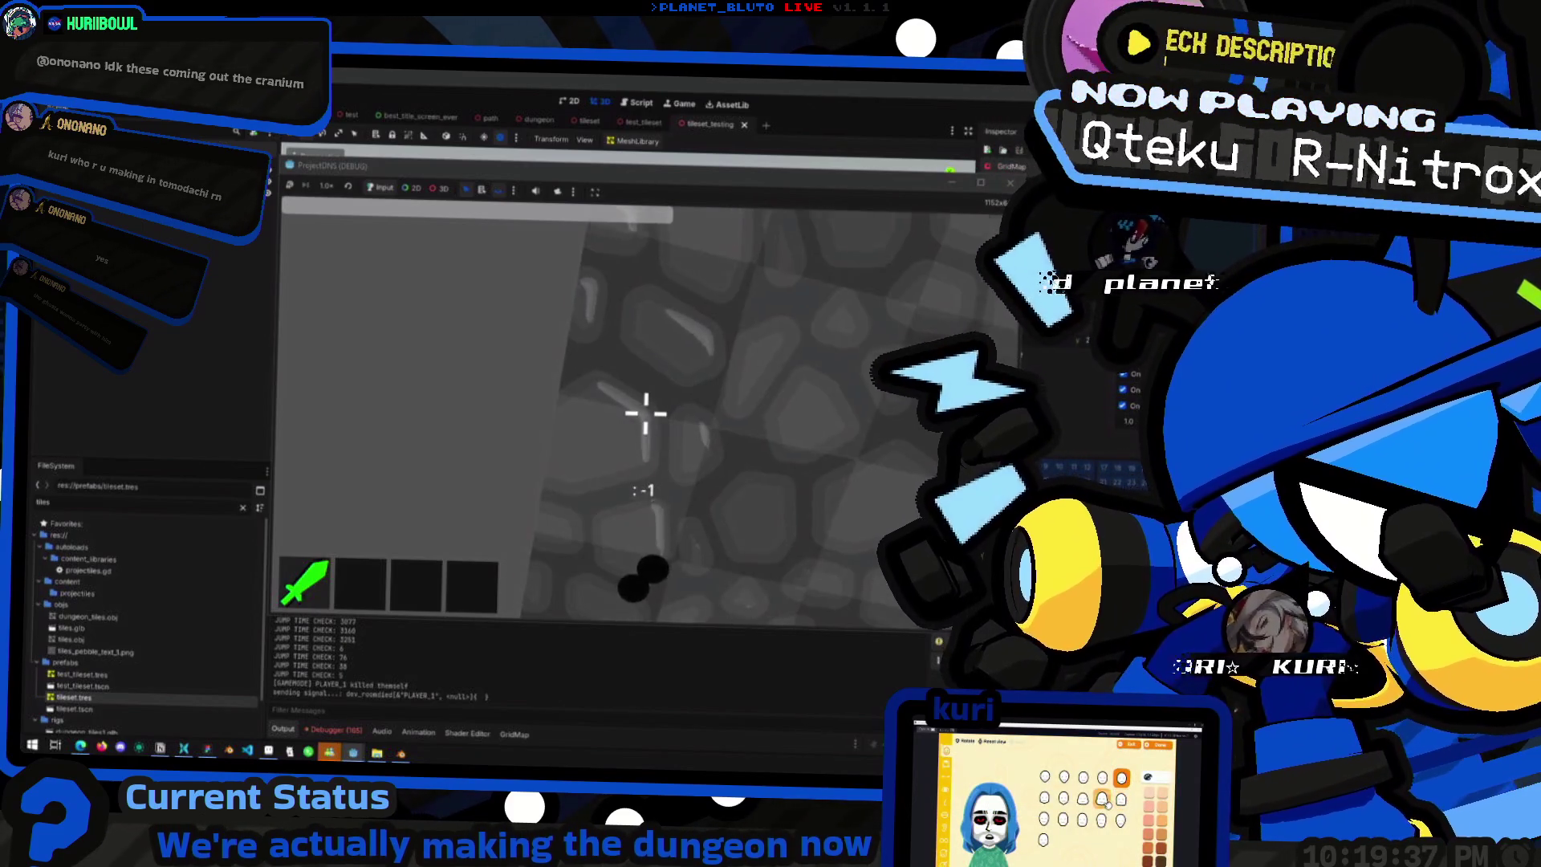
key("space")
key("space")
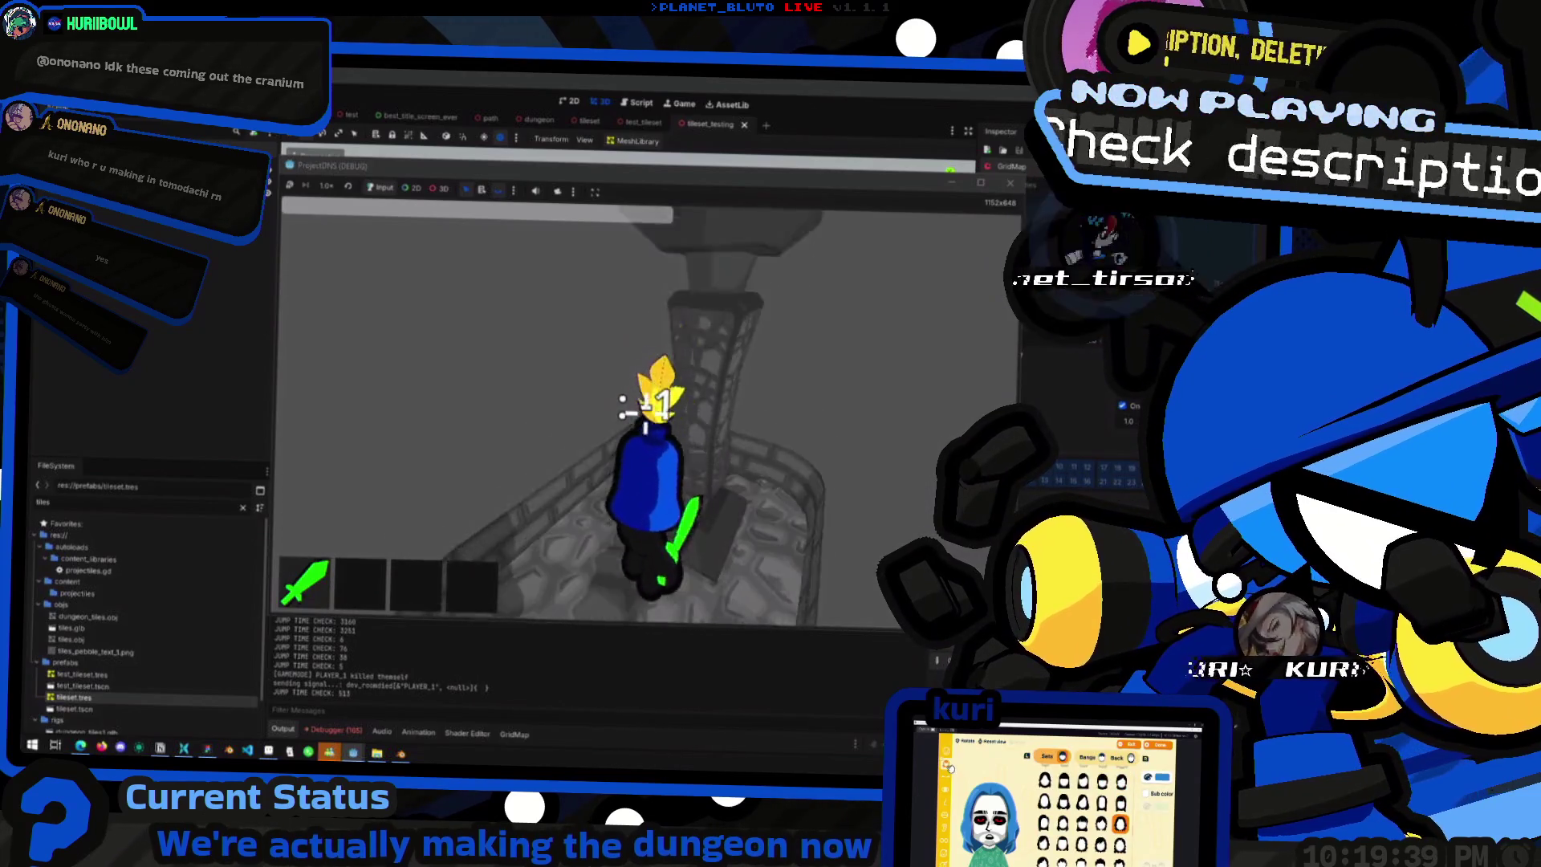
key("space")
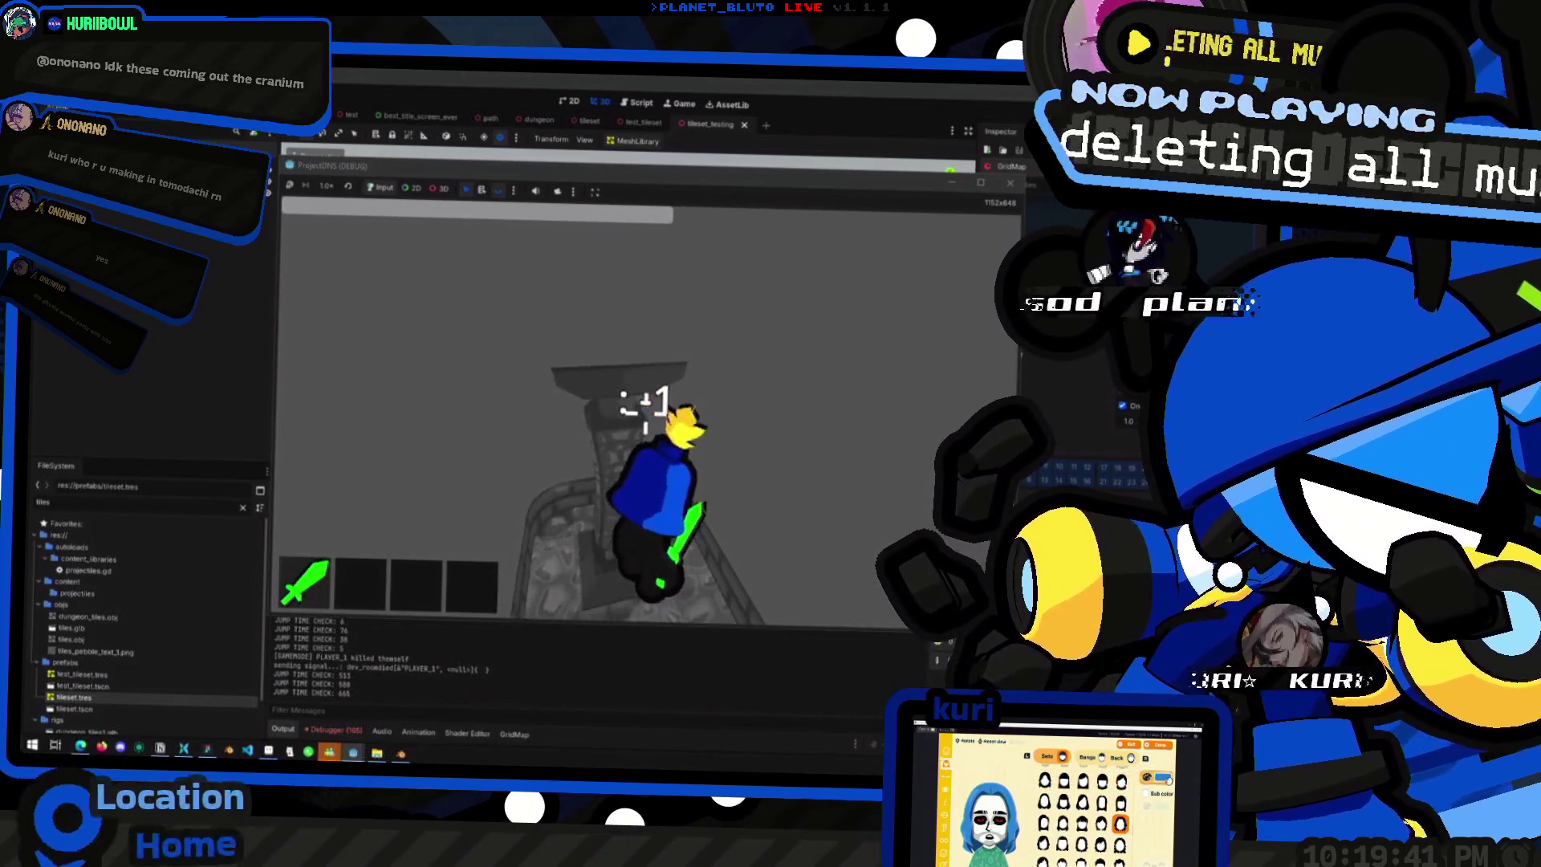
key("space")
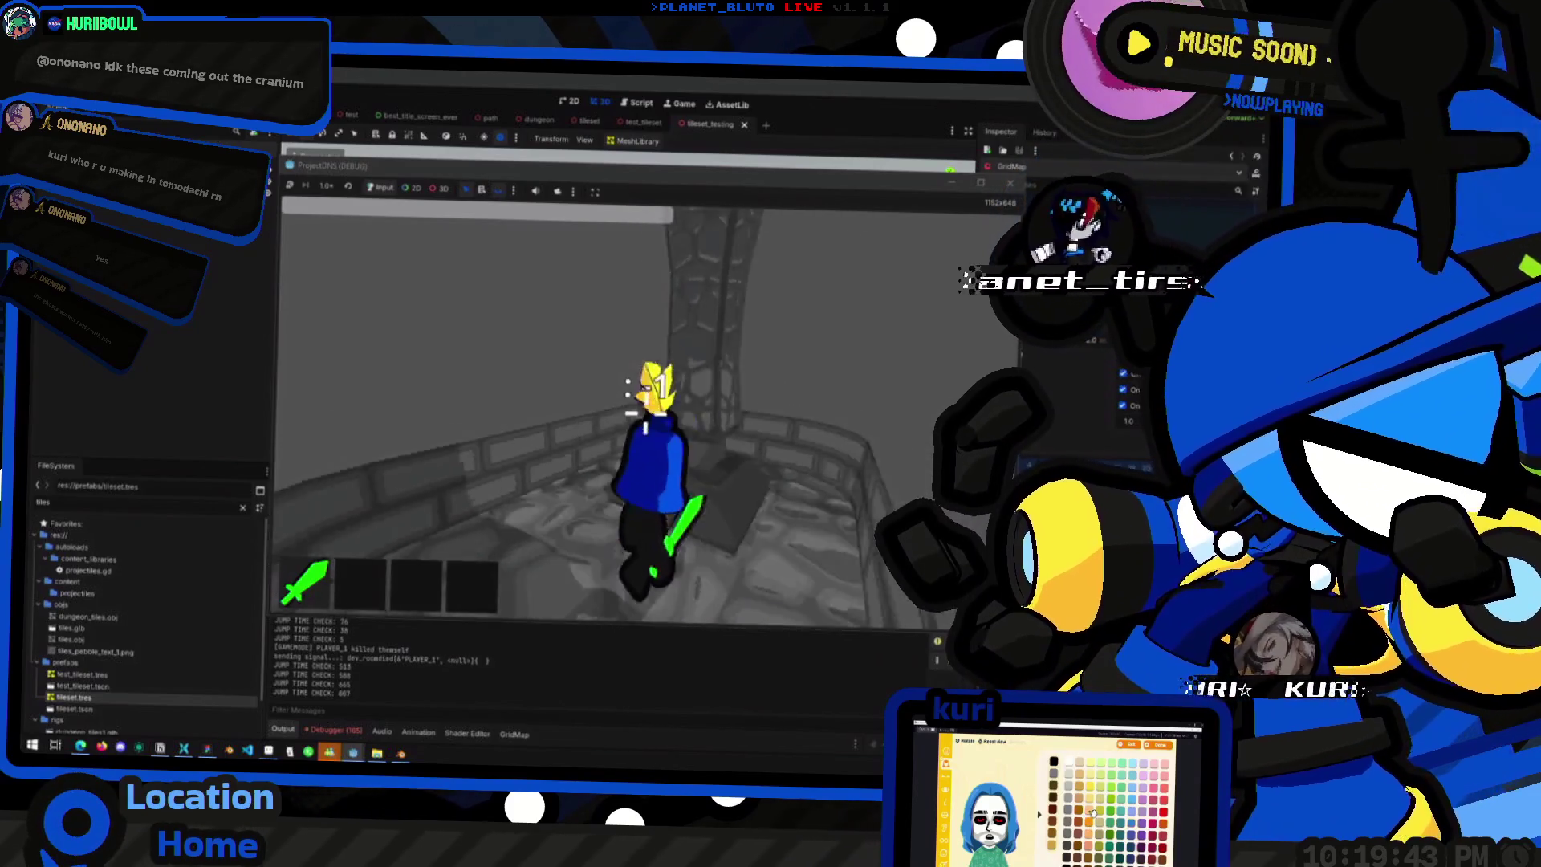
key("space")
key("space")
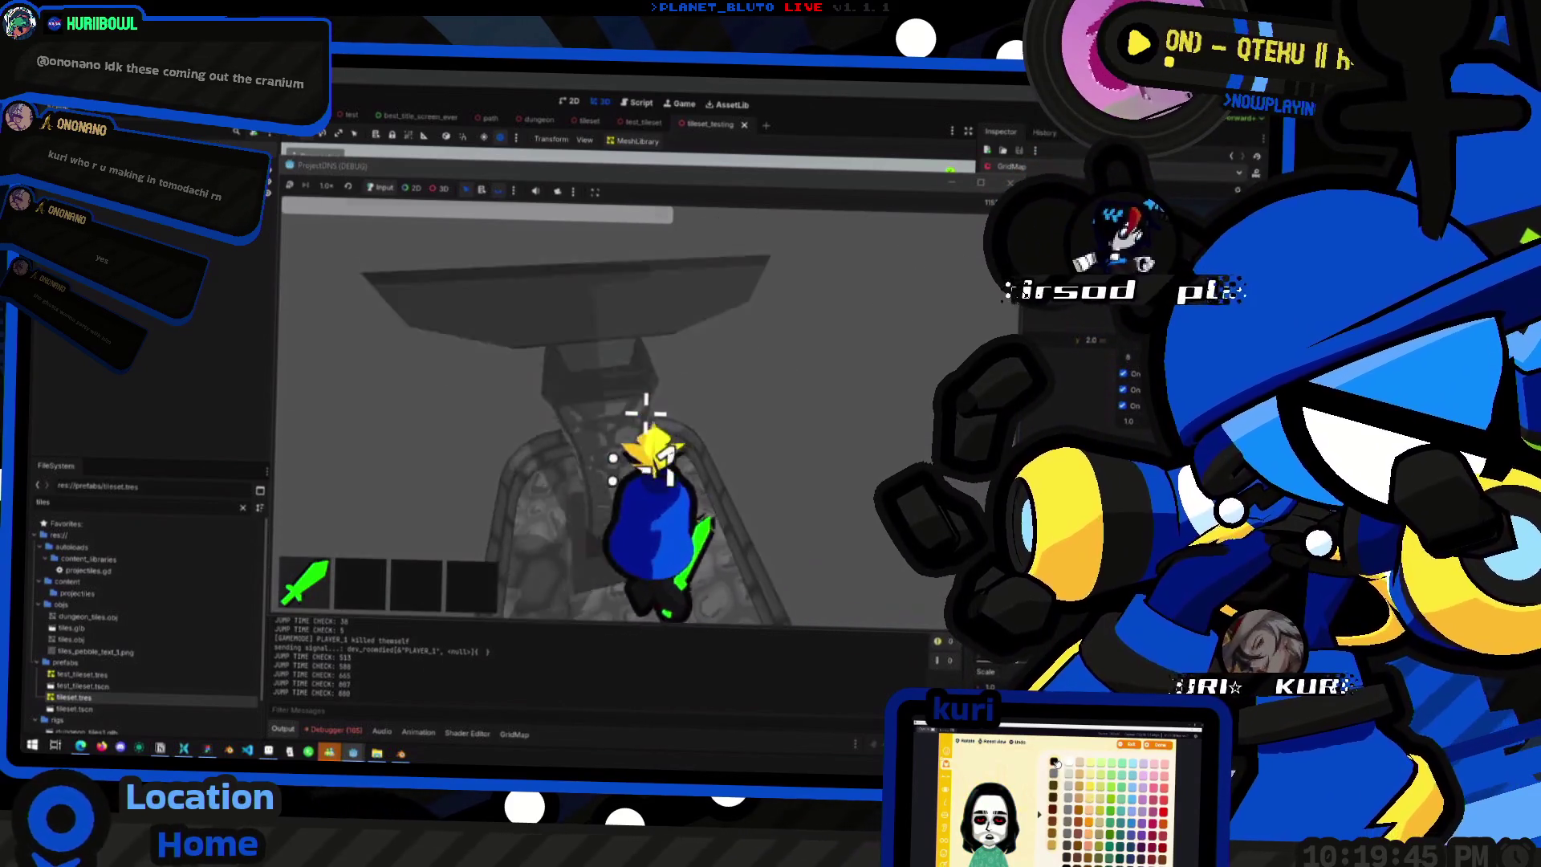
key("space")
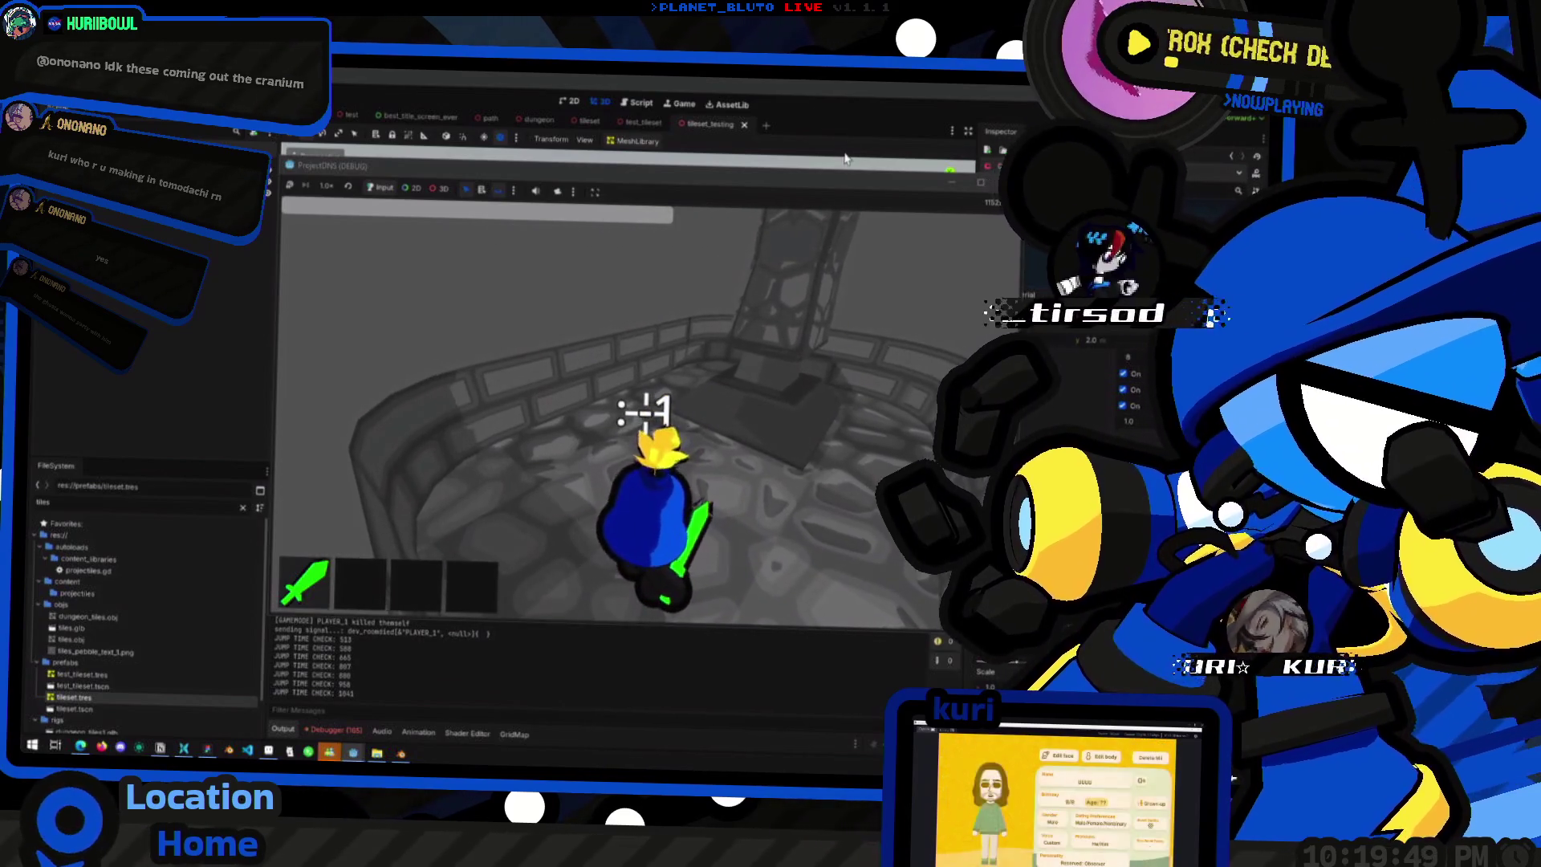
left_click(449, 191)
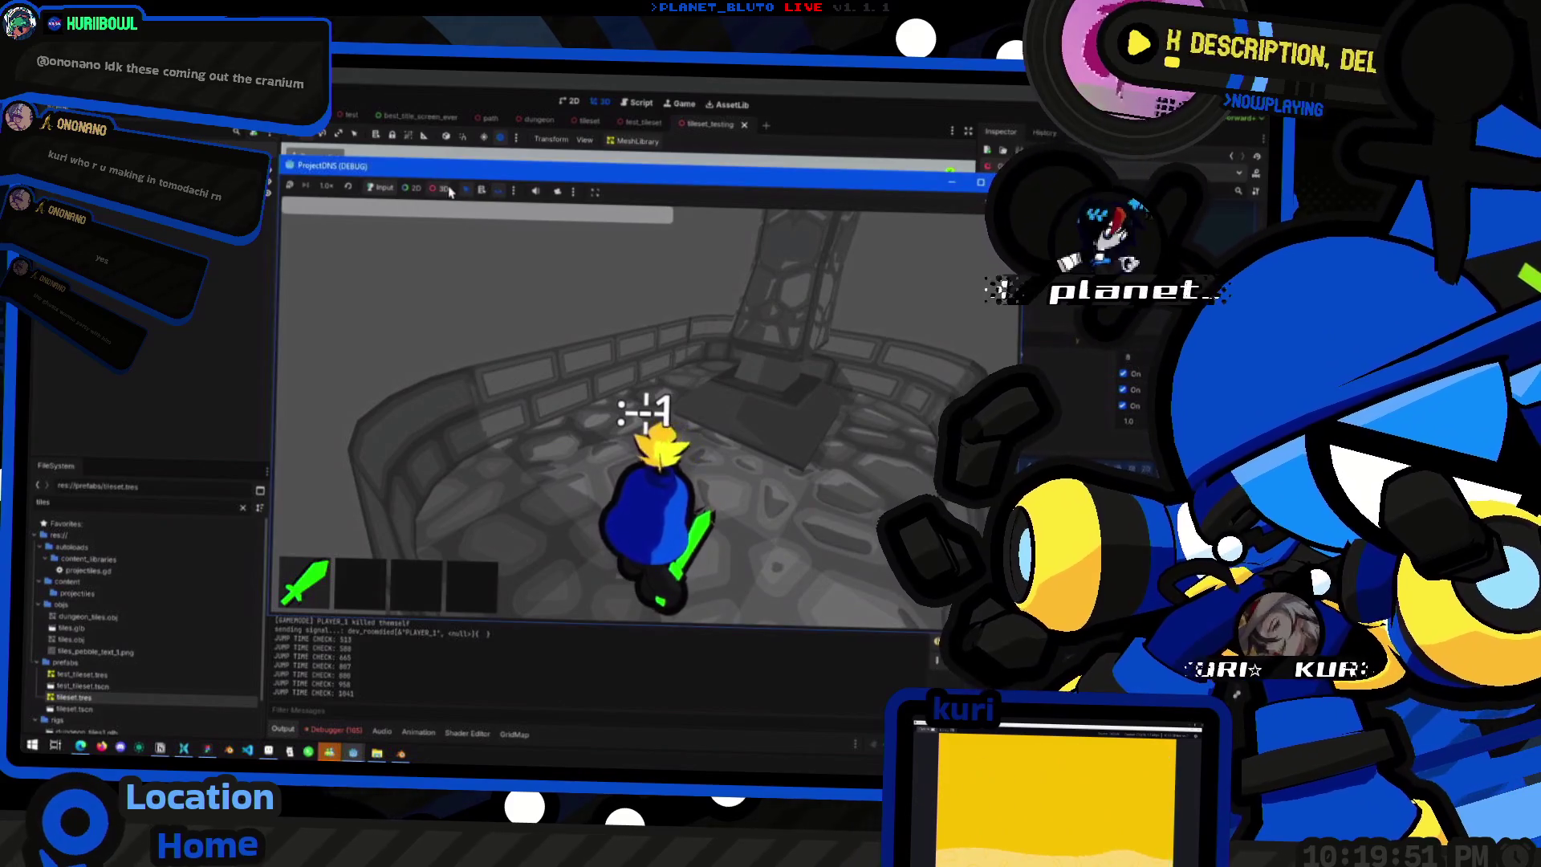
- Maximize the game window and zoom out to see the whole pillar platform
double_click(592, 166)
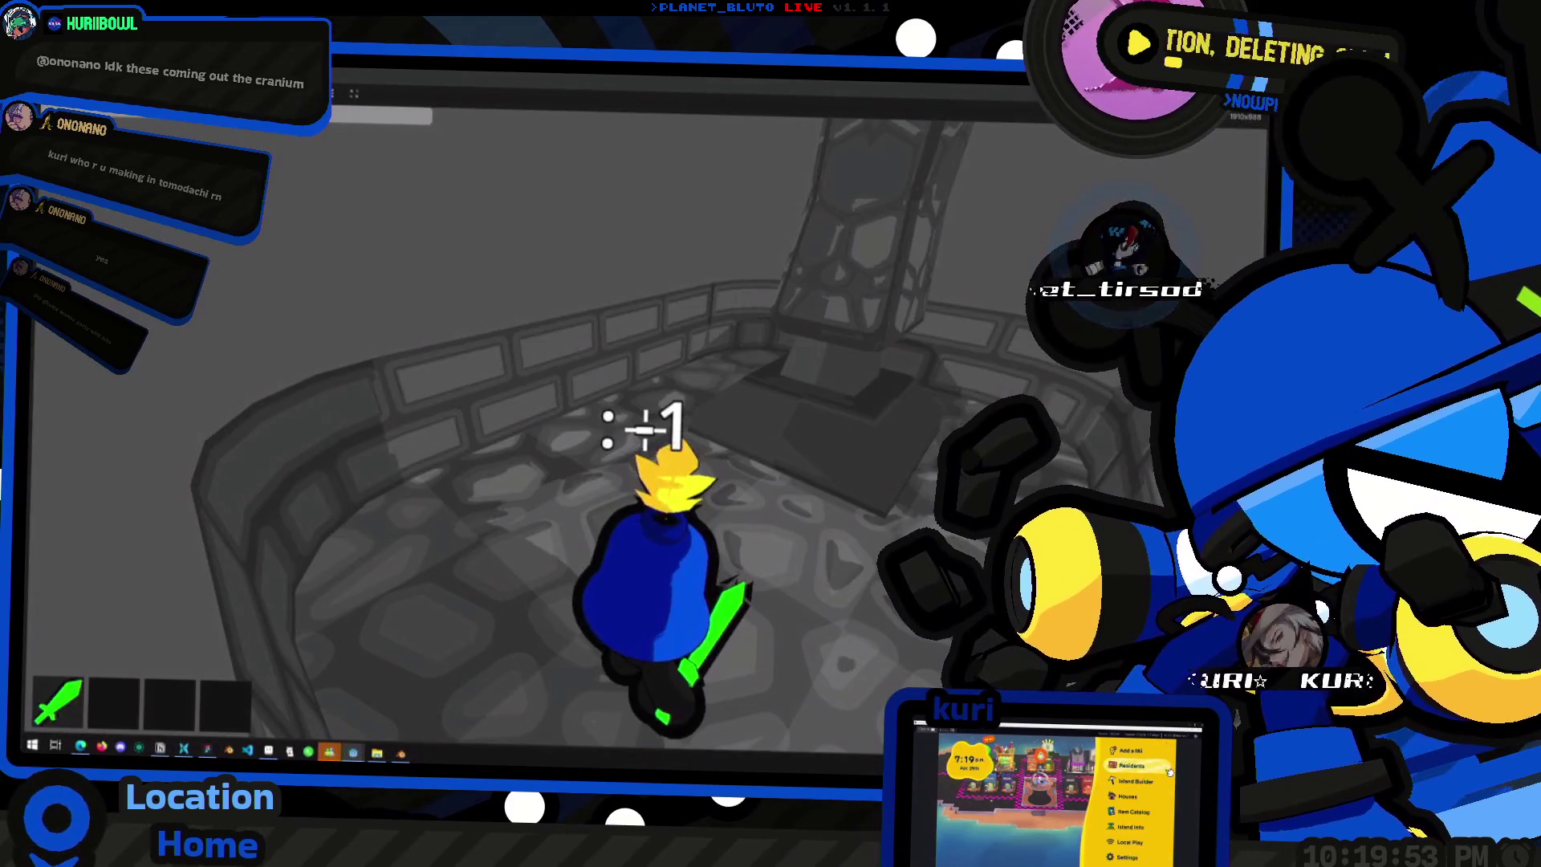
key("w")
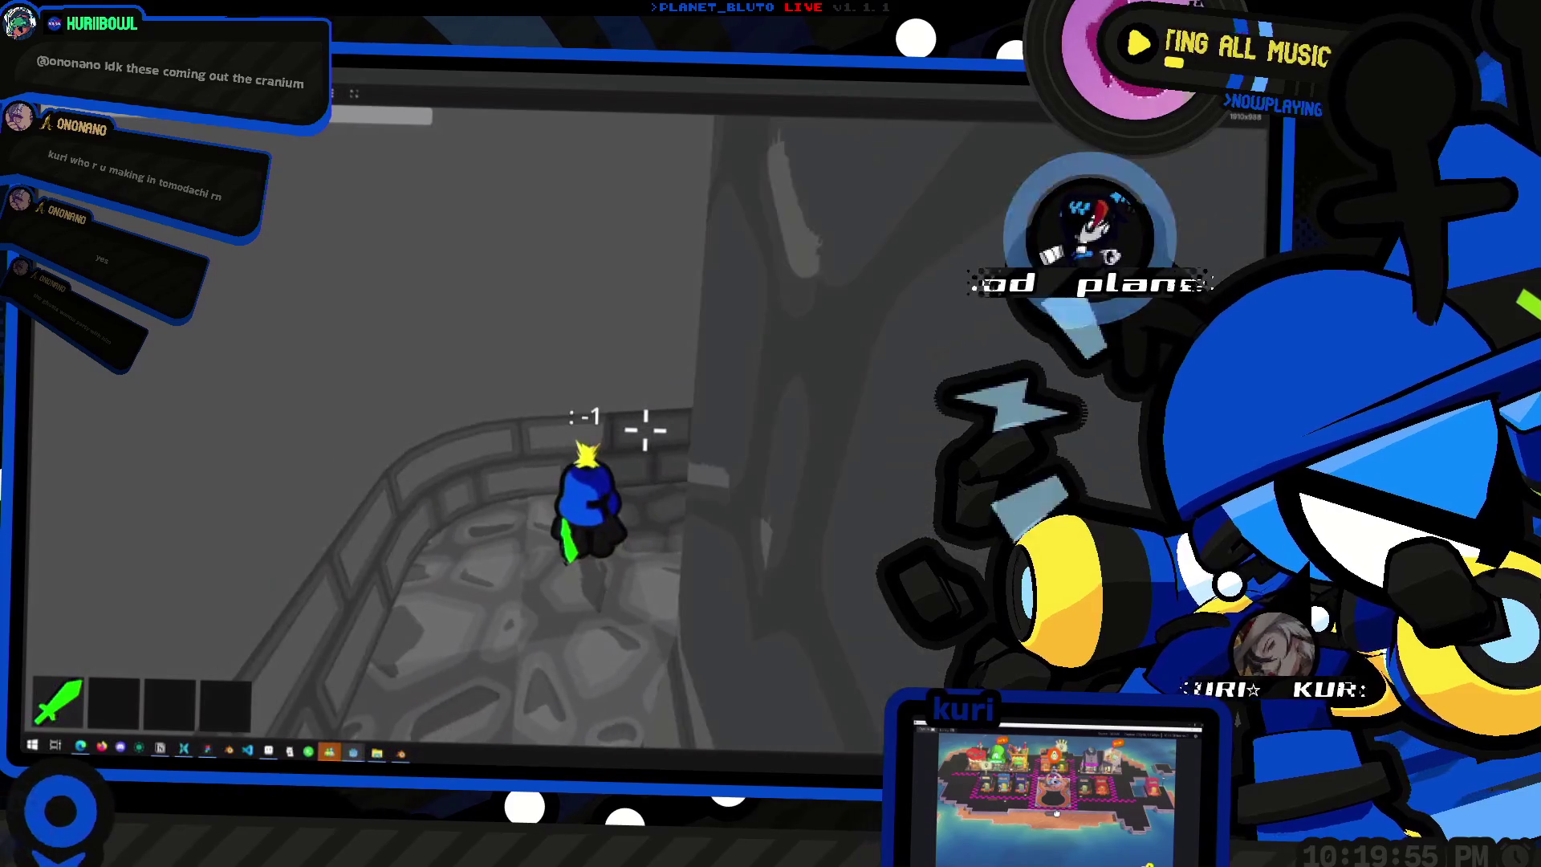
scroll(645, 432, "down", 5)
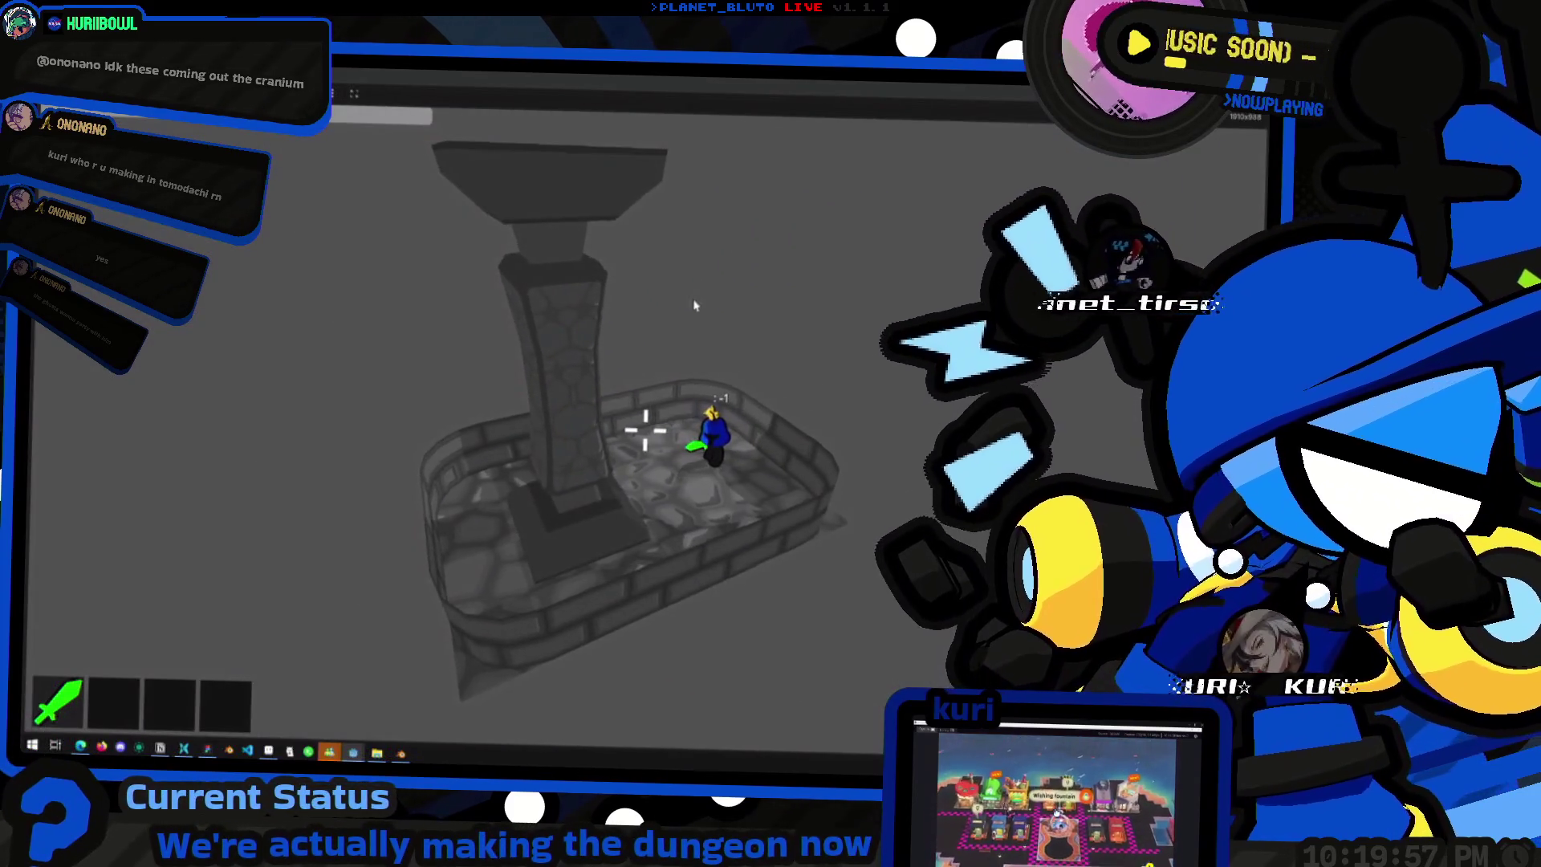
key("super+Tab")
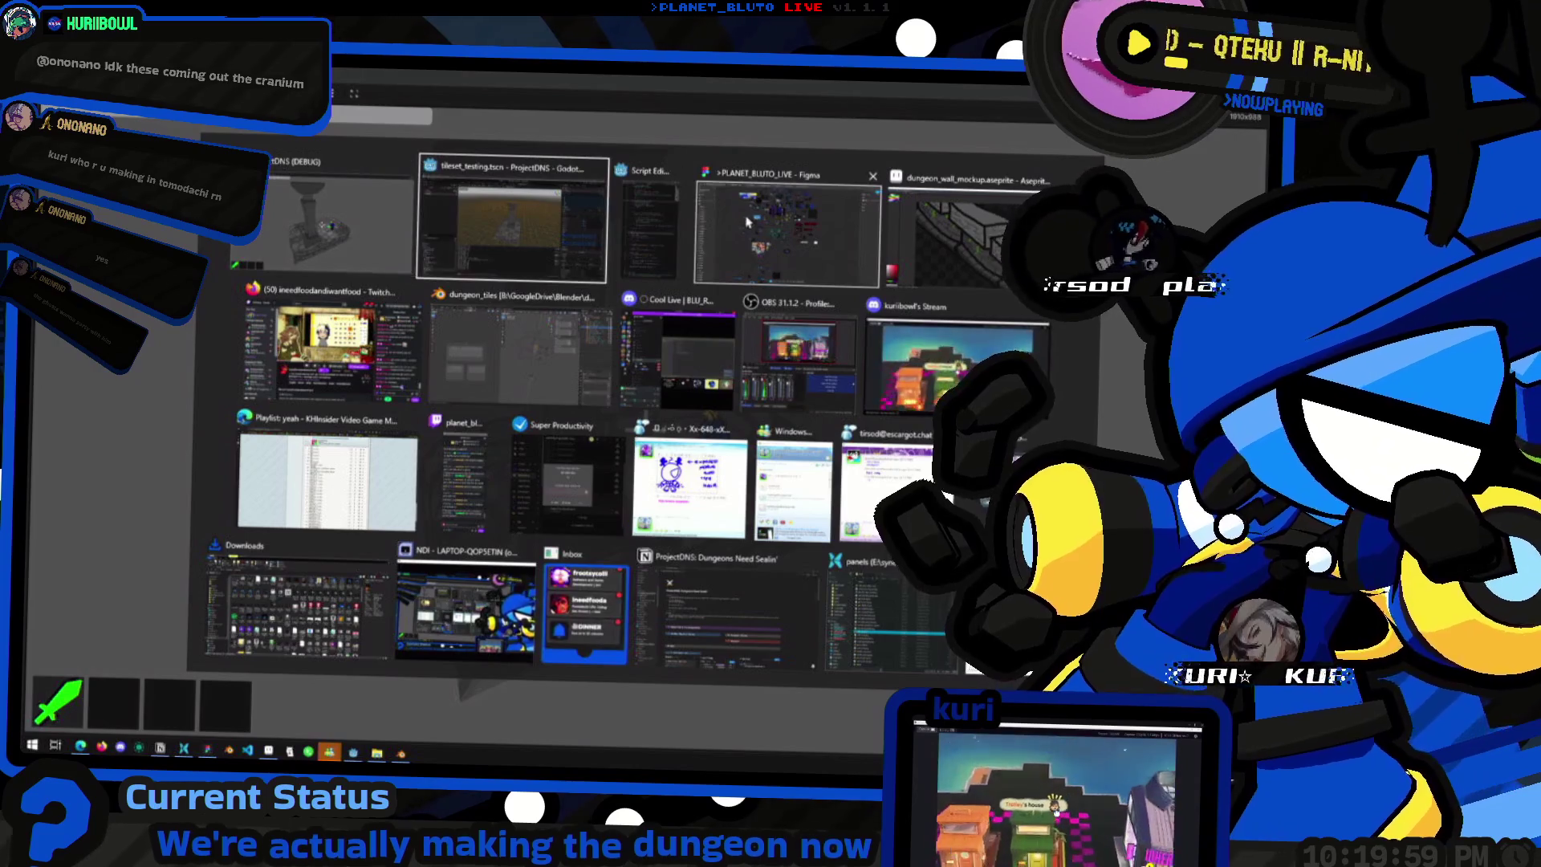
left_click(275, 208)
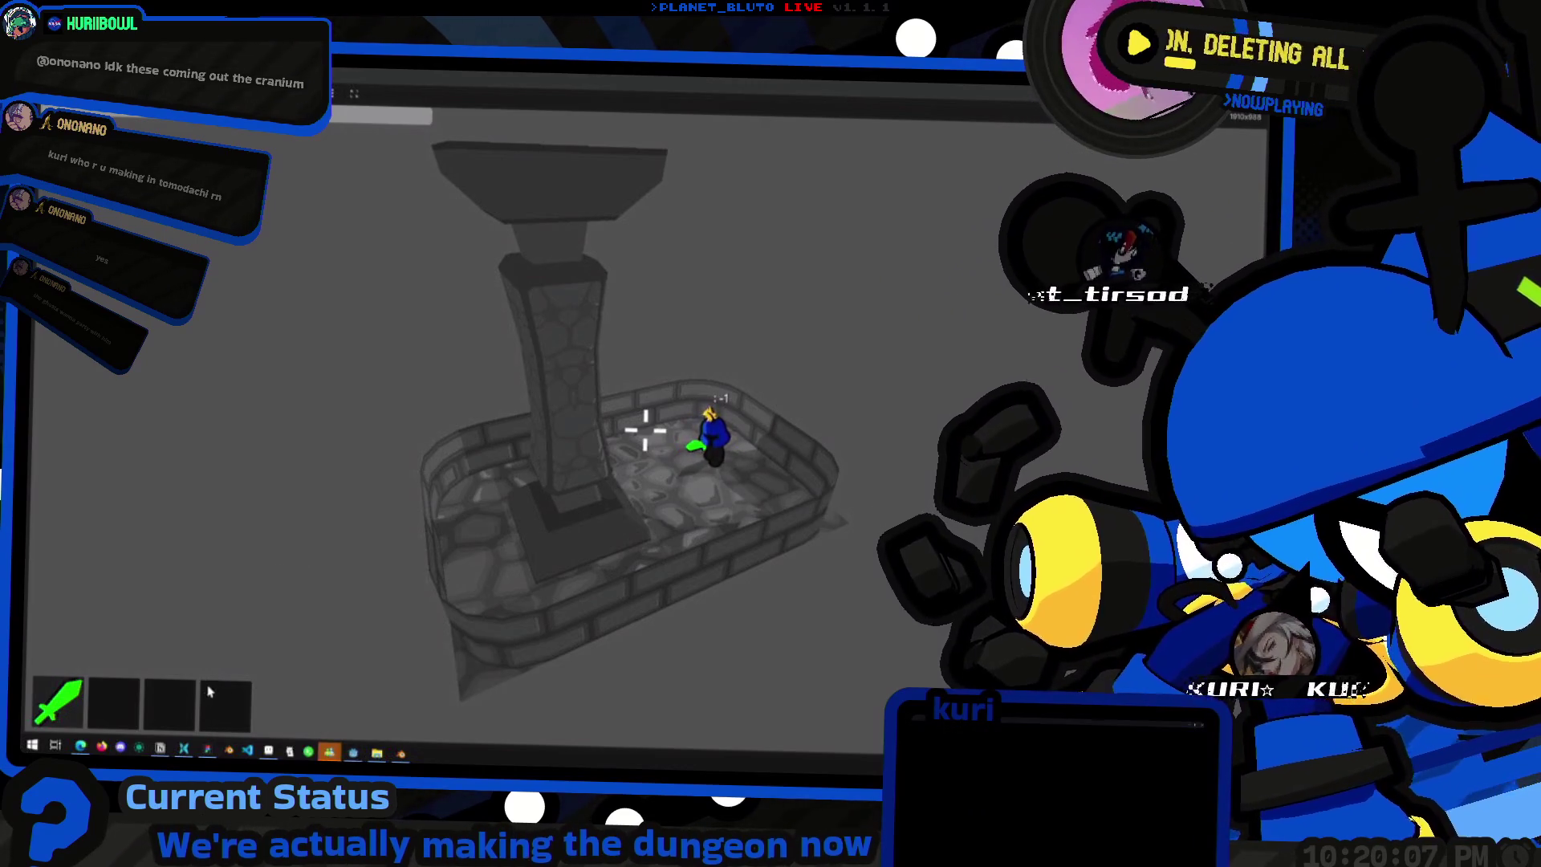
- Launch a second Godot instance from Start > Productive
left_click(36, 745)
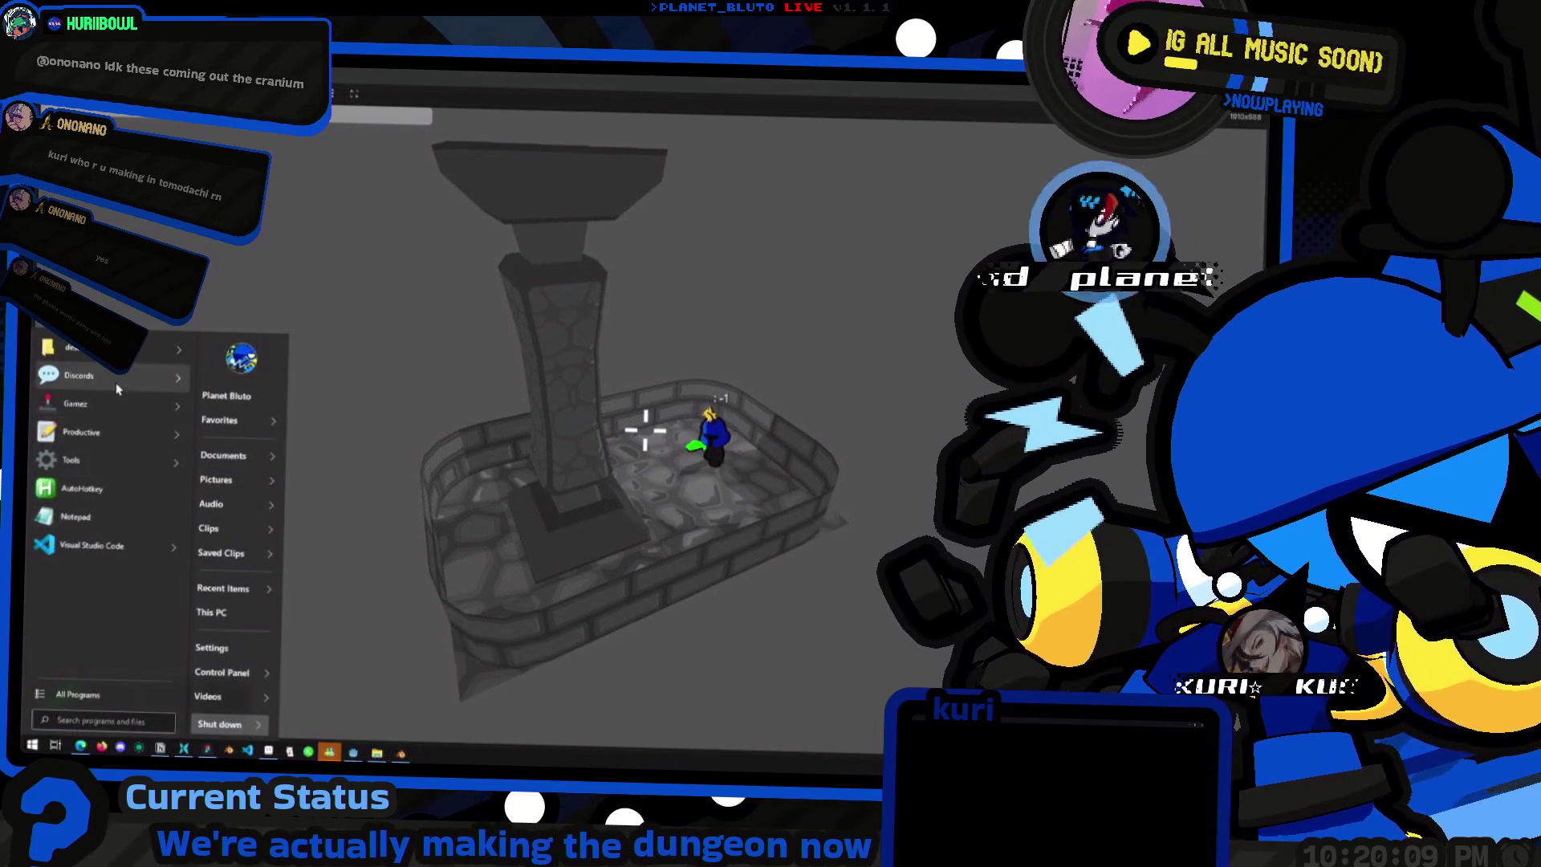
mouse_move(86, 433)
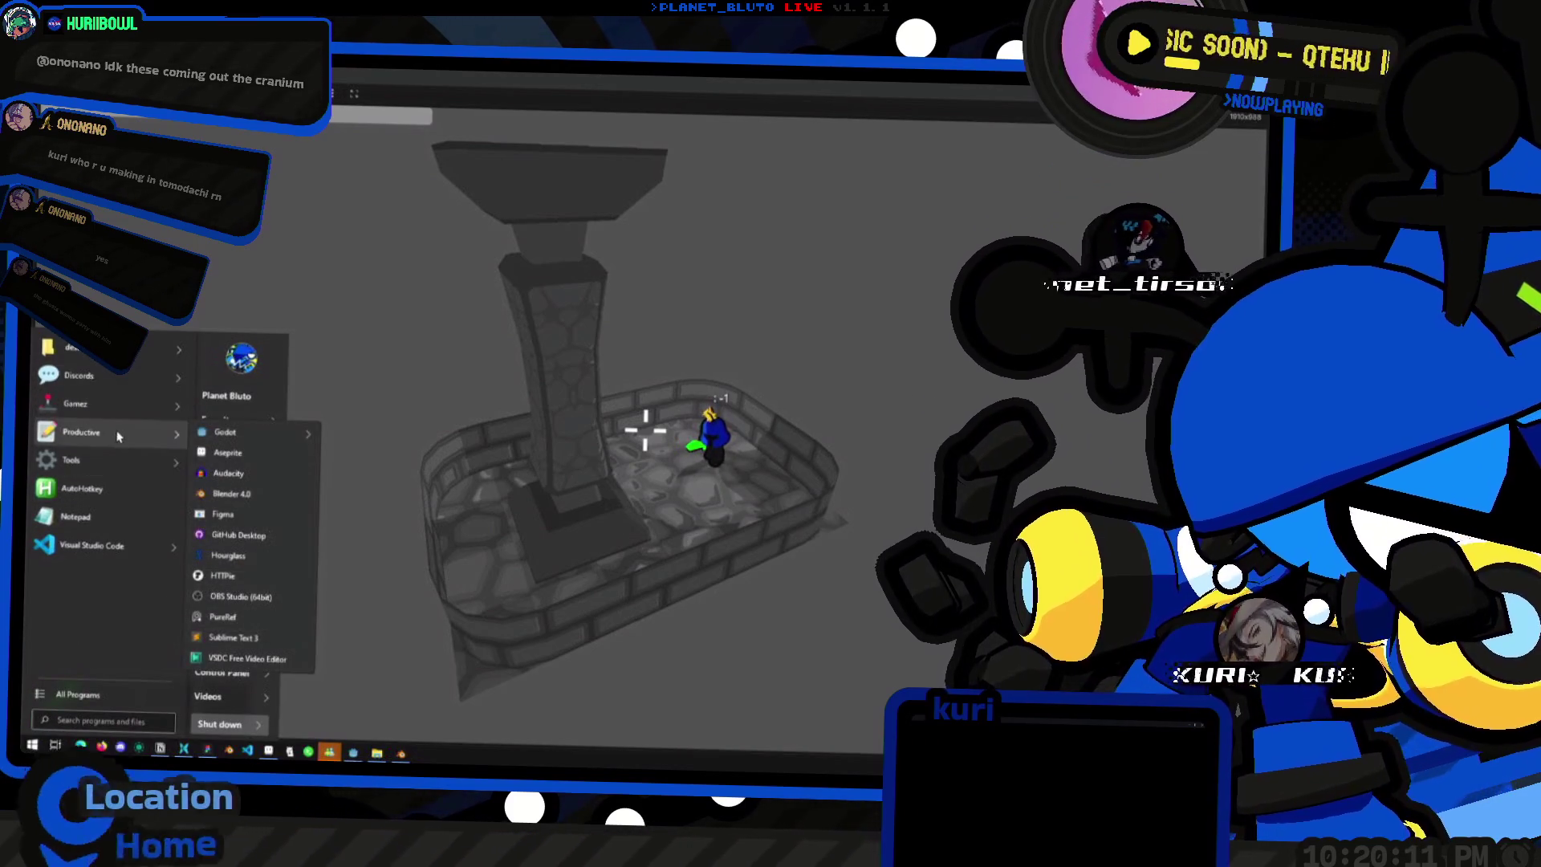
mouse_move(227, 431)
left_click(409, 525)
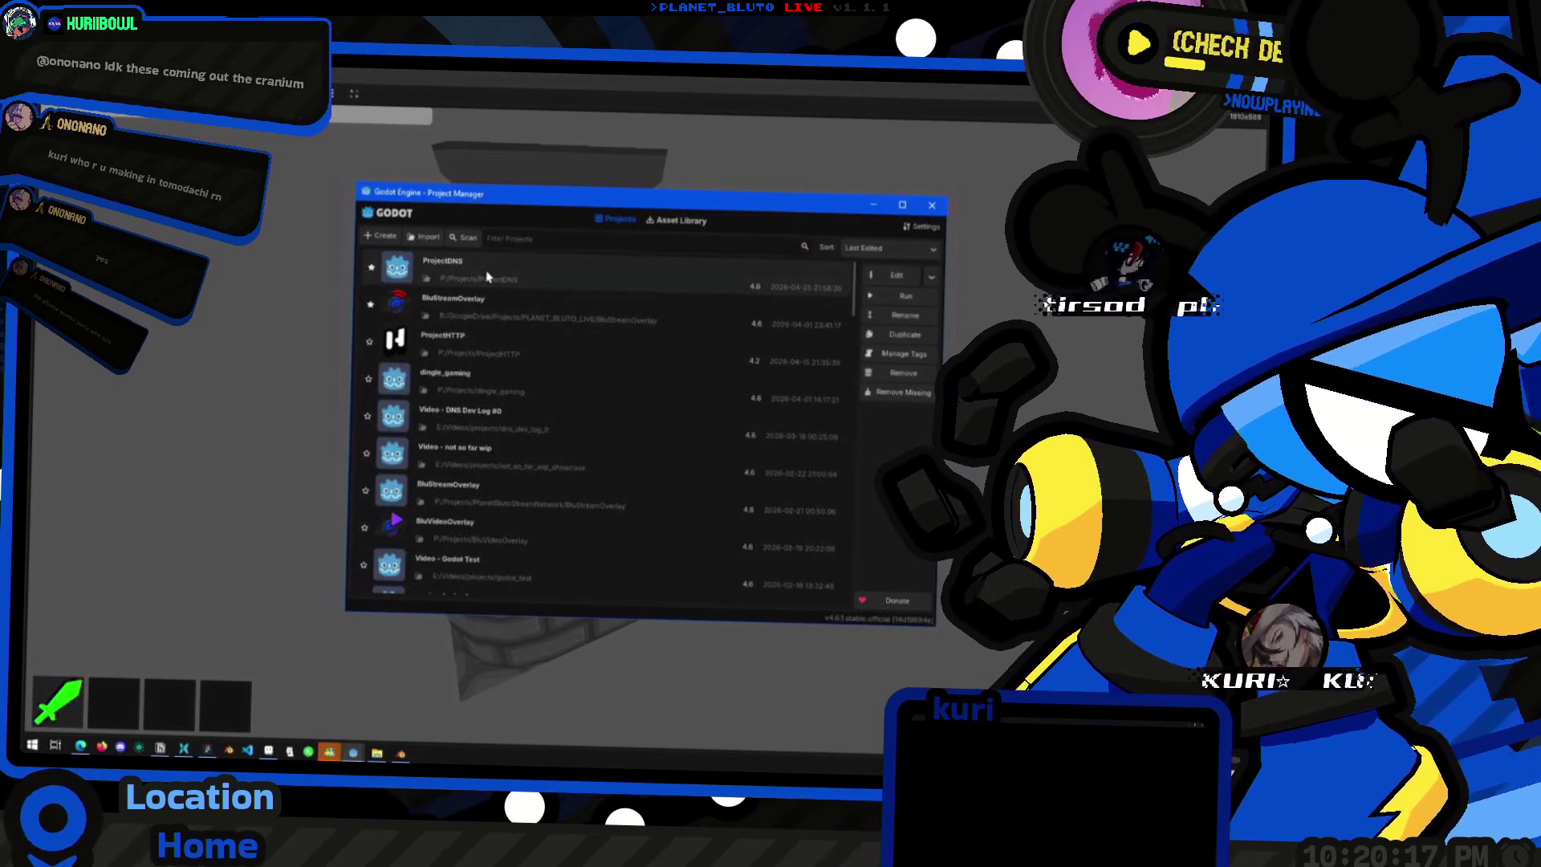
- Run ProjectDNS, keep the Knight class, and connect to 127.0.0.1
double_click(602, 454)
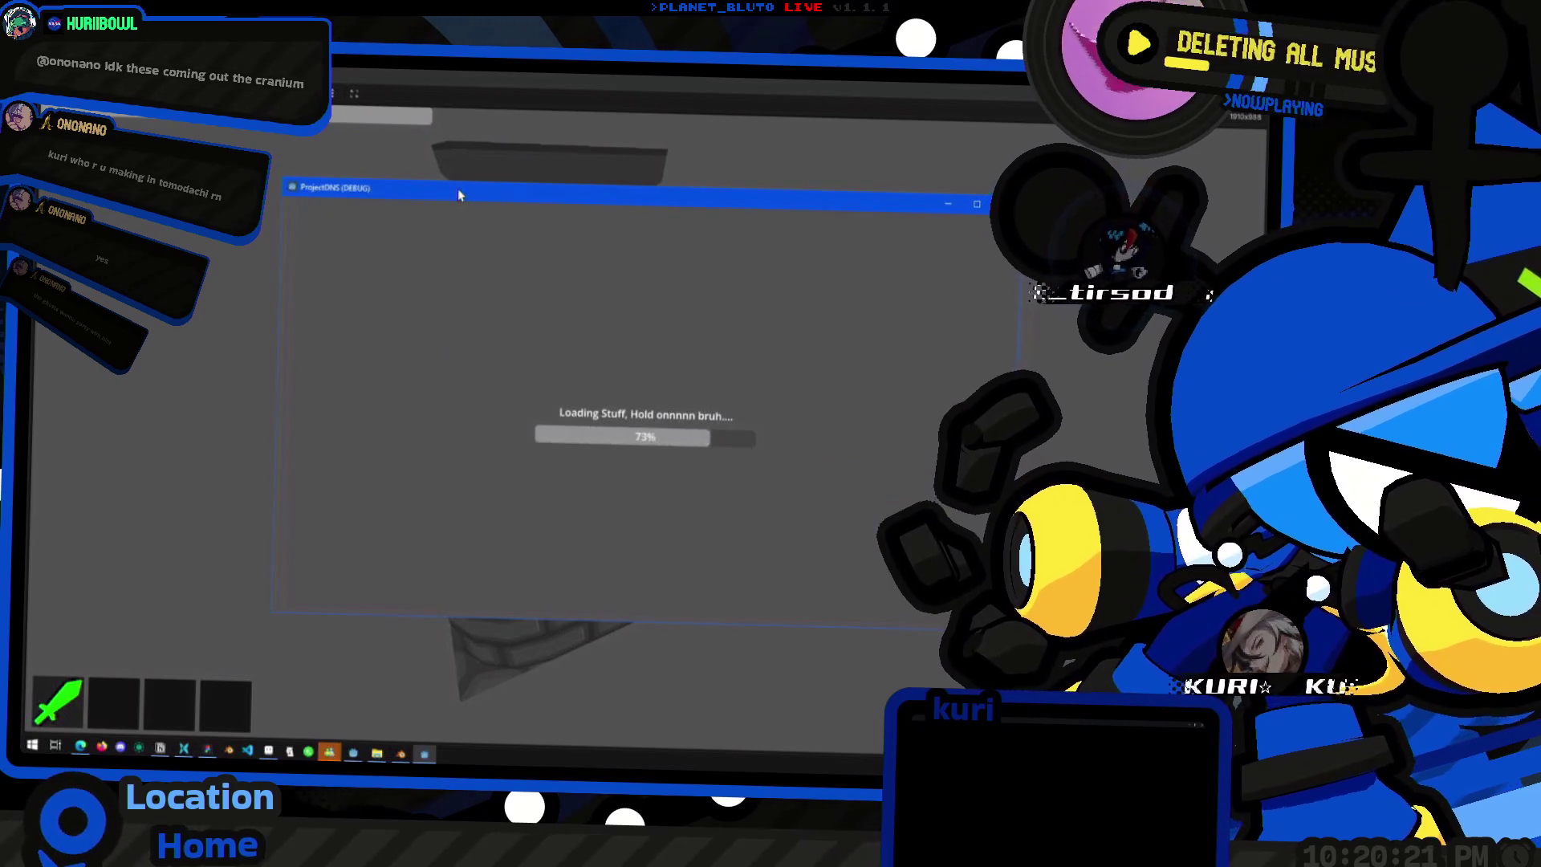
left_click(444, 271)
left_click(447, 323)
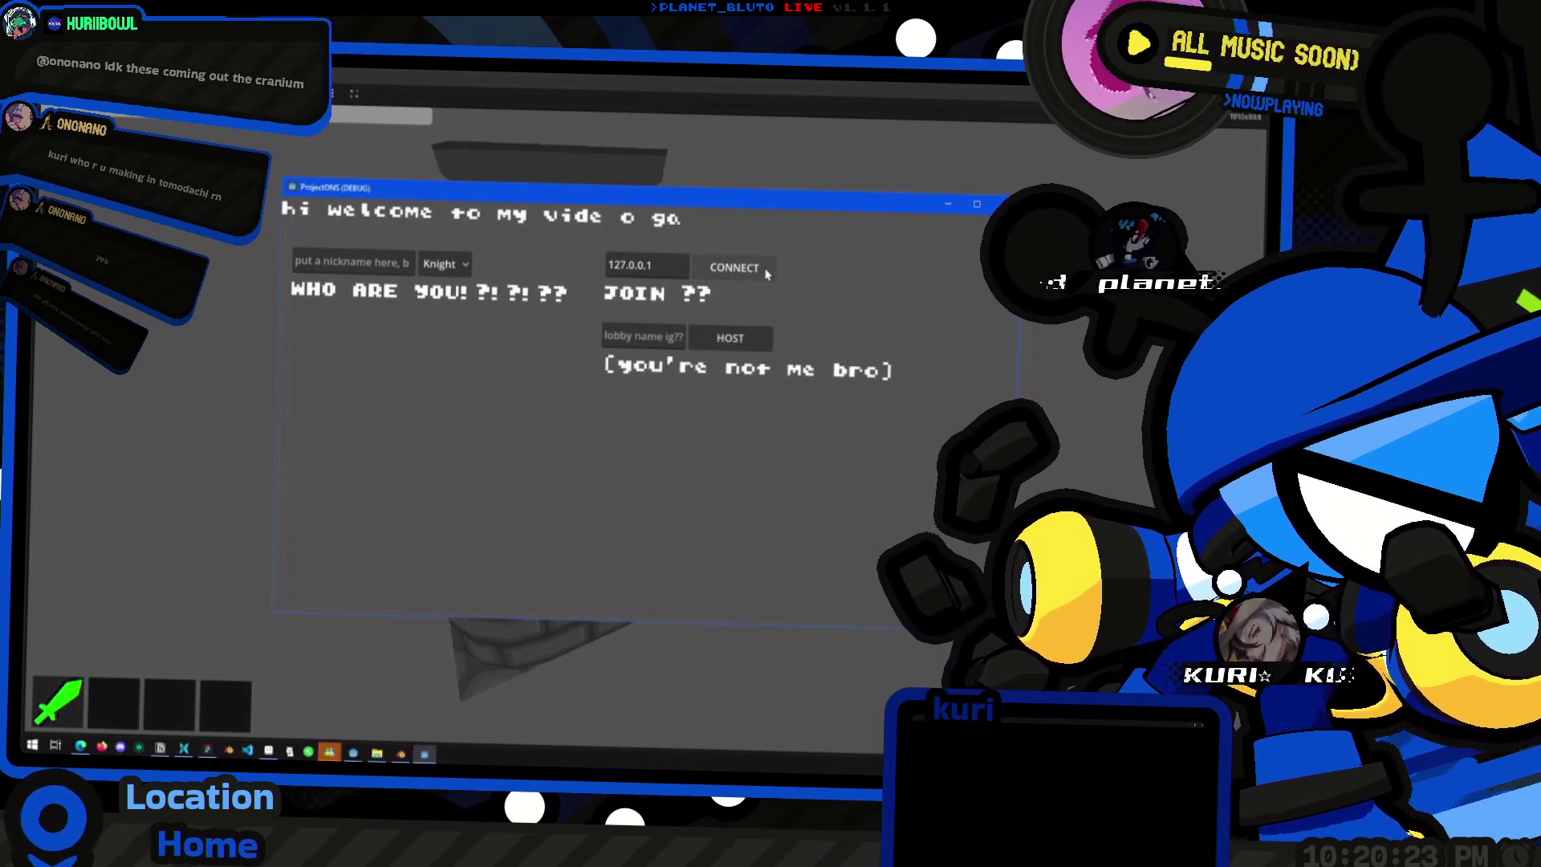
left_click(769, 278)
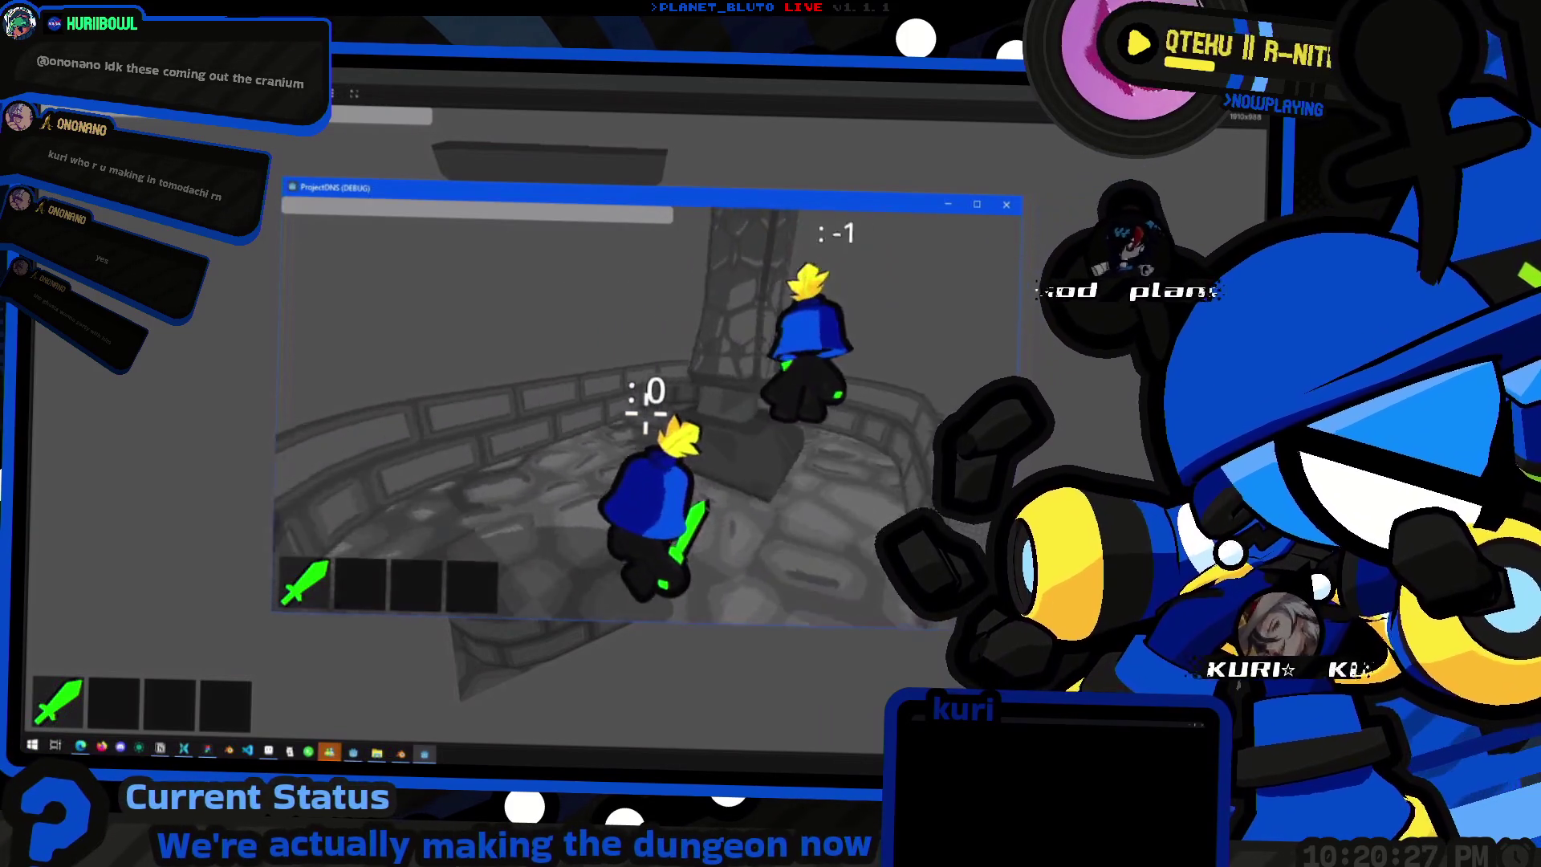
- In the second game window's console, run 'mon slime 1' to spawn a slime
scroll(645, 431, "down", 5)
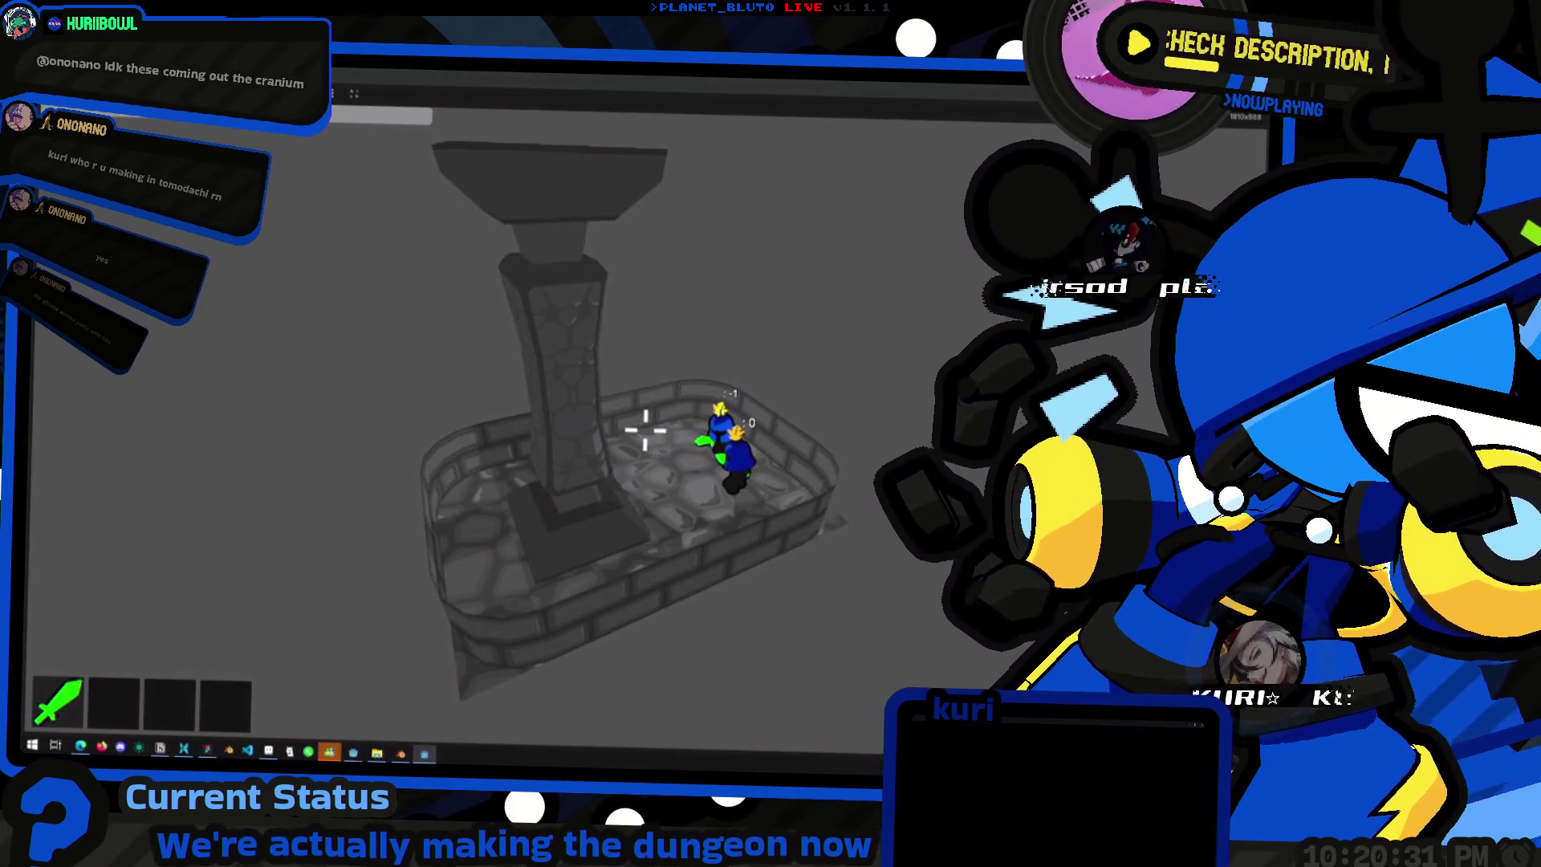
key("grave")
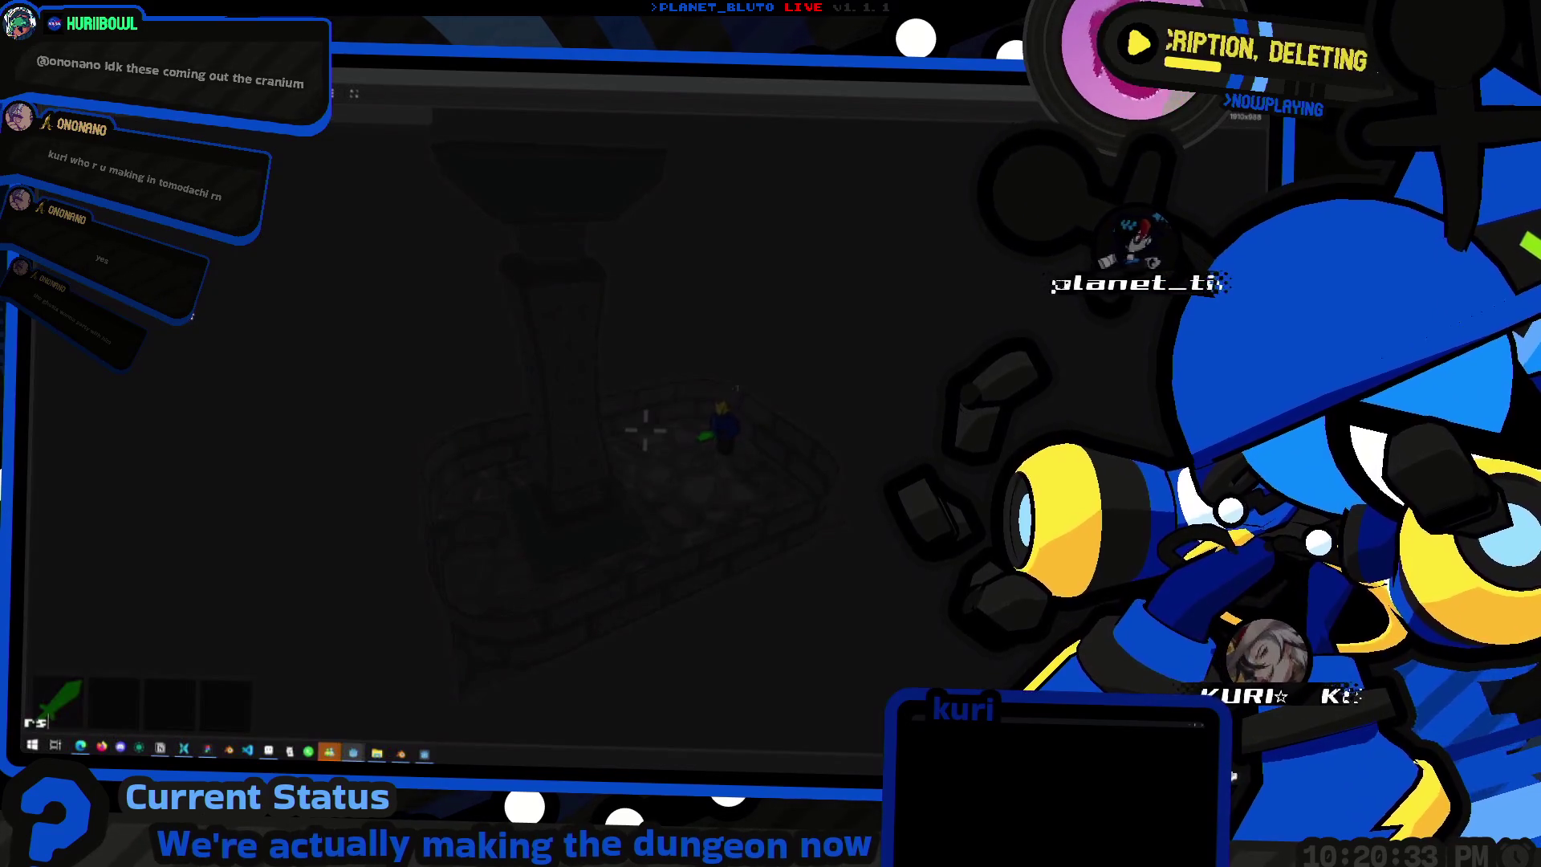
key("grave")
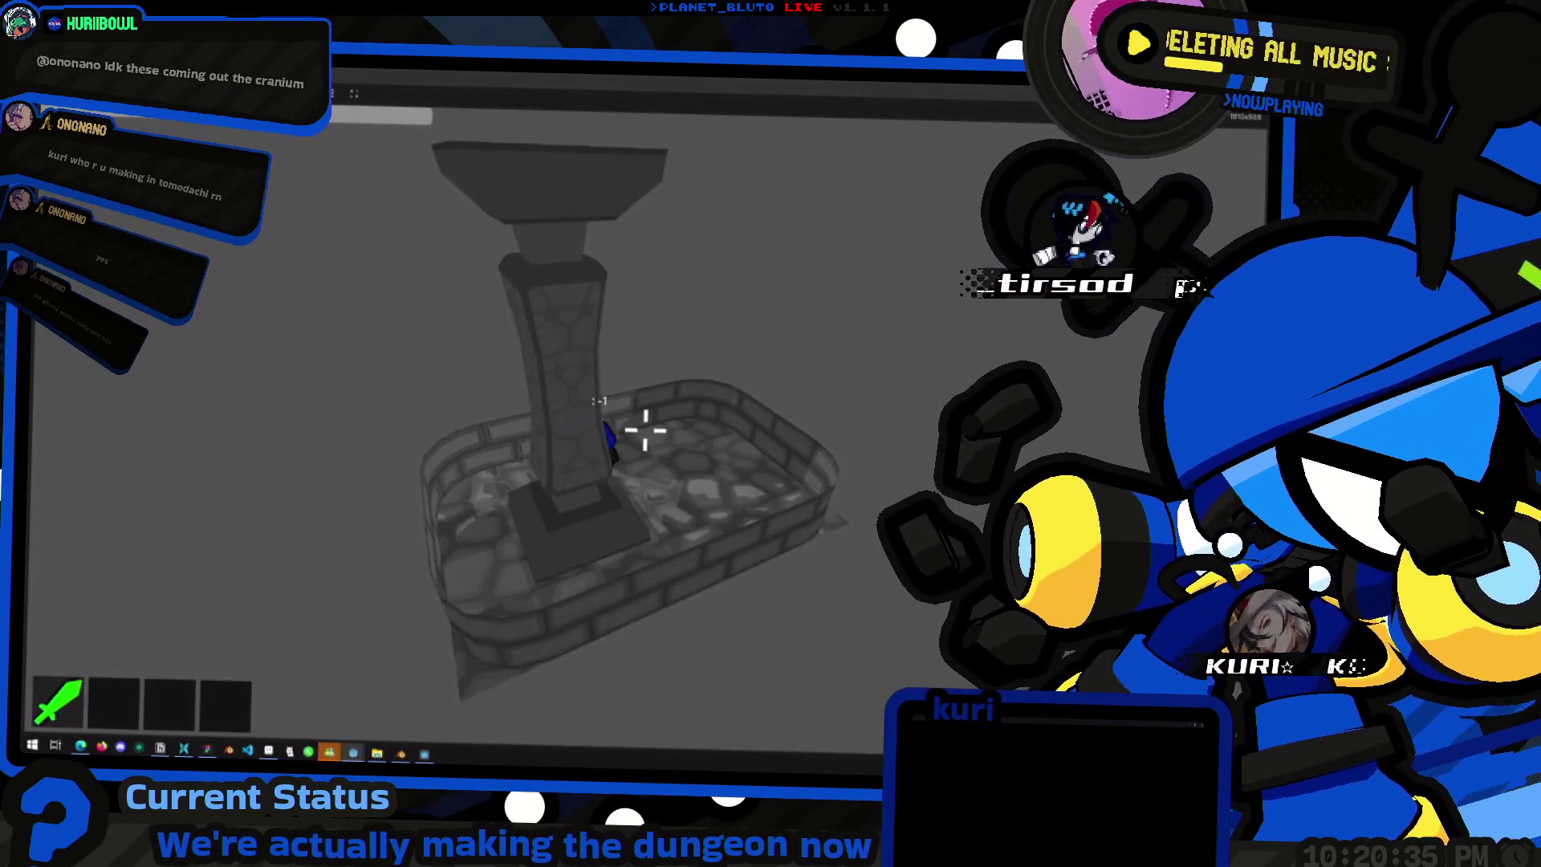
key("alt+Tab")
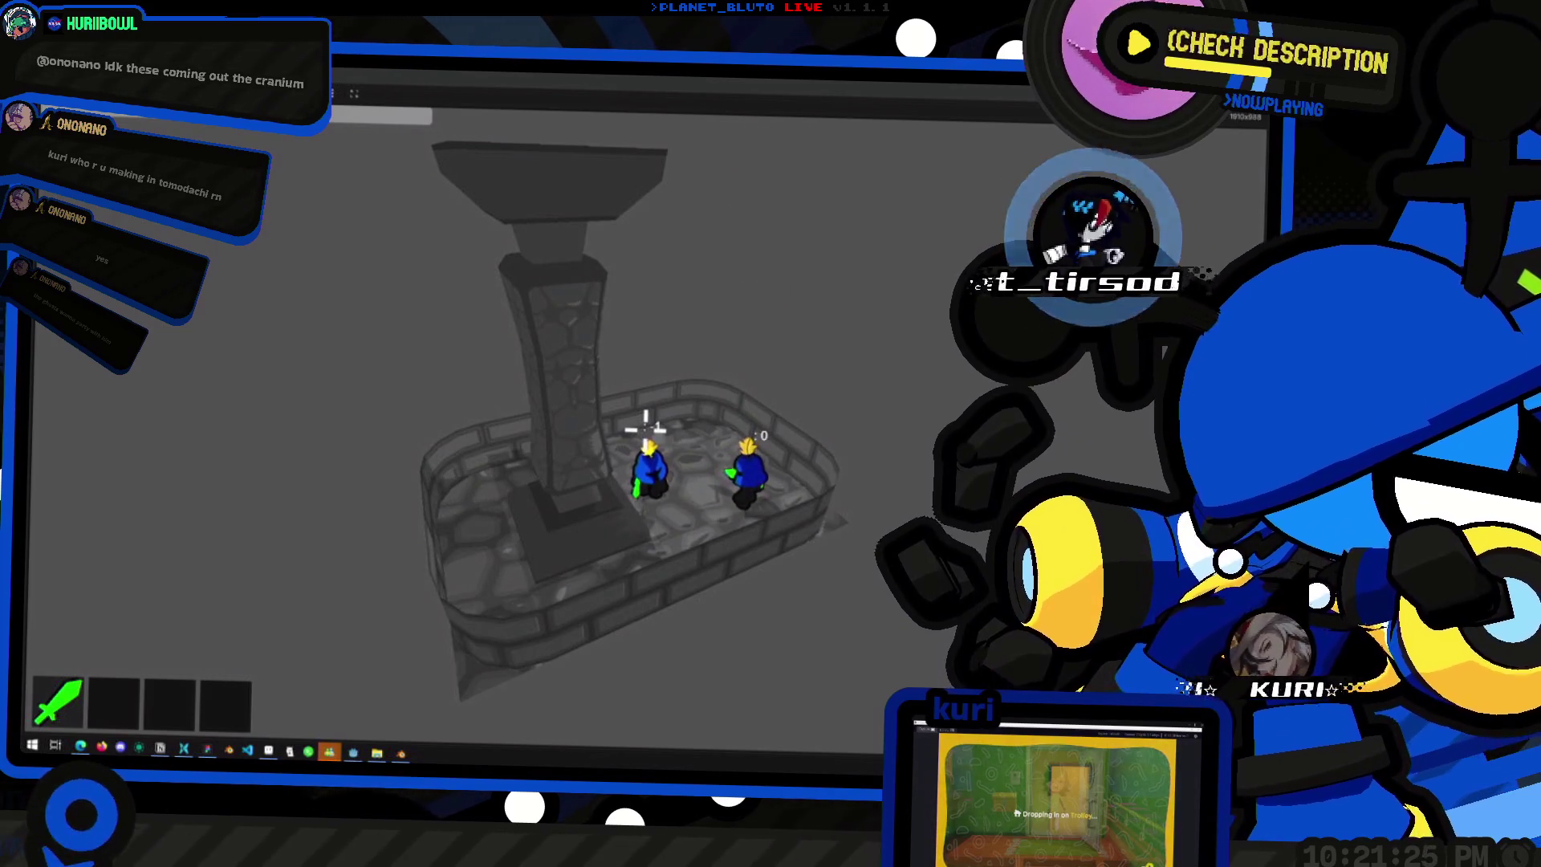
key("grave")
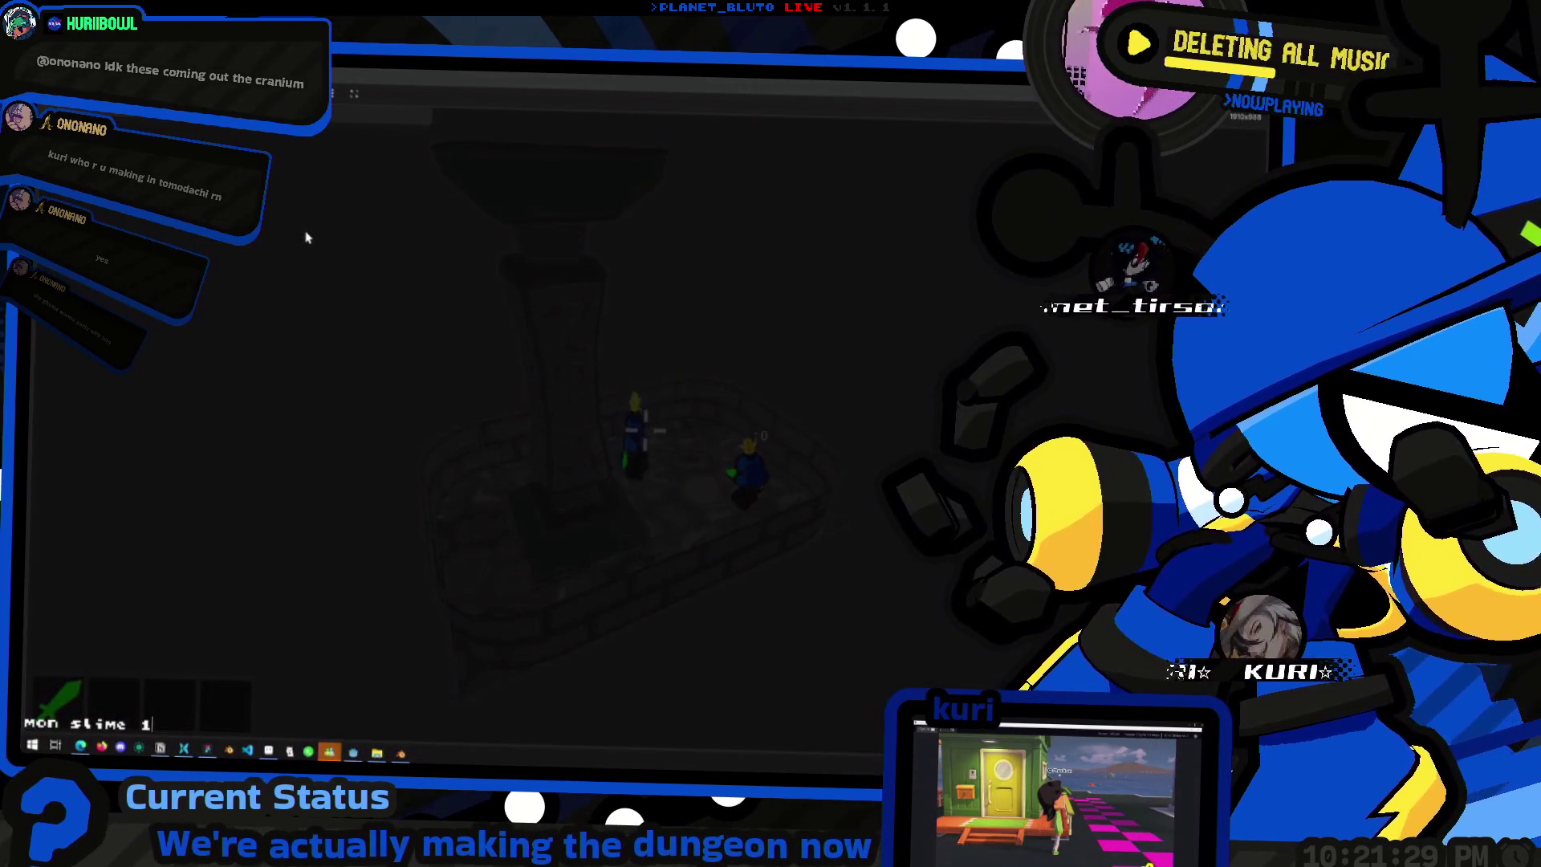
key("Return")
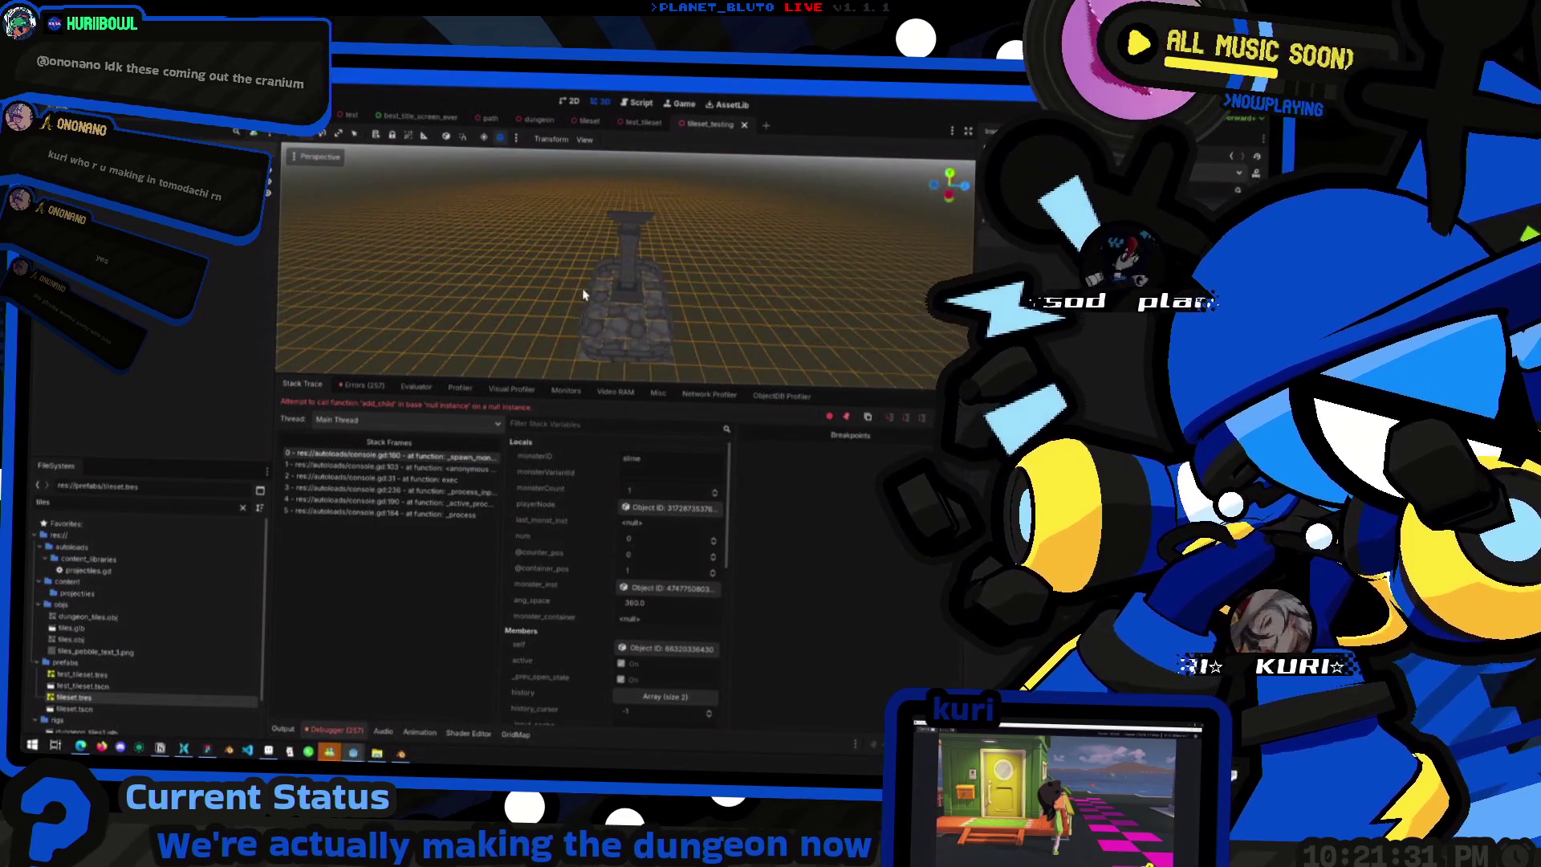
- Search the Create New Node dialog for the Monster class, then close it
scroll(624, 301, "down", 4)
scroll(625, 301, "up", 3)
mouse_move(624, 301)
left_mouse_down()
mouse_move(533, 292)
mouse_move(671, 292)
mouse_move(938, 438)
left_mouse_up()
key("alt+Tab")
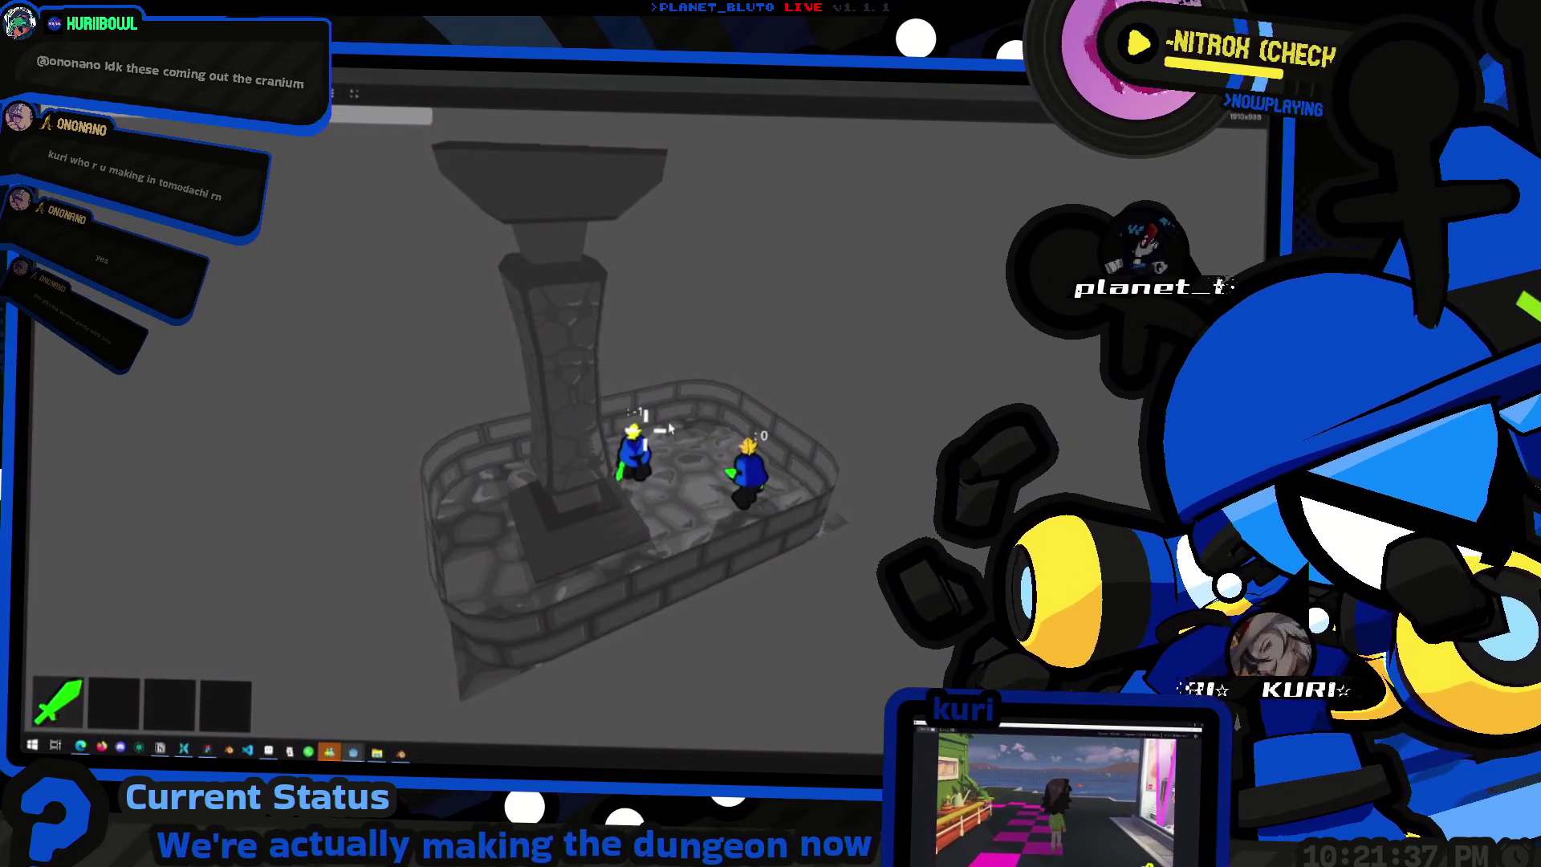
key("alt+Tab")
key("ctrl+a")
type("Mo")
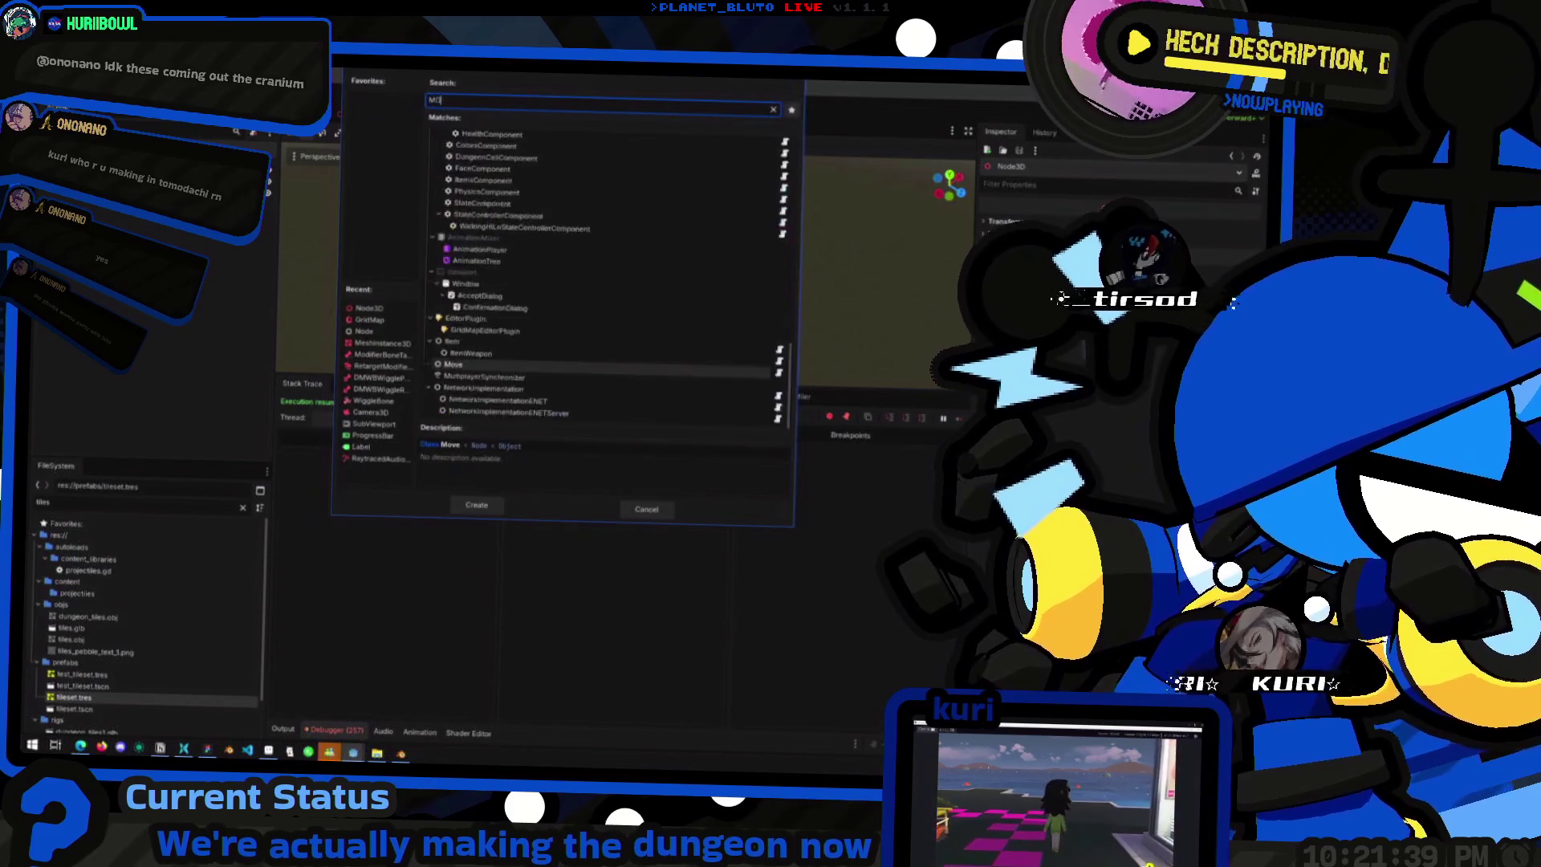
type("NSTER")
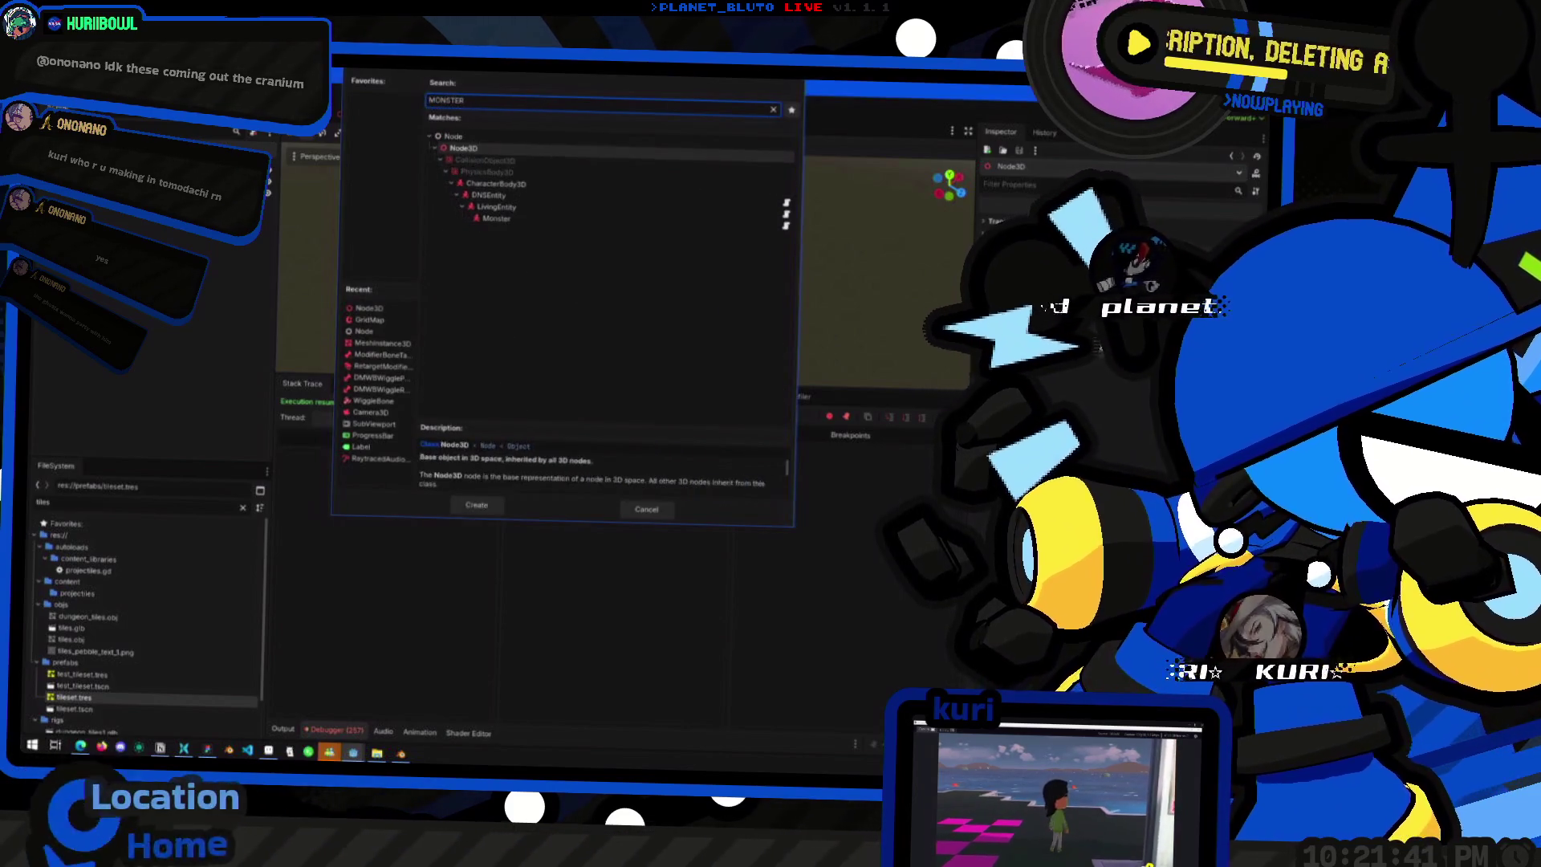
key("Return")
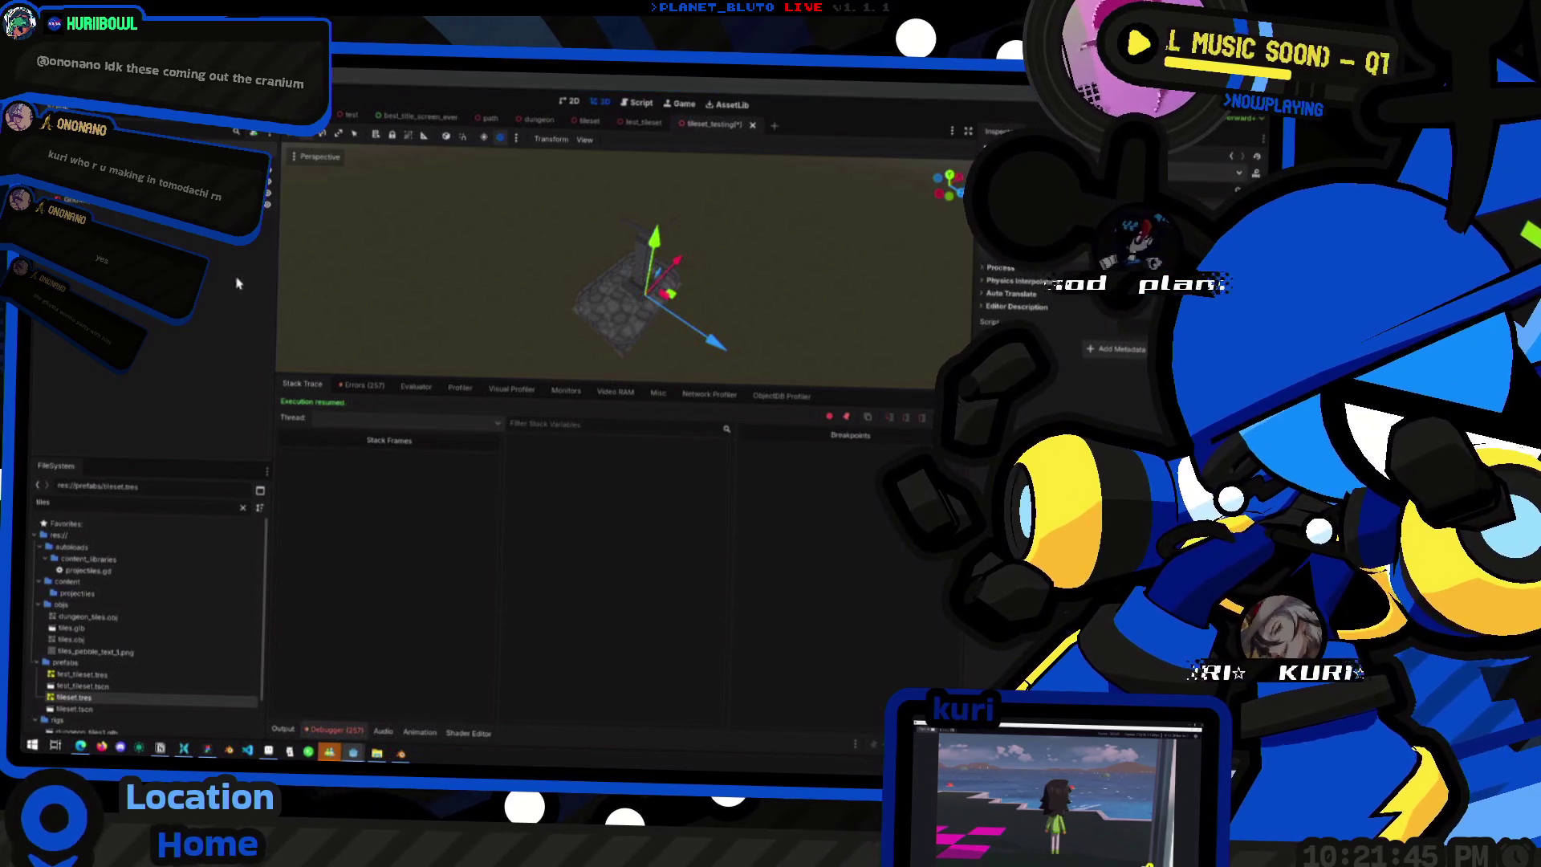
- Rerun the 'Mon' slime command in the game console, close it, and stop the game with F8
key("alt+Tab")
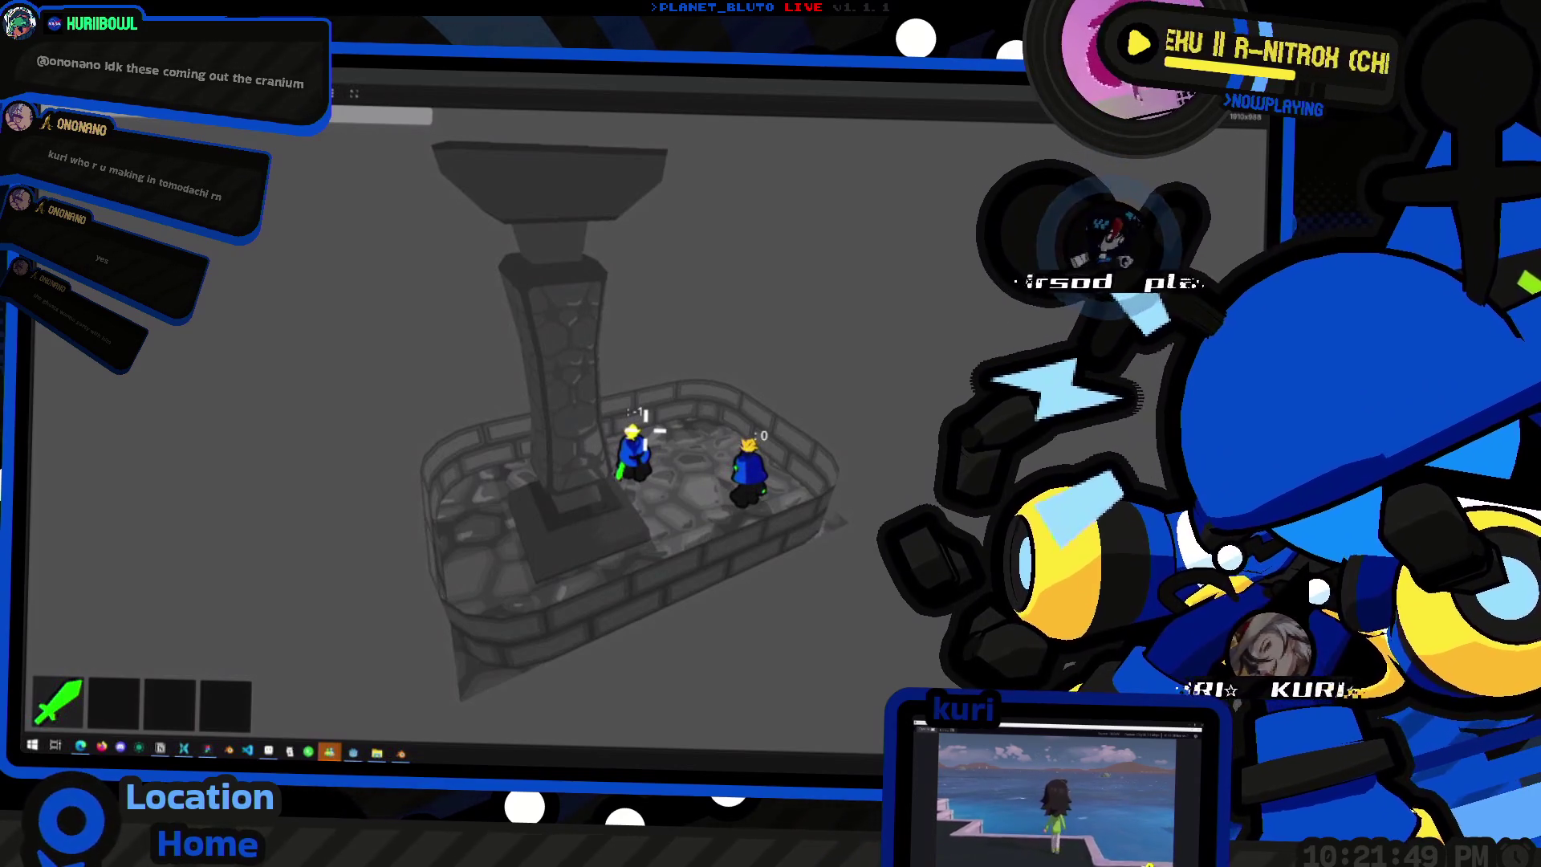
key("Return")
type("Mon")
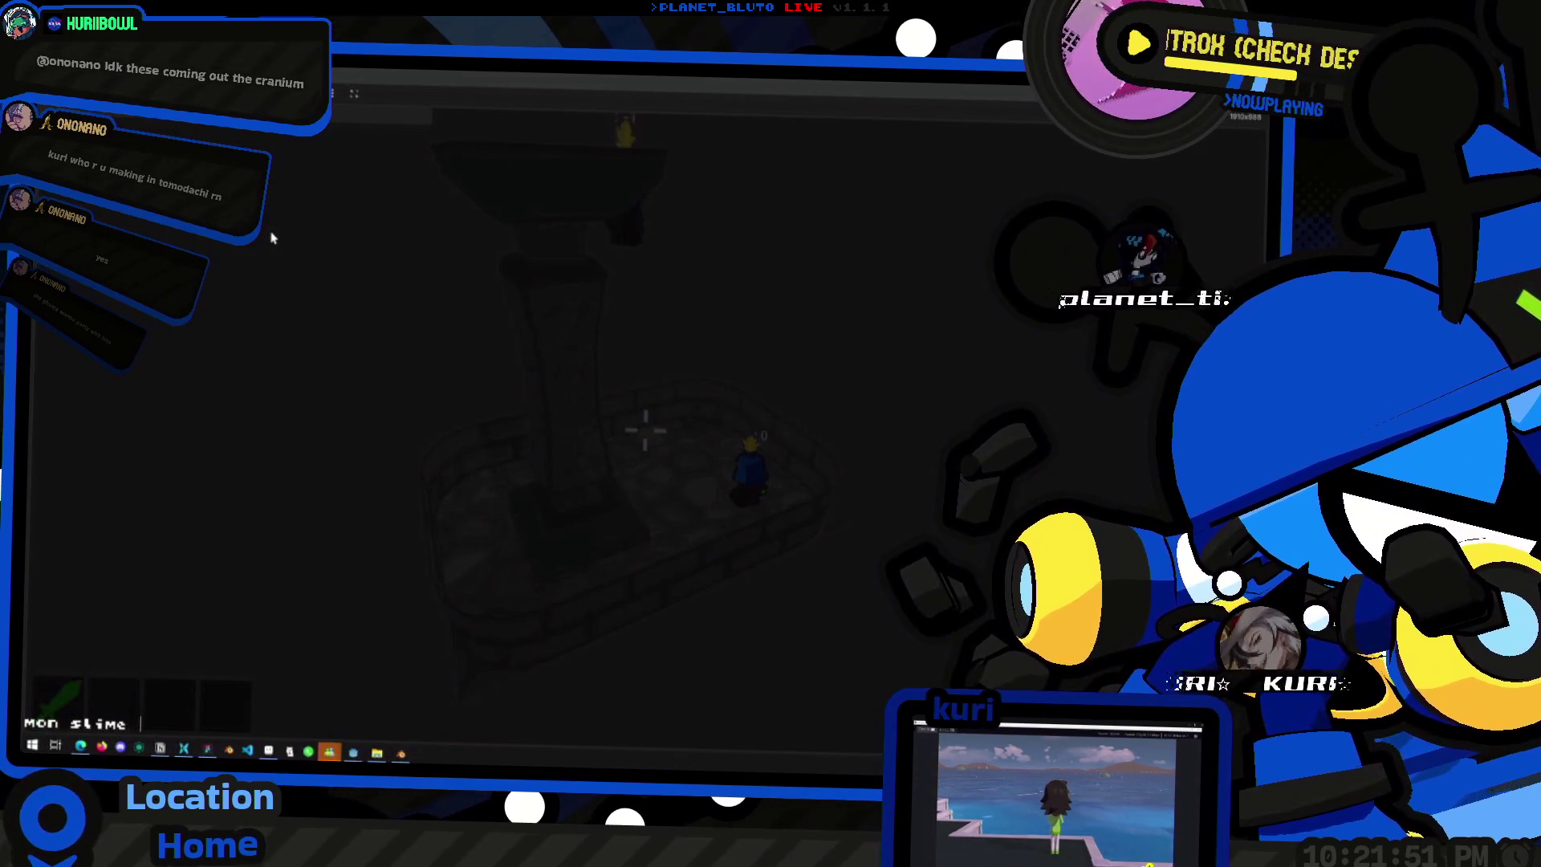
key("Return")
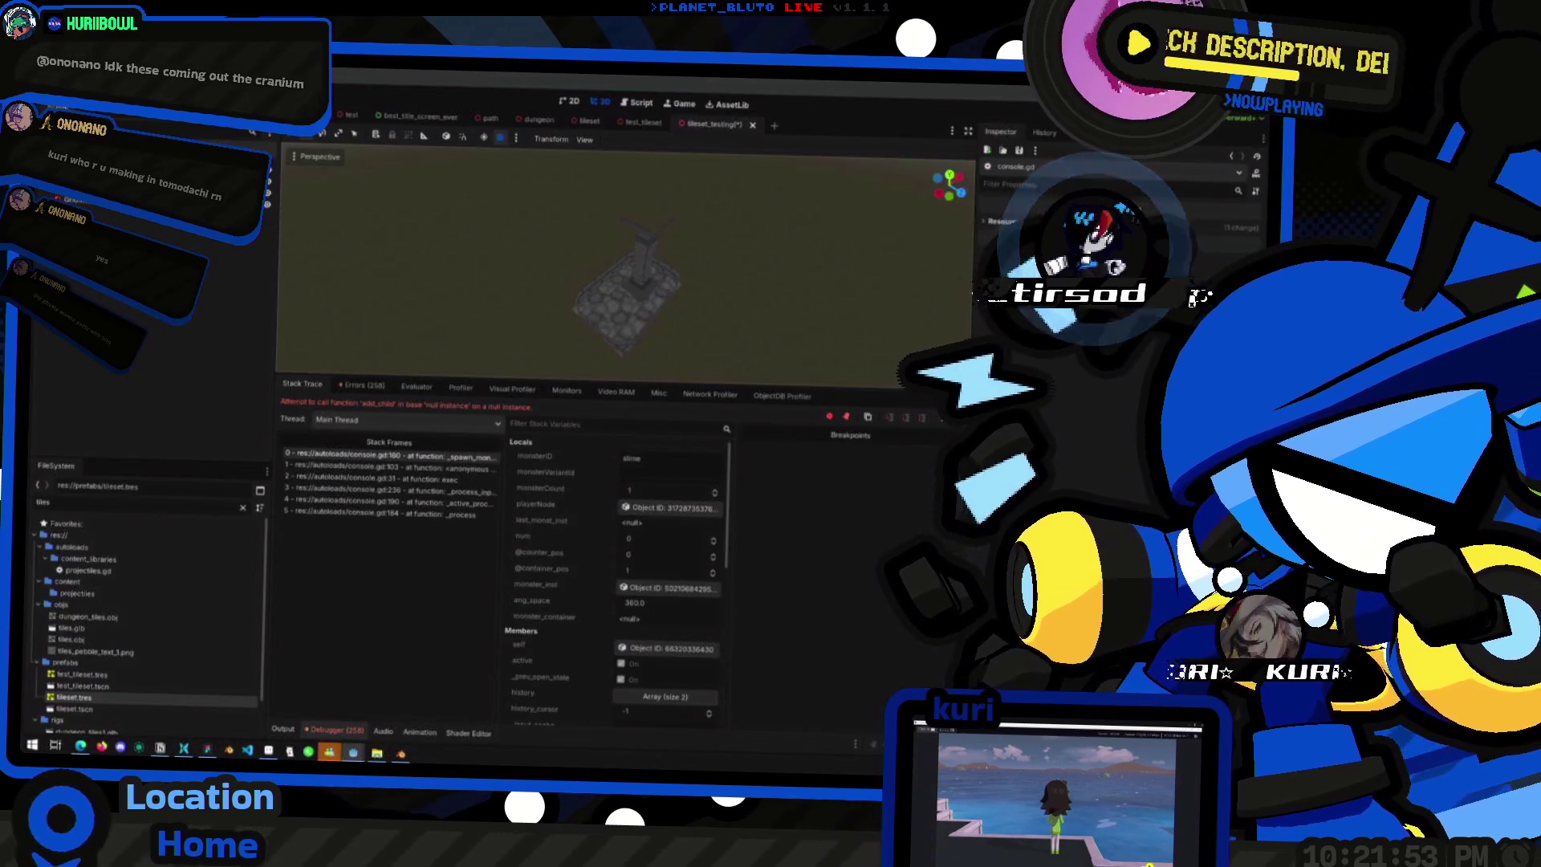
key("alt+Tab")
key("Escape")
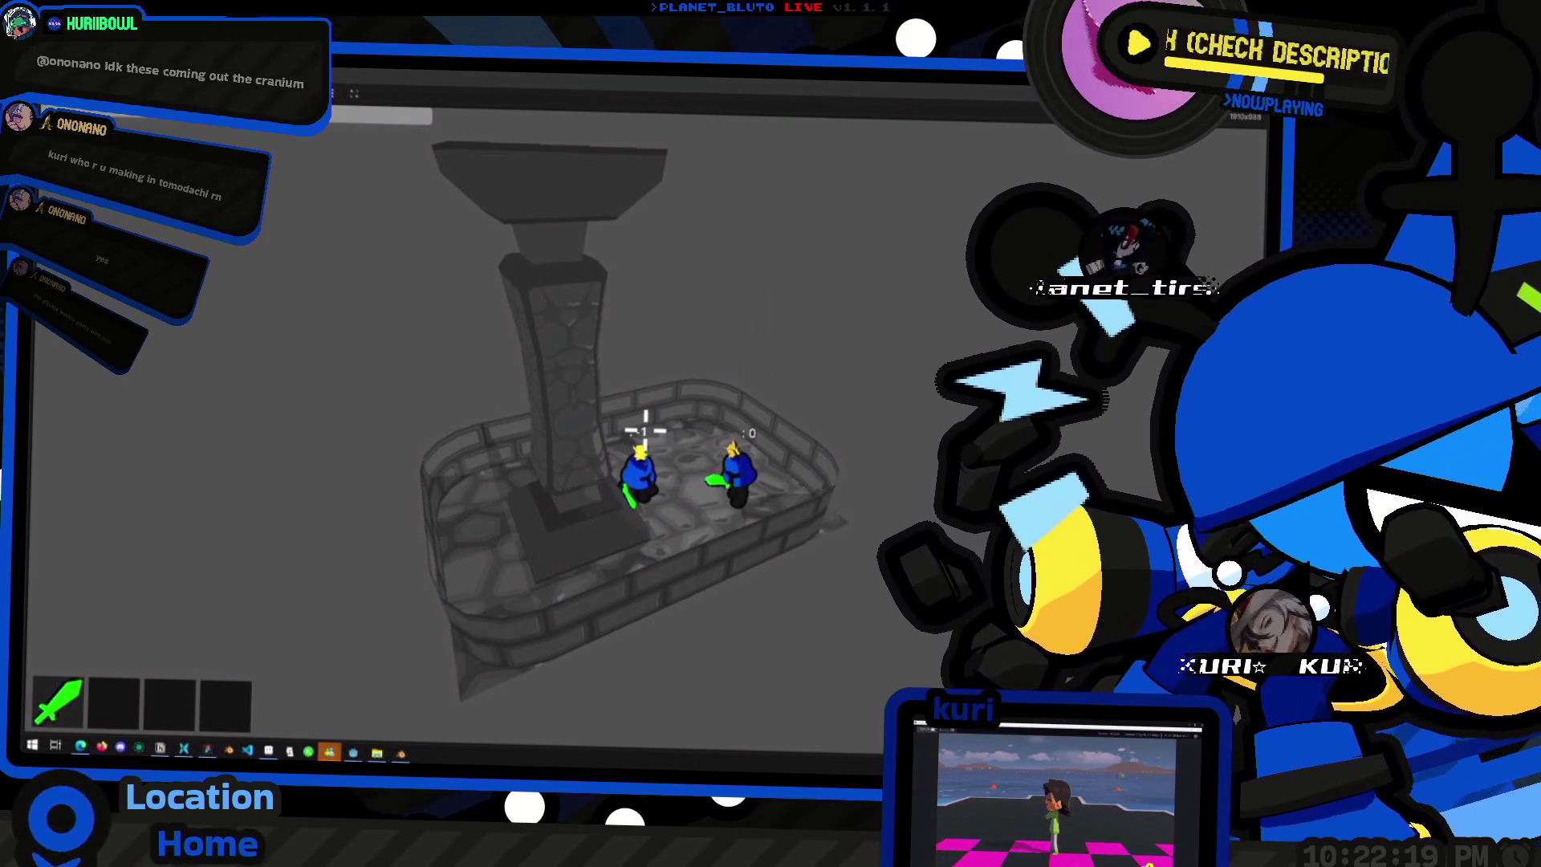
key("F8")
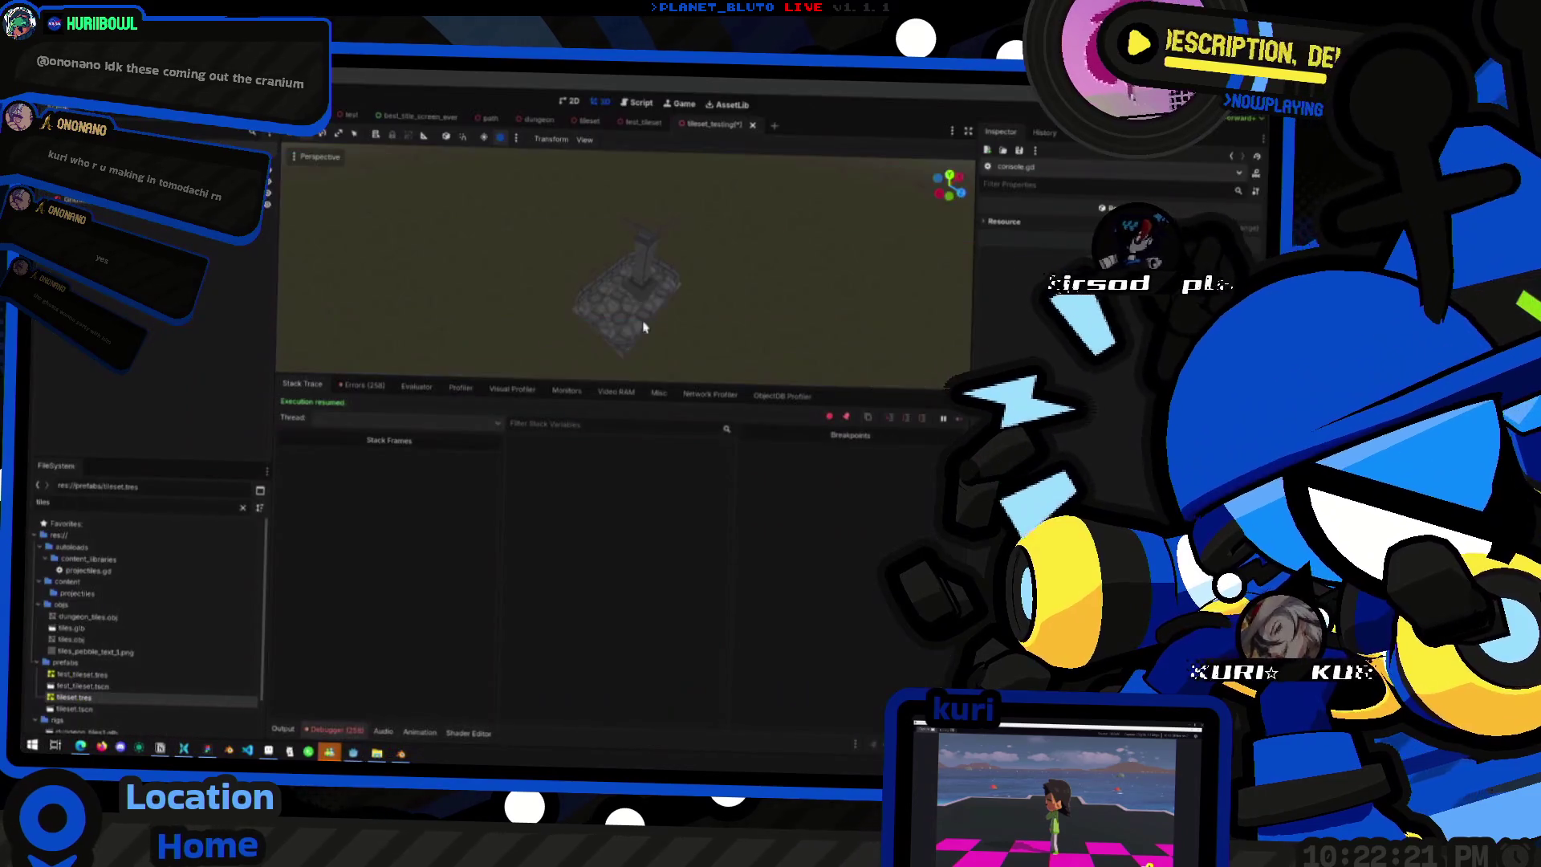
- Check the path scene's stone-block GridMap, then zoom around the tileset_testing pillar room
mouse_move(728, 279)
left_mouse_down()
mouse_move(771, 261)
mouse_move(651, 295)
mouse_move(698, 298)
left_mouse_up()
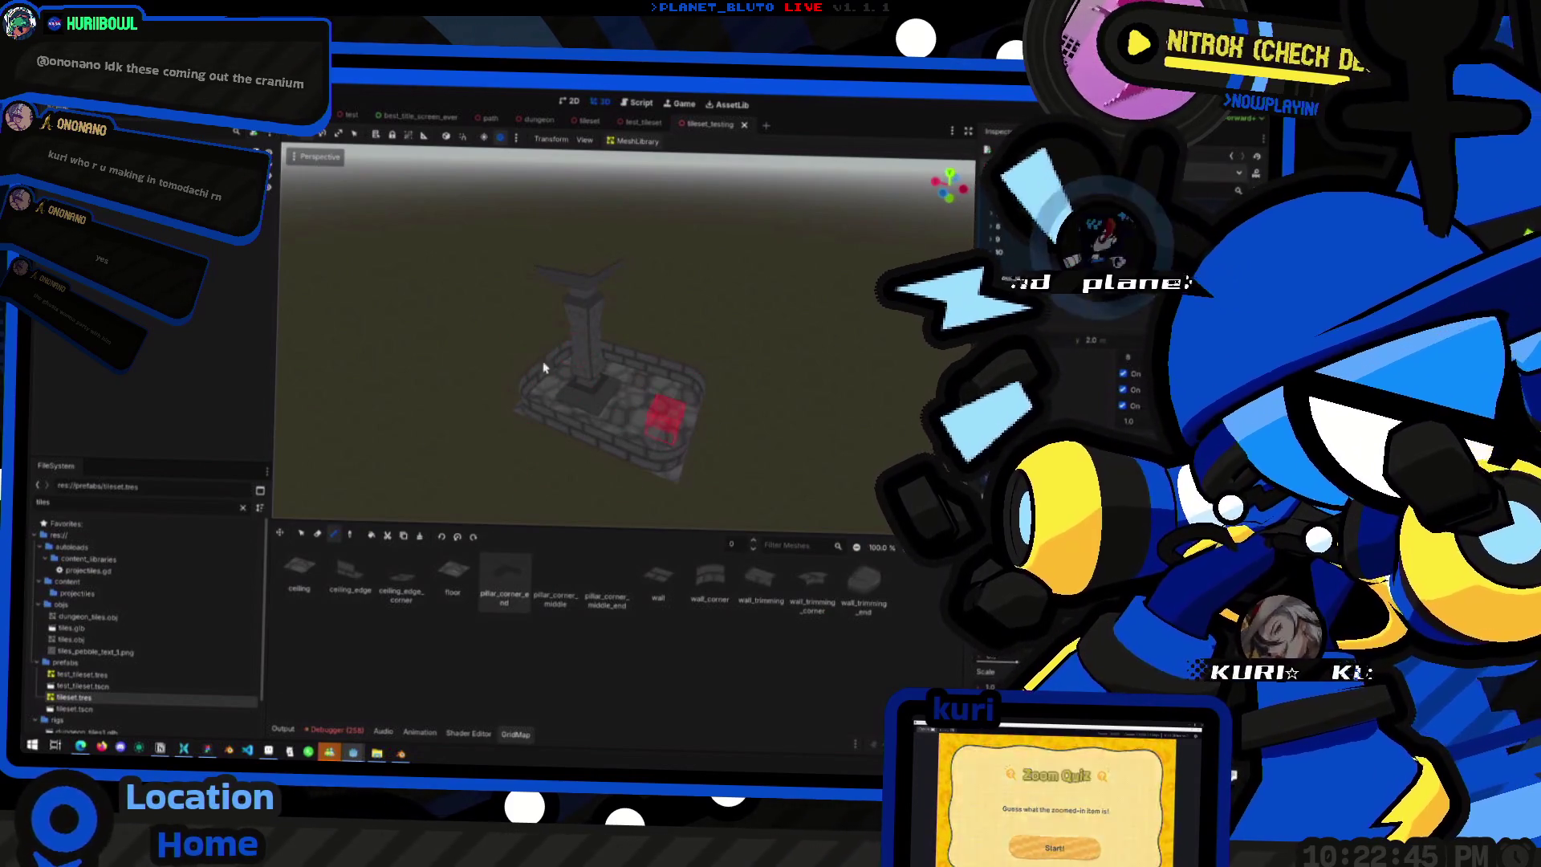
left_click(487, 120)
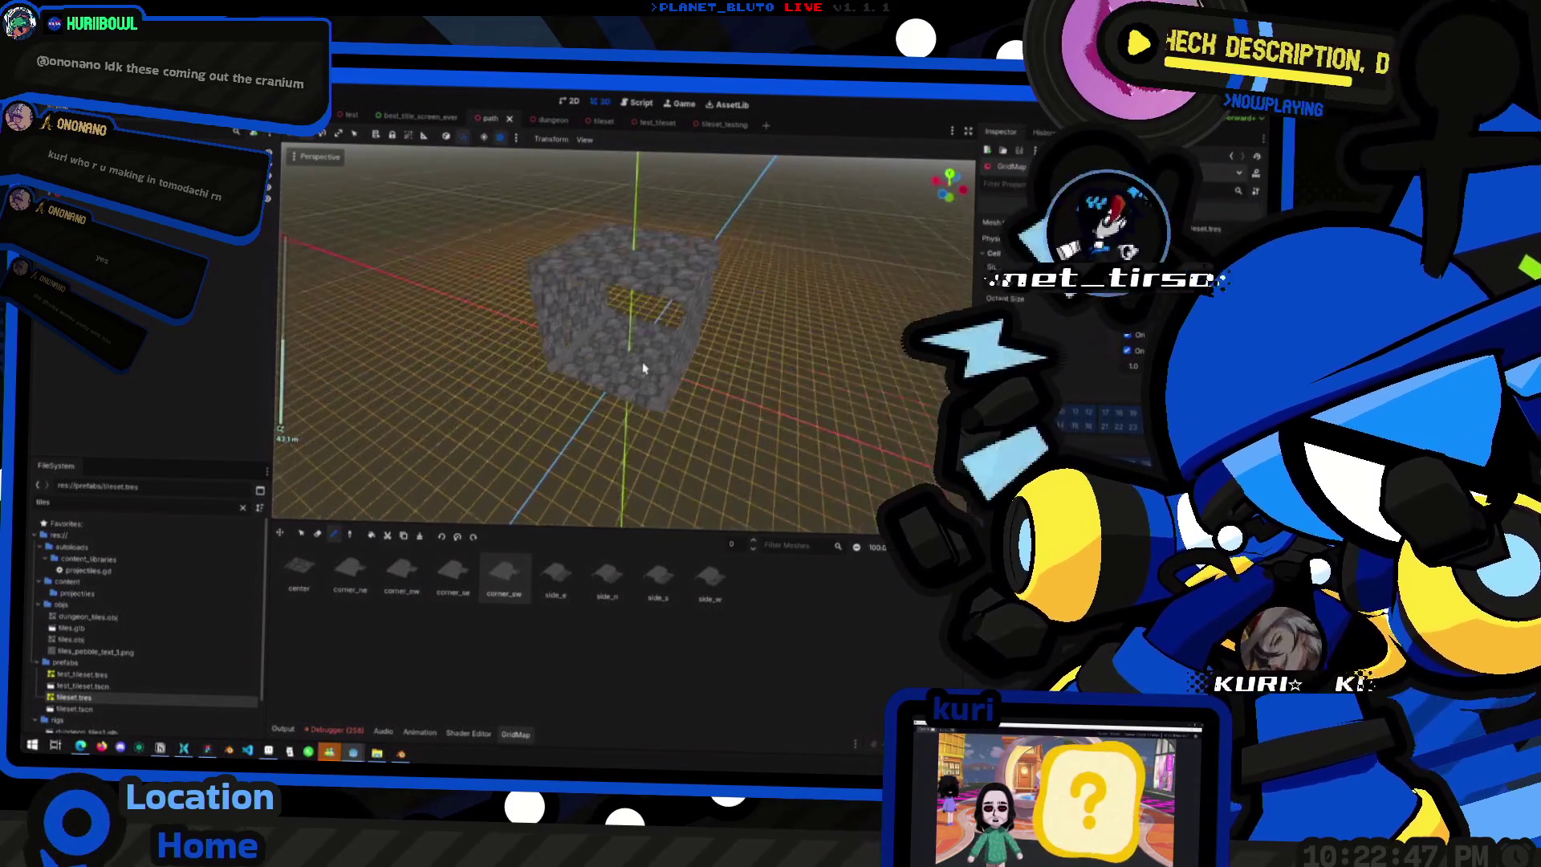
left_click(710, 124)
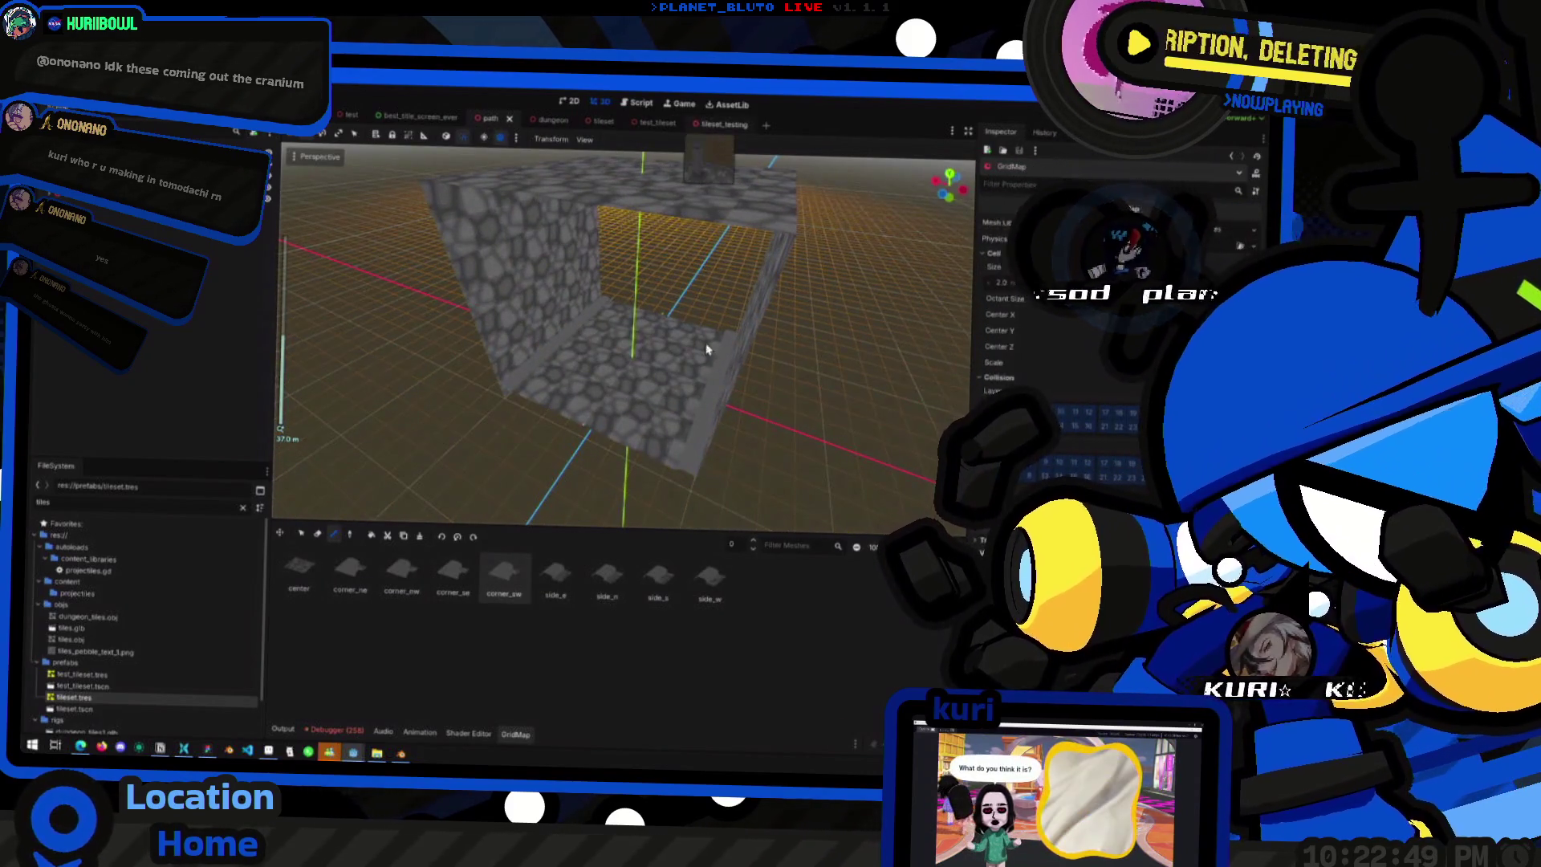
scroll(663, 442, "up", 5)
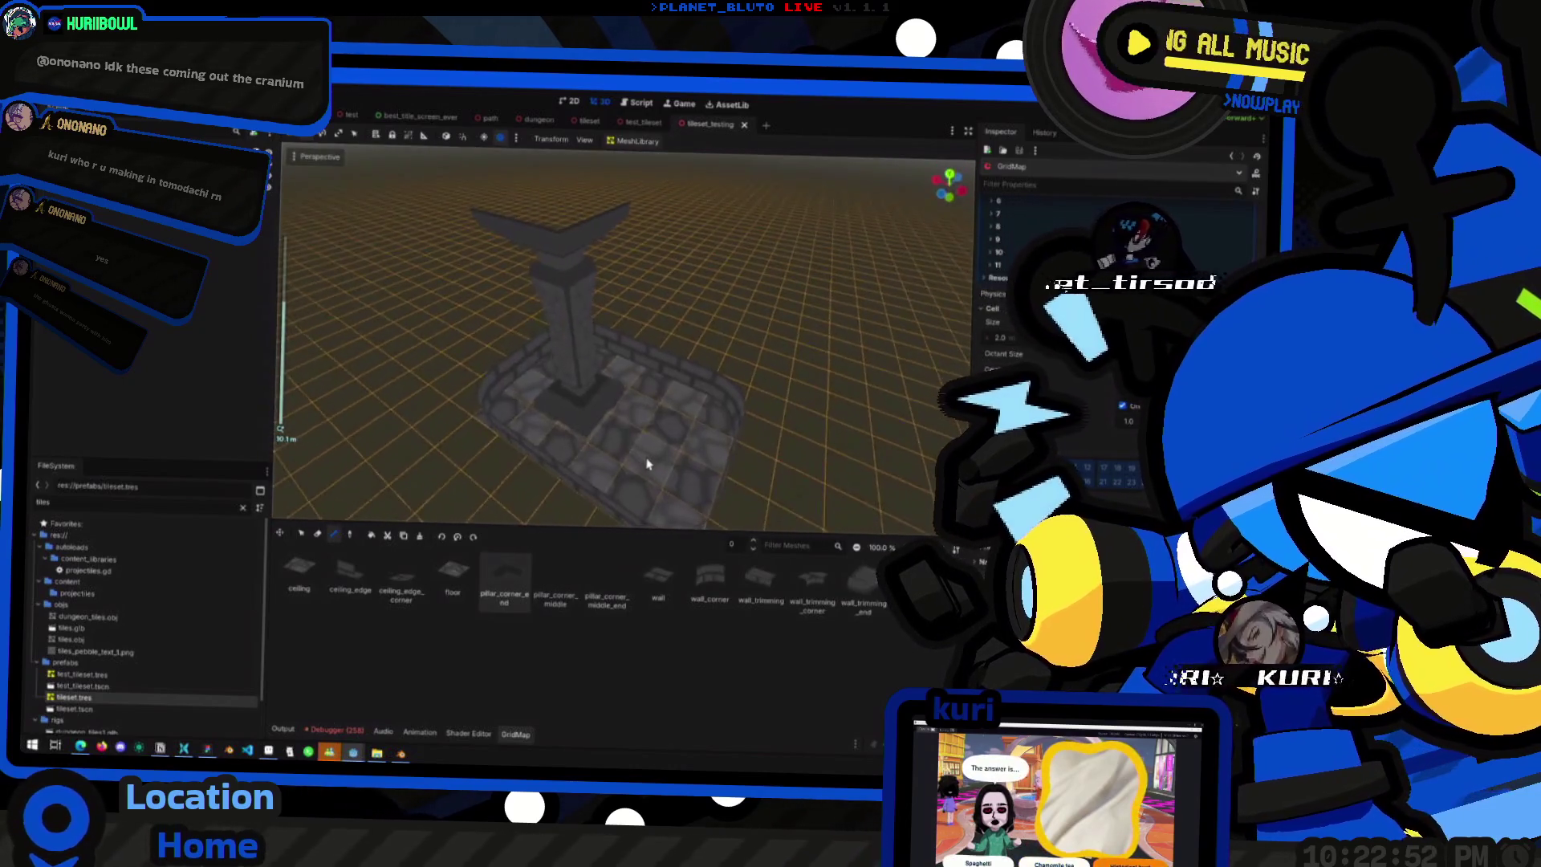
scroll(640, 448, "down", 2)
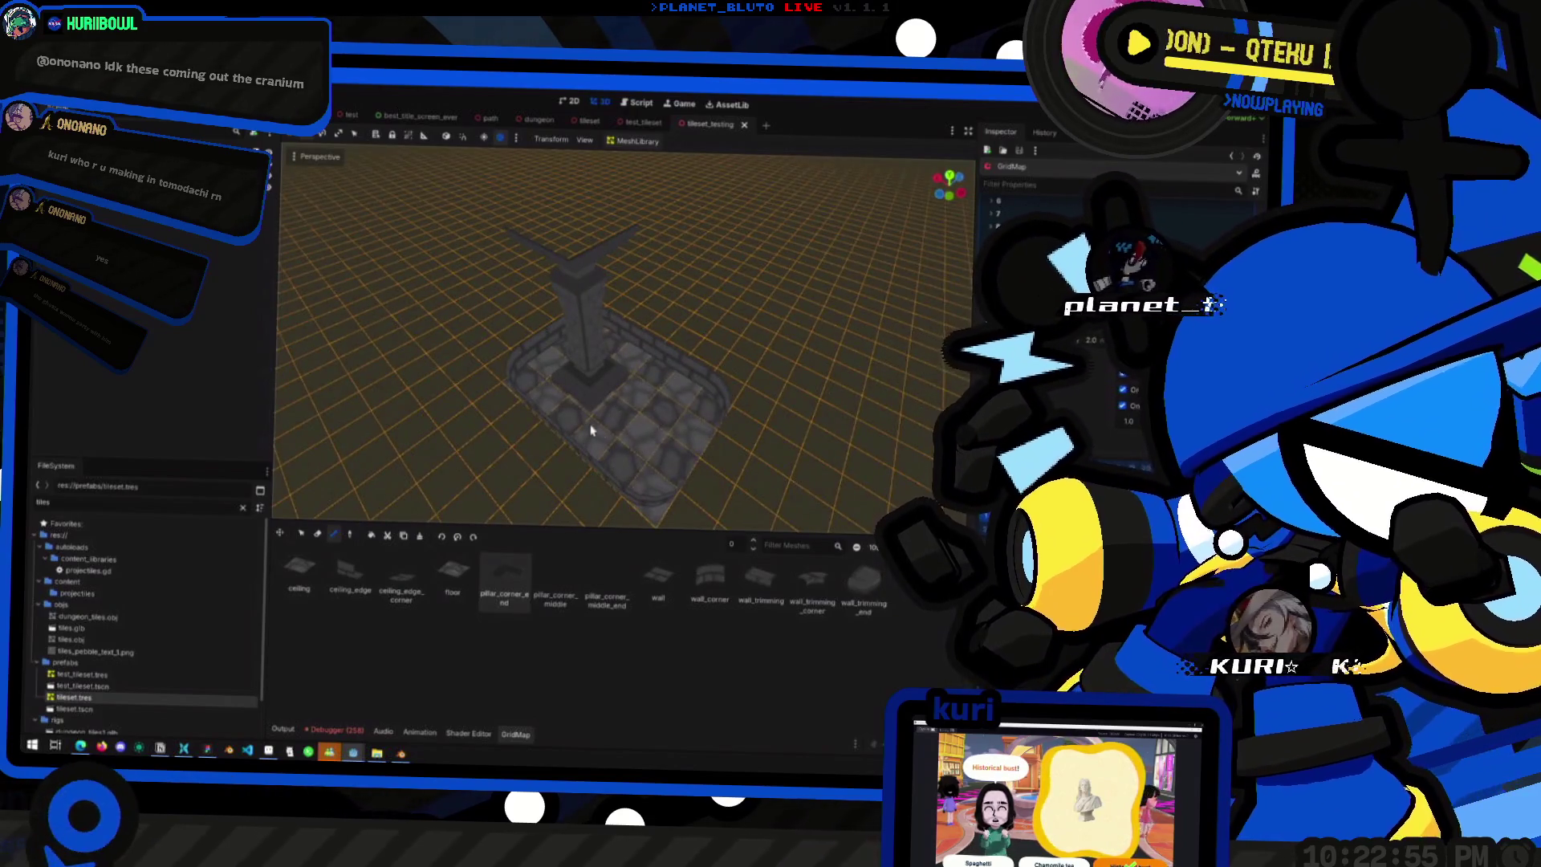
key("super+Tab")
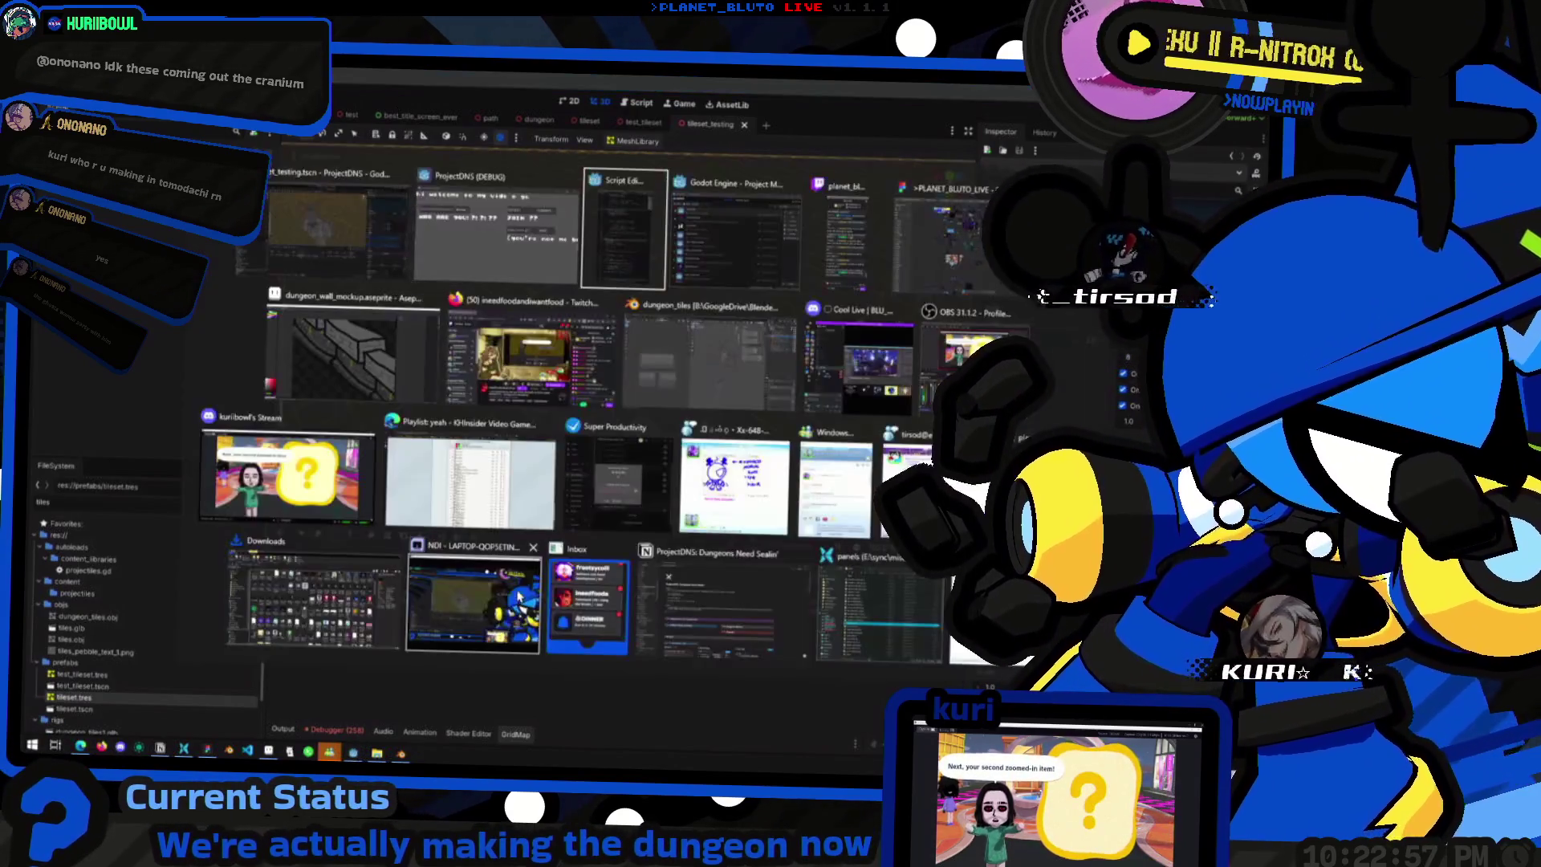
- Bring Figma forward and page down to the Part Grid Prop Placement Mockup page
left_click(955, 249)
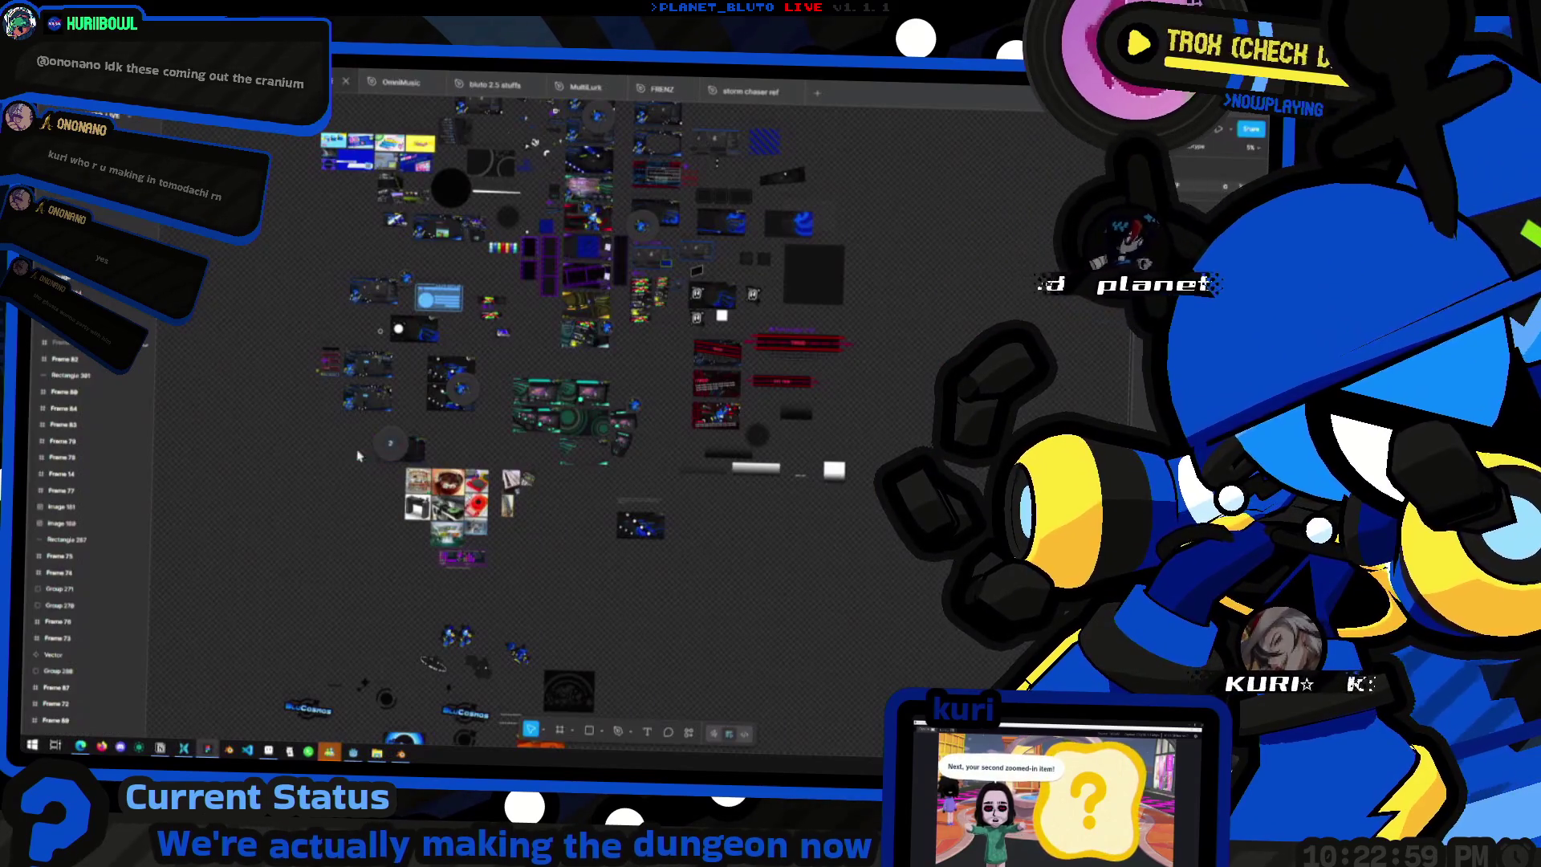
key("super+Tab")
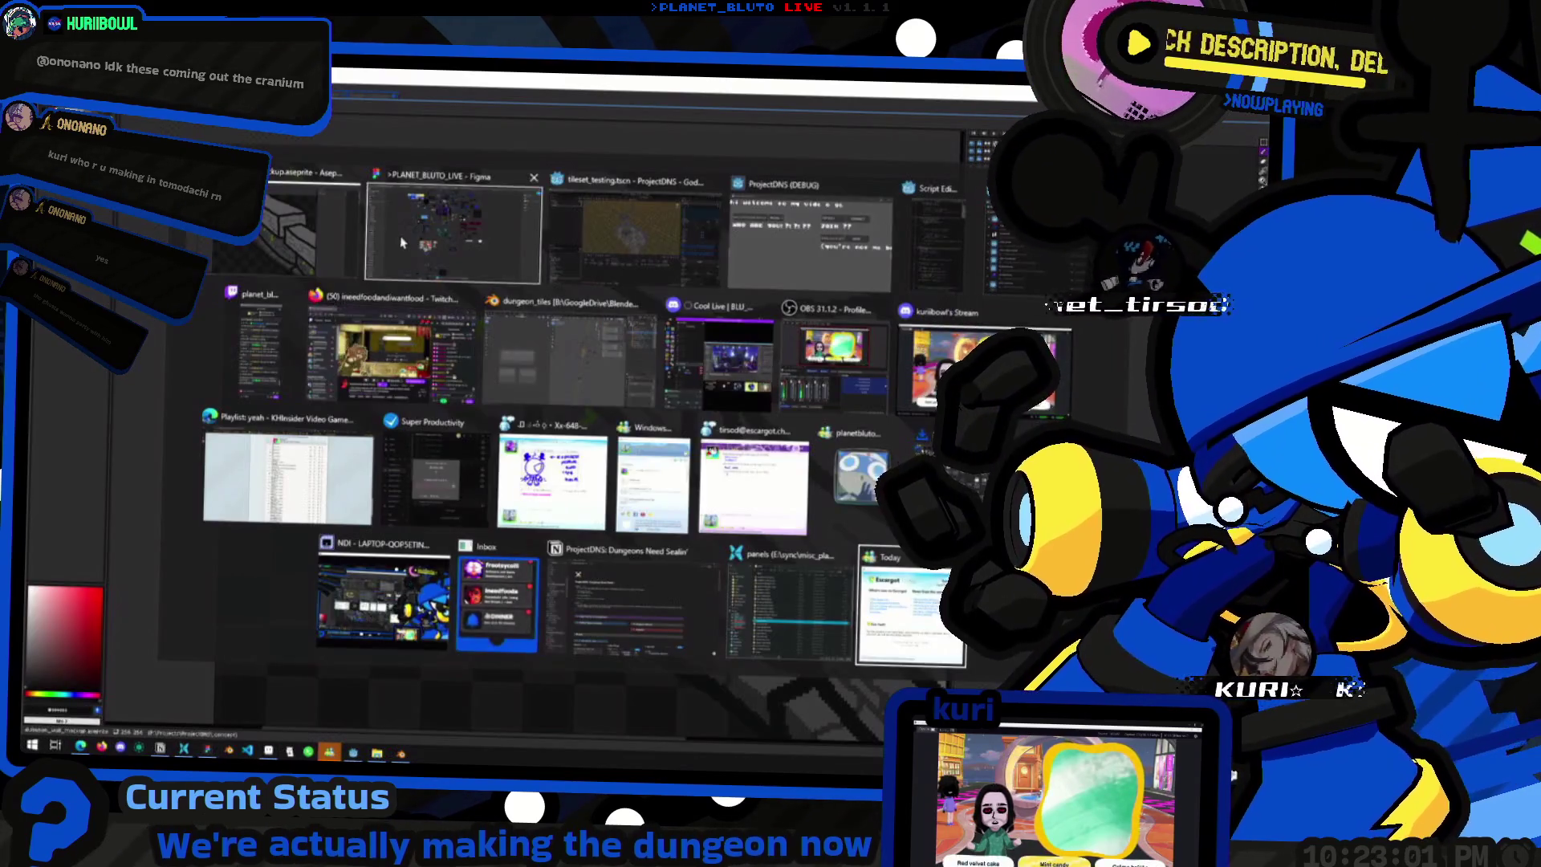
left_click(465, 233)
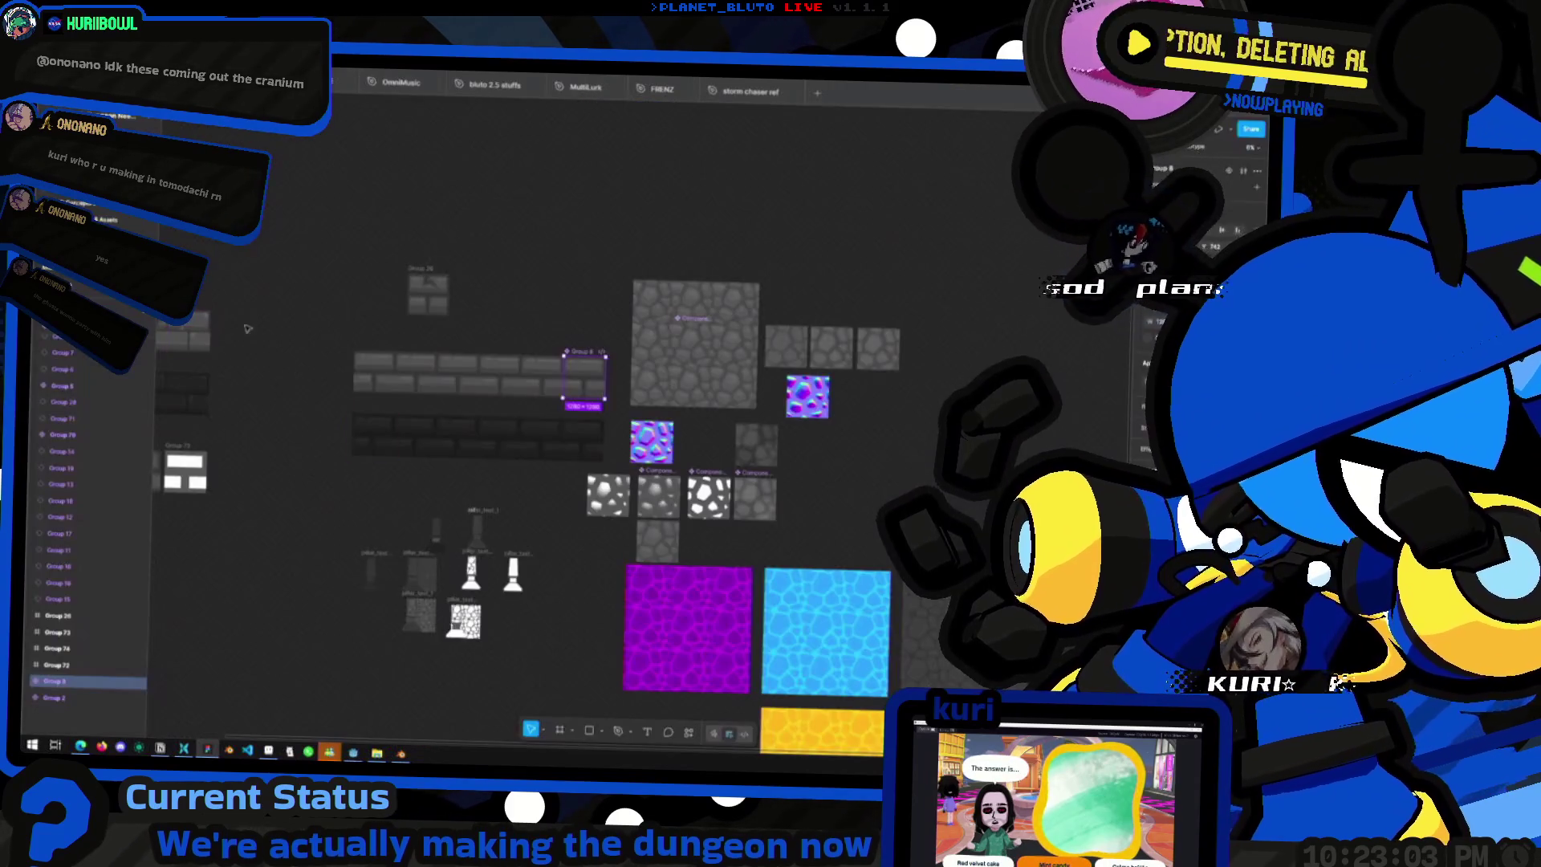
scroll(248, 329, "left", 3)
scroll(211, 316, "up", 1)
key("Page_Down")
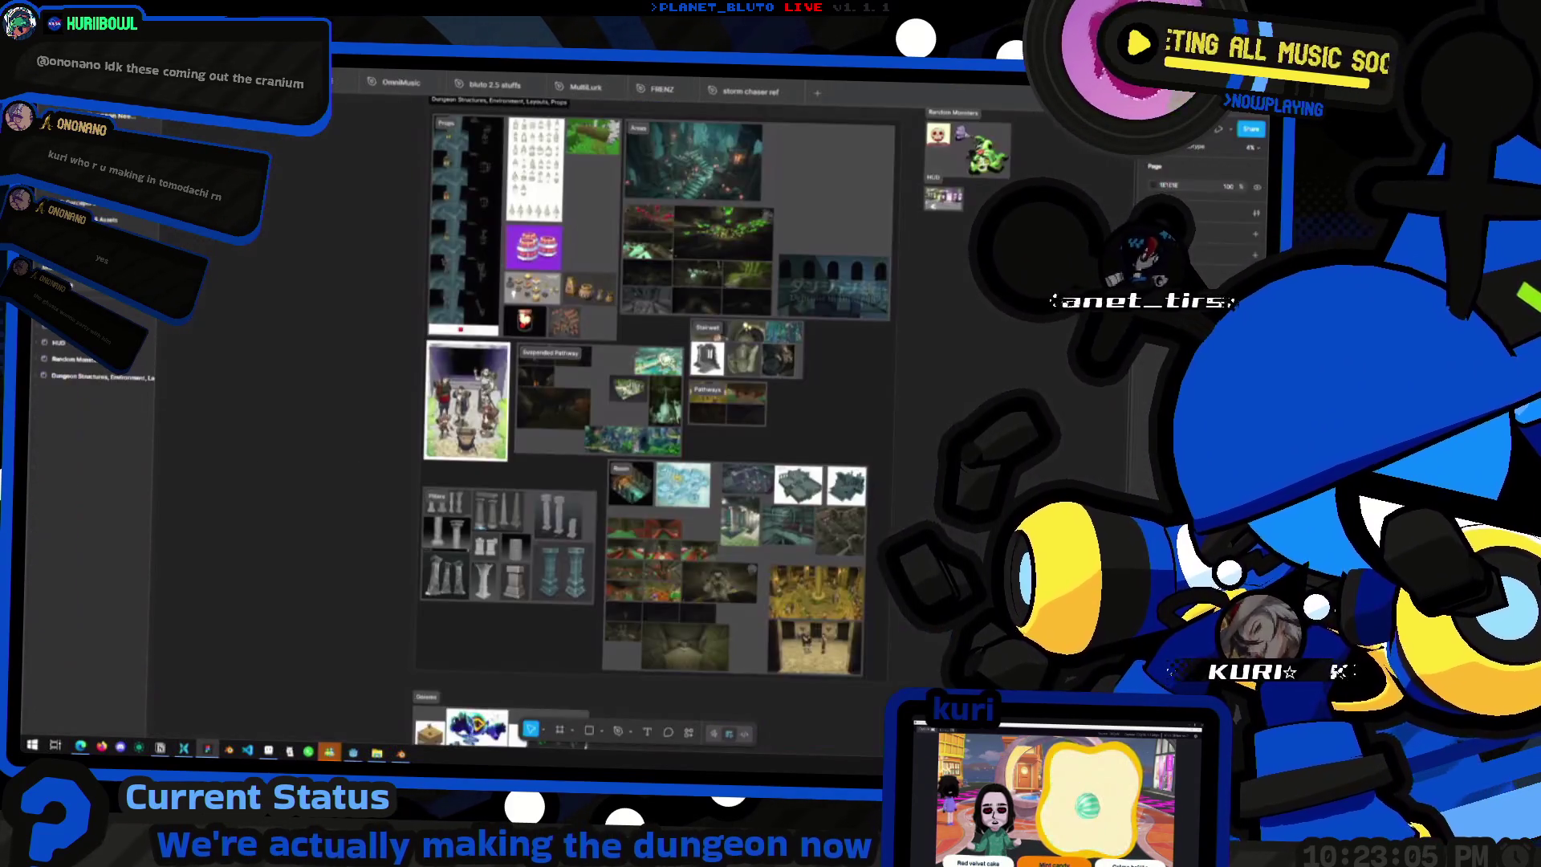
key("Page_Down")
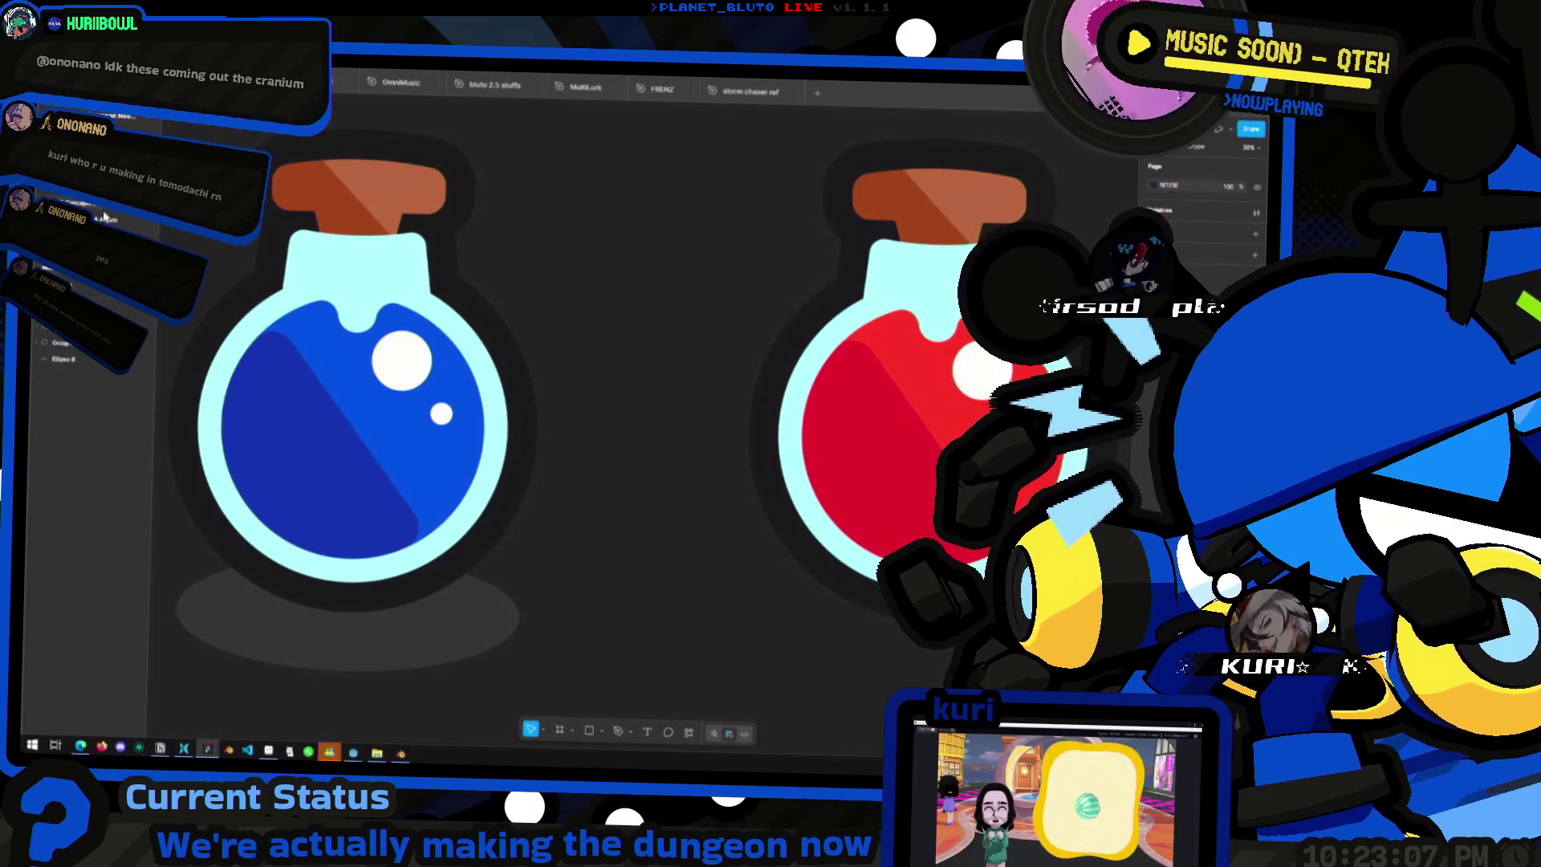
key("Page_Down")
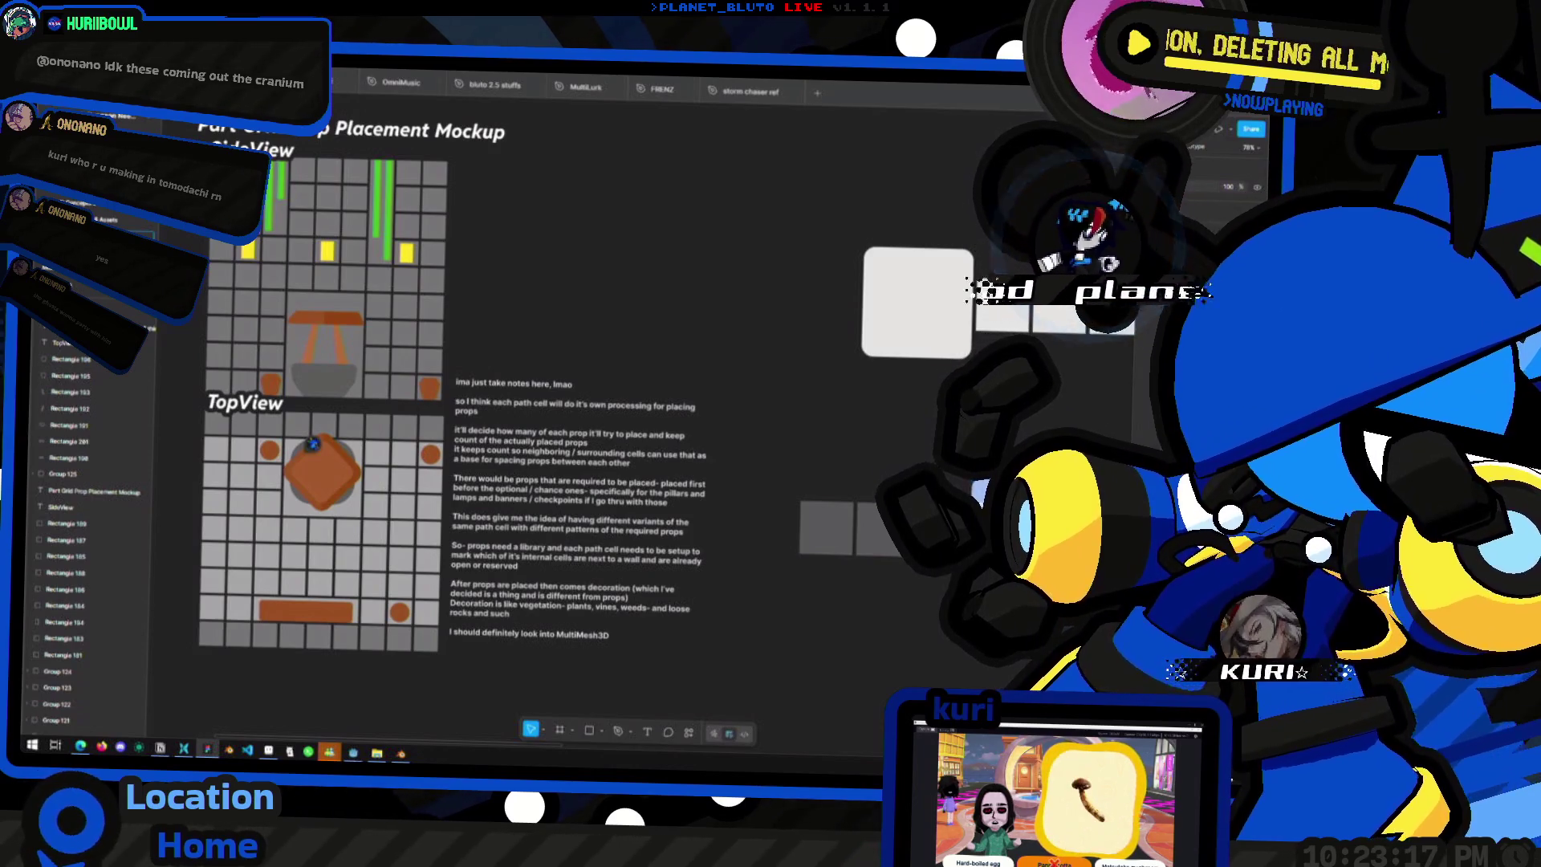
- Scroll around the SideView and TopView grids, then call up the window switcher
scroll(606, 351, "up", 2)
scroll(598, 361, "down", 3)
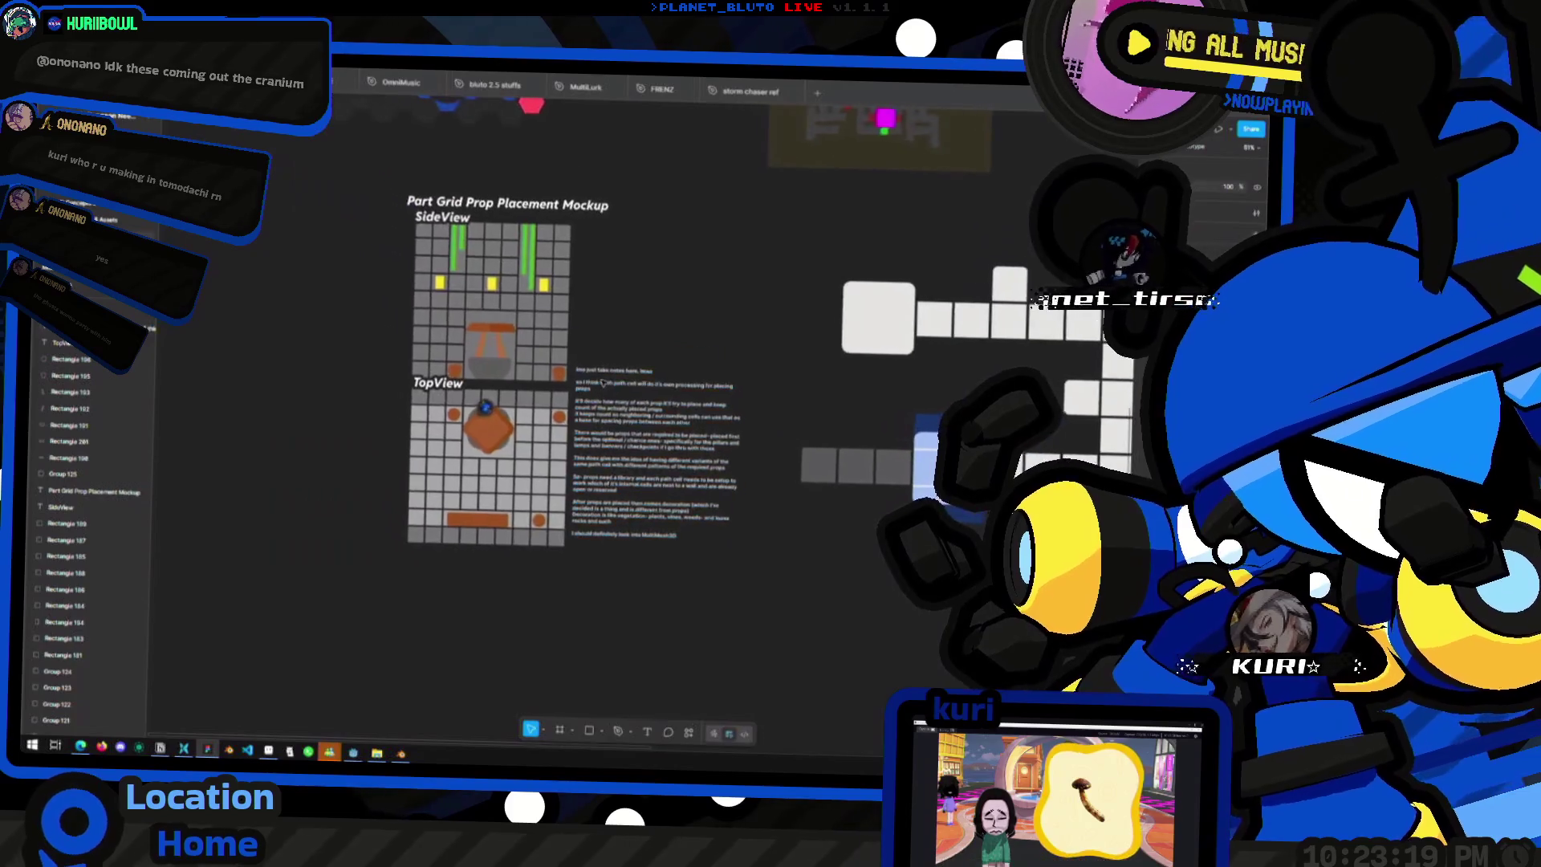
scroll(590, 373, "up", 6)
scroll(588, 376, "down", 5)
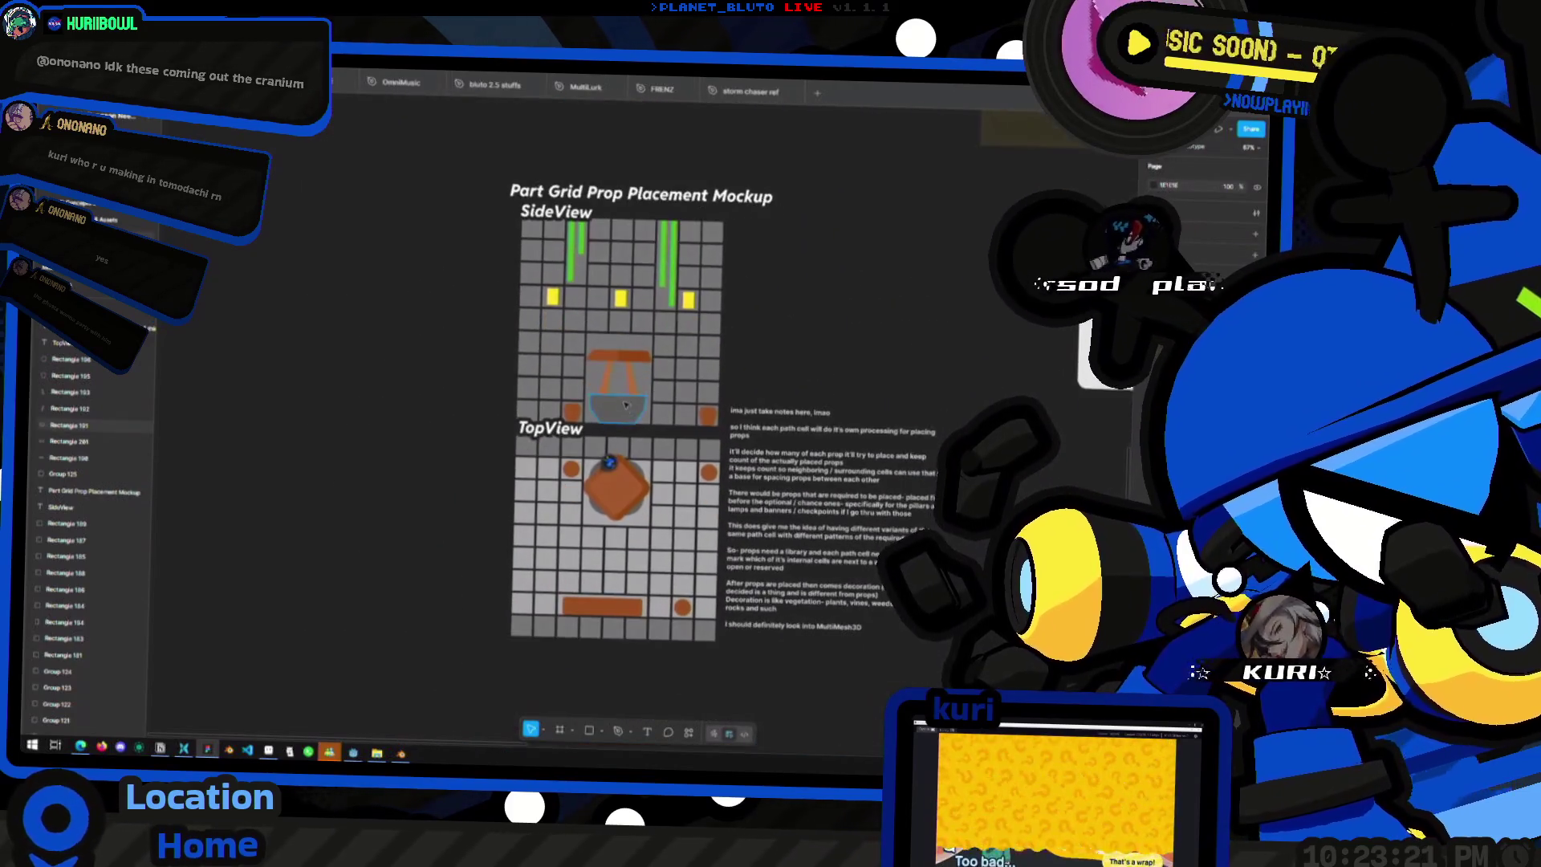
scroll(514, 402, "up", 2)
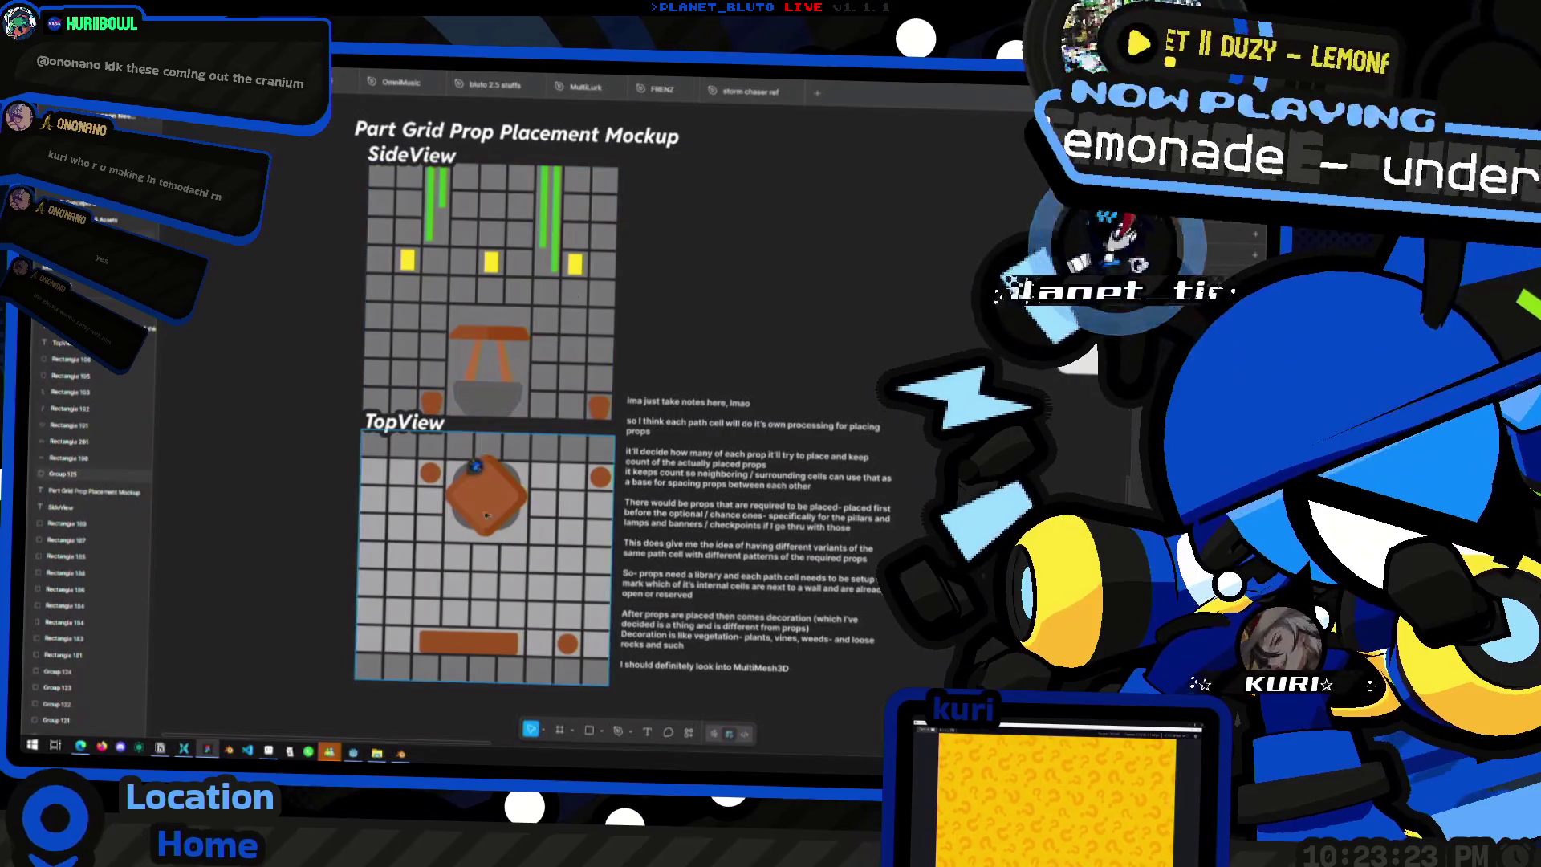
scroll(613, 311, "up", 4)
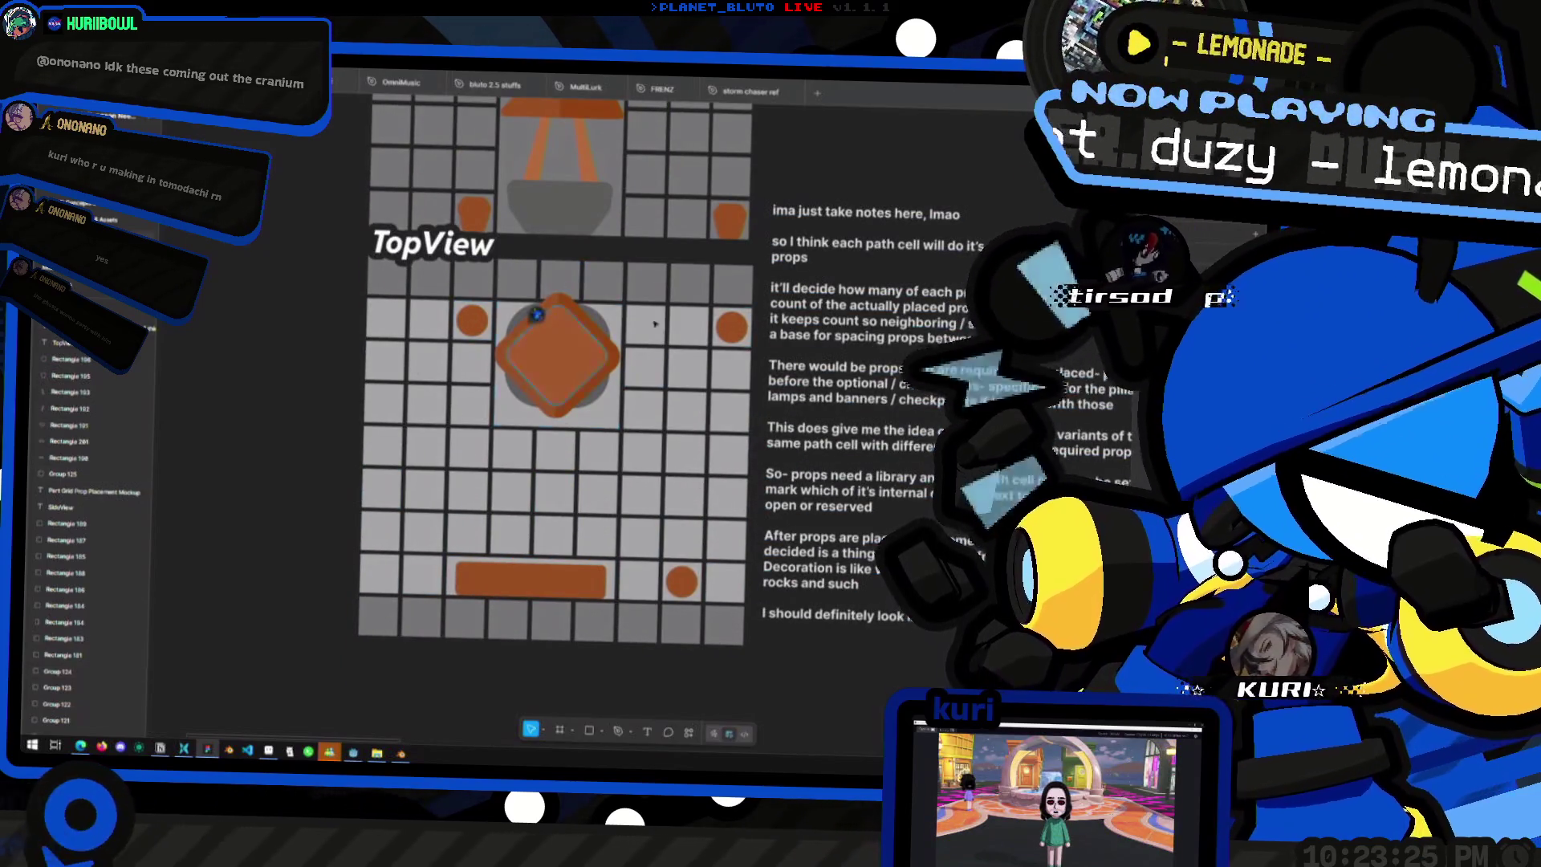
scroll(604, 336, "down", 2)
scroll(532, 448, "up", 3)
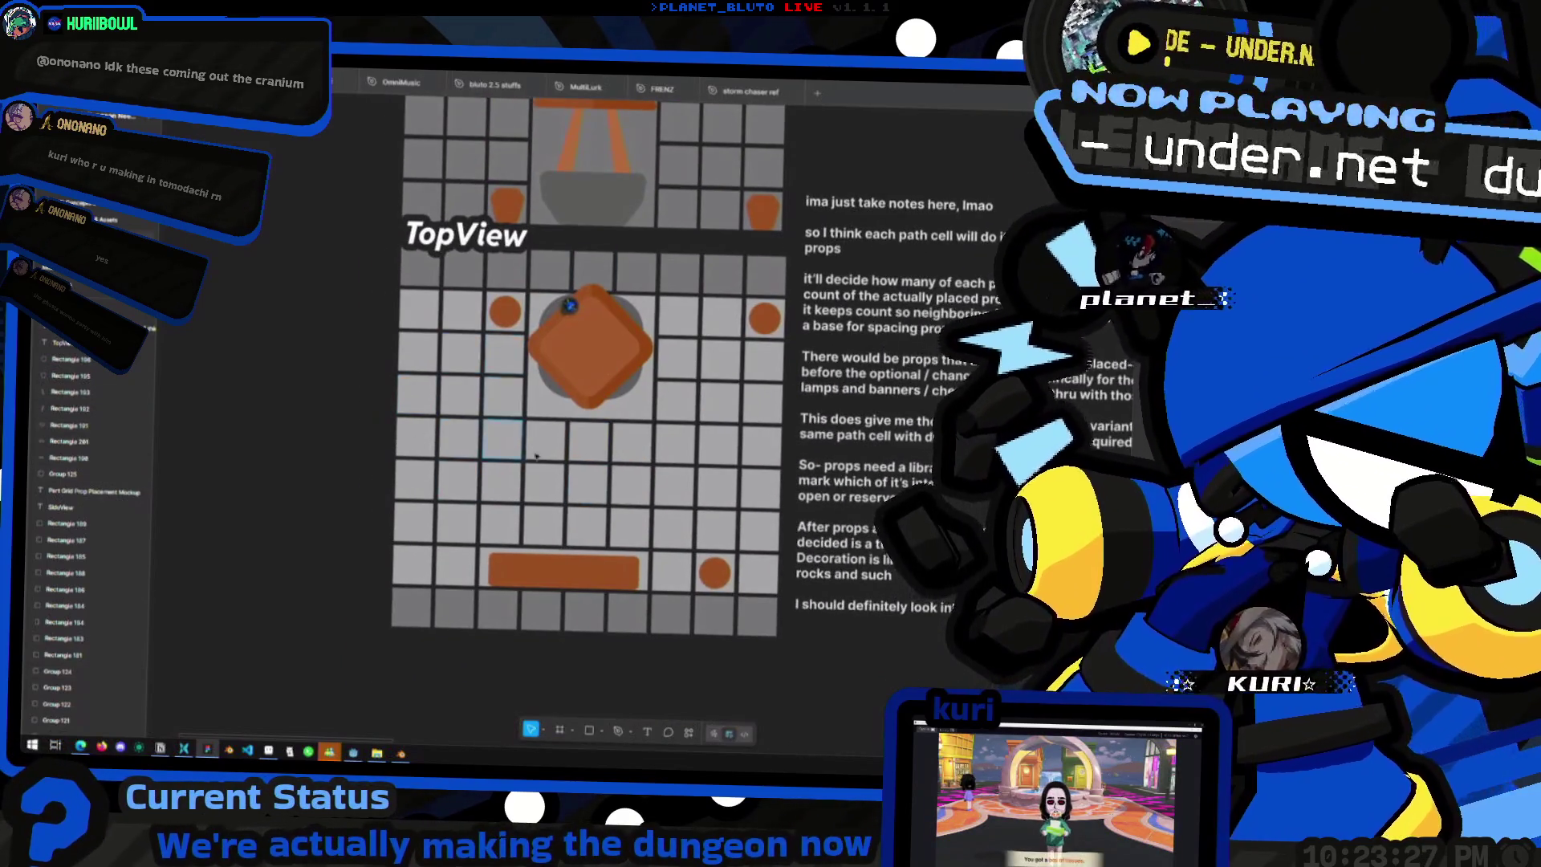
scroll(577, 444, "down", 2)
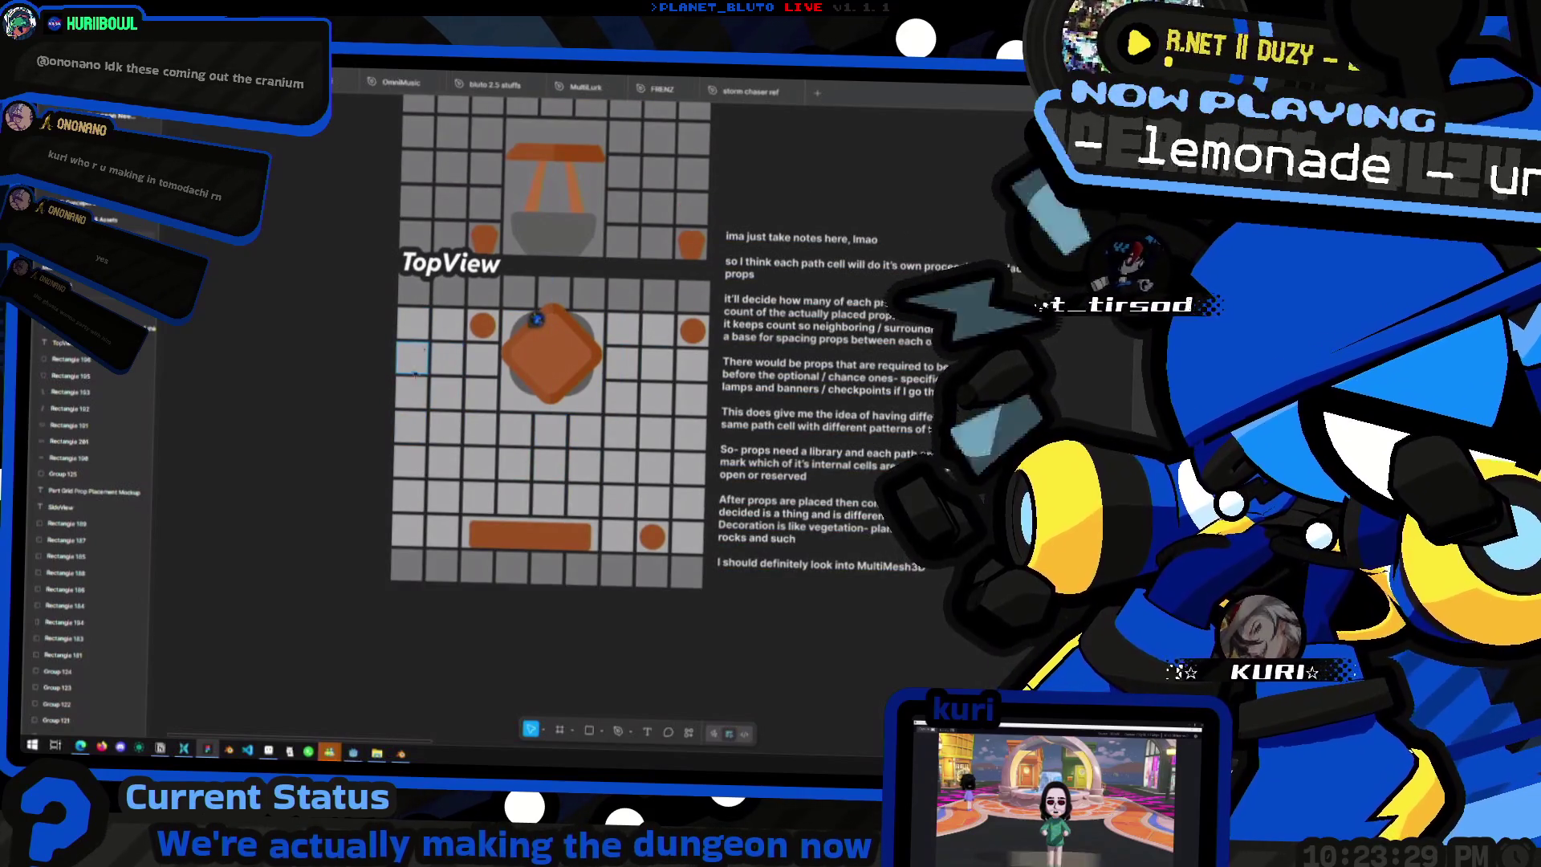
key("alt+Tab")
key("alt+Tab")
key("alt+Tab")
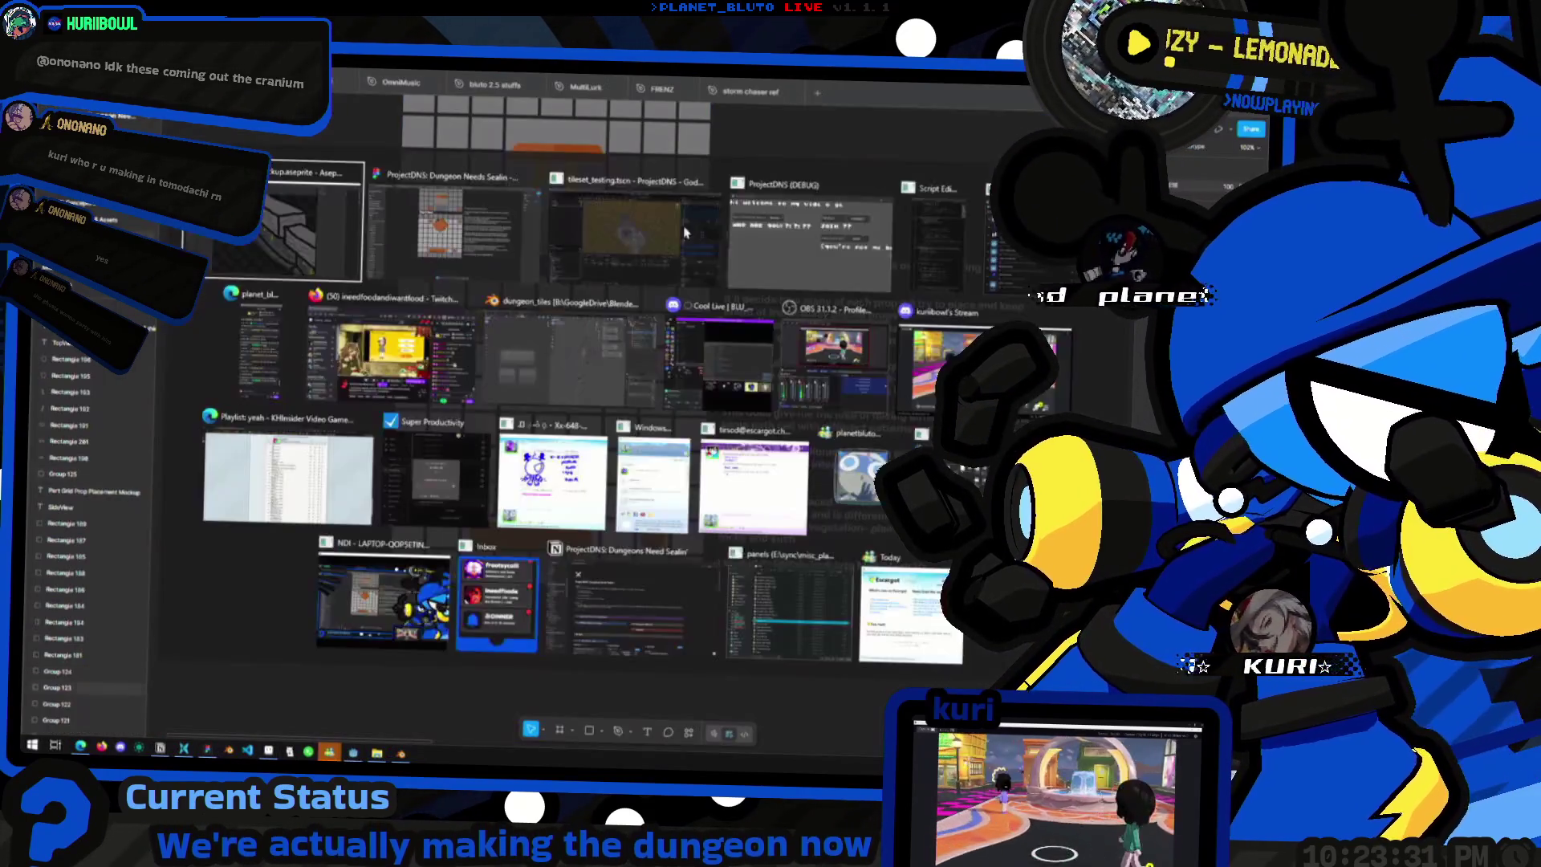
key("alt+Tab")
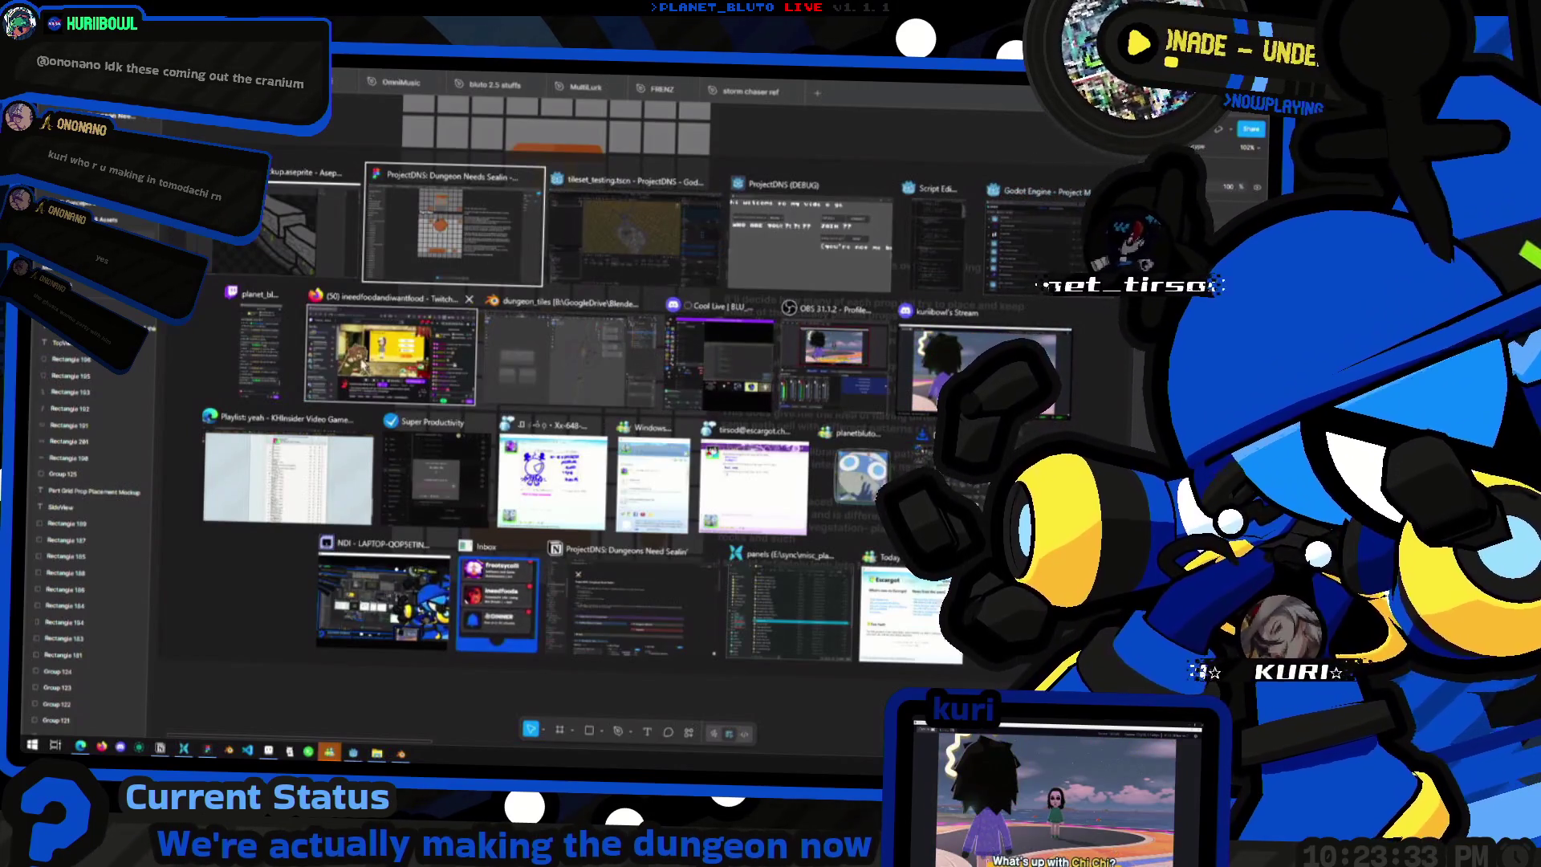
- Glance at the Godot dungeon room and the Aseprite brick-wall art, then return to Figma
key("alt+Tab")
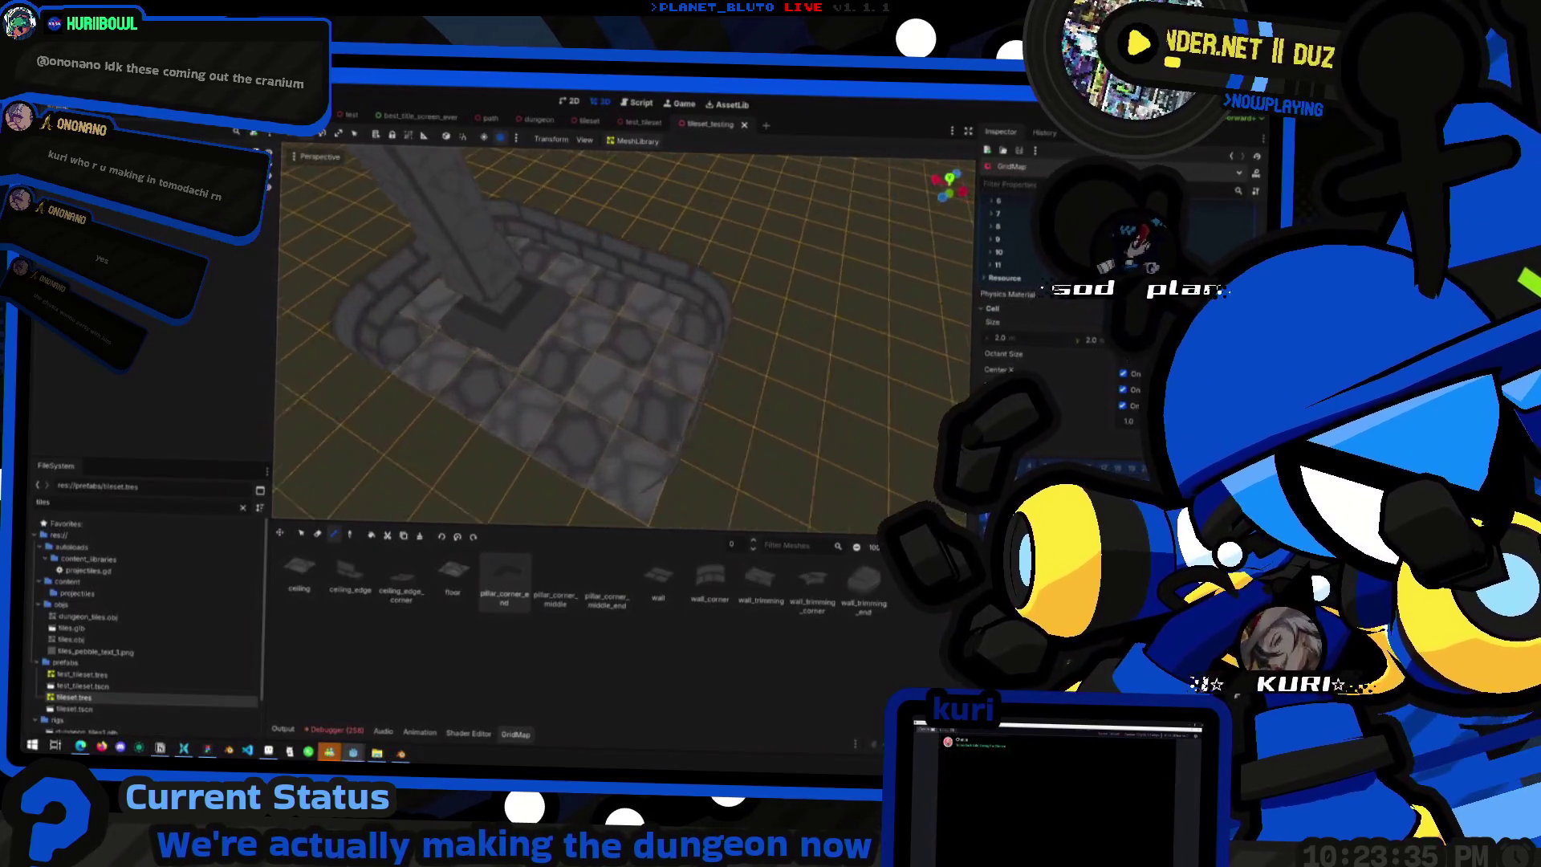
scroll(618, 337, "up", 5)
scroll(619, 337, "down", 5)
key("alt+Tab")
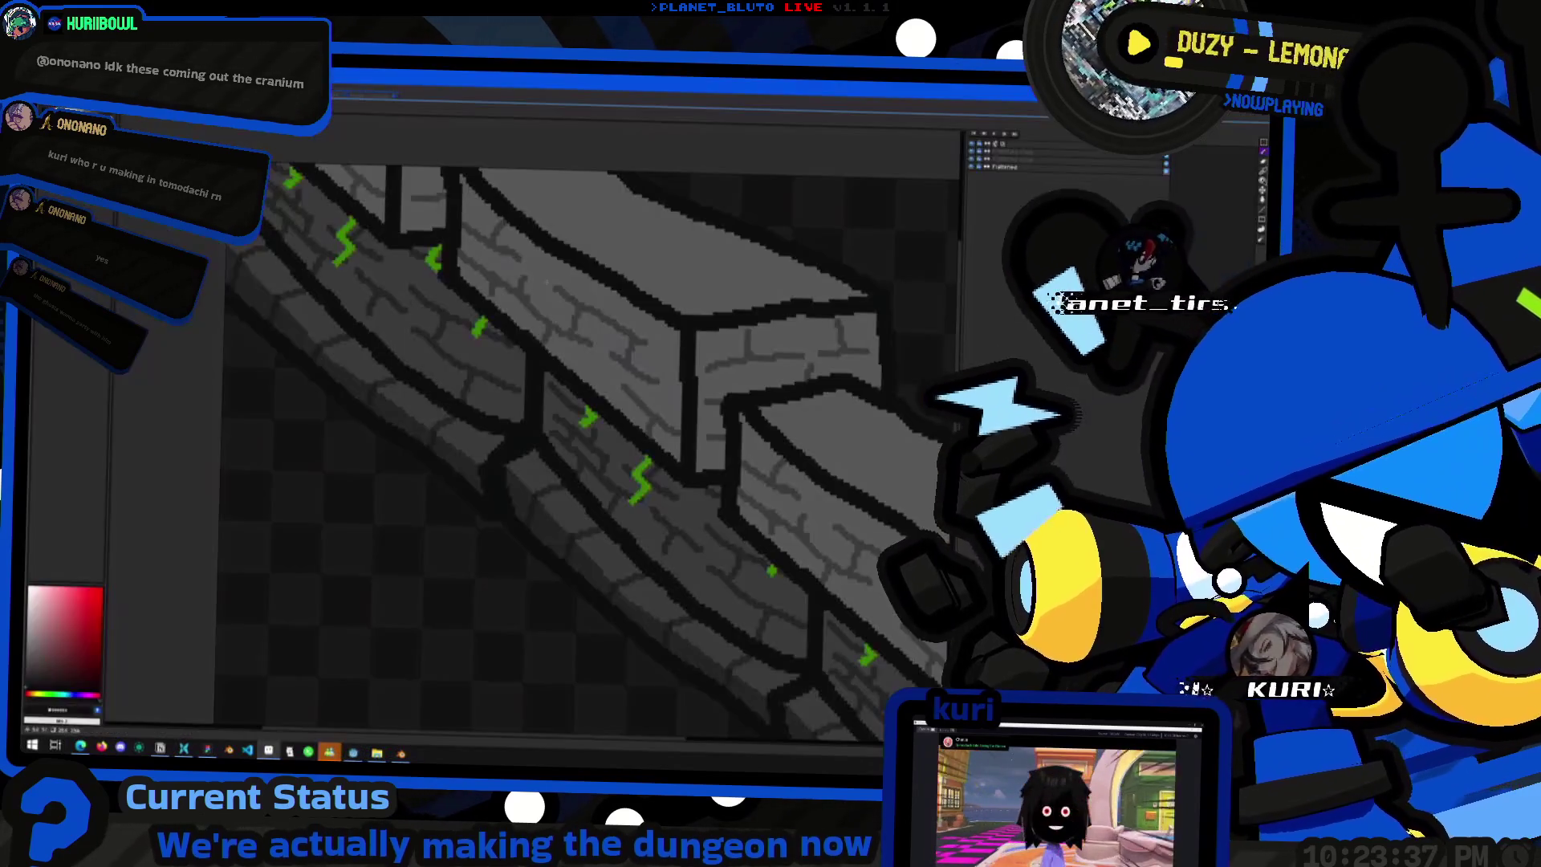
key("alt+Tab")
key("alt+Tab")
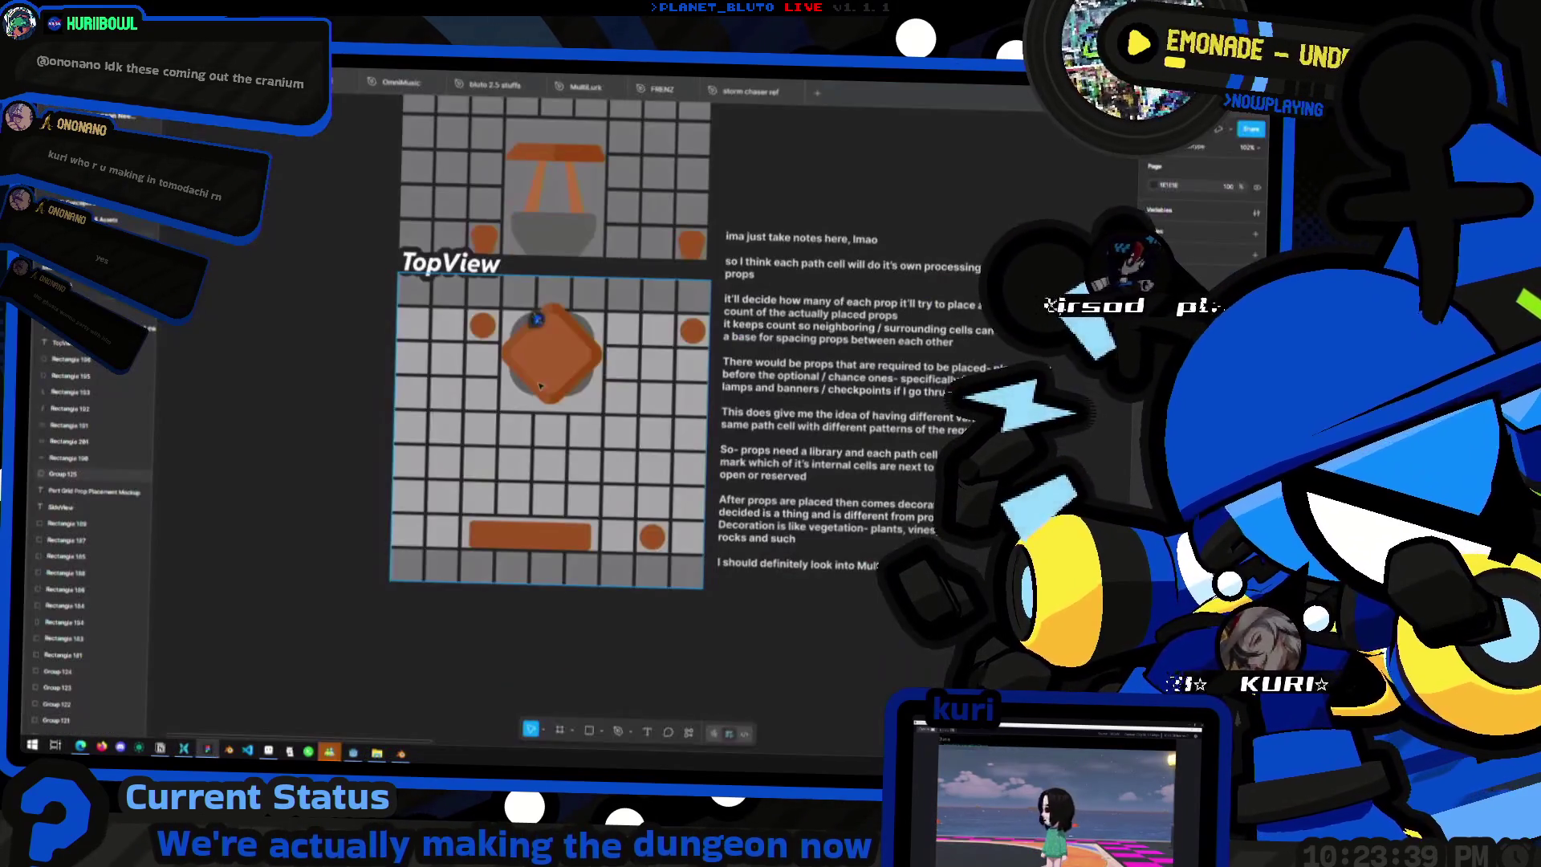
- Zoom onto the TopView diamond pillar and its flanking round props
scroll(500, 526, "down", 3)
scroll(530, 518, "up", 4)
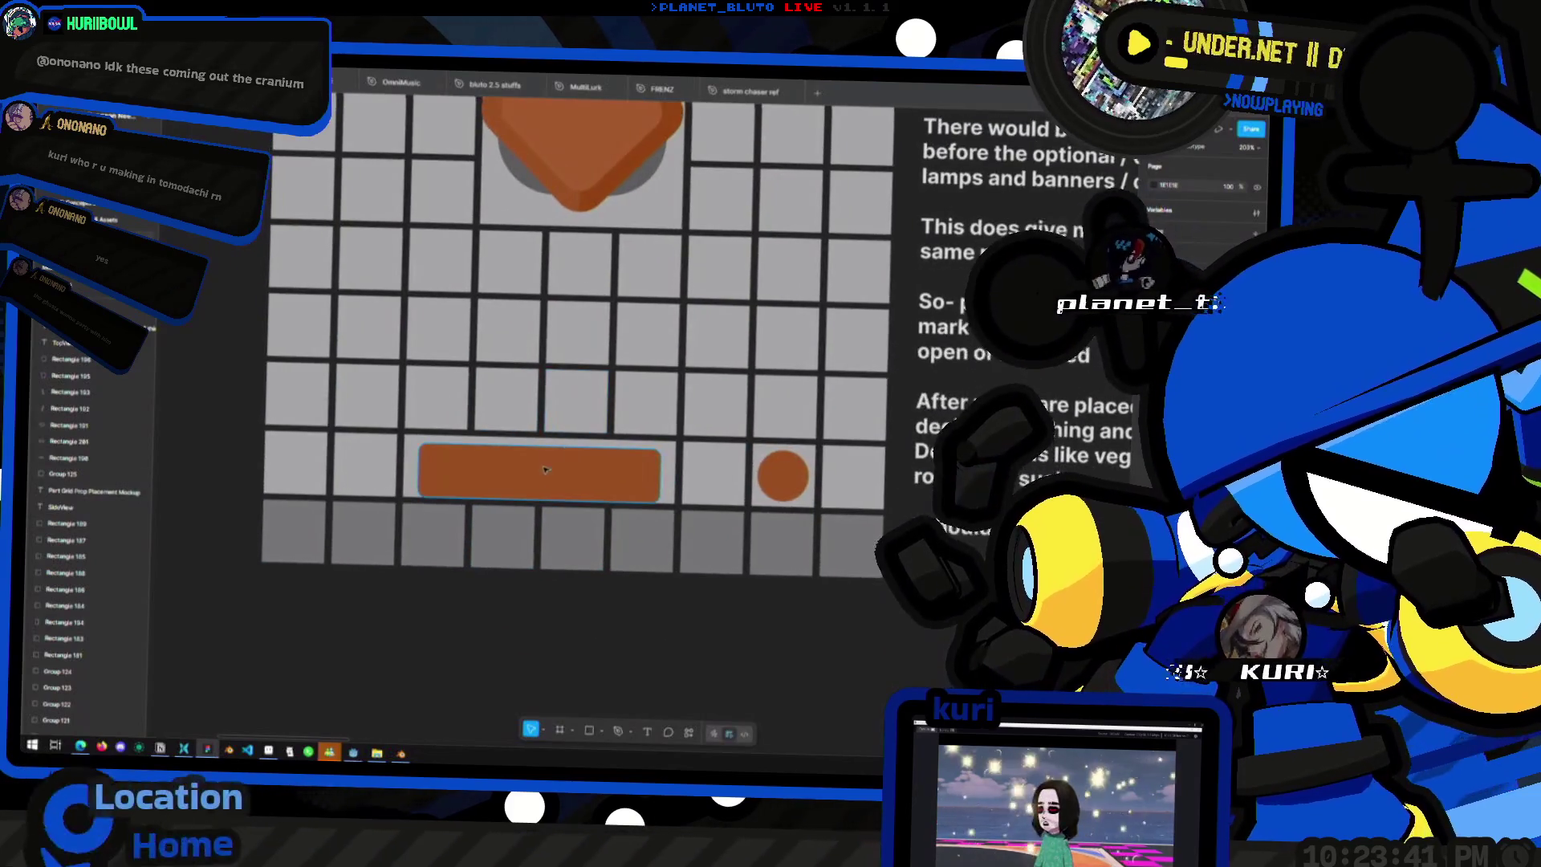
scroll(526, 247, "up", 2)
scroll(436, 118, "up", 4)
scroll(471, 190, "down", 3)
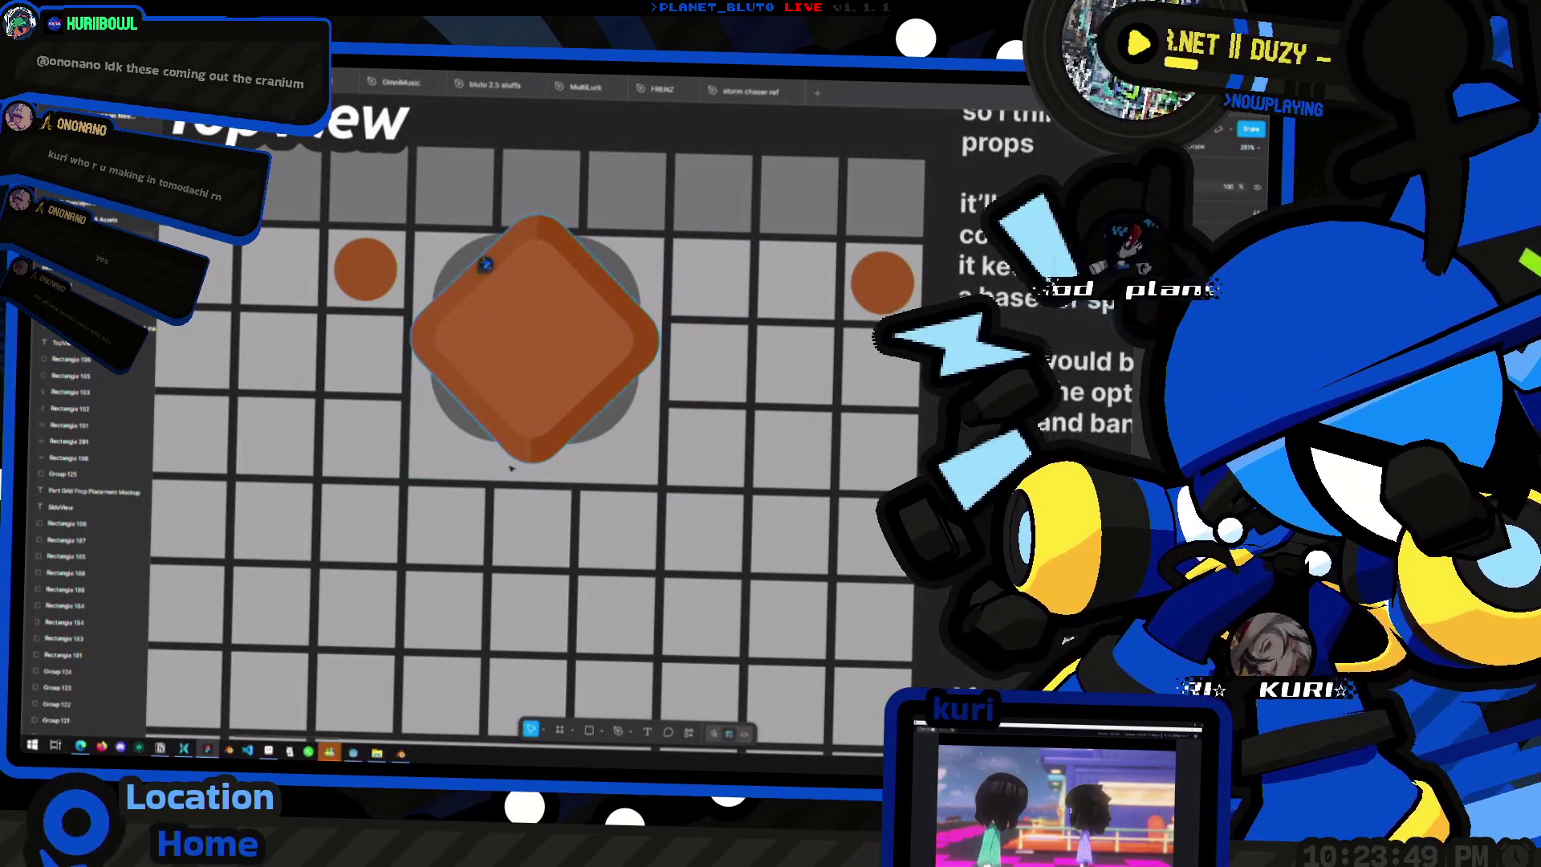
scroll(518, 372, "down", 2)
scroll(604, 438, "up", 3)
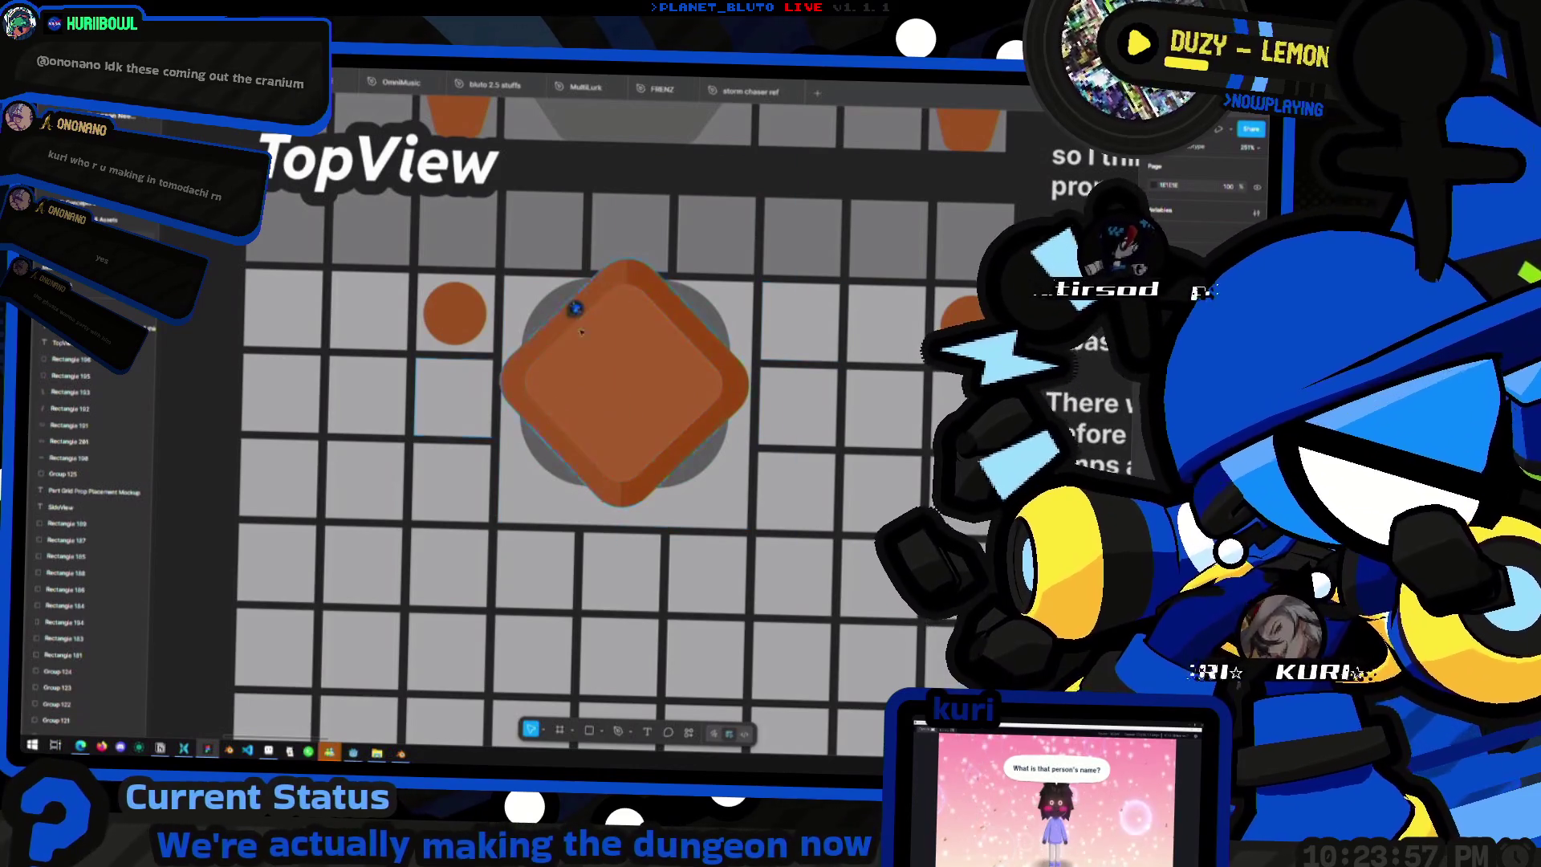
scroll(626, 337, "down", 2)
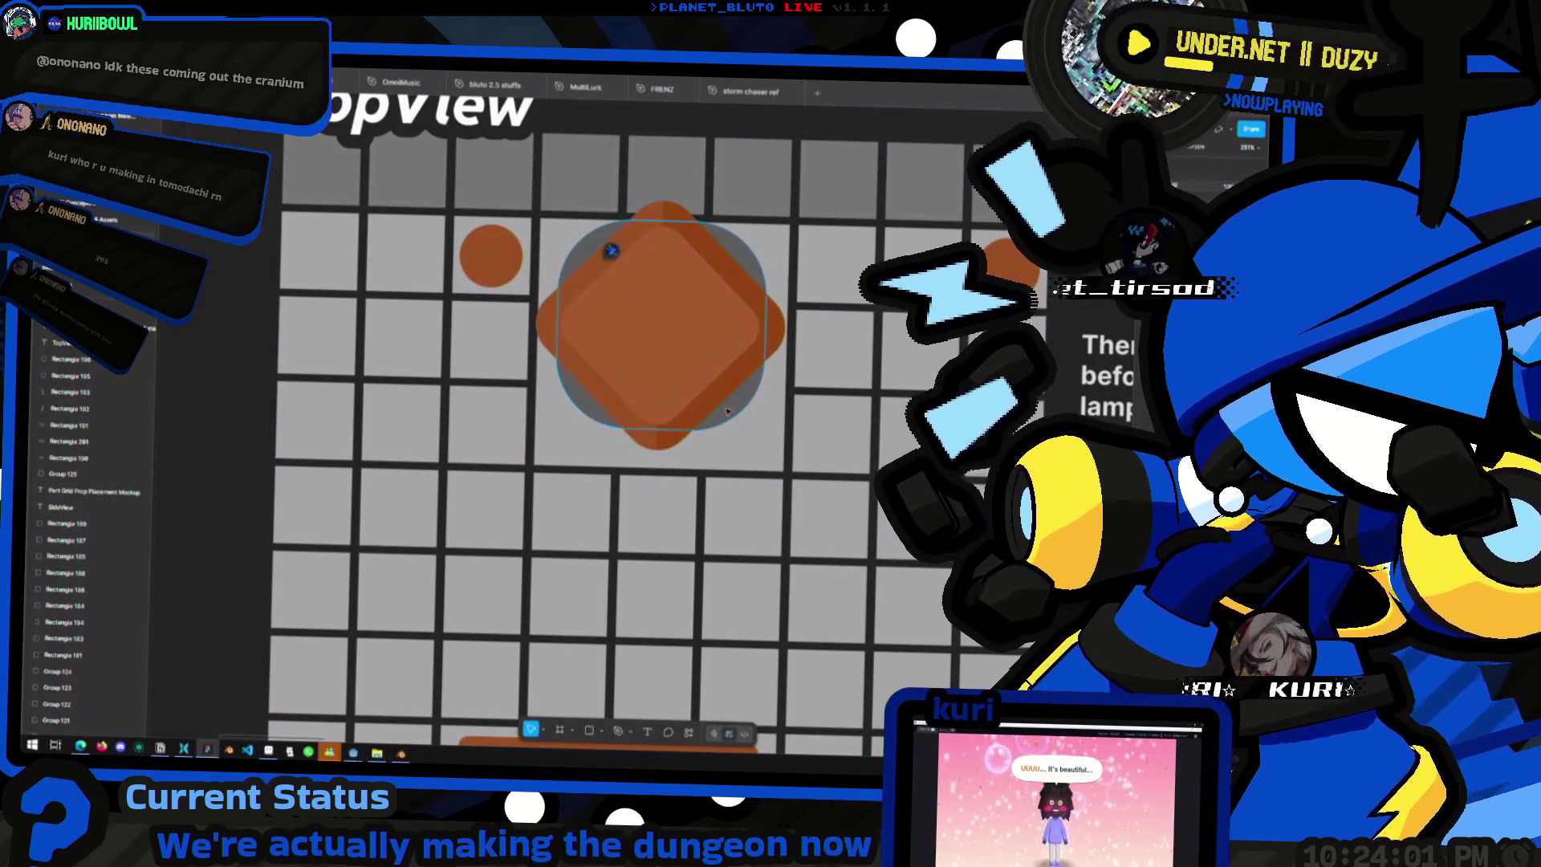
scroll(714, 360, "up", 5)
scroll(714, 360, "up", 3)
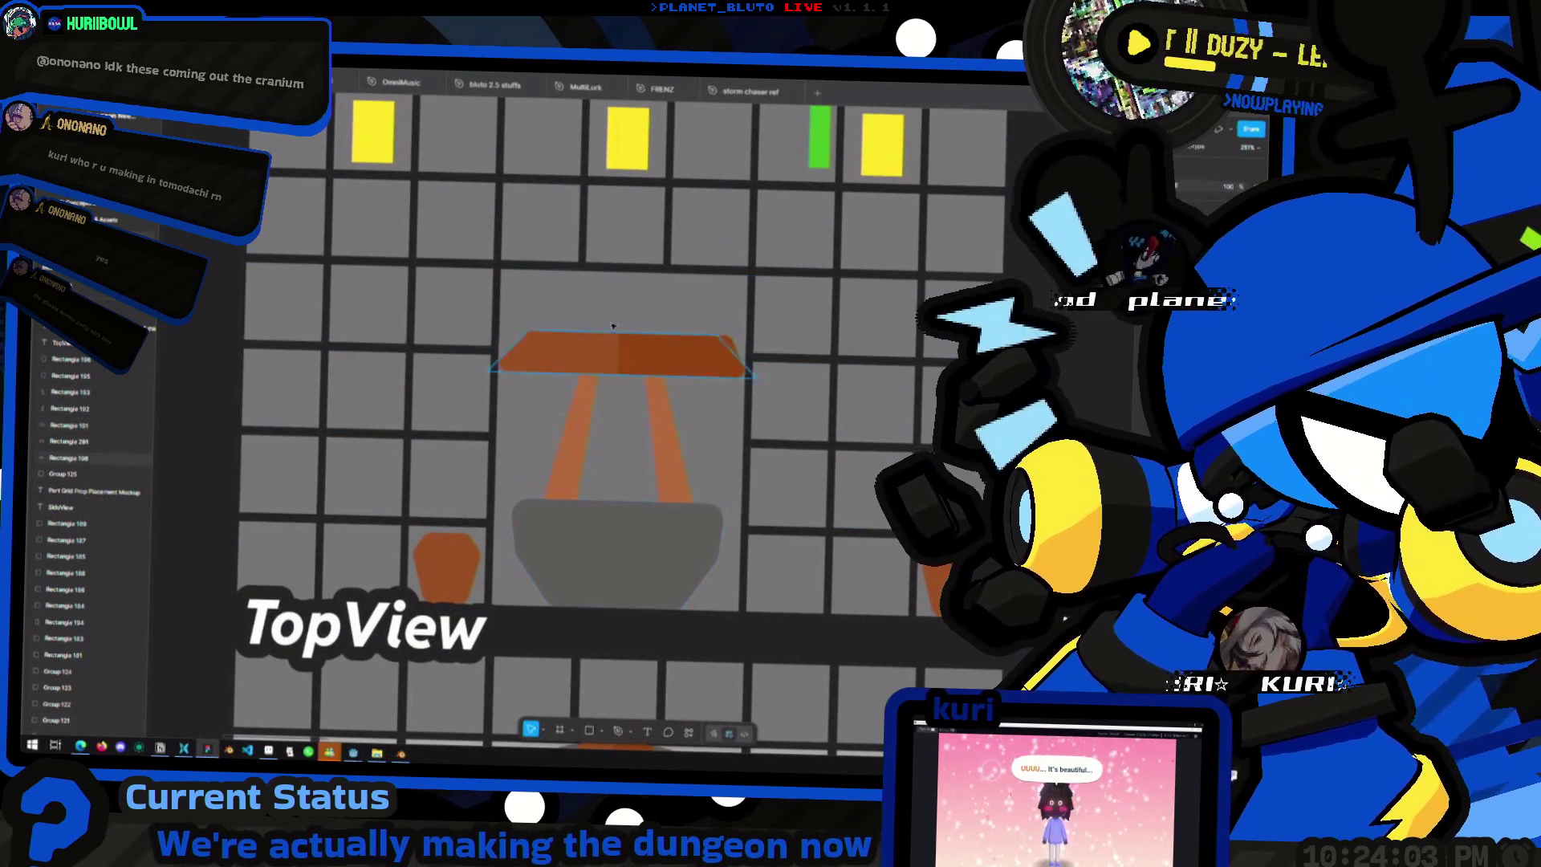
scroll(610, 482, "down", 3)
scroll(597, 515, "down", 3)
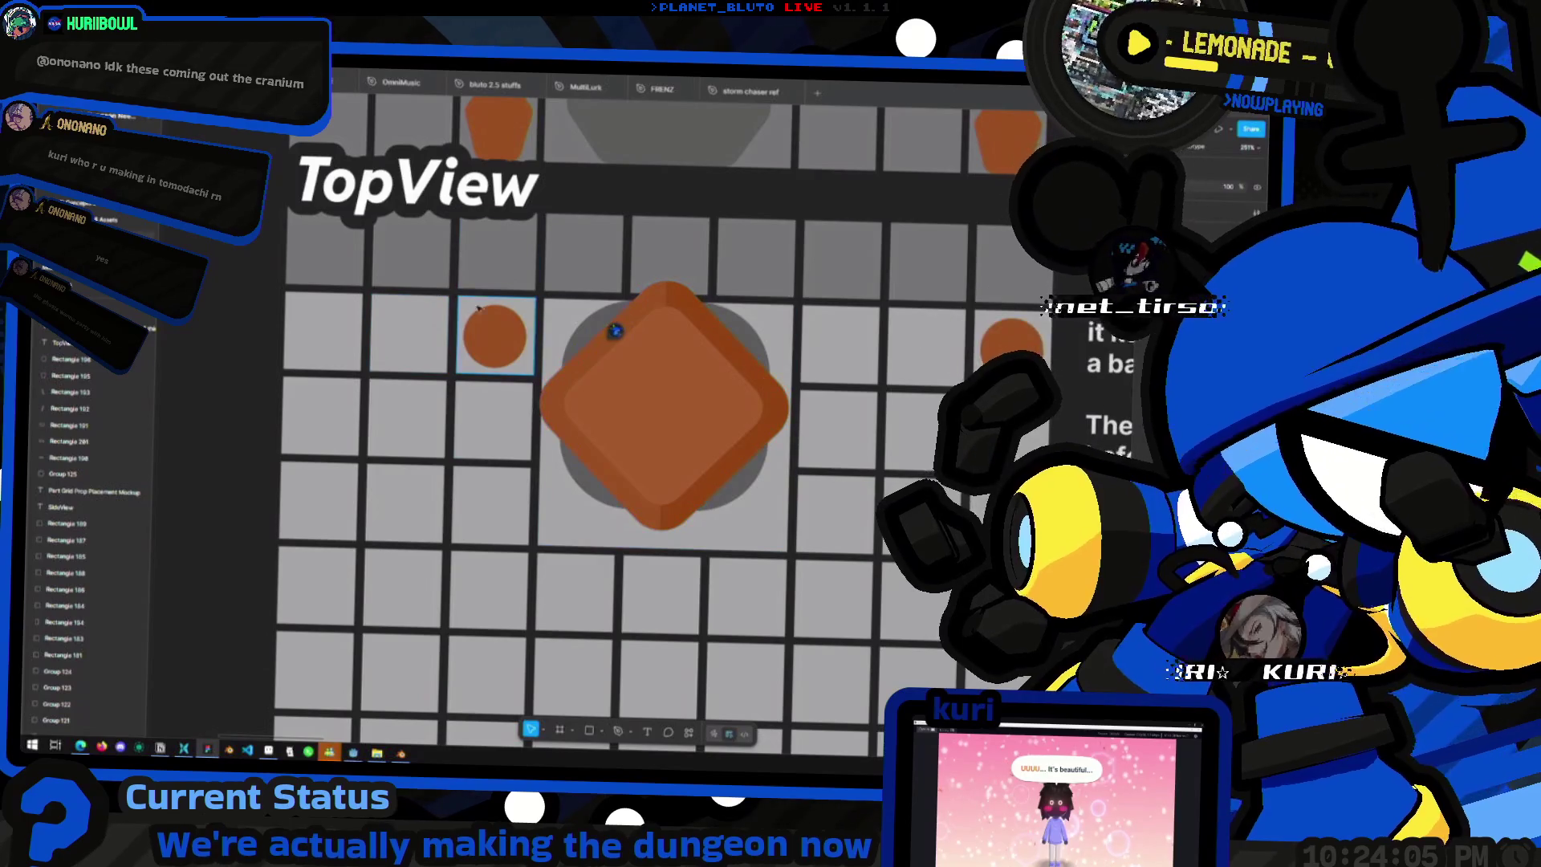
scroll(868, 358, "down", 3)
scroll(723, 337, "up", 5)
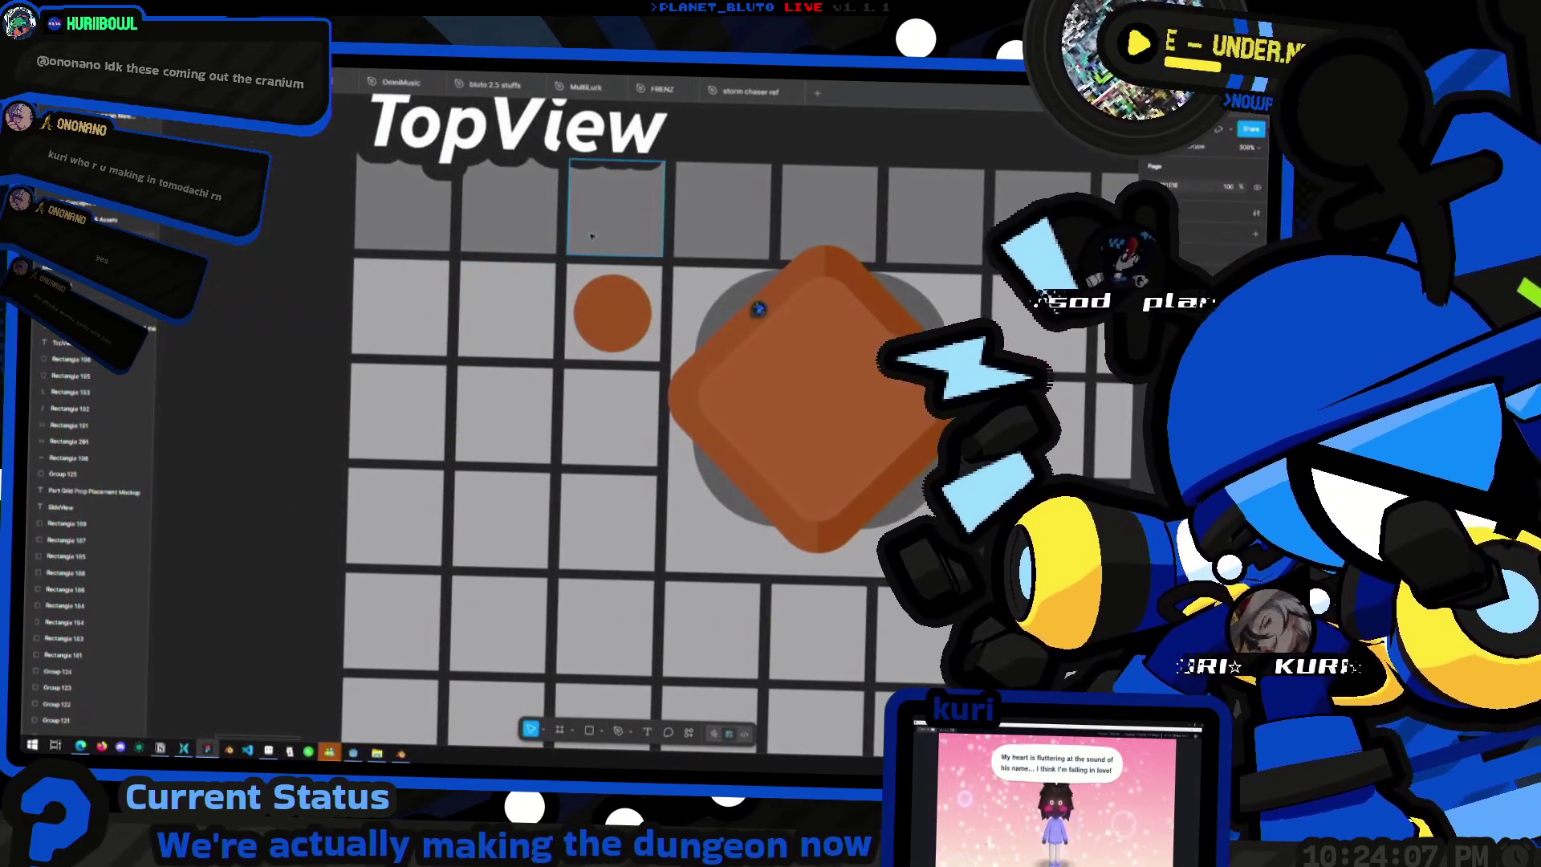
scroll(711, 334, "down", 5)
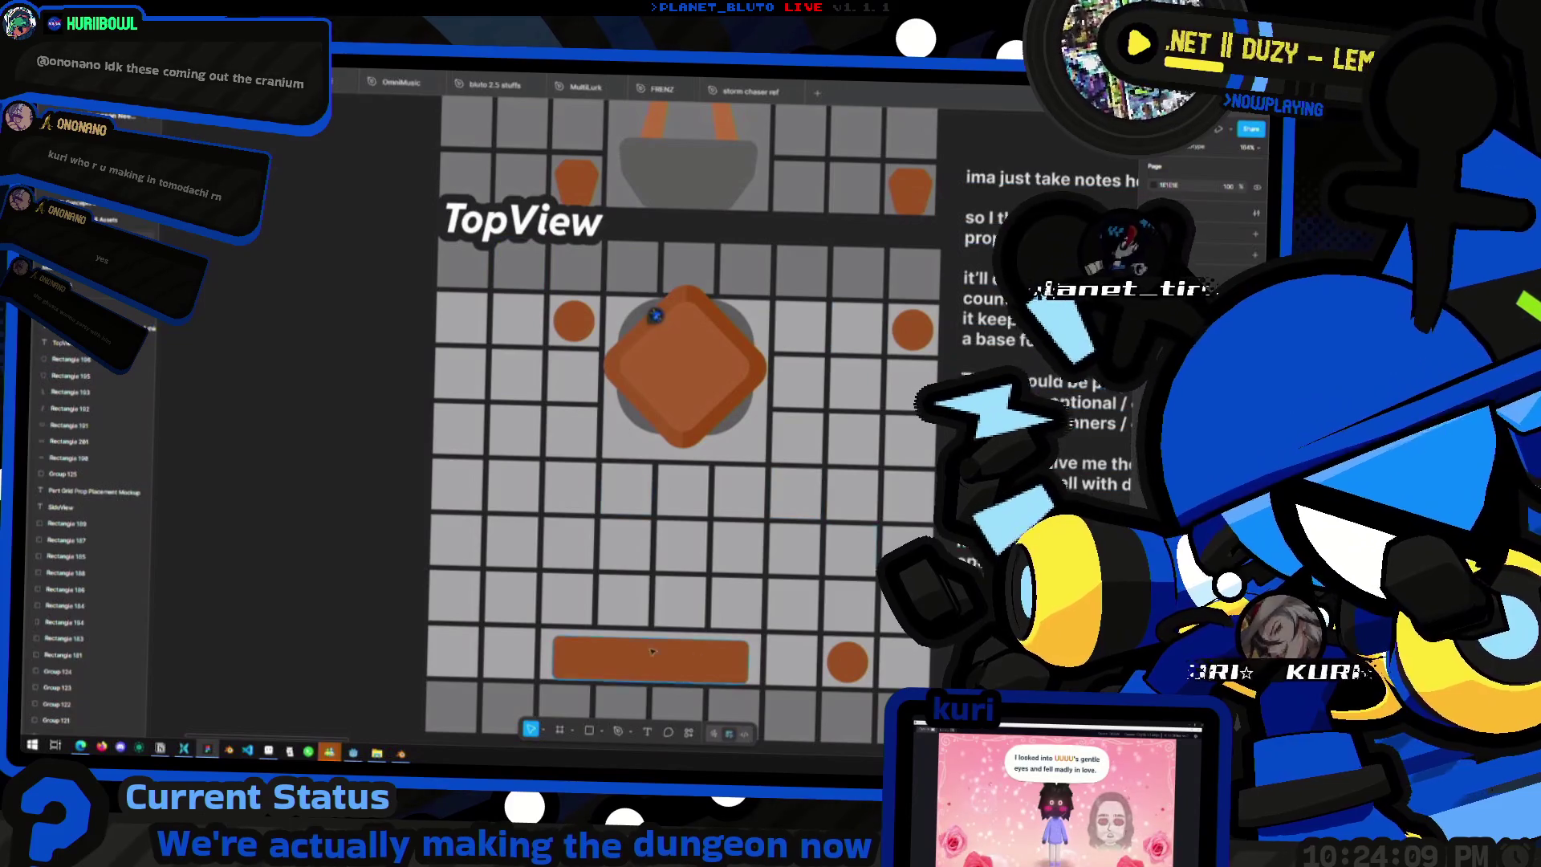
scroll(624, 329, "up", 5)
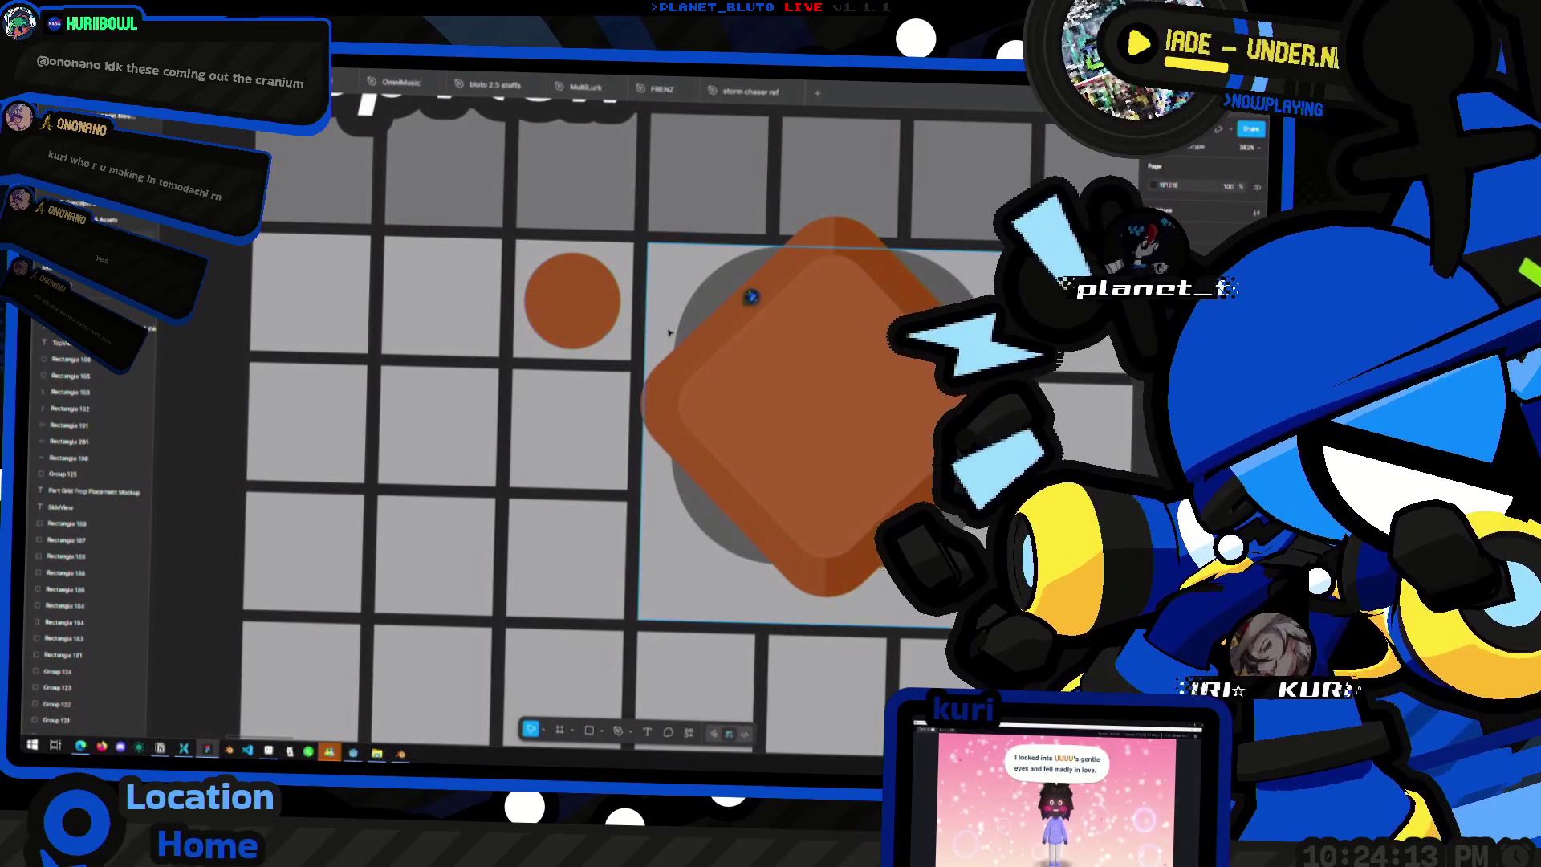
scroll(522, 491, "down", 3)
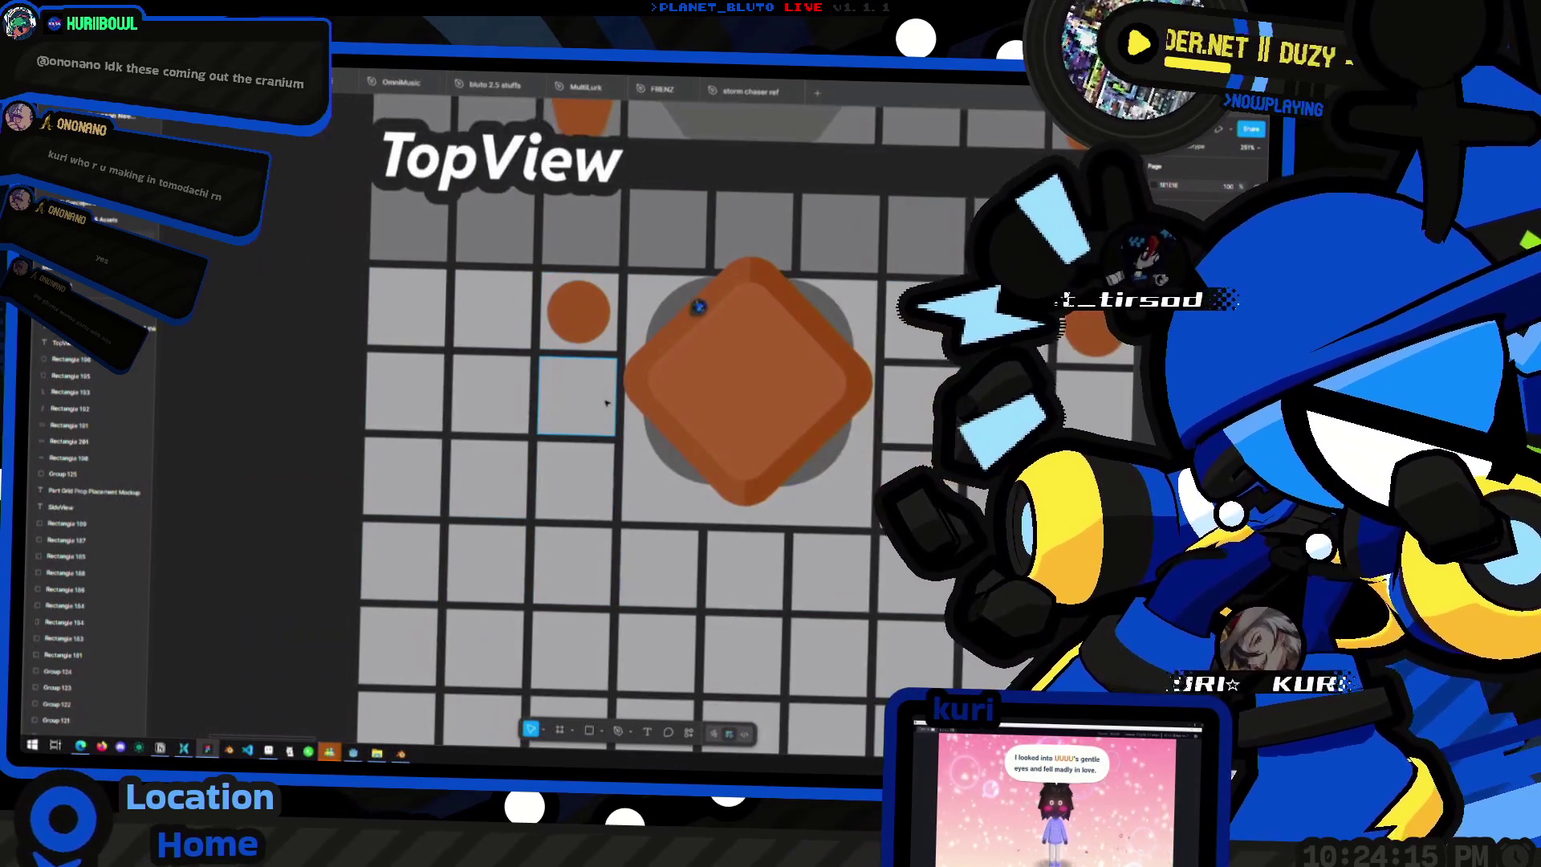
key("alt+Tab")
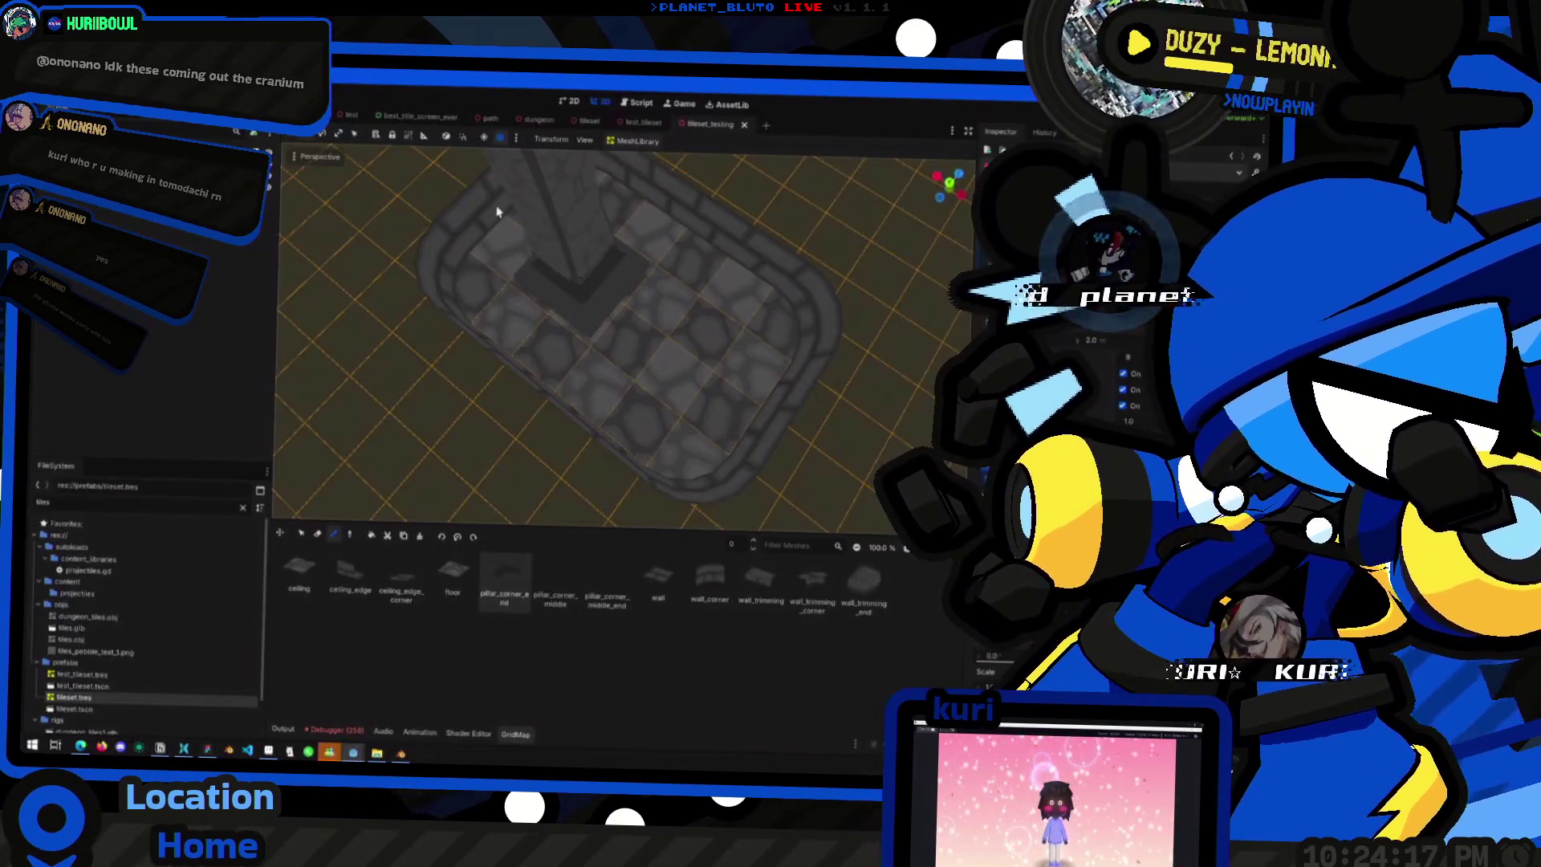
left_click(488, 118)
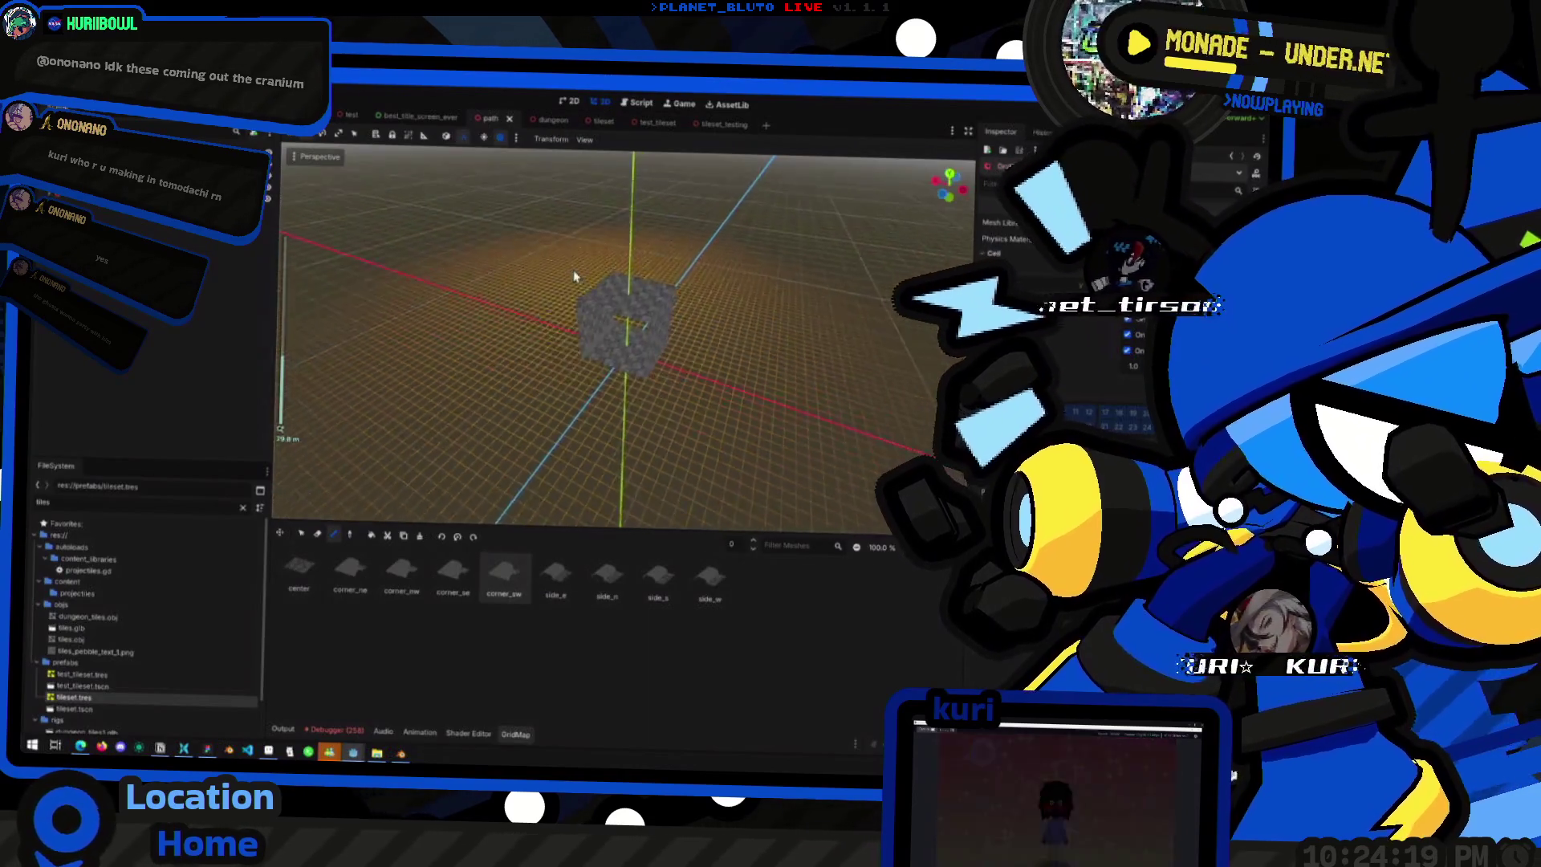
key("alt+Tab")
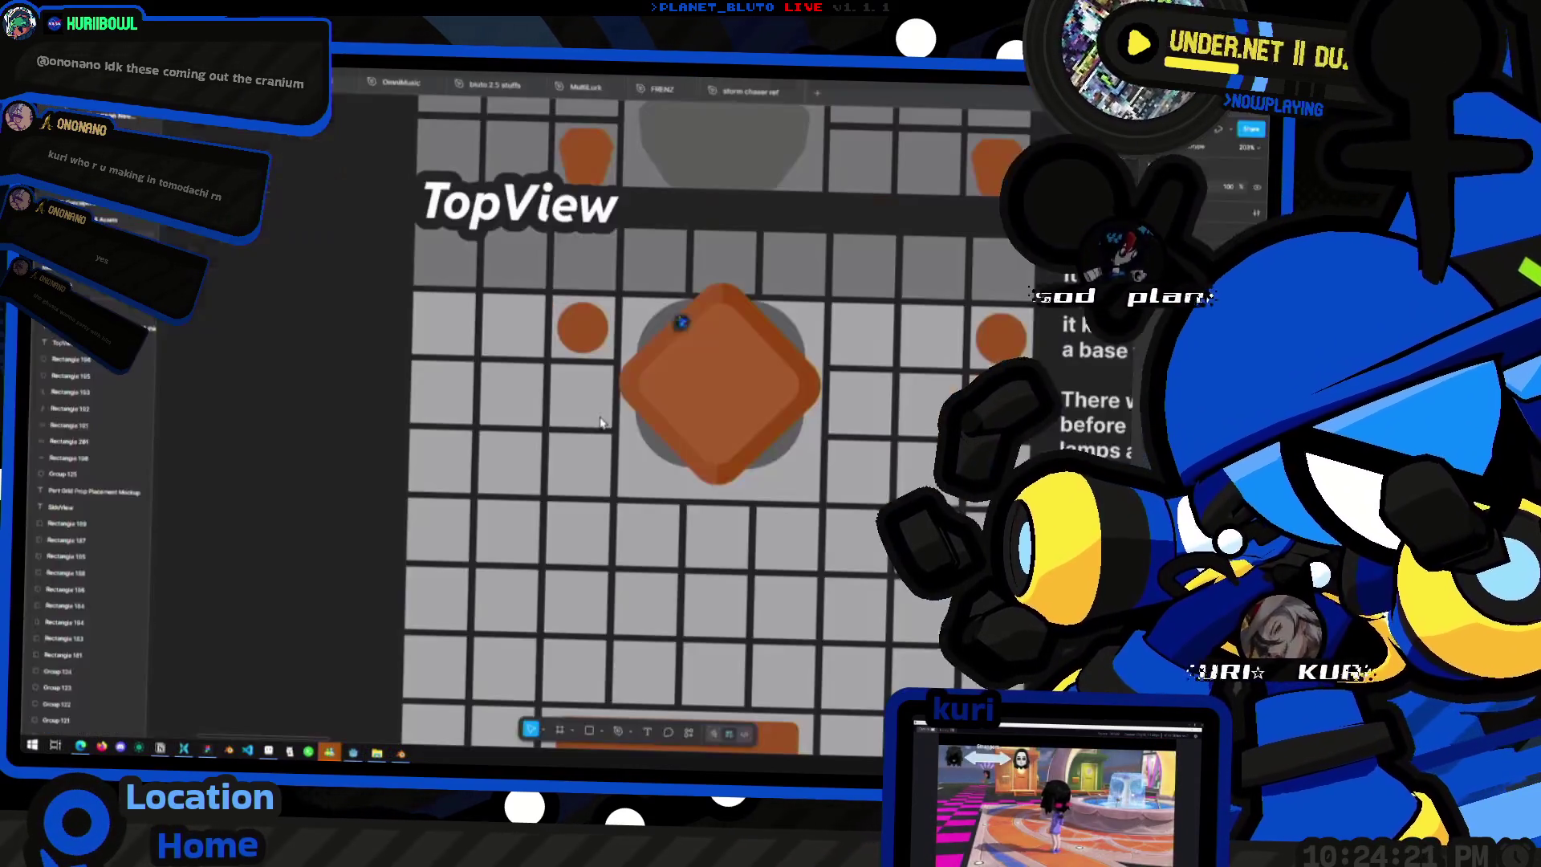
scroll(520, 291, "up", 2)
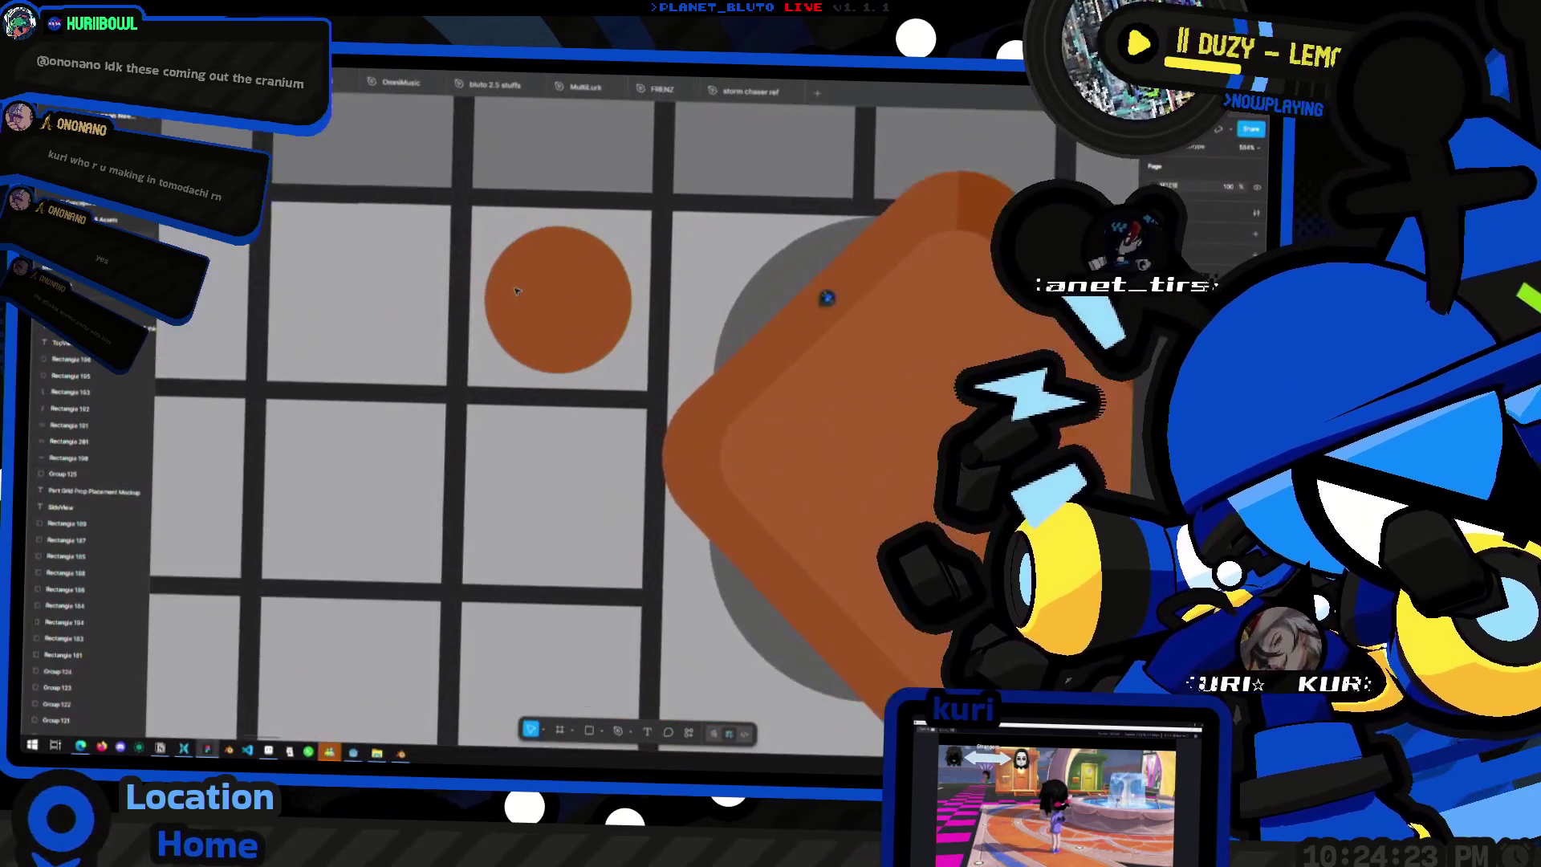
scroll(529, 337, "down", 4)
scroll(528, 337, "down", 2)
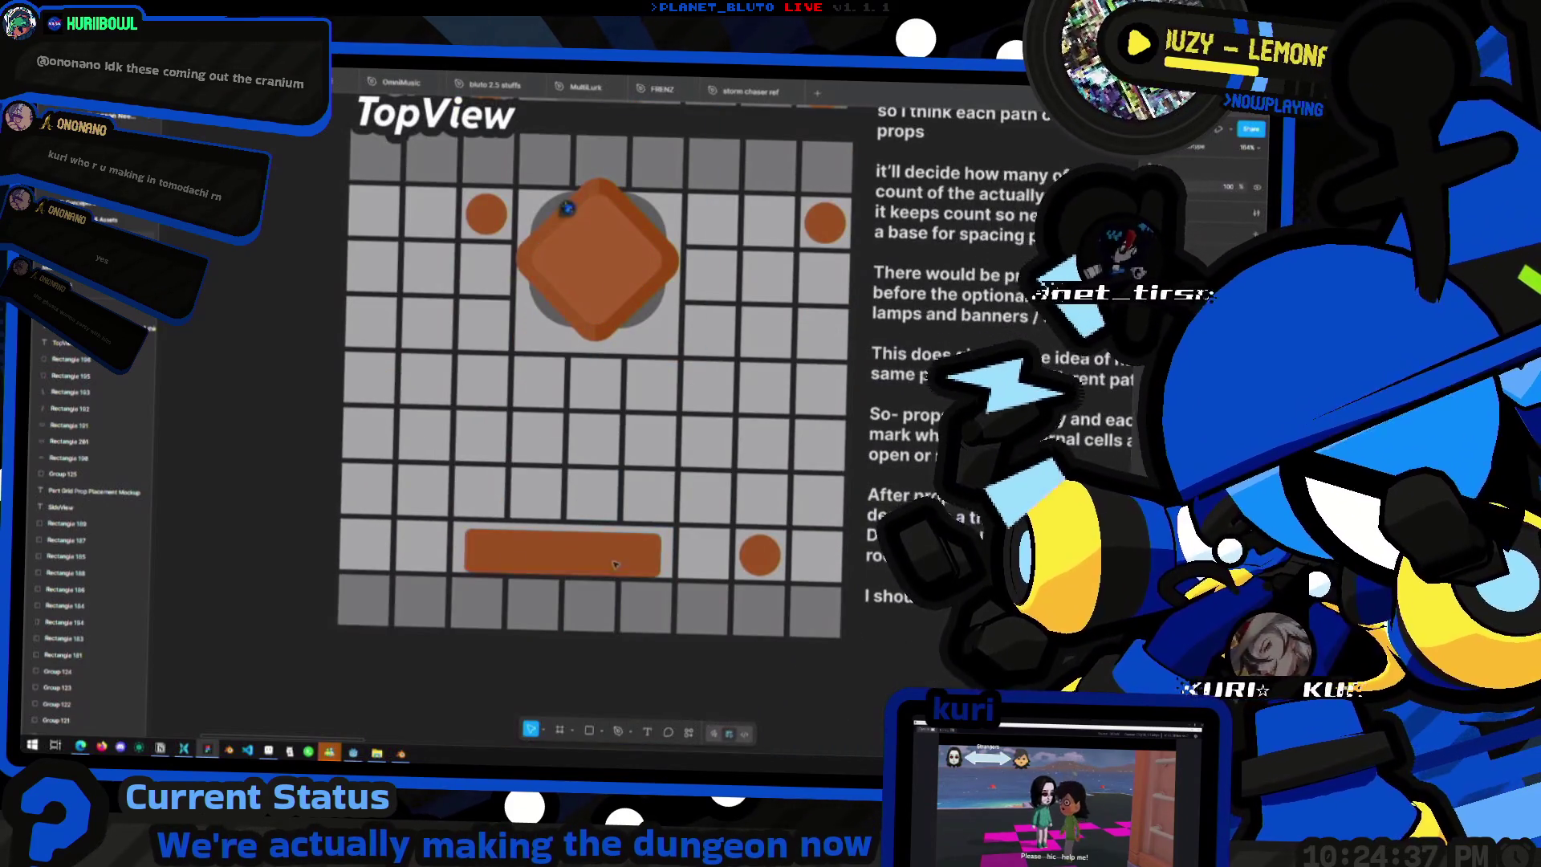
- Look over the SideView mockup and select its three yellow prop rectangles
scroll(514, 551, "down", 2)
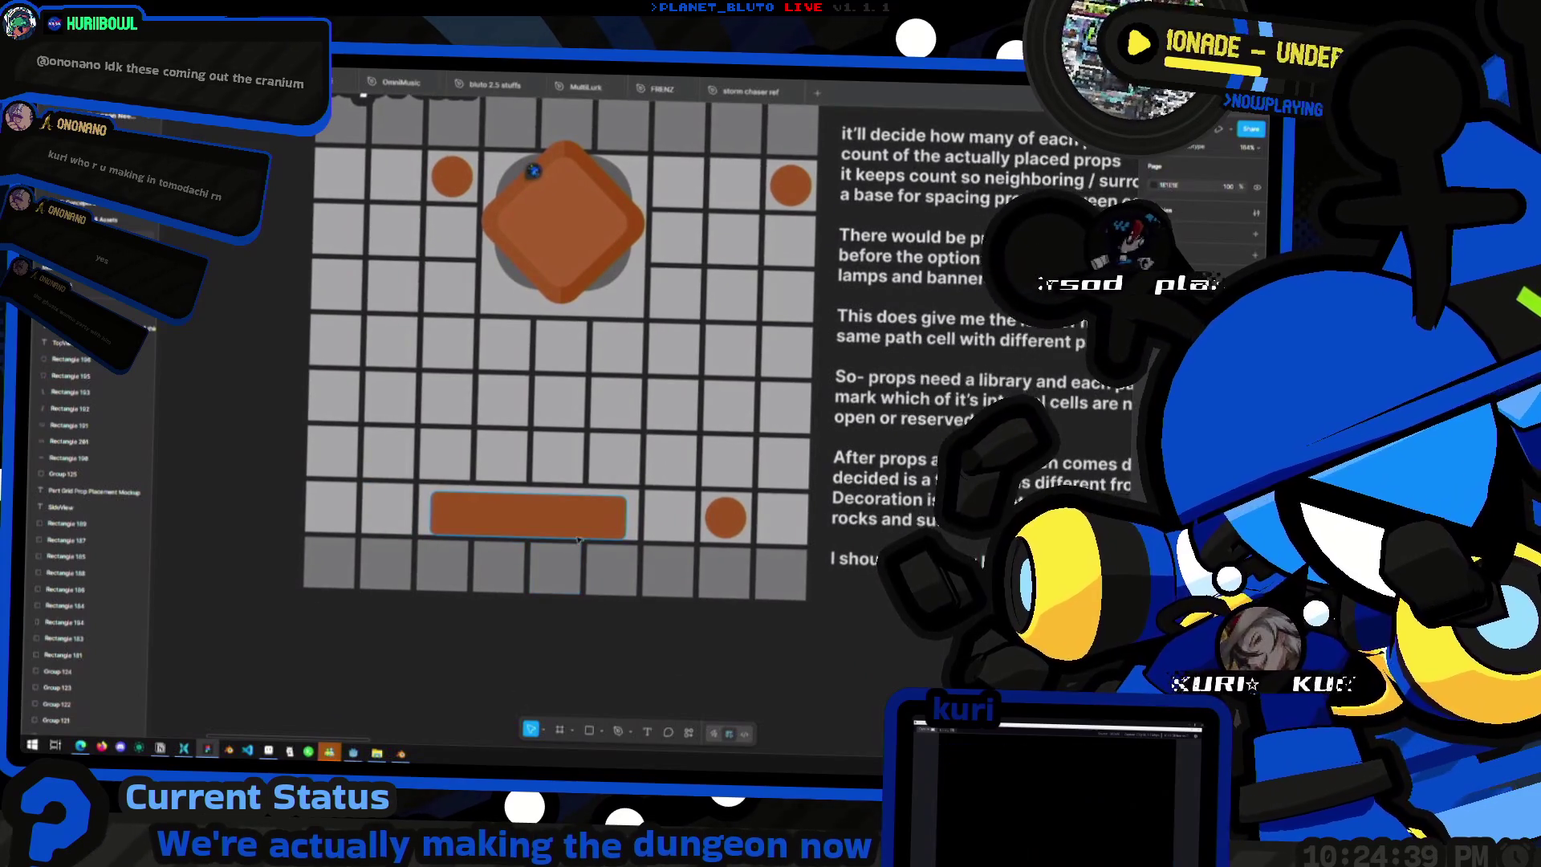
scroll(594, 530, "down", 5)
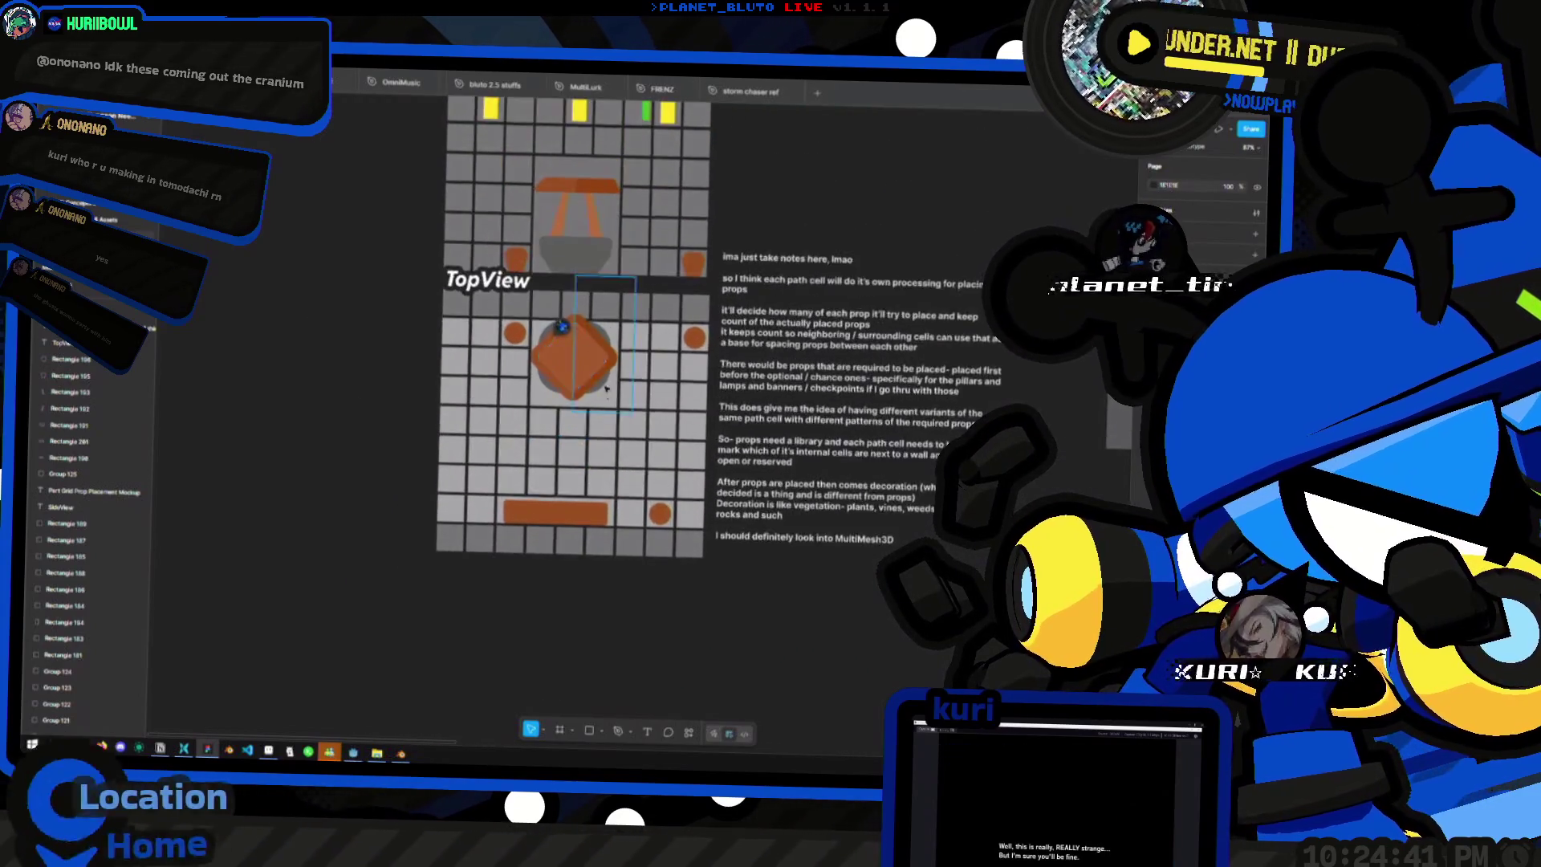
scroll(609, 515, "up", 4)
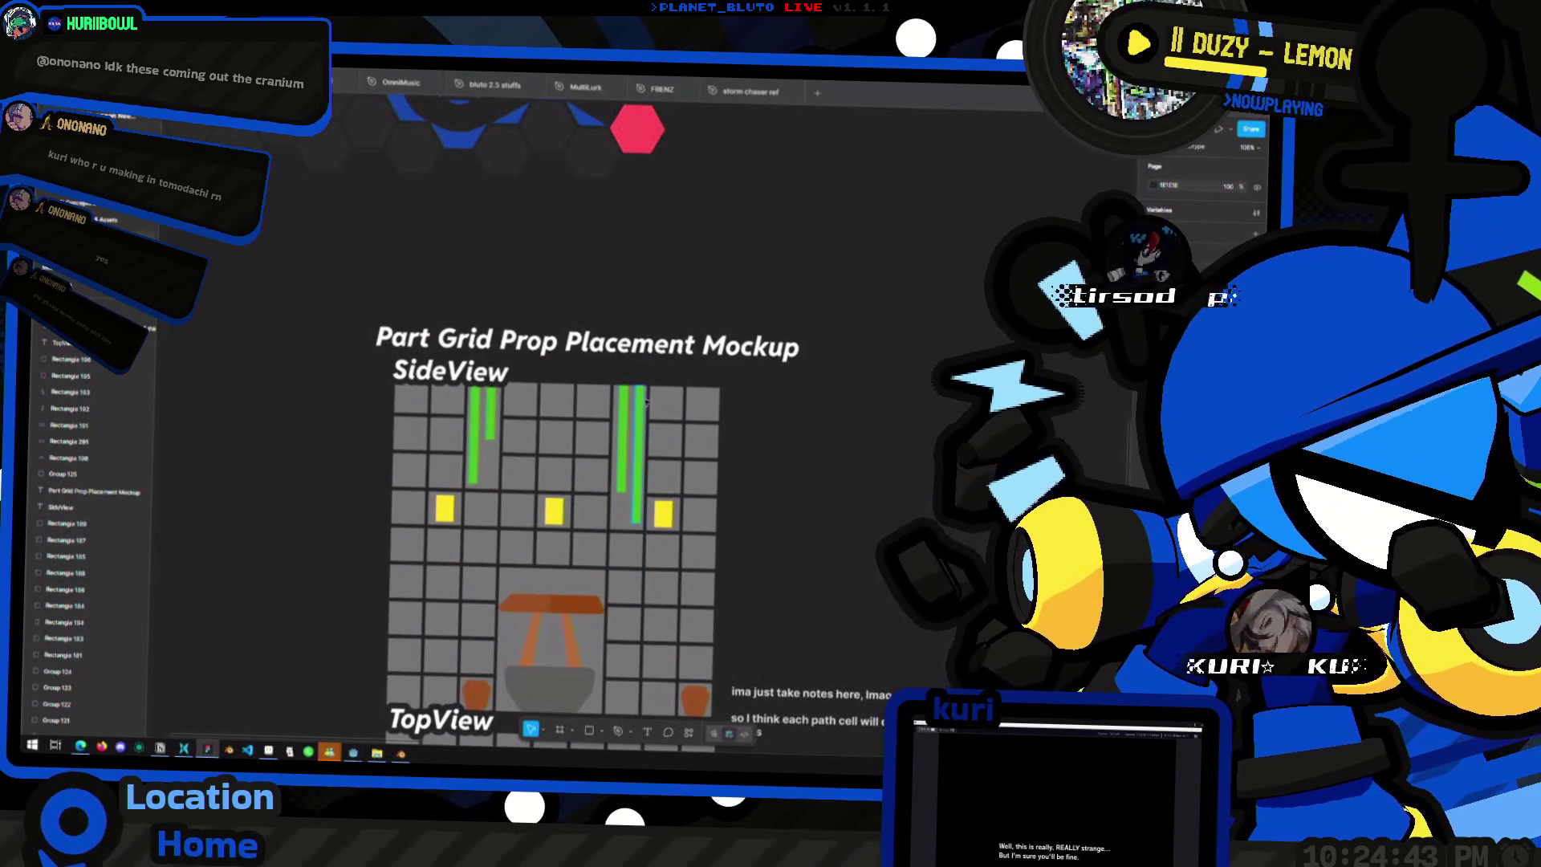
scroll(676, 401, "down", 1)
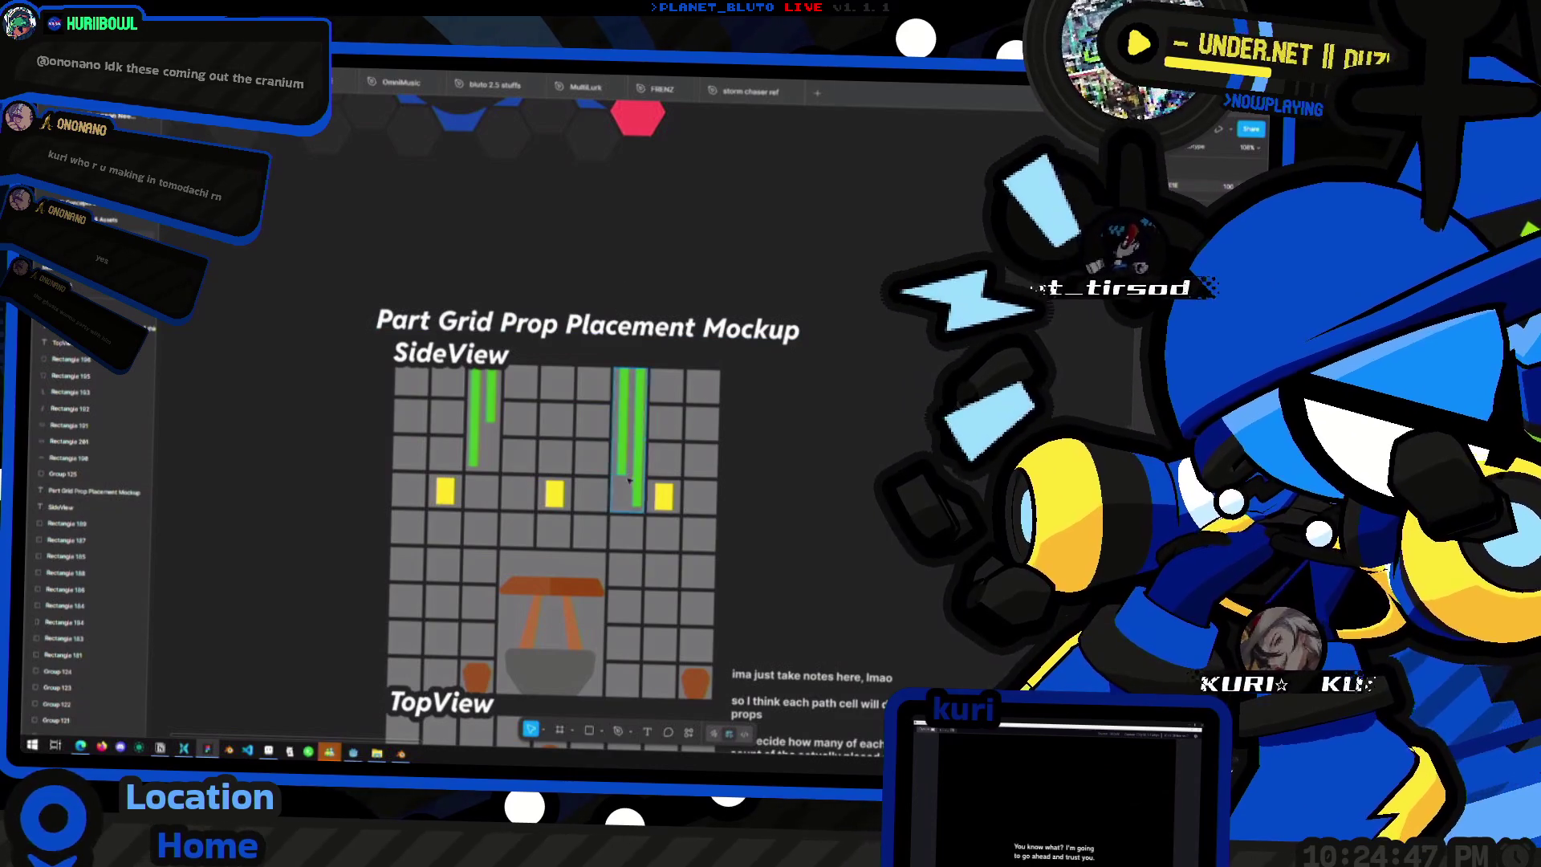
scroll(522, 385, "up", 3)
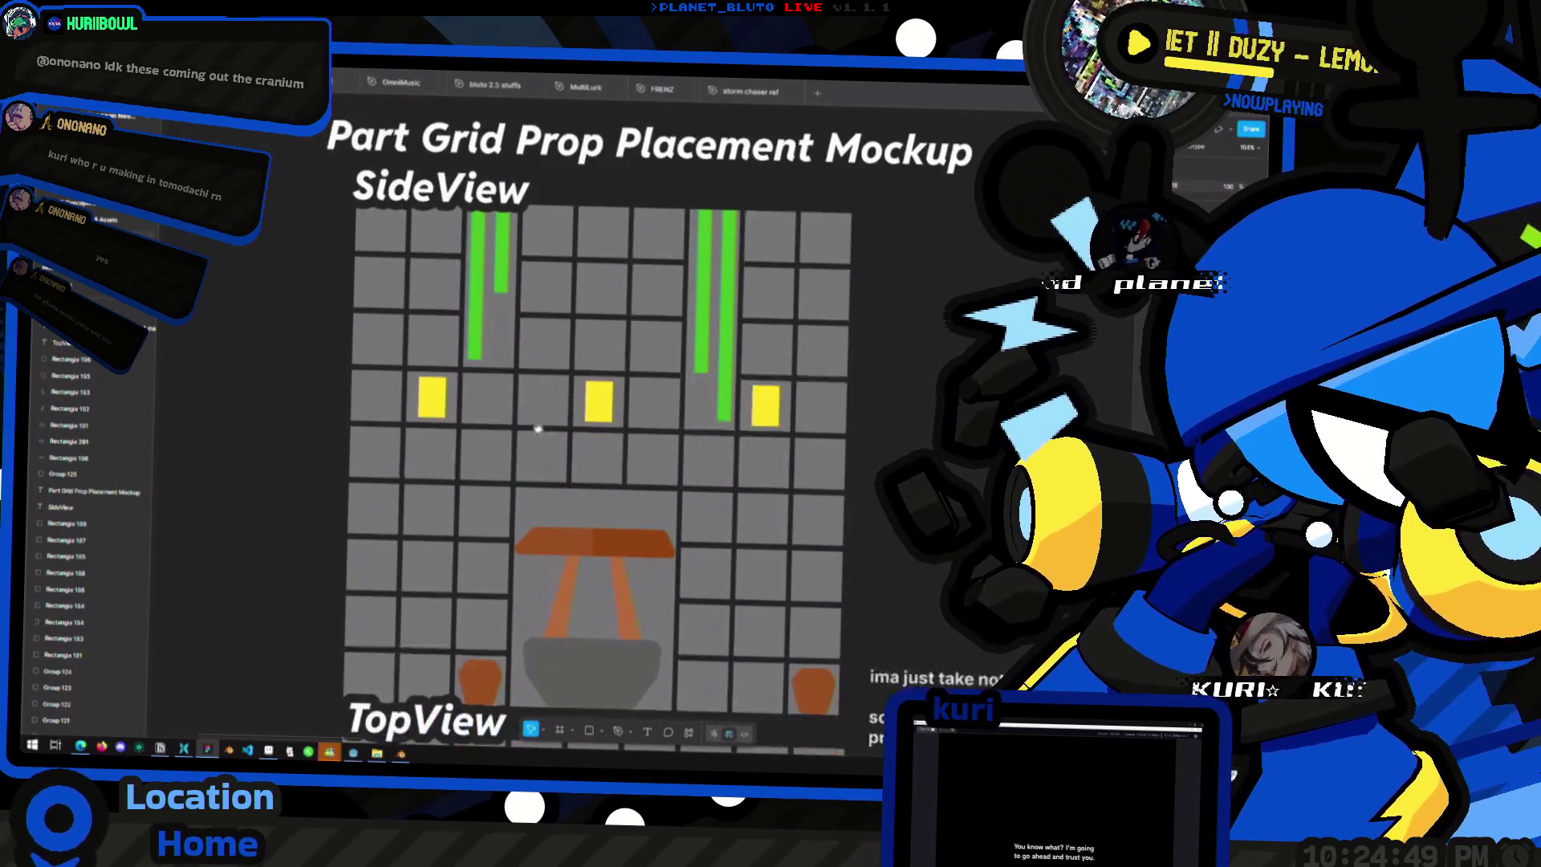
left_click(760, 391)
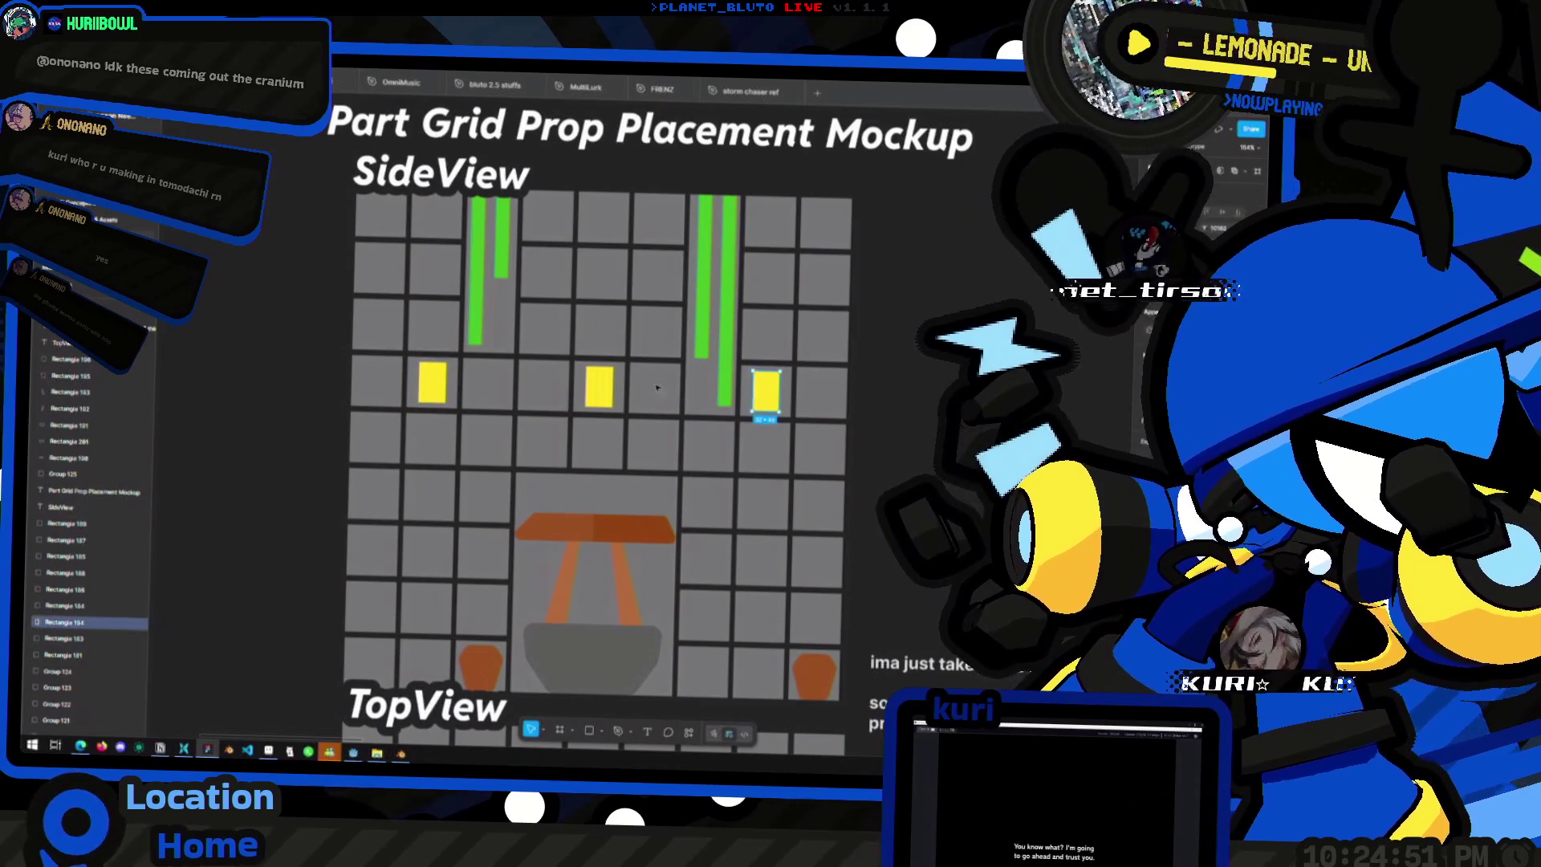
left_click(598, 387, "shift")
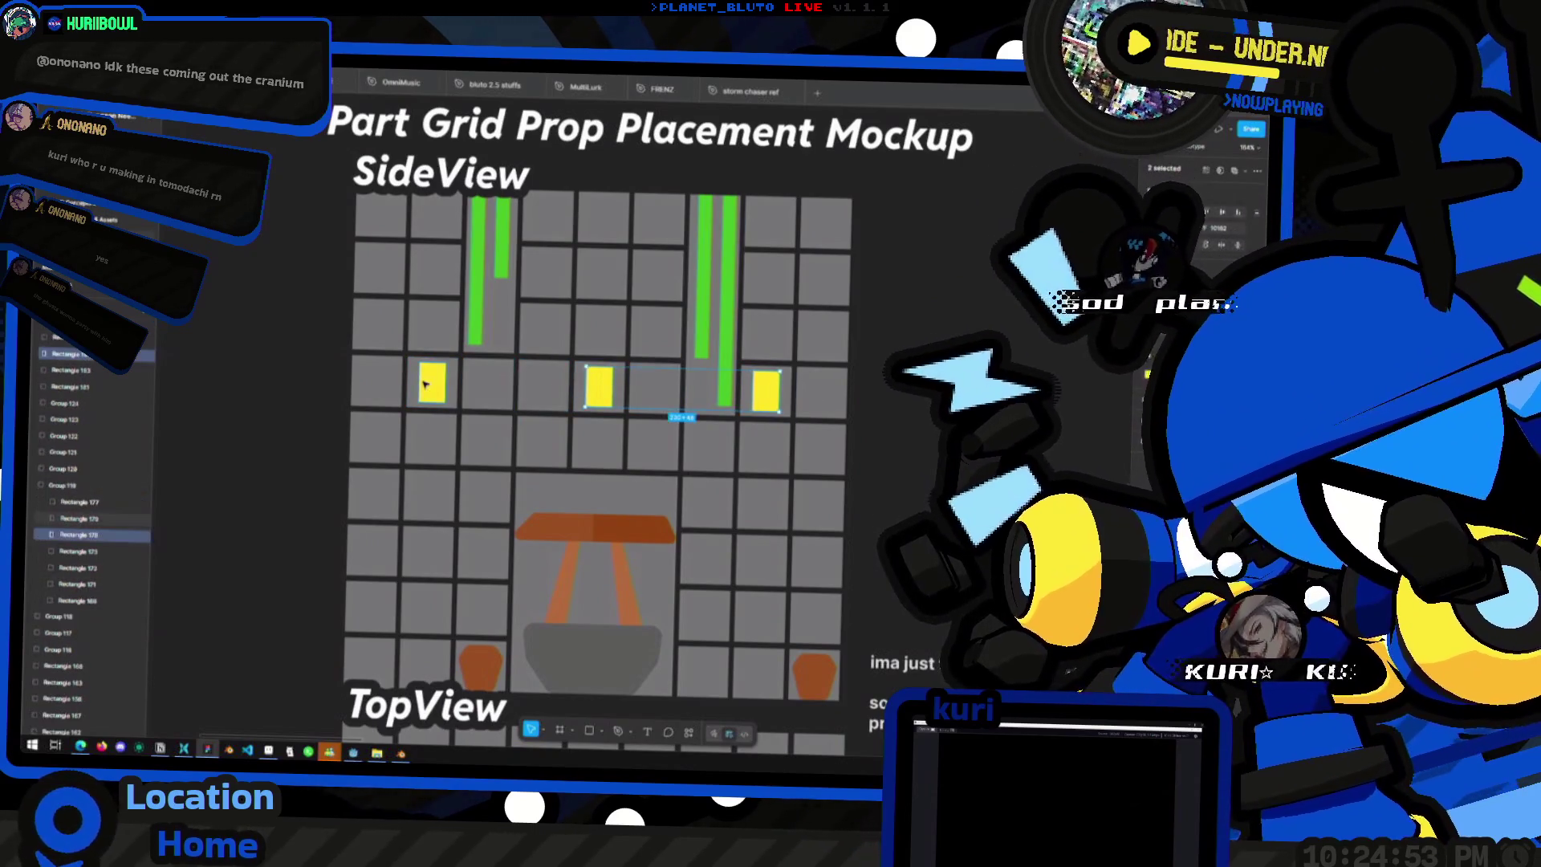
left_click(432, 383, "shift")
scroll(564, 393, "down", 5)
scroll(563, 392, "up", 4)
scroll(643, 467, "down", 6)
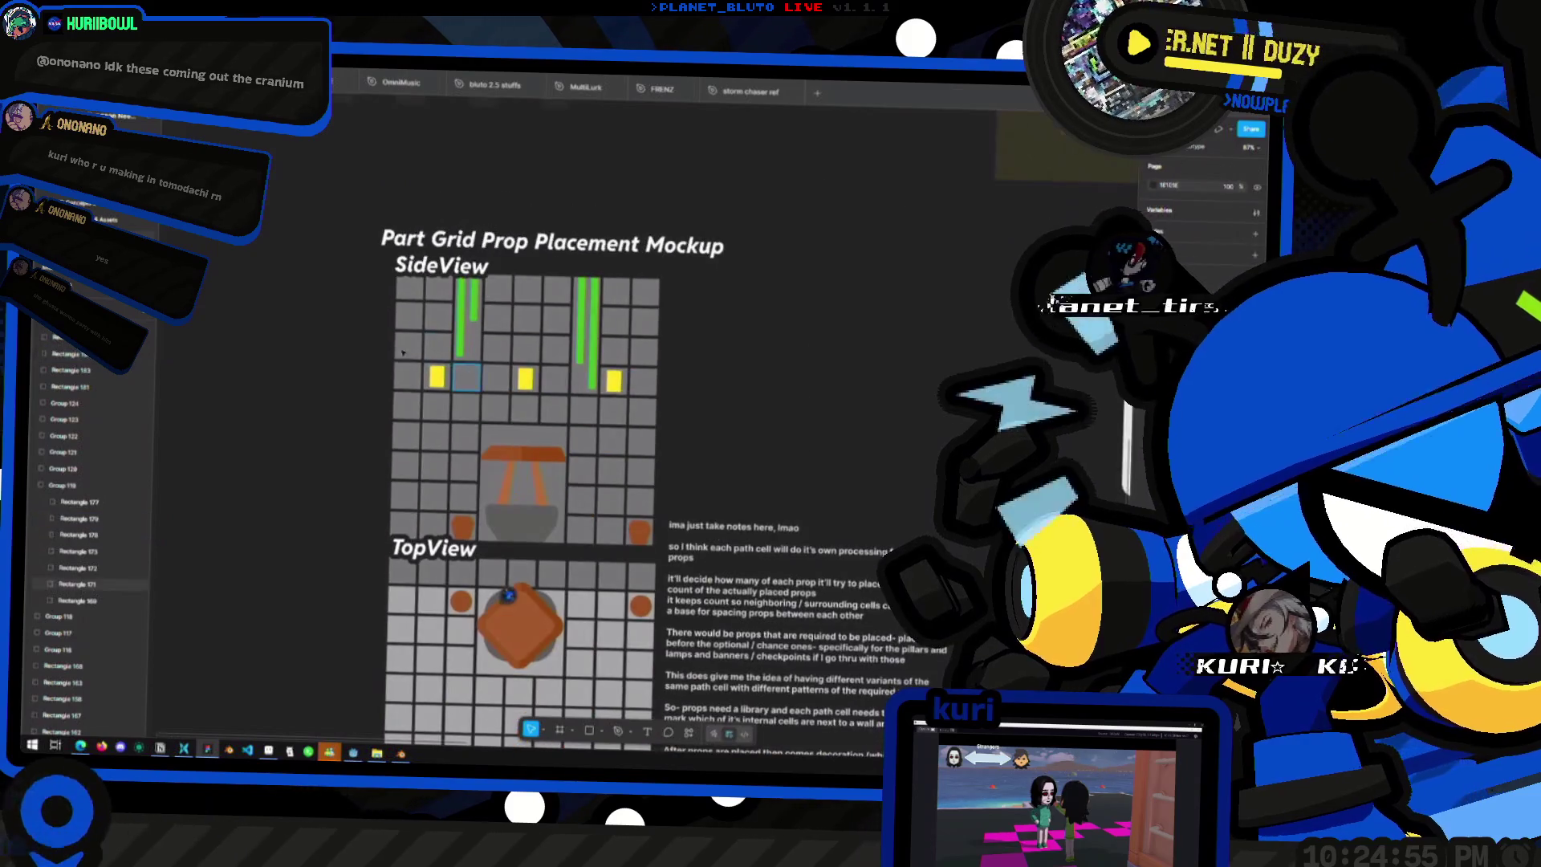
- Deselect the rectangles and return to Godot's test_tileset scene
key("Escape")
scroll(643, 468, "up", 3)
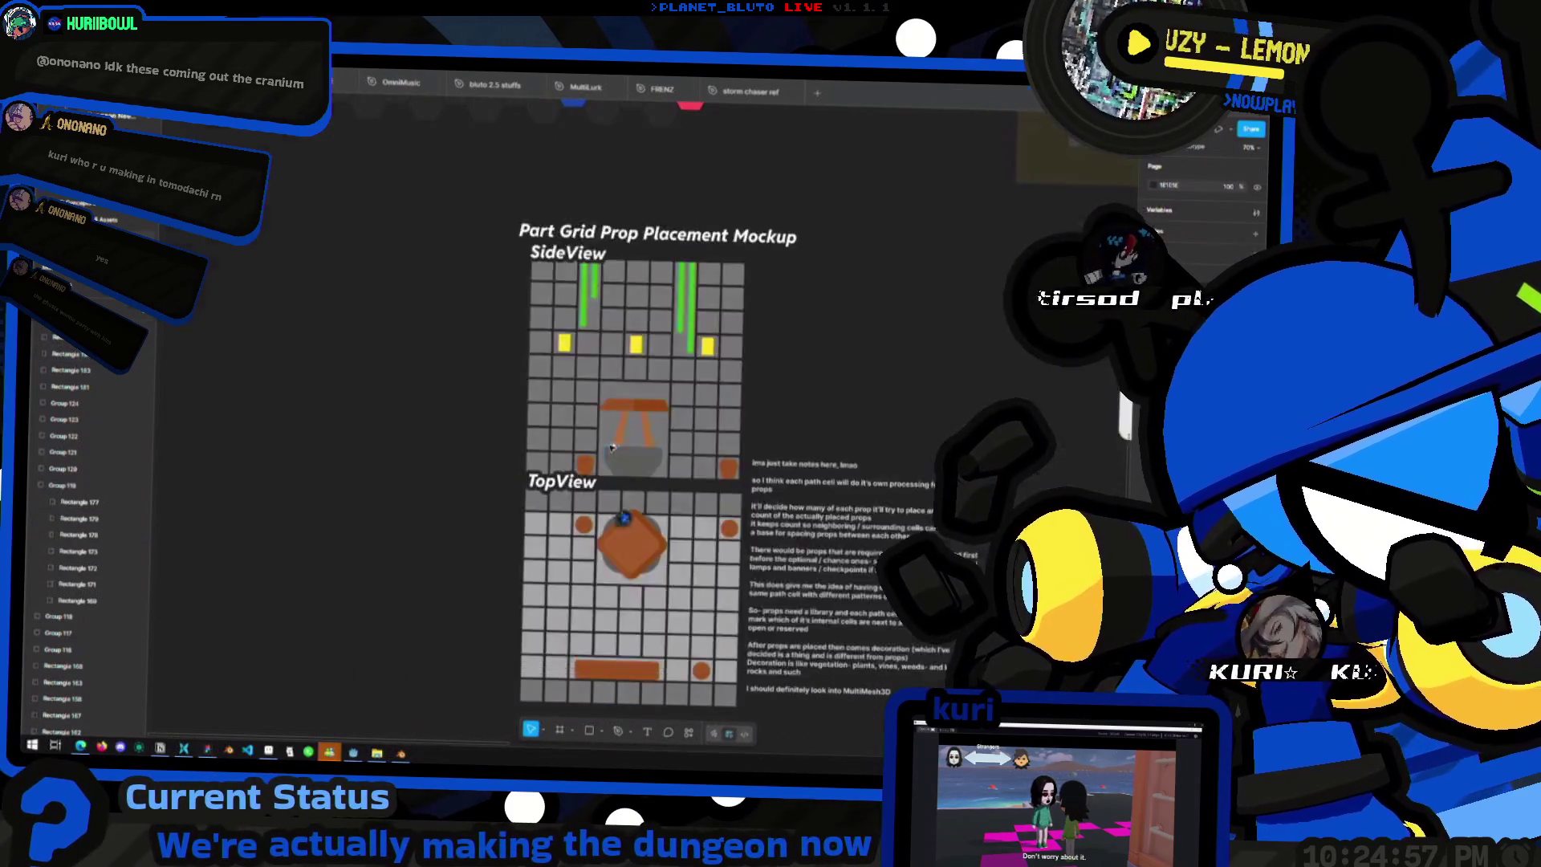
key("alt+Tab")
left_click(644, 122)
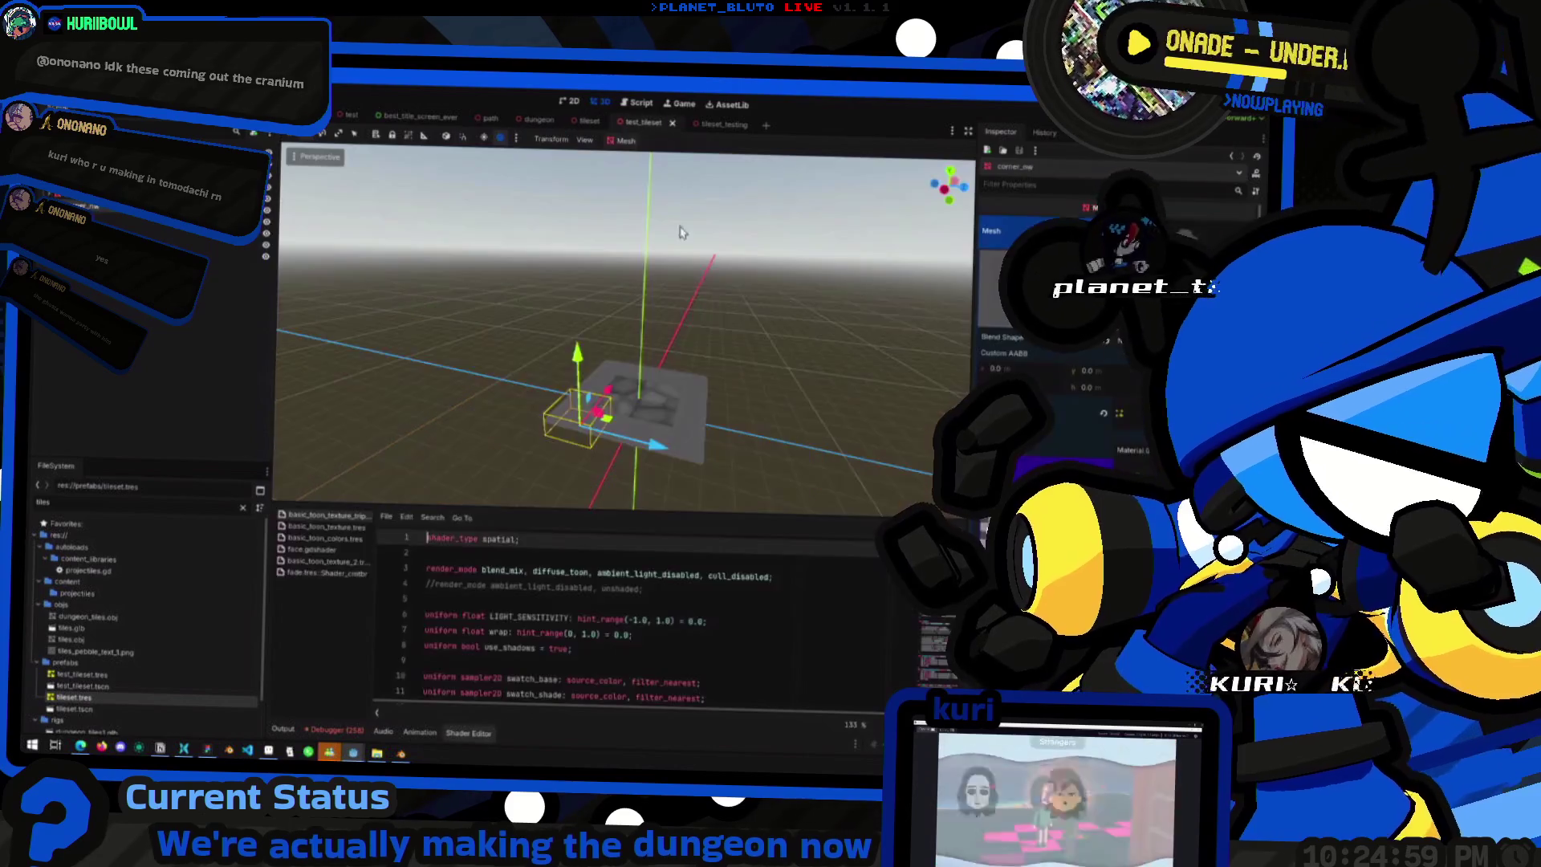
- Check two nodes in the dungeon scene, then go back to the tileset_testing pillar room
left_click(715, 125)
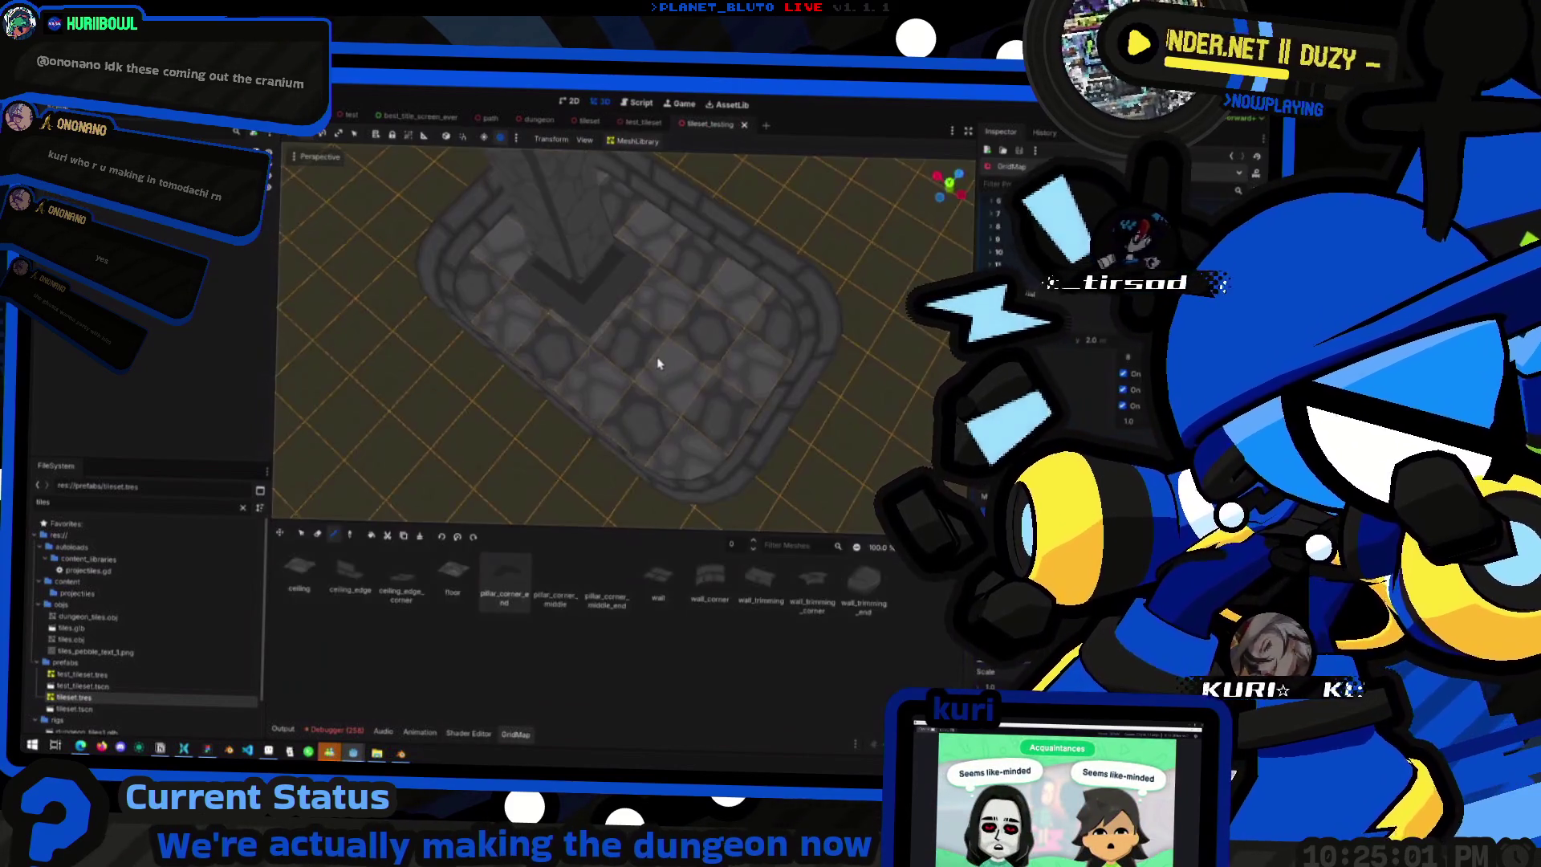
scroll(654, 358, "down", 3)
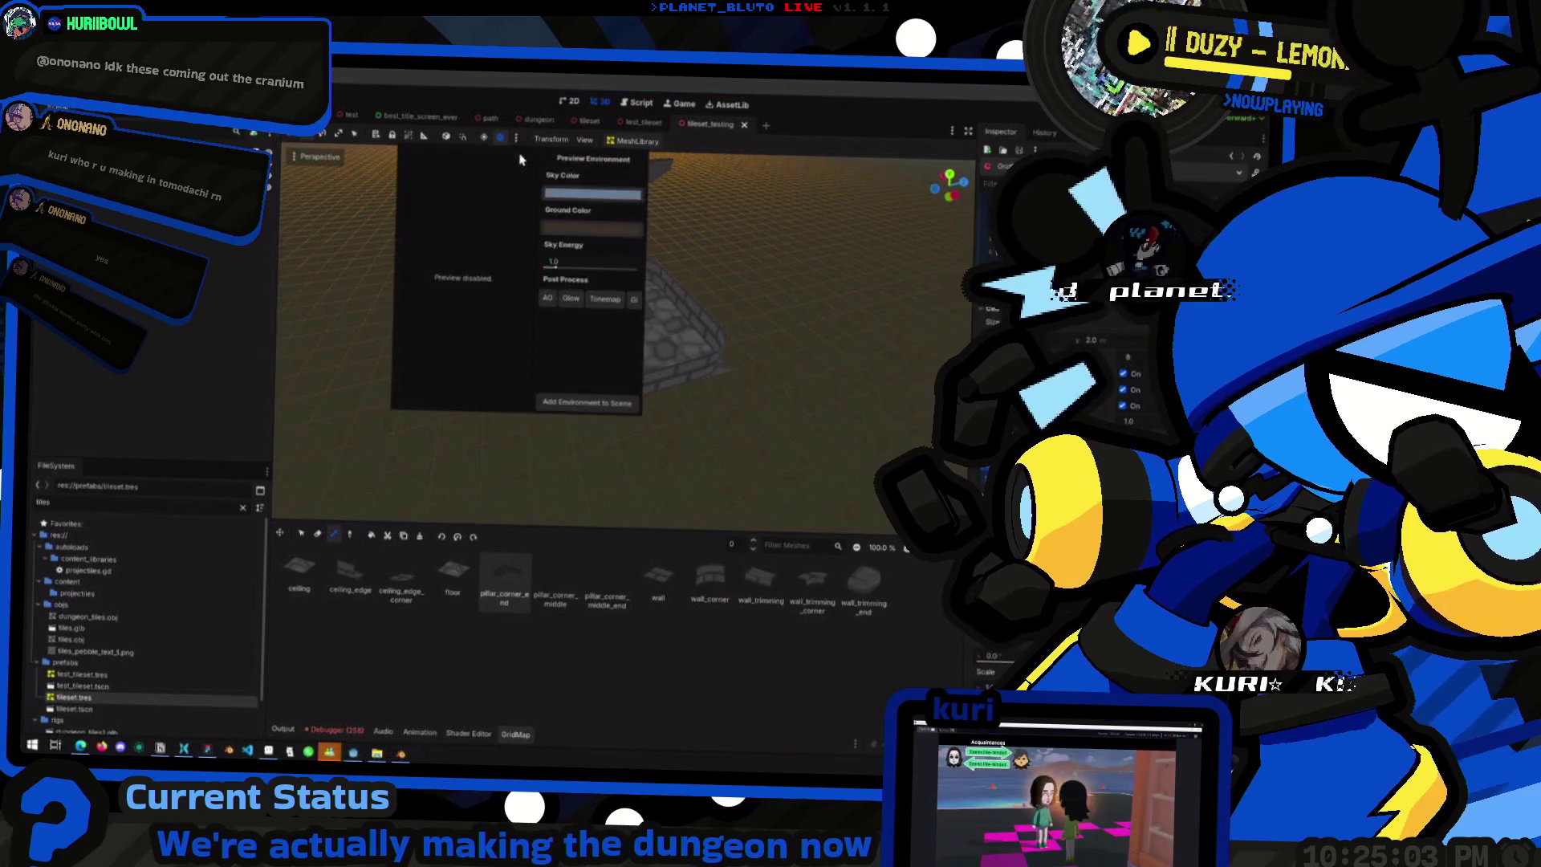
left_click(539, 120)
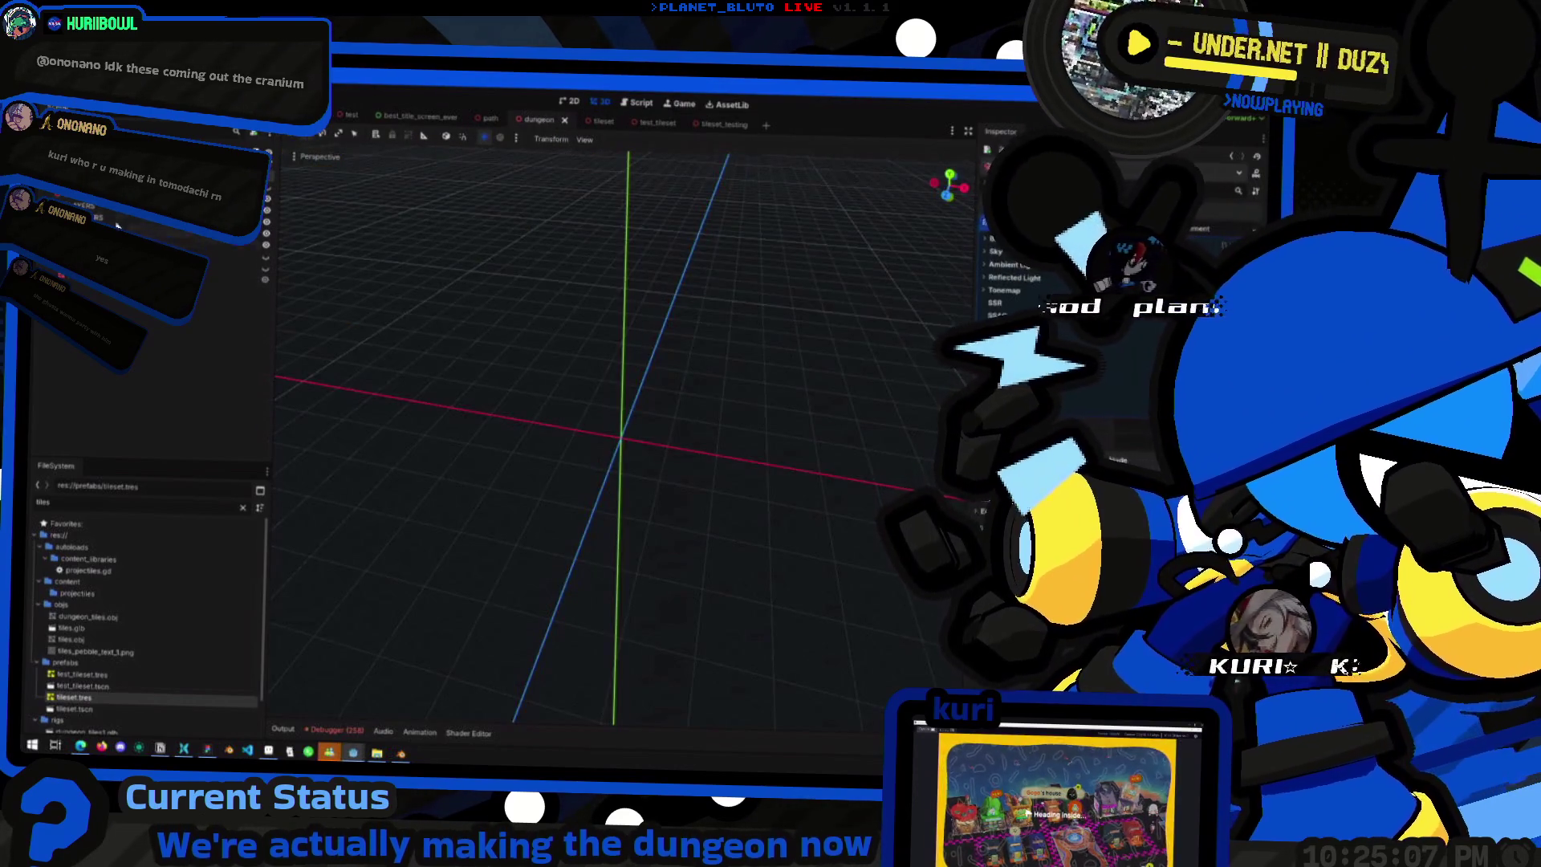
left_click(111, 218, "shift")
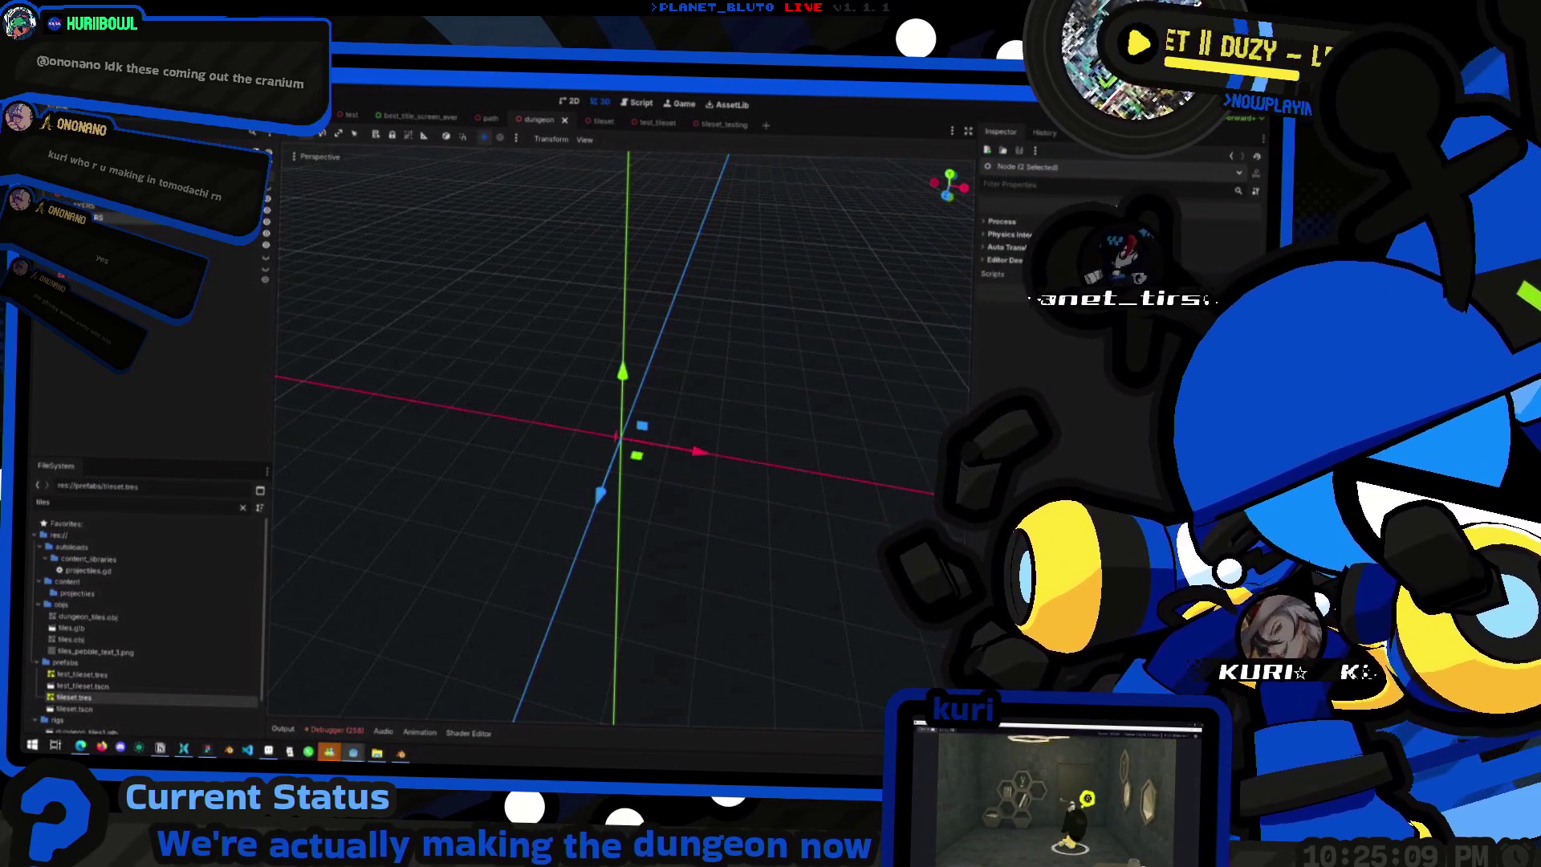
left_click(718, 125)
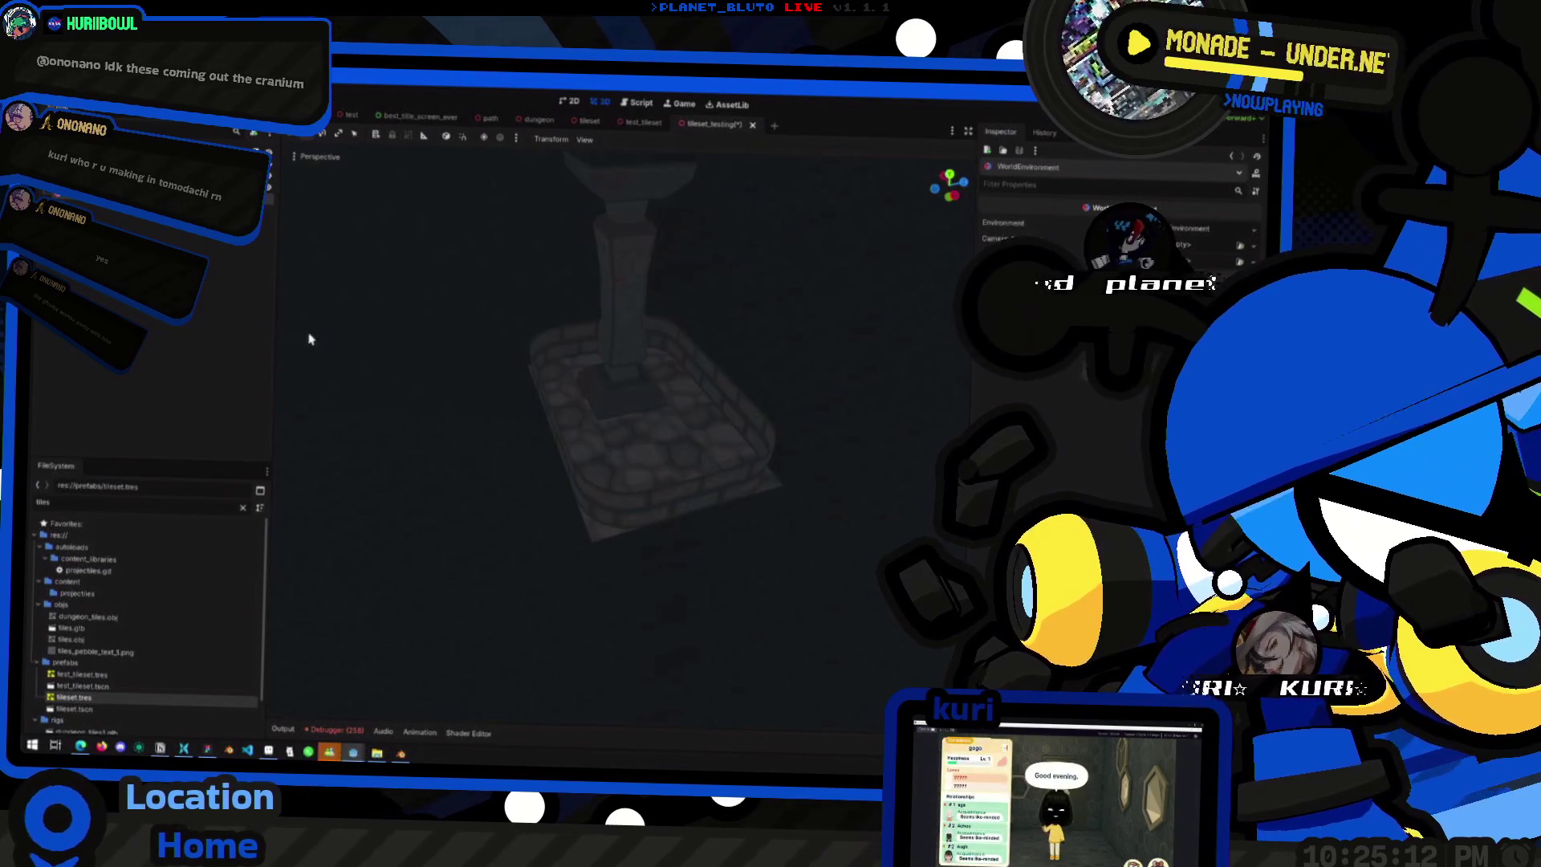
left_click(526, 450)
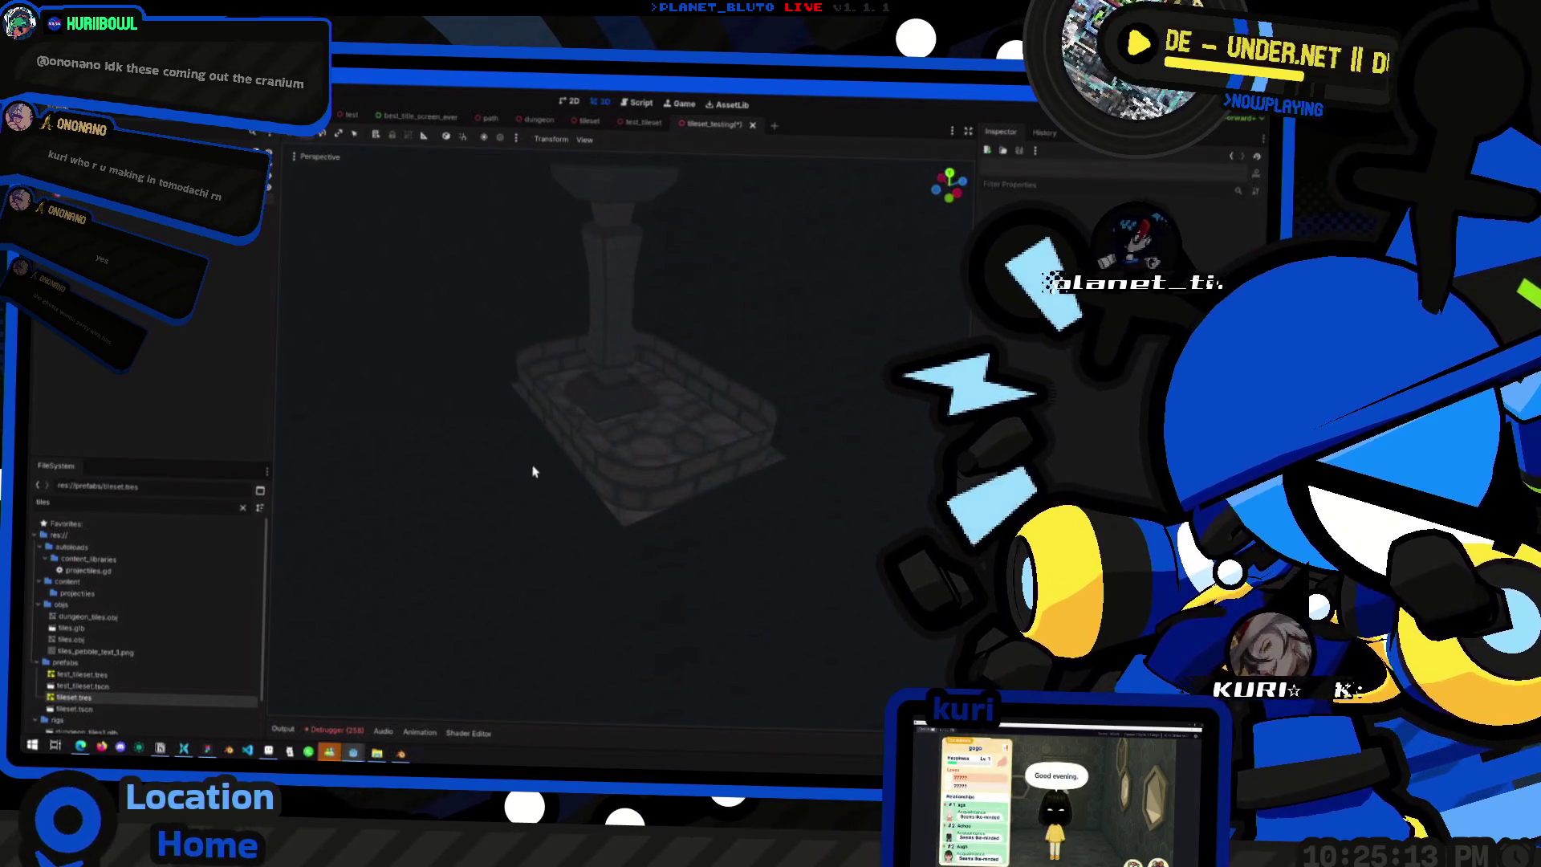
key("alt+Tab")
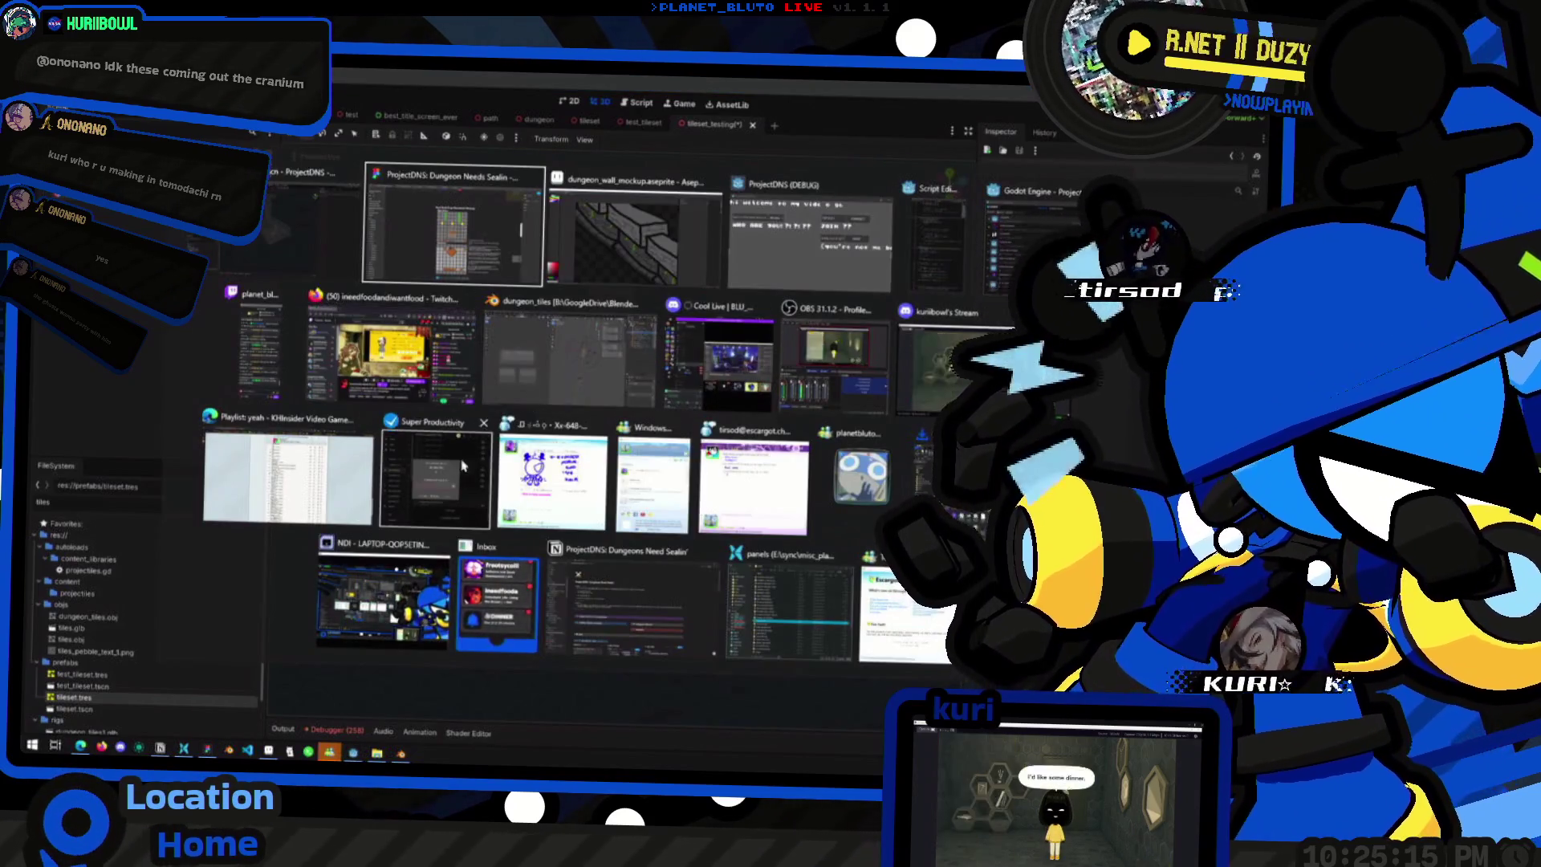
- Close the Godot Project Manager, then save tileset_testing and run the game with F5
left_click(369, 677)
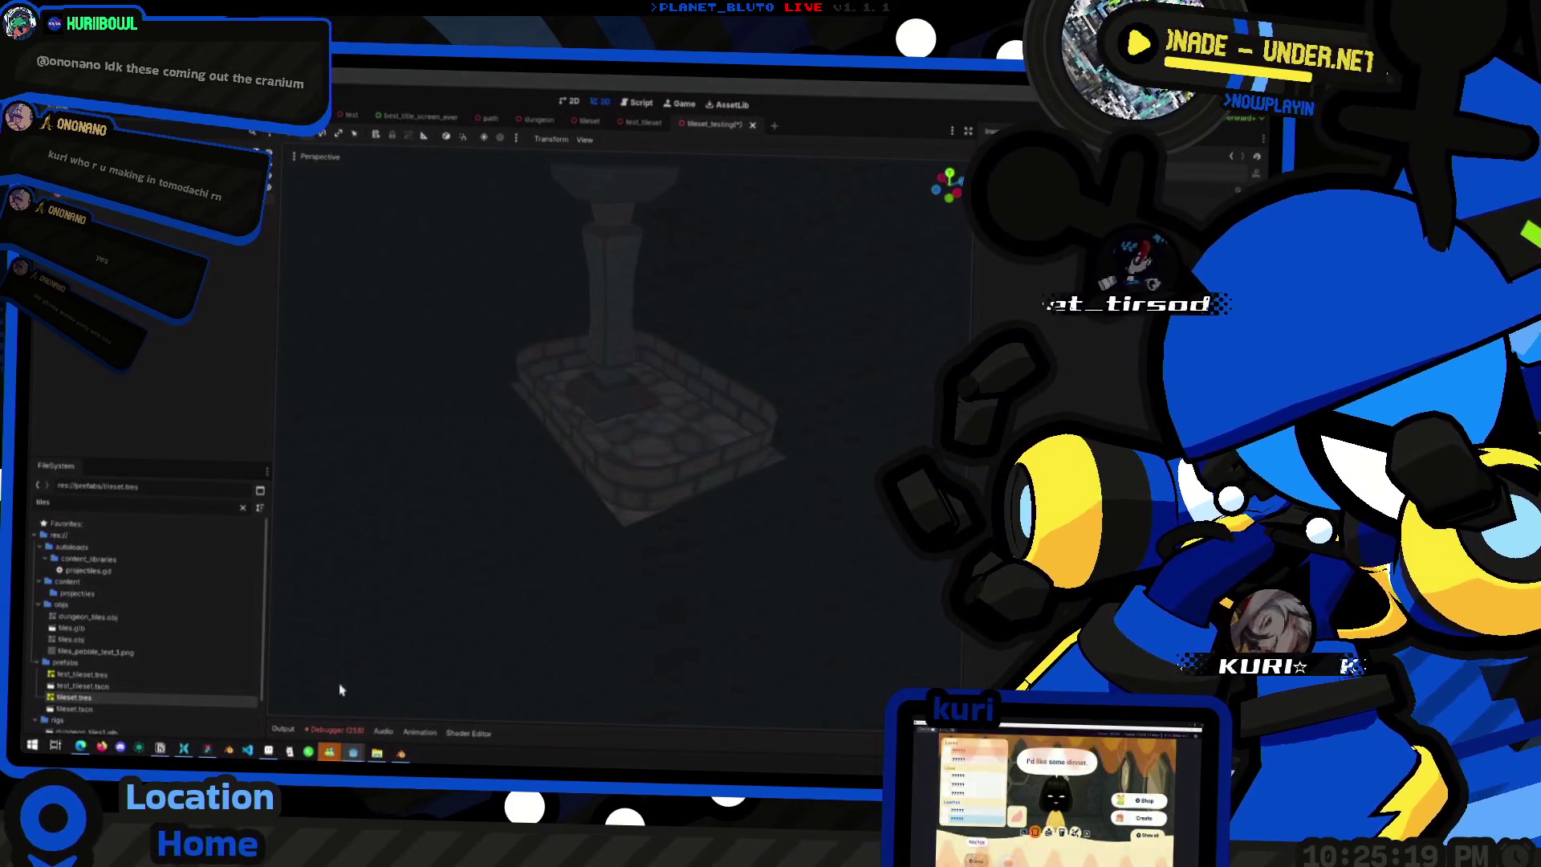
mouse_move(353, 753)
left_click(423, 711)
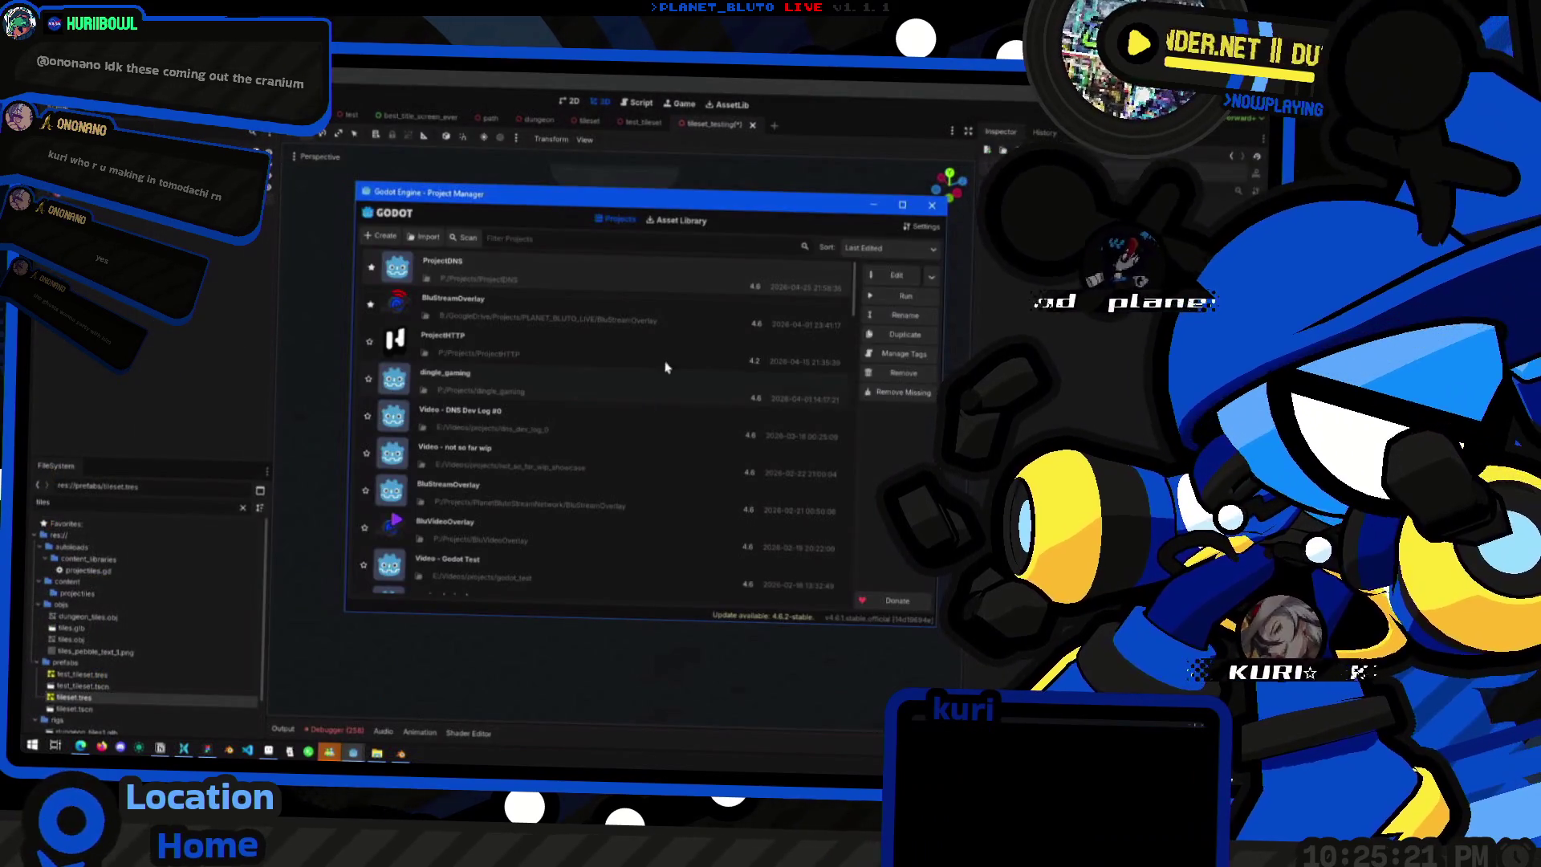
left_click(934, 208)
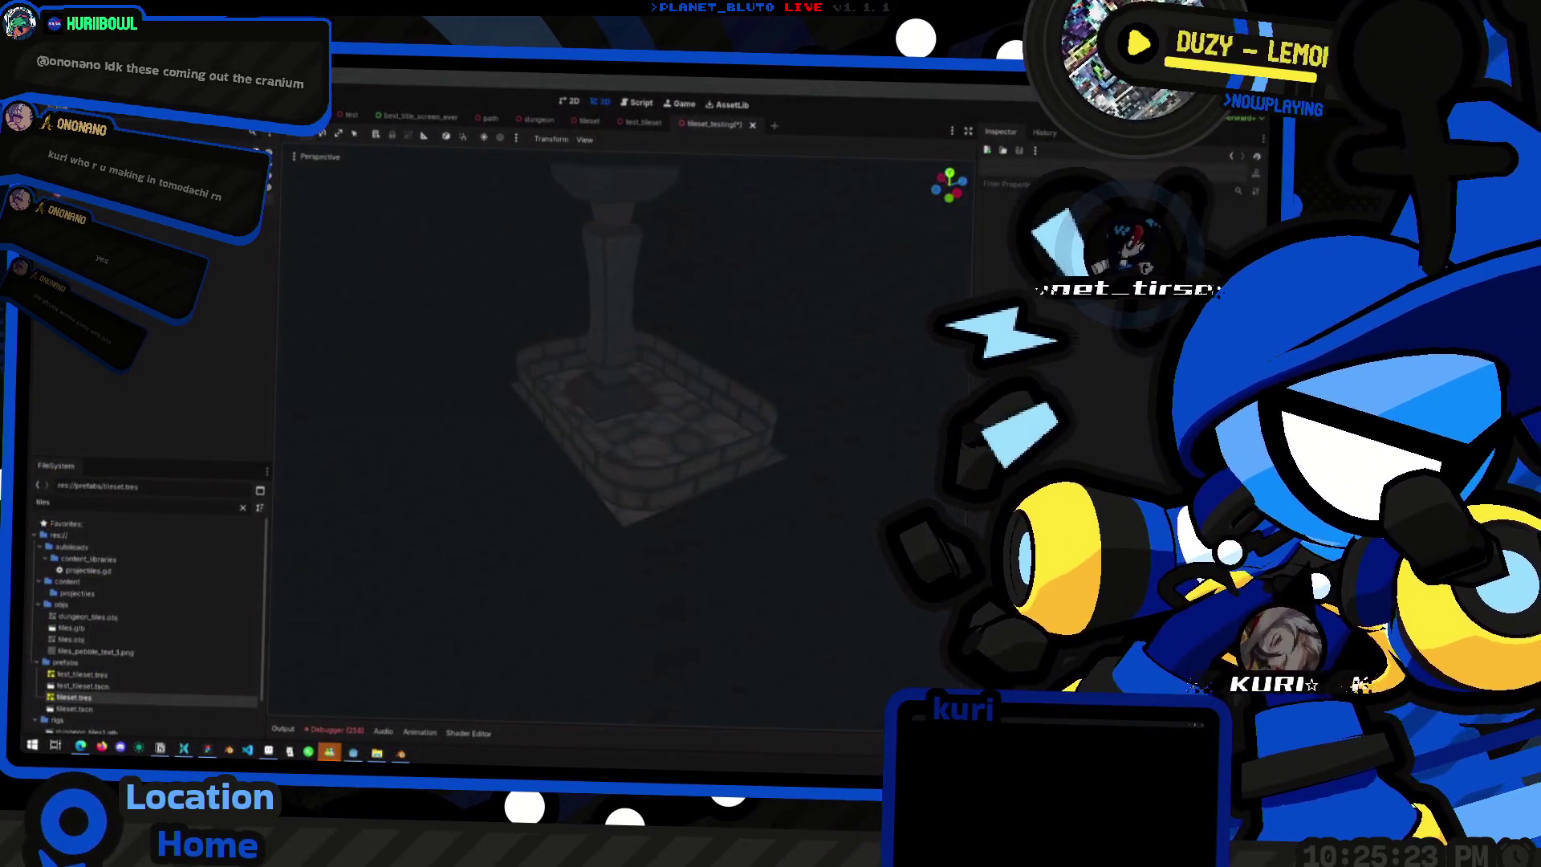
key("F5")
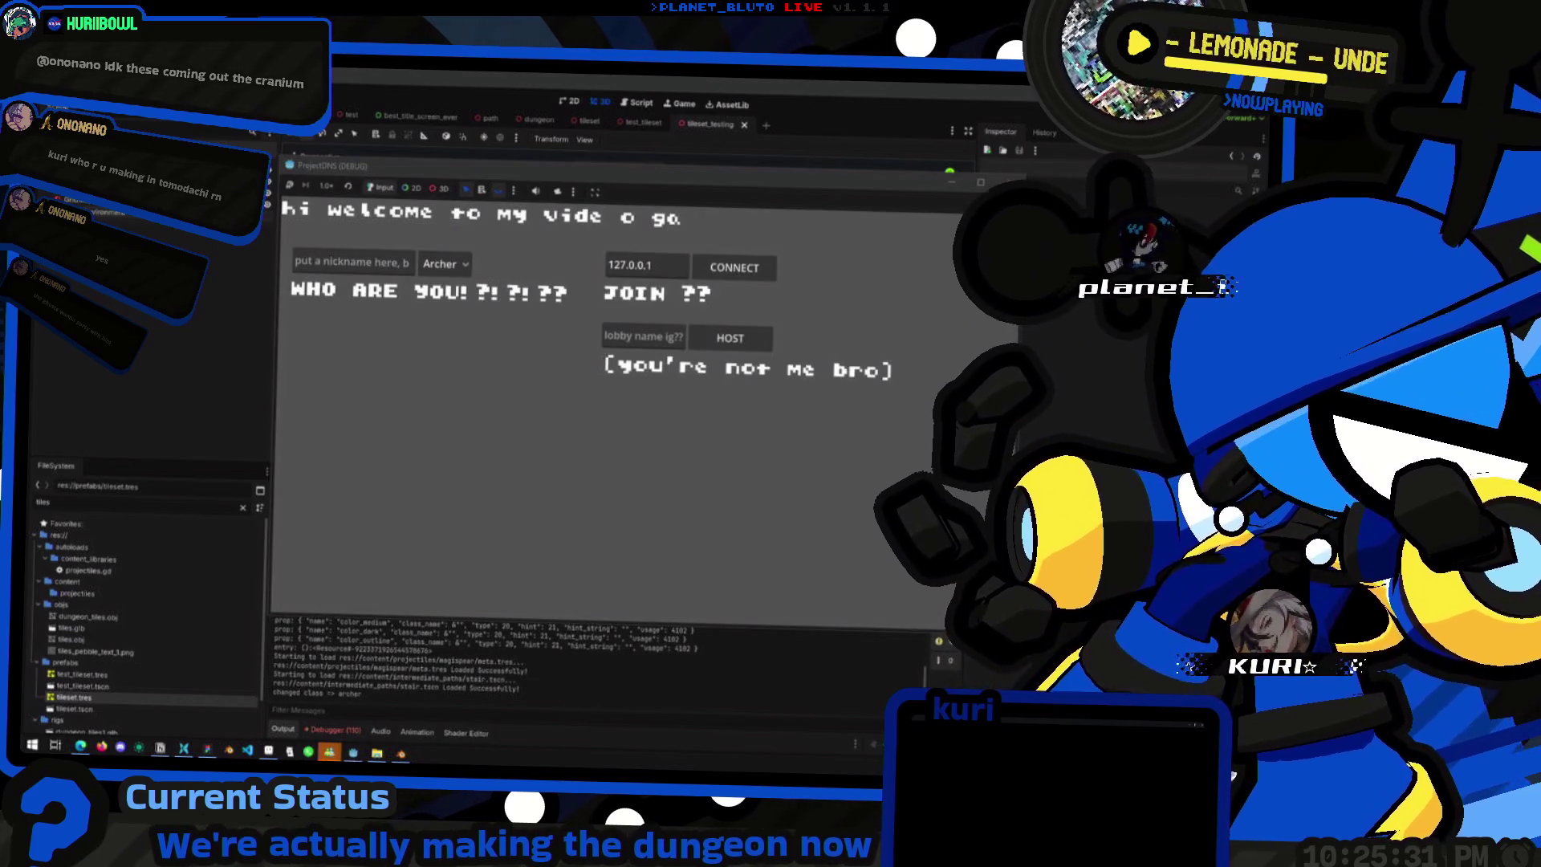
- Host a game with the Knight class and jump around the dungeon's central pillar
left_click(439, 268)
left_click(448, 310)
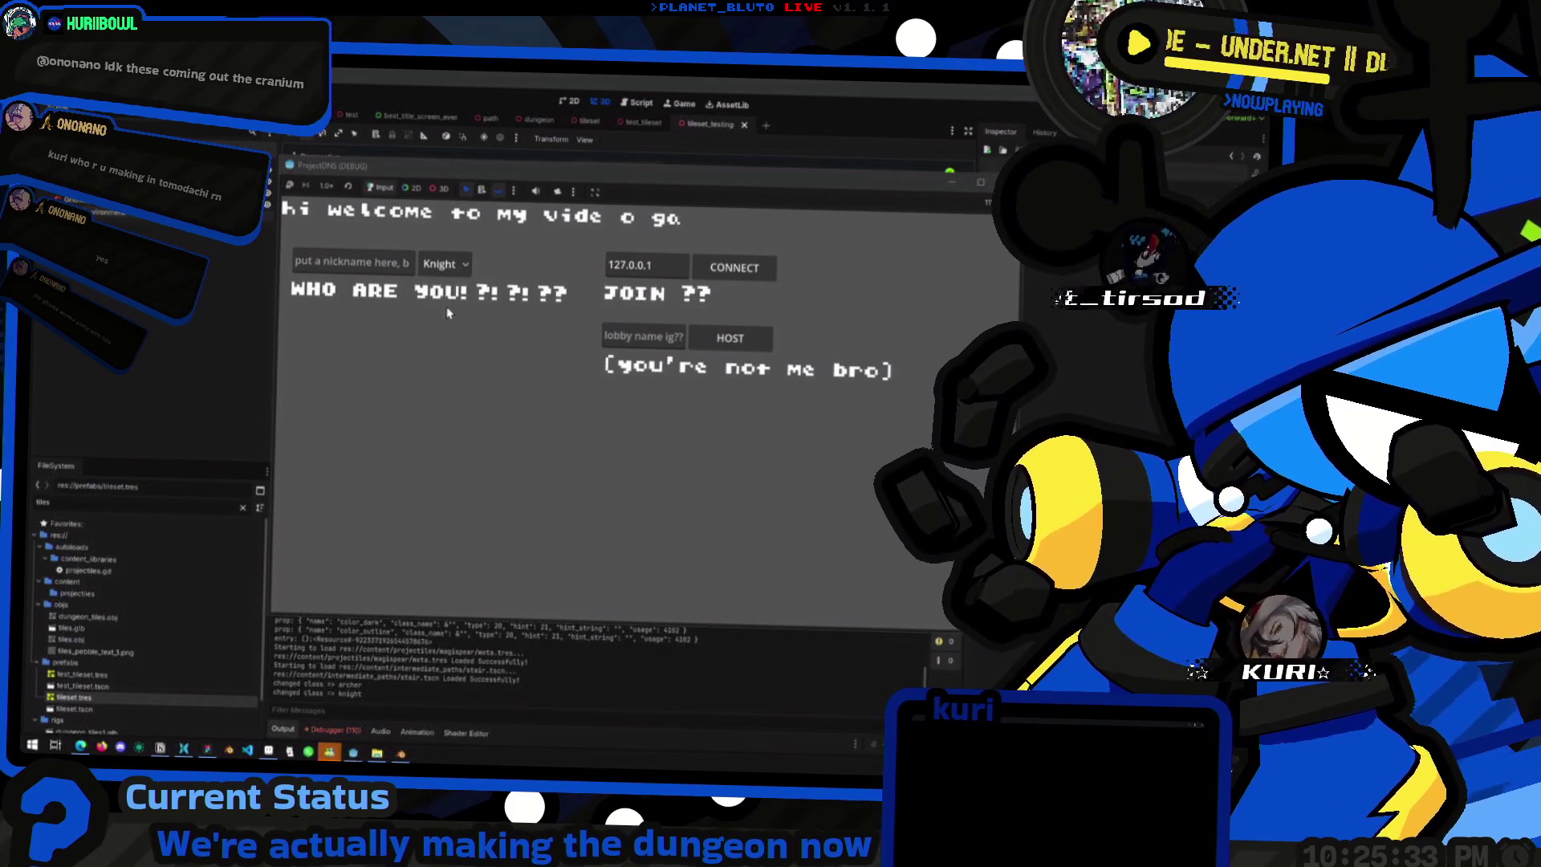
left_click(730, 337)
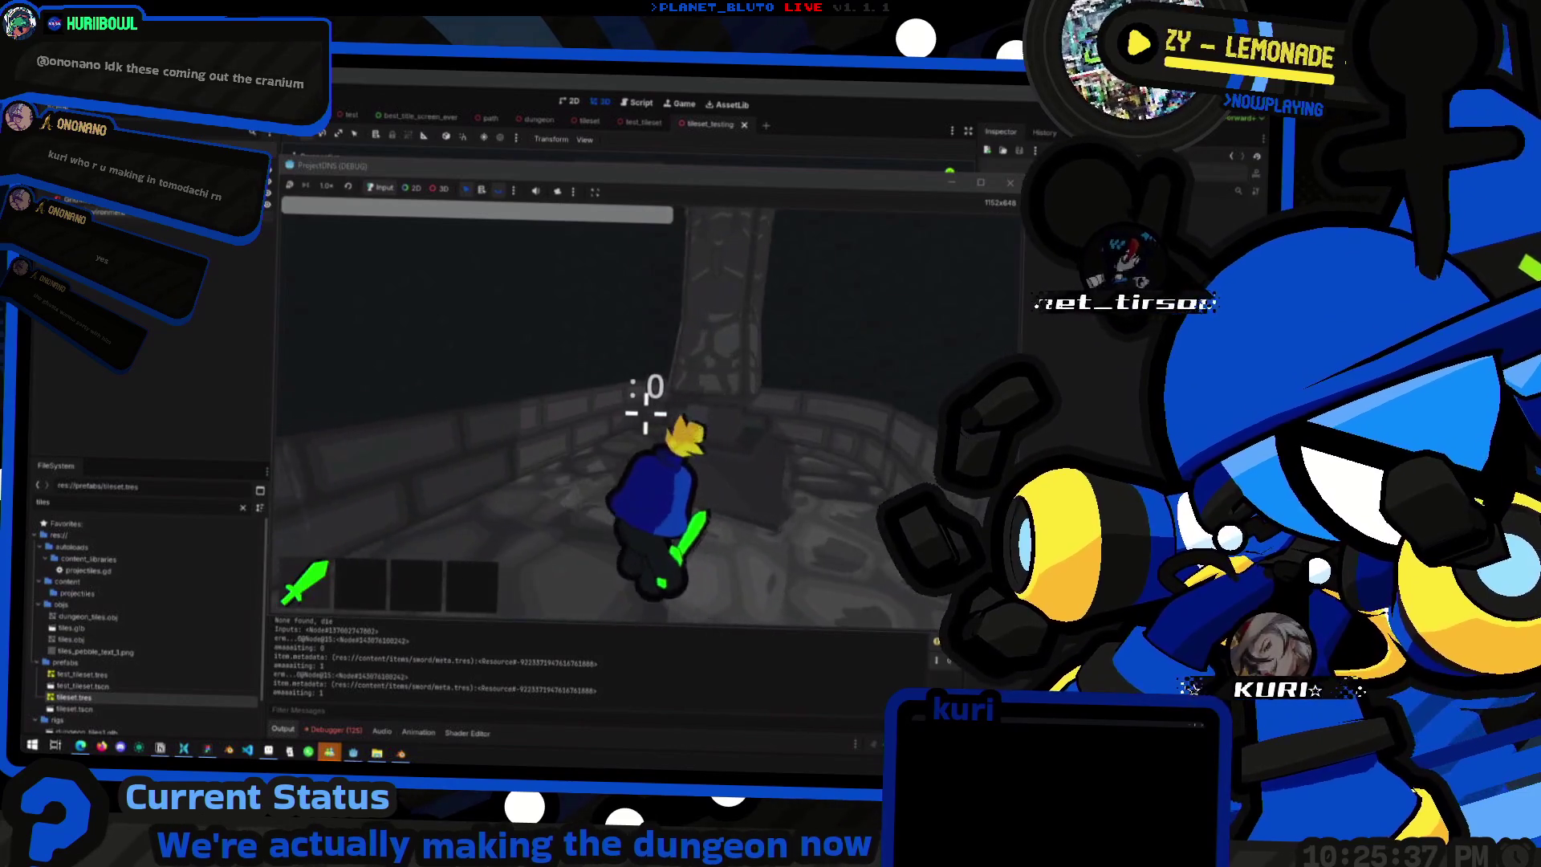
key("space")
key("space")
key("space")
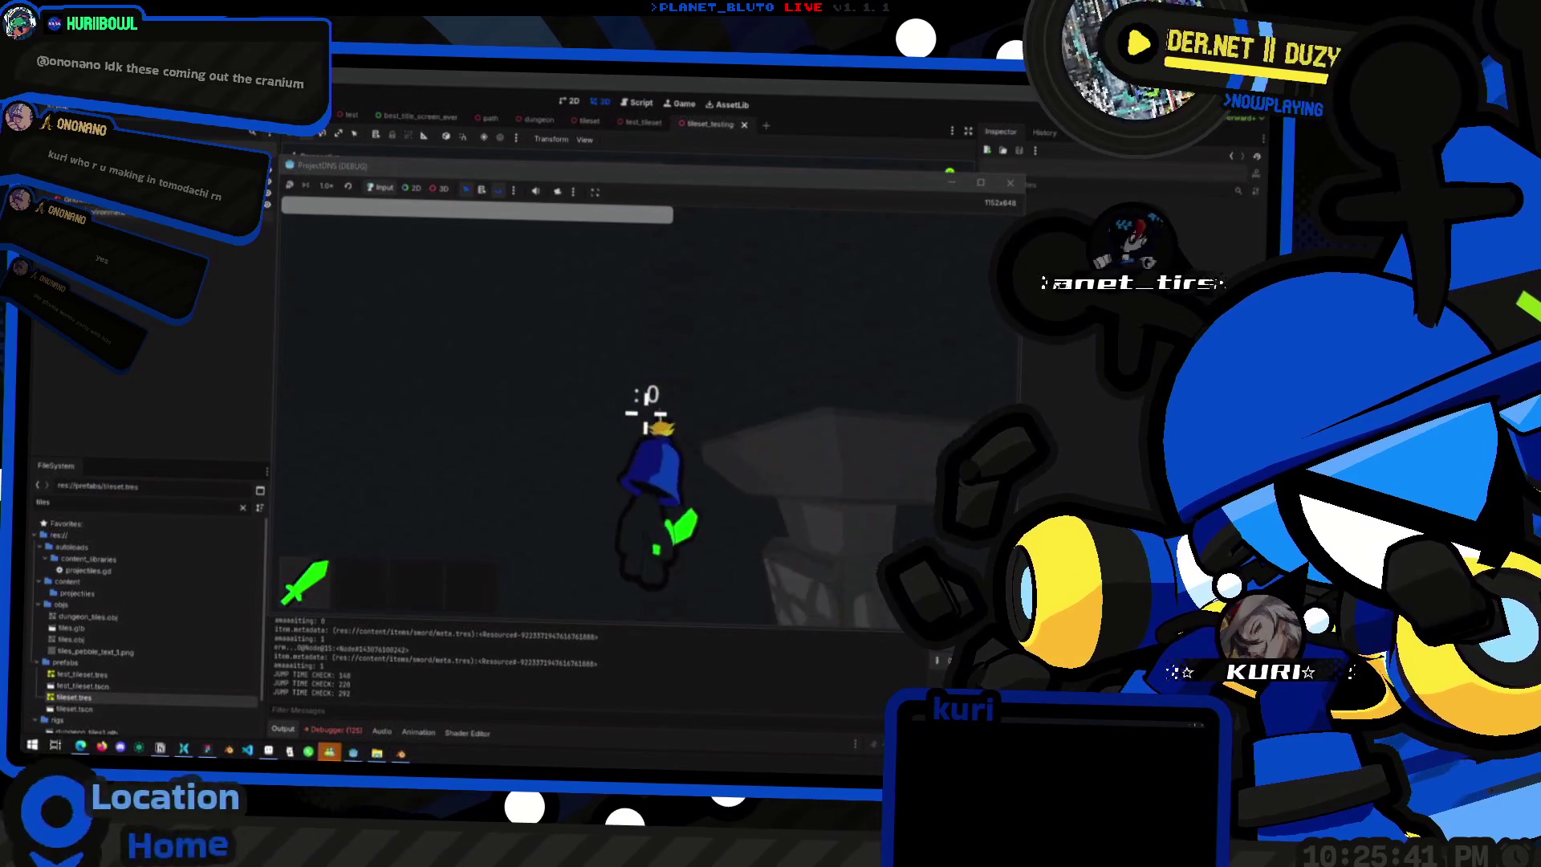
key("space")
key("space")
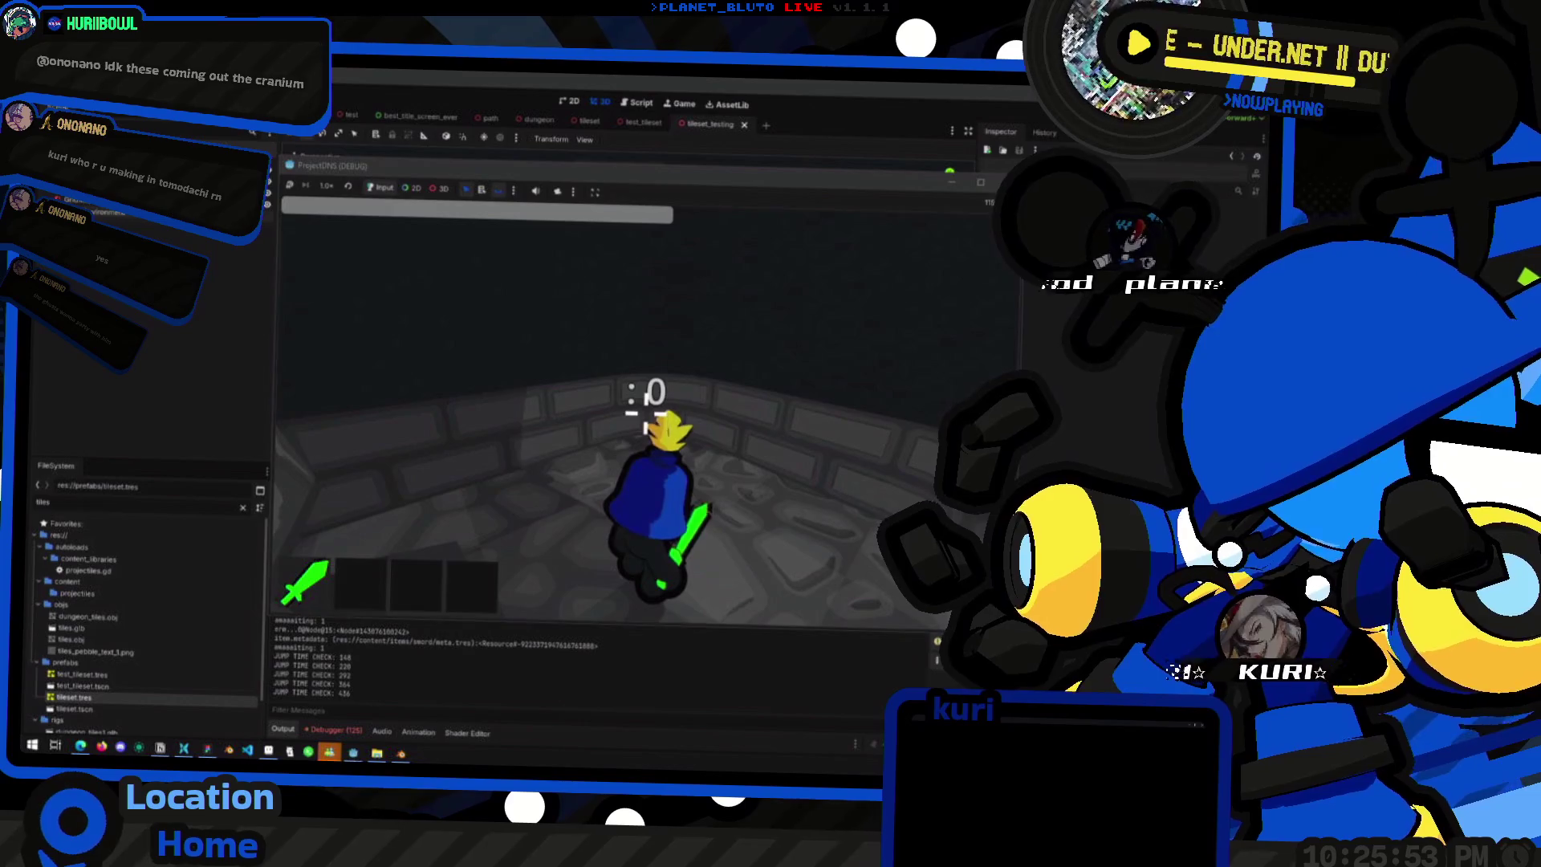
key("super+Tab")
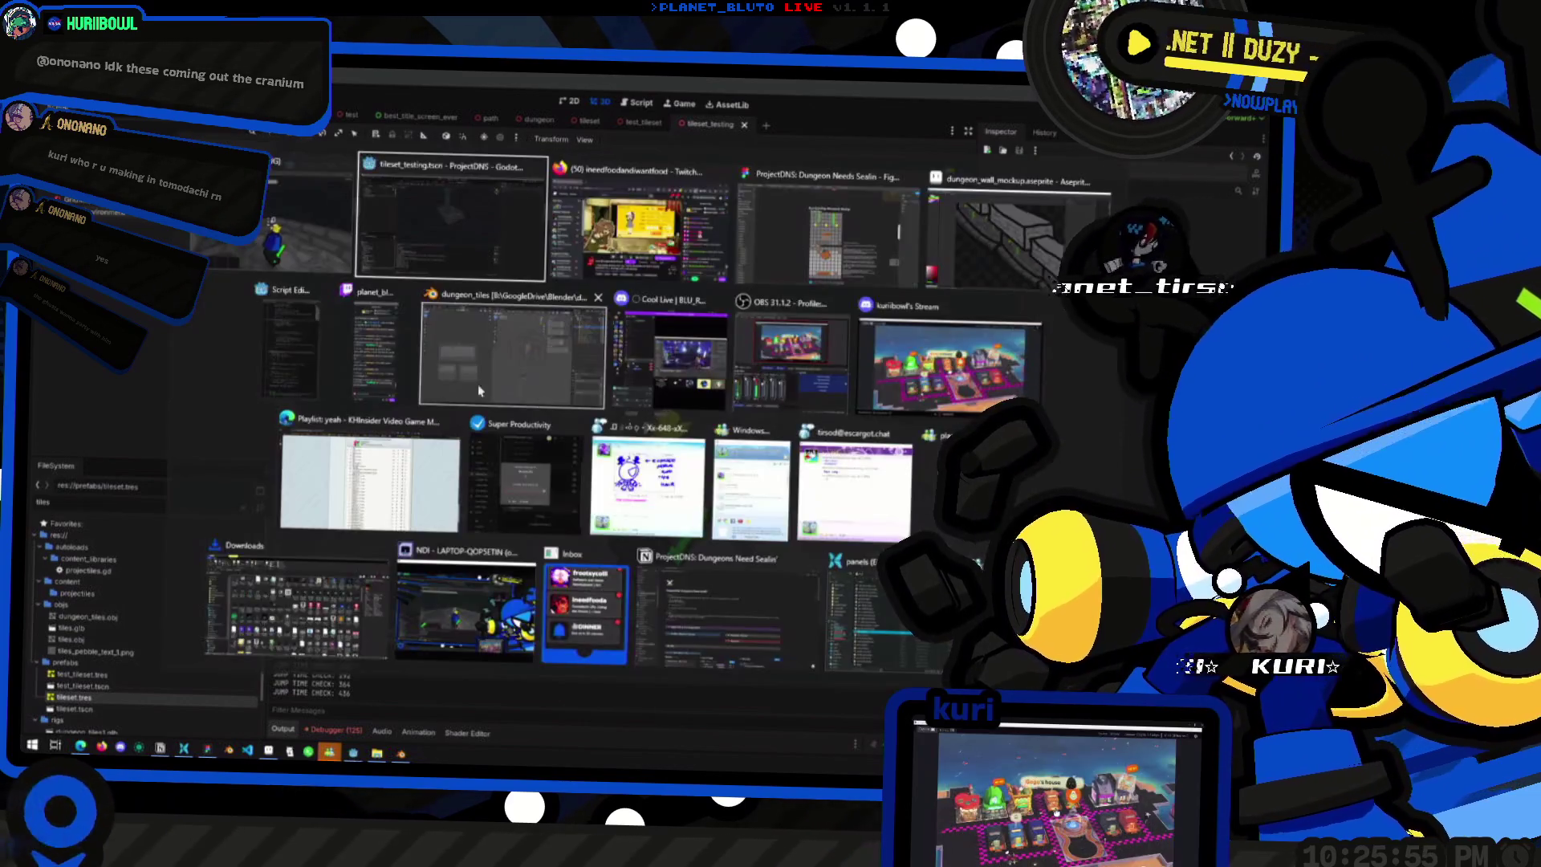
- Back in the editor, view the pillar from above and switch the stream to Broadcast Station
left_click(450, 235)
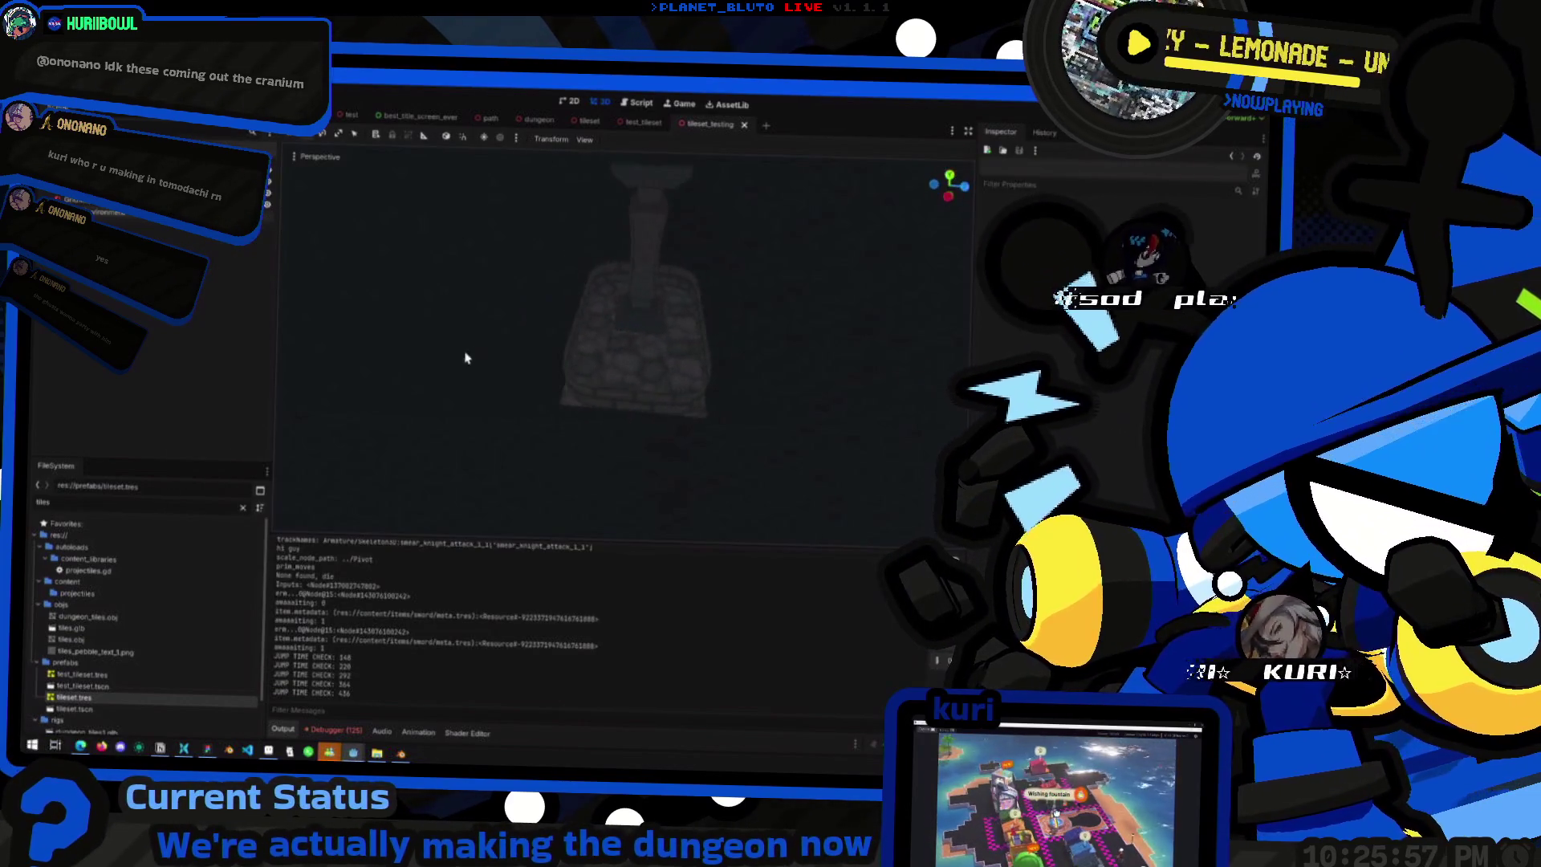
left_click_drag(465, 358, 586, 334)
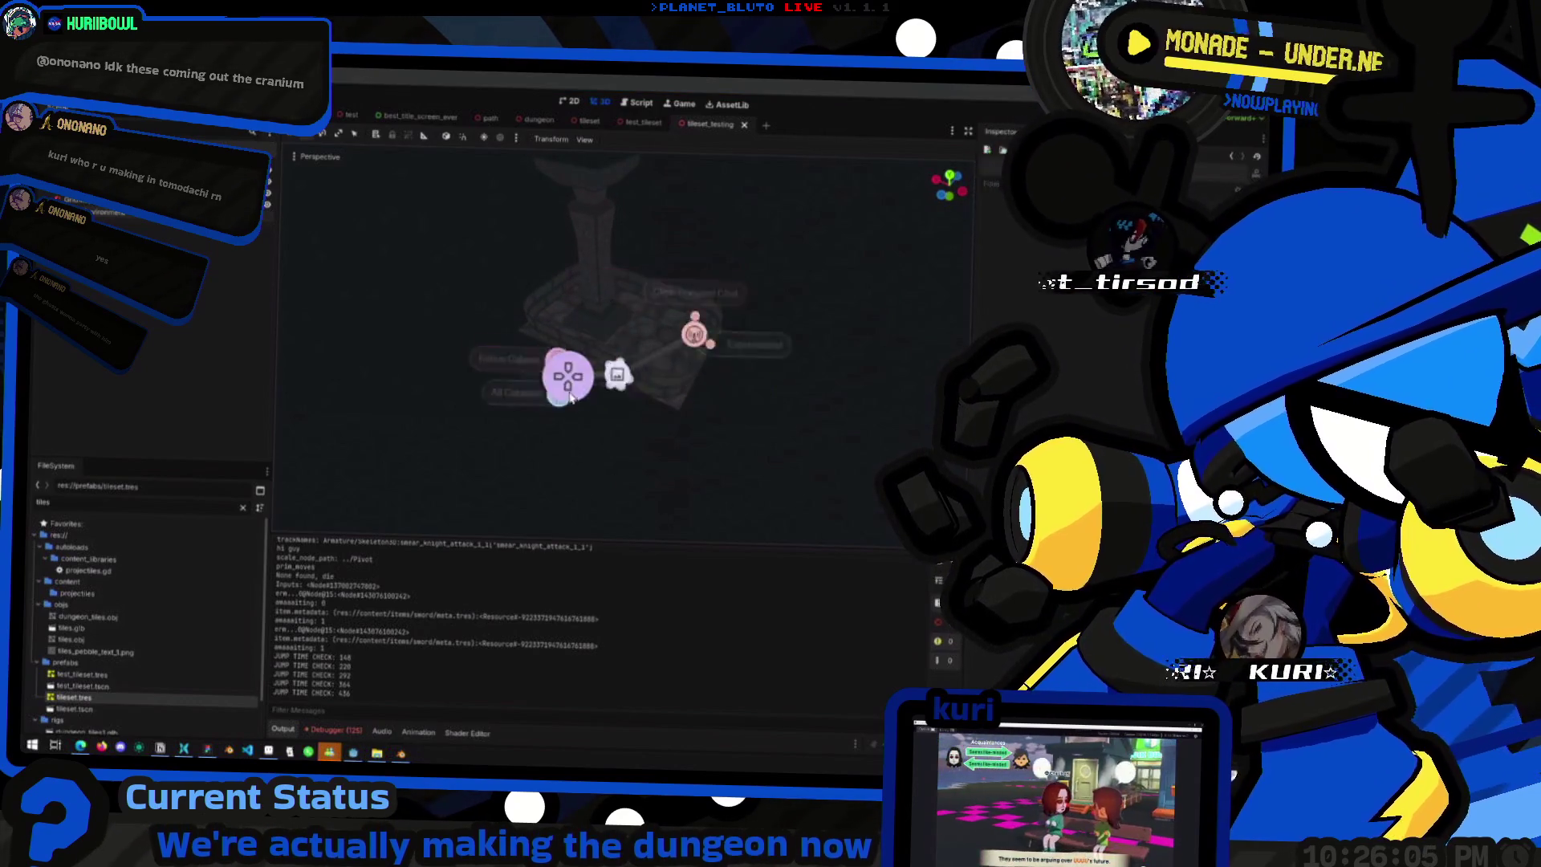
left_click(639, 329)
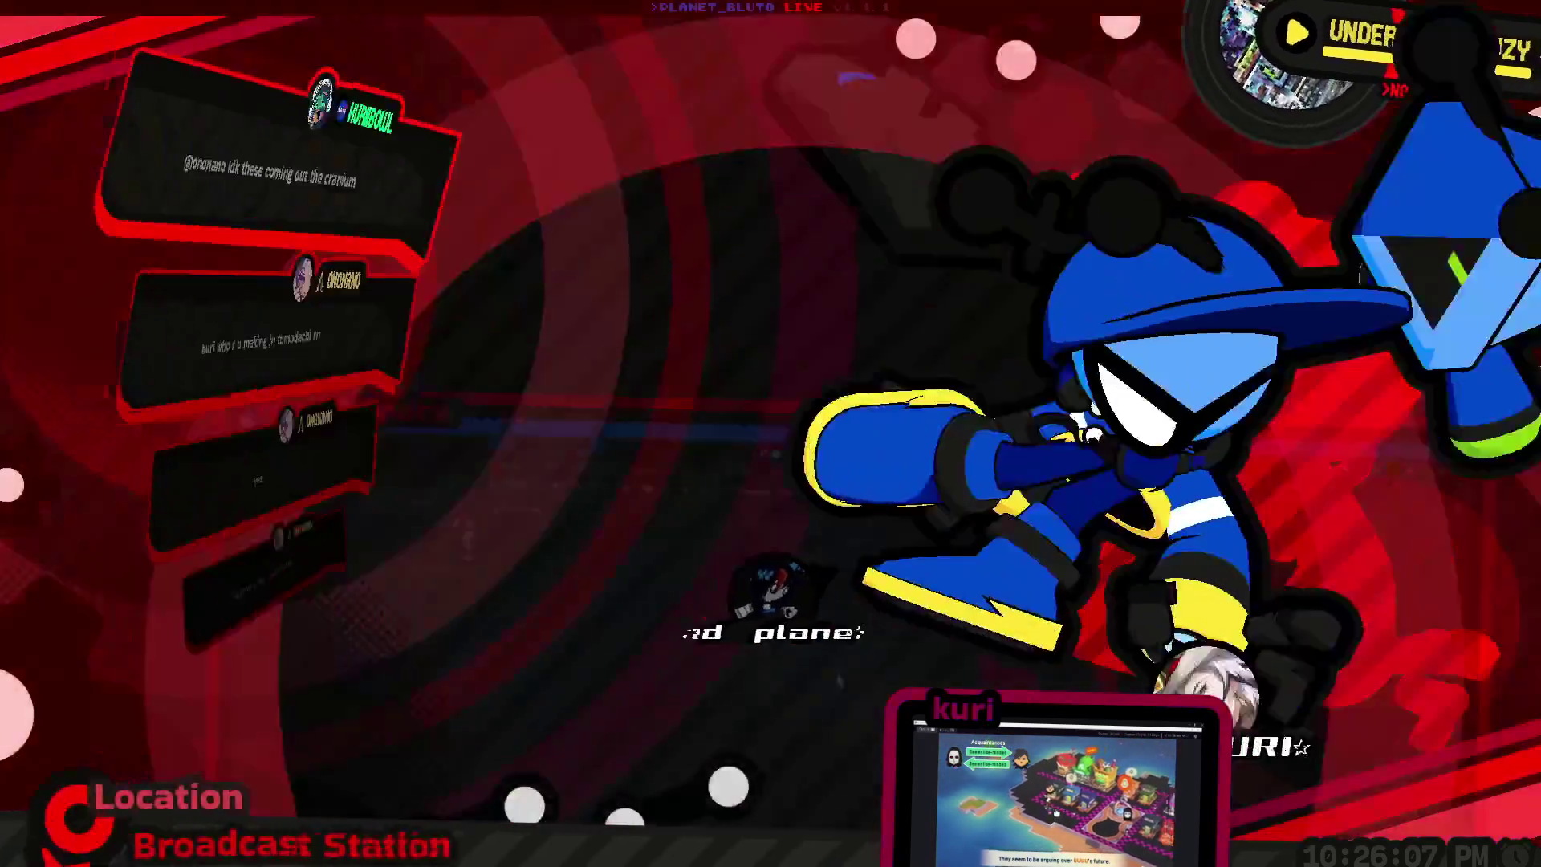